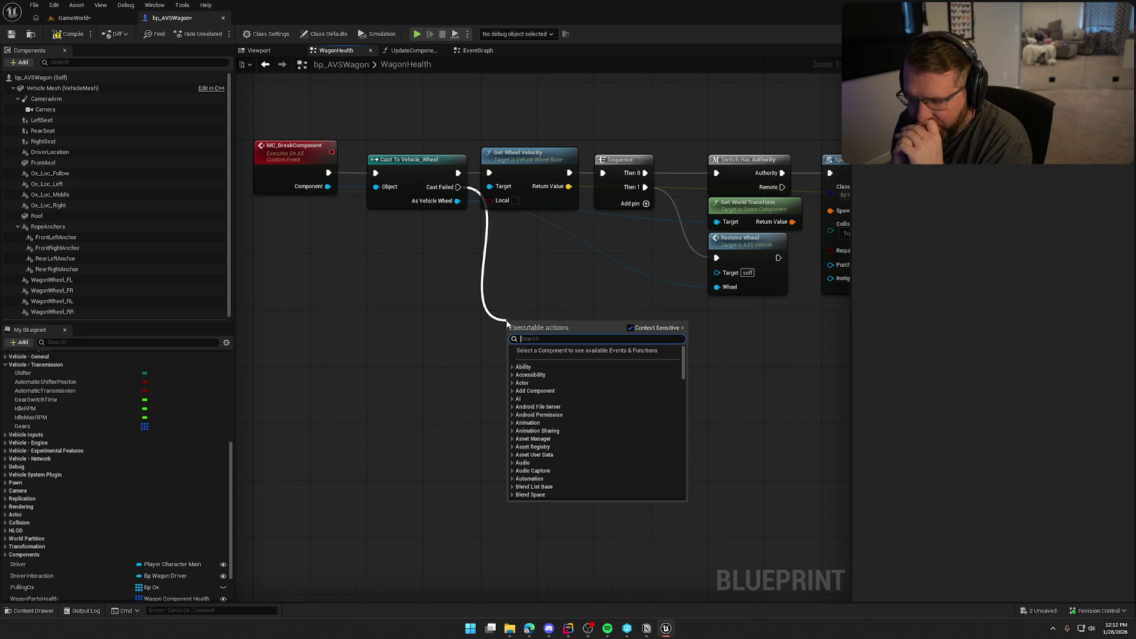
Step: Search the broken component's actions for 'swi', then dismiss the menu without adding a node
{"action": "left_click", "coordinate": [428, 319]}
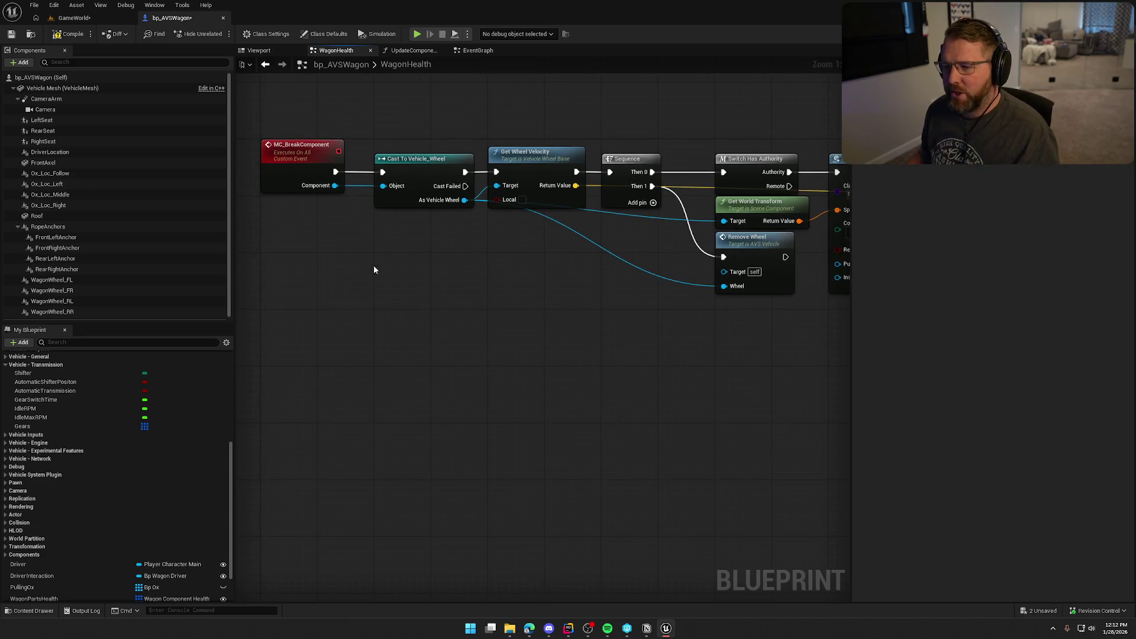
{"action": "left_click_drag", "start_coordinate": [335, 186], "coordinate": [413, 298]}
{"action": "type", "text": "swi"}
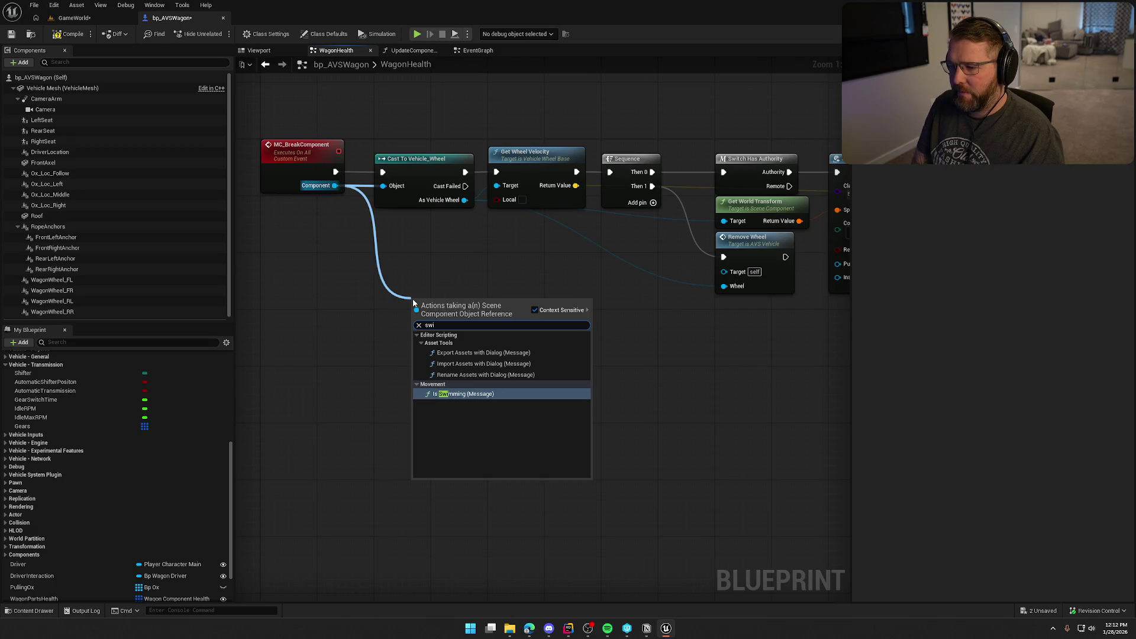
{"action": "key", "text": "BackSpace"}
{"action": "key", "text": "BackSpace"}
{"action": "key", "text": "BackSpace"}
{"action": "mouse_move", "coordinate": [413, 298]}
{"action": "left_mouse_down"}
{"action": "mouse_move", "coordinate": [488, 311]}
{"action": "mouse_move", "coordinate": [456, 259]}
{"action": "left_mouse_up"}
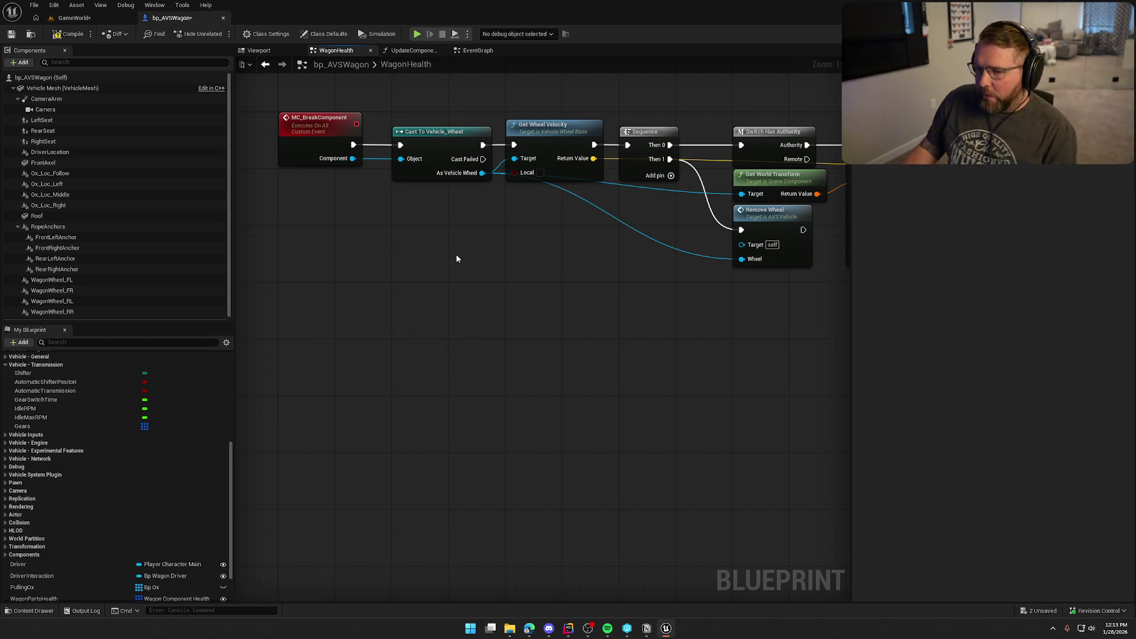
Step: Add a Branch node after Cast Failed and move it up near the chain
{"action": "left_click_drag", "start_coordinate": [483, 160], "coordinate": [531, 297]}
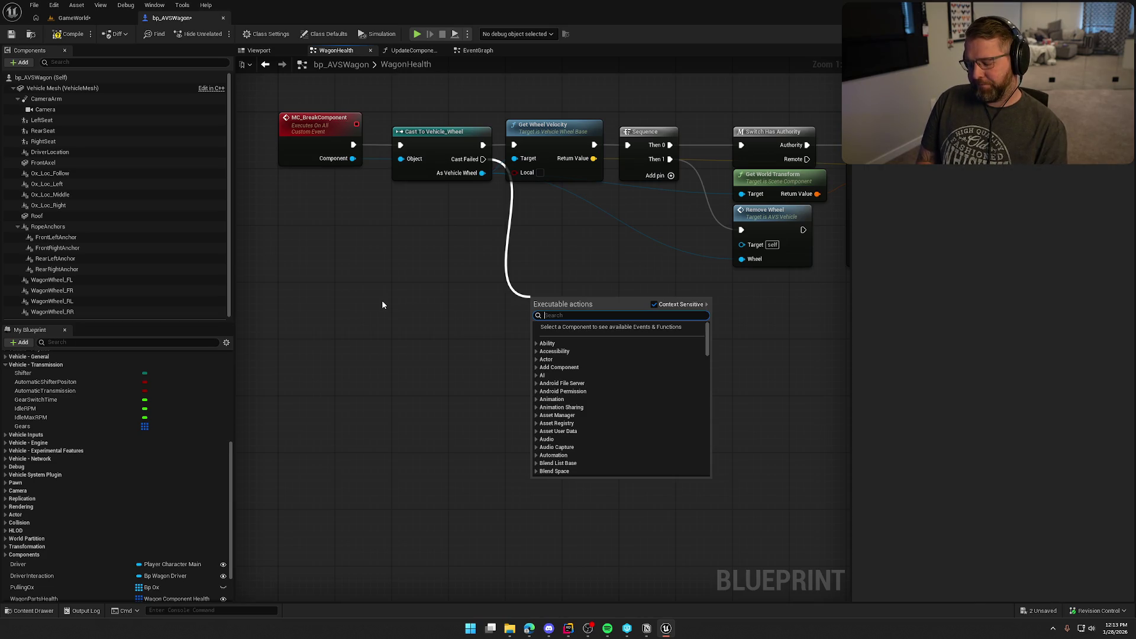
{"action": "type", "text": "branch"}
{"action": "key", "text": "Return"}
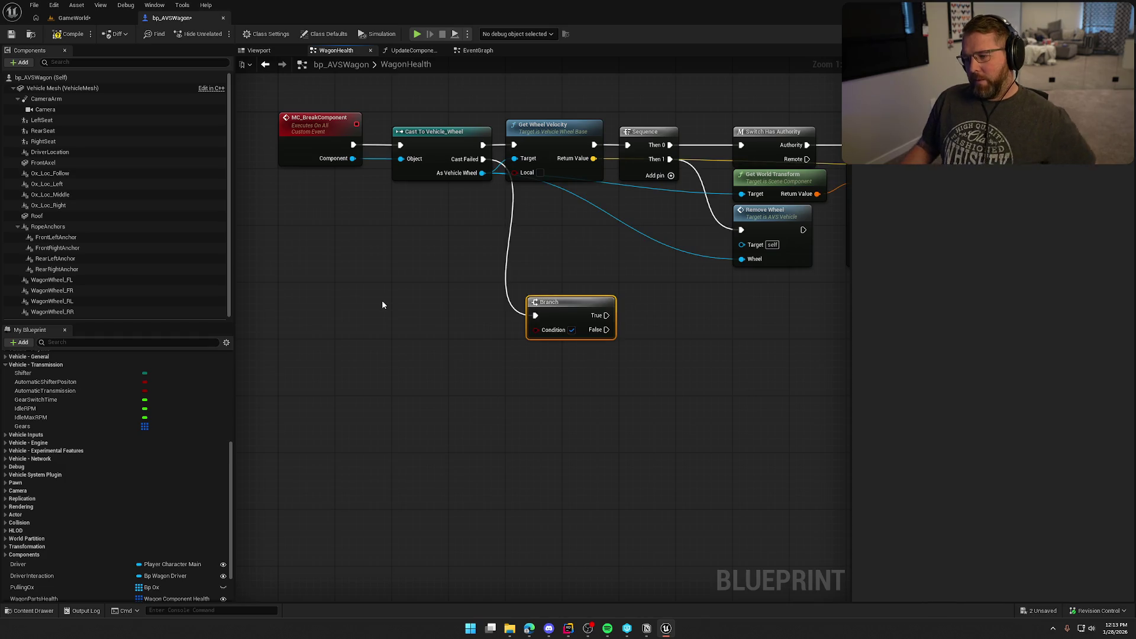
{"action": "left_click_drag", "start_coordinate": [566, 303], "coordinate": [547, 292]}
{"action": "left_click", "coordinate": [513, 385]}
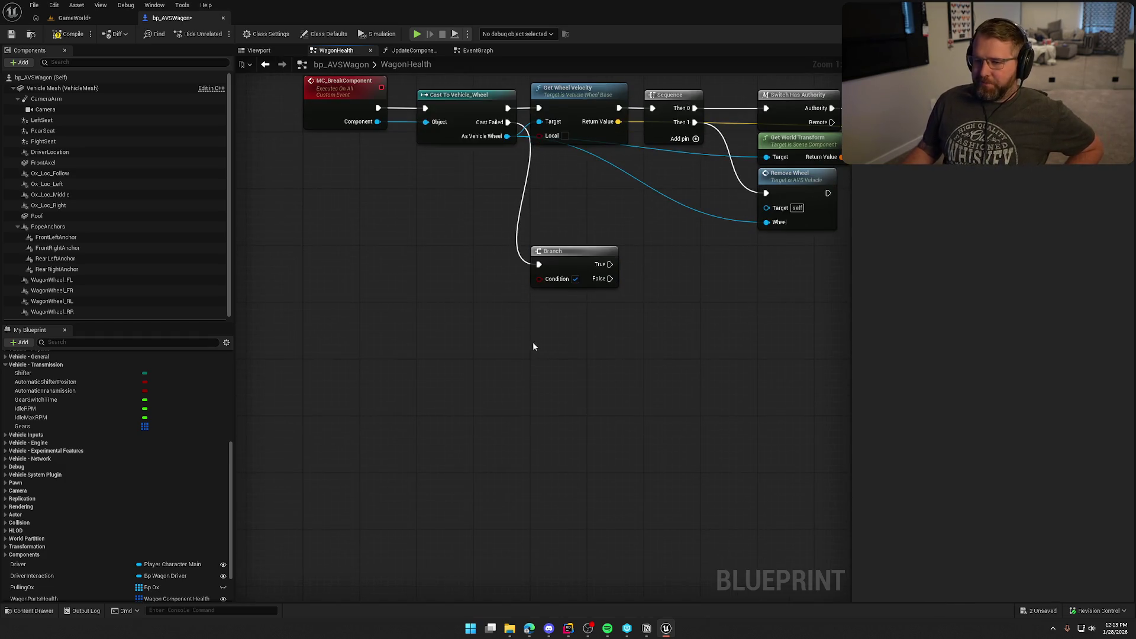
Step: Compare Component == Roof and wire the result into the Branch Condition
{"action": "left_click_drag", "start_coordinate": [59, 216], "coordinate": [372, 312]}
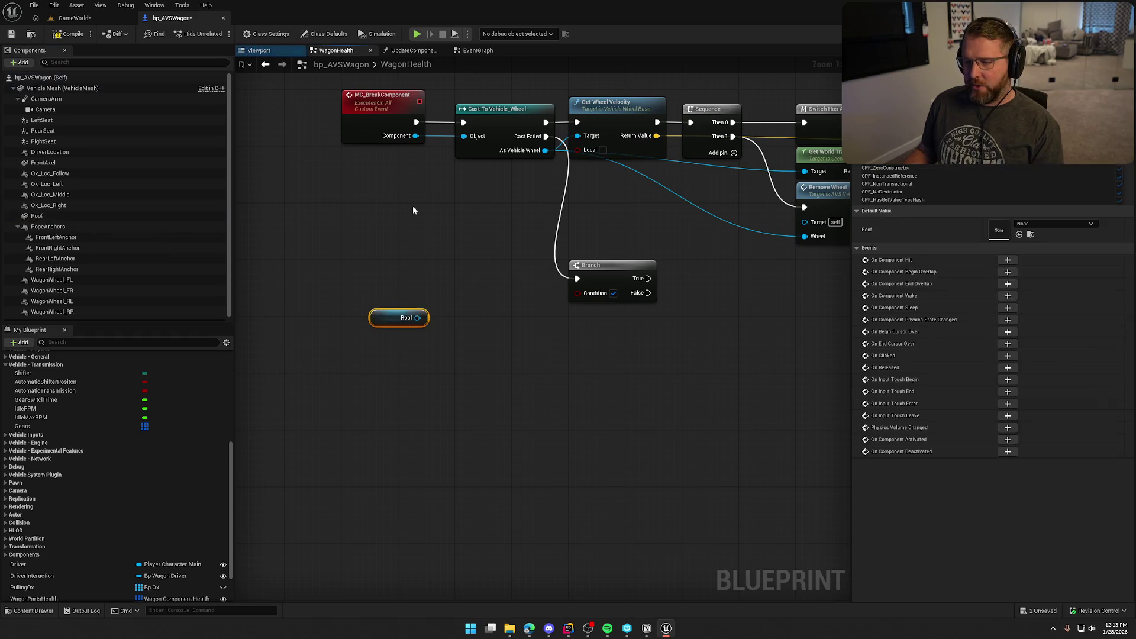
{"action": "left_click_drag", "start_coordinate": [416, 136], "coordinate": [480, 272]}
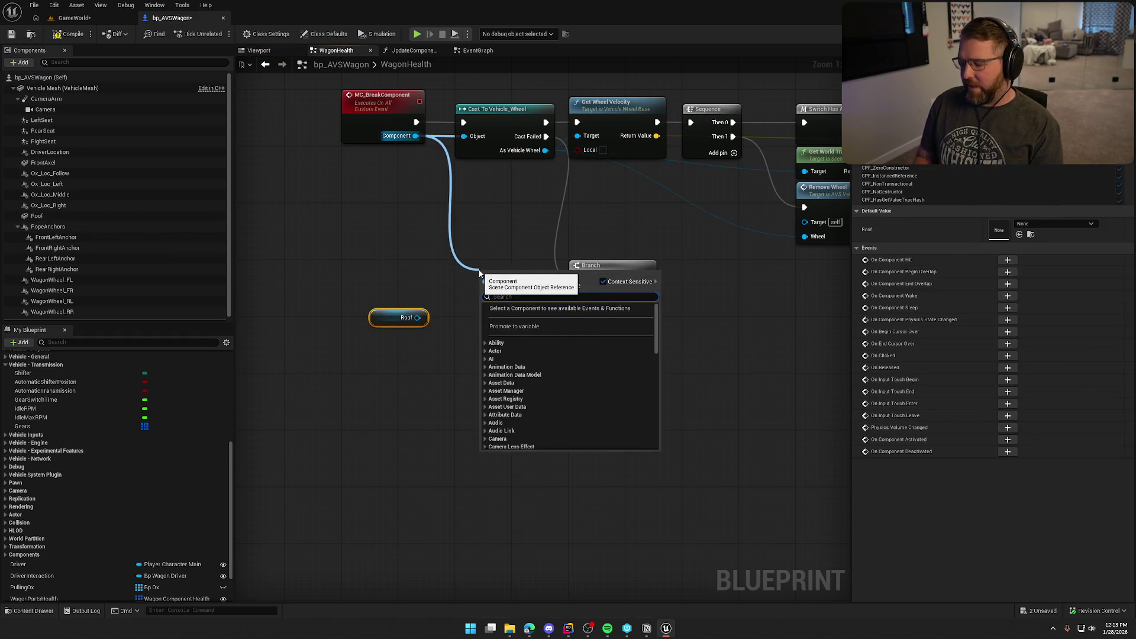
{"action": "type", "text": "=="}
{"action": "key", "text": "Return"}
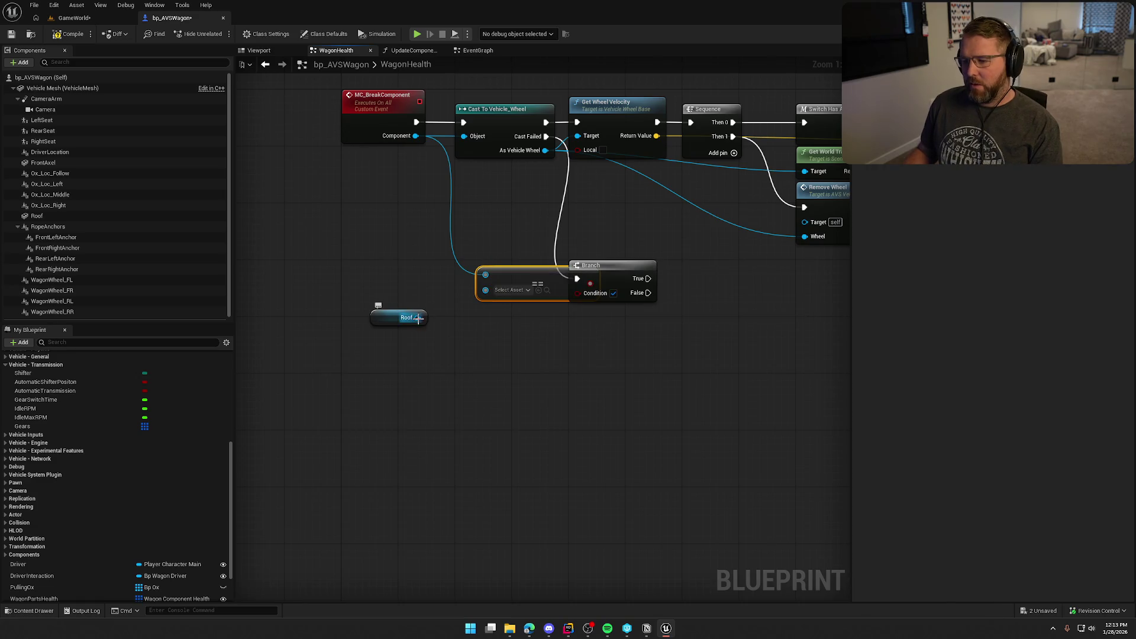
{"action": "mouse_move", "coordinate": [419, 318]}
{"action": "left_mouse_down"}
{"action": "mouse_move", "coordinate": [486, 290]}
{"action": "mouse_move", "coordinate": [478, 276]}
{"action": "mouse_move", "coordinate": [577, 293]}
{"action": "left_mouse_up"}
{"action": "left_click_drag", "start_coordinate": [497, 277], "coordinate": [494, 300]}
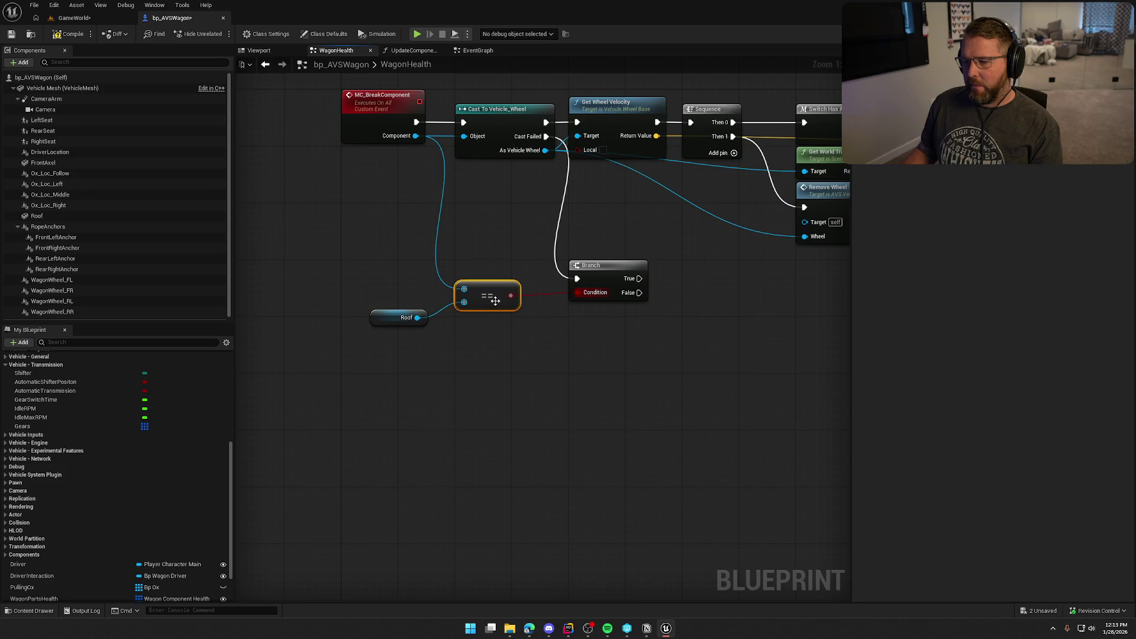
{"action": "mouse_move", "coordinate": [395, 315]}
{"action": "left_mouse_down"}
{"action": "mouse_move", "coordinate": [481, 322]}
{"action": "mouse_move", "coordinate": [484, 288]}
{"action": "left_mouse_up"}
{"action": "left_click", "coordinate": [484, 295], "text": "shift"}
Step: Lower the Branch and comparison nodes and test wires from True and False without adding nodes
{"action": "left_click_drag", "start_coordinate": [583, 400], "coordinate": [474, 347]}
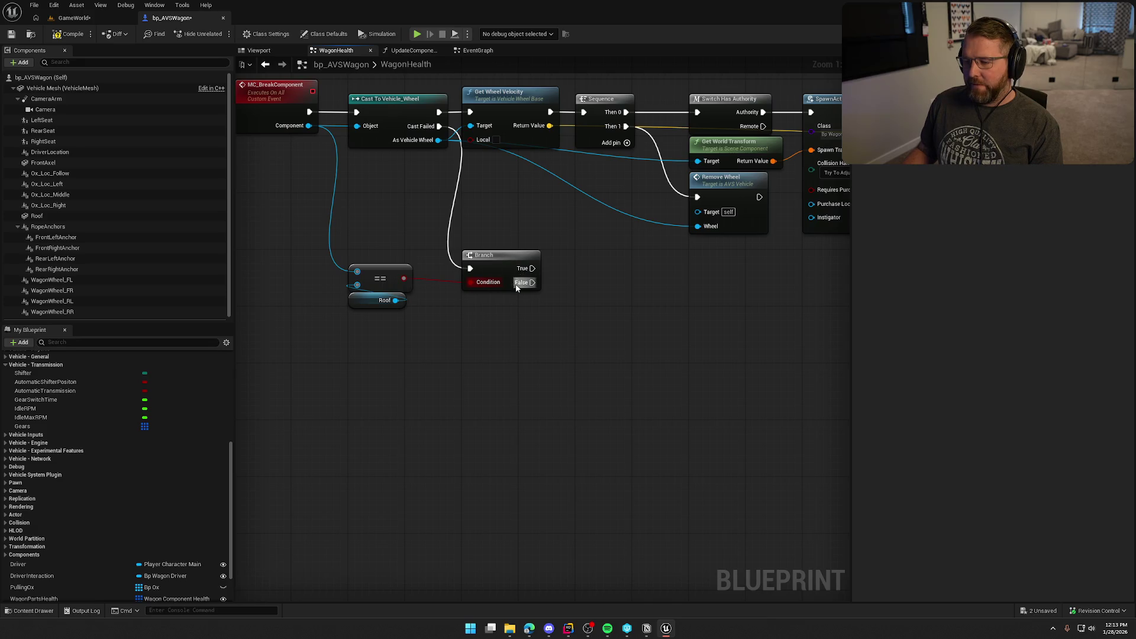
{"action": "mouse_move", "coordinate": [532, 268]}
{"action": "left_mouse_down"}
{"action": "mouse_move", "coordinate": [708, 280]}
{"action": "mouse_move", "coordinate": [680, 267]}
{"action": "mouse_move", "coordinate": [520, 336]}
{"action": "mouse_move", "coordinate": [347, 260]}
{"action": "left_mouse_up"}
{"action": "mouse_move", "coordinate": [482, 277]}
{"action": "left_mouse_down"}
{"action": "mouse_move", "coordinate": [482, 334]}
{"action": "mouse_move", "coordinate": [498, 310]}
{"action": "left_mouse_up"}
{"action": "left_click", "coordinate": [498, 311]}
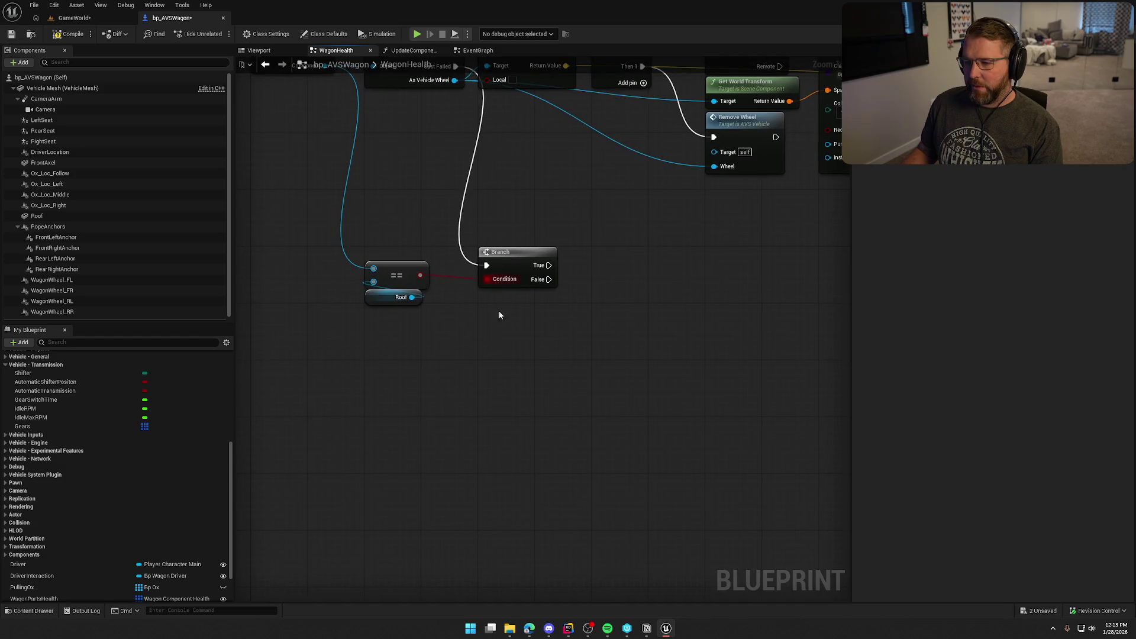
{"action": "left_click", "coordinate": [62, 88]}
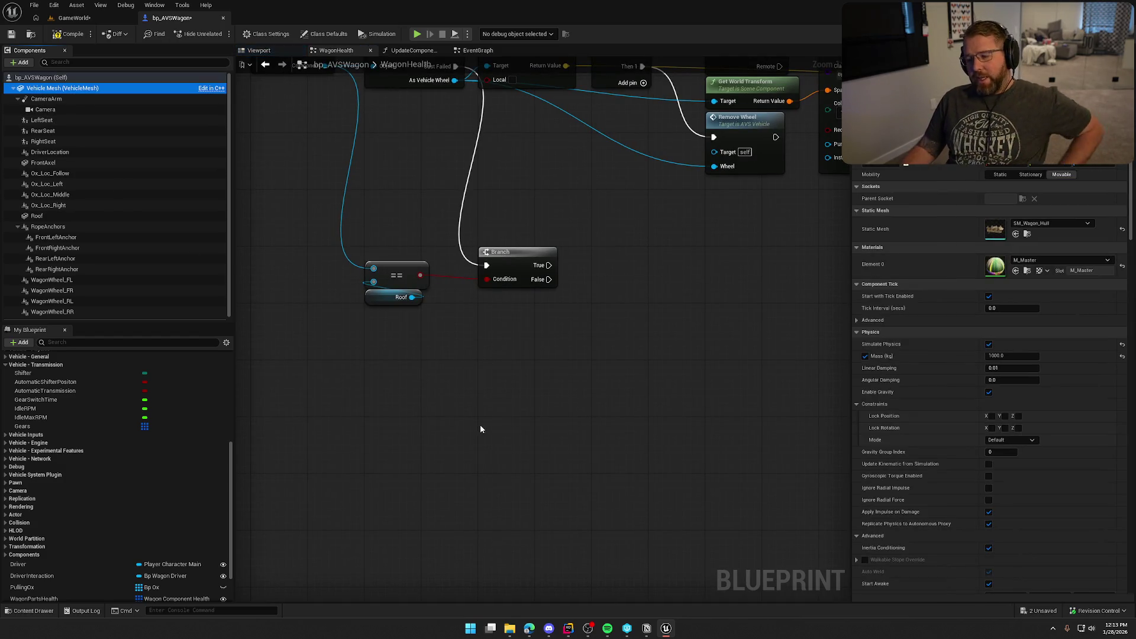
{"action": "left_click", "coordinate": [521, 273]}
{"action": "mouse_move", "coordinate": [549, 280]}
{"action": "left_mouse_down"}
{"action": "mouse_move", "coordinate": [605, 318]}
{"action": "mouse_move", "coordinate": [639, 288]}
{"action": "mouse_move", "coordinate": [562, 278]}
{"action": "mouse_move", "coordinate": [531, 357]}
{"action": "left_mouse_up"}
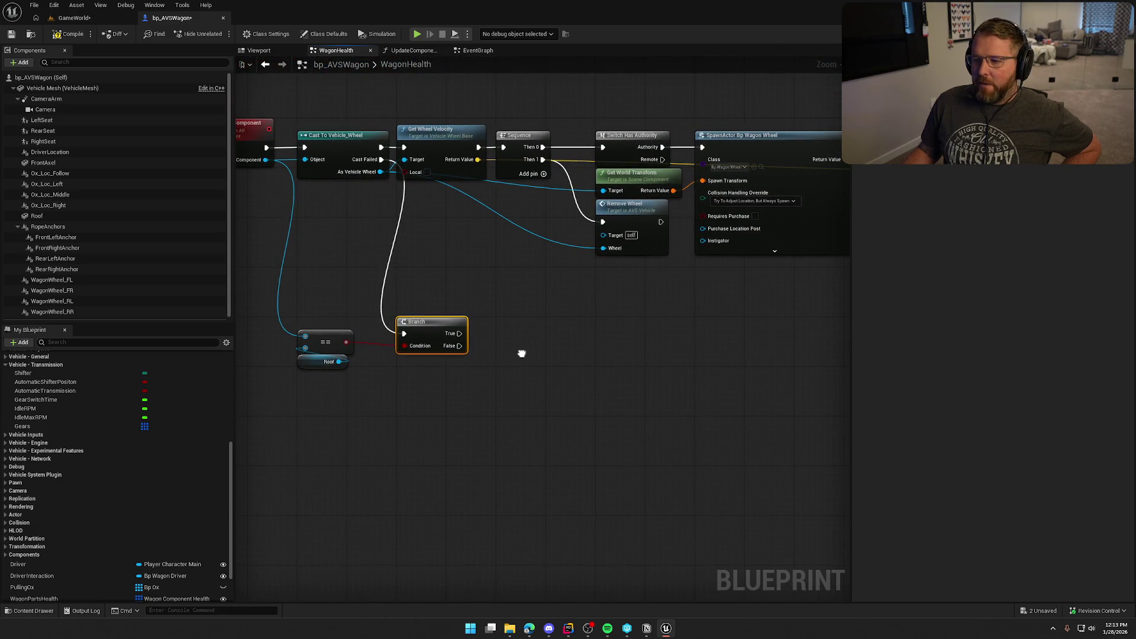
{"action": "right_click", "coordinate": [522, 358]}
{"action": "left_click", "coordinate": [512, 344]}
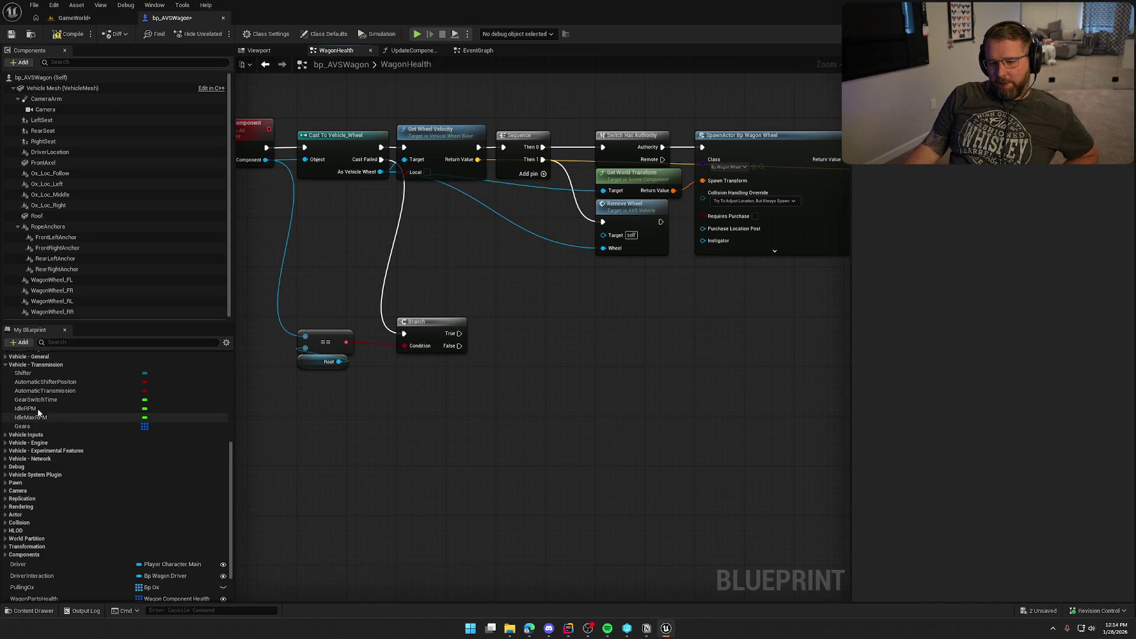
{"action": "left_click", "coordinate": [5, 365]}
{"action": "scroll", "coordinate": [95, 456], "scroll_direction": "up", "scroll_amount": 2}
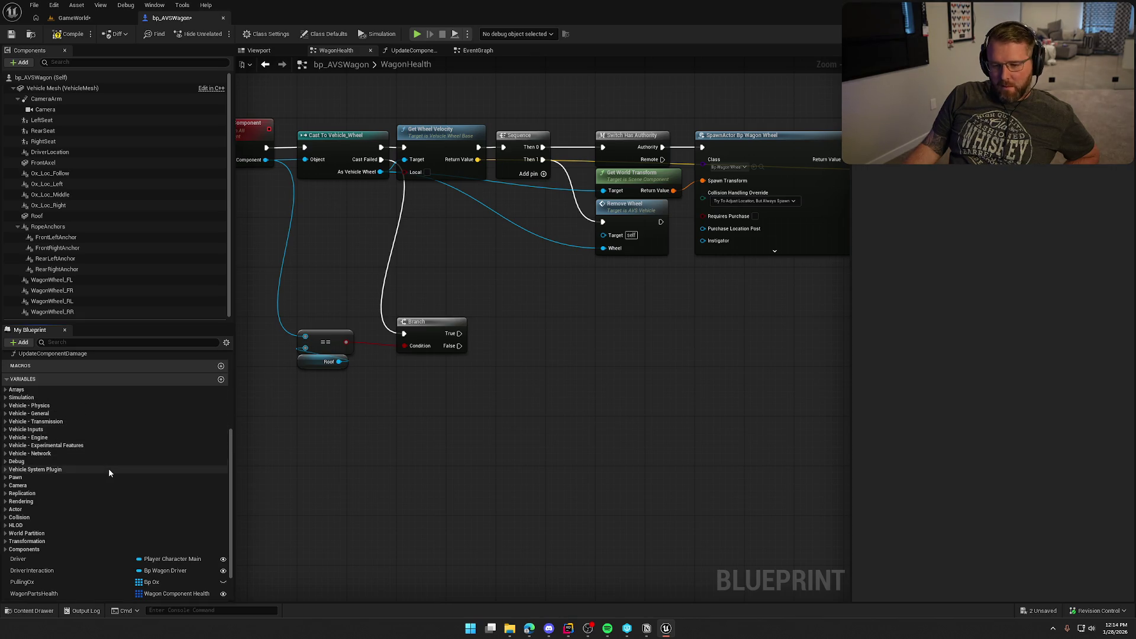
{"action": "scroll", "coordinate": [108, 467], "scroll_direction": "up", "scroll_amount": 2}
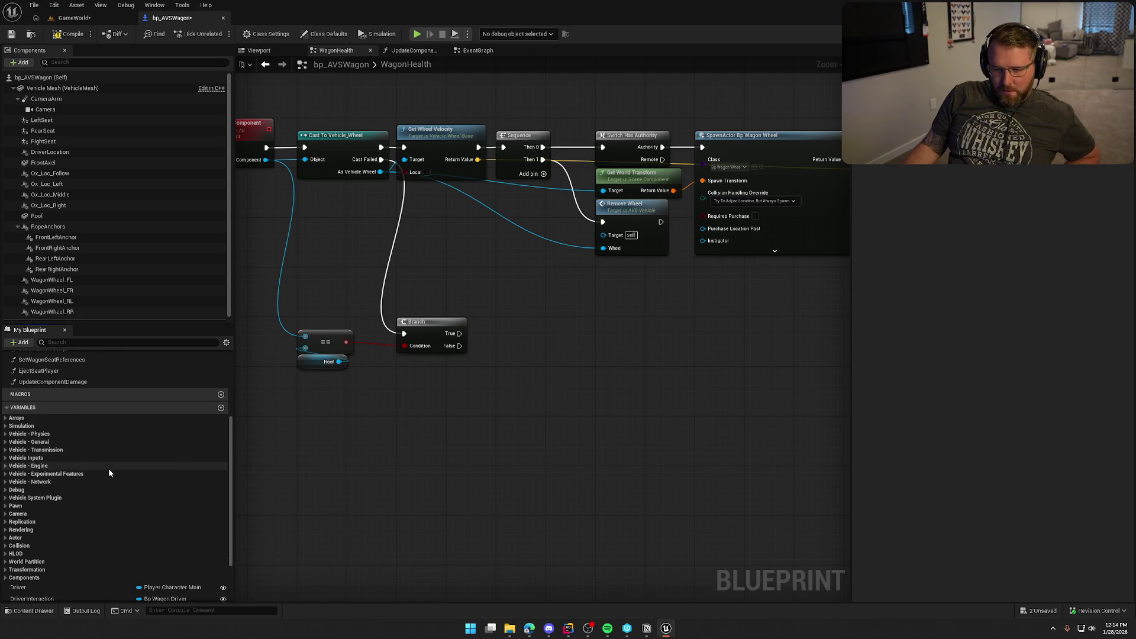
{"action": "left_click", "coordinate": [5, 434]}
{"action": "left_click", "coordinate": [5, 435]}
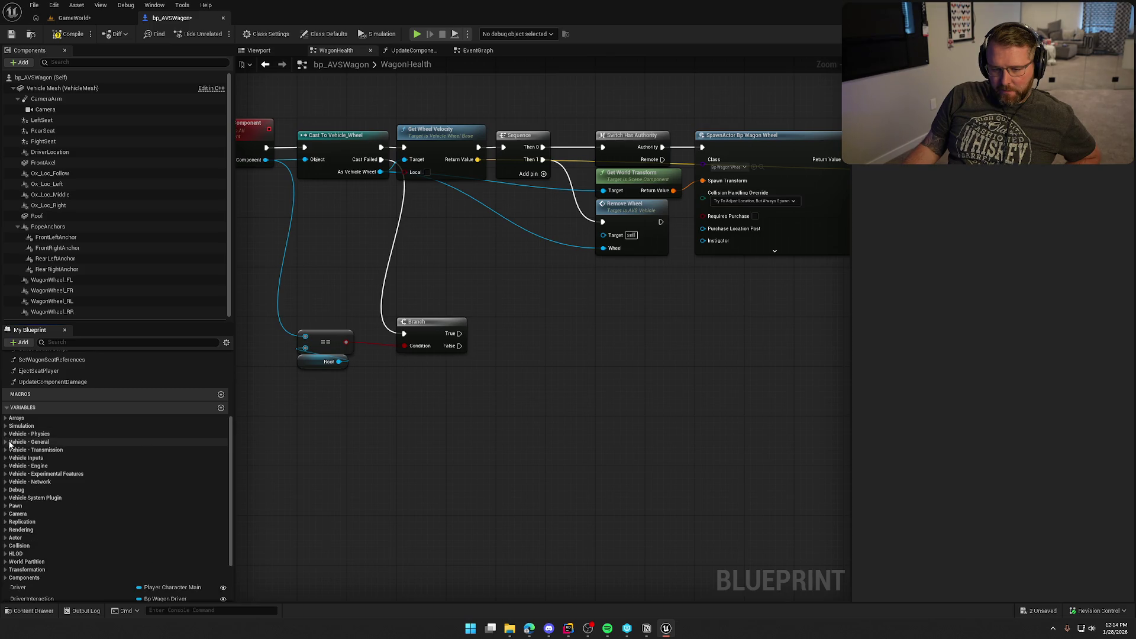
{"action": "left_click", "coordinate": [6, 442]}
{"action": "scroll", "coordinate": [8, 454], "scroll_direction": "down", "scroll_amount": 2}
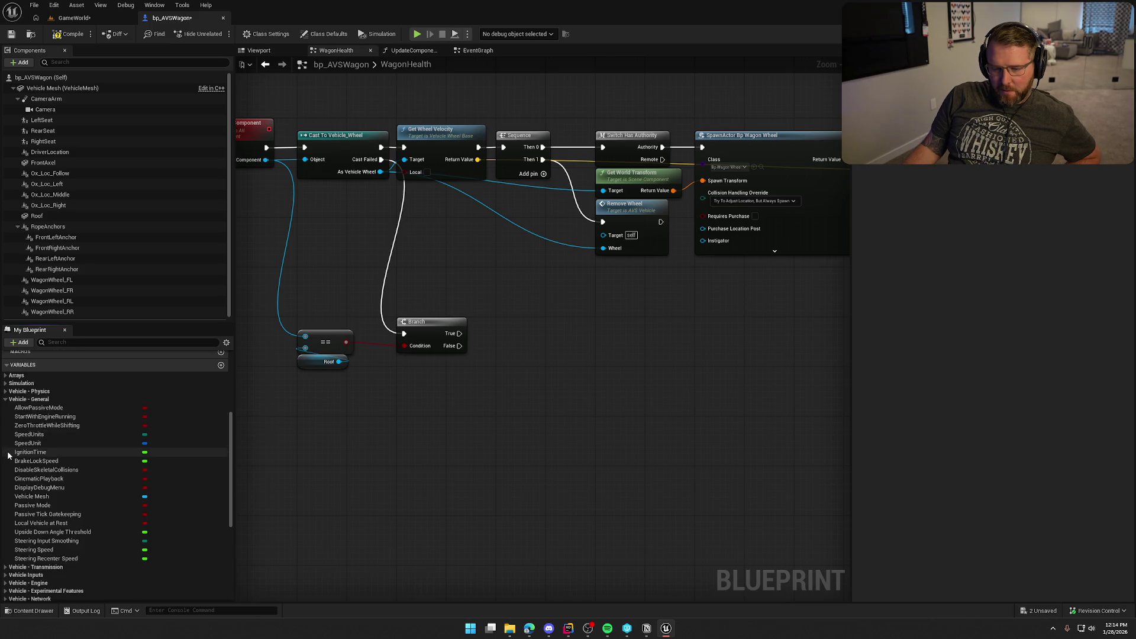
{"action": "scroll", "coordinate": [8, 454], "scroll_direction": "up", "scroll_amount": 1}
{"action": "left_click", "coordinate": [6, 413]}
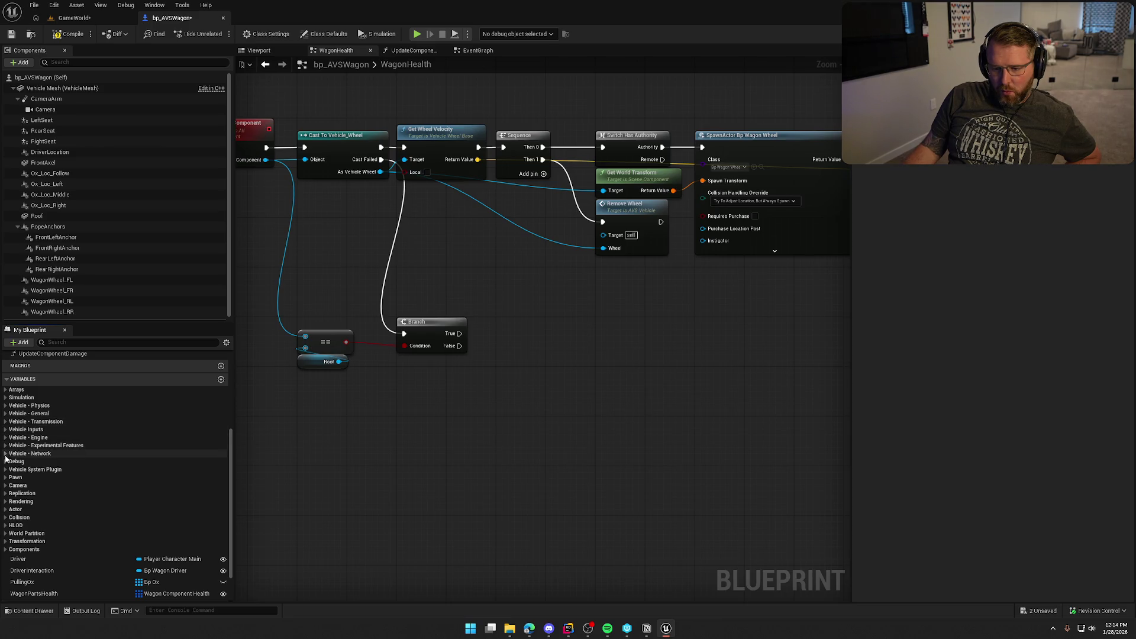
{"action": "left_click", "coordinate": [6, 470]}
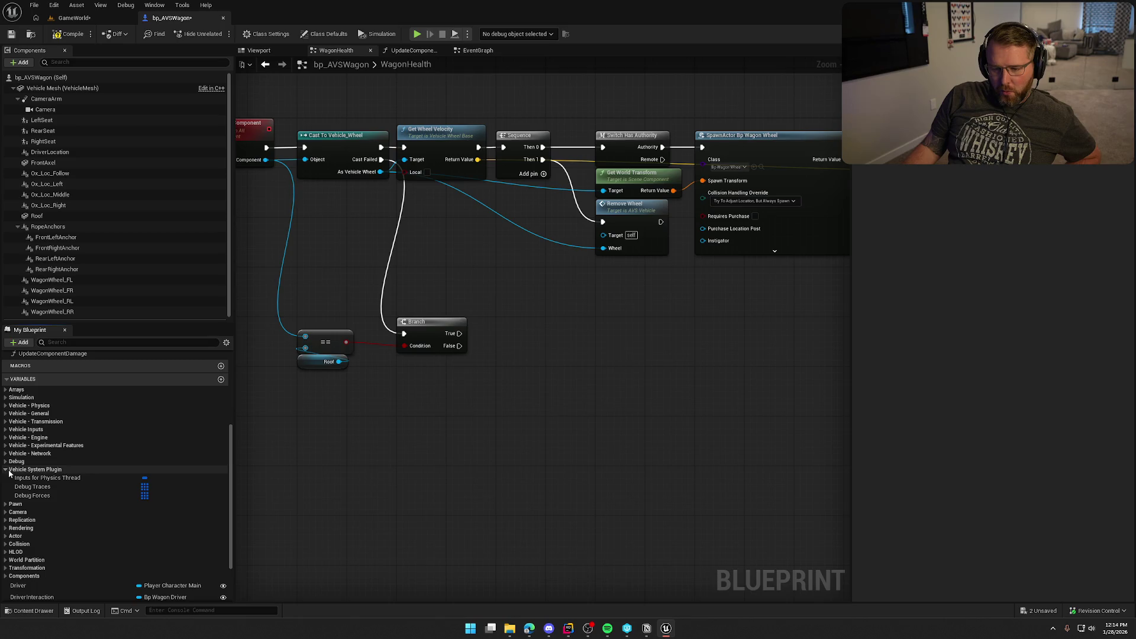
{"action": "left_click", "coordinate": [8, 470]}
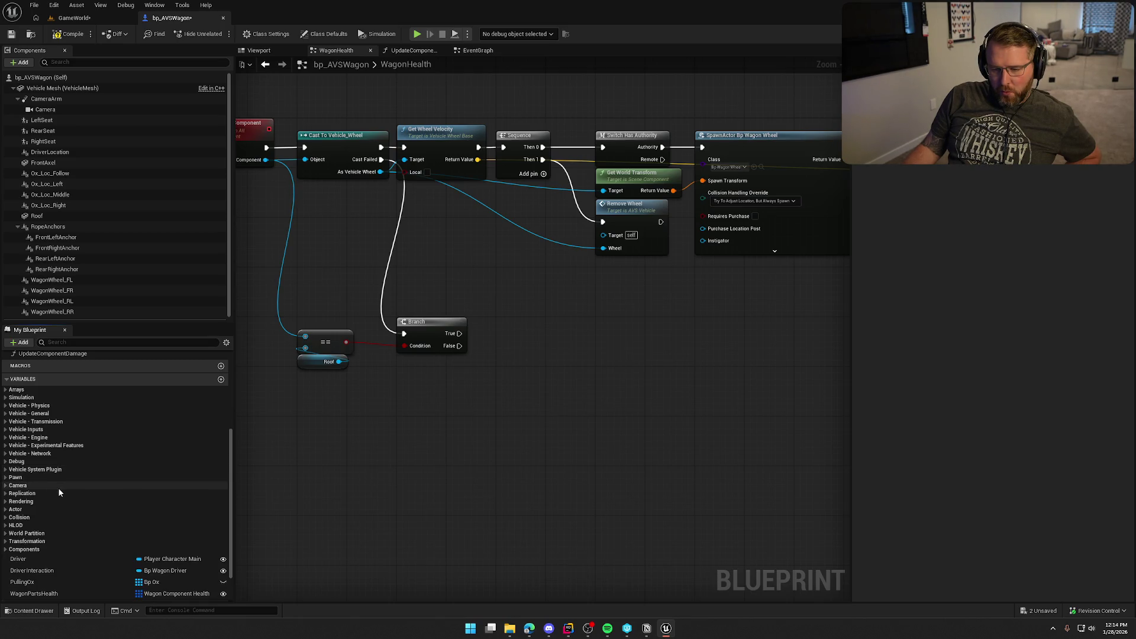
{"action": "scroll", "coordinate": [70, 557], "scroll_direction": "down", "scroll_amount": 3}
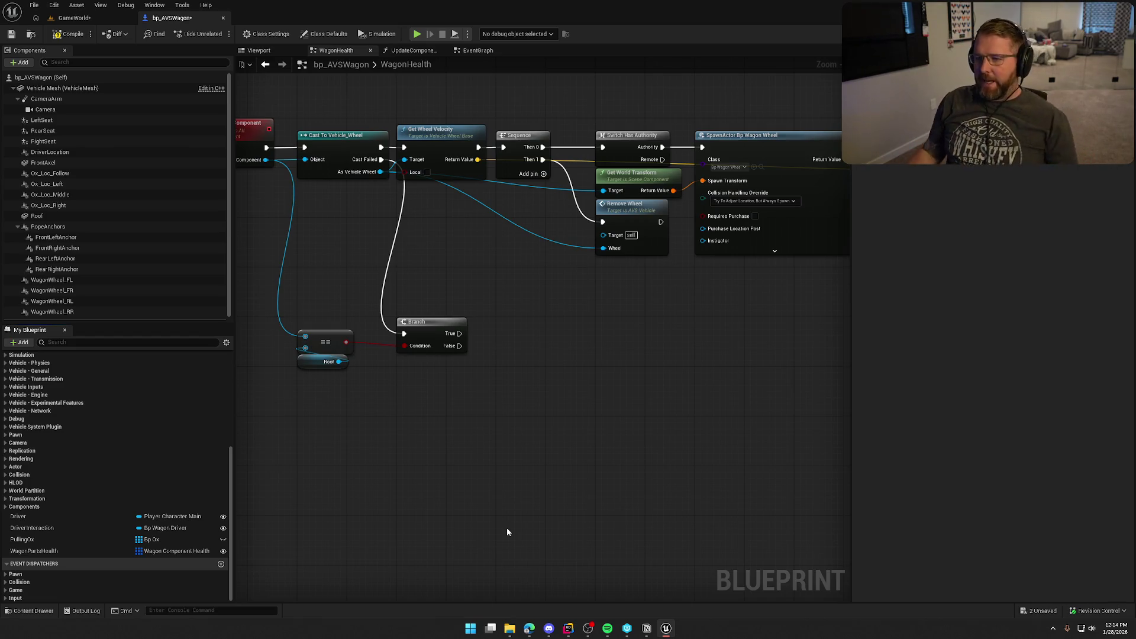
{"action": "mouse_move", "coordinate": [532, 413]}
{"action": "left_mouse_down"}
{"action": "mouse_move", "coordinate": [521, 399]}
{"action": "mouse_move", "coordinate": [609, 375]}
{"action": "mouse_move", "coordinate": [385, 340]}
{"action": "left_mouse_up"}
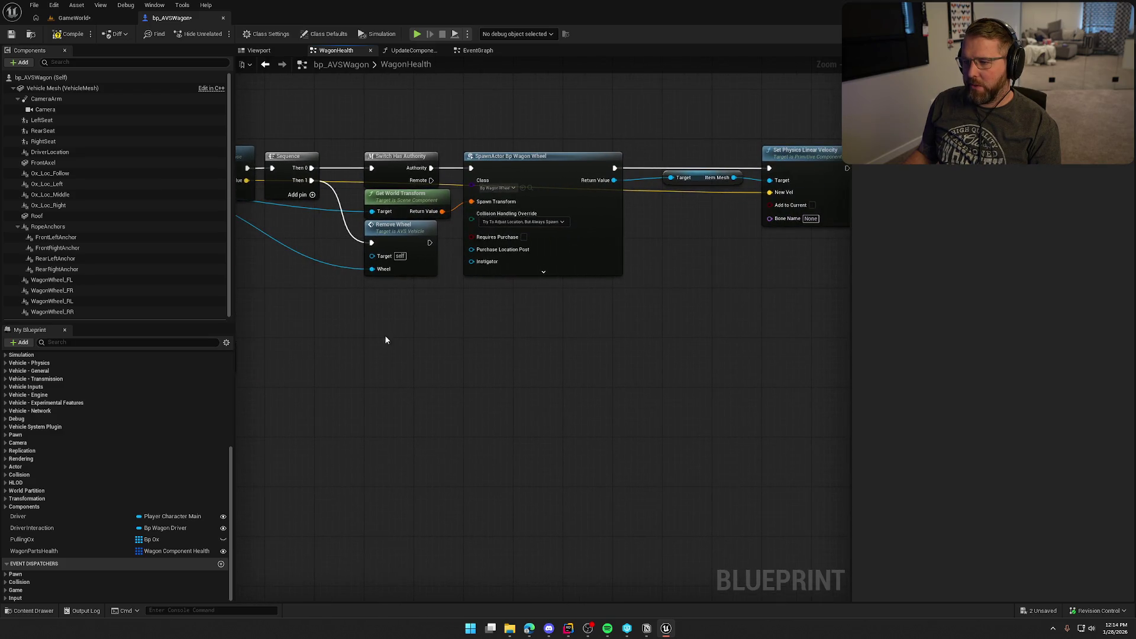
{"action": "mouse_move", "coordinate": [469, 110]}
{"action": "left_mouse_down"}
{"action": "mouse_move", "coordinate": [847, 325]}
{"action": "mouse_move", "coordinate": [666, 328]}
{"action": "left_mouse_up"}
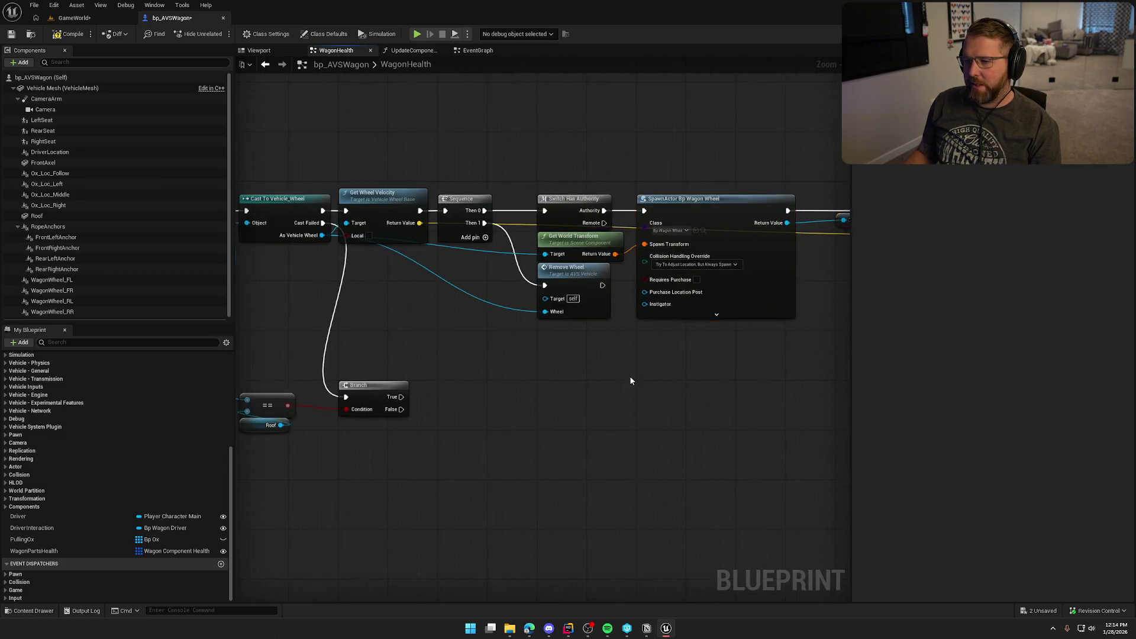
{"action": "mouse_move", "coordinate": [578, 122]}
{"action": "left_mouse_down"}
{"action": "mouse_move", "coordinate": [666, 290]}
{"action": "mouse_move", "coordinate": [682, 291]}
{"action": "left_mouse_up"}
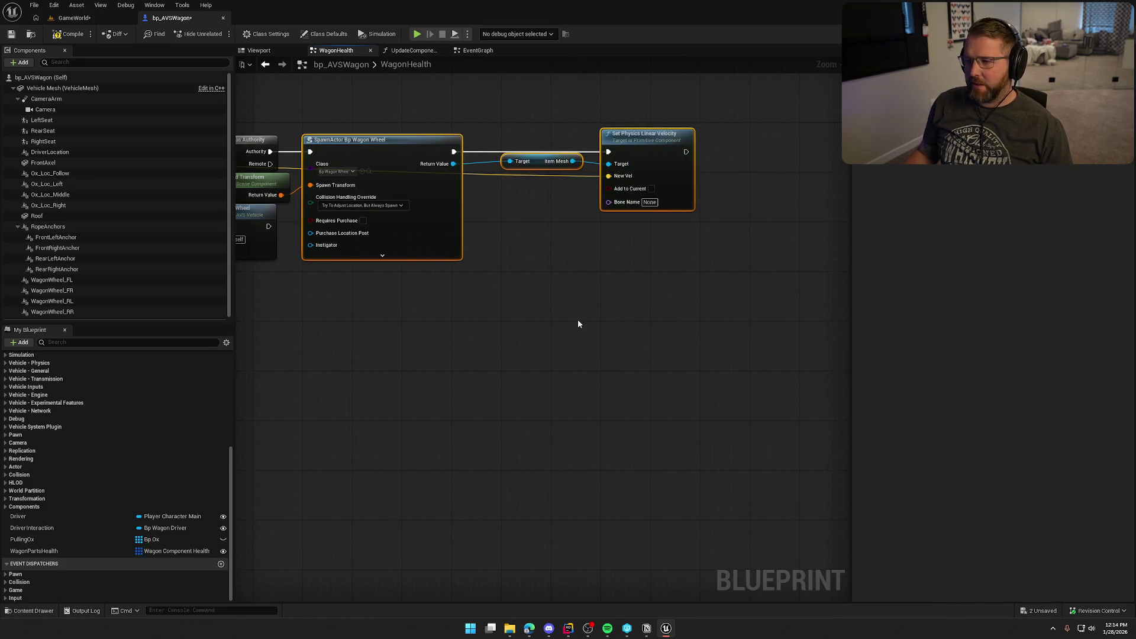
{"action": "left_click", "coordinate": [560, 319]}
{"action": "left_click_drag", "start_coordinate": [560, 320], "coordinate": [731, 313]}
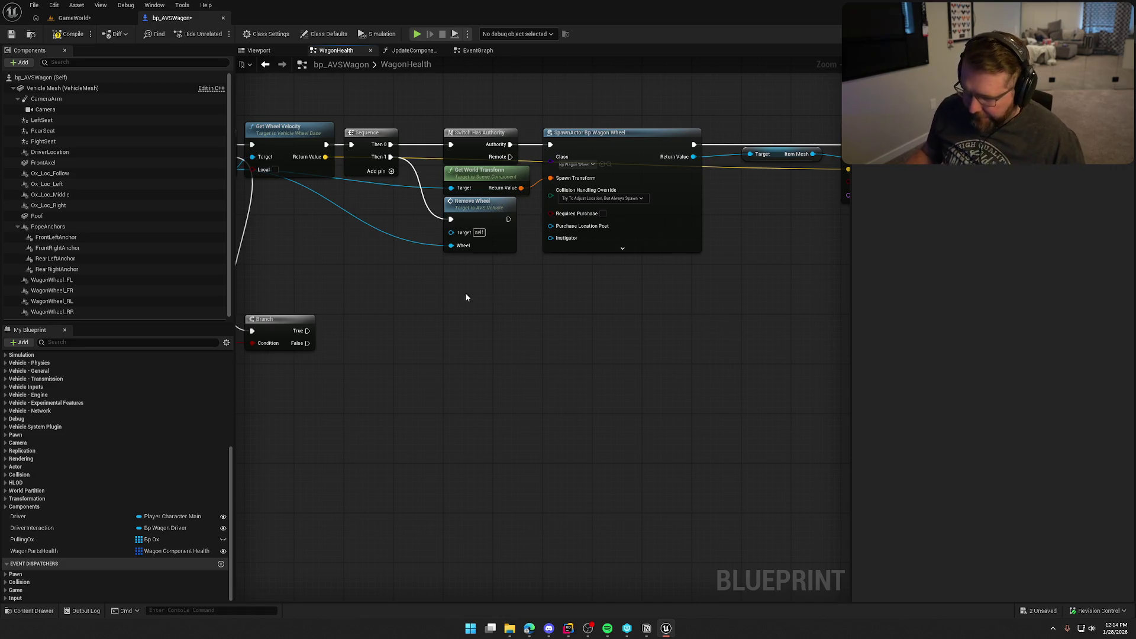
{"action": "left_click_drag", "start_coordinate": [460, 320], "coordinate": [541, 319]}
{"action": "left_click", "coordinate": [54, 280]}
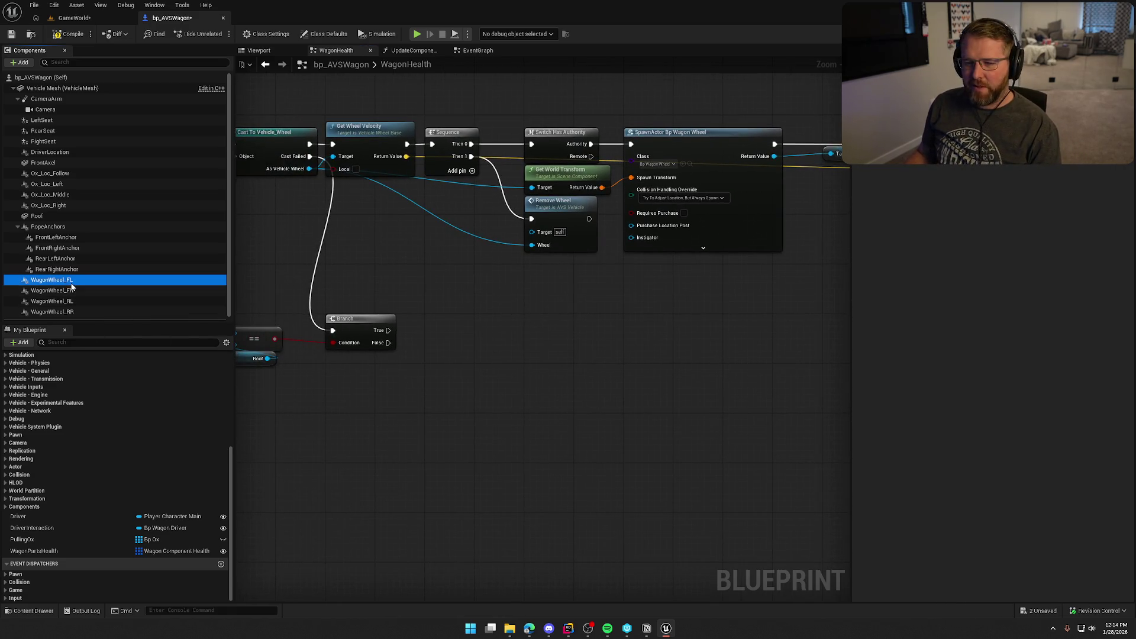
{"action": "left_click", "coordinate": [53, 312], "text": "shift"}
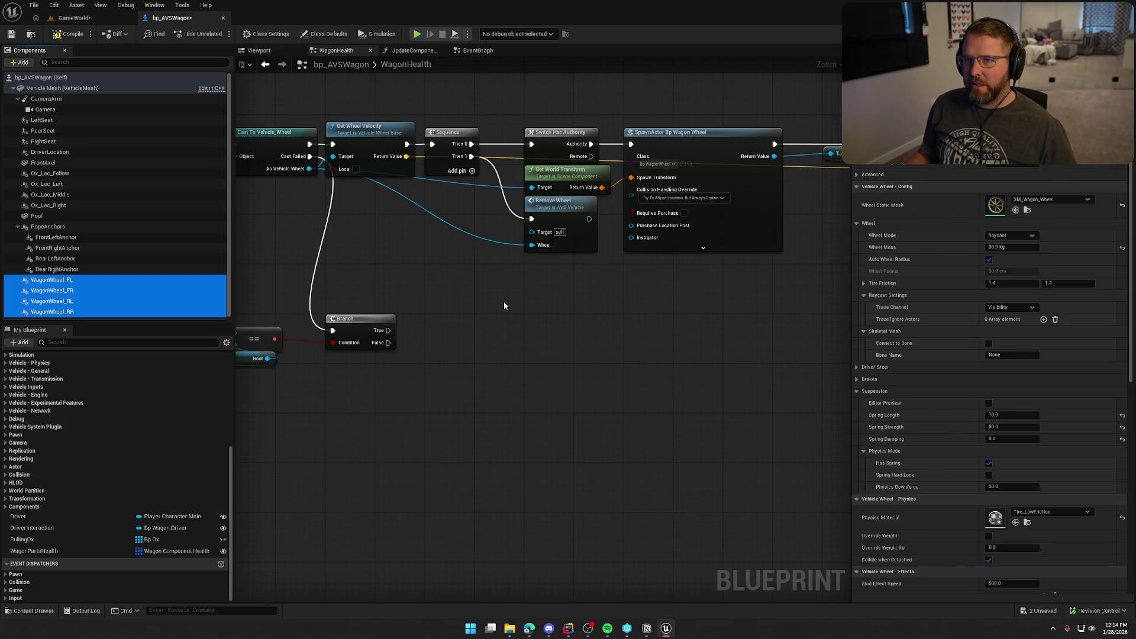
{"action": "left_click", "coordinate": [556, 204]}
{"action": "left_click", "coordinate": [402, 226]}
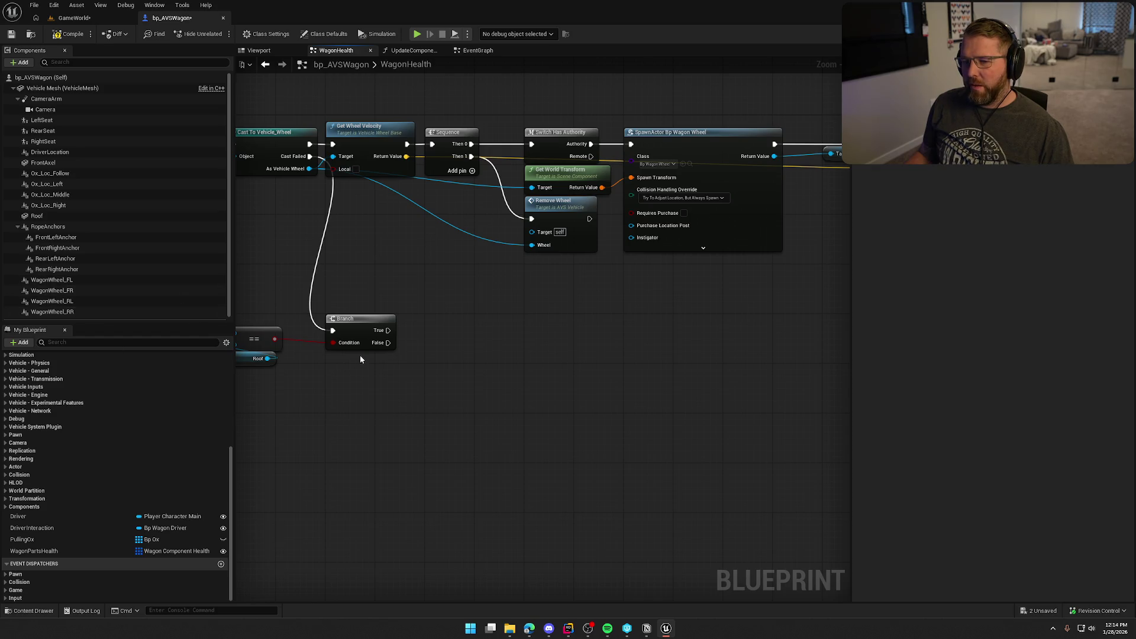
{"action": "left_click_drag", "start_coordinate": [419, 256], "coordinate": [458, 274]}
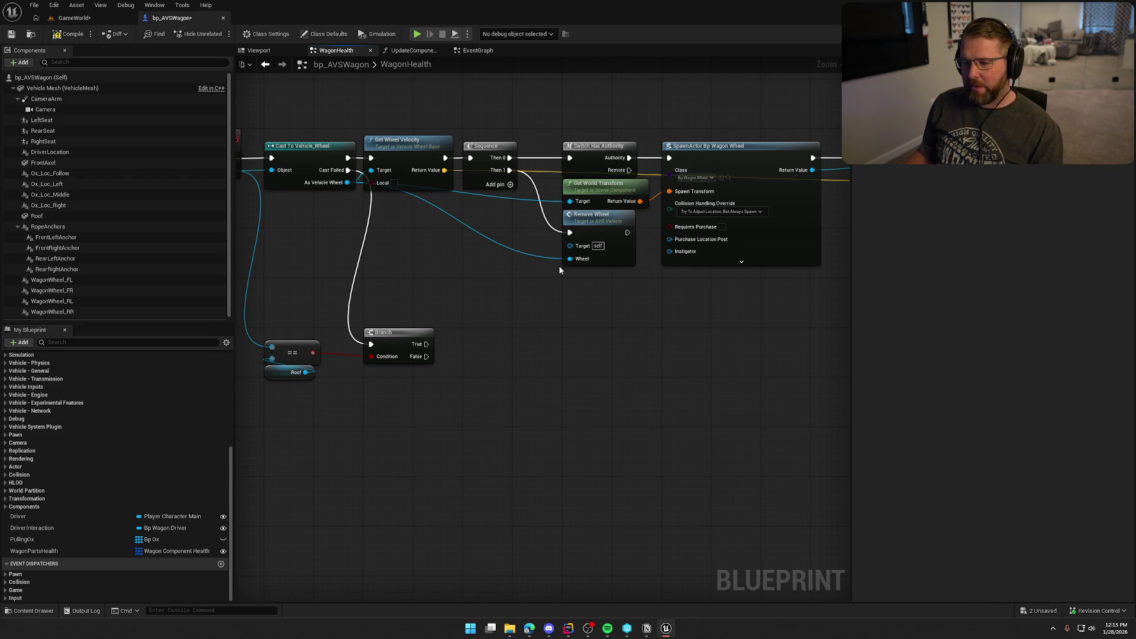
Step: Open AVS_Vehicle's RemoveWheel graph, then drill into its InitWheels function
{"action": "double_click", "coordinate": [609, 249]}
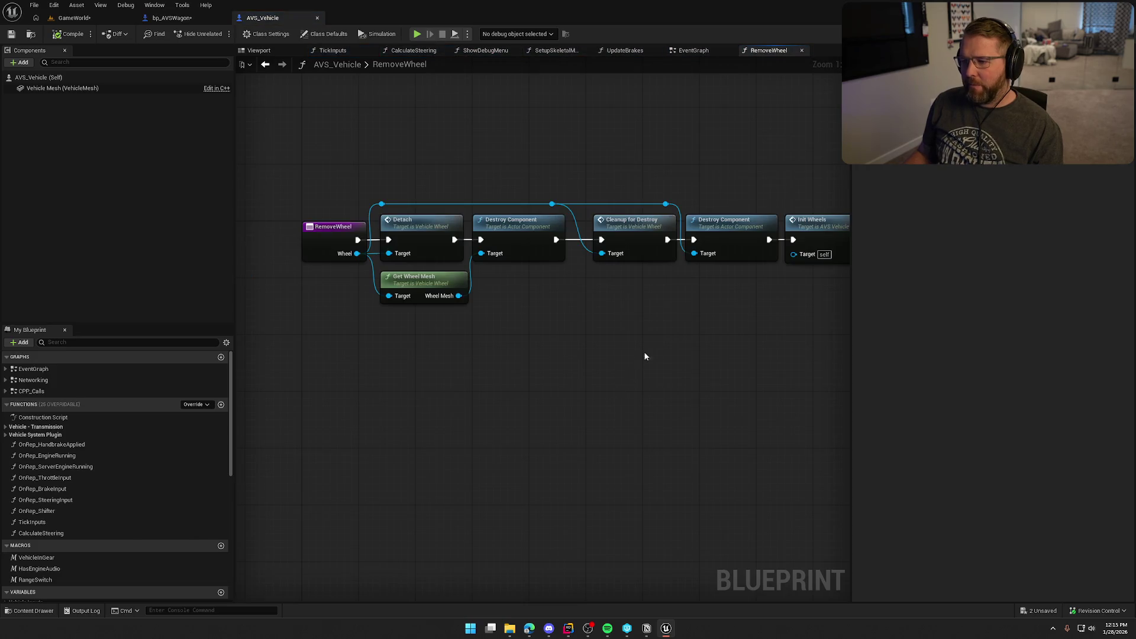
{"action": "left_click_drag", "start_coordinate": [645, 356], "coordinate": [453, 308]}
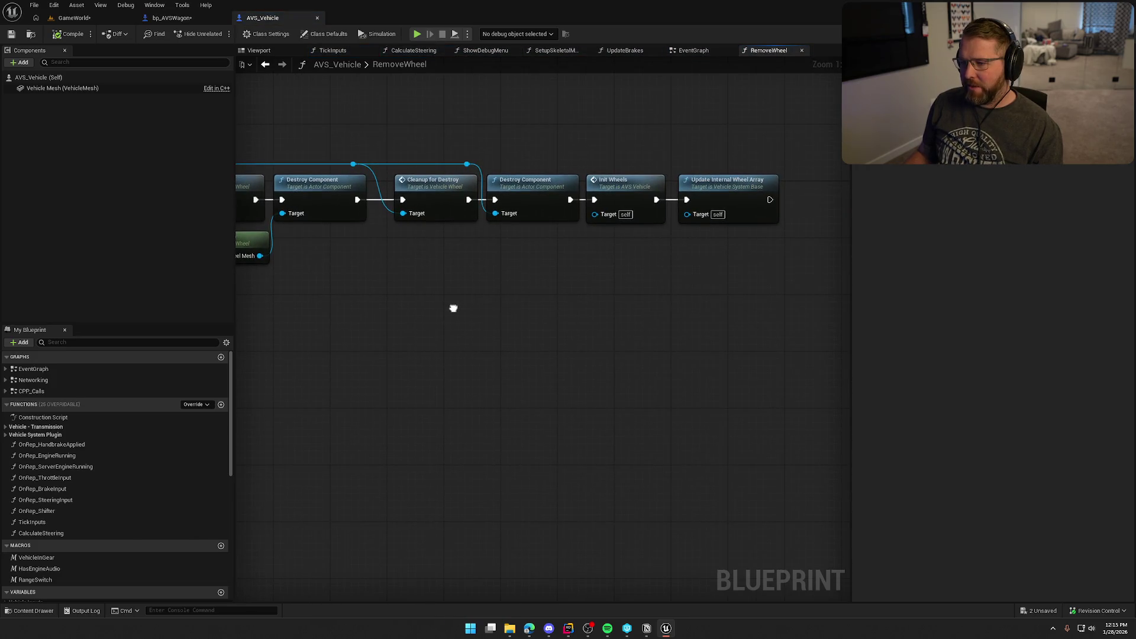
{"action": "left_click", "coordinate": [626, 191]}
{"action": "double_click", "coordinate": [542, 194]}
{"action": "scroll", "coordinate": [402, 364], "scroll_direction": "up", "scroll_amount": 4}
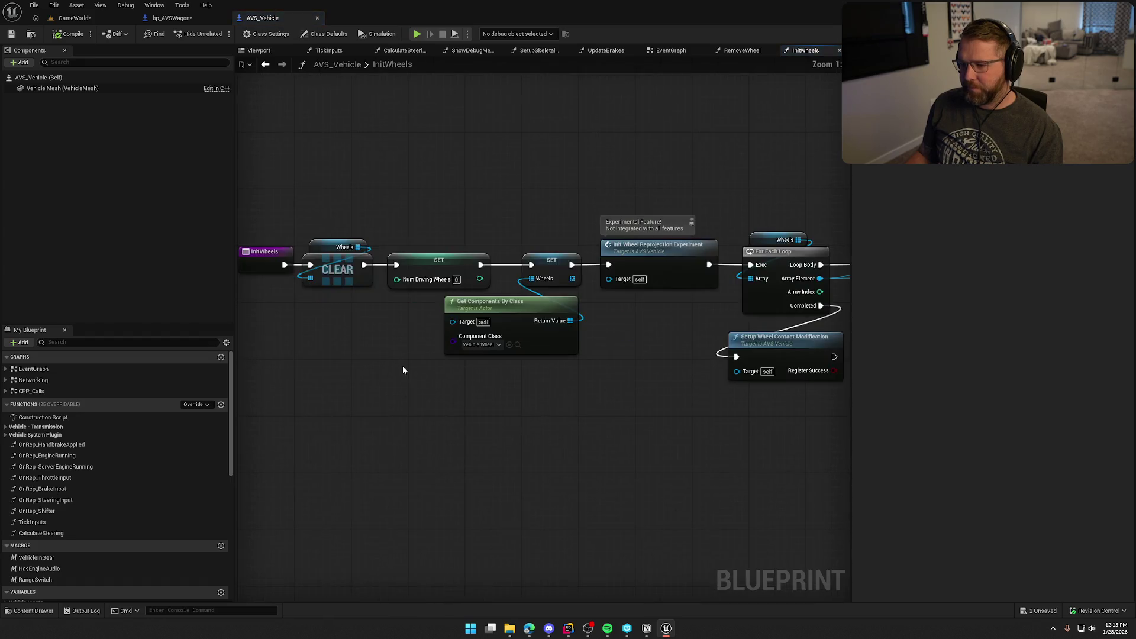
{"action": "left_click_drag", "start_coordinate": [352, 280], "coordinate": [420, 258]}
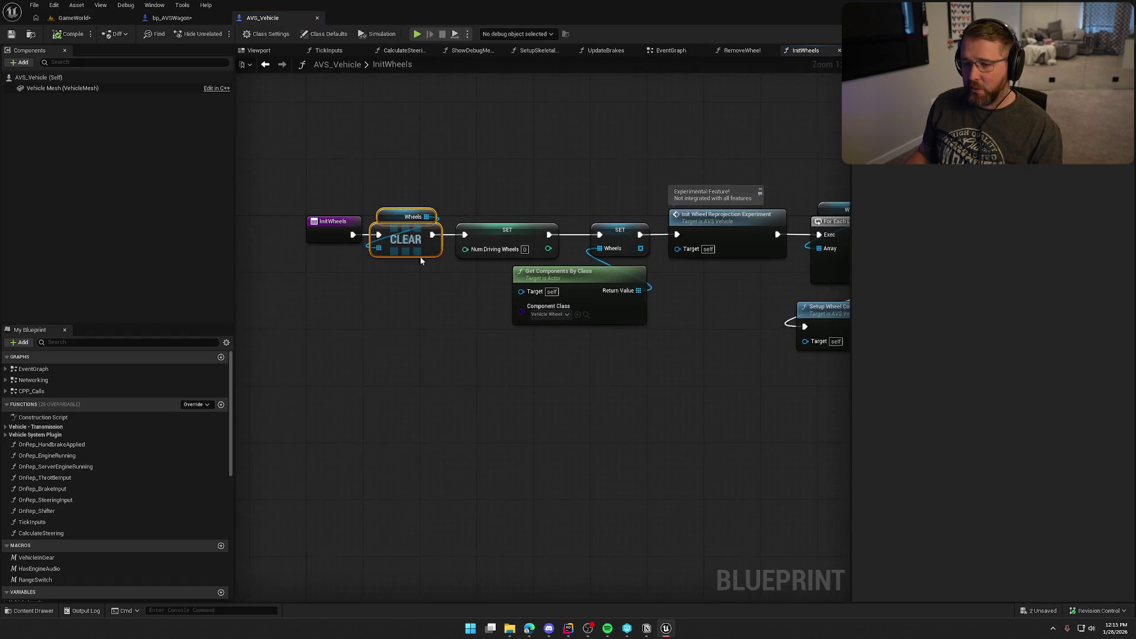
Step: Check the Wheels array variable's Category stays Arrays, then return to bp_AVSWagon's WagonHealth graph
{"action": "left_click", "coordinate": [396, 217]}
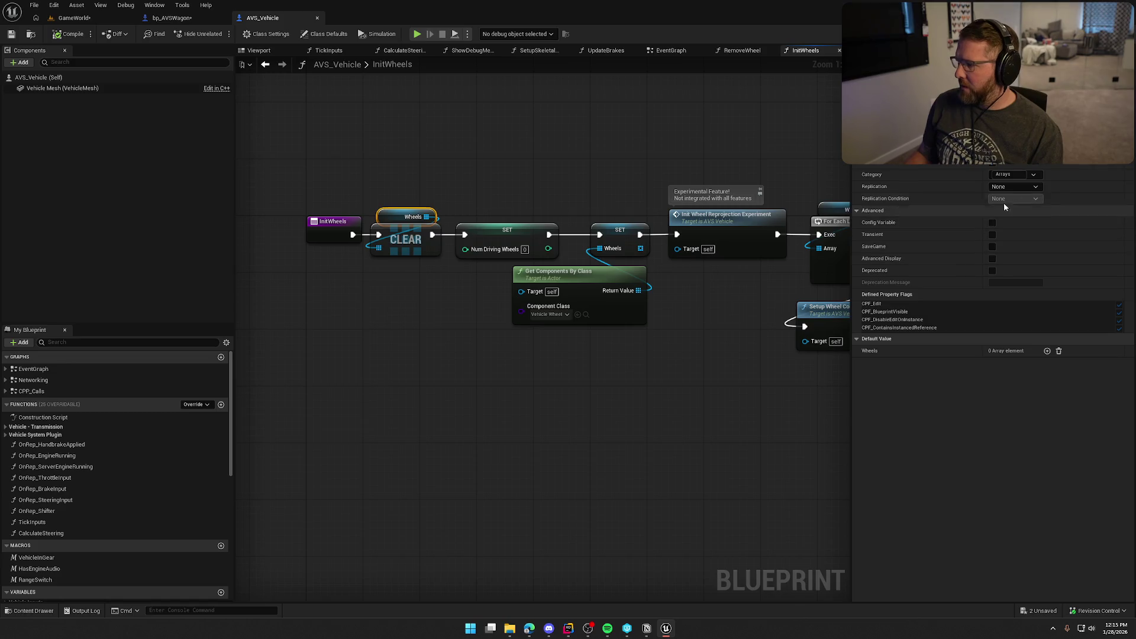
{"action": "left_click", "coordinate": [1032, 174]}
{"action": "left_click", "coordinate": [1037, 175]}
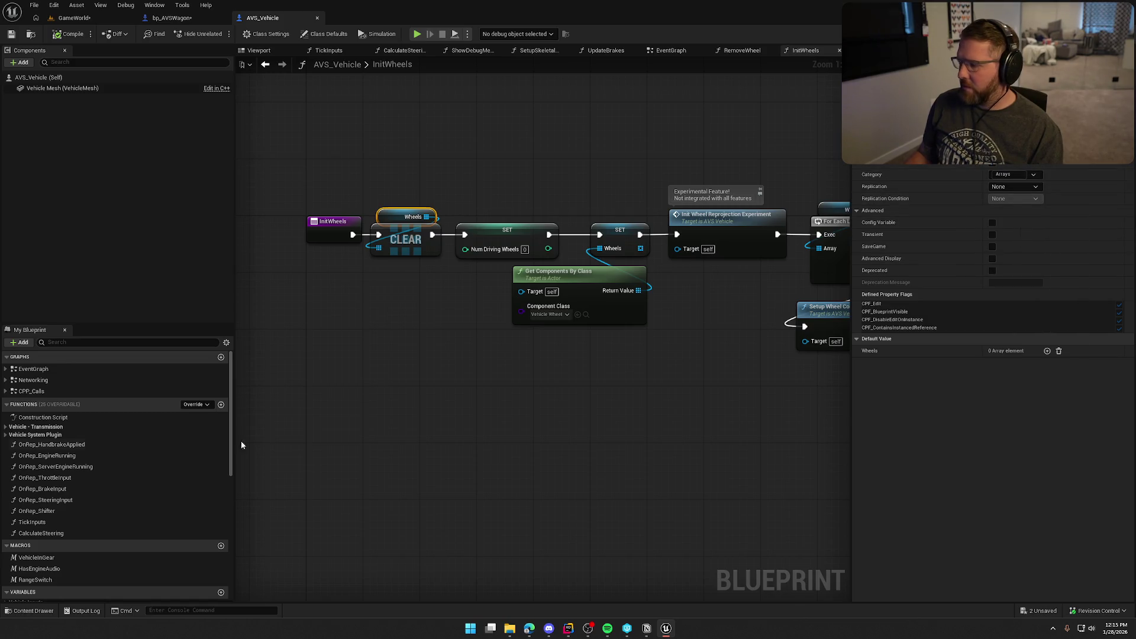
{"action": "scroll", "coordinate": [179, 474], "scroll_direction": "down", "scroll_amount": 3}
{"action": "scroll", "coordinate": [179, 473], "scroll_direction": "up", "scroll_amount": 3}
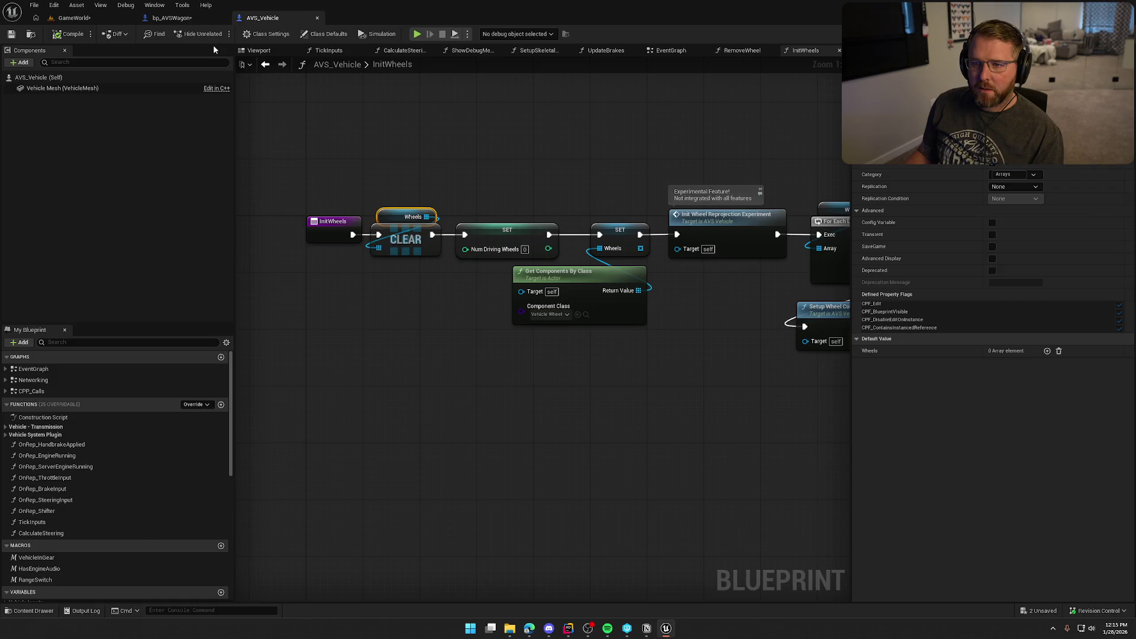
{"action": "left_click", "coordinate": [171, 18]}
{"action": "scroll", "coordinate": [108, 500], "scroll_direction": "down", "scroll_amount": 5}
Step: Expand the Arrays category and select the wagon's Wheels array variable
{"action": "scroll", "coordinate": [102, 499], "scroll_direction": "down", "scroll_amount": 2}
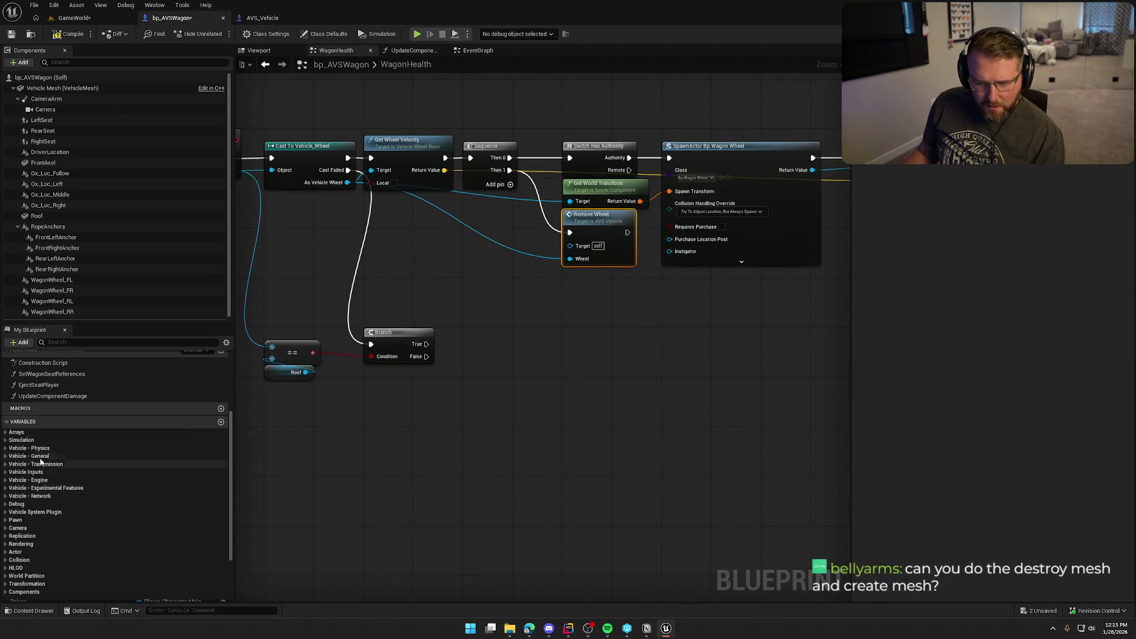
{"action": "left_click", "coordinate": [106, 432]}
{"action": "left_click", "coordinate": [113, 441]}
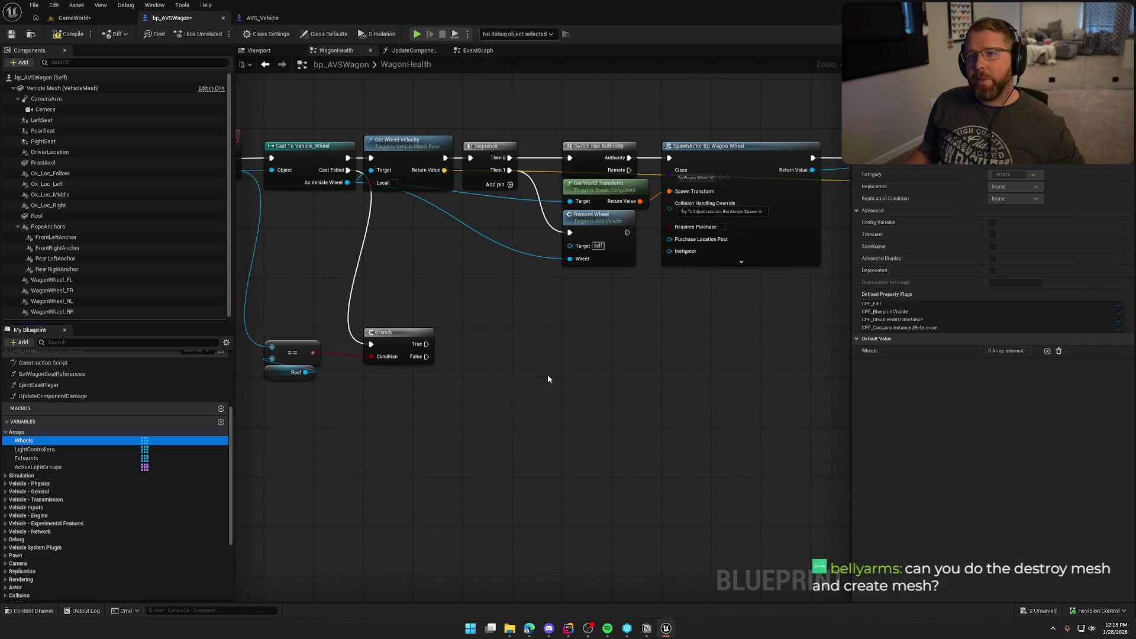
Step: Search 'des' from the As Vehicle Wheel output to list Destroy Wheel Mesh
{"action": "left_click_drag", "start_coordinate": [423, 242], "coordinate": [445, 239]}
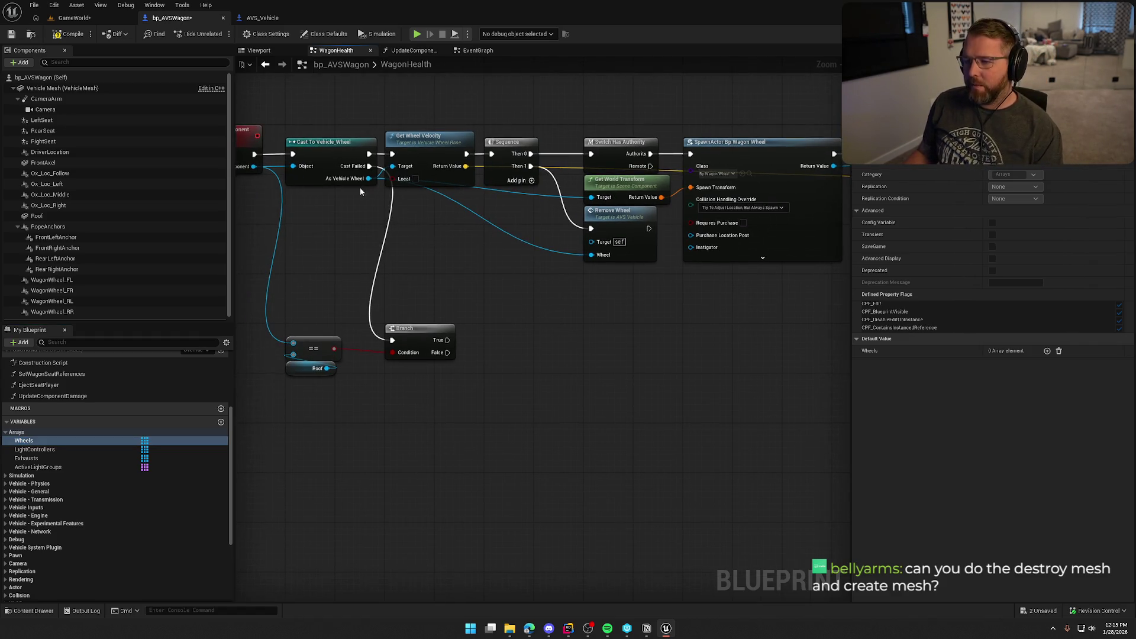
{"action": "left_click_drag", "start_coordinate": [368, 179], "coordinate": [488, 266]}
{"action": "type", "text": "des"}
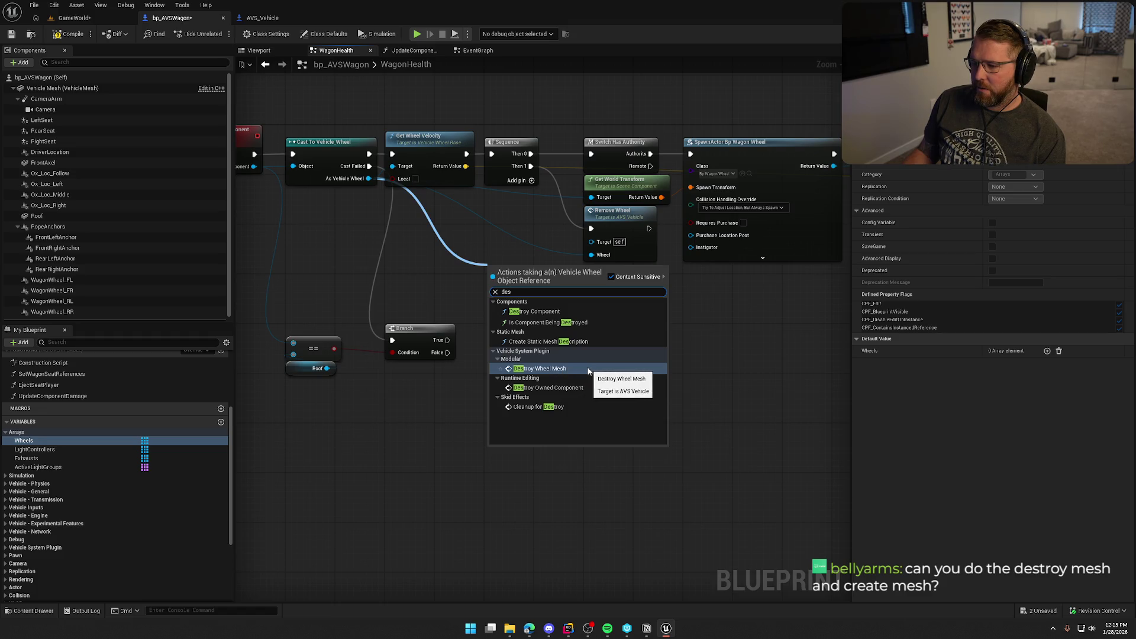
Step: Add Destroy Wheel Mesh and Create Wheel Mesh from As Vehicle Wheel, stacked under the Sequence
{"action": "left_click", "coordinate": [557, 370]}
{"action": "left_click_drag", "start_coordinate": [500, 285], "coordinate": [463, 236]}
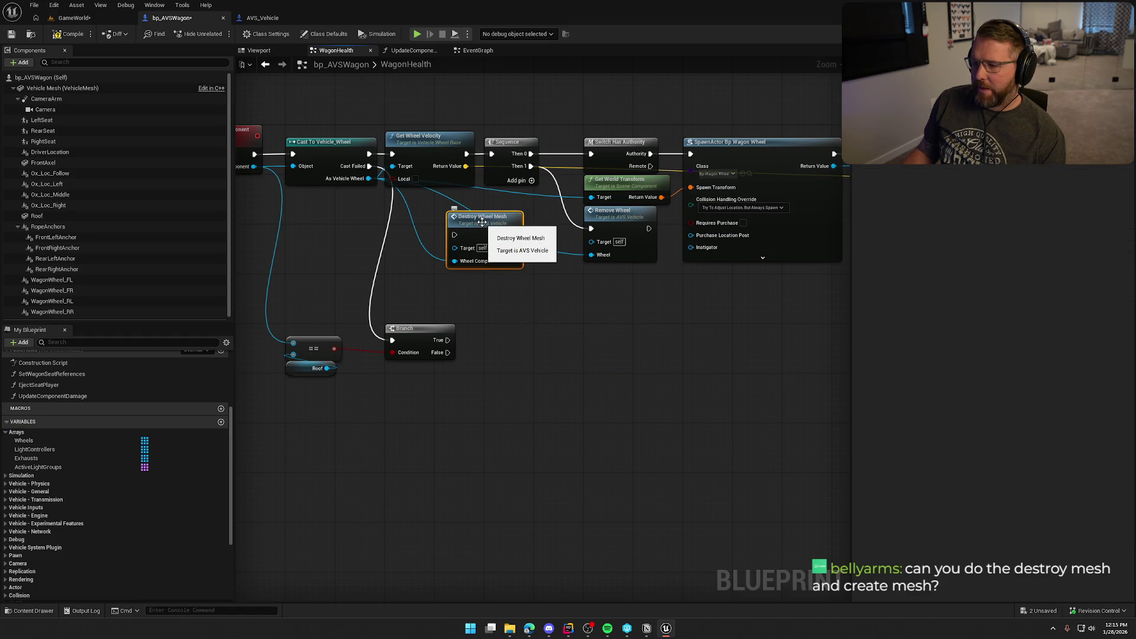
{"action": "left_click_drag", "start_coordinate": [368, 178], "coordinate": [479, 306]}
{"action": "type", "text": "create"}
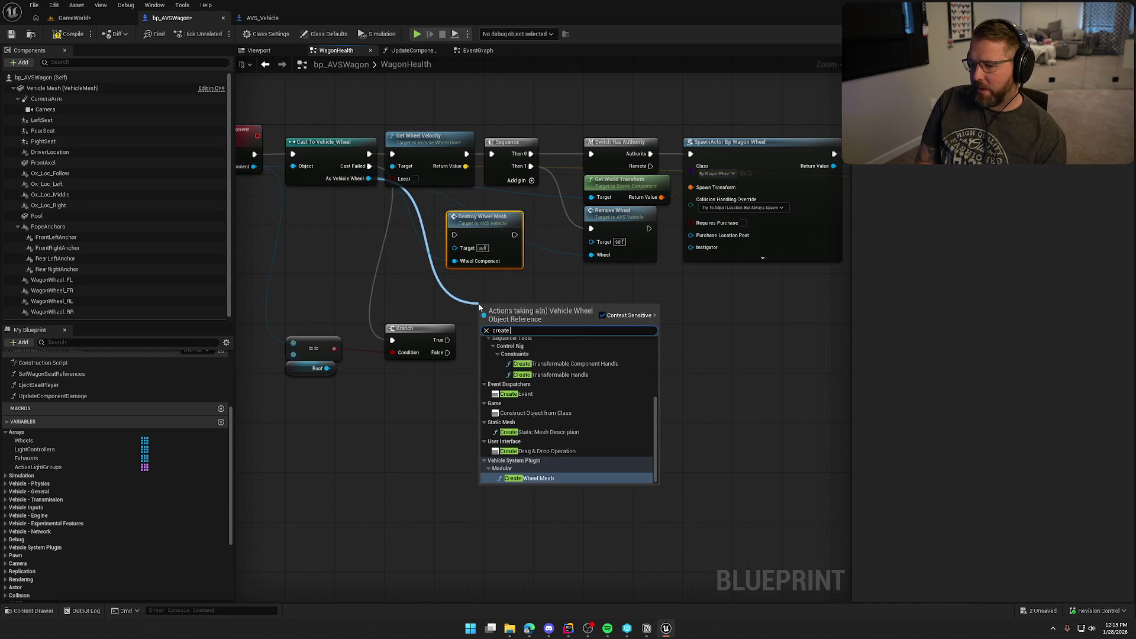
{"action": "key", "text": "Return"}
{"action": "left_click_drag", "start_coordinate": [527, 317], "coordinate": [499, 288]}
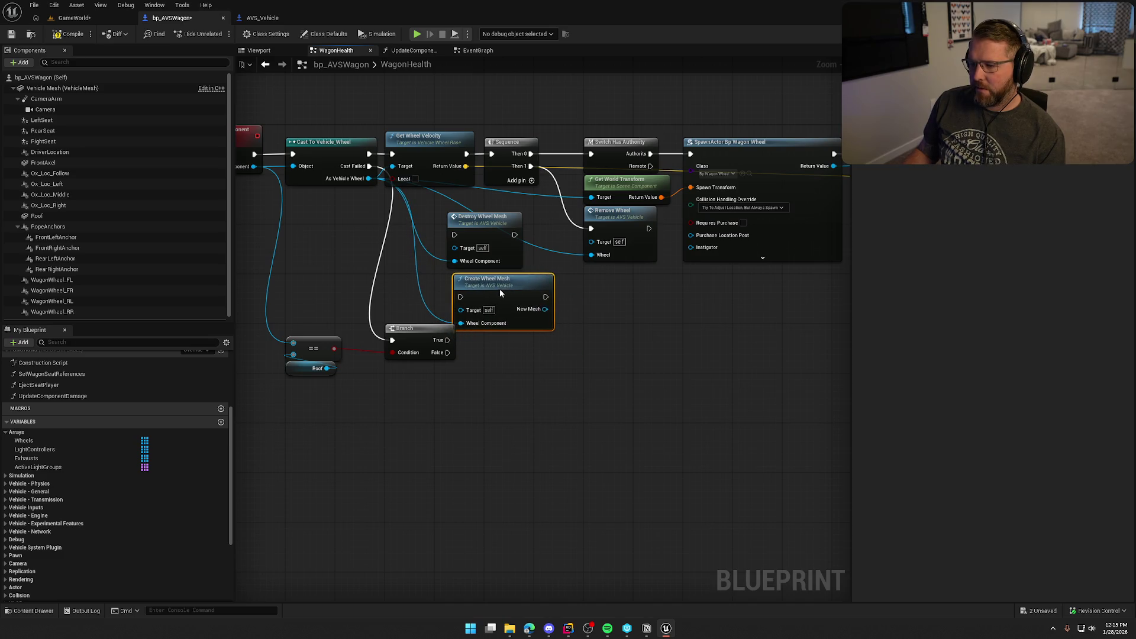
{"action": "left_click_drag", "start_coordinate": [568, 355], "coordinate": [441, 207]}
{"action": "left_click_drag", "start_coordinate": [497, 230], "coordinate": [486, 211]}
{"action": "left_click", "coordinate": [574, 328]}
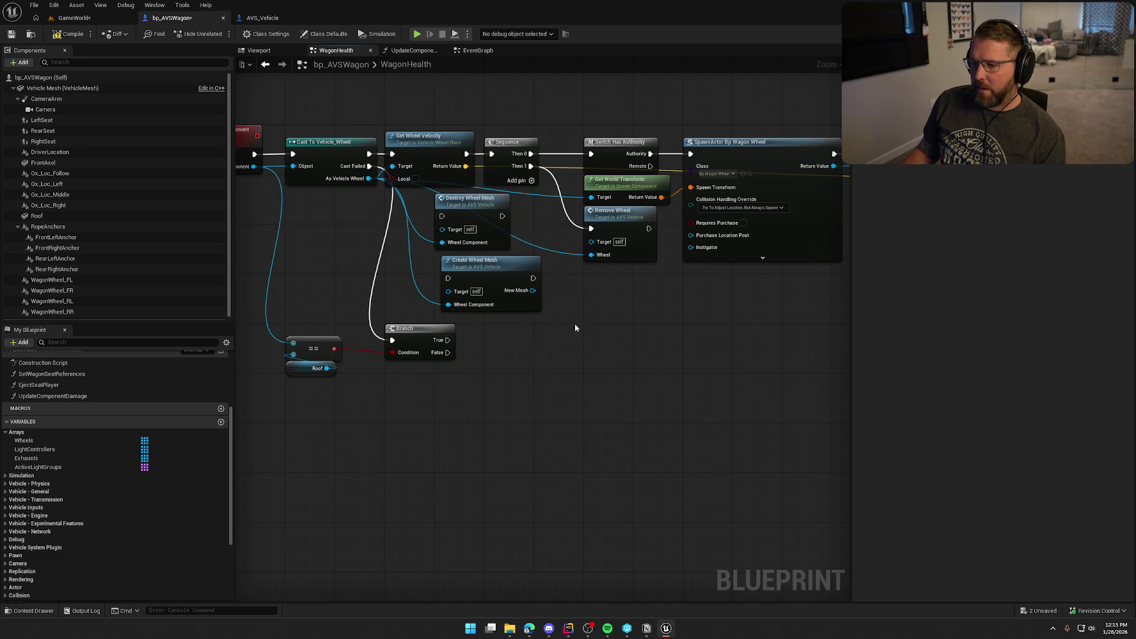
{"action": "scroll", "coordinate": [566, 392], "scroll_direction": "up", "scroll_amount": 1}
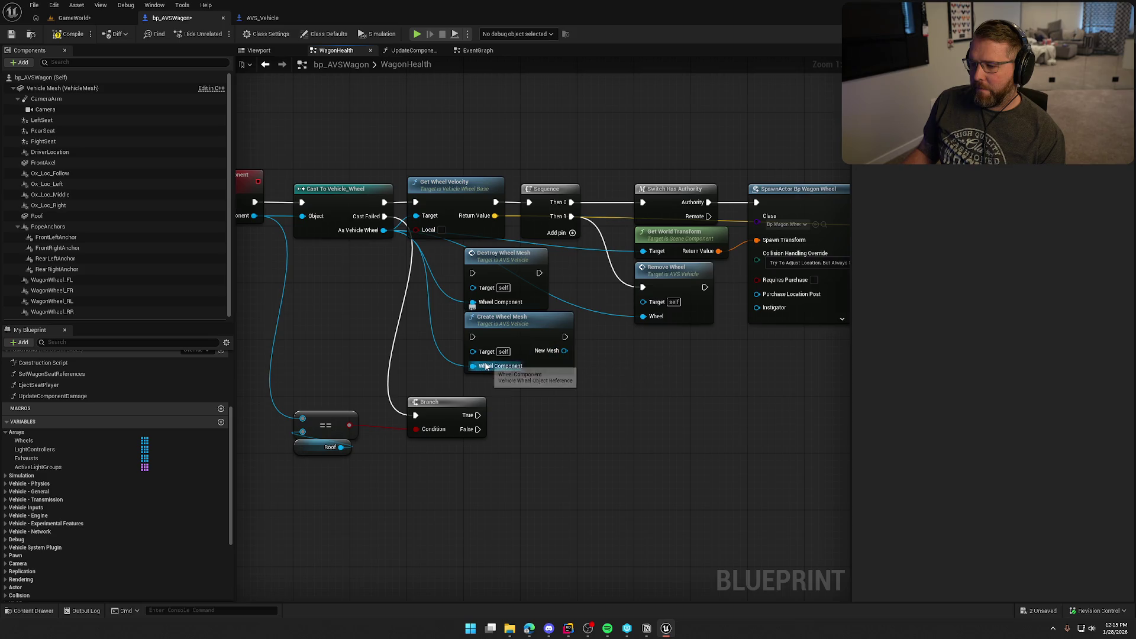
Step: Open the DestroyWheelMesh function to view its store, validity check, detach and destroy chain
{"action": "double_click", "coordinate": [503, 255]}
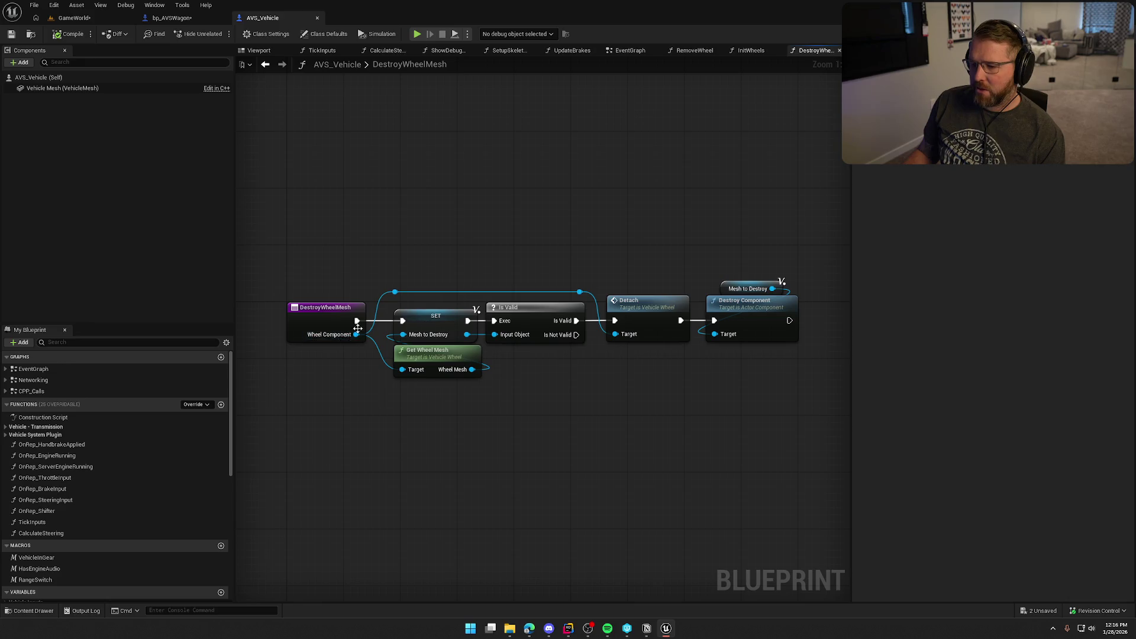
{"action": "scroll", "coordinate": [531, 385], "scroll_direction": "down", "scroll_amount": 1}
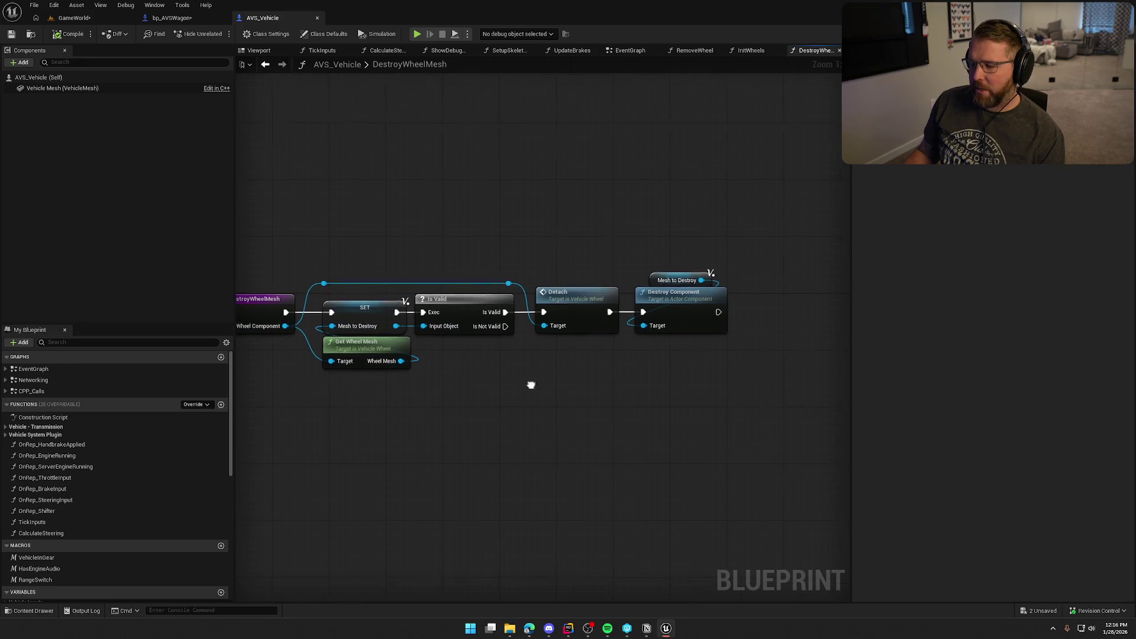
{"action": "scroll", "coordinate": [556, 385], "scroll_direction": "up", "scroll_amount": 1}
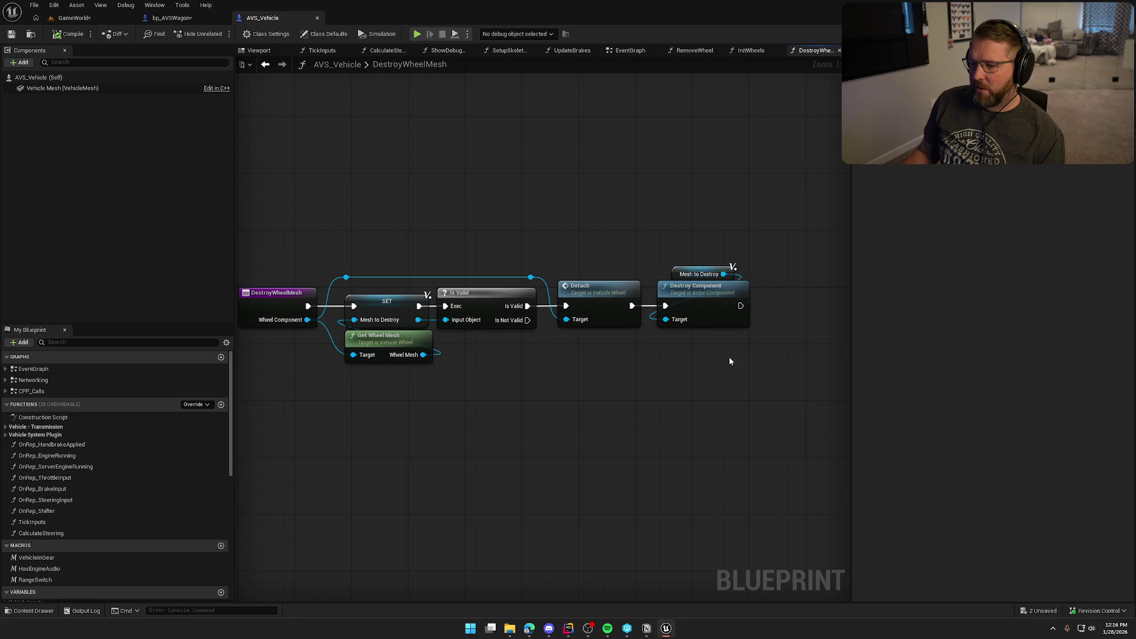
{"action": "left_click_drag", "start_coordinate": [729, 362], "coordinate": [748, 321]}
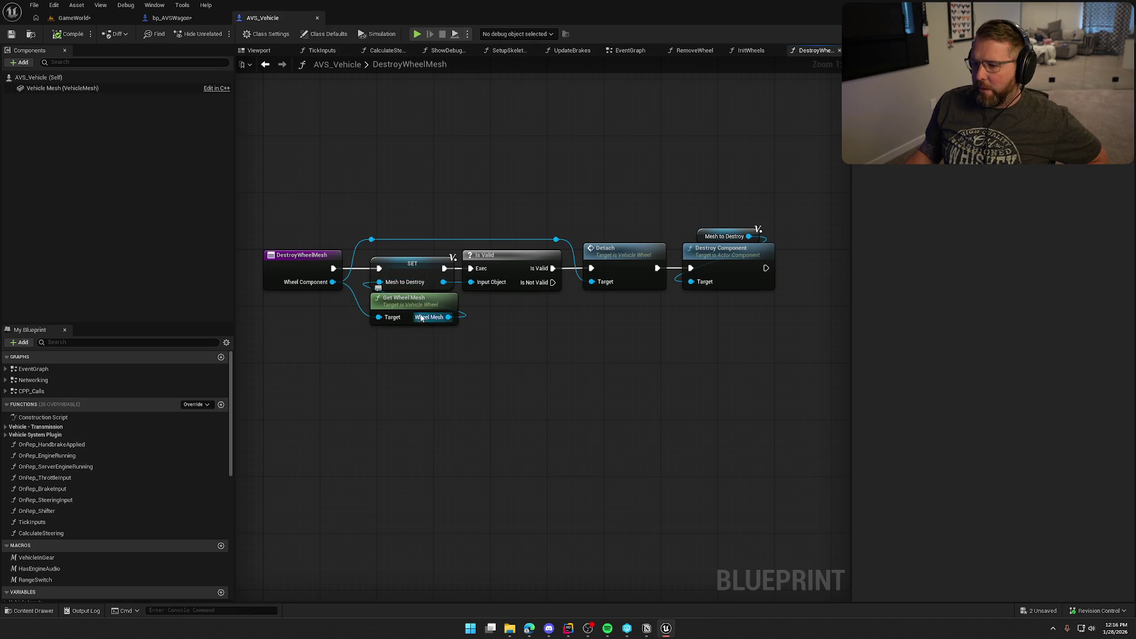
Step: Open Vehicle_Wheel's Detach function, inspect the Break Attachment graph, then close that tab
{"action": "double_click", "coordinate": [632, 264]}
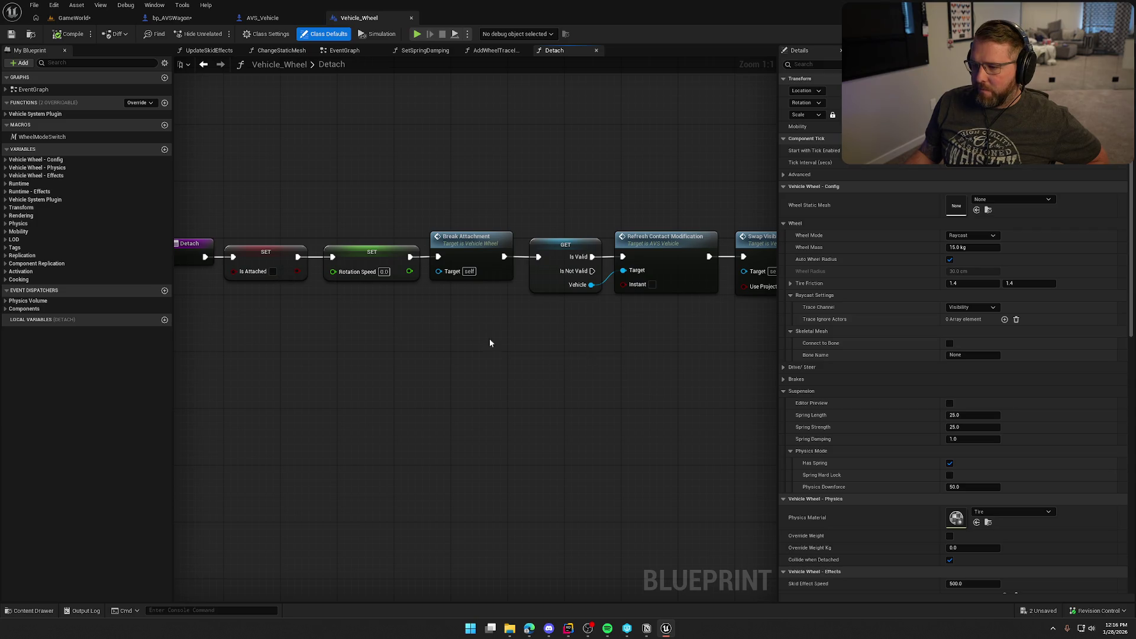
{"action": "mouse_move", "coordinate": [490, 344]}
{"action": "left_mouse_down"}
{"action": "mouse_move", "coordinate": [756, 355]}
{"action": "mouse_move", "coordinate": [604, 362]}
{"action": "left_mouse_up"}
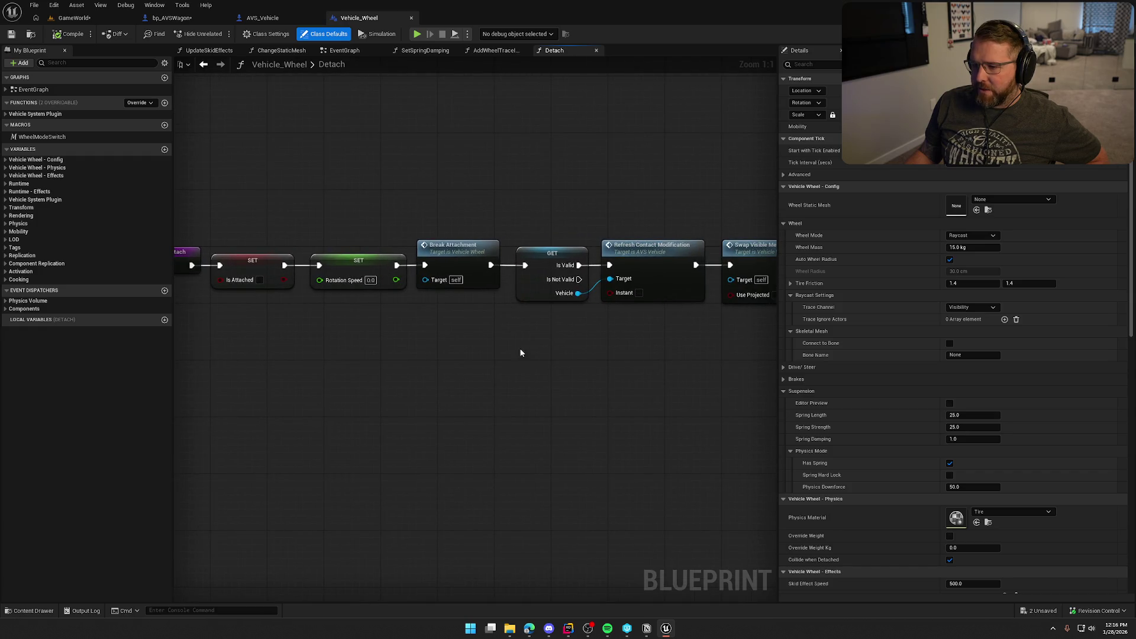
{"action": "left_click_drag", "start_coordinate": [521, 353], "coordinate": [427, 353]}
{"action": "left_click", "coordinate": [369, 254]}
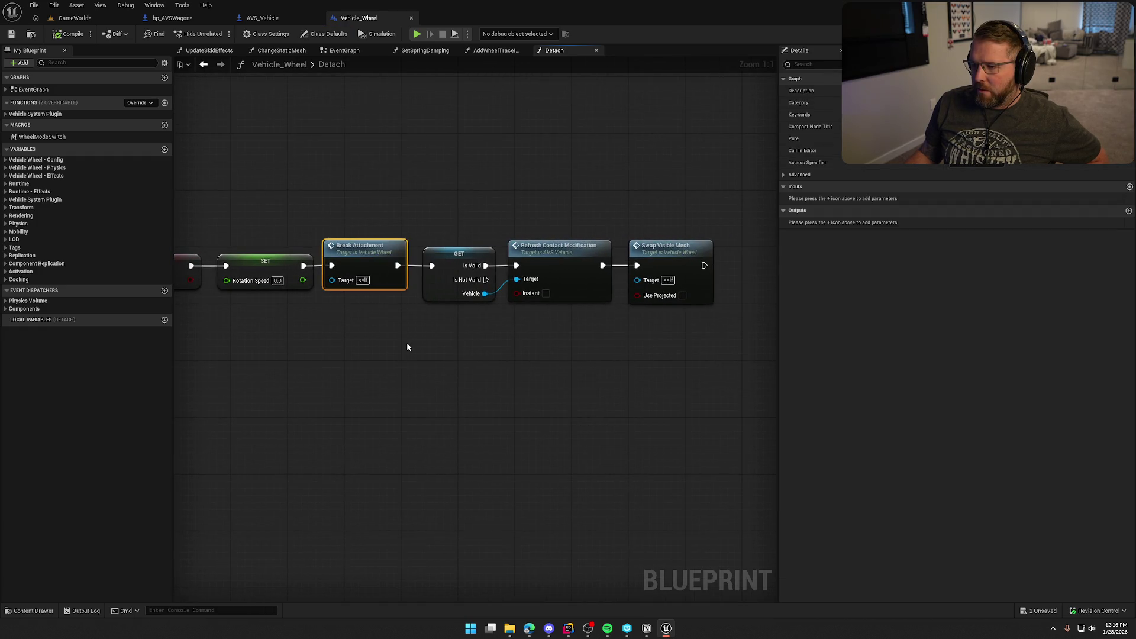
{"action": "double_click", "coordinate": [378, 260]}
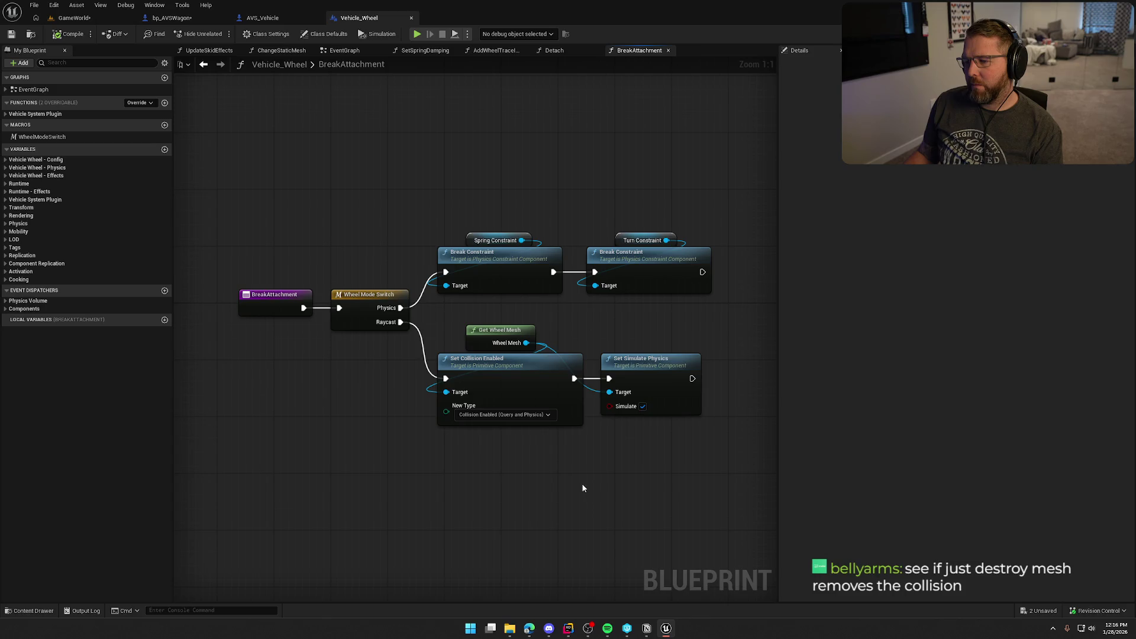
{"action": "middle_click", "coordinate": [656, 54]}
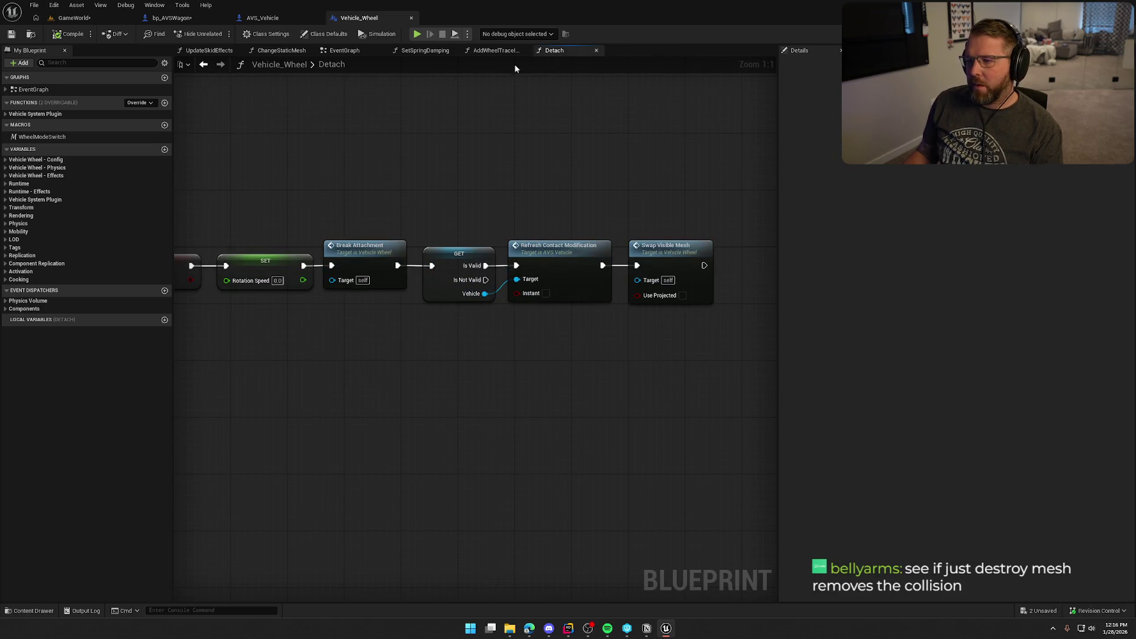
Step: In WagonHealth, move Create Wheel Mesh aside and wire Sequence Then 1 to Destroy Wheel Mesh
{"action": "left_click", "coordinate": [152, 20]}
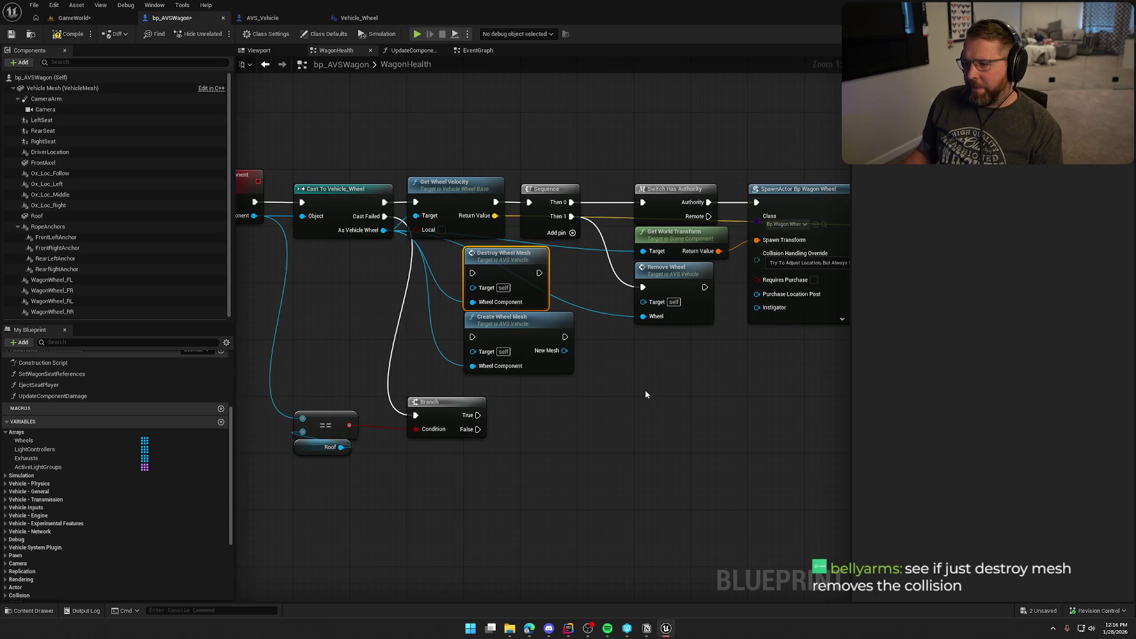
{"action": "left_click_drag", "start_coordinate": [517, 327], "coordinate": [388, 312]}
{"action": "left_click_drag", "start_coordinate": [512, 269], "coordinate": [696, 369]}
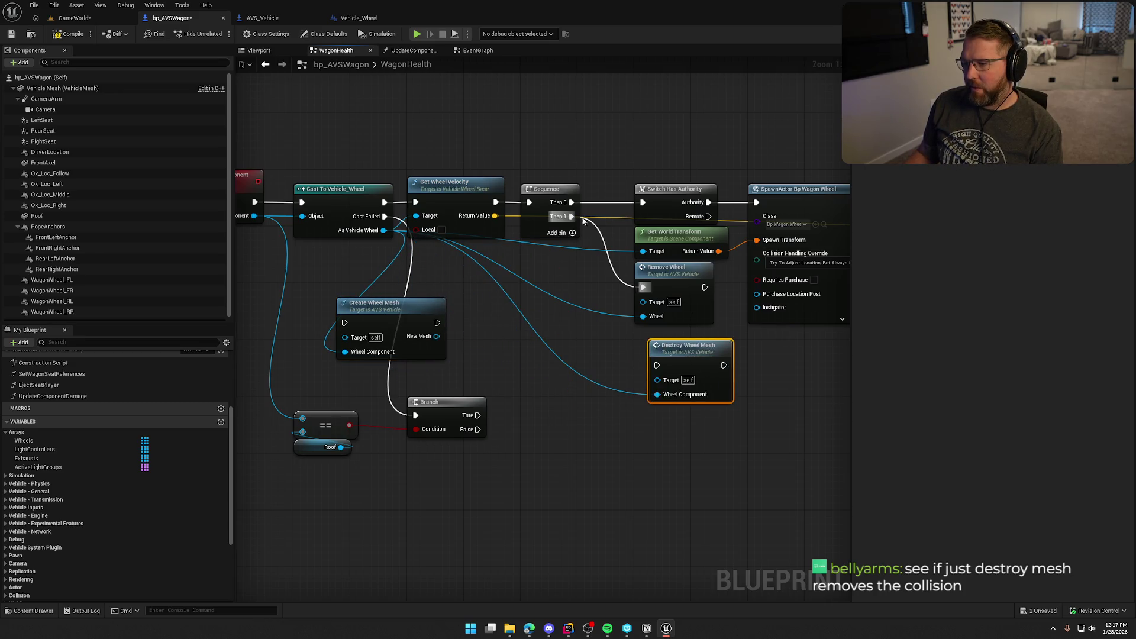
{"action": "mouse_move", "coordinate": [572, 216]}
{"action": "left_mouse_down"}
{"action": "mouse_move", "coordinate": [657, 372]}
{"action": "mouse_move", "coordinate": [676, 344]}
{"action": "left_mouse_up"}
{"action": "left_click_drag", "start_coordinate": [674, 284], "coordinate": [674, 121]}
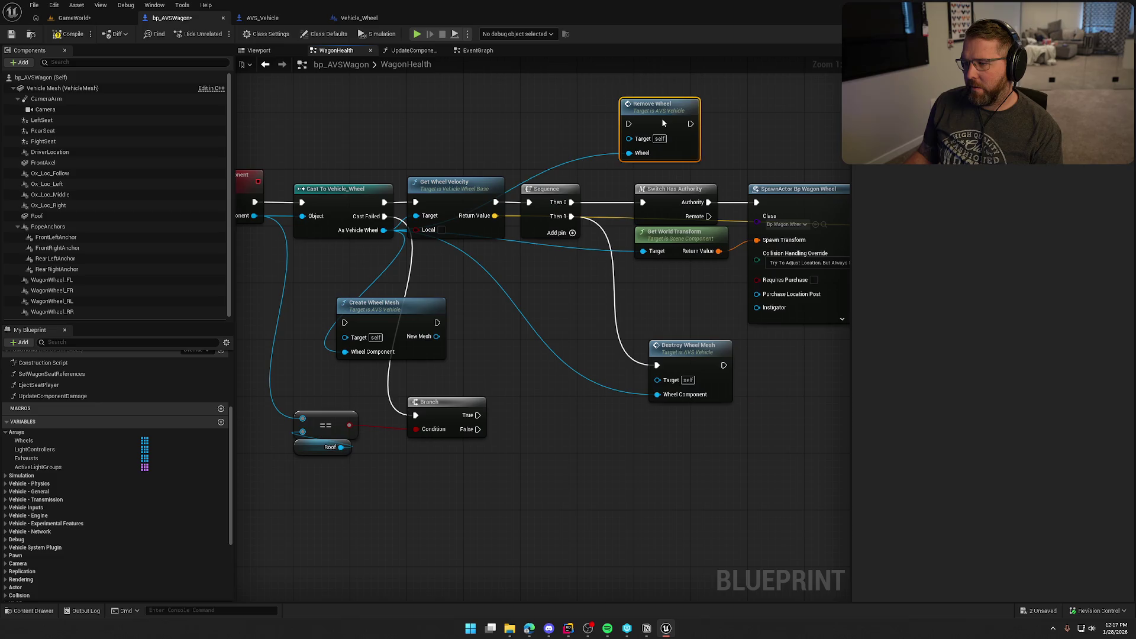
{"action": "left_click_drag", "start_coordinate": [688, 357], "coordinate": [676, 278]}
Step: Drop Destroy Wheel Mesh below Get World Transform and reconnect Then 1 to Remove Wheel
{"action": "mouse_move", "coordinate": [673, 400]}
{"action": "left_mouse_down"}
{"action": "mouse_move", "coordinate": [619, 408]}
{"action": "mouse_move", "coordinate": [609, 429]}
{"action": "left_mouse_up"}
{"action": "left_click_drag", "start_coordinate": [598, 302], "coordinate": [598, 366]}
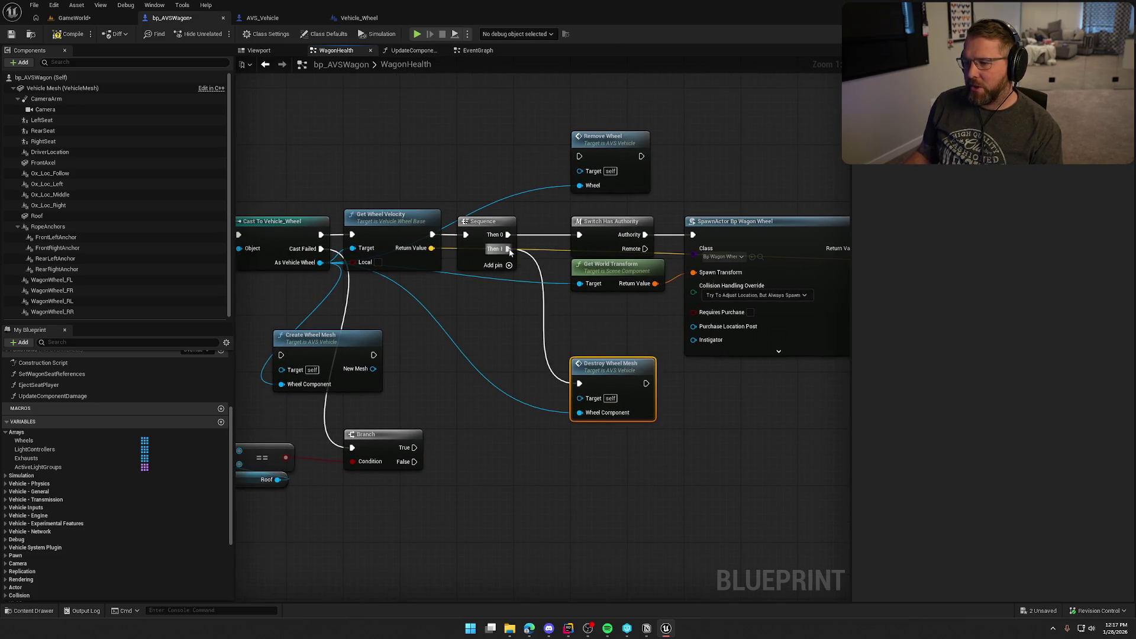
{"action": "left_click_drag", "start_coordinate": [510, 252], "coordinate": [591, 159]}
{"action": "mouse_move", "coordinate": [509, 253]}
{"action": "left_mouse_down"}
{"action": "mouse_move", "coordinate": [577, 260]}
{"action": "mouse_move", "coordinate": [583, 157]}
{"action": "mouse_move", "coordinate": [618, 172]}
{"action": "left_mouse_up"}
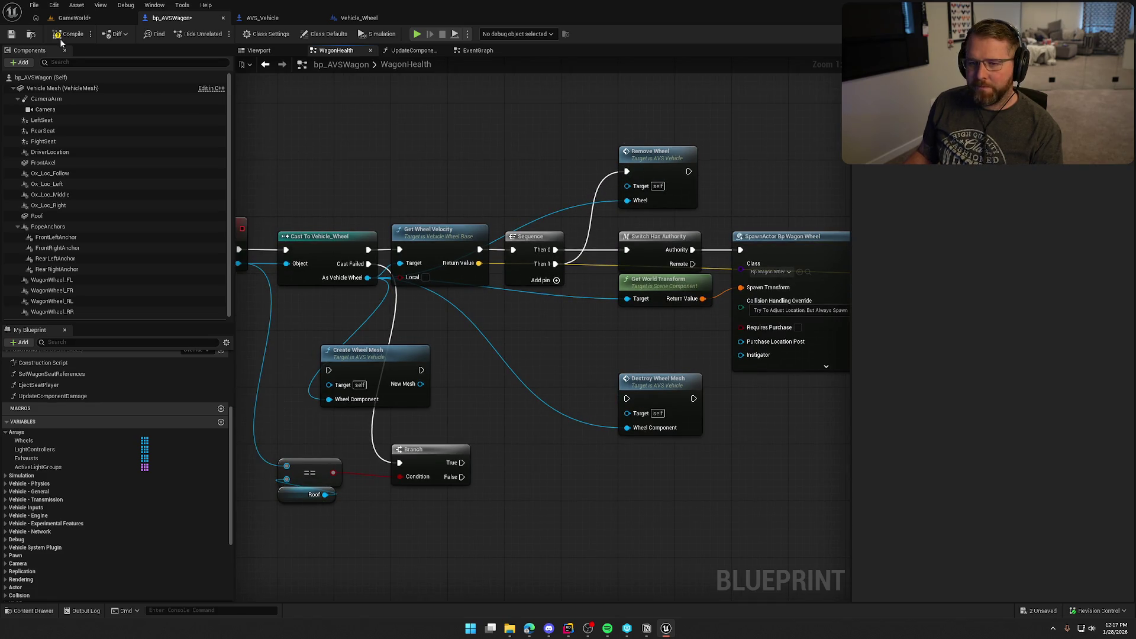
{"action": "left_click", "coordinate": [470, 52]}
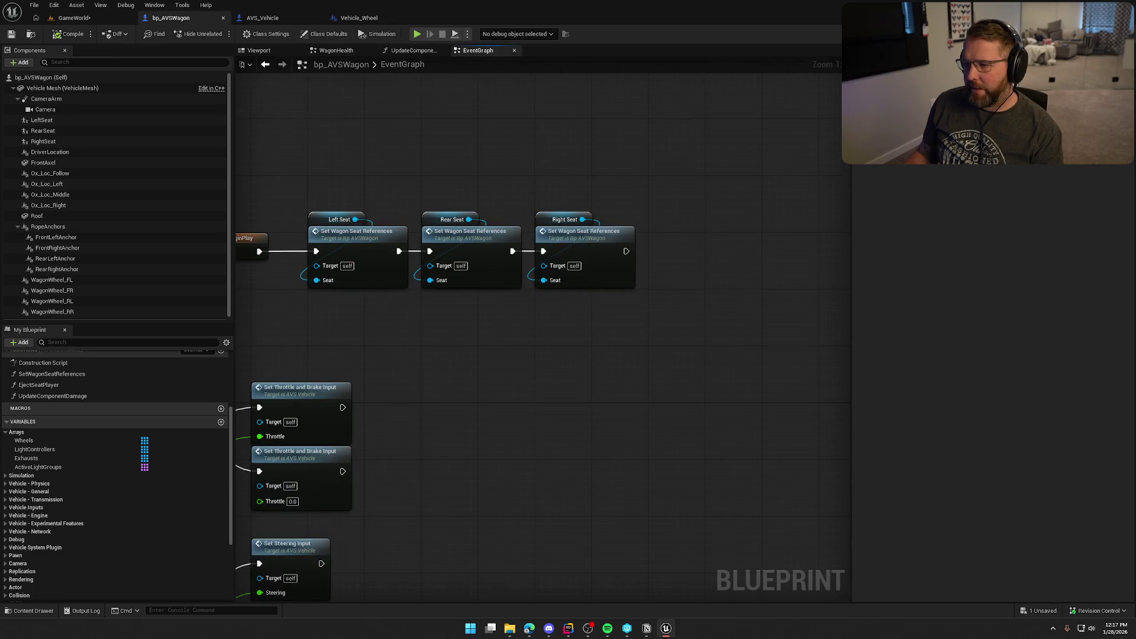
Step: Add Update Component Damage after Right Seat, targeting Wagon Wheel FL with Change Amount -100.0
{"action": "left_click_drag", "start_coordinate": [700, 231], "coordinate": [641, 229]}
{"action": "left_click_drag", "start_coordinate": [573, 238], "coordinate": [660, 246]}
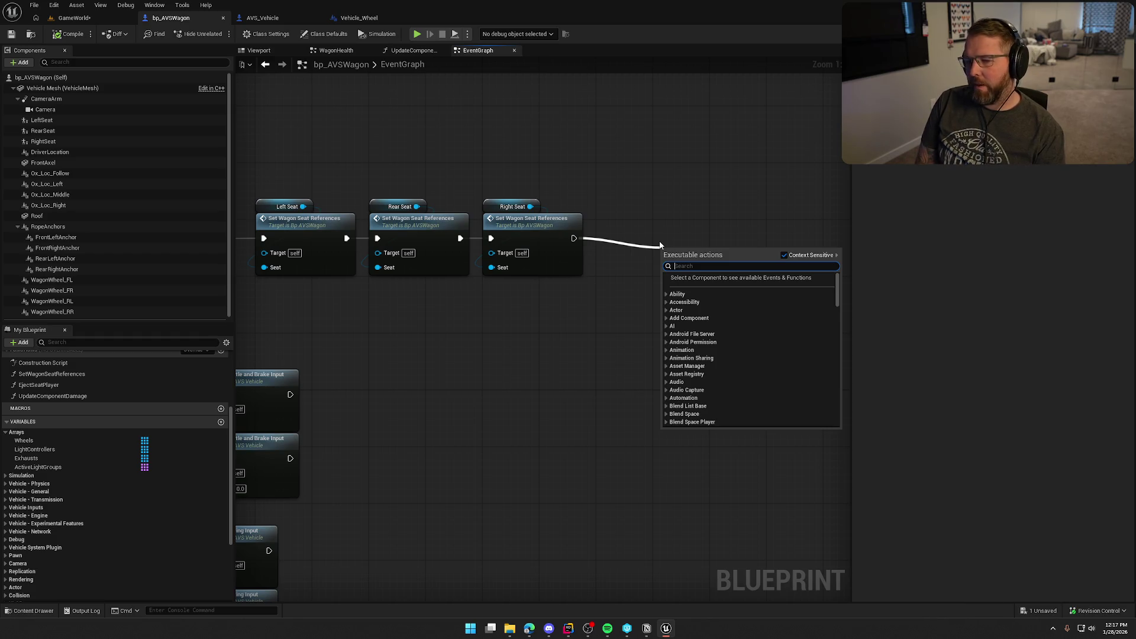
{"action": "type", "text": "update"}
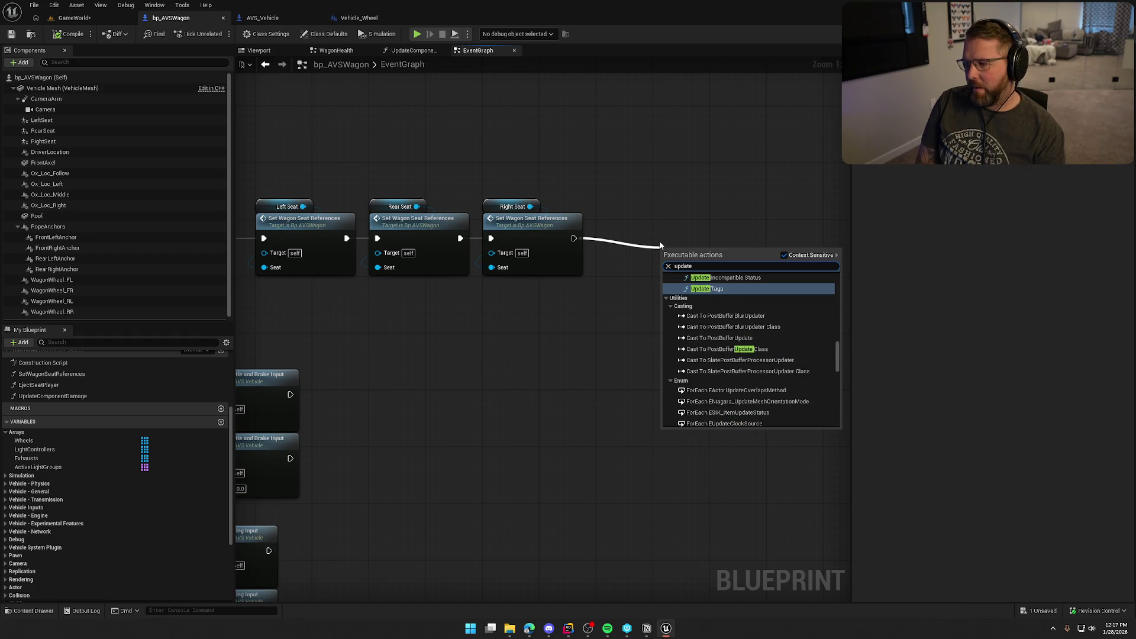
{"action": "type", "text": " comp"}
{"action": "key", "text": "Return"}
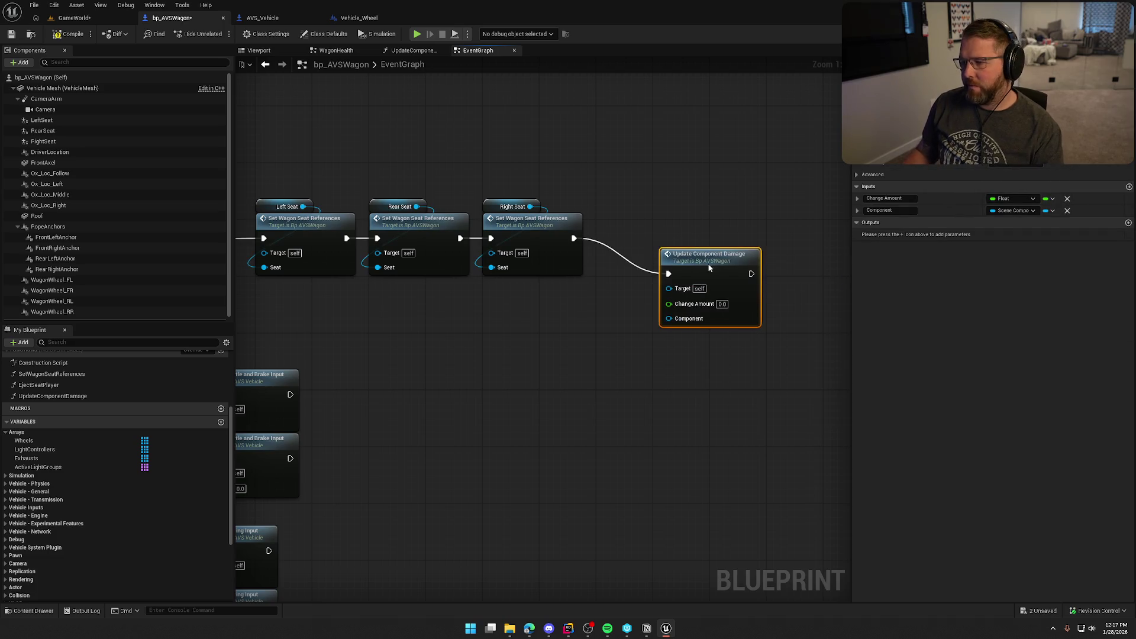
{"action": "left_click_drag", "start_coordinate": [709, 268], "coordinate": [702, 233]}
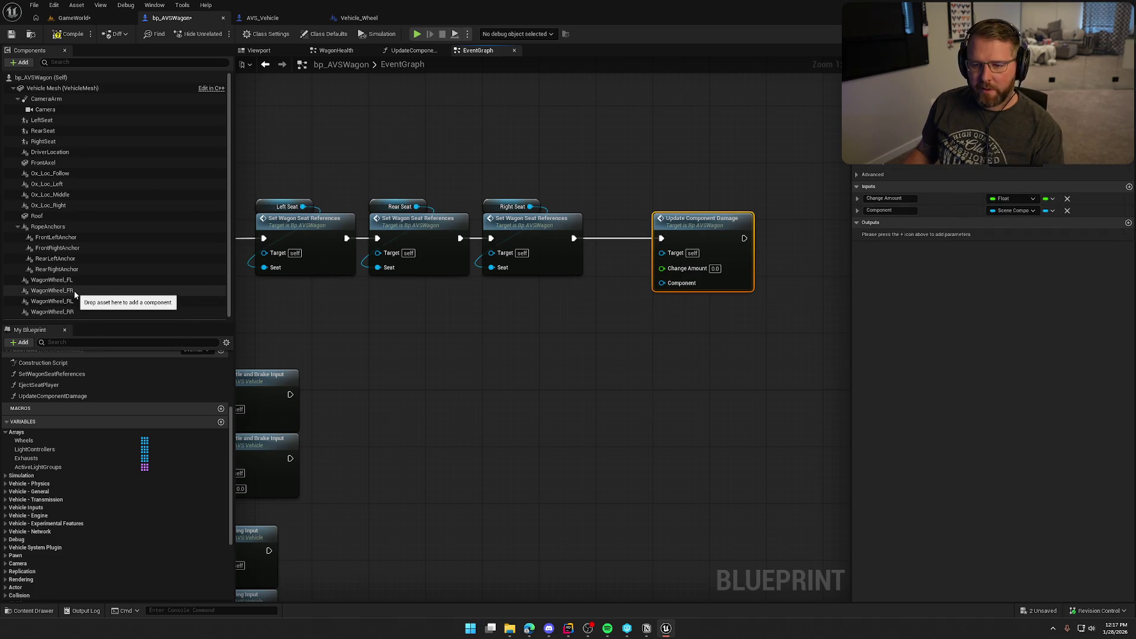
{"action": "mouse_move", "coordinate": [52, 280]}
{"action": "left_mouse_down"}
{"action": "mouse_move", "coordinate": [357, 325]}
{"action": "mouse_move", "coordinate": [590, 306]}
{"action": "left_mouse_up"}
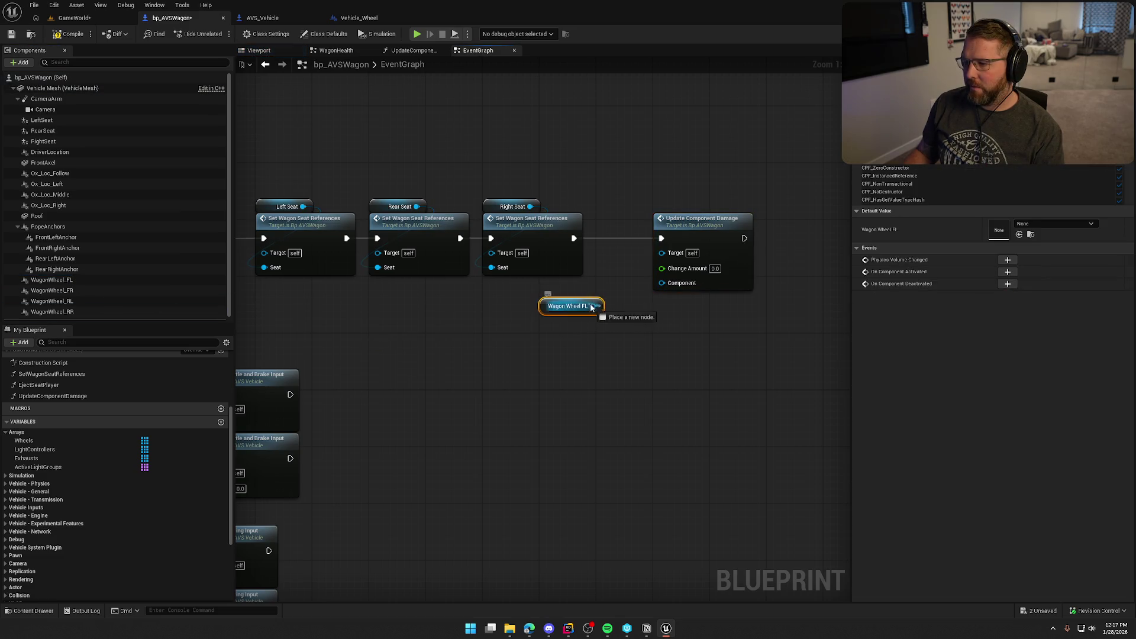
{"action": "left_click", "coordinate": [715, 269]}
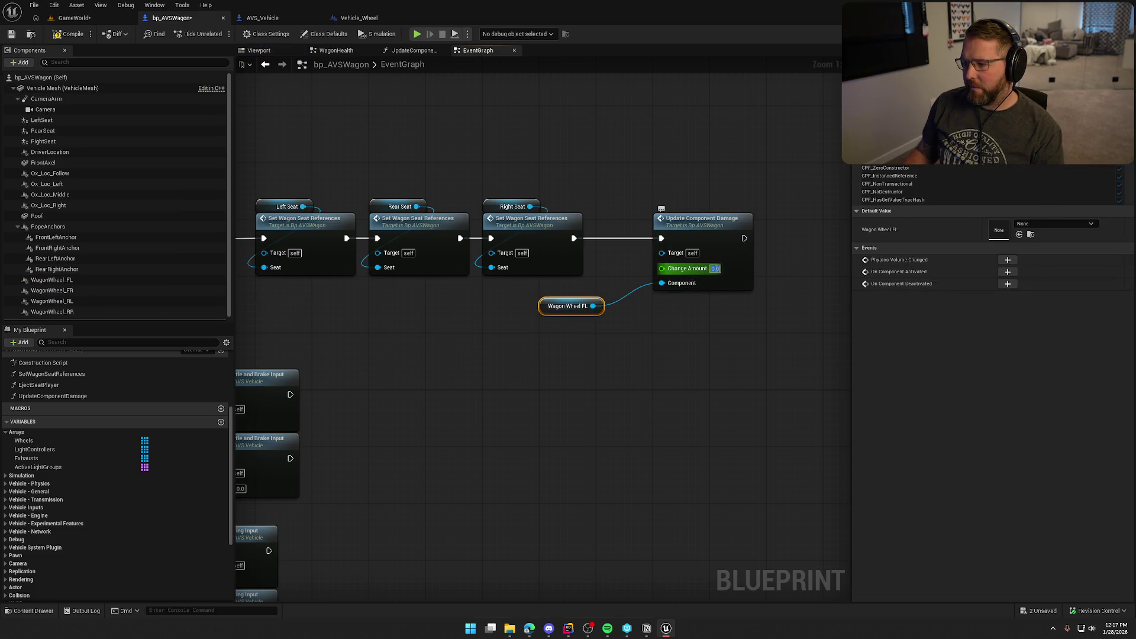
{"action": "type", "text": "-10"}
{"action": "left_click", "coordinate": [619, 260]}
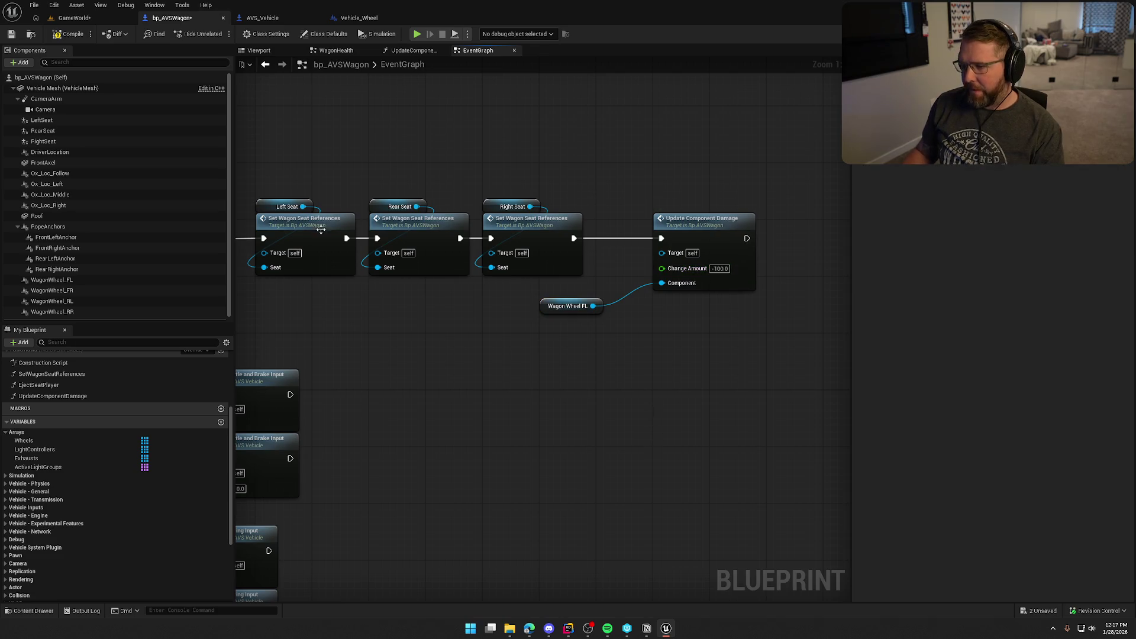
Step: Start Play in the GameWorld level, eject with F8 and select the wagon
{"action": "left_click", "coordinate": [78, 18]}
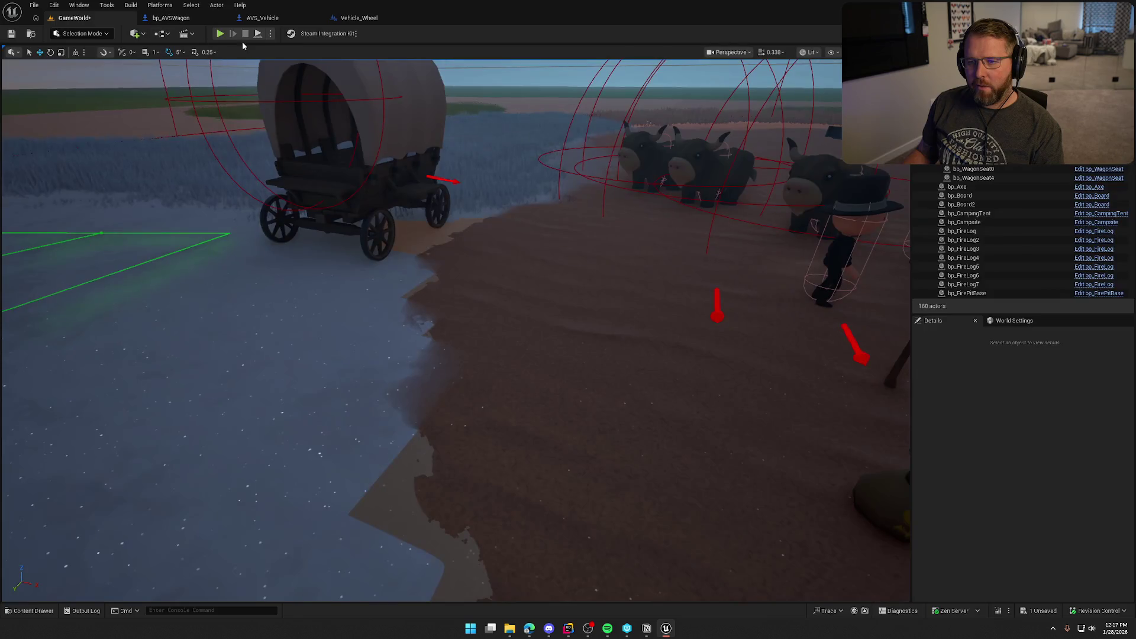
{"action": "key", "text": "alt+p"}
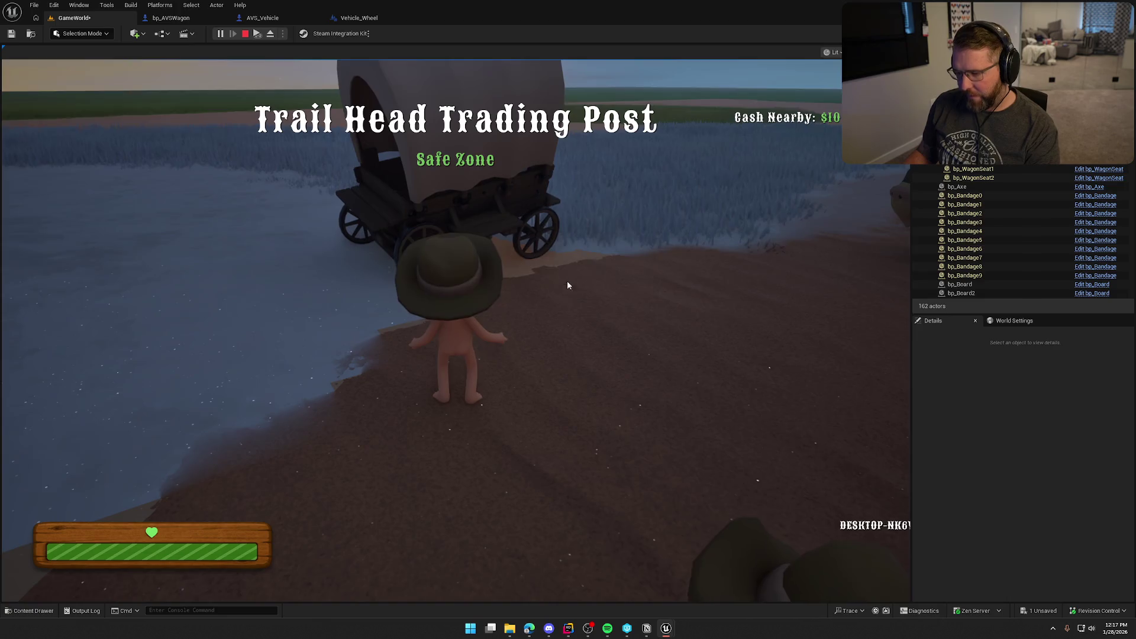
{"action": "key", "text": "F8"}
{"action": "left_click", "coordinate": [457, 290]}
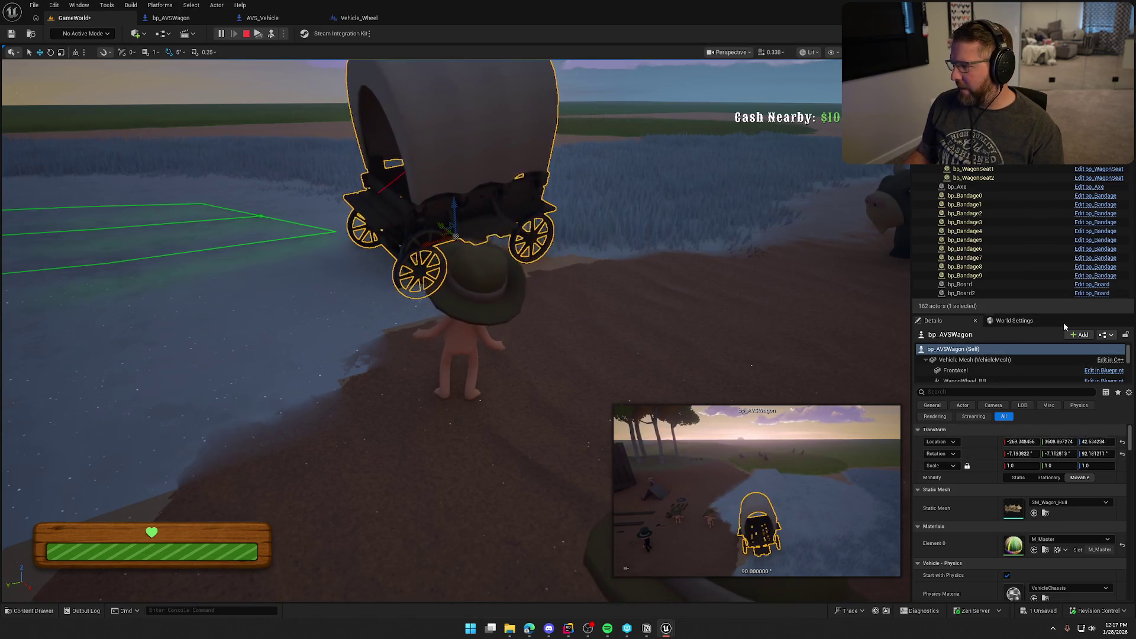
Step: Inspect the wagon's WagonWheel_RR, WagonWheel_RL and WagonWheel_FL components
{"action": "left_click_drag", "start_coordinate": [1066, 315], "coordinate": [1065, 252]}
{"action": "left_click_drag", "start_coordinate": [1023, 323], "coordinate": [1023, 386]}
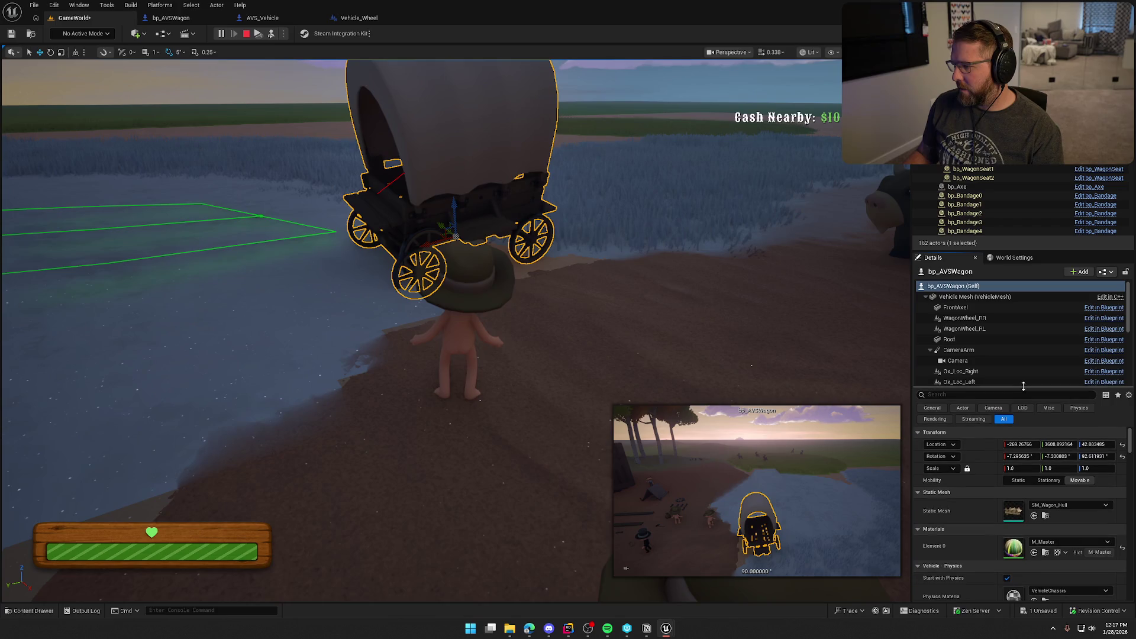
{"action": "left_click", "coordinate": [1000, 318]}
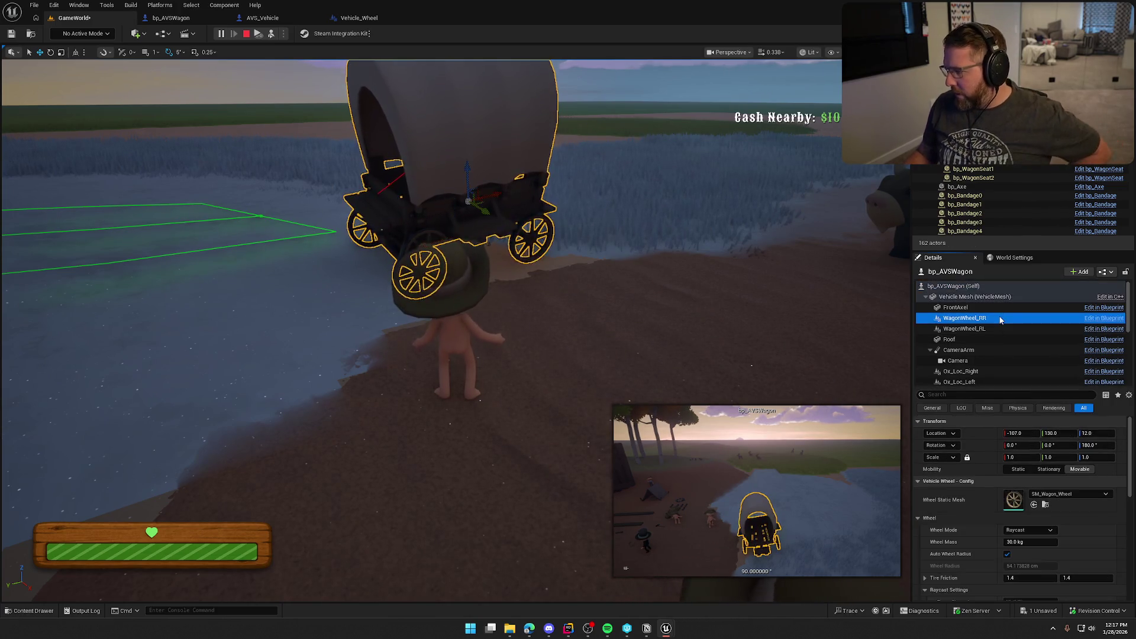
{"action": "left_click", "coordinate": [1006, 332]}
{"action": "scroll", "coordinate": [1012, 335], "scroll_direction": "down", "scroll_amount": 2}
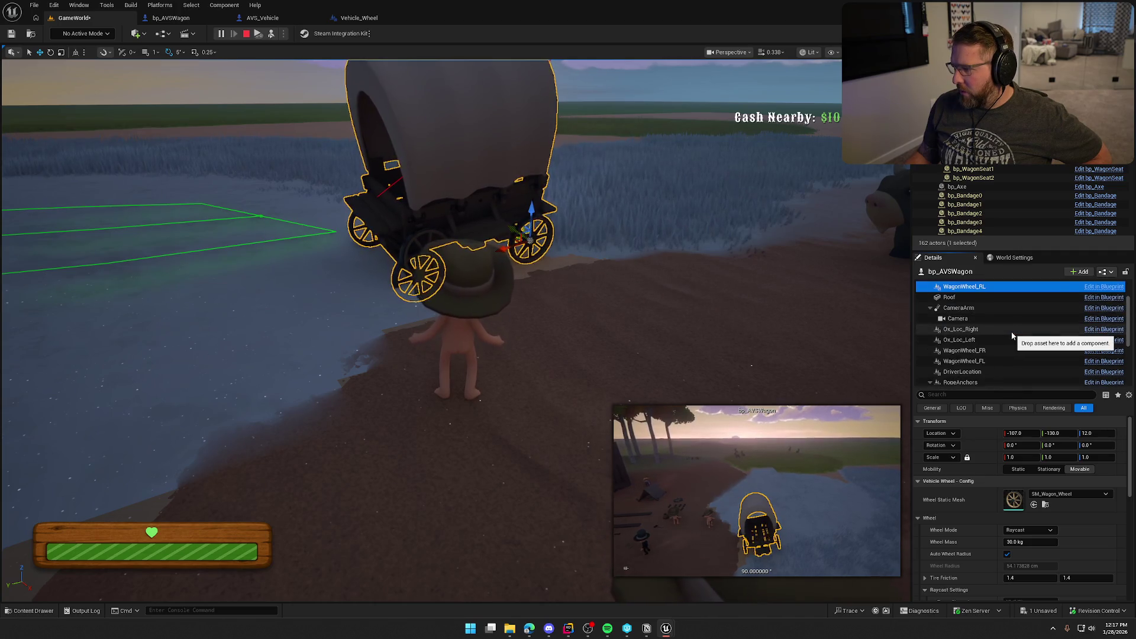
{"action": "left_click", "coordinate": [998, 361]}
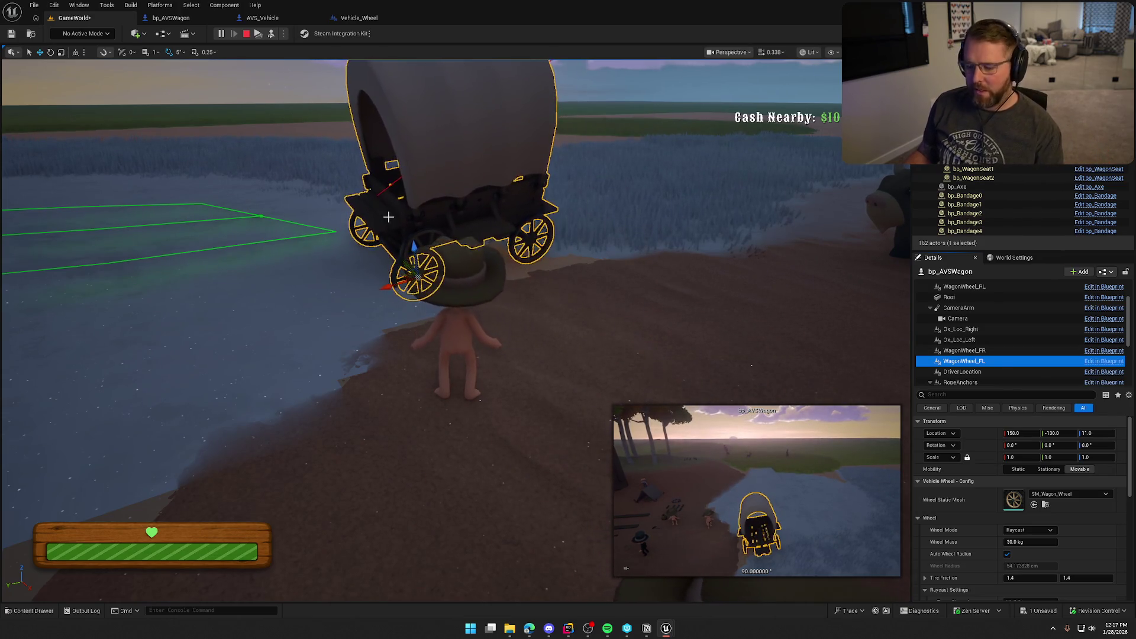
Step: Possess the character, pick up and drop the loose wheel, walk around, then eject
{"action": "key", "text": "F8"}
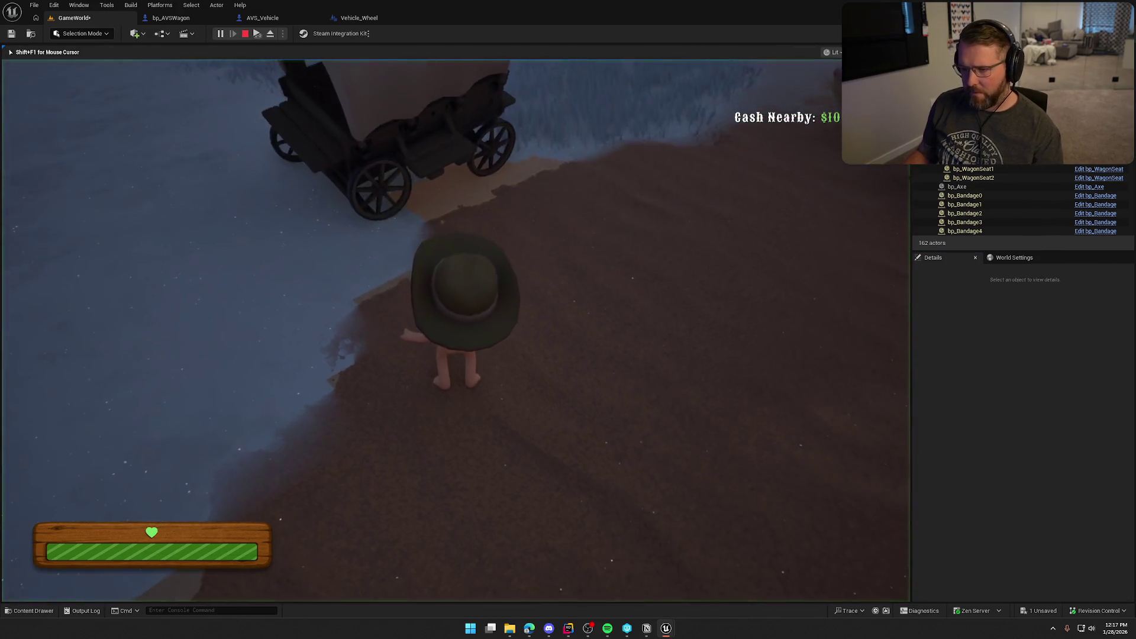
{"action": "key", "text": "e"}
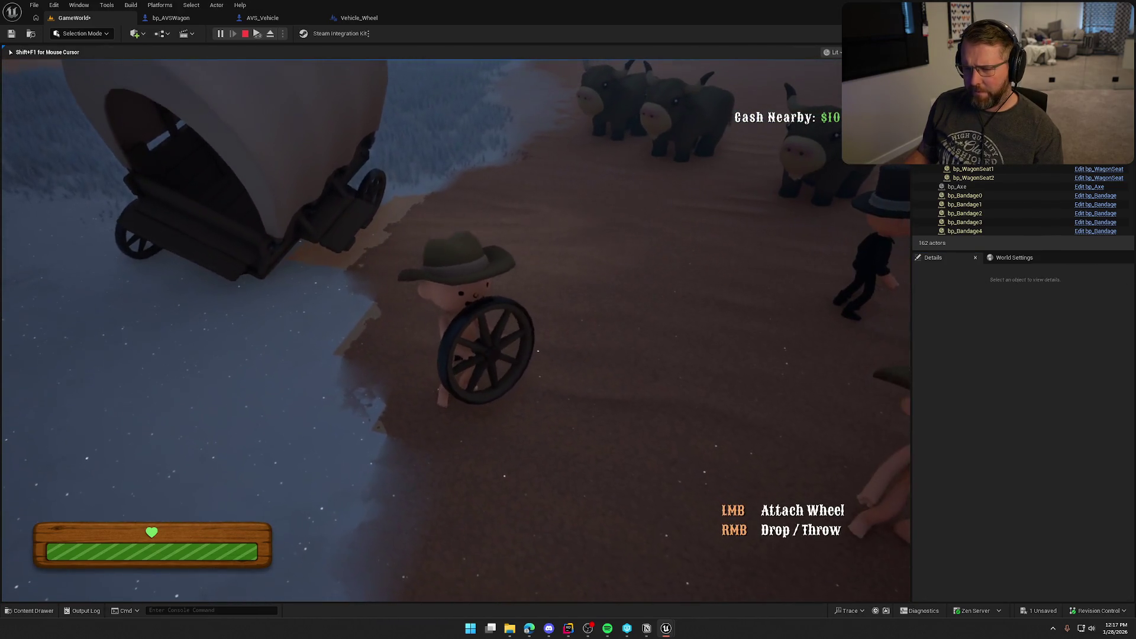
{"action": "right_click", "coordinate": [456, 330]}
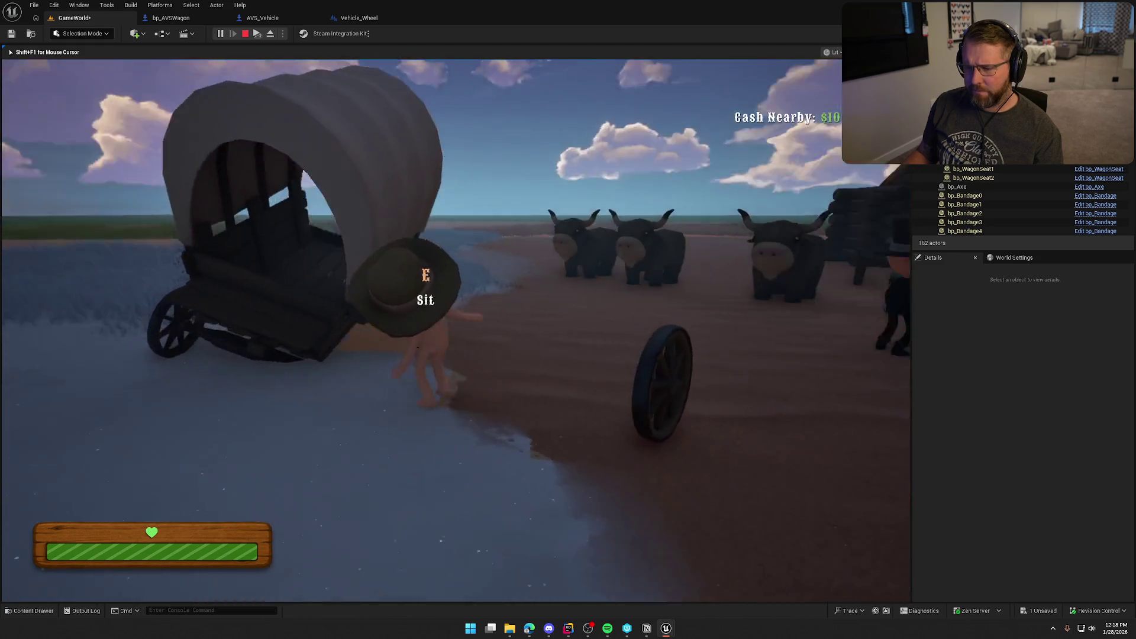
{"action": "key", "text": "s"}
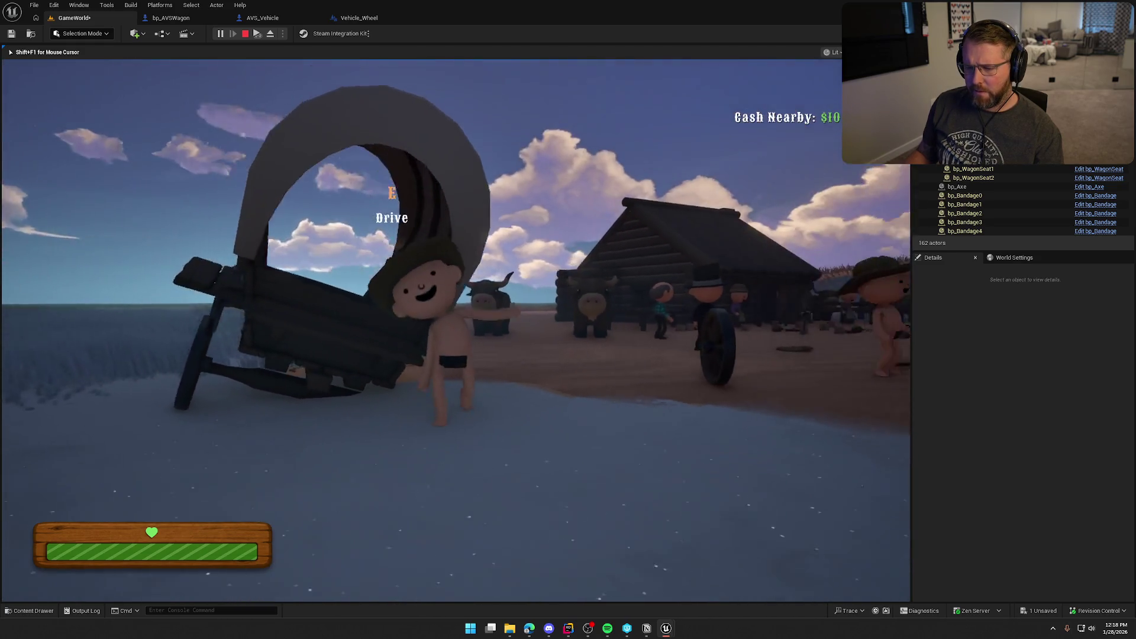
{"action": "key", "text": "w"}
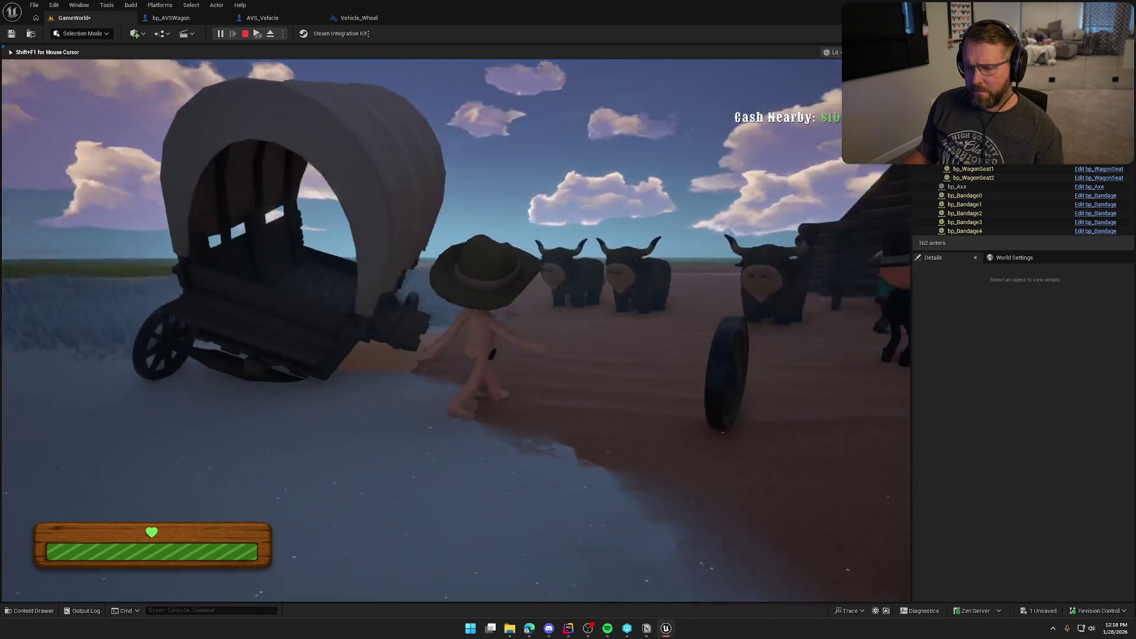
{"action": "key", "text": "w"}
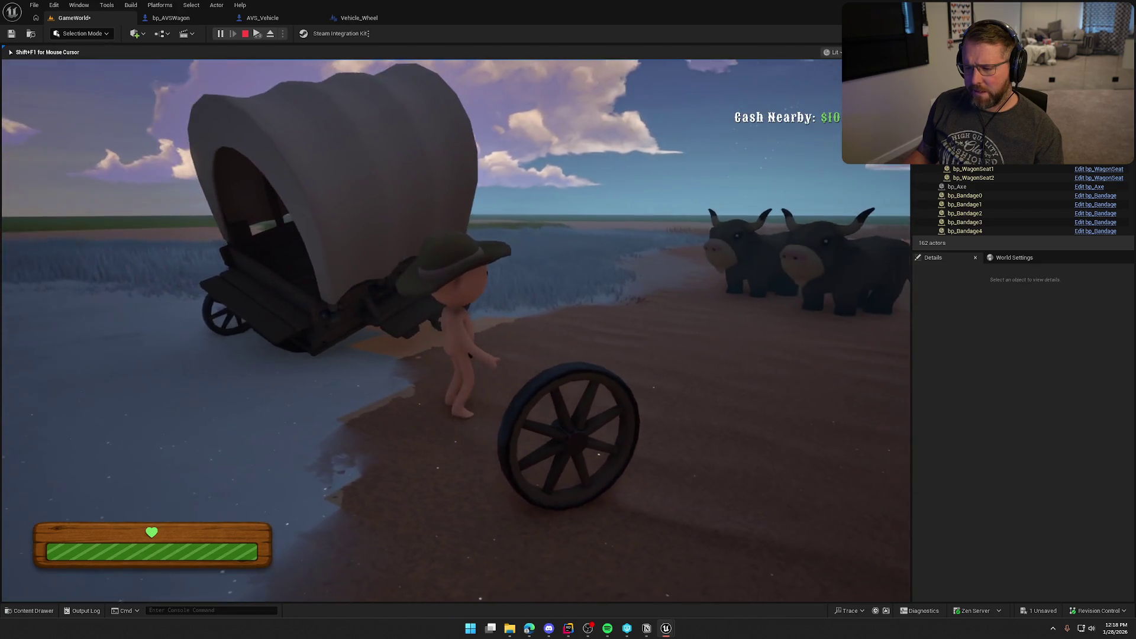
{"action": "key", "text": "s"}
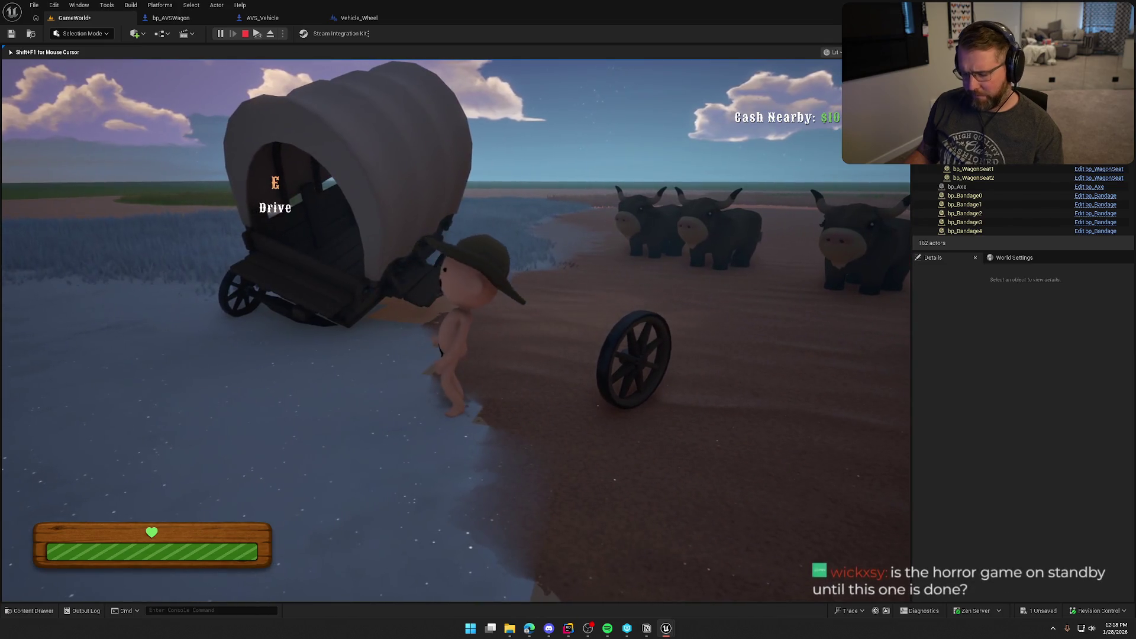
{"action": "key", "text": "F8"}
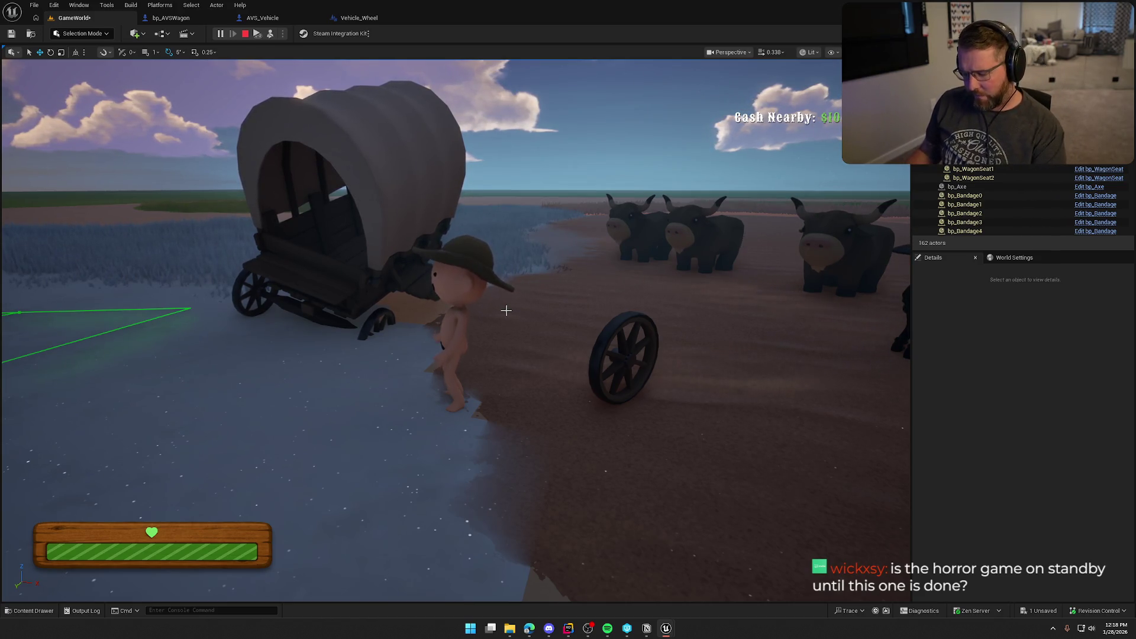
Step: Repossess the character, sprint around the wagon and climb onto its bed
{"action": "key", "text": "F8"}
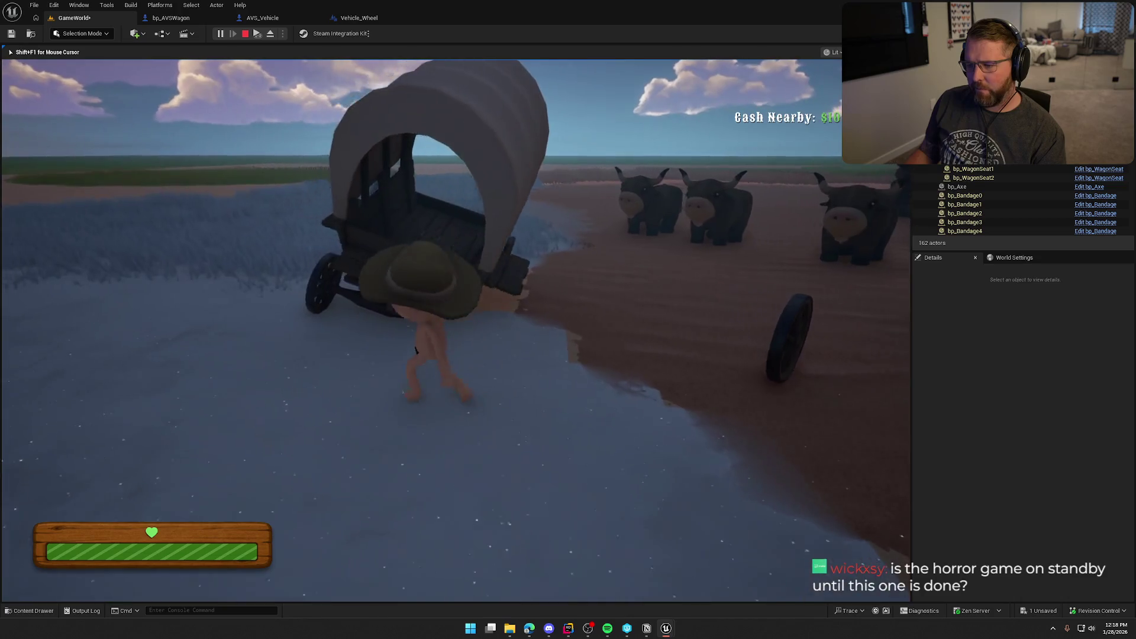
{"action": "key", "text": "shift+w"}
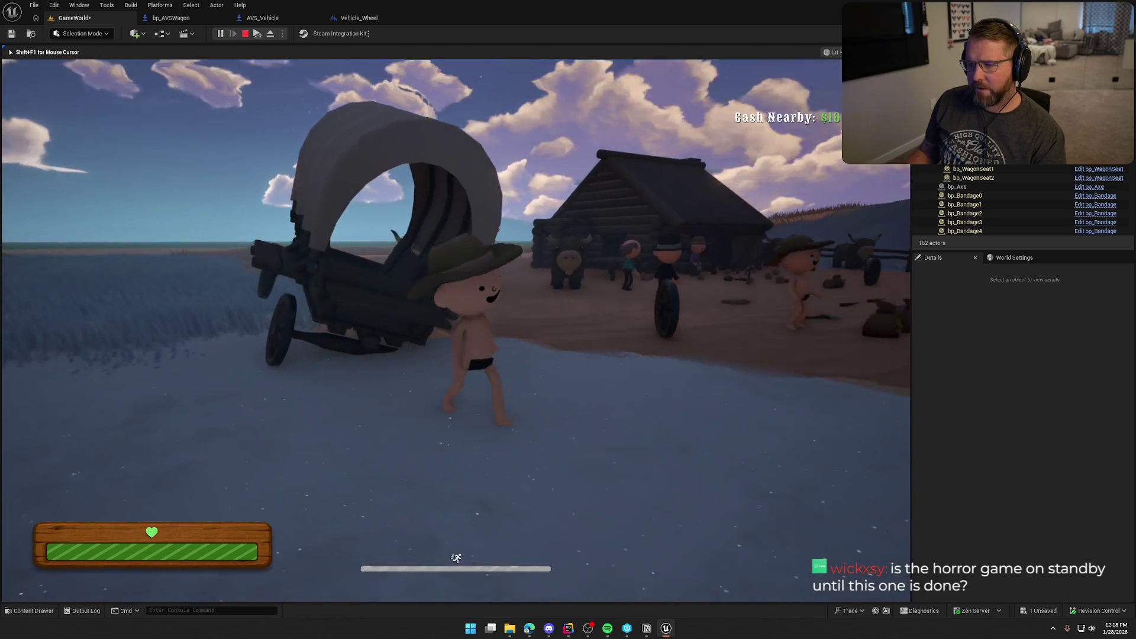
{"action": "key", "text": "shift+w"}
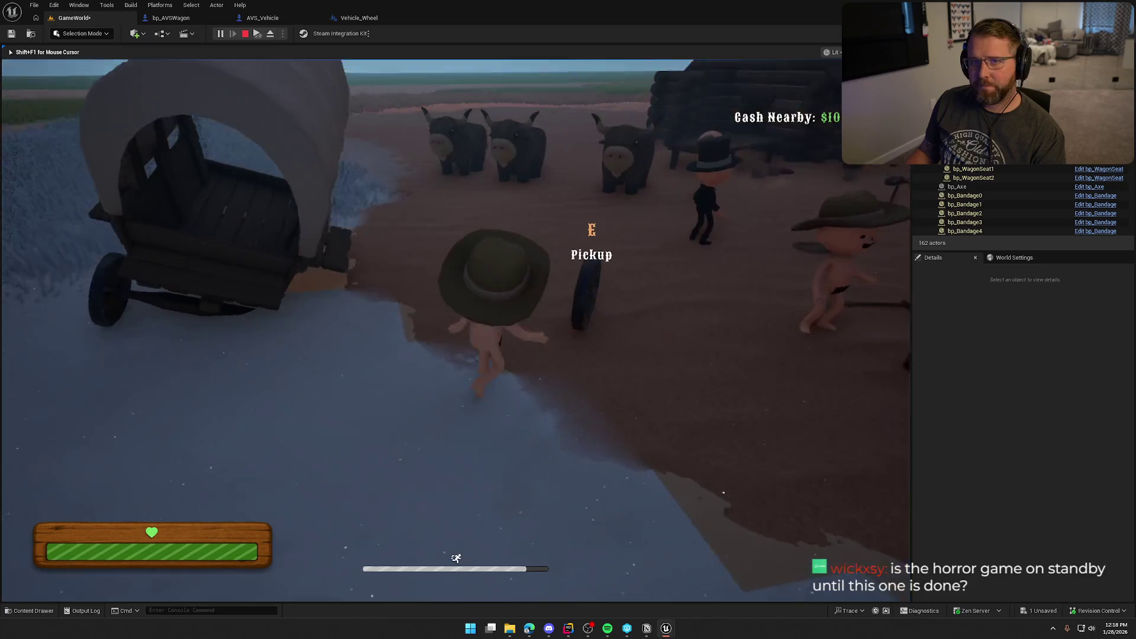
{"action": "key", "text": "w"}
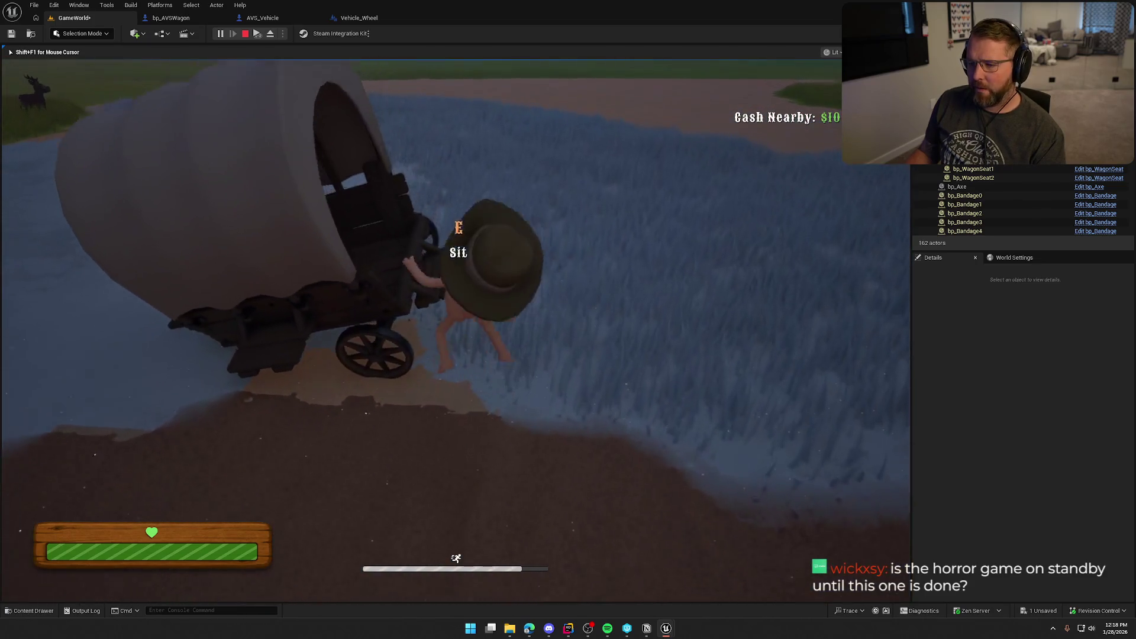
{"action": "key", "text": "s"}
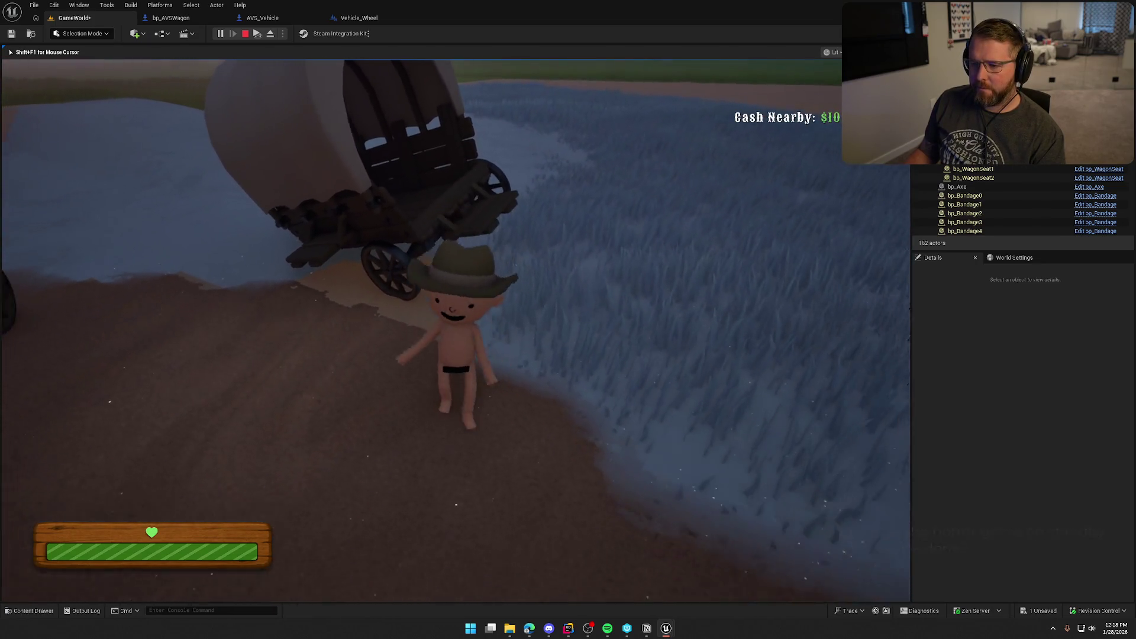
{"action": "key", "text": "shift+w"}
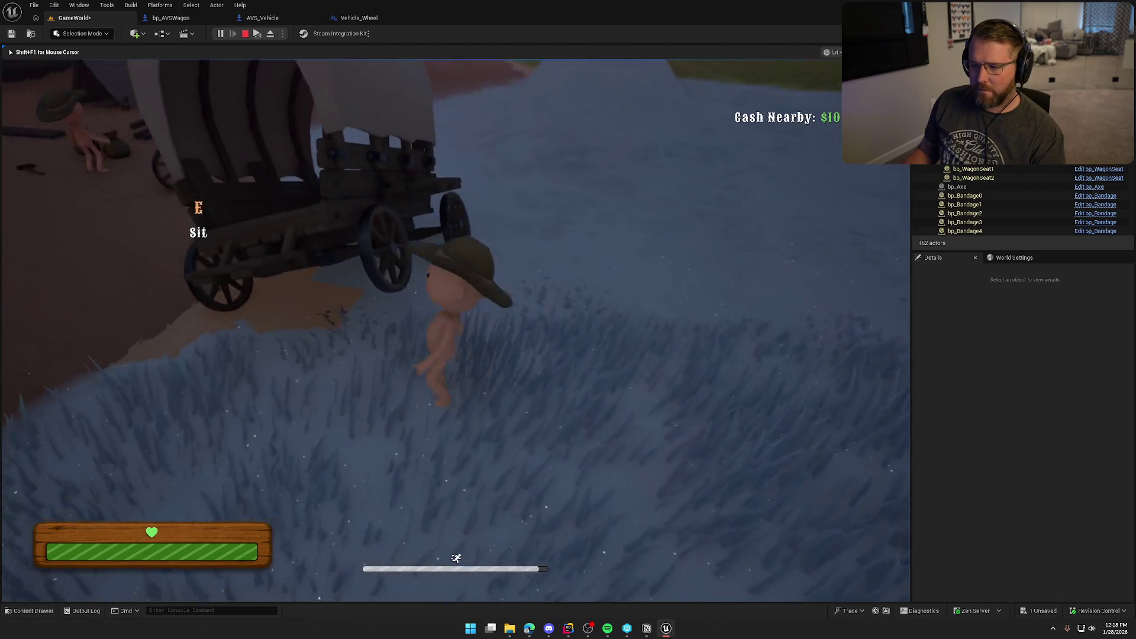
{"action": "key", "text": "shift+w"}
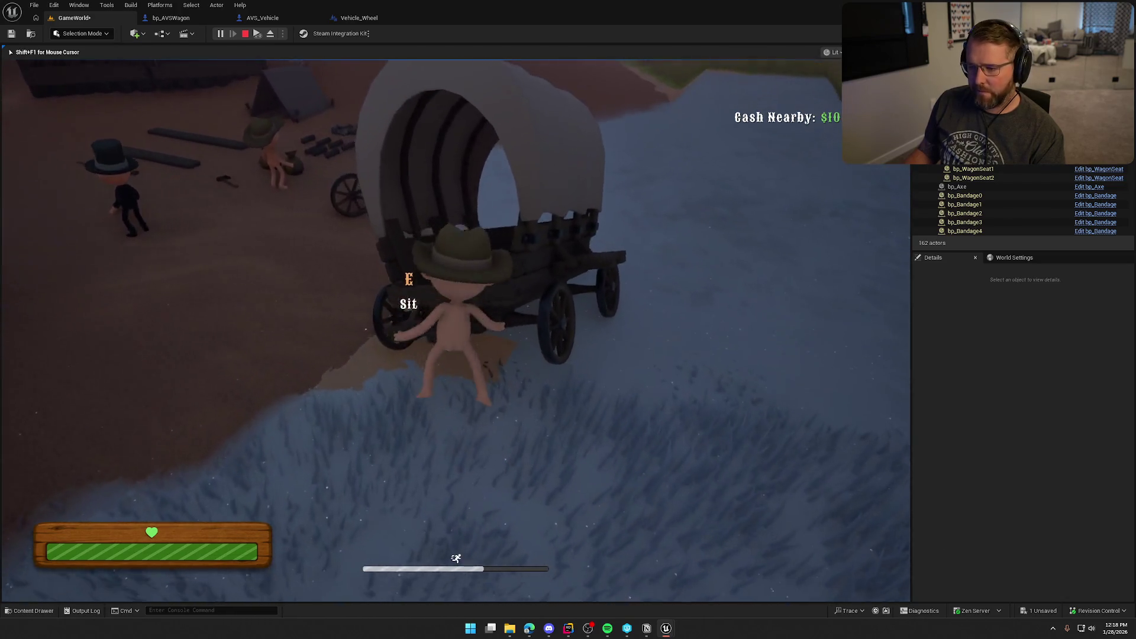
{"action": "key", "text": "w"}
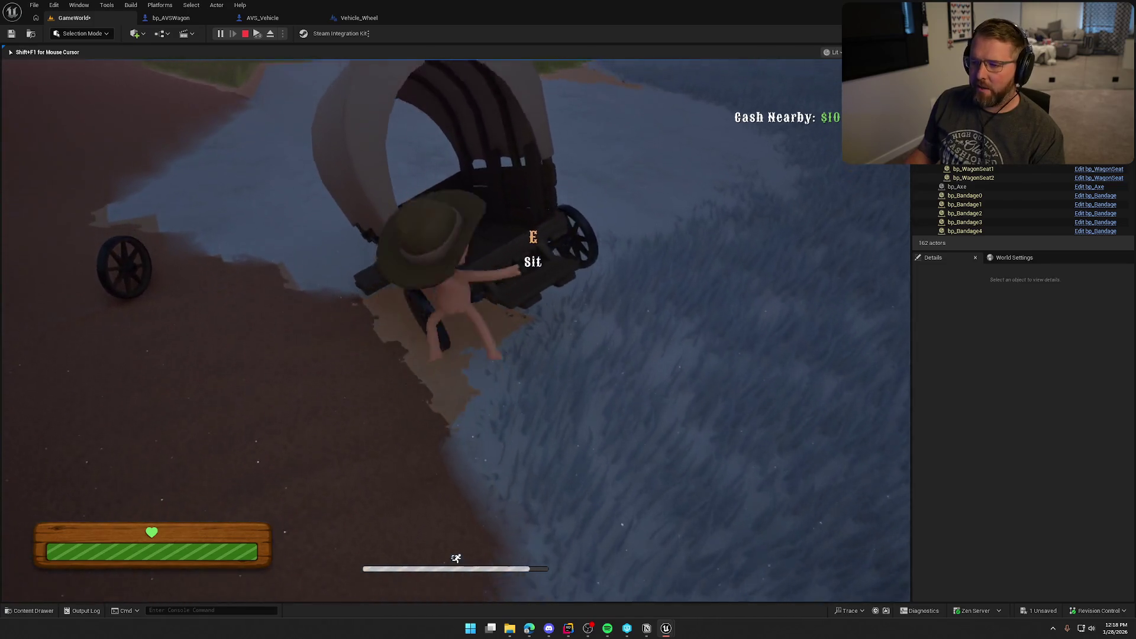
{"action": "key", "text": "w"}
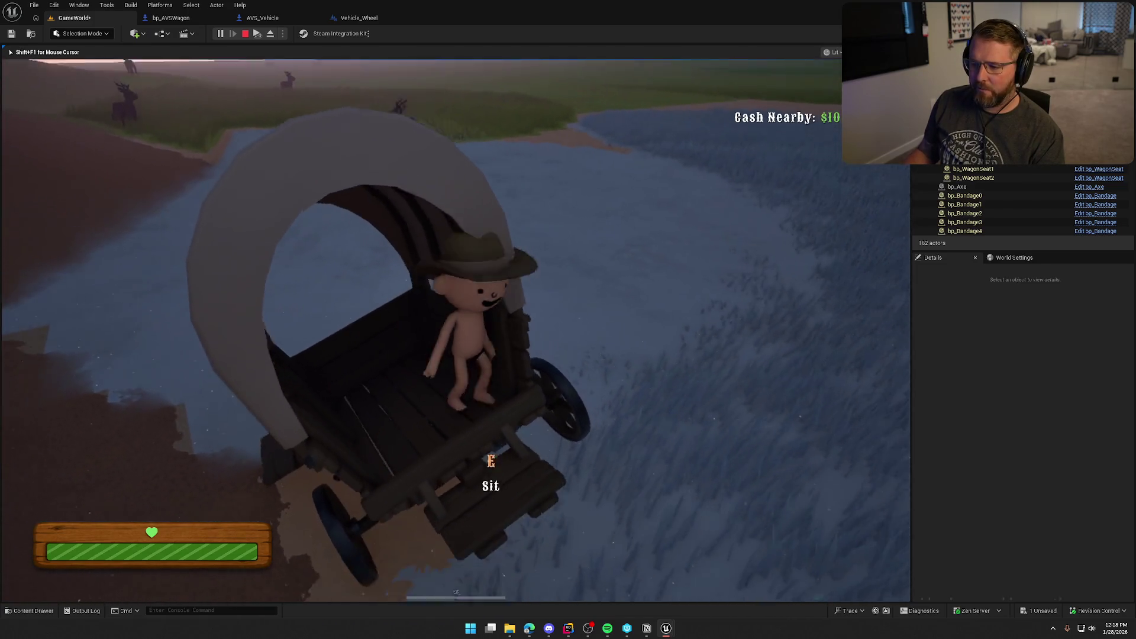
Step: Sit in the wagon, move to its front, then leave and sprint toward the camp
{"action": "key", "text": "e"}
{"action": "key", "text": "w"}
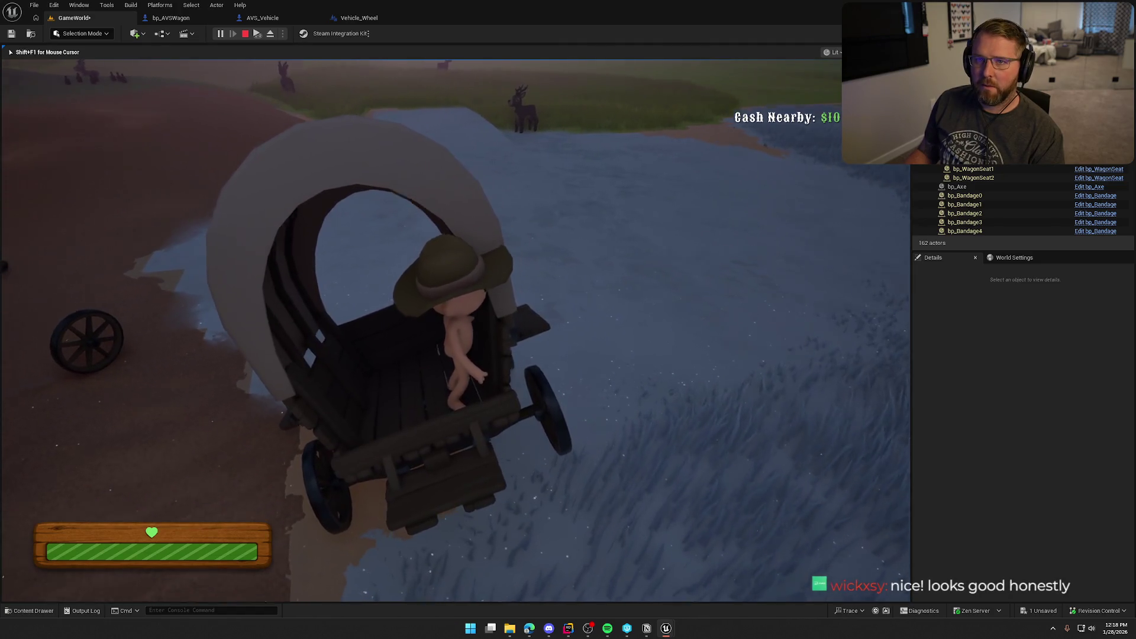
{"action": "key", "text": "w"}
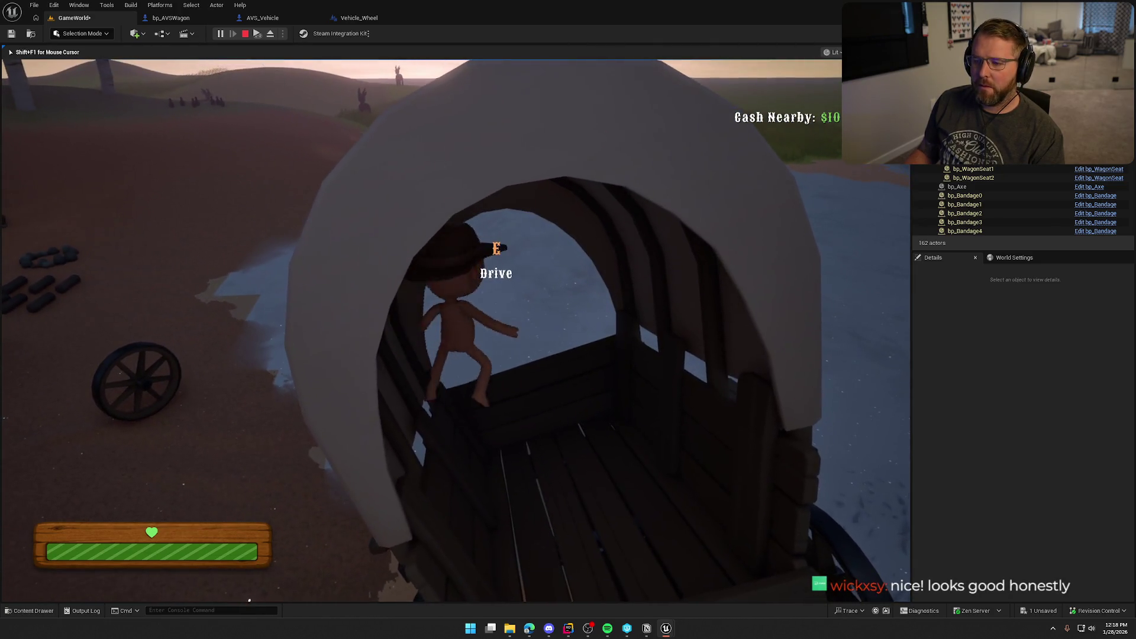
{"action": "key", "text": "shift+w"}
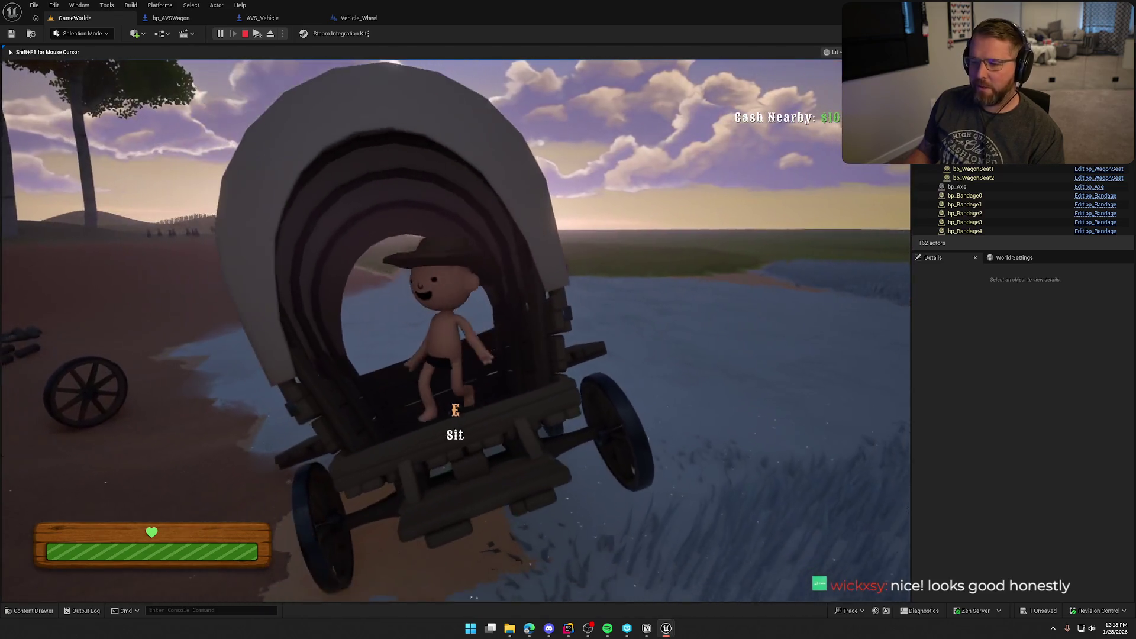
{"action": "key", "text": "shift+w"}
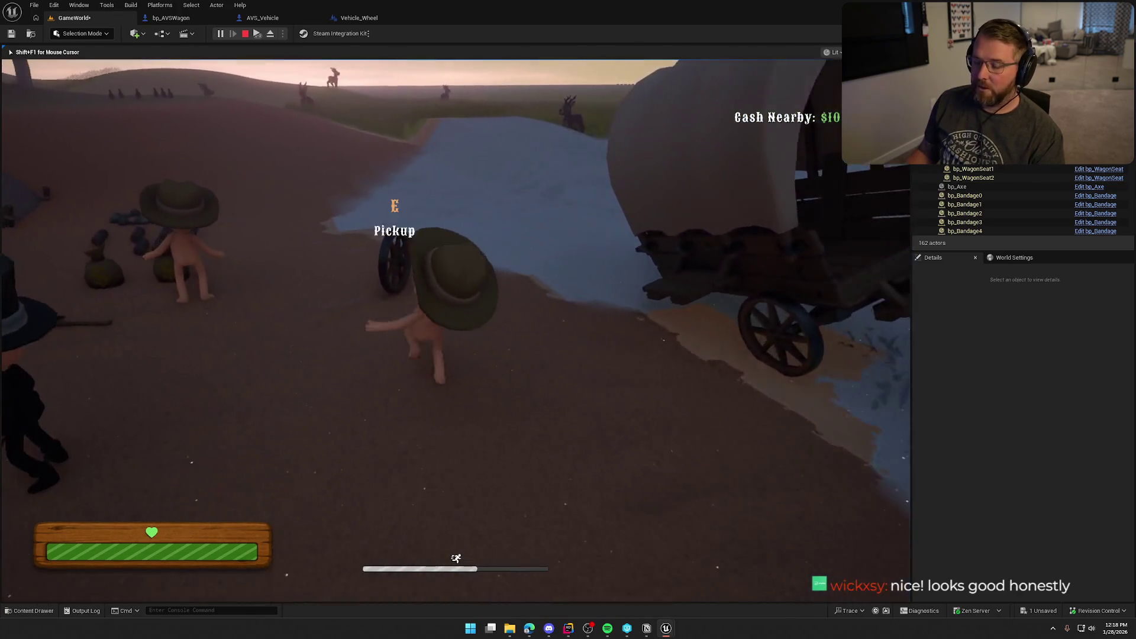
Step: Stop the play session and set Number of Players to 1 in the Play options
{"action": "key", "text": "w"}
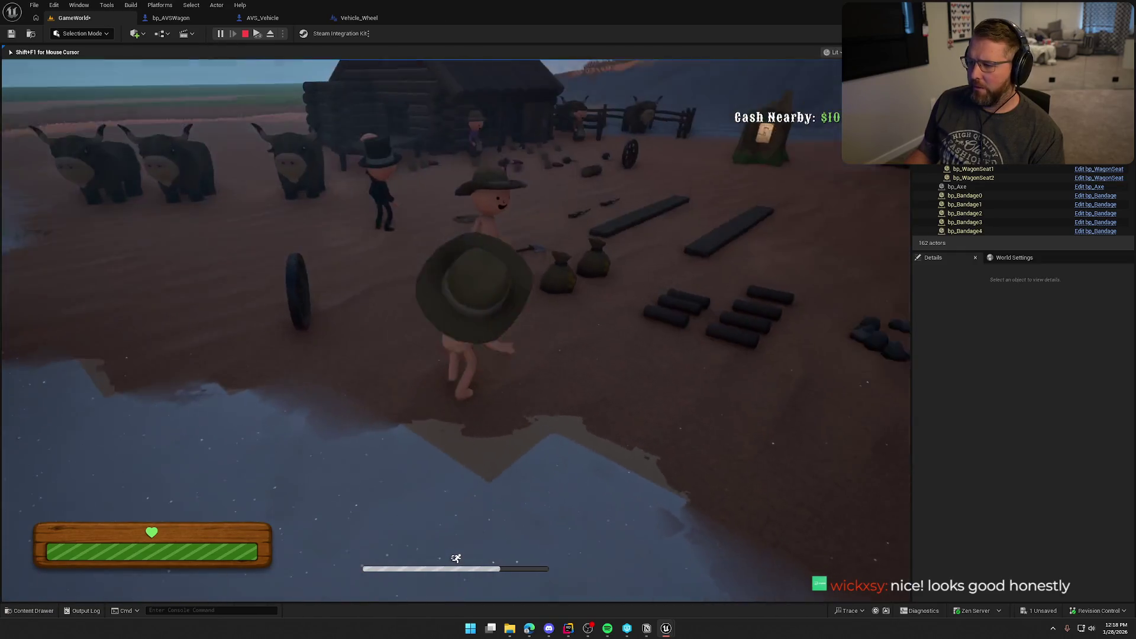
{"action": "key", "text": "Escape"}
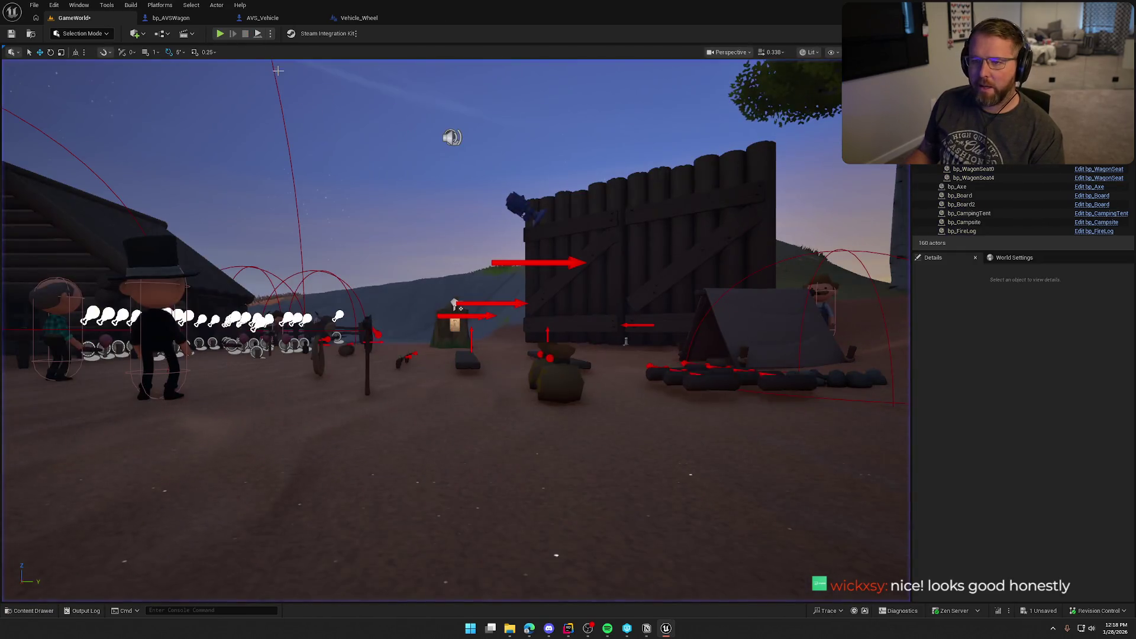
{"action": "left_click", "coordinate": [270, 33]}
{"action": "left_click_drag", "start_coordinate": [361, 203], "coordinate": [353, 203]}
{"action": "mouse_move", "coordinate": [349, 217]}
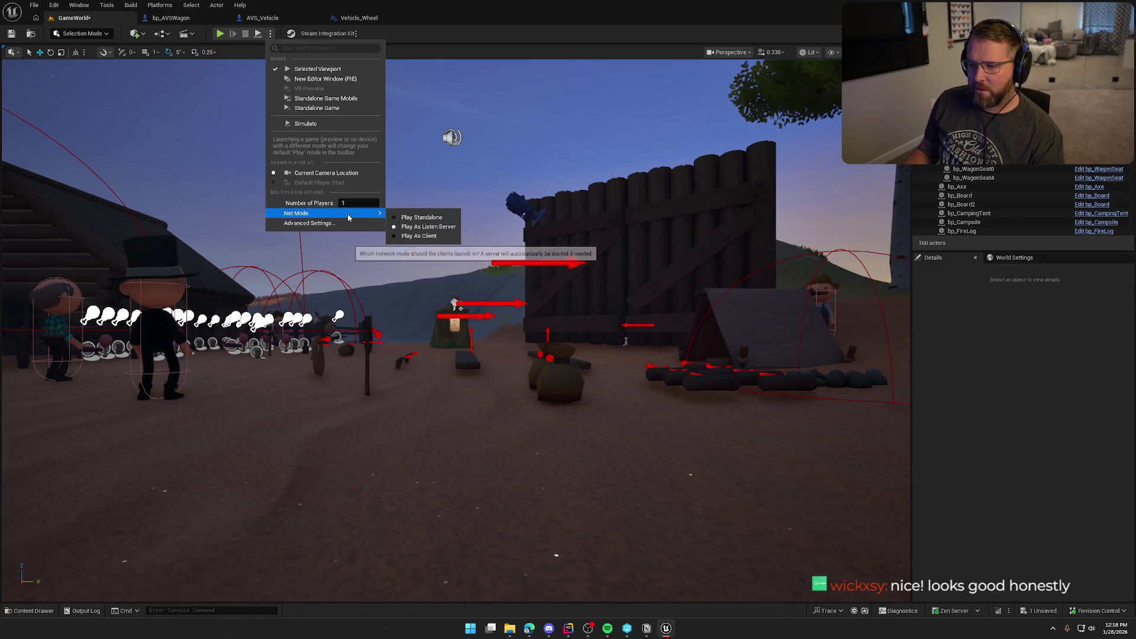
{"action": "left_click", "coordinate": [228, 37]}
Step: Replay, pick up the loose wagon wheel, drop it beside the wagon, then eject and select the wagon
{"action": "left_click", "coordinate": [219, 34]}
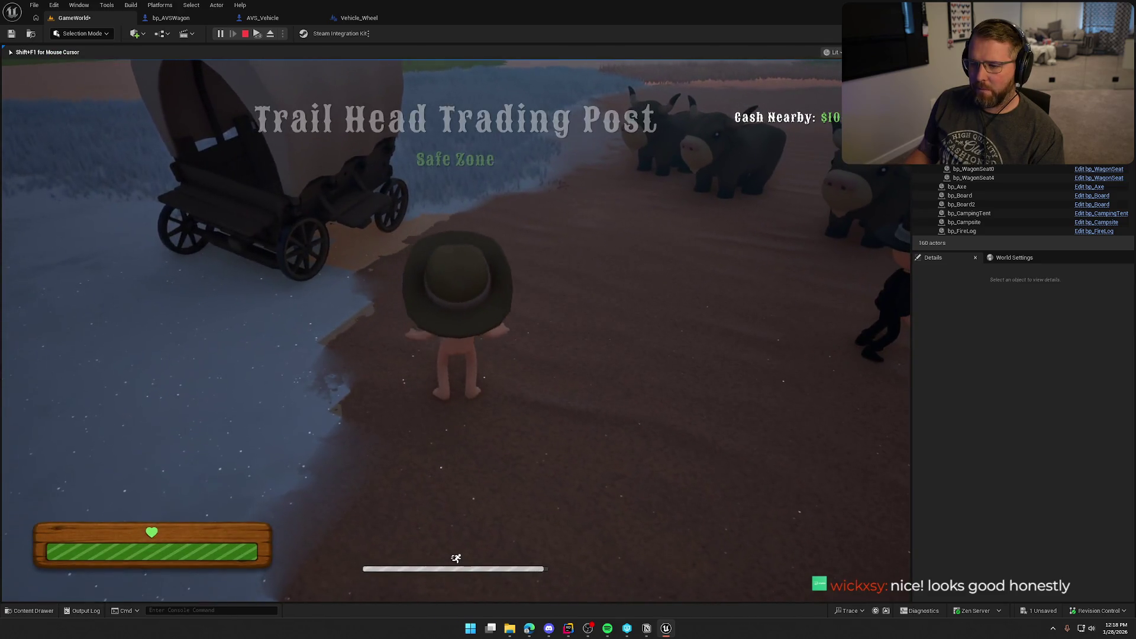
{"action": "key", "text": "a"}
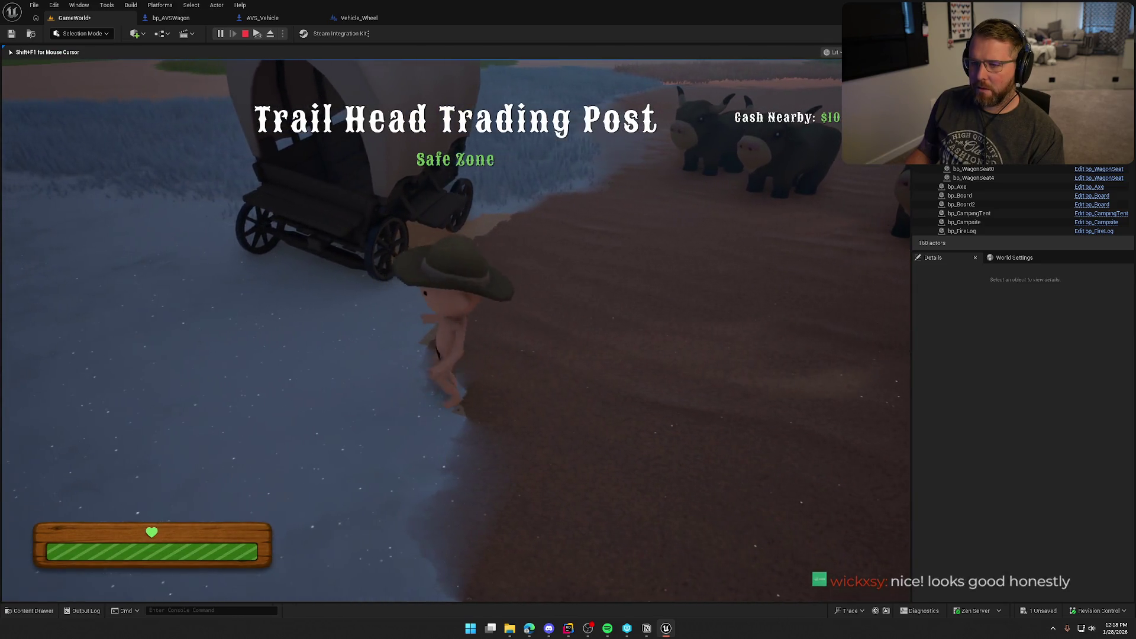
{"action": "key", "text": "e"}
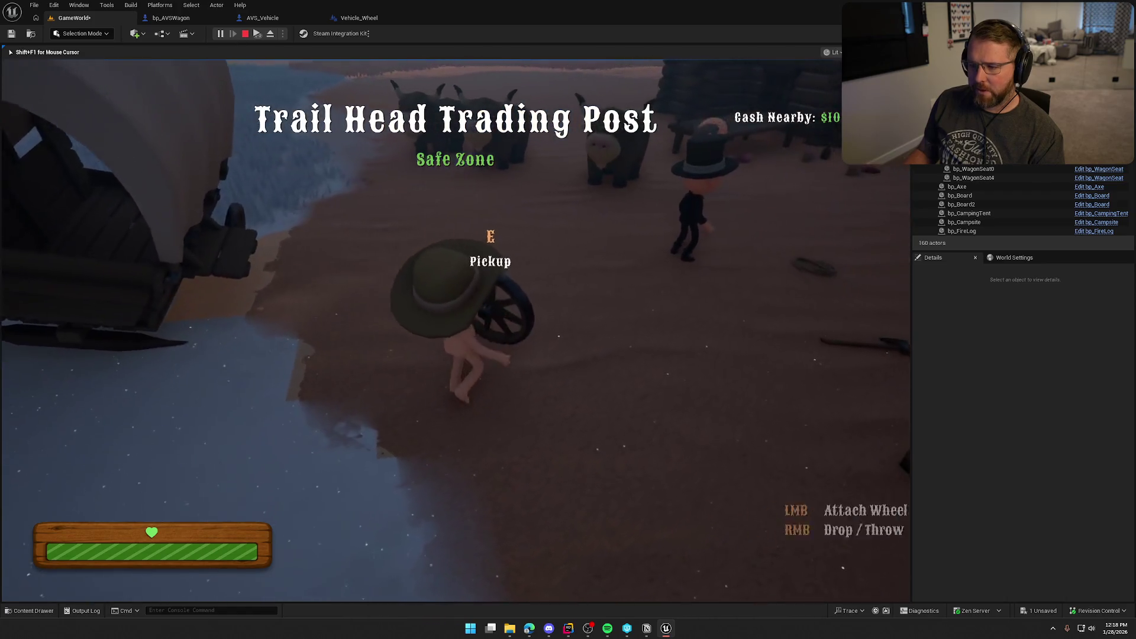
{"action": "right_click", "coordinate": [456, 331]}
{"action": "key", "text": "w"}
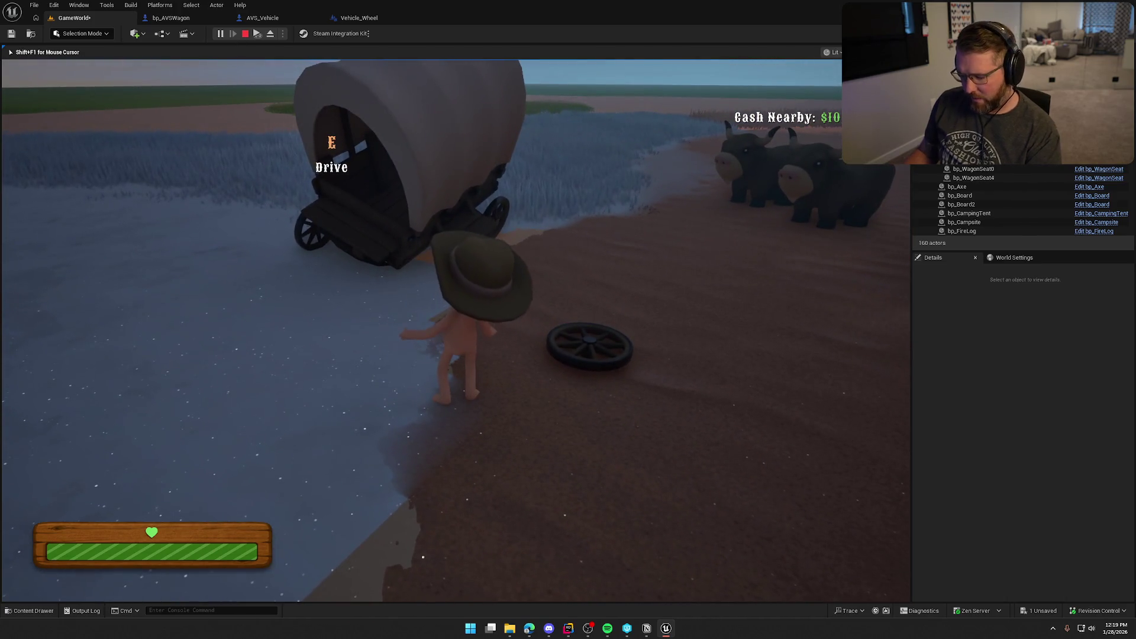
{"action": "key", "text": "F8"}
{"action": "left_click", "coordinate": [445, 149]}
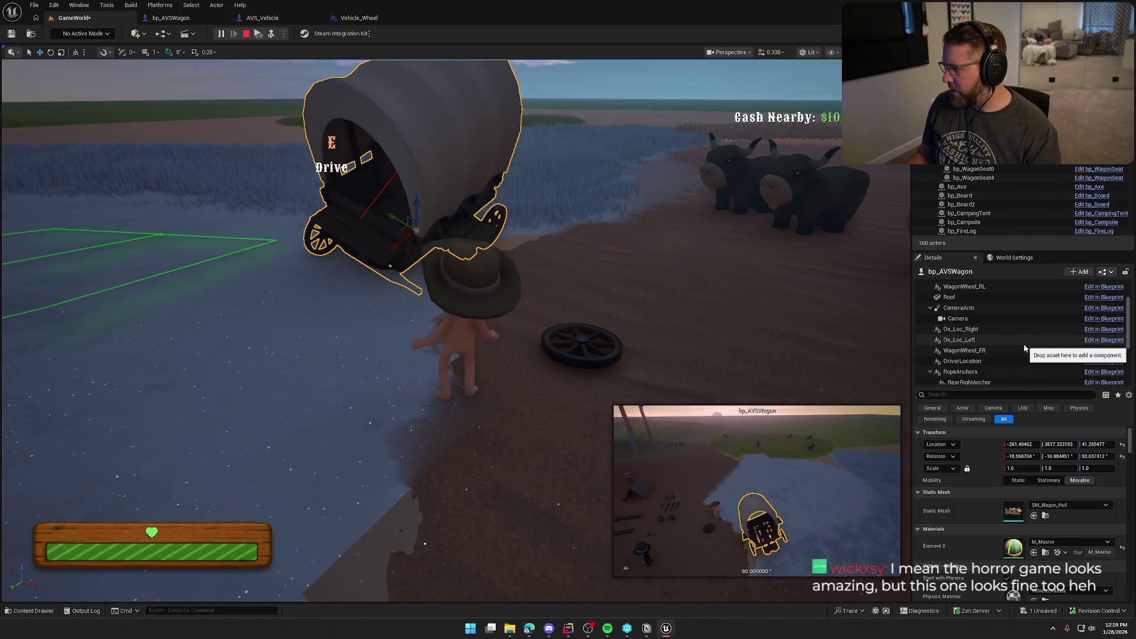
Step: Filter the wagon's Details by 'wagon' and inspect Wagon Parts Health's 288 empty elements
{"action": "scroll", "coordinate": [1025, 349], "scroll_direction": "up", "scroll_amount": 2}
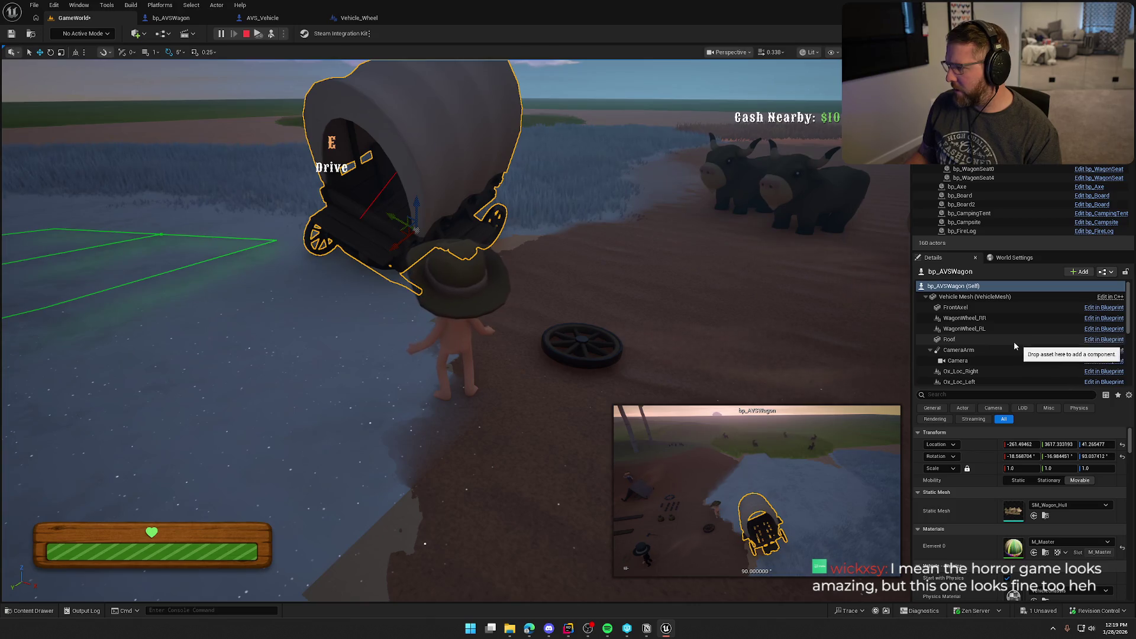
{"action": "scroll", "coordinate": [1023, 337], "scroll_direction": "down", "scroll_amount": 4}
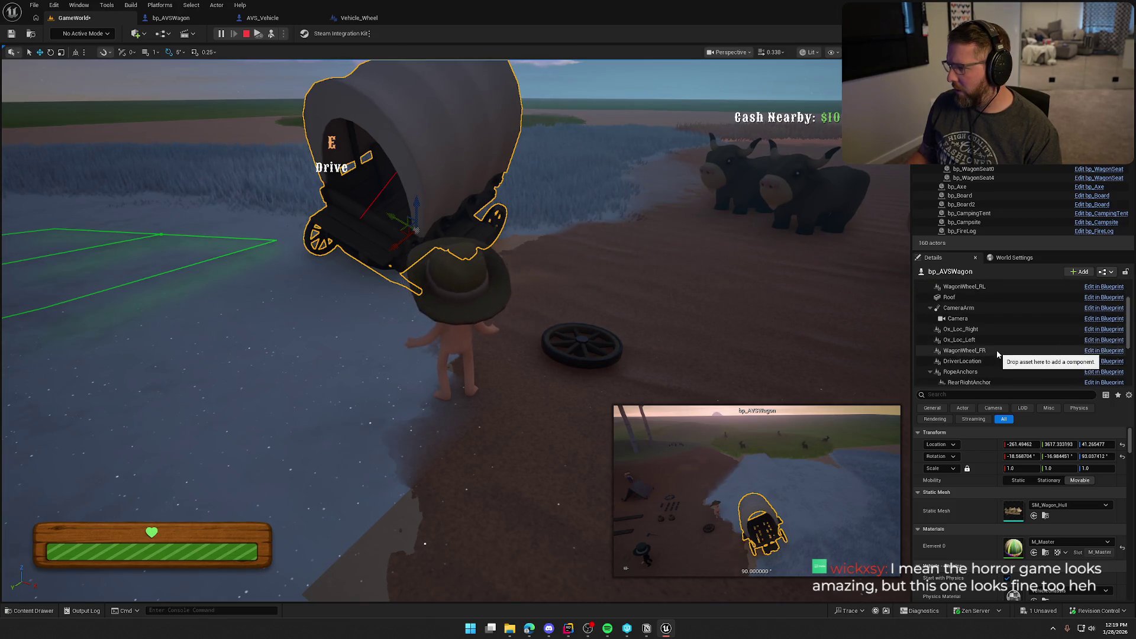
{"action": "scroll", "coordinate": [1012, 354], "scroll_direction": "down", "scroll_amount": 2}
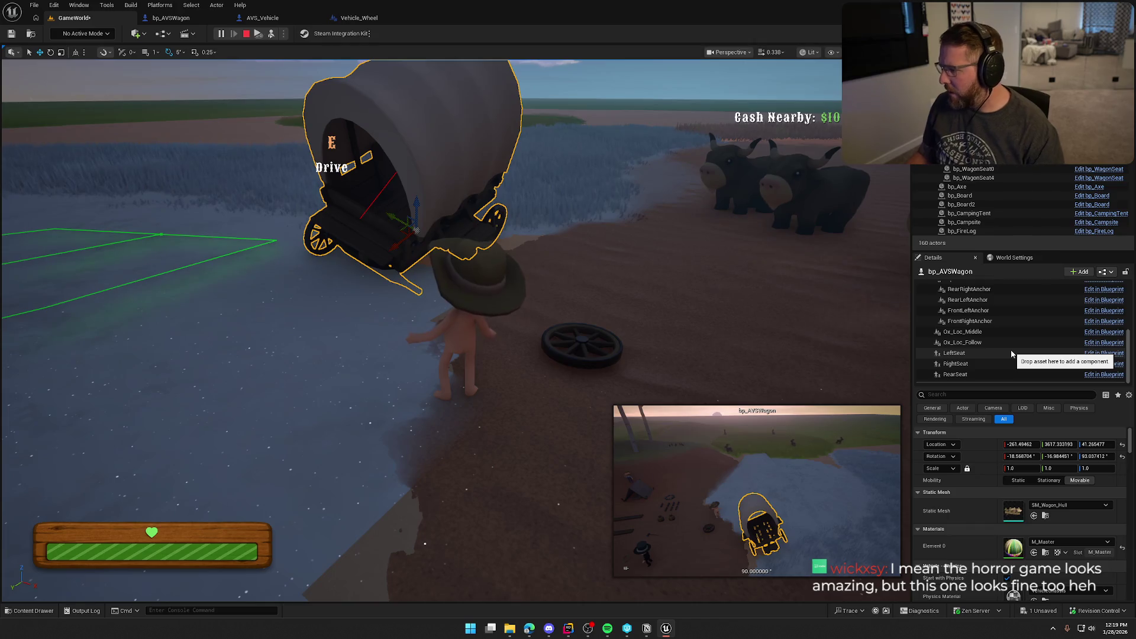
{"action": "scroll", "coordinate": [1012, 353], "scroll_direction": "up", "scroll_amount": 6}
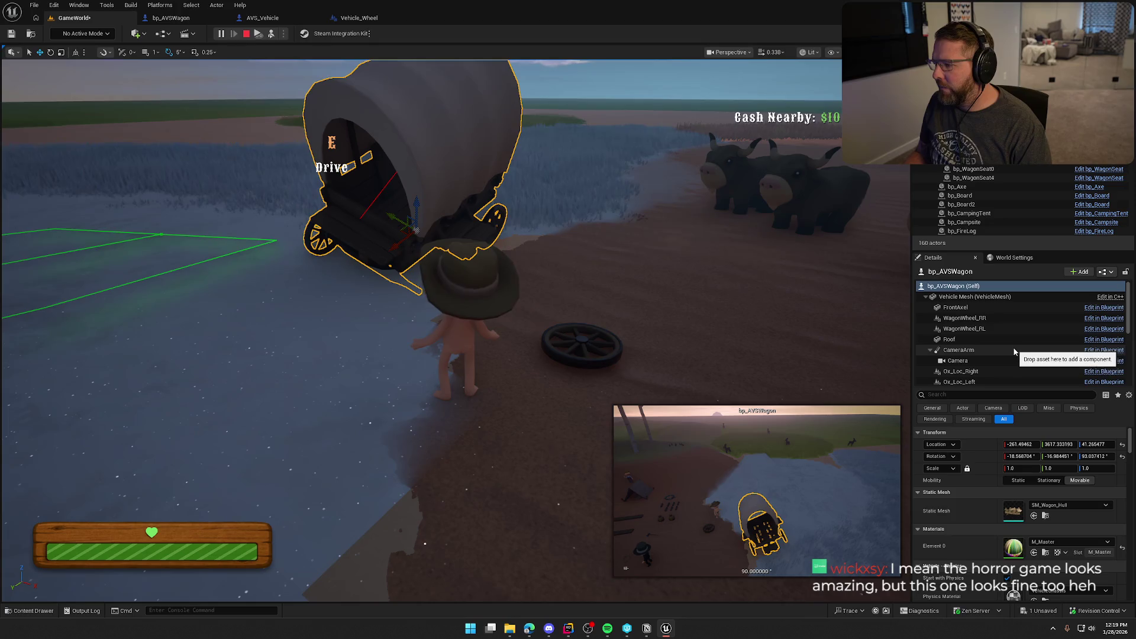
{"action": "scroll", "coordinate": [974, 525], "scroll_direction": "down", "scroll_amount": 1}
{"action": "scroll", "coordinate": [974, 521], "scroll_direction": "down", "scroll_amount": 10}
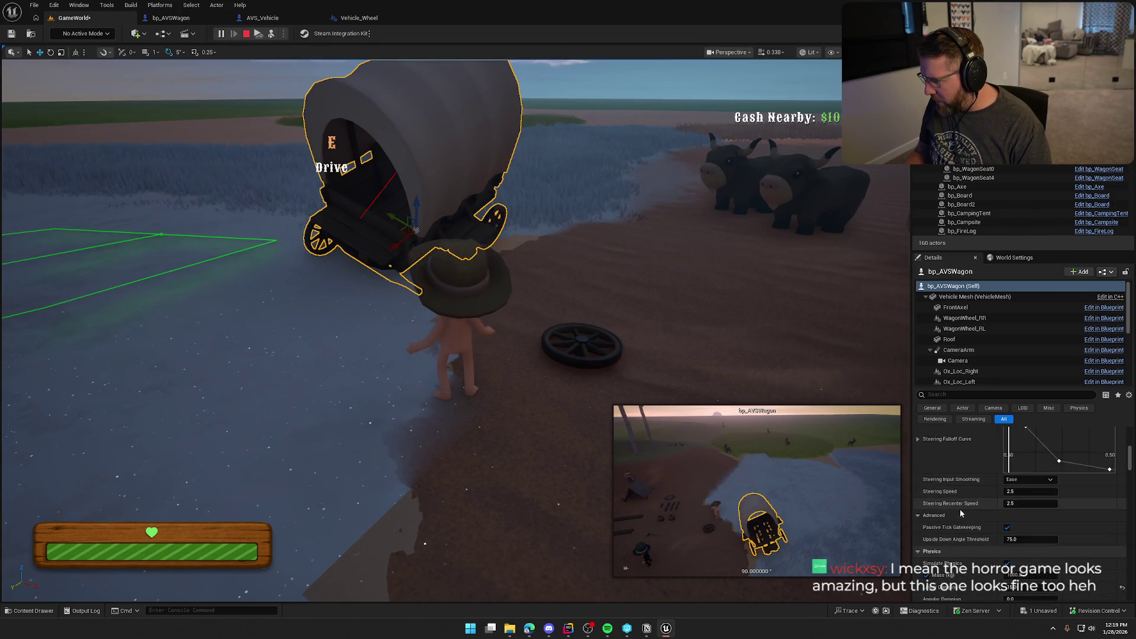
{"action": "scroll", "coordinate": [950, 444], "scroll_direction": "down", "scroll_amount": 3}
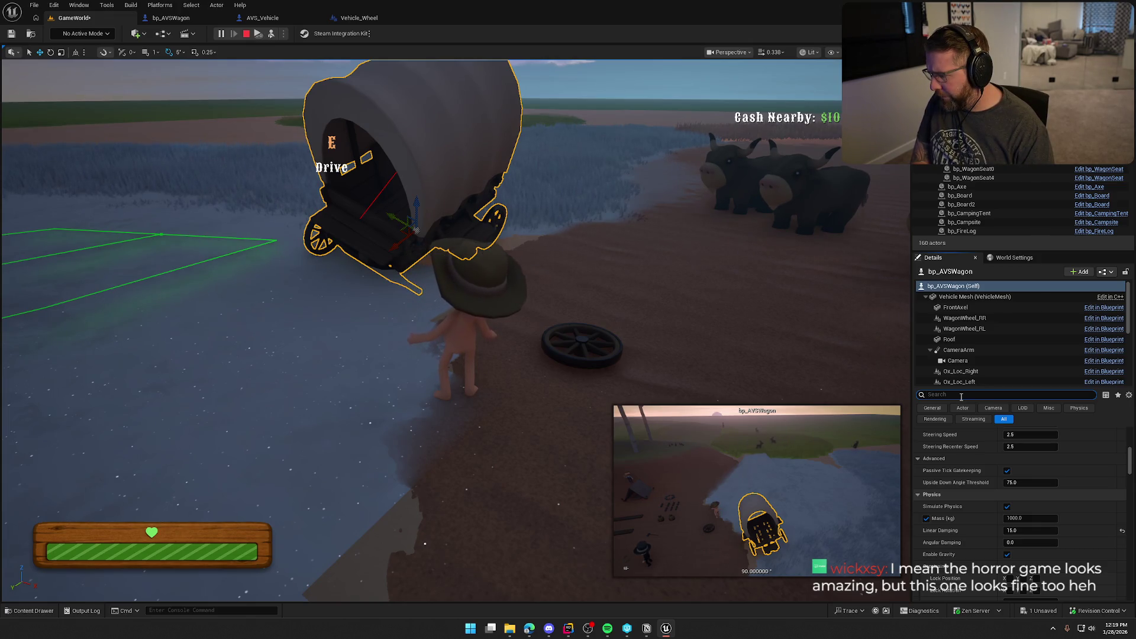
{"action": "type", "text": "wagon"}
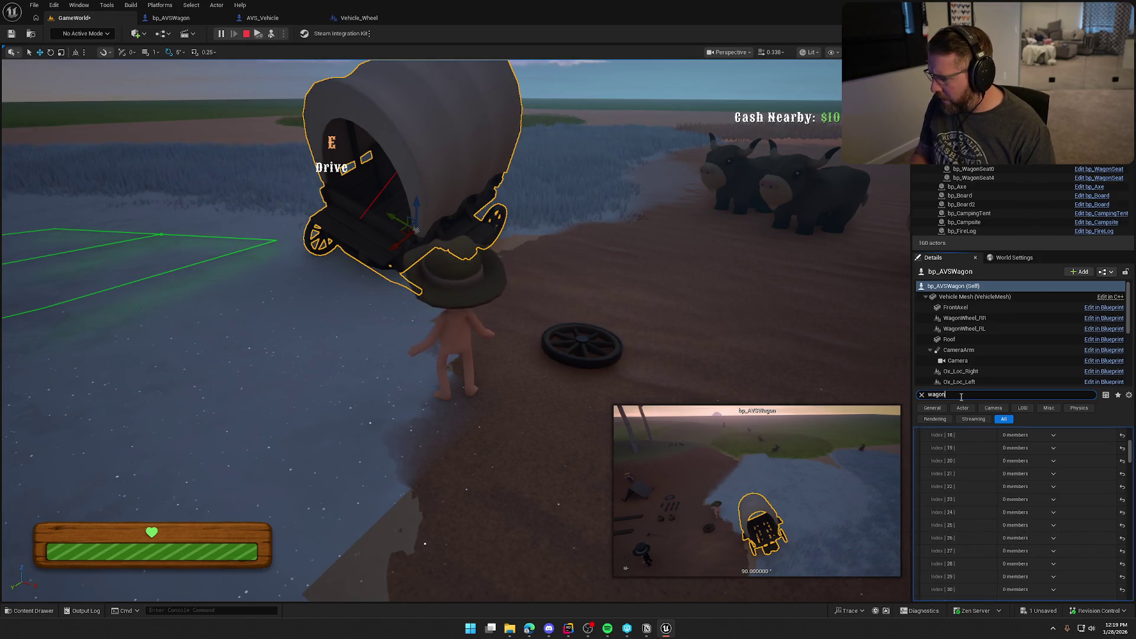
{"action": "scroll", "coordinate": [968, 529], "scroll_direction": "up", "scroll_amount": 5}
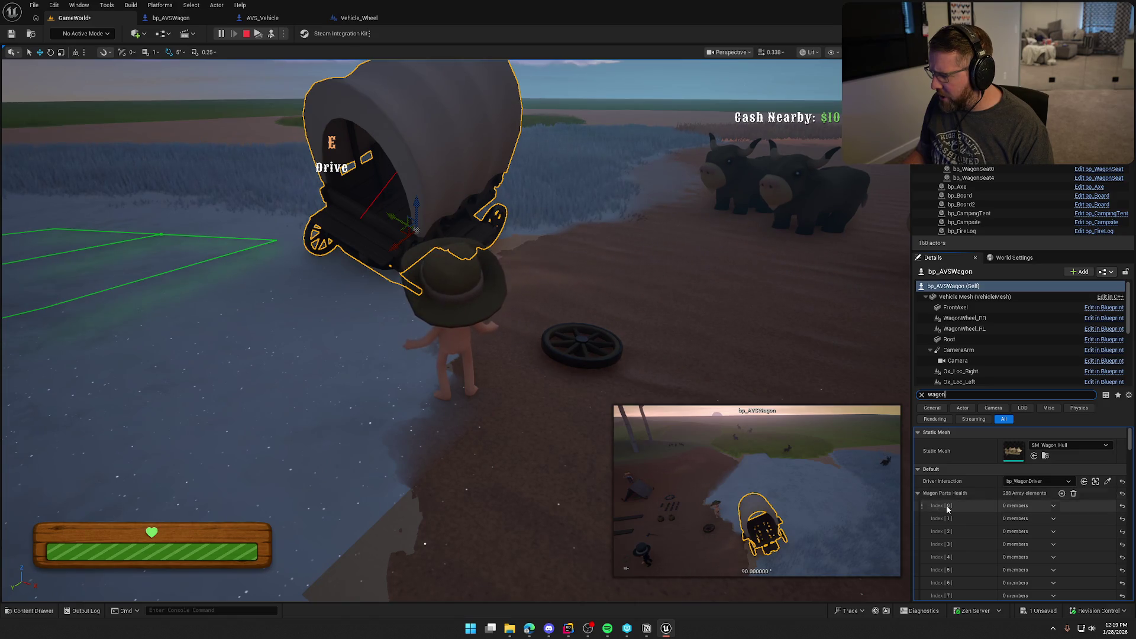
{"action": "mouse_move", "coordinate": [1013, 494]}
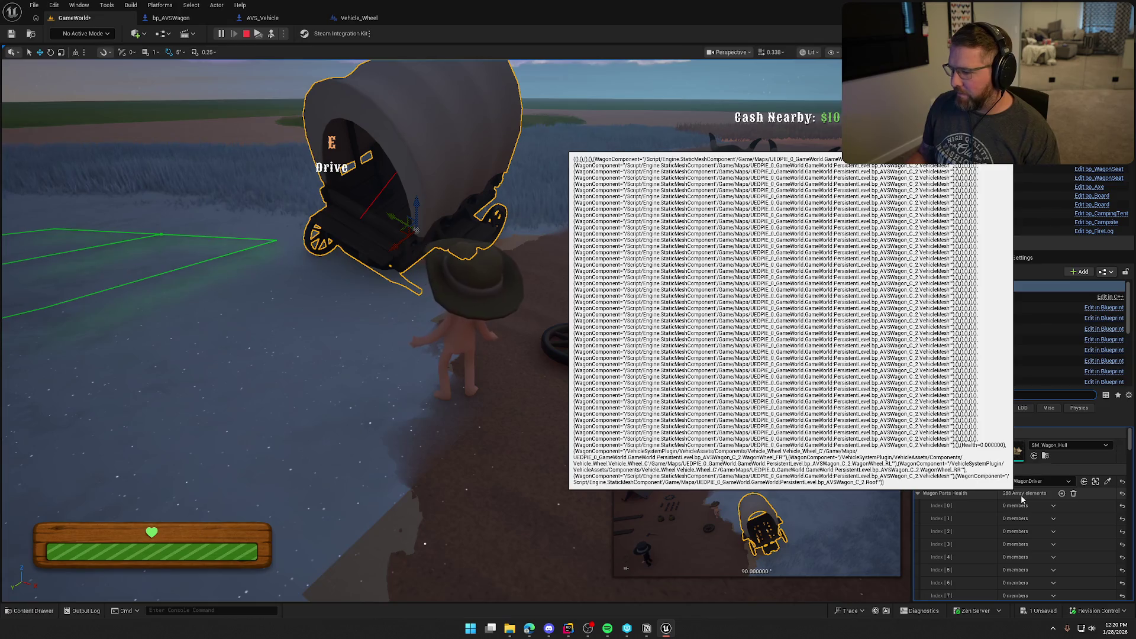
{"action": "scroll", "coordinate": [1022, 497], "scroll_direction": "down", "scroll_amount": 2}
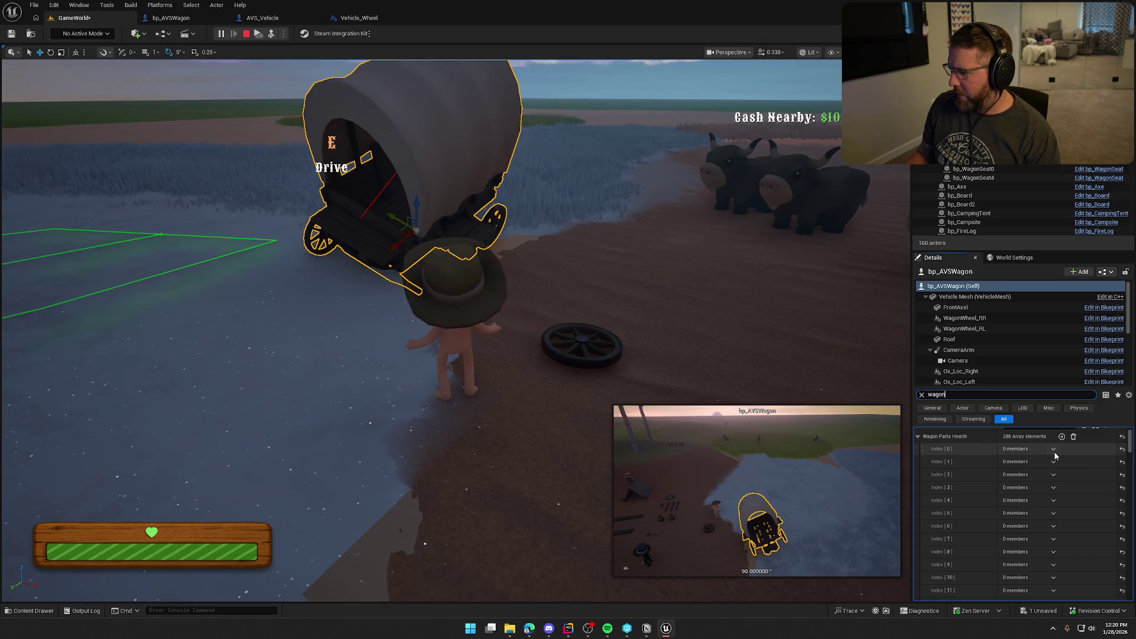
{"action": "scroll", "coordinate": [1005, 454], "scroll_direction": "down", "scroll_amount": 15}
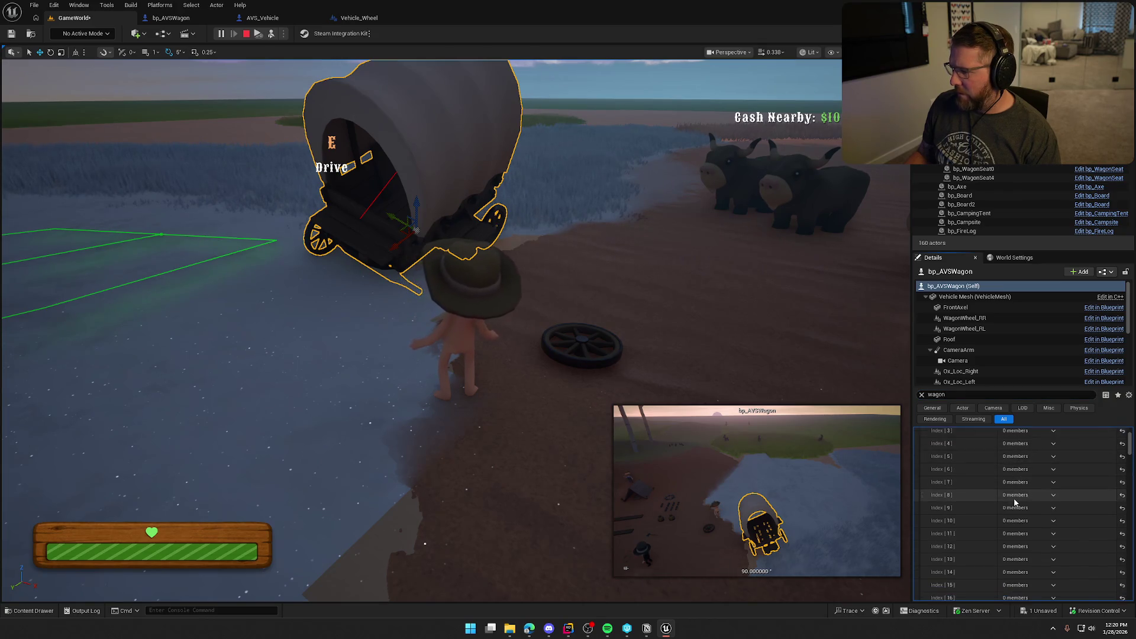
{"action": "mouse_move", "coordinate": [1129, 458]}
{"action": "left_mouse_down"}
{"action": "mouse_move", "coordinate": [1135, 592]}
{"action": "mouse_move", "coordinate": [1128, 434]}
{"action": "left_mouse_up"}
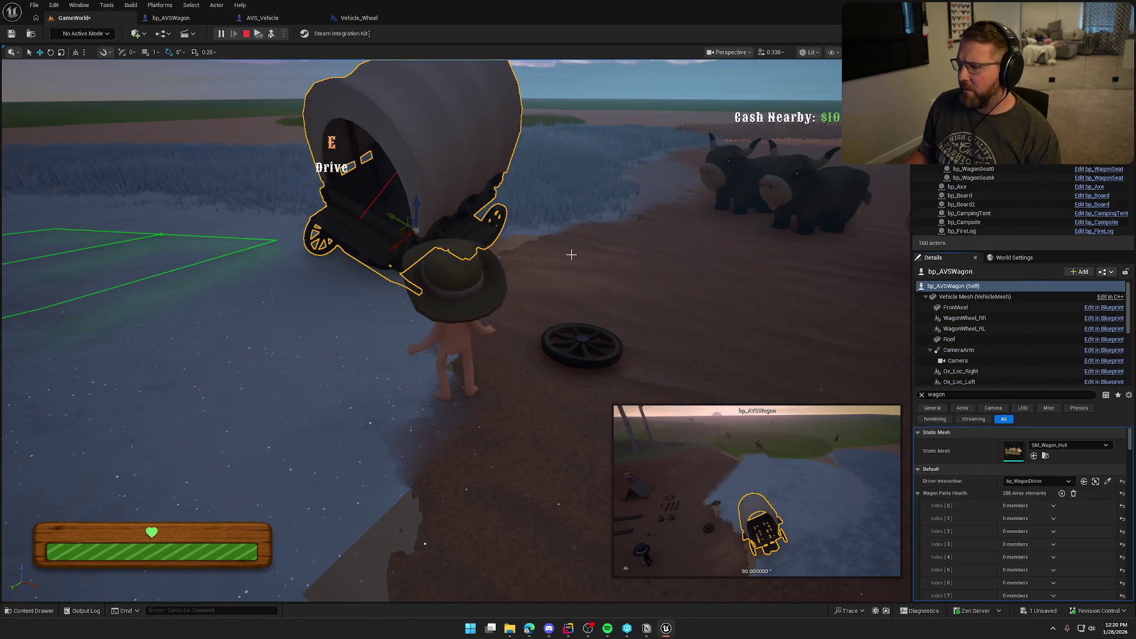
Step: Restart the play session, eject with F8 and select the wagon
{"action": "key", "text": "Escape"}
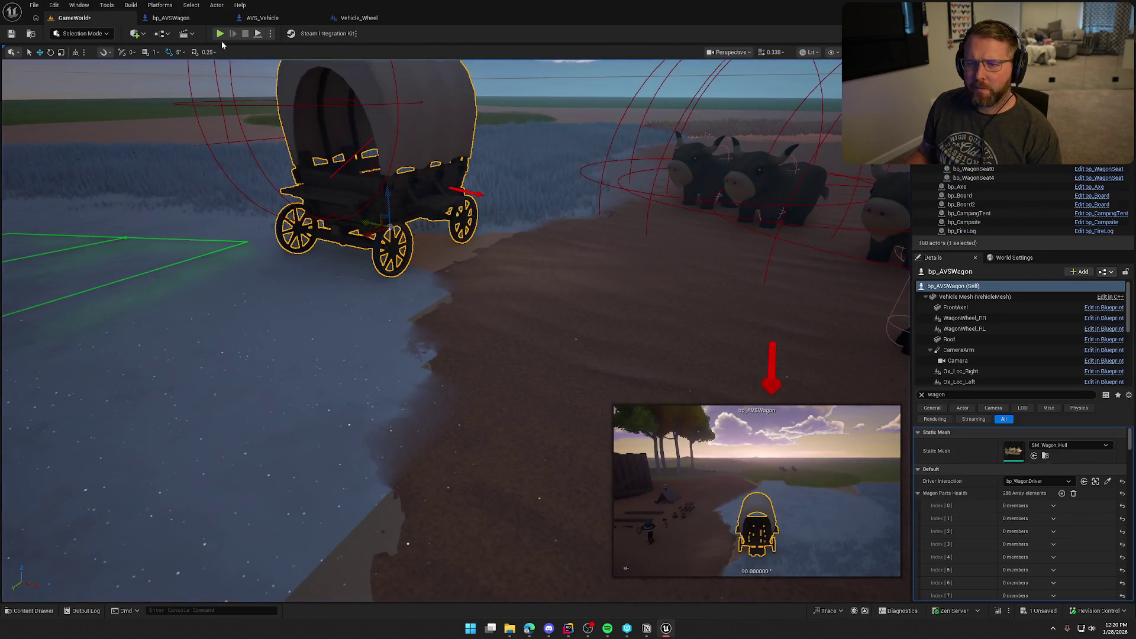
{"action": "key", "text": "alt+p"}
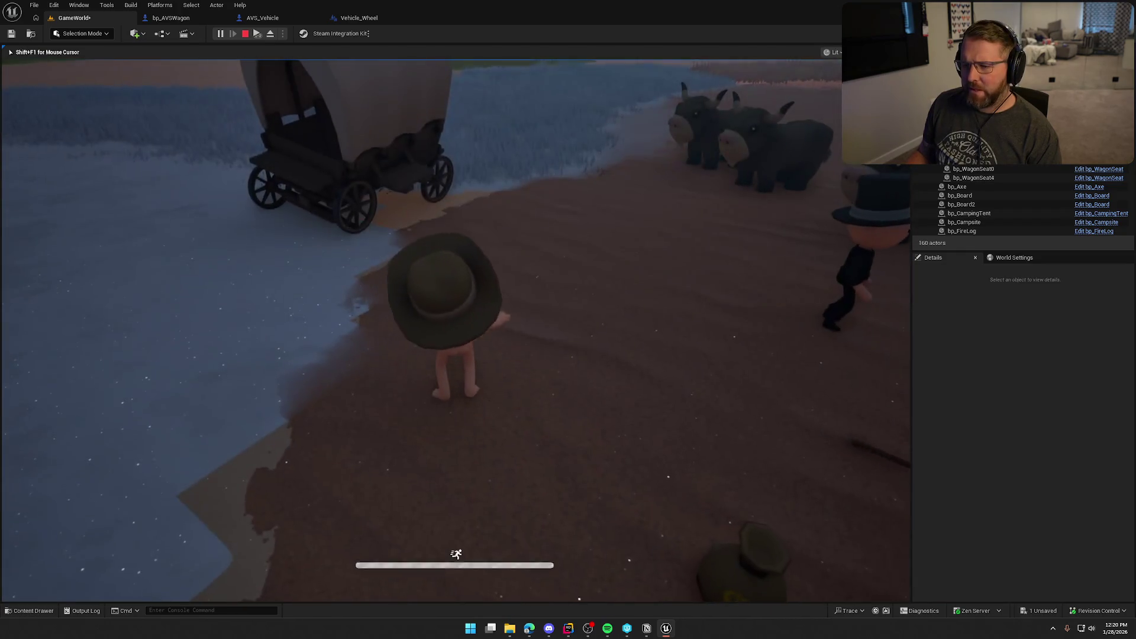
{"action": "key", "text": "F8"}
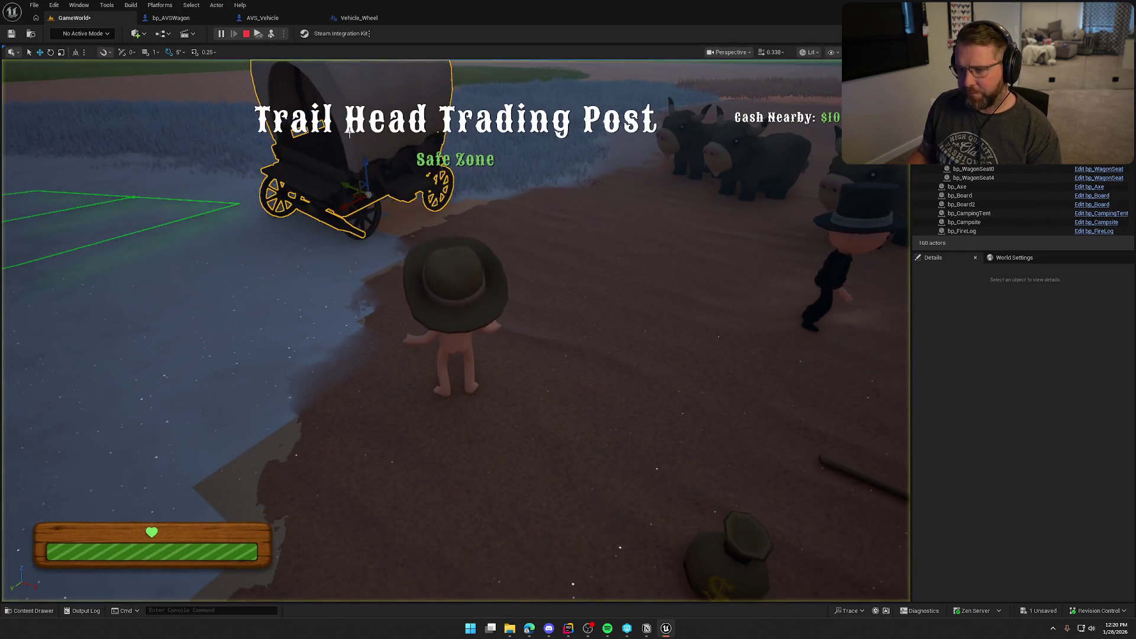
{"action": "left_click", "coordinate": [351, 130]}
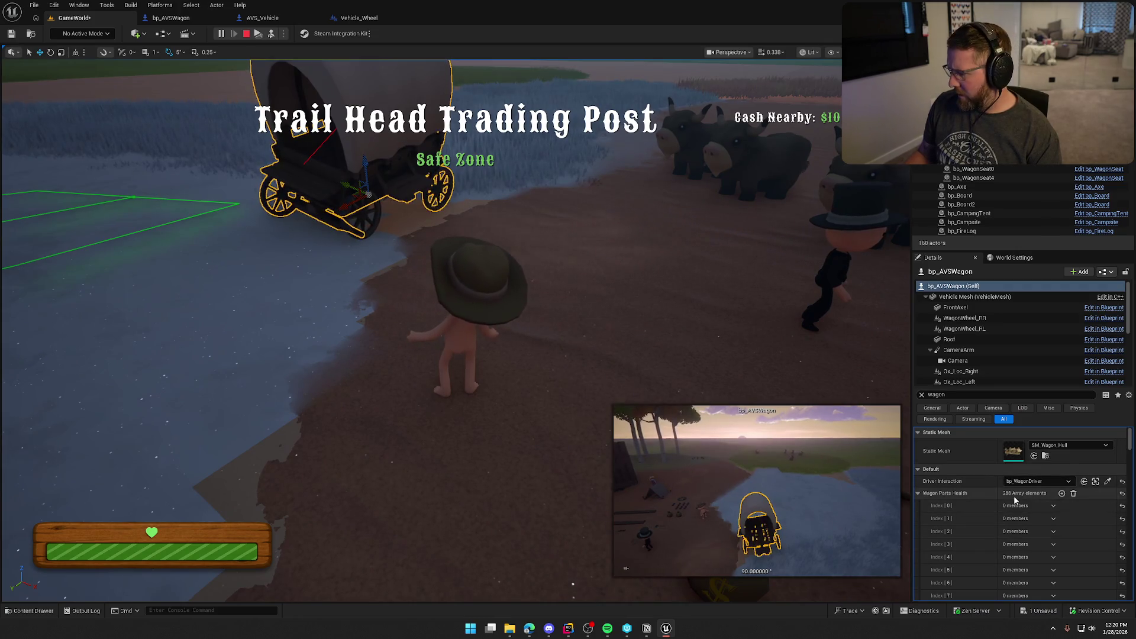
Step: Collapse Wagon Parts Health, filter Details by 'default' and confirm it still holds 288 elements
{"action": "left_click", "coordinate": [919, 494]}
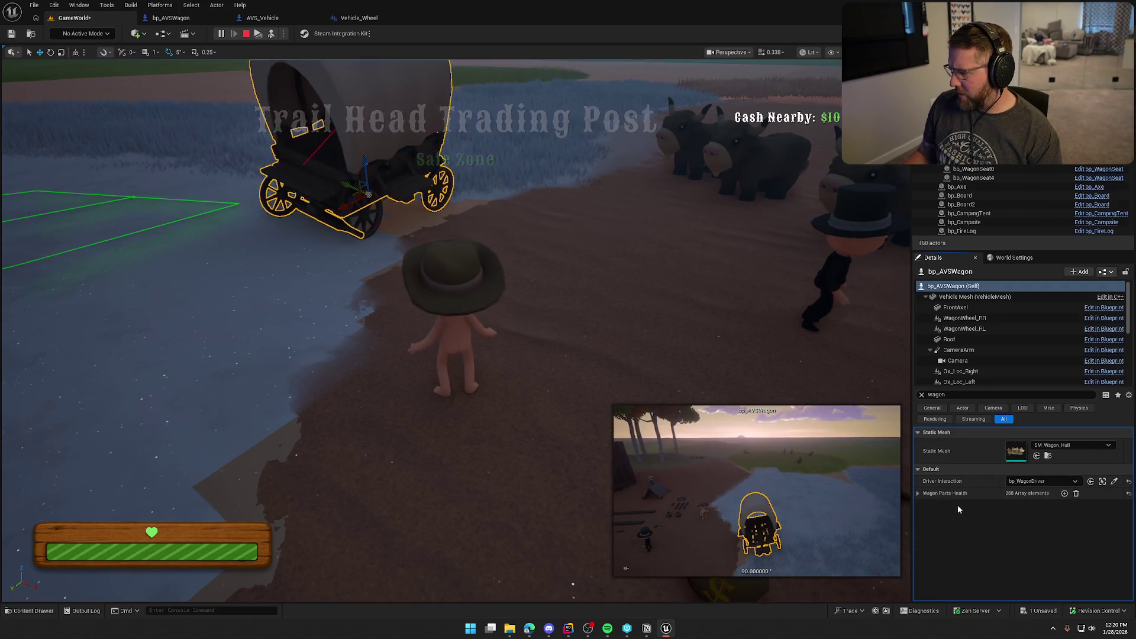
{"action": "left_click", "coordinate": [946, 398]}
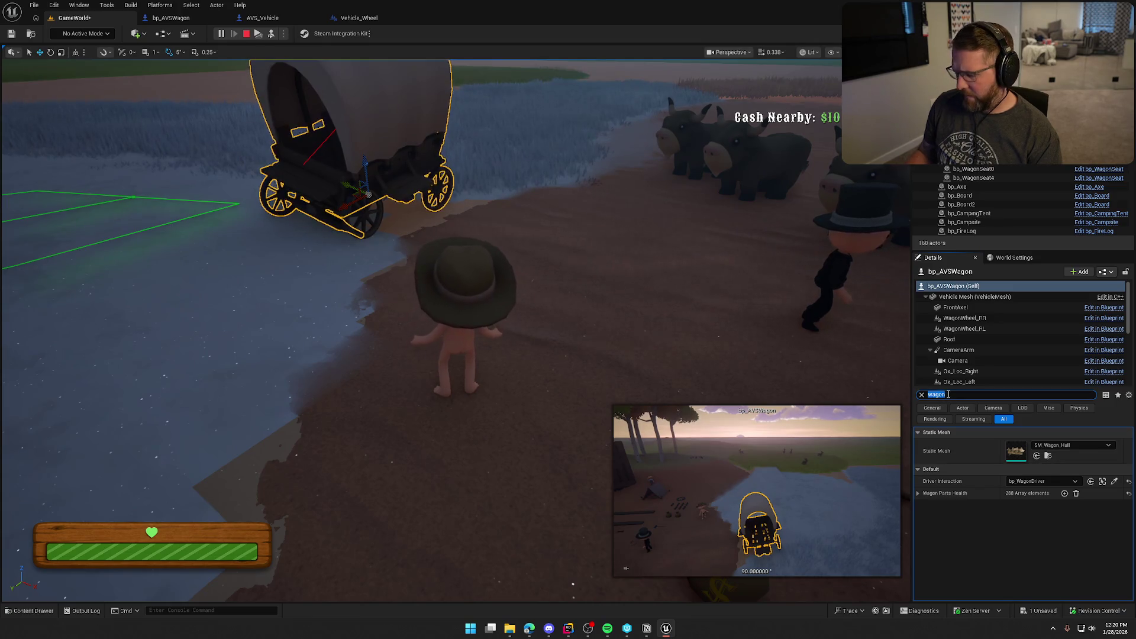
{"action": "type", "text": "default"}
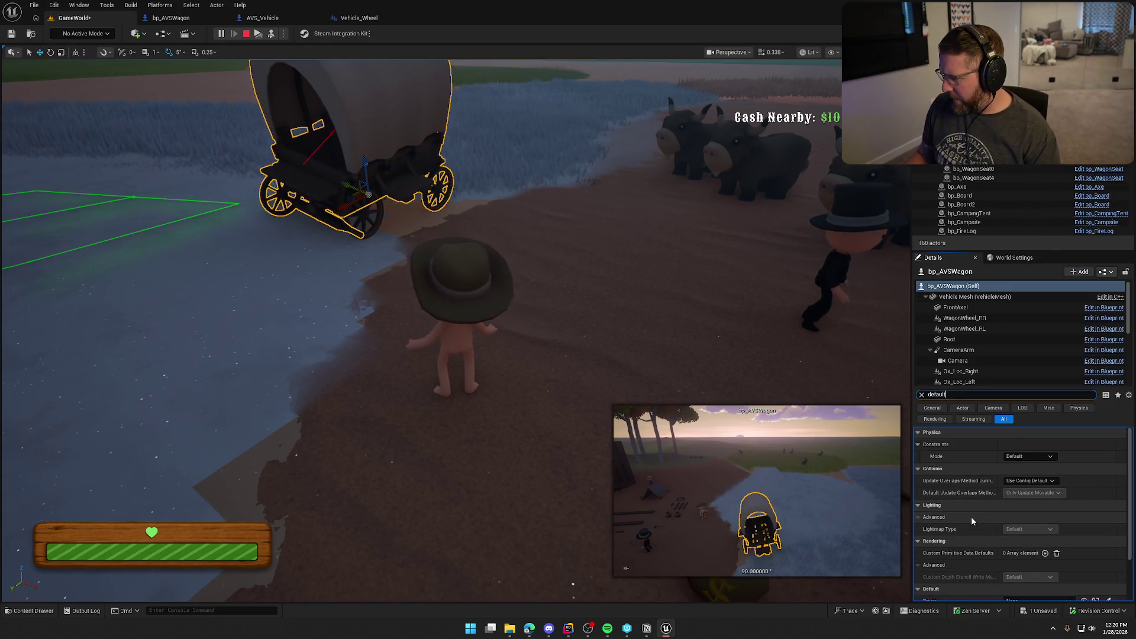
{"action": "scroll", "coordinate": [972, 518], "scroll_direction": "down", "scroll_amount": 3}
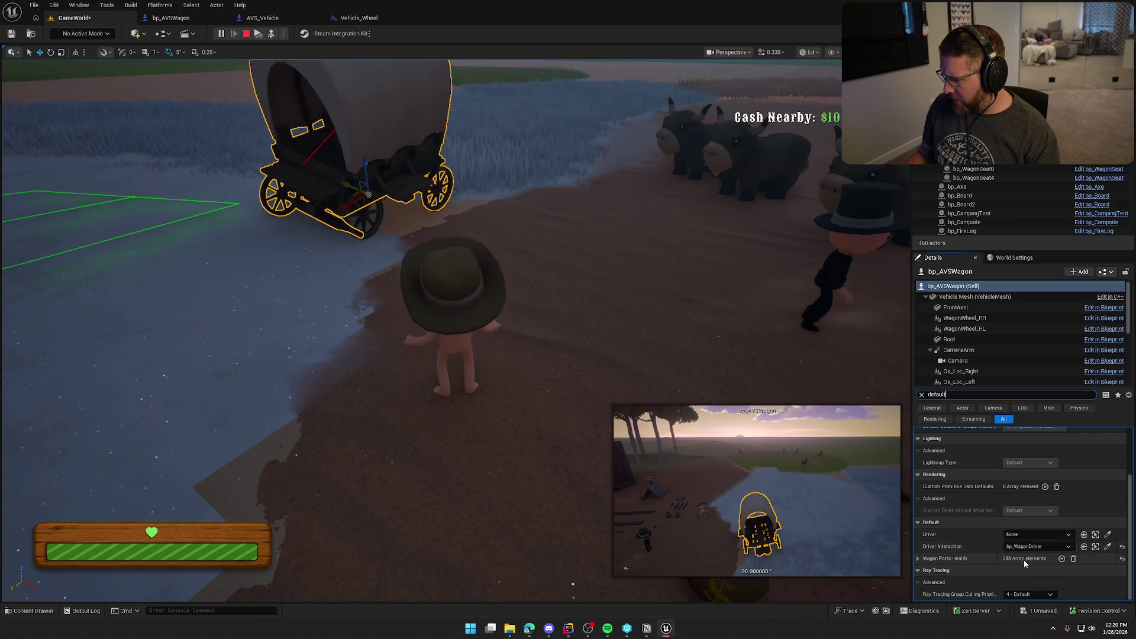
{"action": "mouse_move", "coordinate": [1025, 561]}
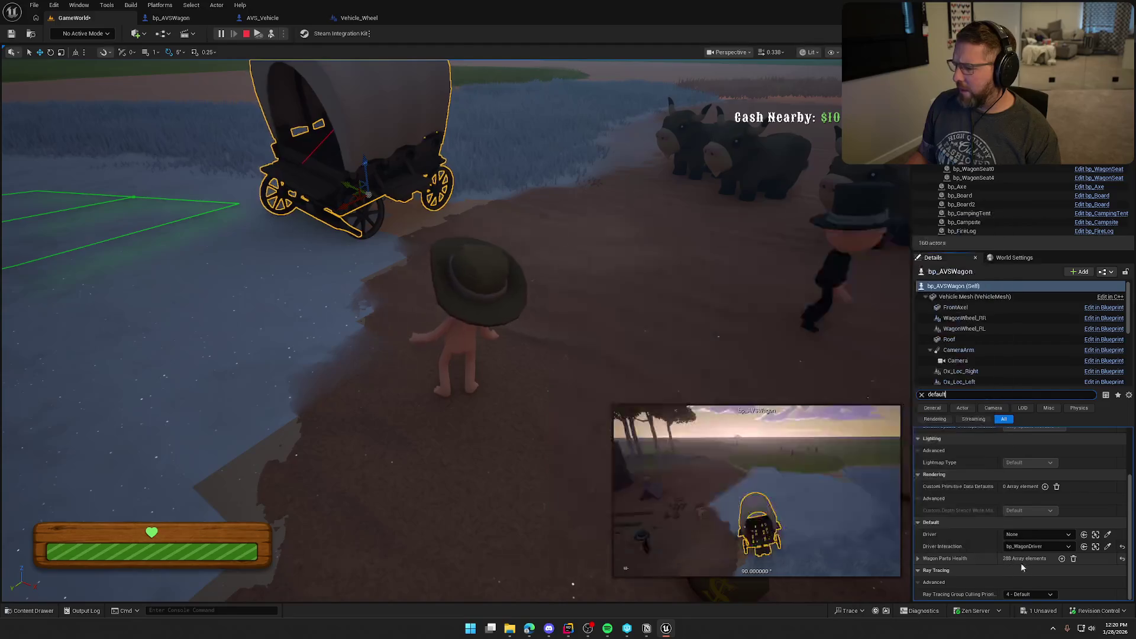
{"action": "scroll", "coordinate": [1021, 563], "scroll_direction": "up", "scroll_amount": 5}
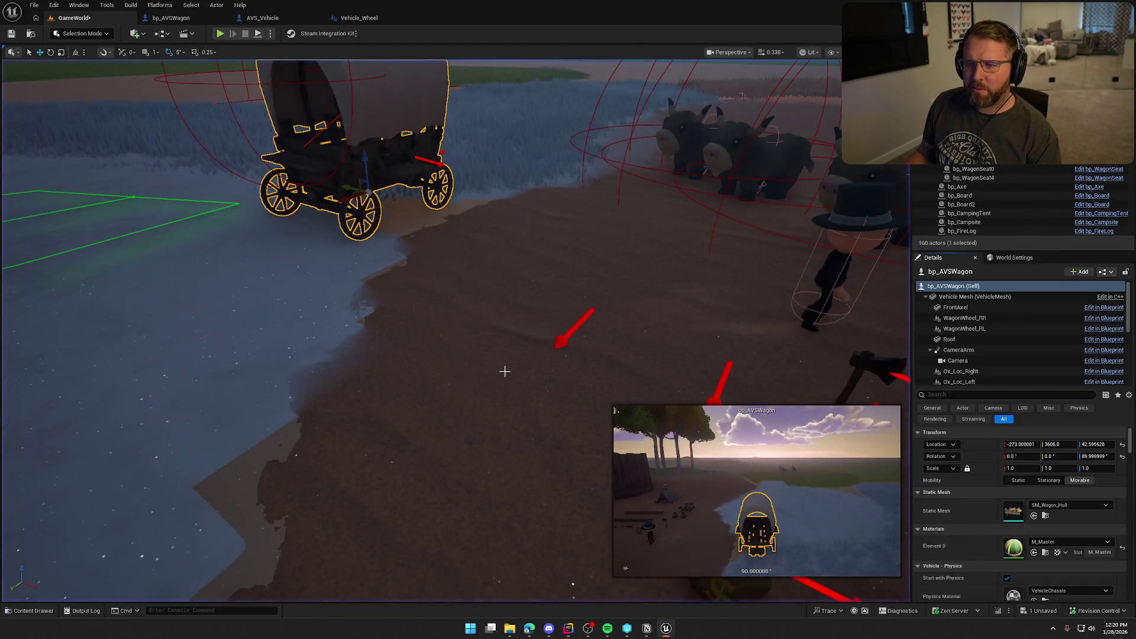
Step: Close the Vehicle_Wheel and AVS_Vehicle tabs, check WagonPartsHealth's default, and review the Construction Script
{"action": "left_click", "coordinate": [360, 18]}
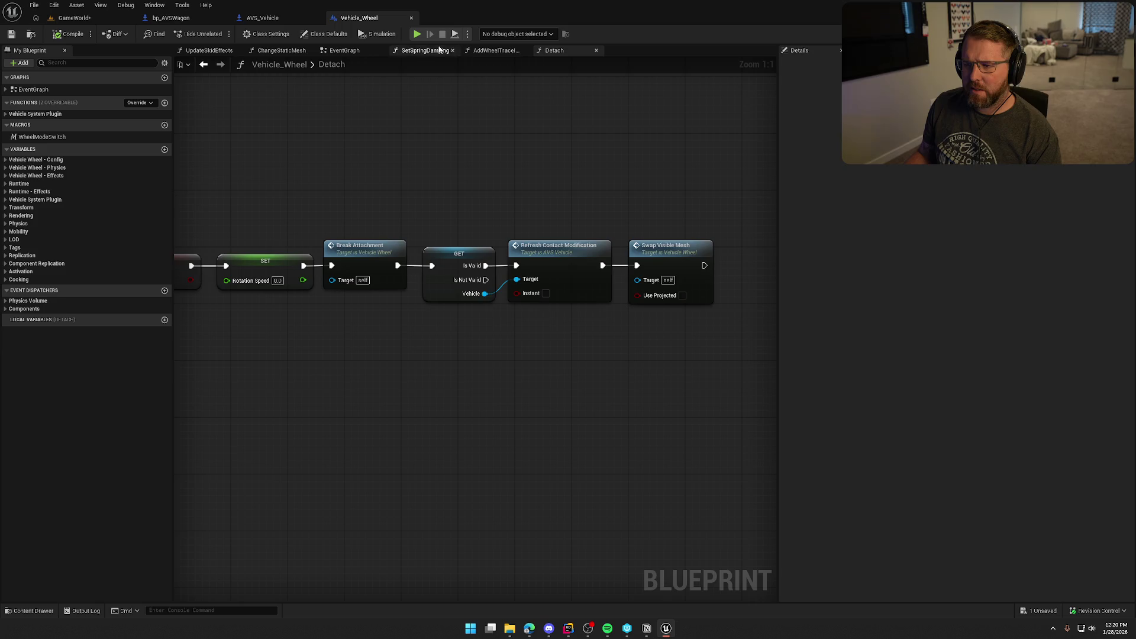
{"action": "left_click", "coordinate": [412, 18]}
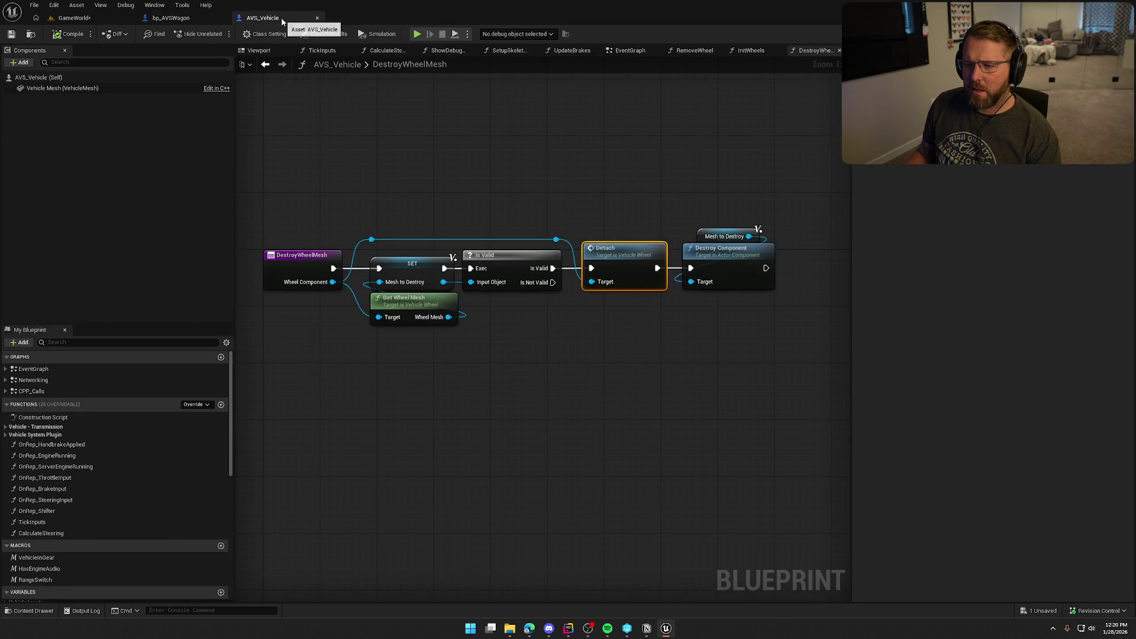
{"action": "left_click", "coordinate": [317, 18]}
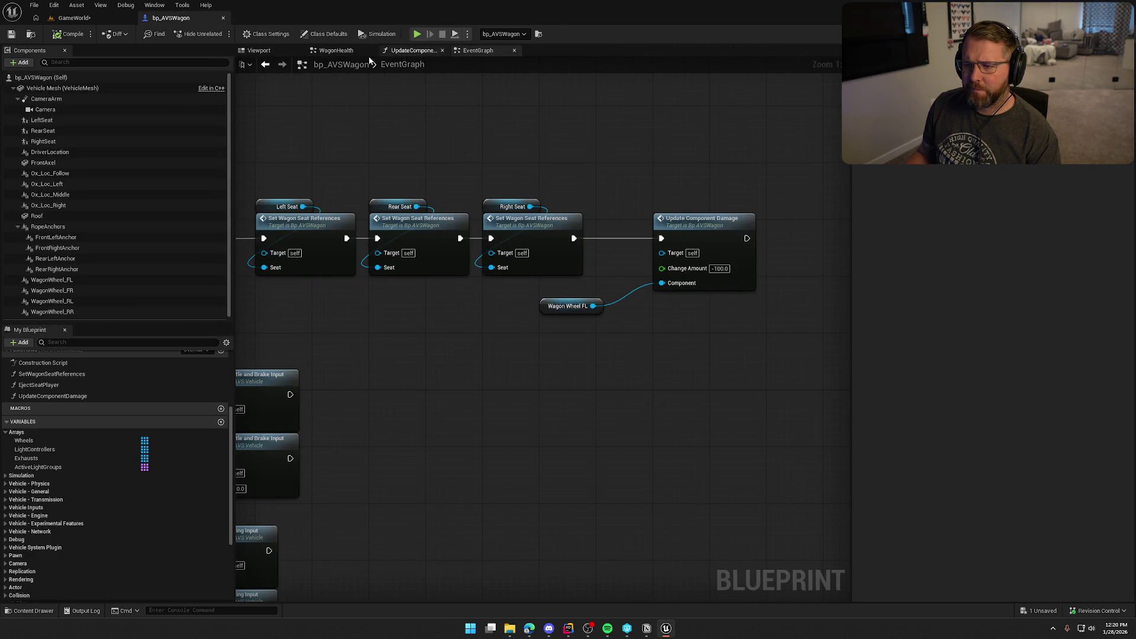
{"action": "scroll", "coordinate": [56, 450], "scroll_direction": "up", "scroll_amount": 2}
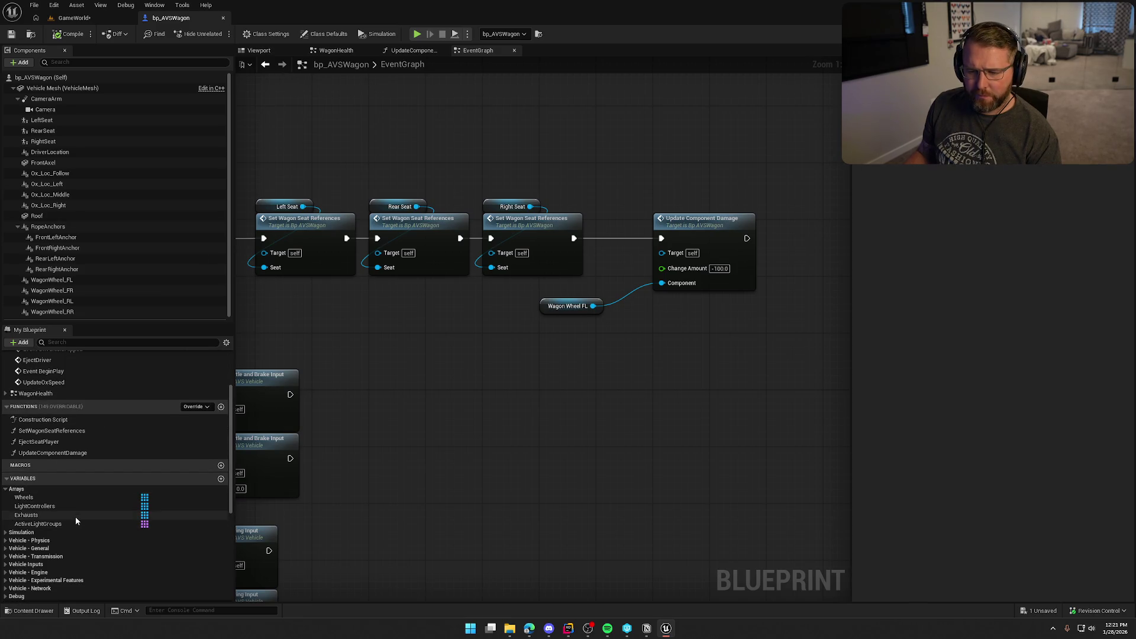
{"action": "scroll", "coordinate": [76, 516], "scroll_direction": "down", "scroll_amount": 6}
{"action": "left_click", "coordinate": [48, 552]}
{"action": "scroll", "coordinate": [59, 541], "scroll_direction": "up", "scroll_amount": 15}
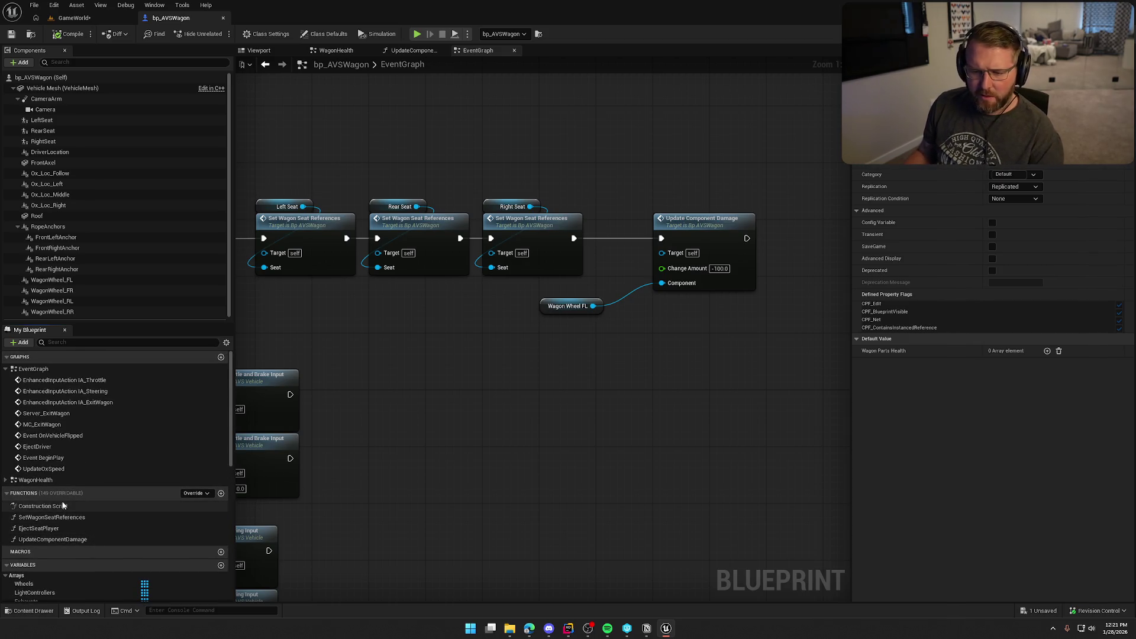
{"action": "double_click", "coordinate": [43, 506]}
{"action": "mouse_move", "coordinate": [530, 438]}
{"action": "left_mouse_down"}
{"action": "mouse_move", "coordinate": [729, 449]}
{"action": "mouse_move", "coordinate": [390, 421]}
{"action": "mouse_move", "coordinate": [659, 388]}
{"action": "left_mouse_up"}
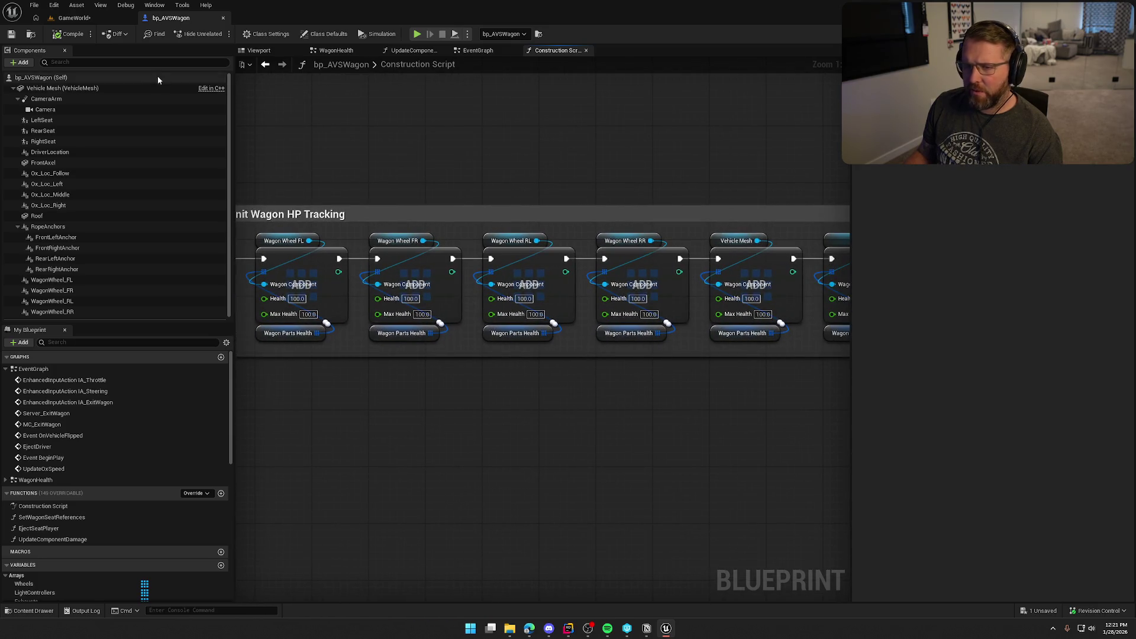
Step: Unhook Update Component Damage from the Right Seat setup chain in EventGraph and compile bp_AVSWagon
{"action": "left_click", "coordinate": [74, 18]}
{"action": "left_click", "coordinate": [171, 18]}
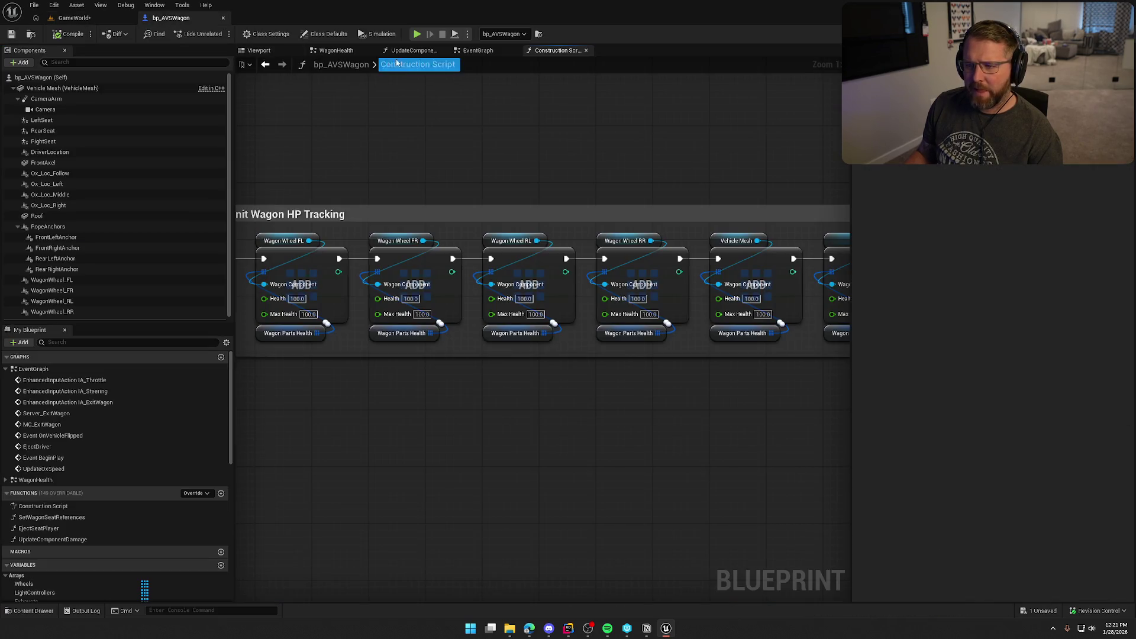
{"action": "left_click", "coordinate": [477, 51]}
{"action": "left_click", "coordinate": [574, 238], "text": "alt"}
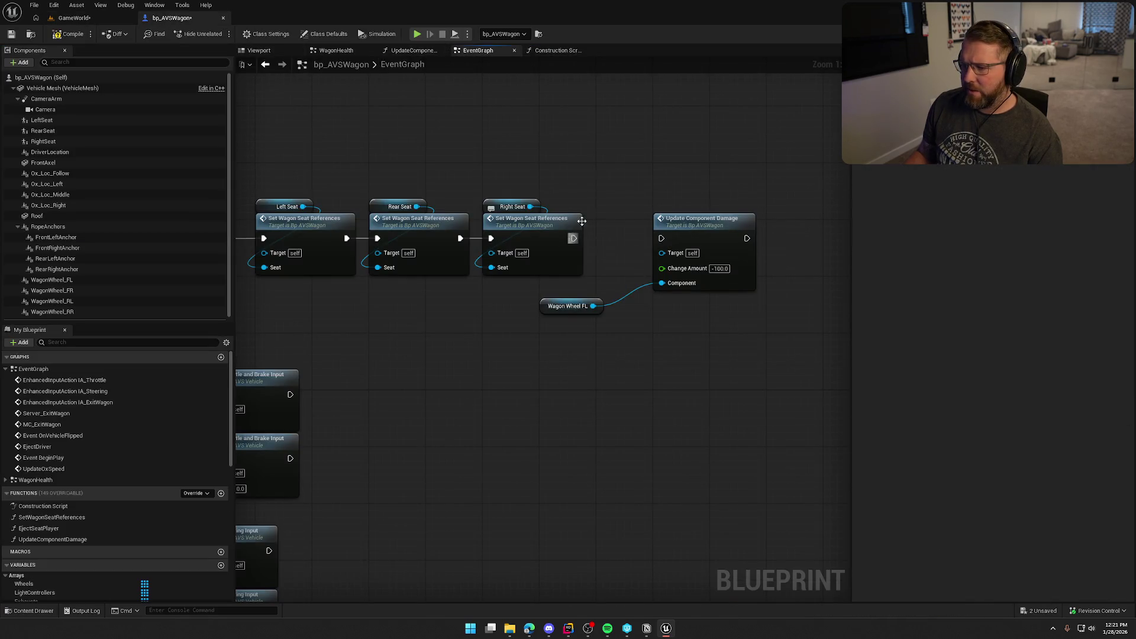
{"action": "left_click", "coordinate": [70, 34]}
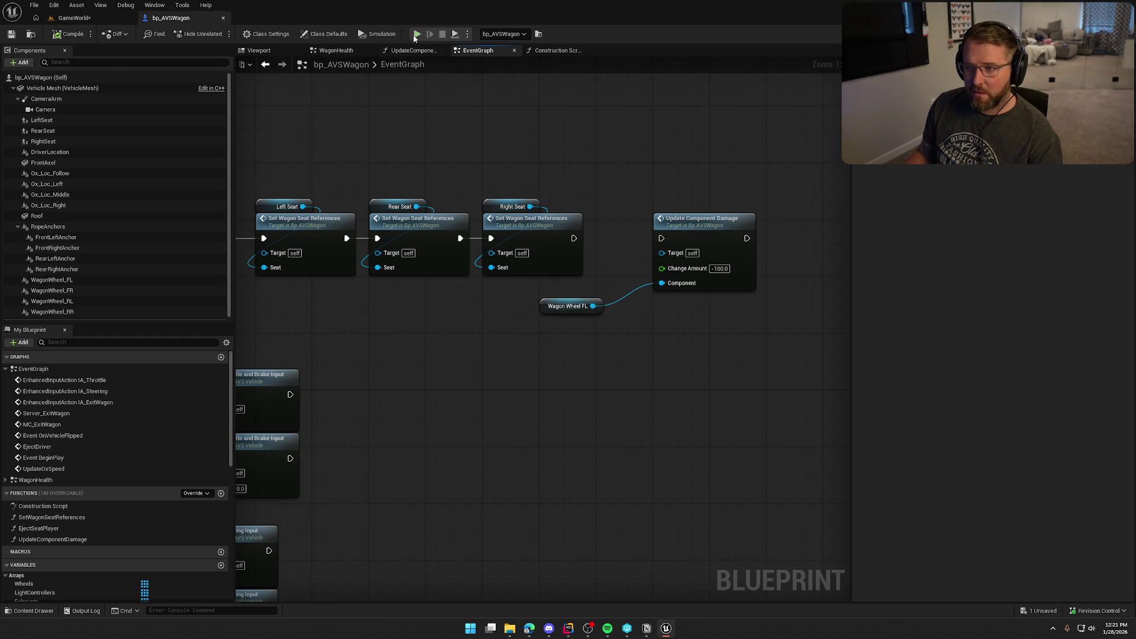
{"action": "left_click", "coordinate": [74, 18]}
Step: Play, eject with F8, select the wagon and filter Details by 'default'
{"action": "left_click", "coordinate": [219, 34]}
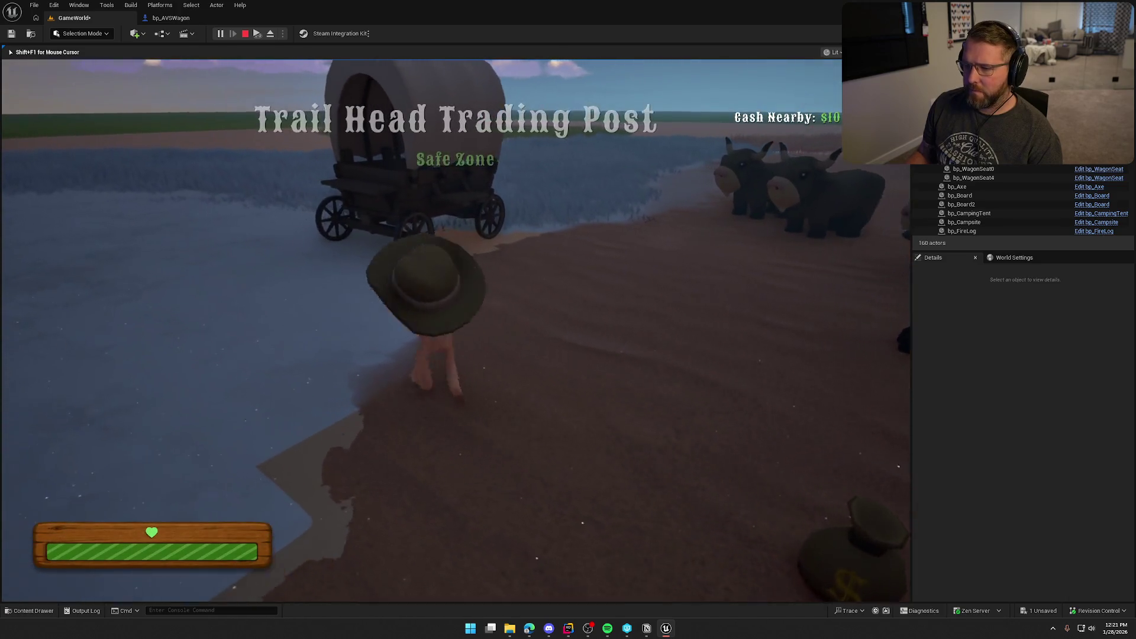
{"action": "key", "text": "F8"}
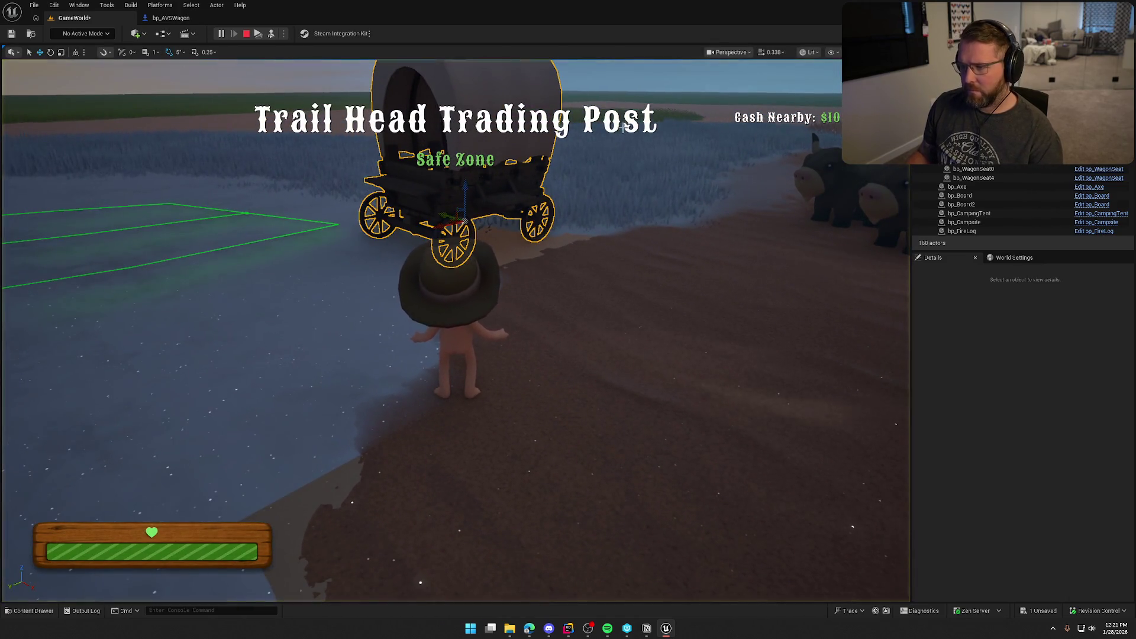
{"action": "left_click", "coordinate": [553, 163]}
{"action": "left_click", "coordinate": [954, 394]}
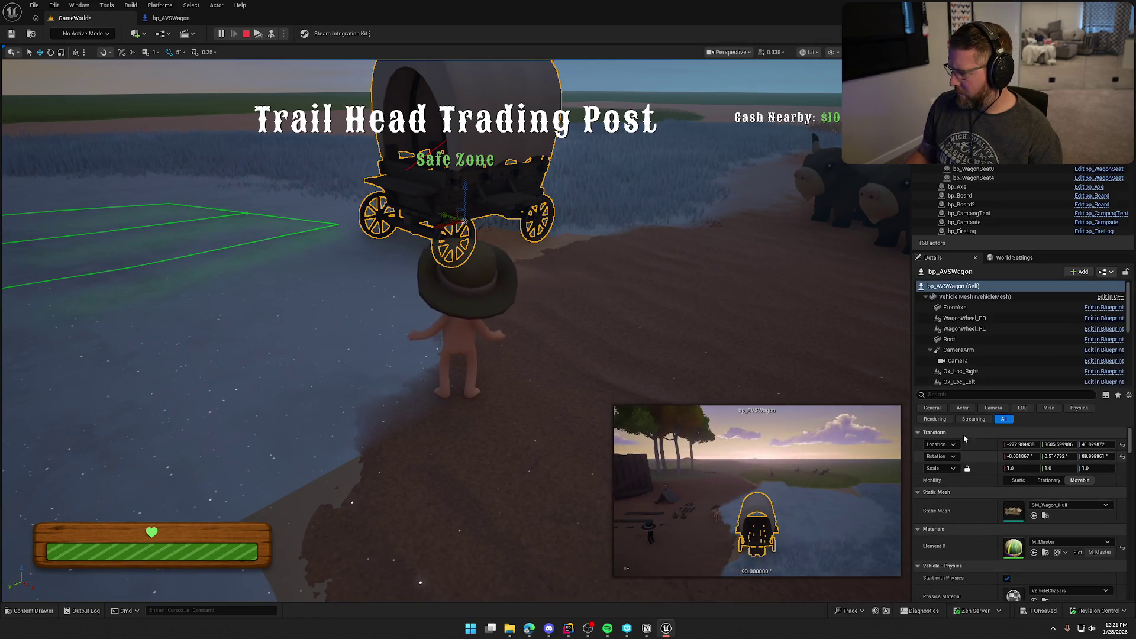
{"action": "type", "text": "defaul"}
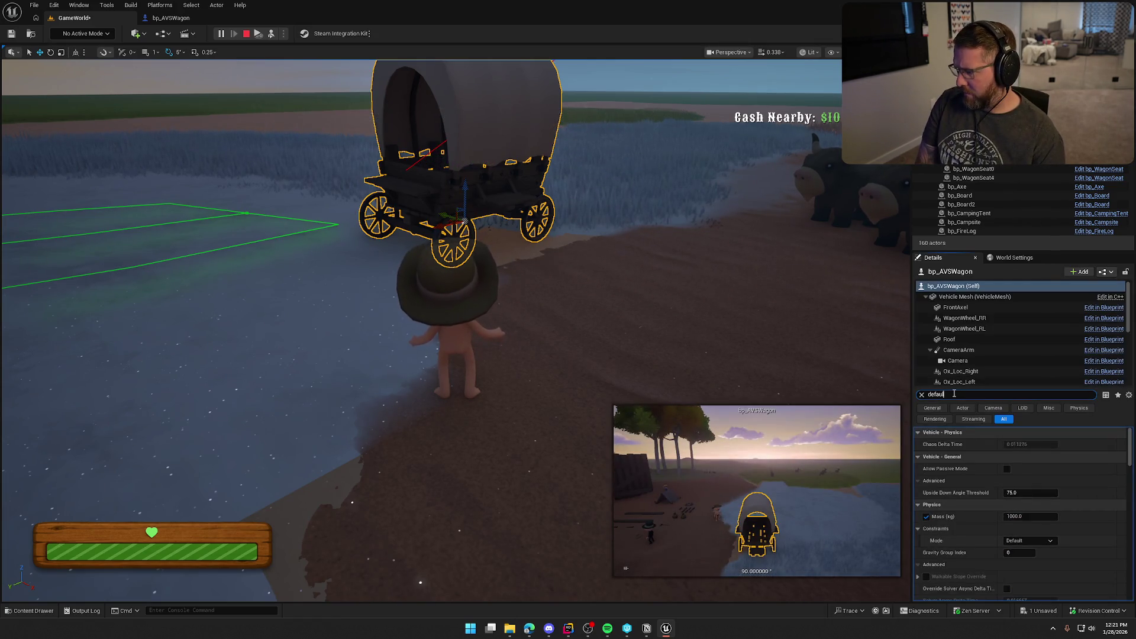
{"action": "type", "text": "t"}
Step: Expand Wagon Parts Health and check its count, now 306 elements with 0 members each
{"action": "scroll", "coordinate": [959, 477], "scroll_direction": "down", "scroll_amount": 2}
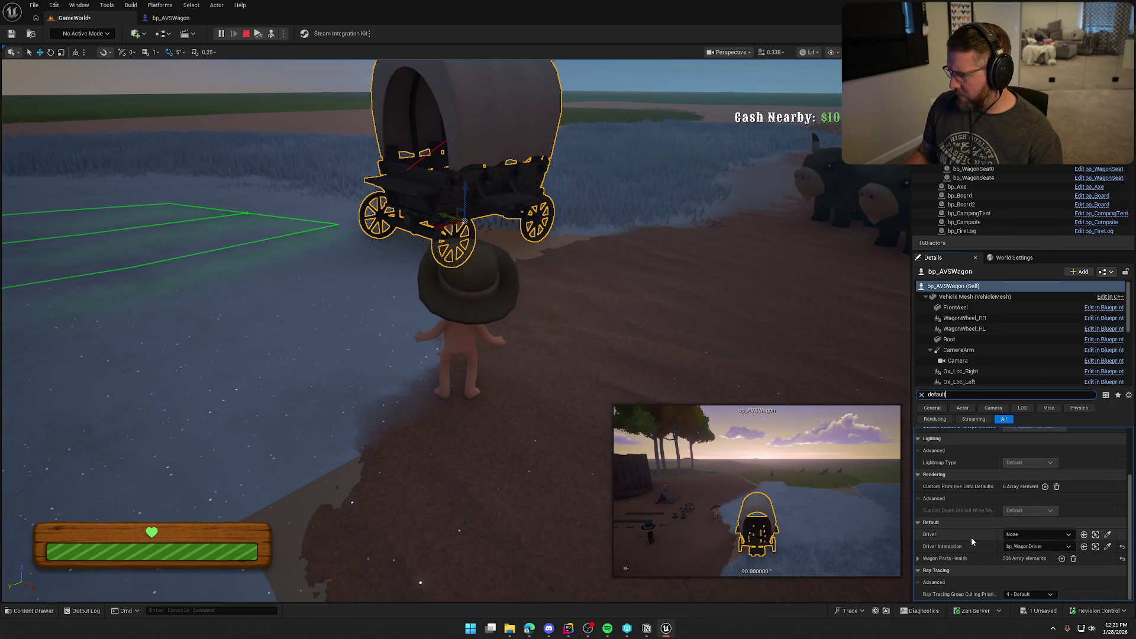
{"action": "left_click", "coordinate": [919, 559]}
{"action": "scroll", "coordinate": [947, 563], "scroll_direction": "down", "scroll_amount": 2}
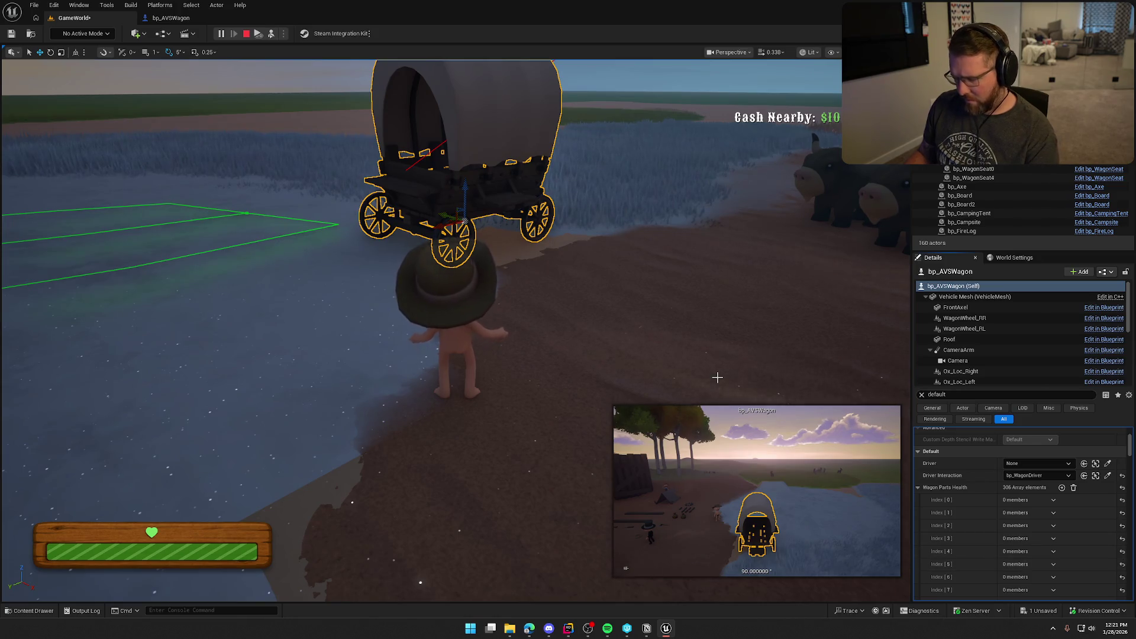
{"action": "left_click", "coordinate": [698, 326]}
{"action": "key", "text": "shift+F1"}
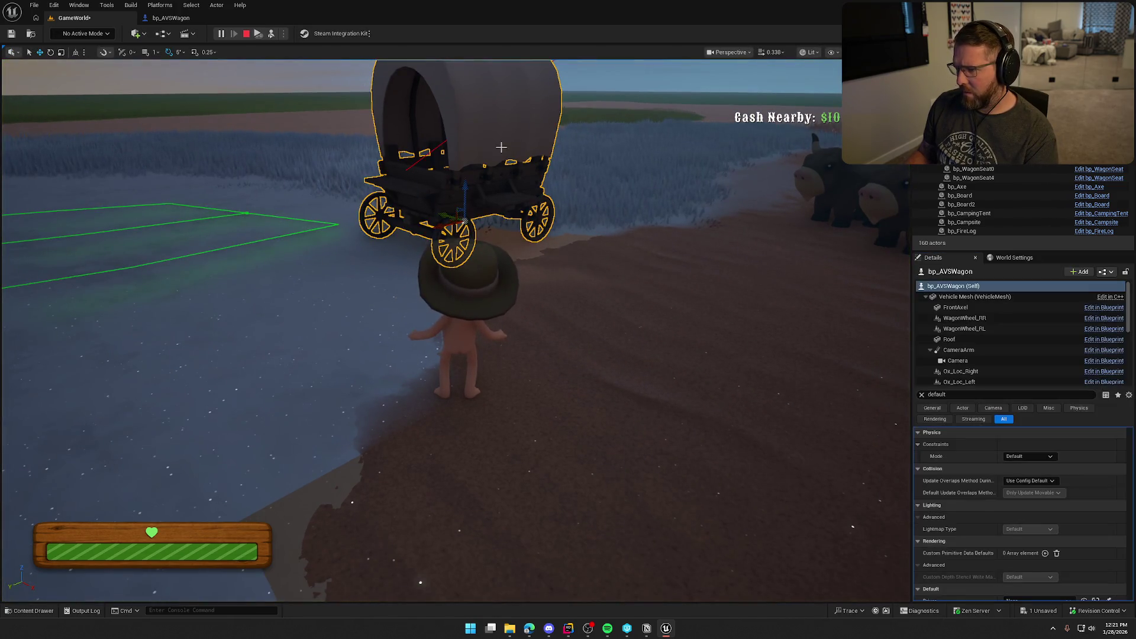
{"action": "scroll", "coordinate": [971, 550], "scroll_direction": "down", "scroll_amount": 5}
{"action": "scroll", "coordinate": [979, 538], "scroll_direction": "down", "scroll_amount": 2}
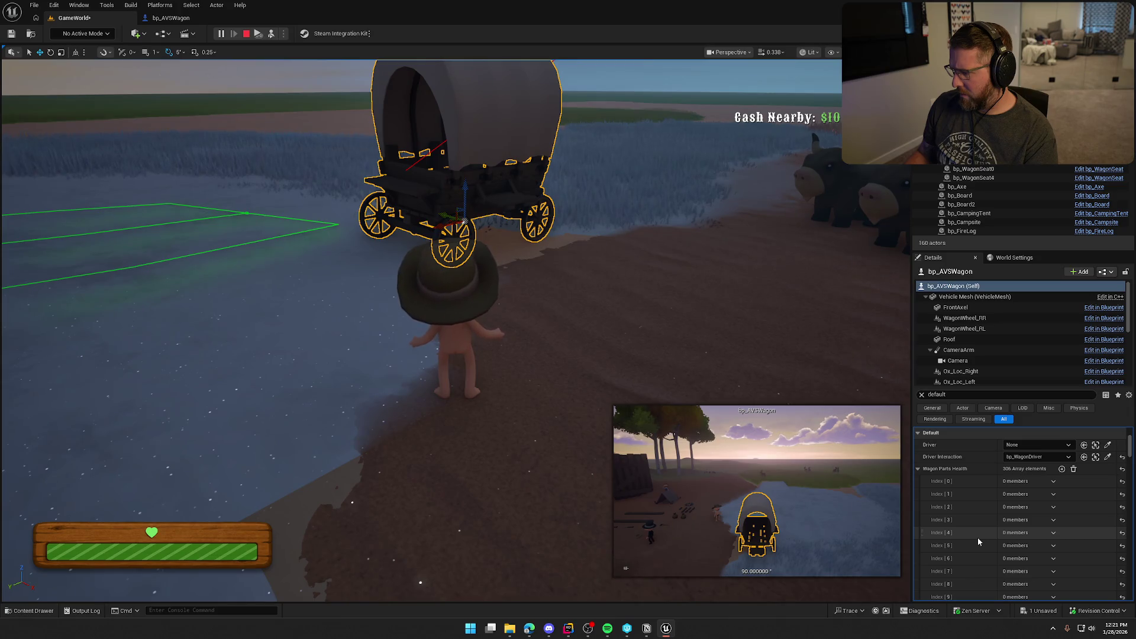
{"action": "mouse_move", "coordinate": [1029, 472]}
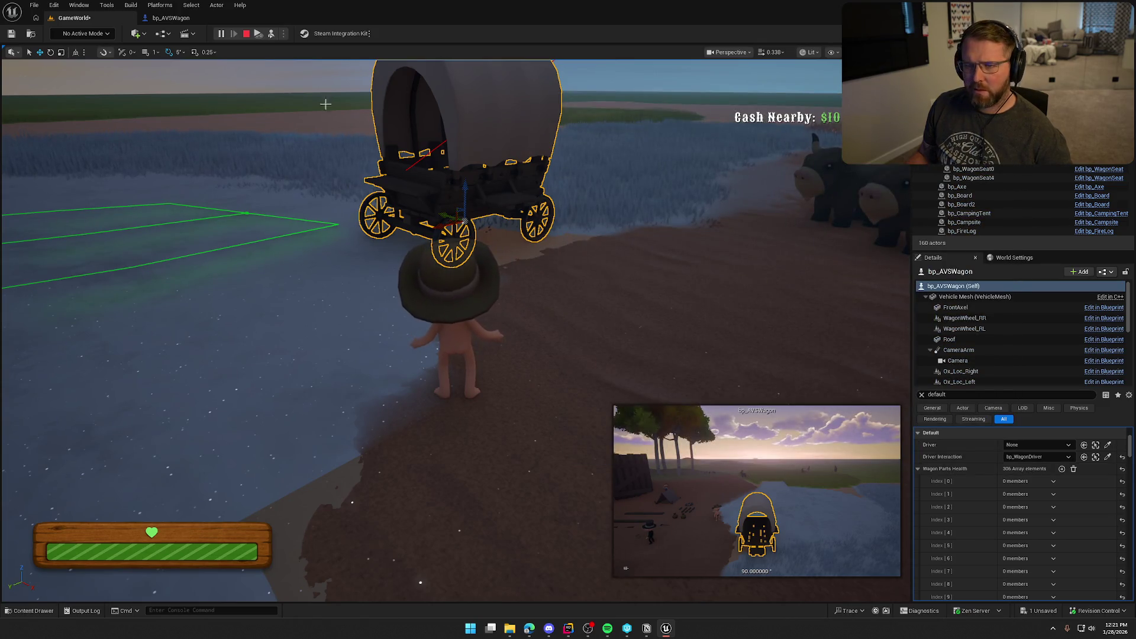
Step: Stop play, open the wagon's Construction Script and compile the blueprint
{"action": "left_click", "coordinate": [246, 33]}
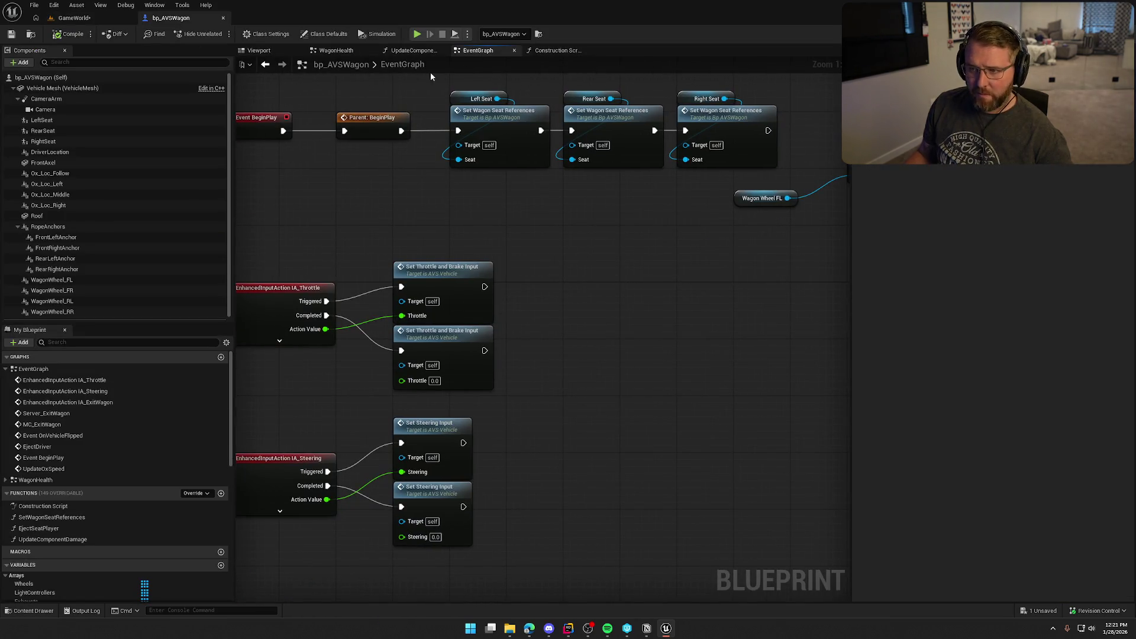
{"action": "left_click", "coordinate": [551, 50]}
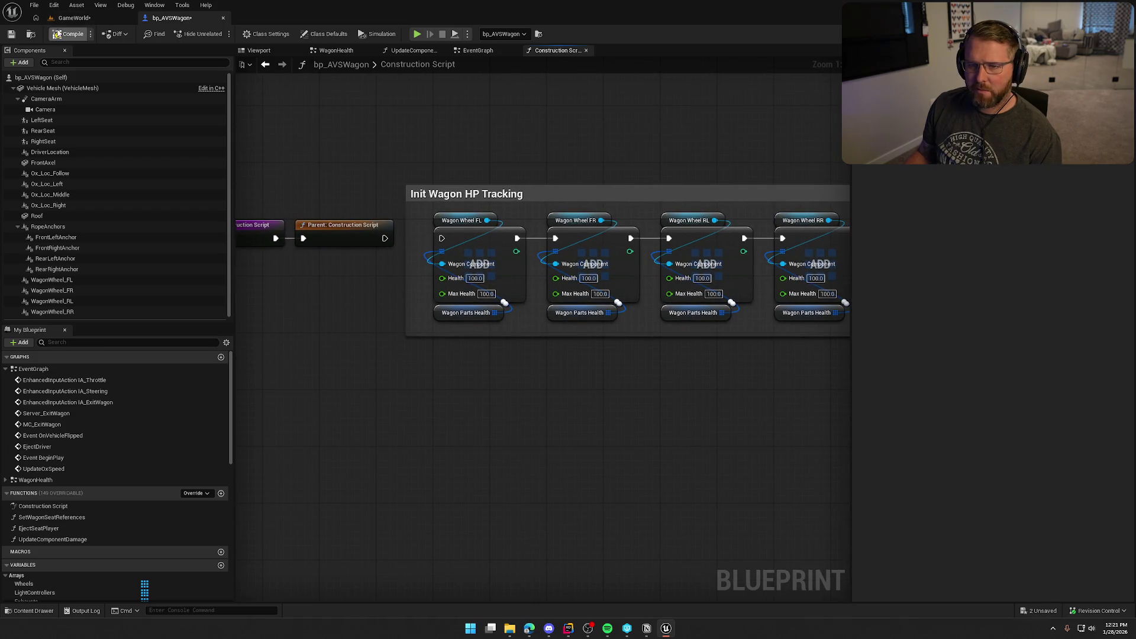
{"action": "left_click", "coordinate": [69, 31]}
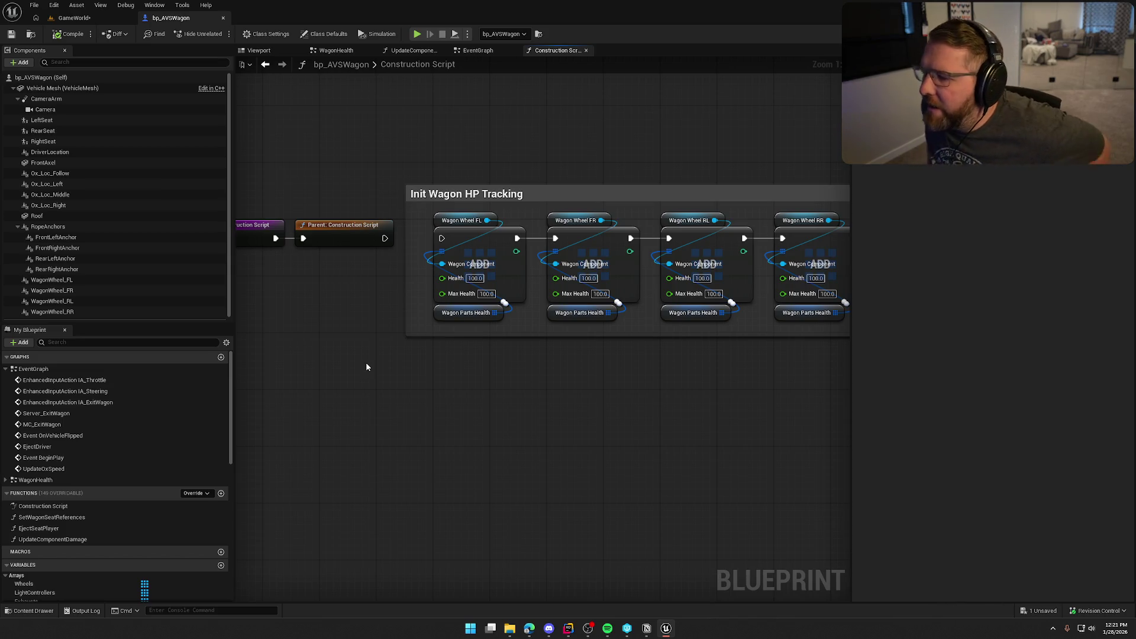
{"action": "left_click_drag", "start_coordinate": [380, 346], "coordinate": [443, 338]}
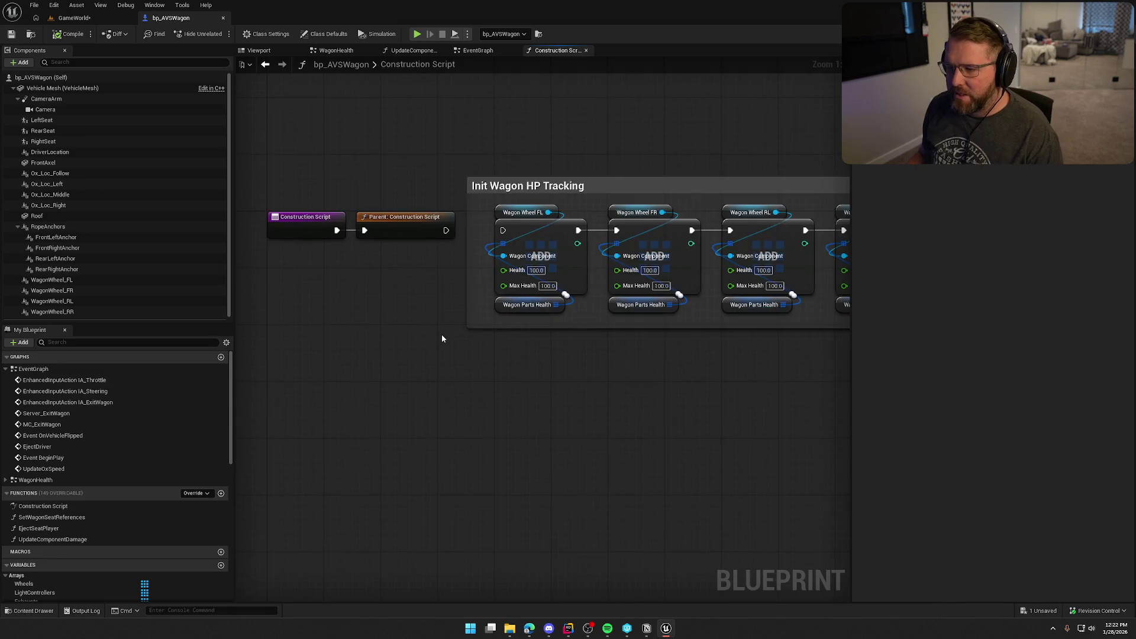
{"action": "scroll", "coordinate": [426, 355], "scroll_direction": "down", "scroll_amount": 4}
{"action": "scroll", "coordinate": [382, 267], "scroll_direction": "up", "scroll_amount": 4}
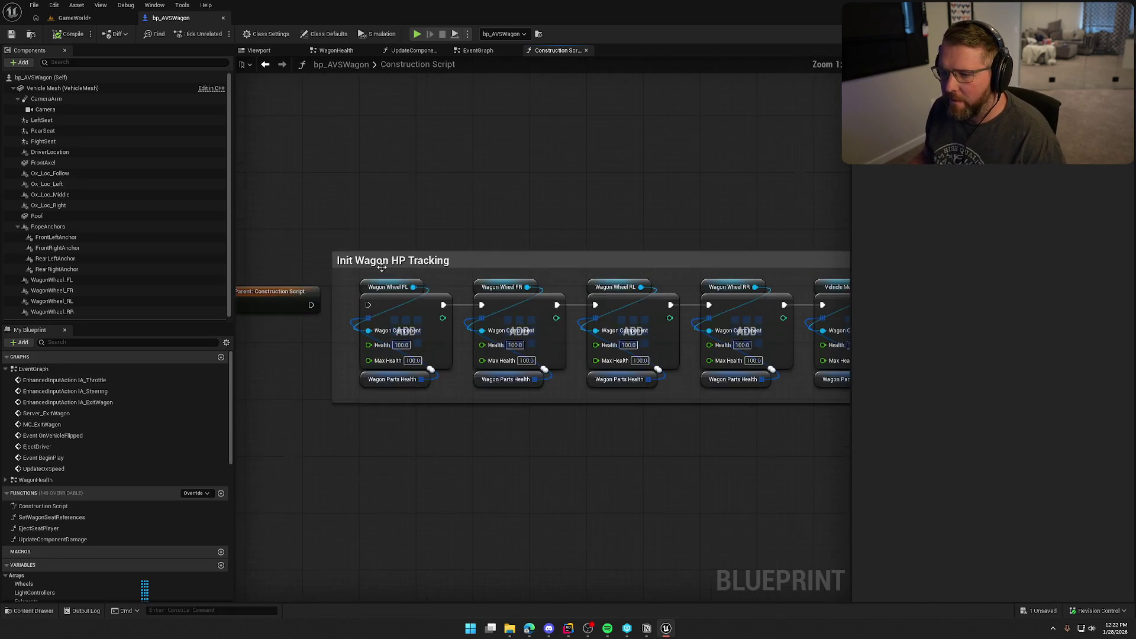
{"action": "scroll", "coordinate": [335, 204], "scroll_direction": "down", "scroll_amount": 2}
Step: Box-select the HP tracking comment group and shift it to the right
{"action": "mouse_move", "coordinate": [335, 203]}
{"action": "left_mouse_down"}
{"action": "mouse_move", "coordinate": [723, 406]}
{"action": "mouse_move", "coordinate": [812, 410]}
{"action": "left_mouse_up"}
{"action": "scroll", "coordinate": [354, 301], "scroll_direction": "up", "scroll_amount": 2}
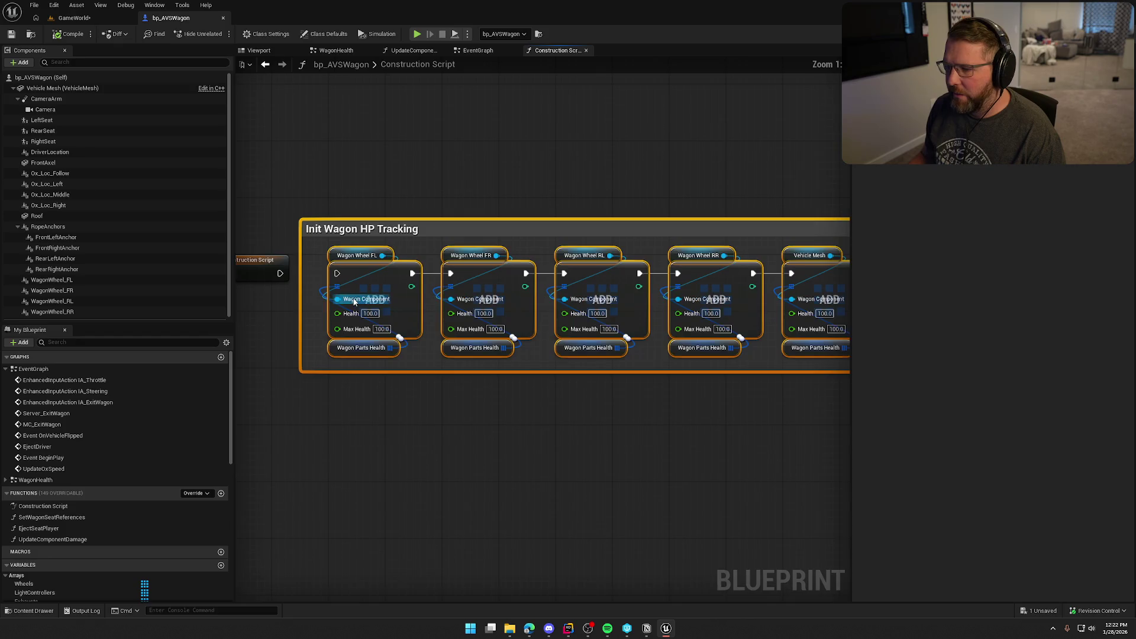
{"action": "mouse_move", "coordinate": [454, 228]}
{"action": "left_mouse_down"}
{"action": "mouse_move", "coordinate": [609, 228]}
{"action": "mouse_move", "coordinate": [594, 228]}
{"action": "left_mouse_up"}
{"action": "left_click", "coordinate": [335, 349]}
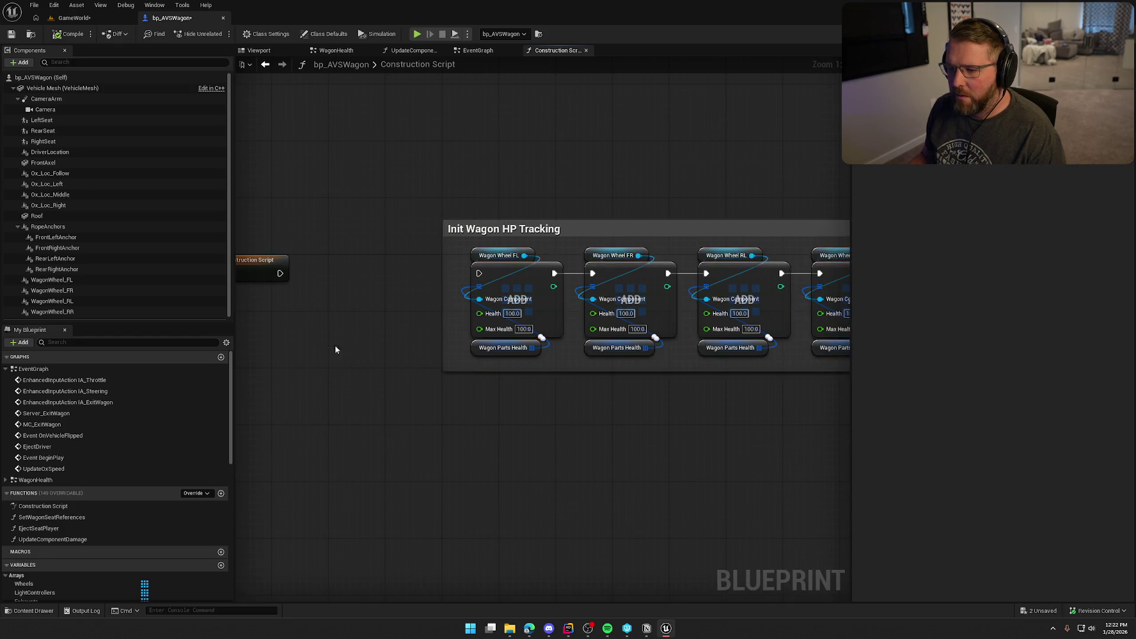
{"action": "scroll", "coordinate": [92, 544], "scroll_direction": "down", "scroll_amount": 10}
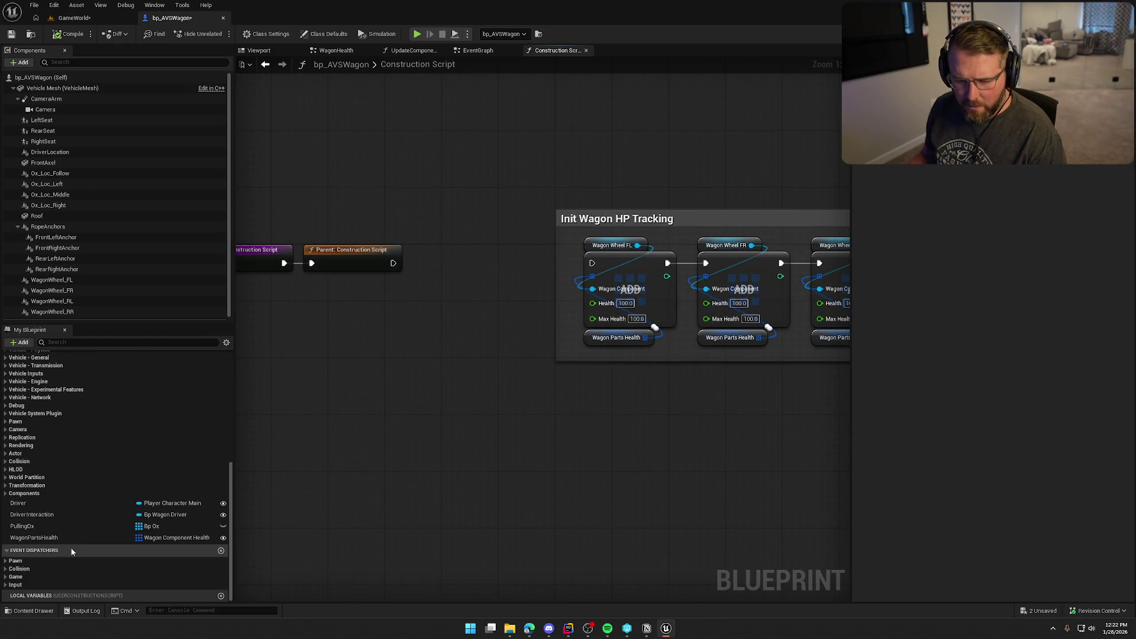
Step: Add a Clear node on Wagon Parts Health after Parent: Construction Script, wired into the first Add
{"action": "mouse_move", "coordinate": [33, 538]}
{"action": "left_mouse_down"}
{"action": "mouse_move", "coordinate": [326, 334]}
{"action": "mouse_move", "coordinate": [427, 343]}
{"action": "left_mouse_up"}
{"action": "type", "text": "emp"}
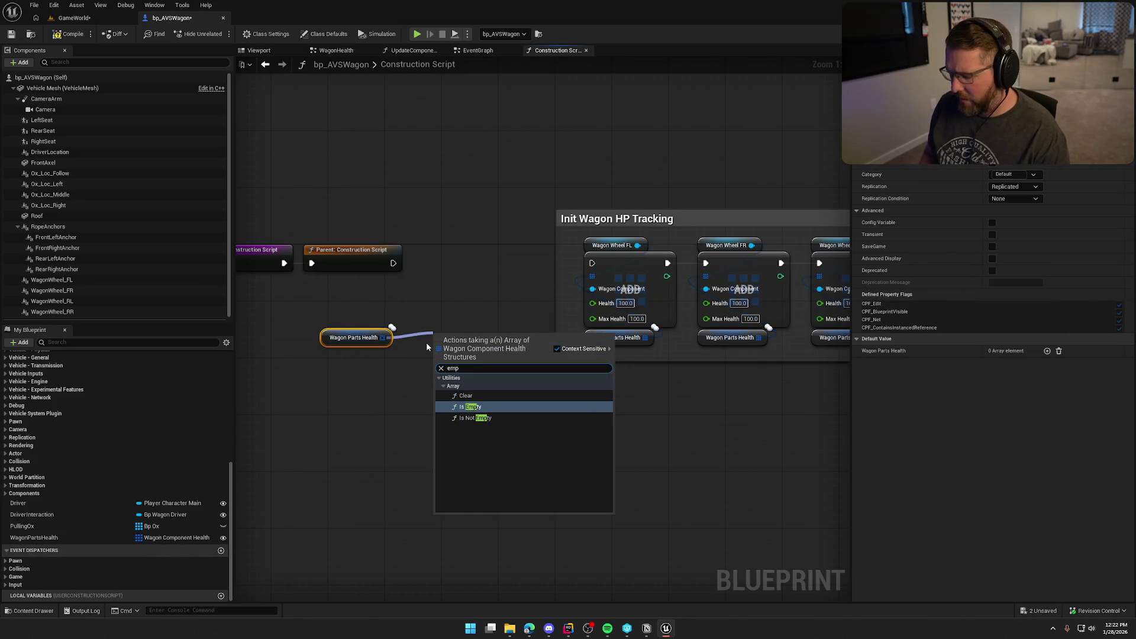
{"action": "key", "text": "Up"}
{"action": "key", "text": "Return"}
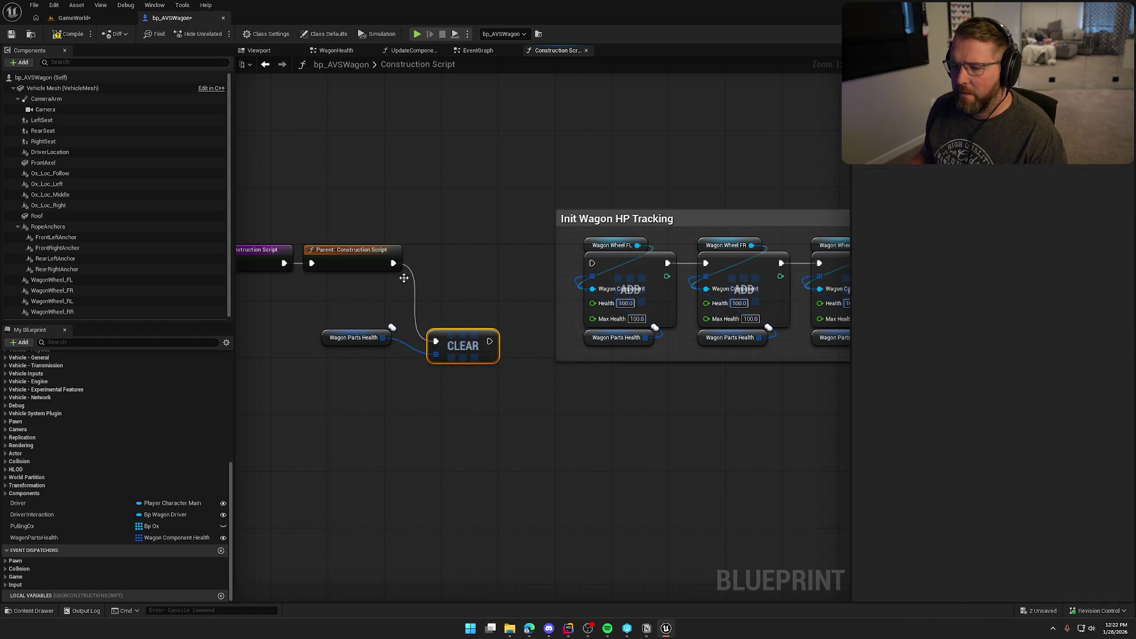
{"action": "left_click_drag", "start_coordinate": [466, 355], "coordinate": [481, 277]}
{"action": "mouse_move", "coordinate": [331, 338]}
{"action": "left_mouse_down"}
{"action": "mouse_move", "coordinate": [481, 300]}
{"action": "mouse_move", "coordinate": [452, 295]}
{"action": "left_mouse_up"}
{"action": "left_click", "coordinate": [509, 367]}
{"action": "scroll", "coordinate": [509, 367], "scroll_direction": "down", "scroll_amount": 2}
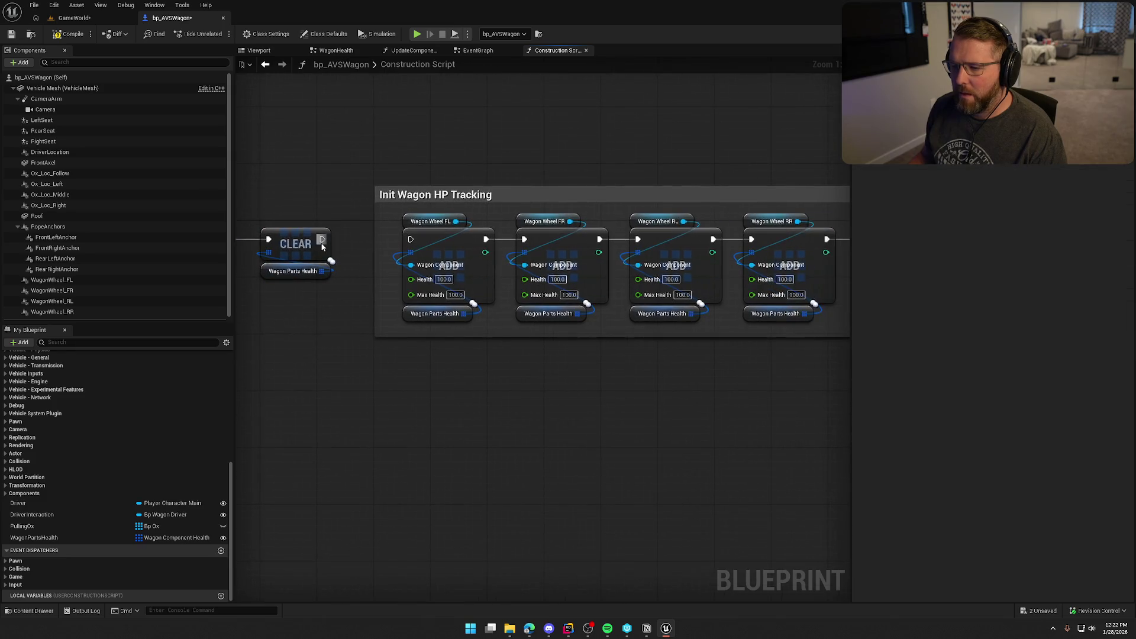
{"action": "left_click_drag", "start_coordinate": [317, 242], "coordinate": [417, 246]}
Step: Box-select the whole Init Wagon HP Tracking comment group
{"action": "scroll", "coordinate": [427, 385], "scroll_direction": "up", "scroll_amount": 1}
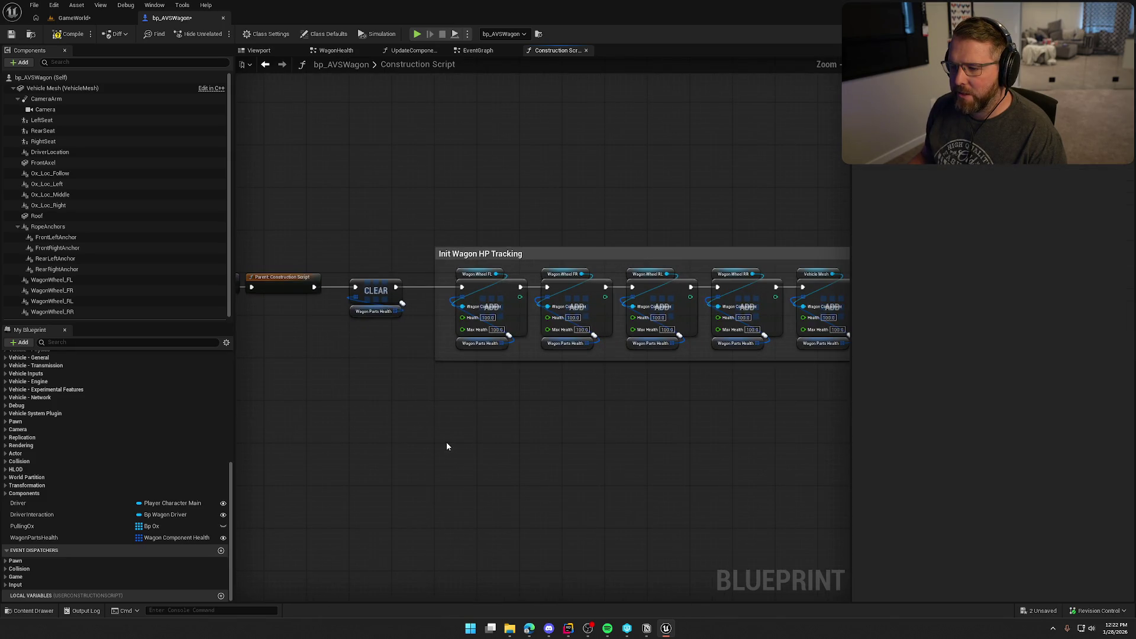
{"action": "scroll", "coordinate": [447, 442], "scroll_direction": "down", "scroll_amount": 4}
{"action": "scroll", "coordinate": [438, 424], "scroll_direction": "up", "scroll_amount": 5}
{"action": "scroll", "coordinate": [414, 379], "scroll_direction": "down", "scroll_amount": 2}
{"action": "mouse_move", "coordinate": [297, 195]}
{"action": "left_mouse_down"}
{"action": "mouse_move", "coordinate": [809, 359]}
{"action": "mouse_move", "coordinate": [772, 359]}
{"action": "left_mouse_up"}
Step: Delete the HP tracking group and the leftover Clear node from the Construction Script
{"action": "key", "text": "Delete"}
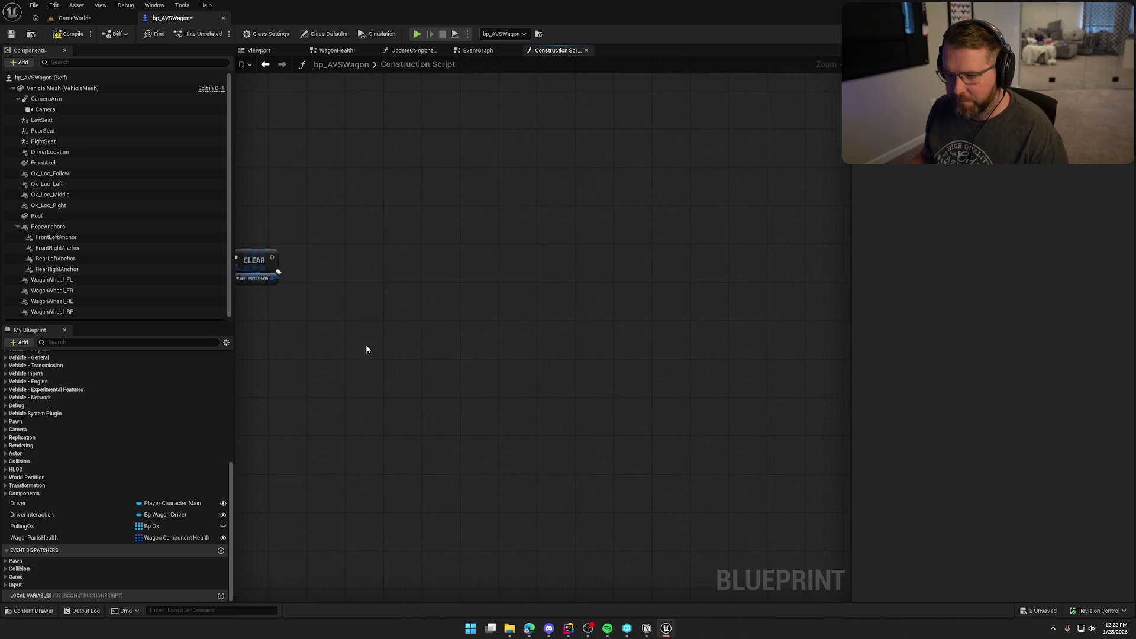
{"action": "left_click_drag", "start_coordinate": [524, 325], "coordinate": [443, 206]}
{"action": "key", "text": "Delete"}
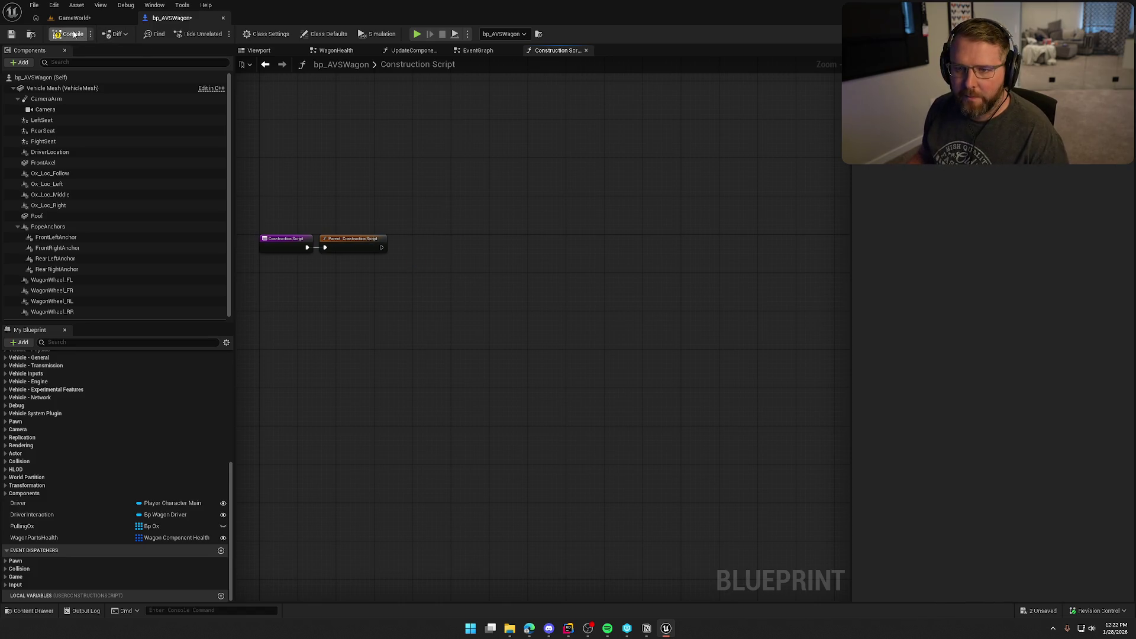
Step: Paste the HP tracking nodes into EventGraph, chained after Right Seat's Set Wagon Seat References
{"action": "left_click", "coordinate": [477, 50]}
{"action": "scroll", "coordinate": [421, 317], "scroll_direction": "up", "scroll_amount": 4}
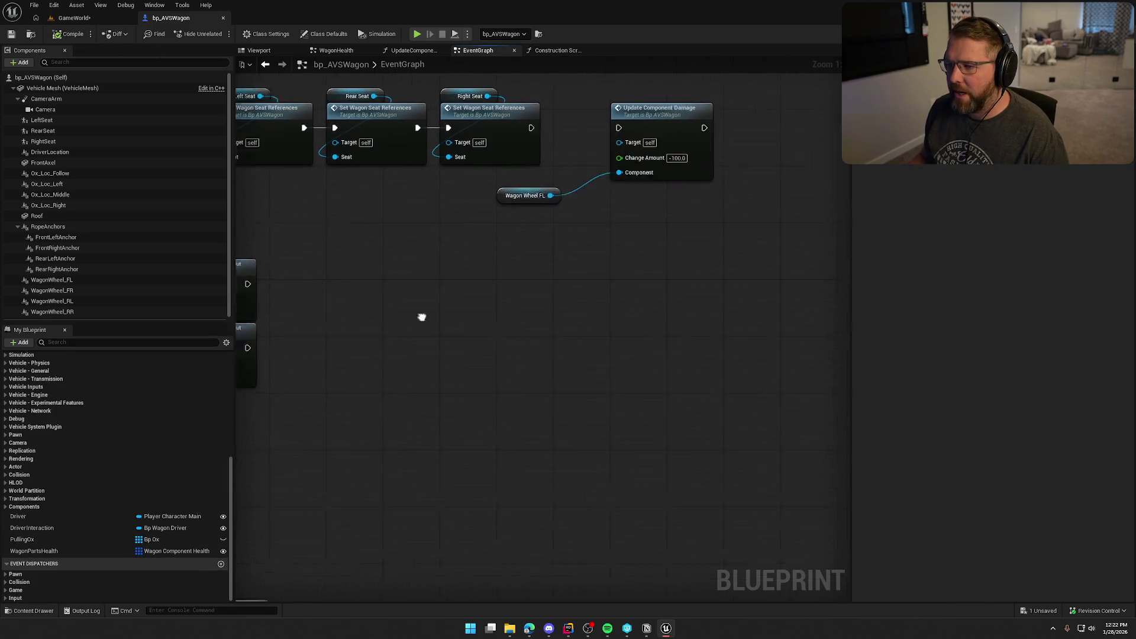
{"action": "key", "text": "ctrl+z"}
{"action": "key", "text": "ctrl+z"}
{"action": "key", "text": "ctrl+z"}
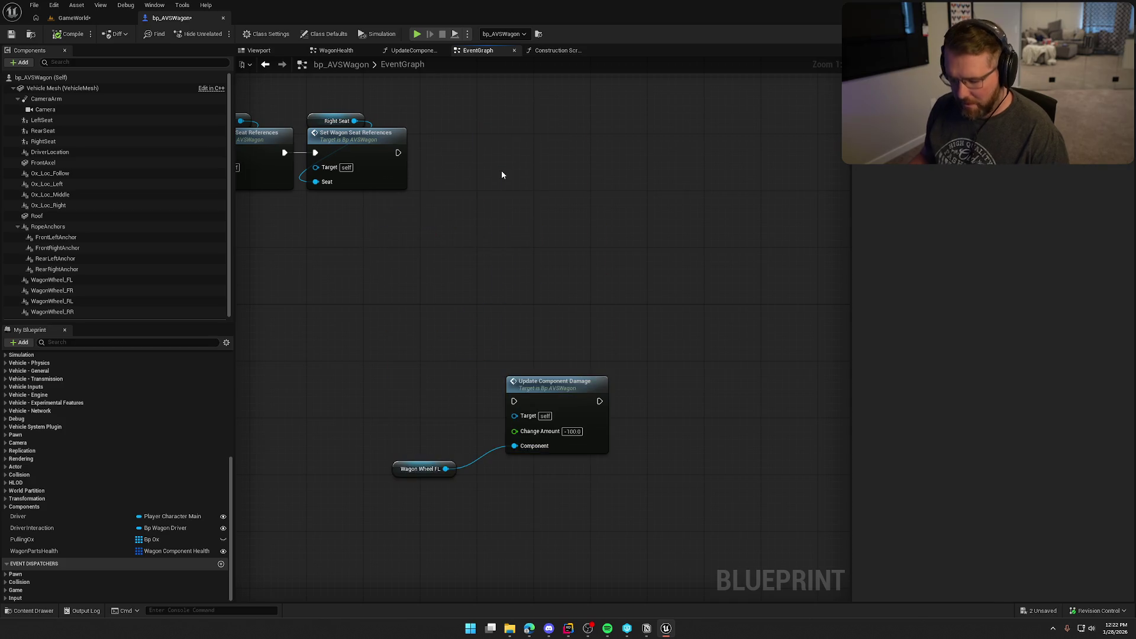
{"action": "left_click_drag", "start_coordinate": [566, 126], "coordinate": [780, 115]}
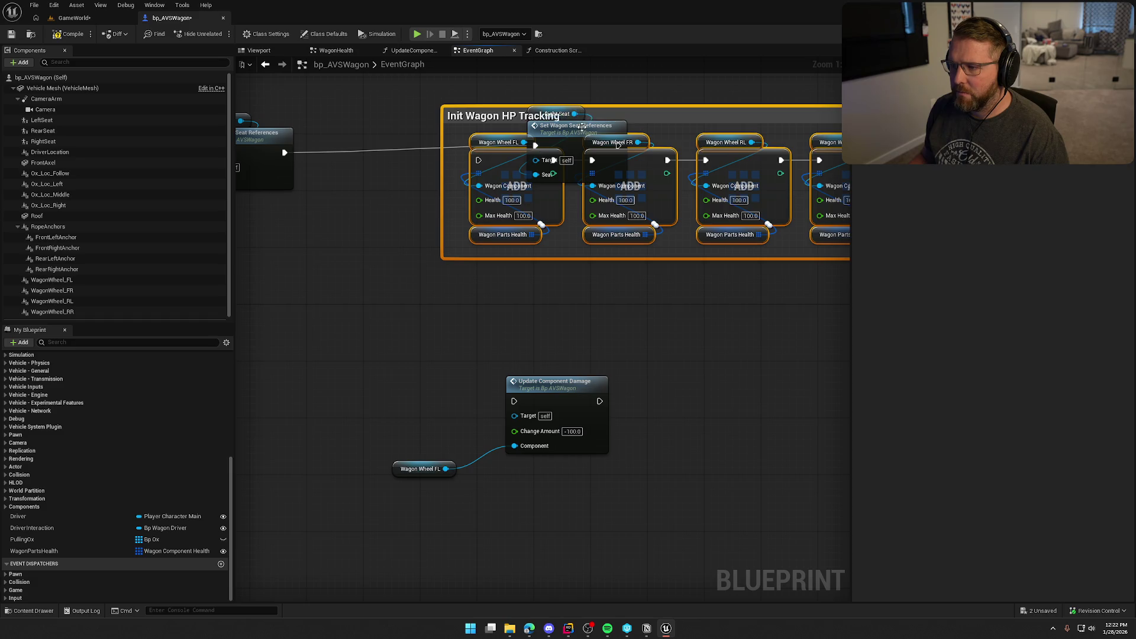
{"action": "key", "text": "ctrl+z"}
{"action": "key", "text": "ctrl+z"}
{"action": "key", "text": "ctrl+z"}
{"action": "key", "text": "ctrl+z"}
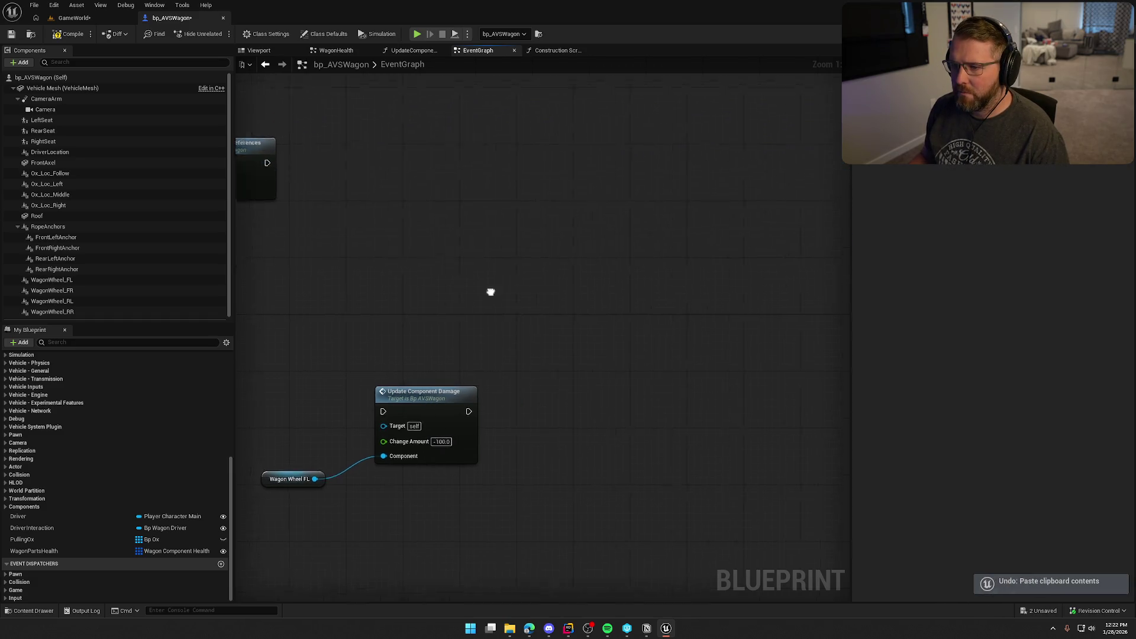
{"action": "scroll", "coordinate": [387, 210], "scroll_direction": "down", "scroll_amount": 2}
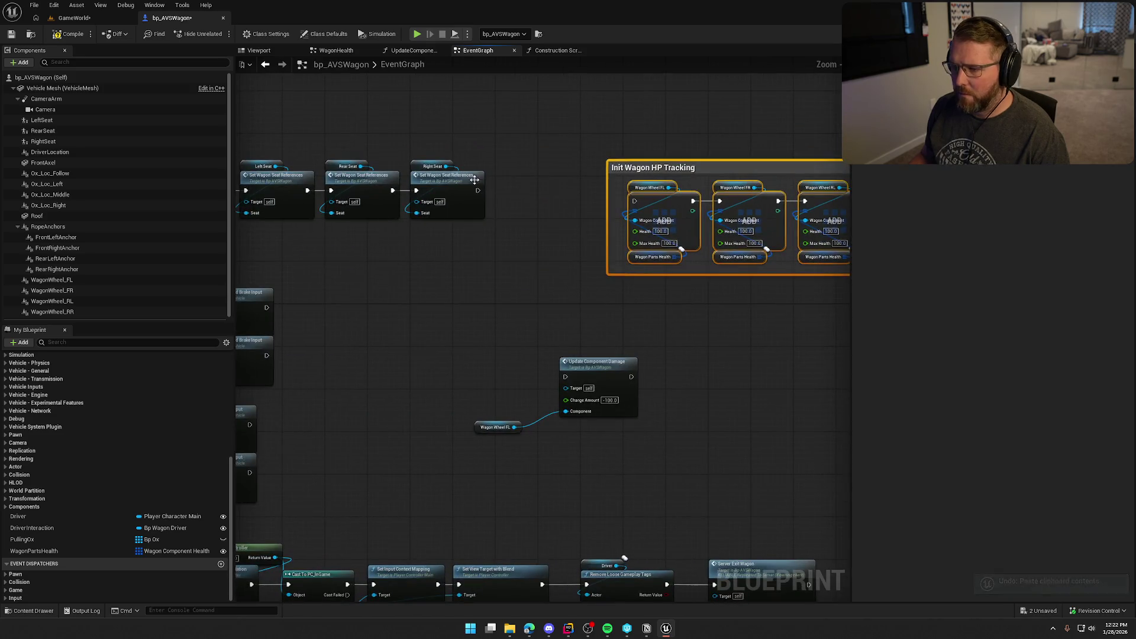
{"action": "left_click_drag", "start_coordinate": [478, 190], "coordinate": [638, 206]}
{"action": "mouse_move", "coordinate": [745, 168]}
{"action": "left_mouse_down"}
{"action": "mouse_move", "coordinate": [631, 161]}
{"action": "mouse_move", "coordinate": [655, 155]}
{"action": "left_mouse_up"}
{"action": "left_click", "coordinate": [602, 104]}
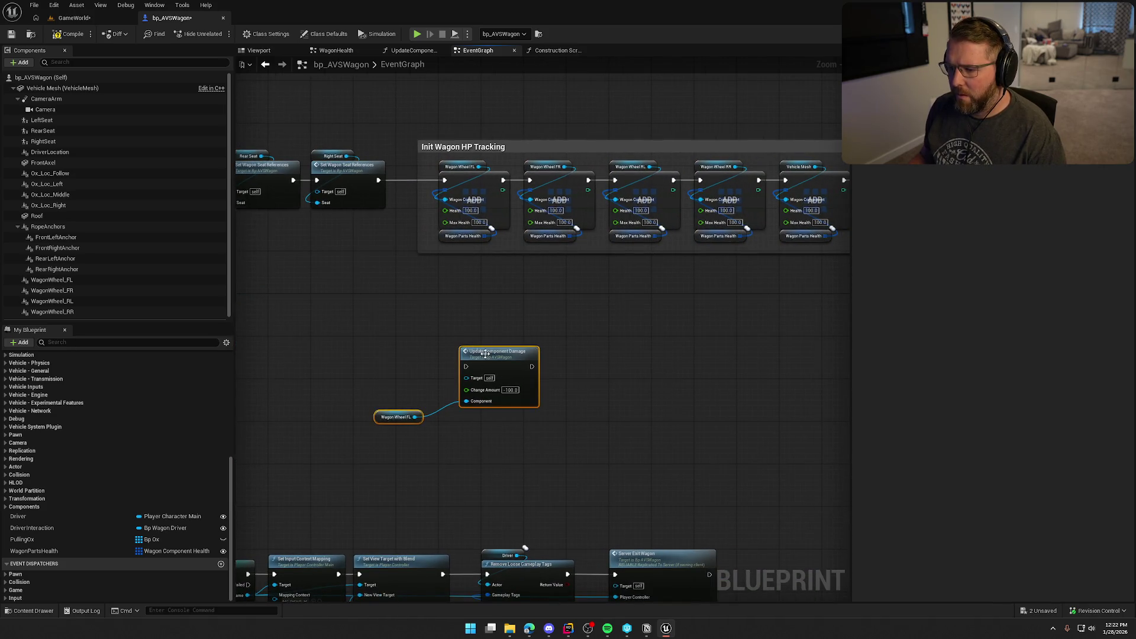
Step: Move the damage test nodes up beside the group and start playing from GameWorld
{"action": "mouse_move", "coordinate": [486, 354]}
{"action": "left_mouse_down"}
{"action": "mouse_move", "coordinate": [817, 306]}
{"action": "mouse_move", "coordinate": [649, 255]}
{"action": "mouse_move", "coordinate": [624, 179]}
{"action": "left_mouse_up"}
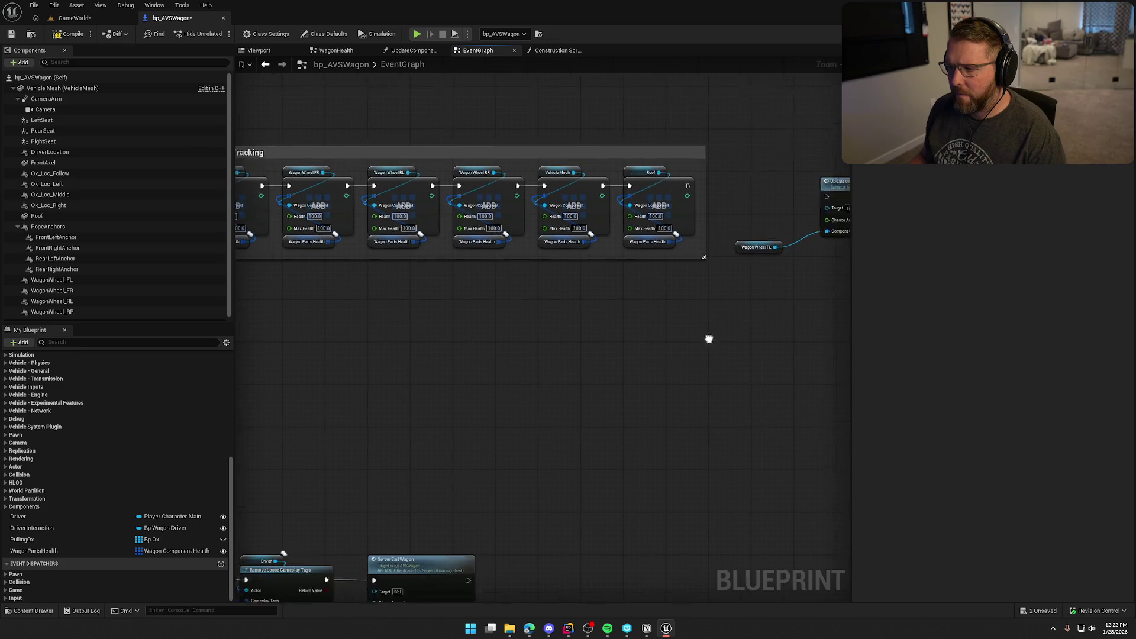
{"action": "left_click_drag", "start_coordinate": [709, 339], "coordinate": [740, 341]}
{"action": "left_click", "coordinate": [69, 19]}
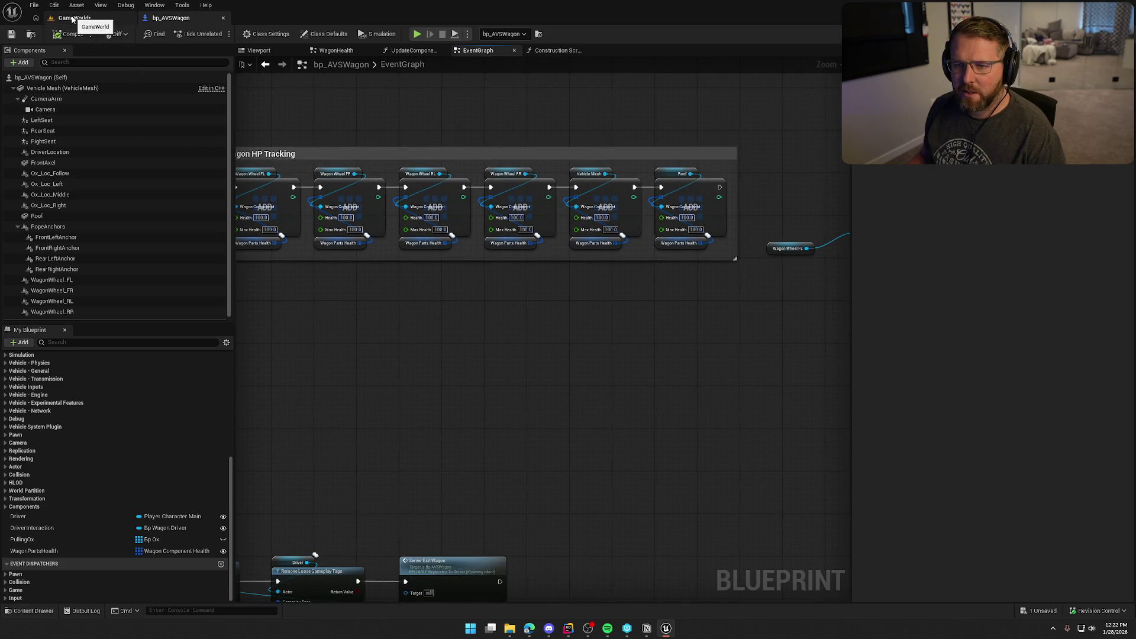
{"action": "left_click", "coordinate": [219, 34]}
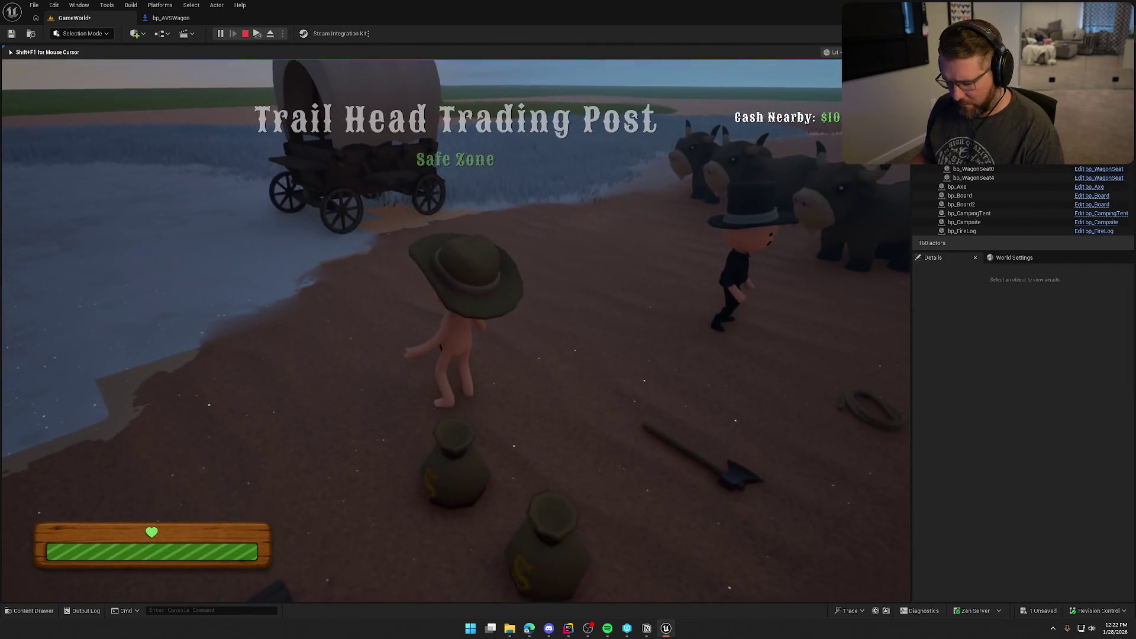
Step: Eject across two play sessions to inspect the wagon's Wagon Parts Health in Details
{"action": "key", "text": "F8"}
{"action": "scroll", "coordinate": [934, 485], "scroll_direction": "down", "scroll_amount": 3}
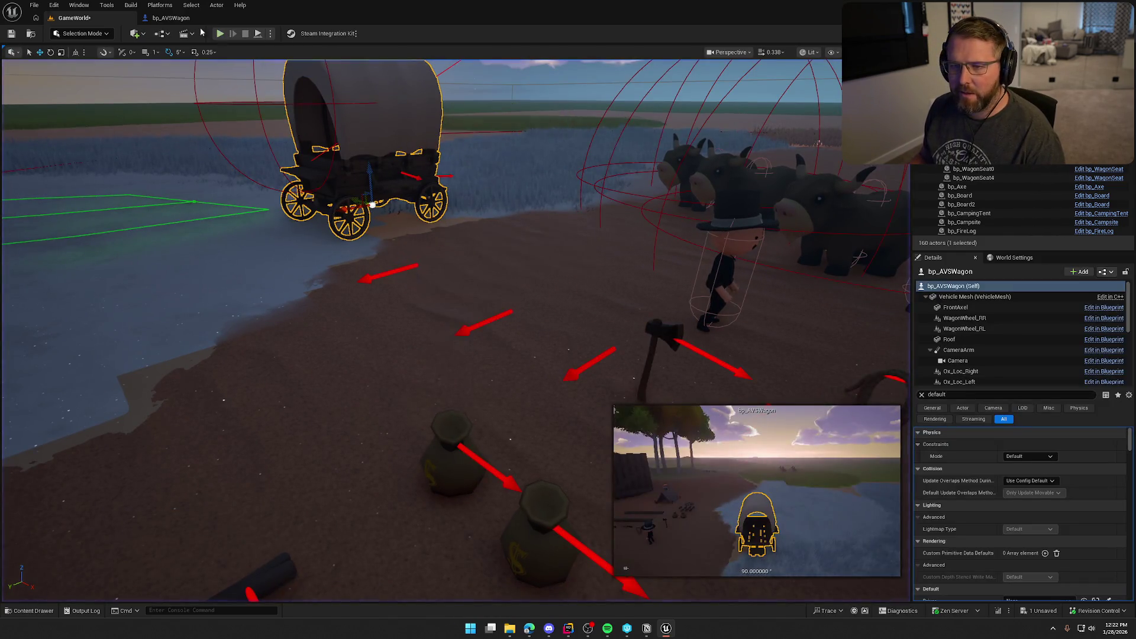
{"action": "left_click", "coordinate": [171, 18]}
{"action": "left_click", "coordinate": [60, 20]}
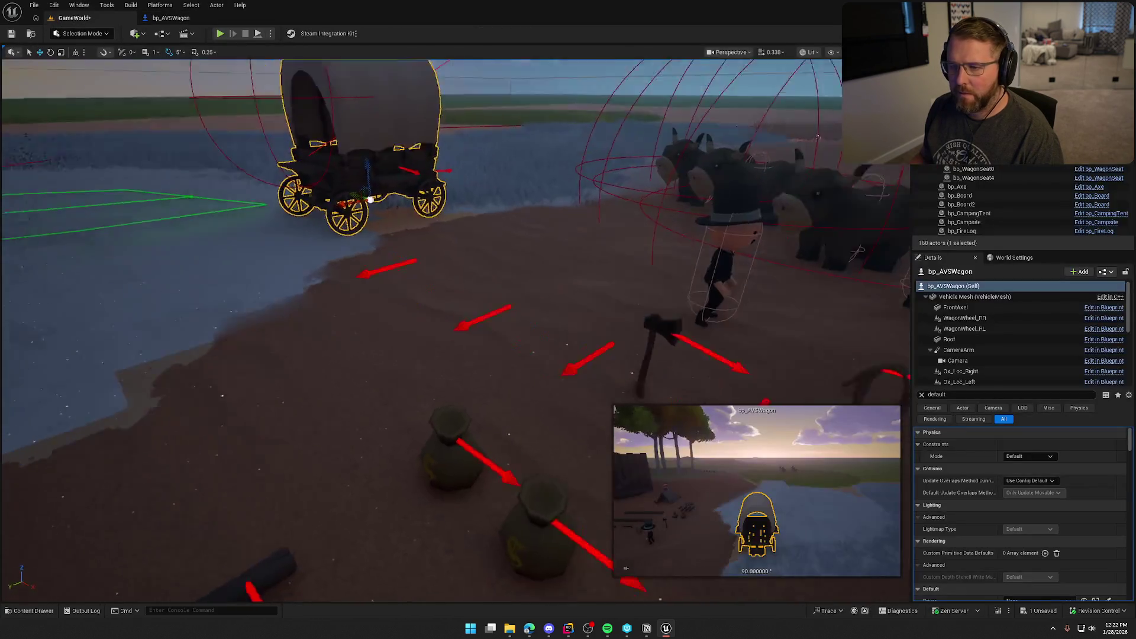
{"action": "scroll", "coordinate": [1030, 534], "scroll_direction": "down", "scroll_amount": 3}
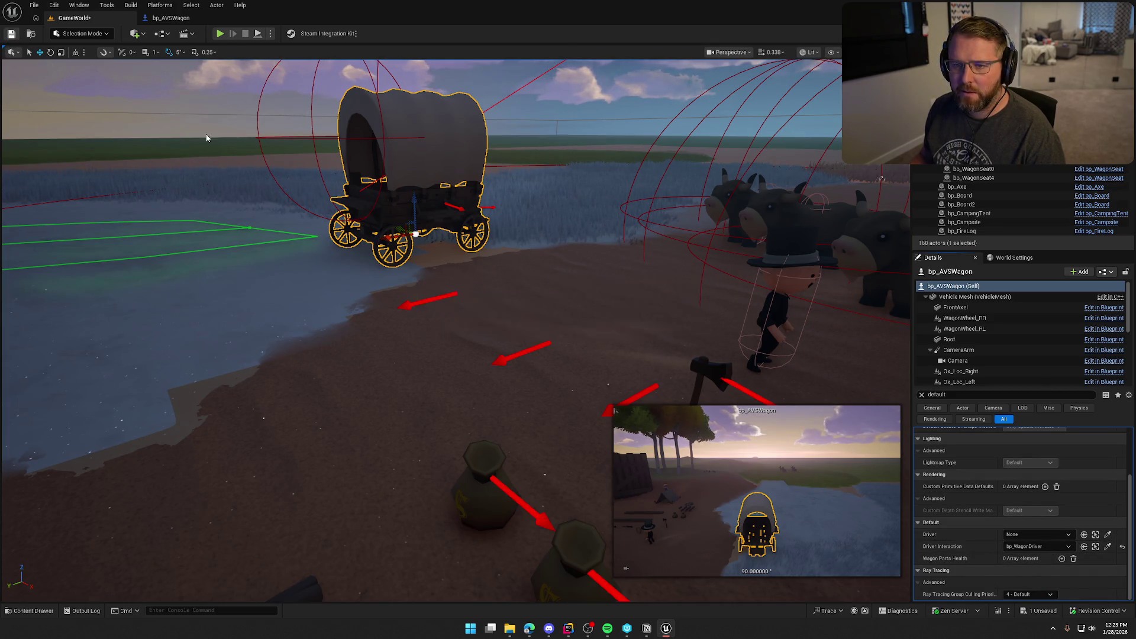
{"action": "key", "text": "alt+p"}
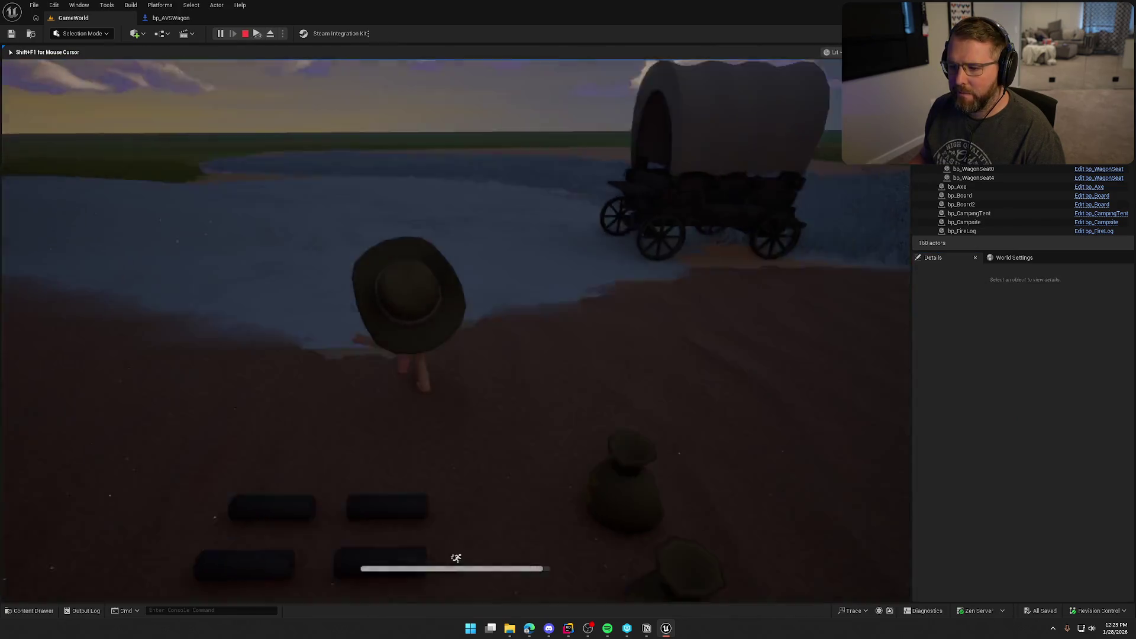
{"action": "key", "text": "F8"}
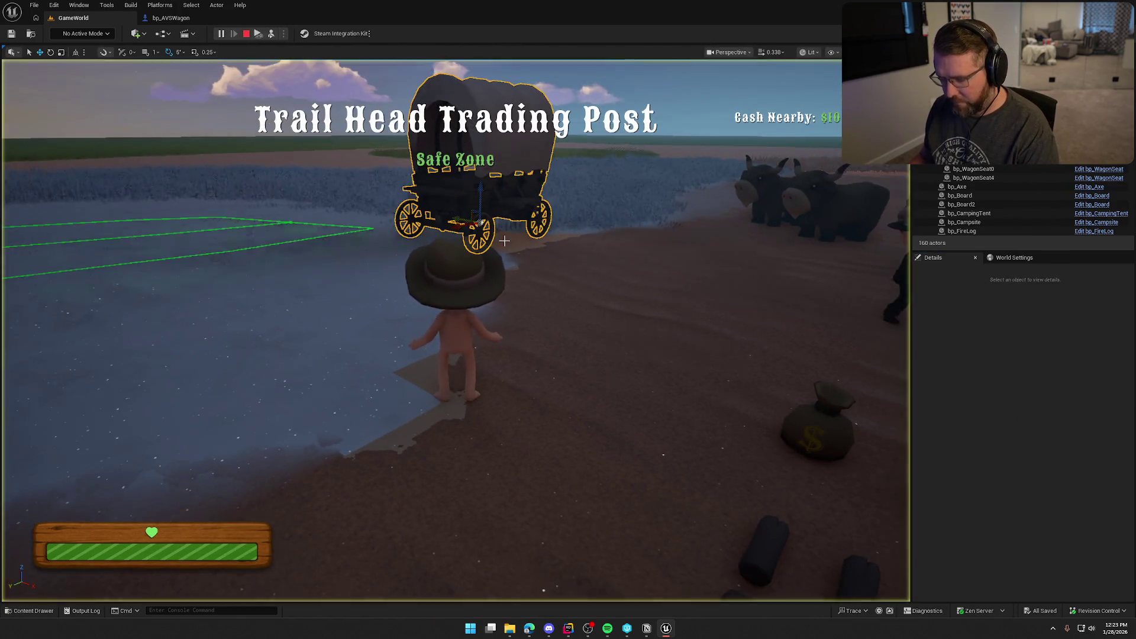
{"action": "scroll", "coordinate": [1005, 495], "scroll_direction": "down", "scroll_amount": 5}
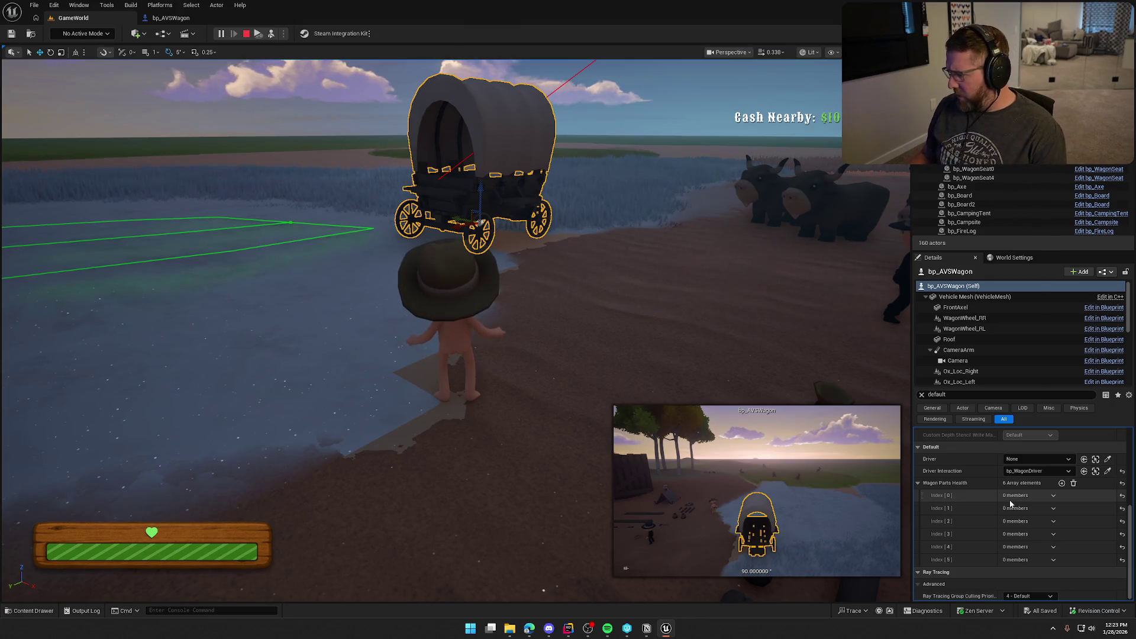
{"action": "mouse_move", "coordinate": [1025, 500]}
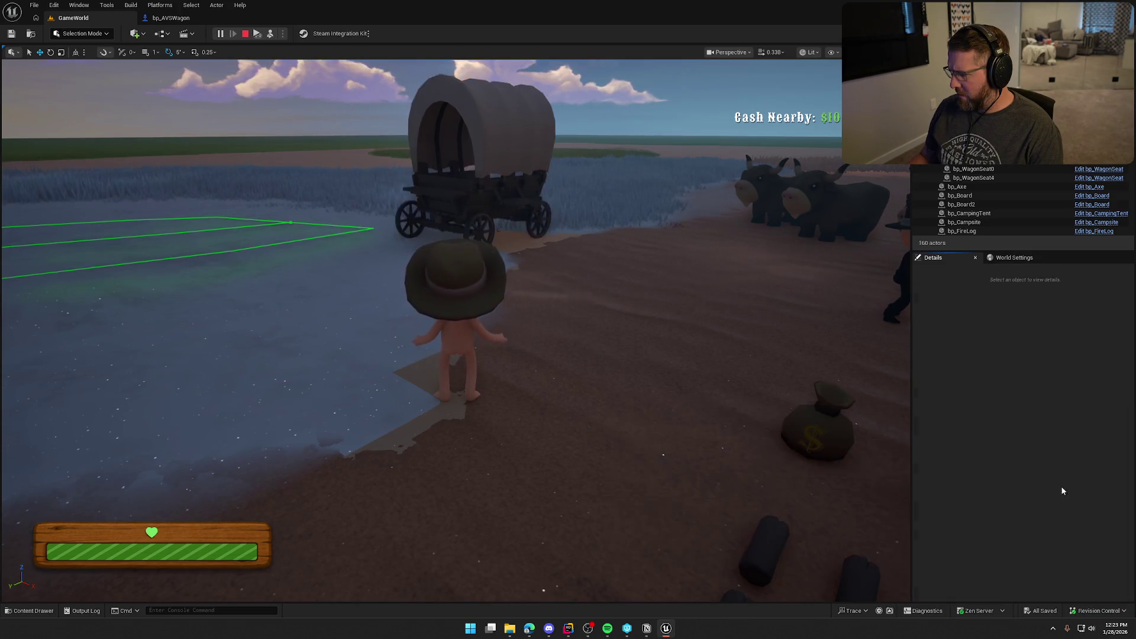
Step: Deselect the wagon, restart and stop play, then open the bp_AVSWagon Event Graph
{"action": "left_click", "coordinate": [560, 193]}
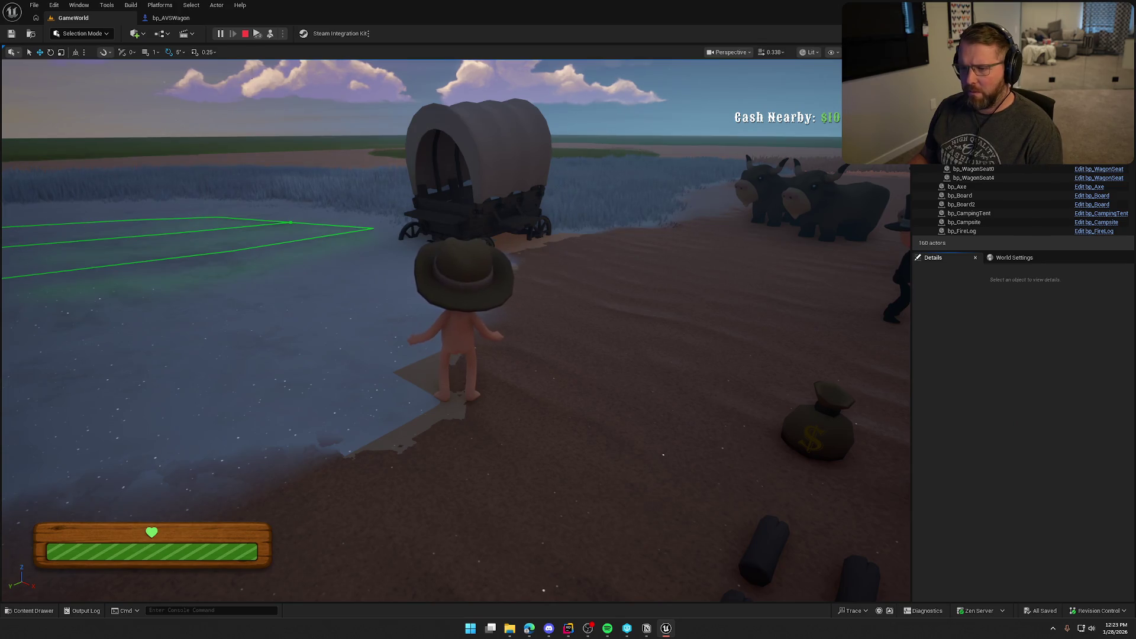
{"action": "left_click", "coordinate": [244, 35]}
{"action": "left_click", "coordinate": [219, 34]}
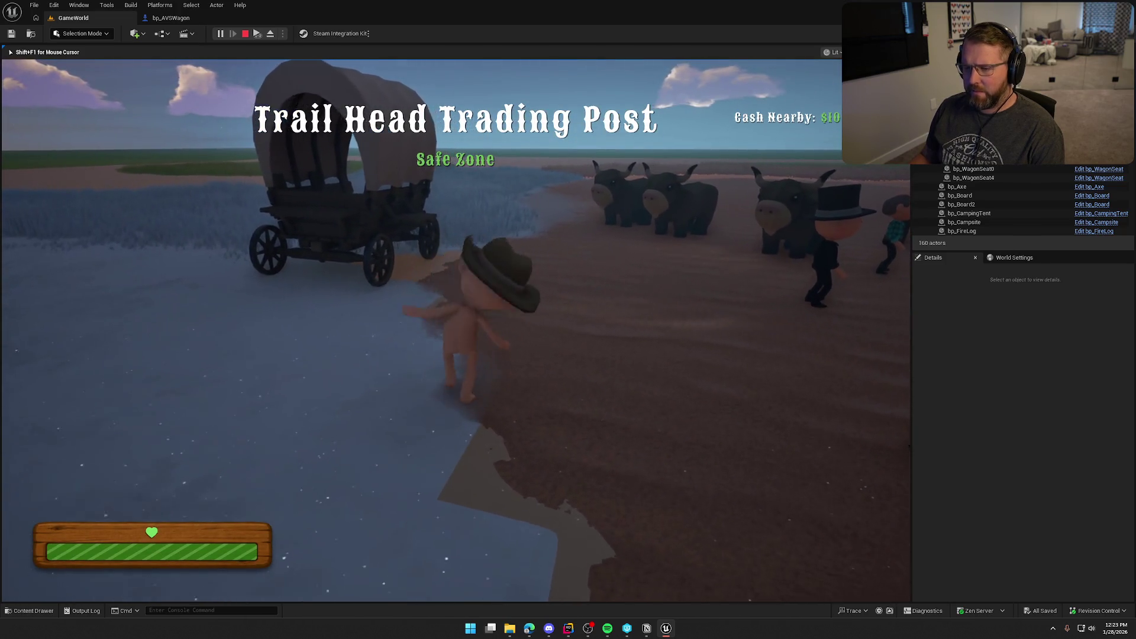
{"action": "key", "text": "Escape"}
{"action": "left_click", "coordinate": [179, 24]}
{"action": "scroll", "coordinate": [498, 321], "scroll_direction": "up", "scroll_amount": 5}
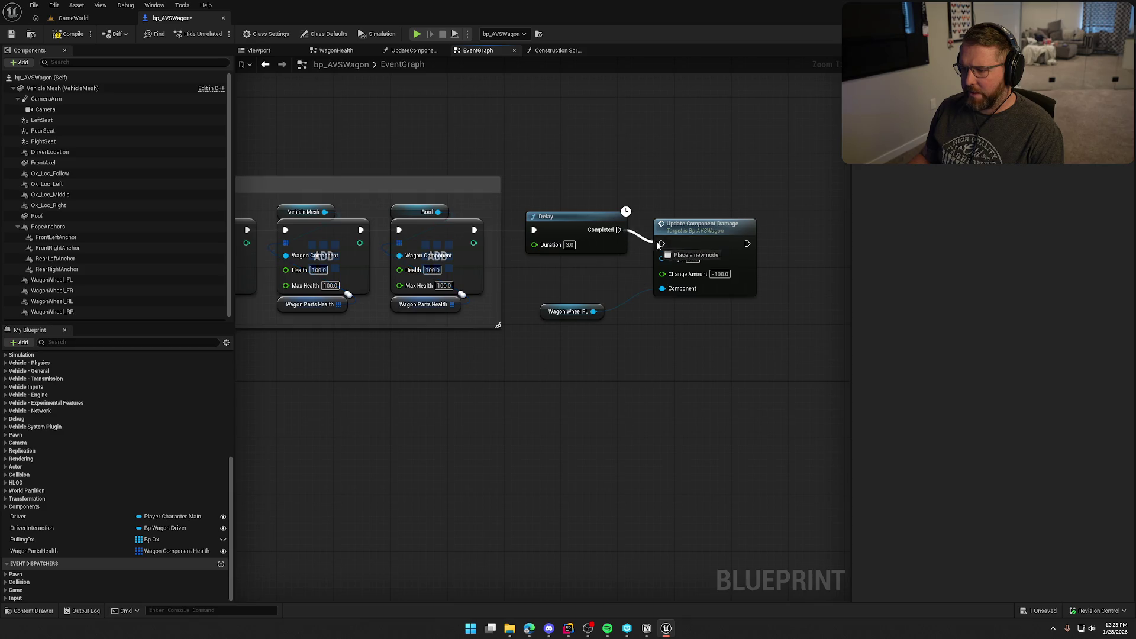
Step: Wire Delay's Completed into Update Component Damage and place Wagon Wheel FL beneath it
{"action": "left_click_drag", "start_coordinate": [656, 241], "coordinate": [661, 244]}
{"action": "left_click_drag", "start_coordinate": [702, 240], "coordinate": [723, 217]}
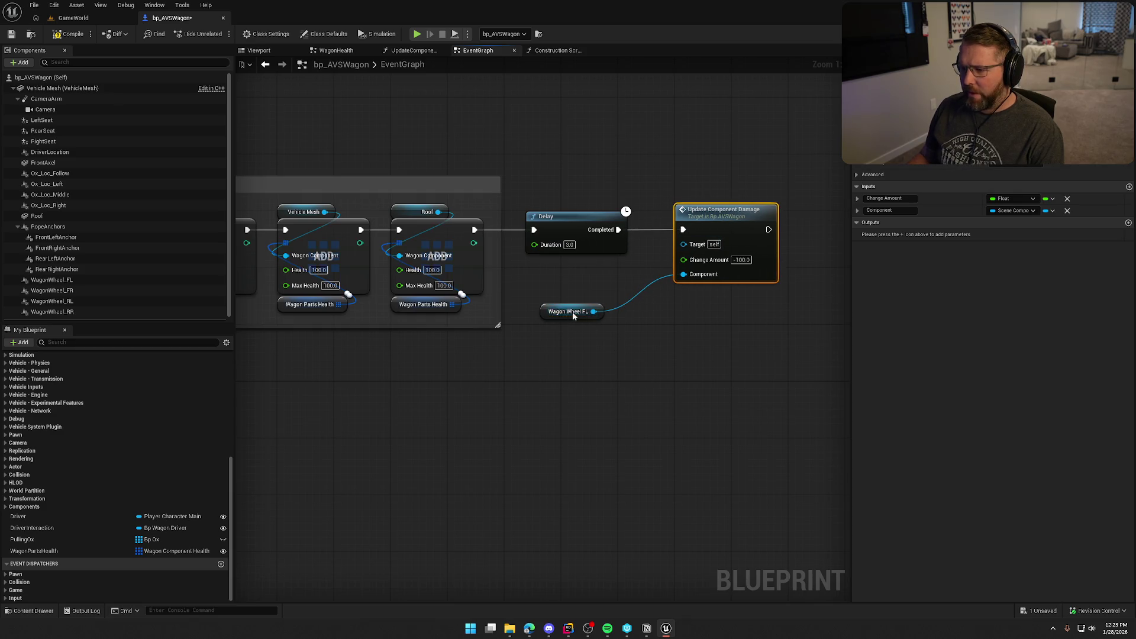
{"action": "left_click_drag", "start_coordinate": [573, 316], "coordinate": [709, 301]}
{"action": "left_click", "coordinate": [732, 350]}
{"action": "left_click_drag", "start_coordinate": [685, 353], "coordinate": [591, 364]}
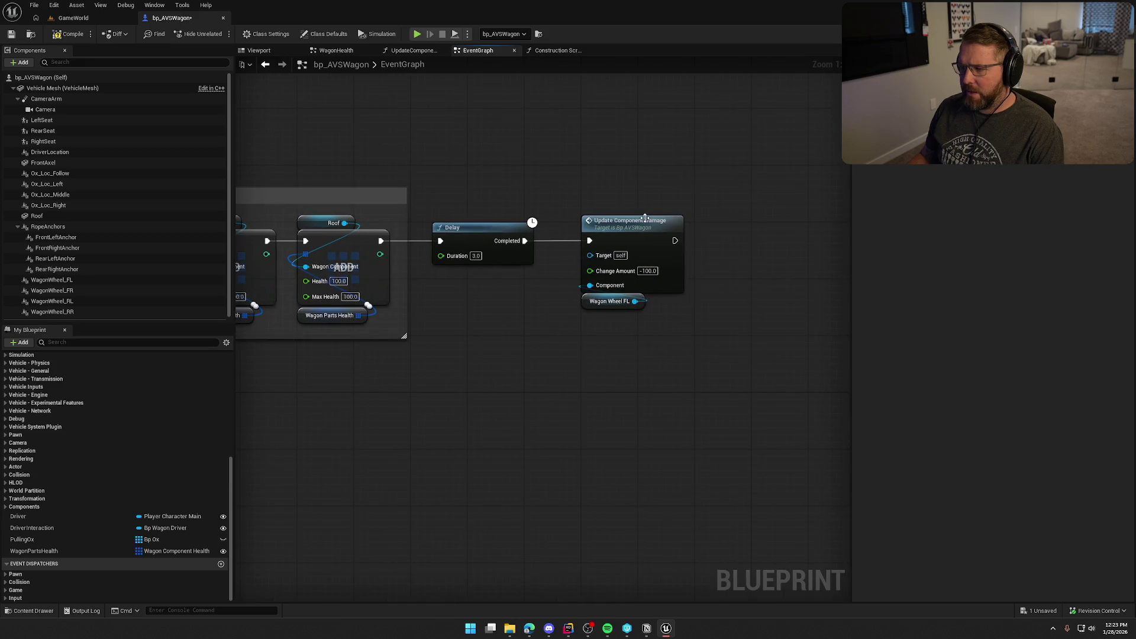
Step: Play from GameWorld, walk to the wagon and pick up the detached wheel
{"action": "left_click", "coordinate": [73, 18]}
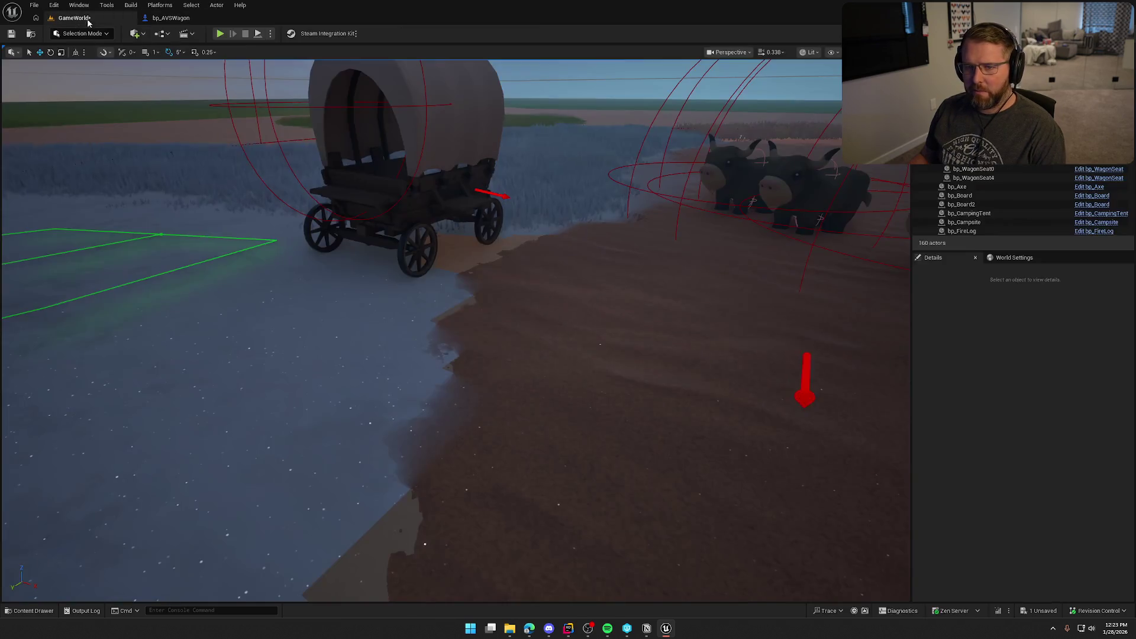
{"action": "left_click", "coordinate": [219, 34]}
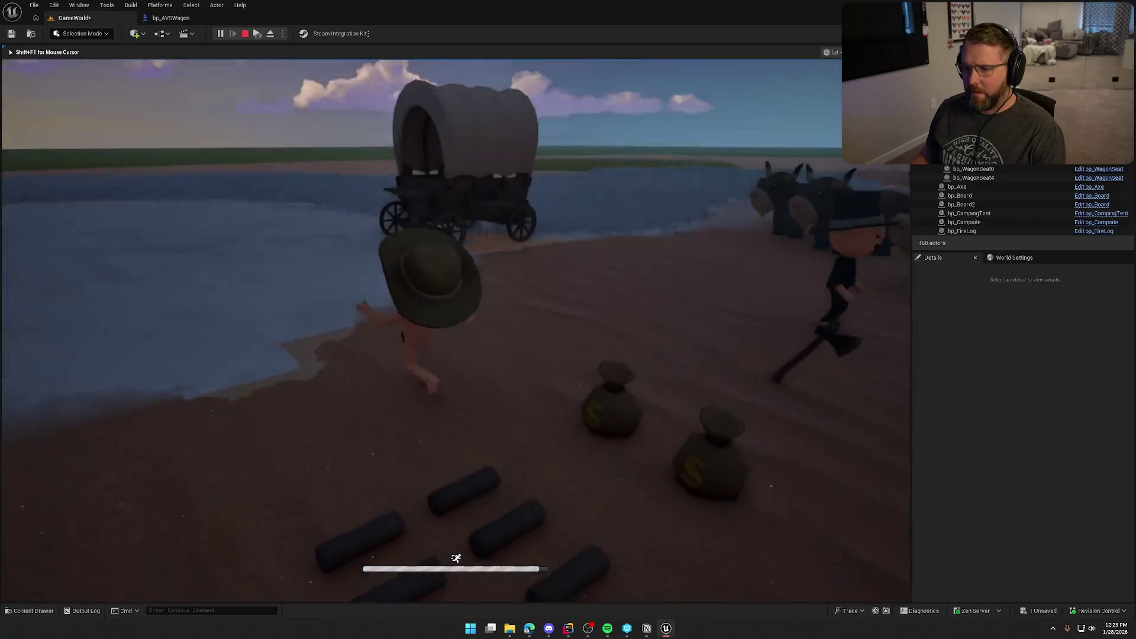
{"action": "key", "text": "w"}
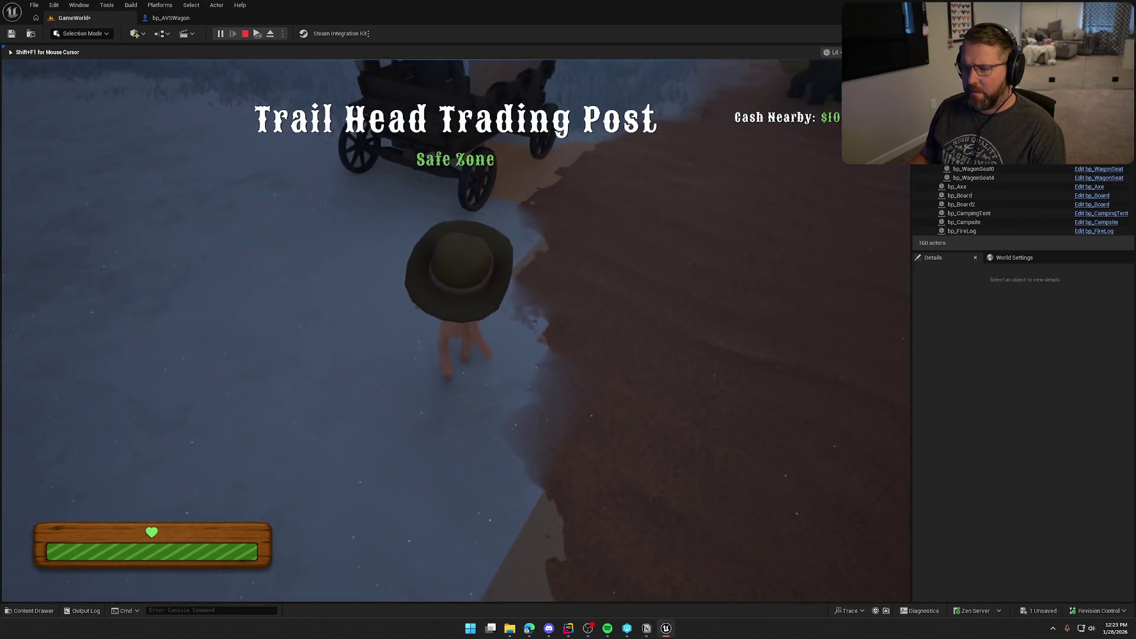
{"action": "key", "text": "e"}
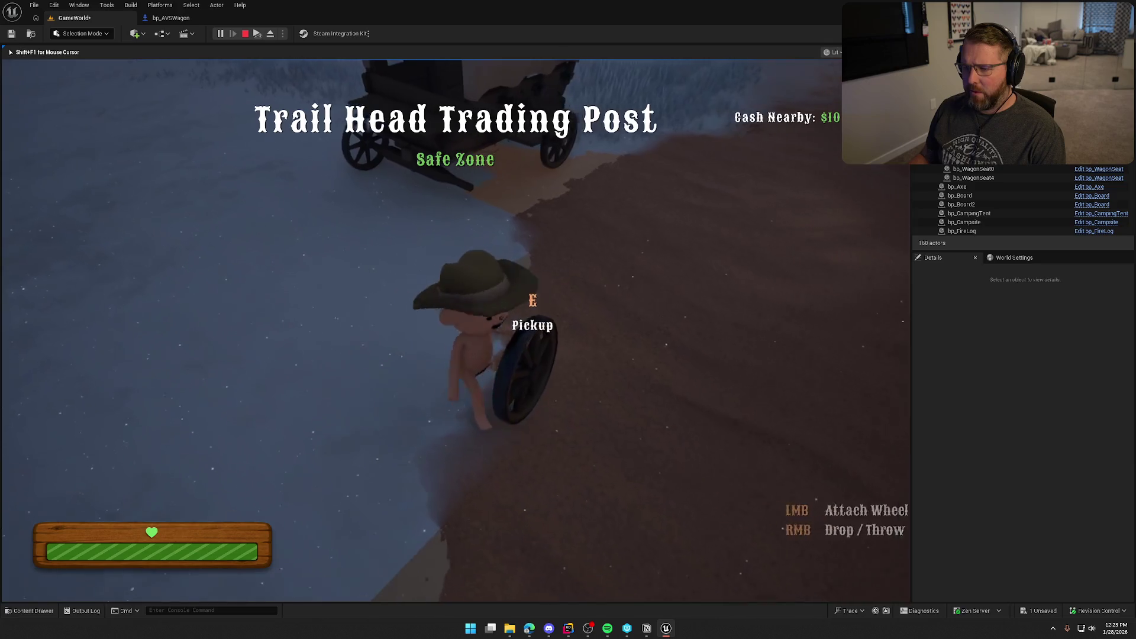
Step: Eject to inspect the wagon's components, then stop play and return to bp_AVSWagon's EventGraph
{"action": "key", "text": "shift+F1"}
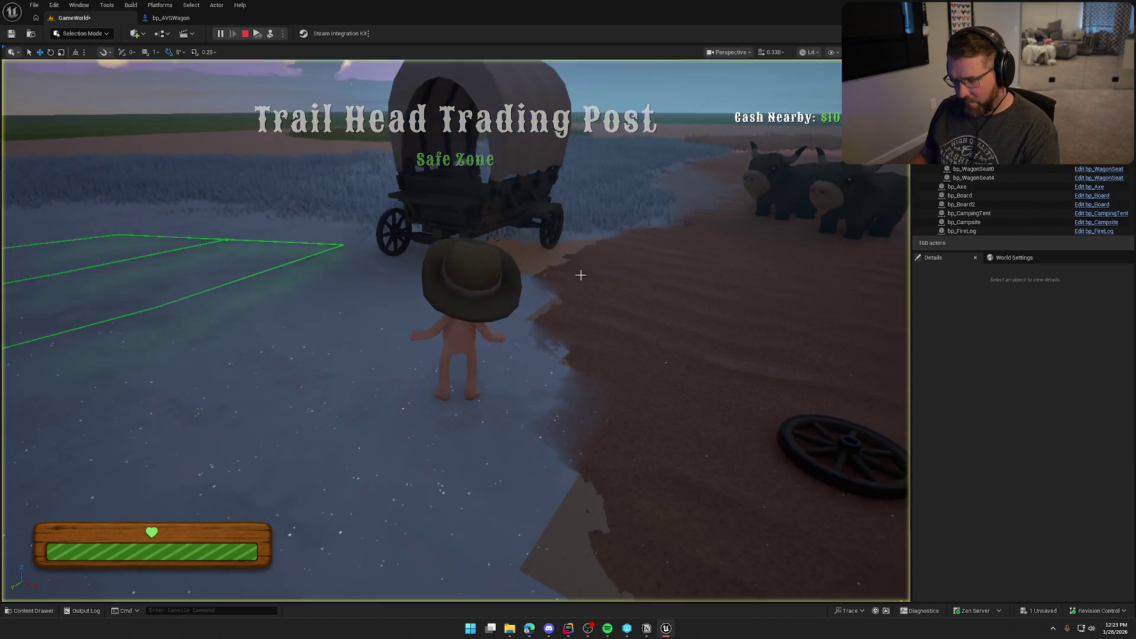
{"action": "left_click", "coordinate": [474, 202]}
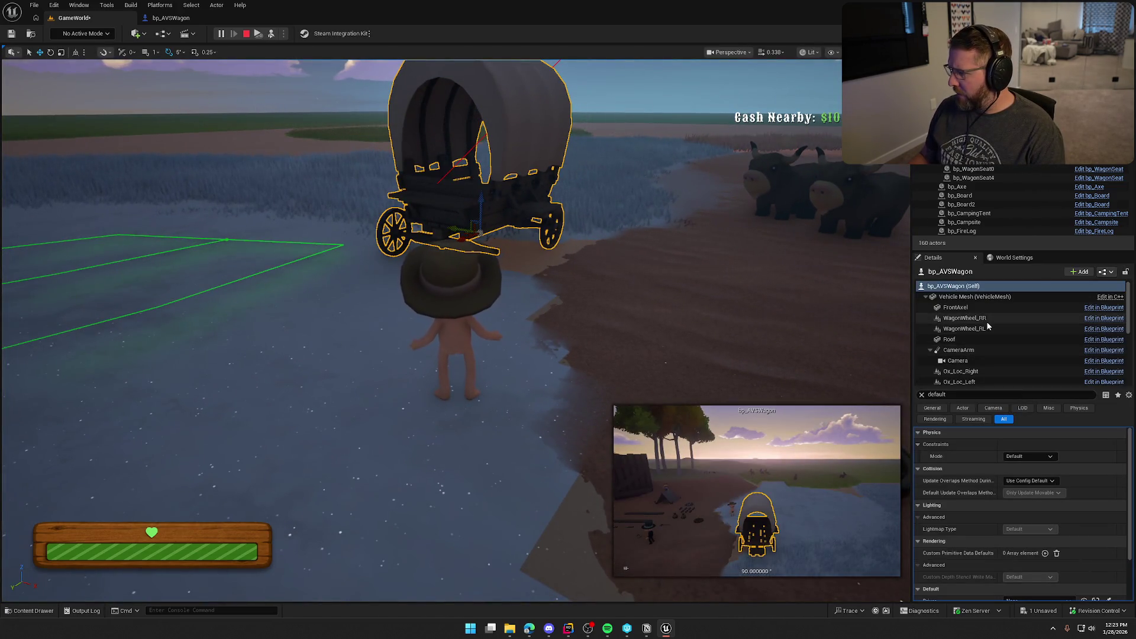
{"action": "scroll", "coordinate": [999, 325], "scroll_direction": "down", "scroll_amount": 3}
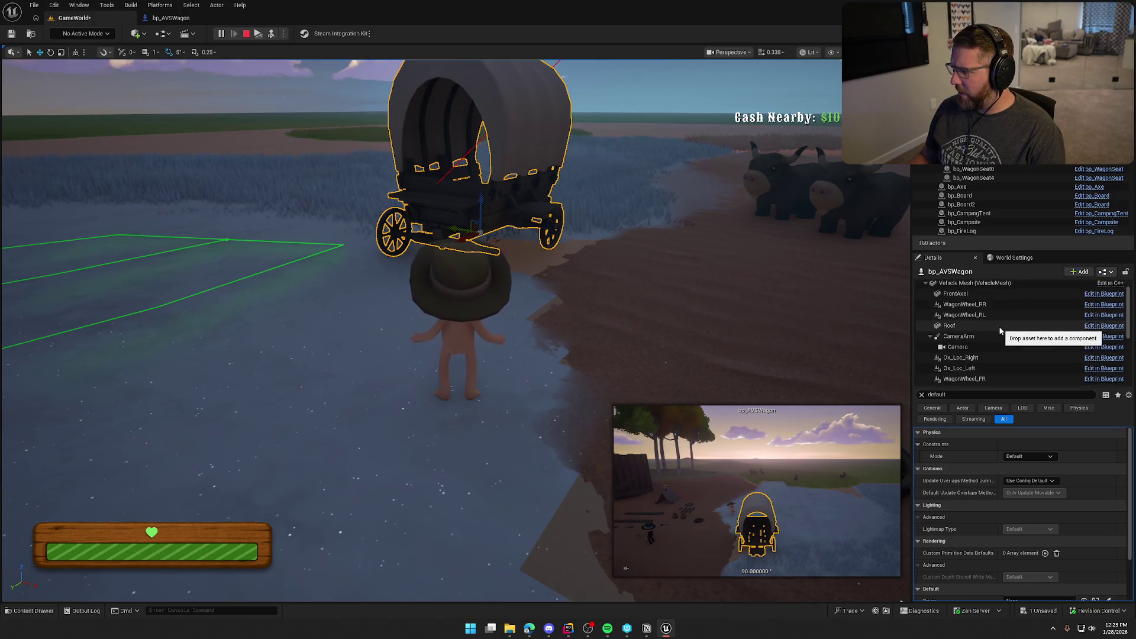
{"action": "scroll", "coordinate": [1009, 349], "scroll_direction": "down", "scroll_amount": 5}
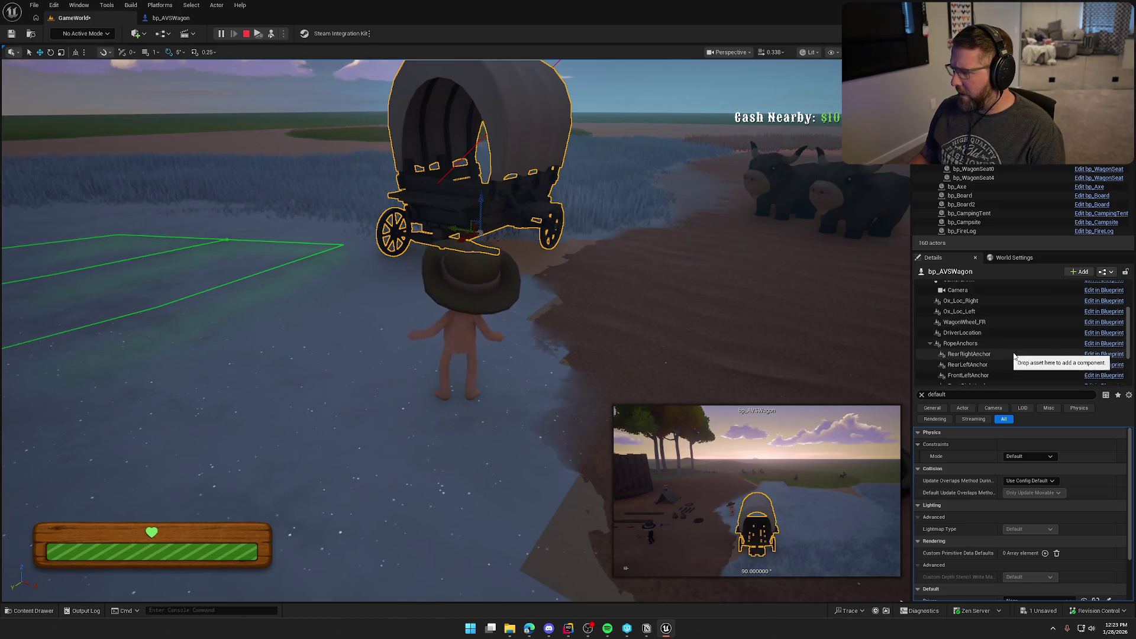
{"action": "scroll", "coordinate": [995, 354], "scroll_direction": "up", "scroll_amount": 8}
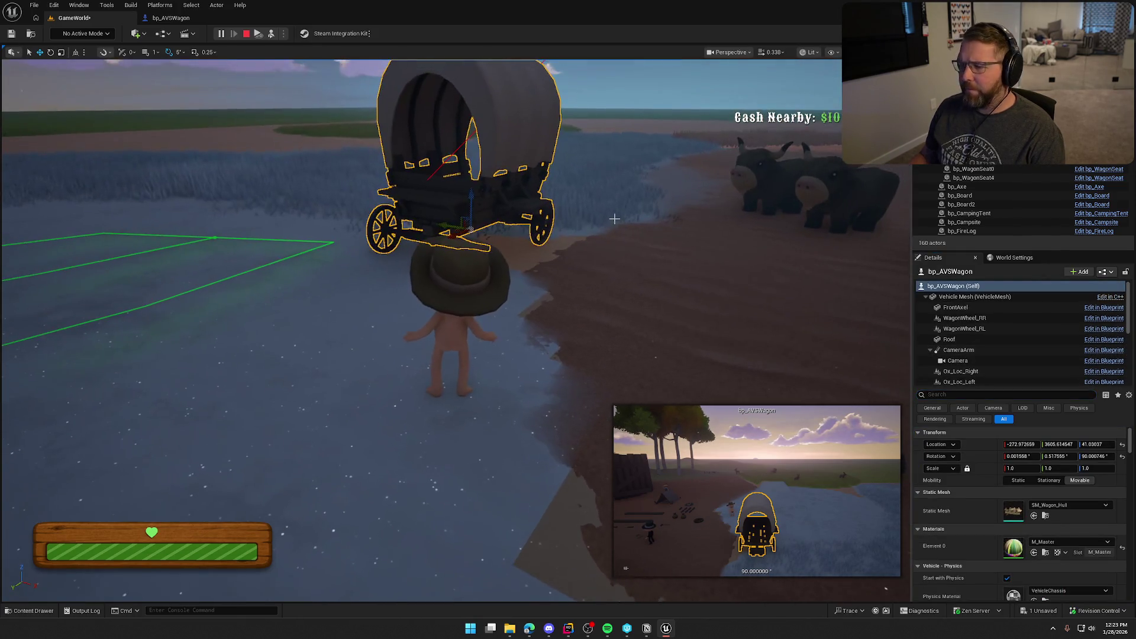
{"action": "key", "text": "Escape"}
{"action": "left_click", "coordinate": [194, 20]}
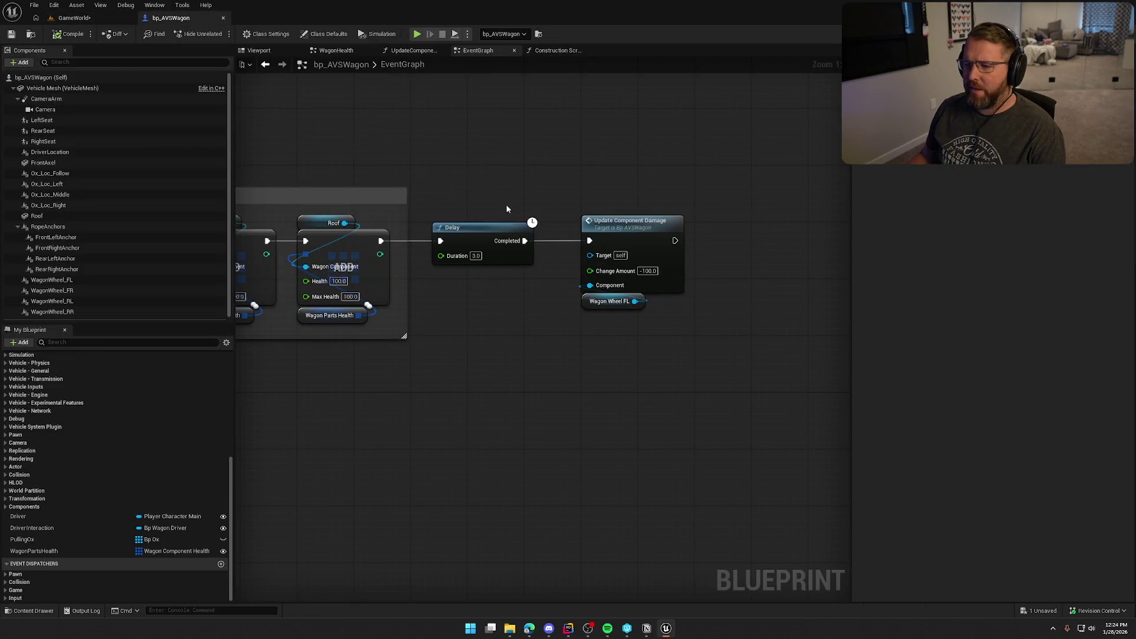
Step: In the WagonHealth graph, wire the Sequence's Then 1 output to Destroy Wheel Mesh
{"action": "double_click", "coordinate": [638, 231]}
{"action": "scroll", "coordinate": [564, 236], "scroll_direction": "up", "scroll_amount": 3}
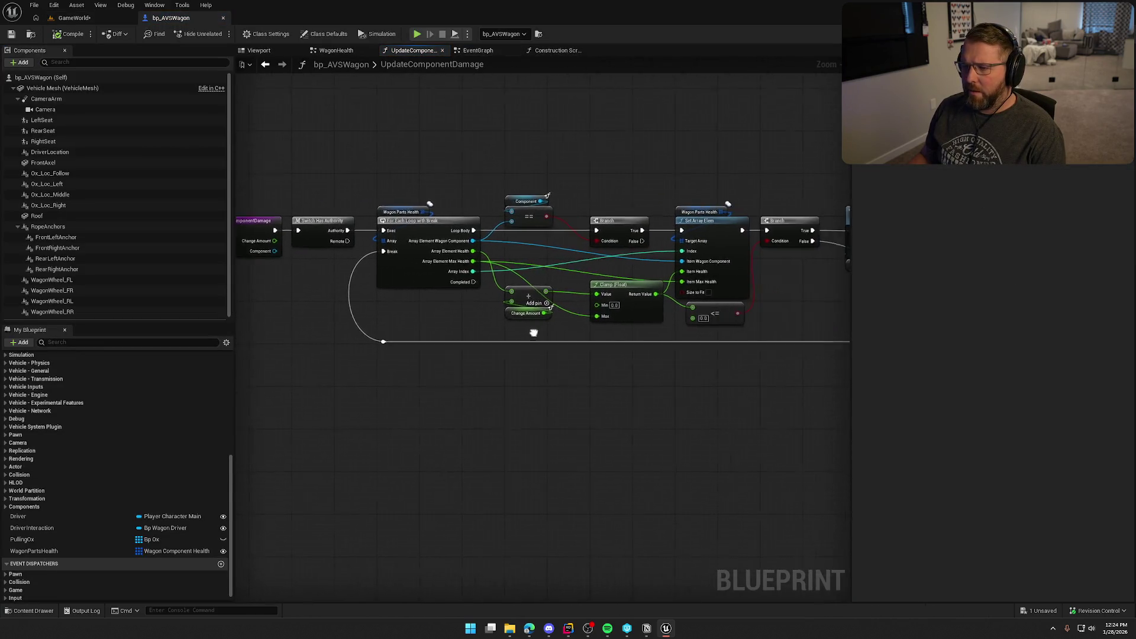
{"action": "double_click", "coordinate": [557, 205]}
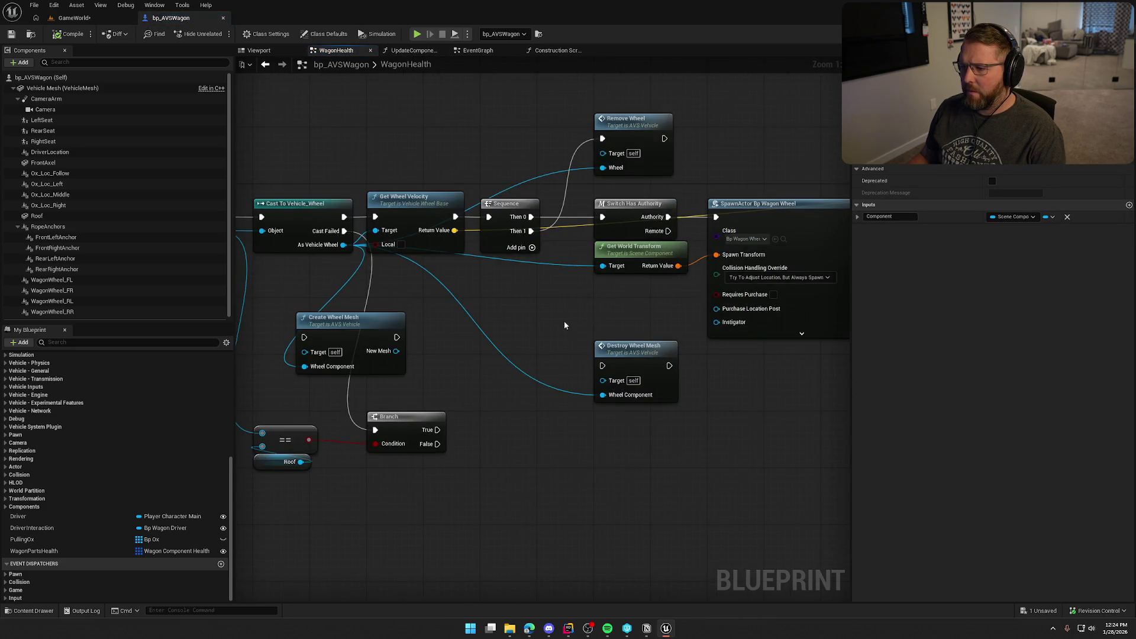
{"action": "left_click_drag", "start_coordinate": [457, 239], "coordinate": [501, 302]}
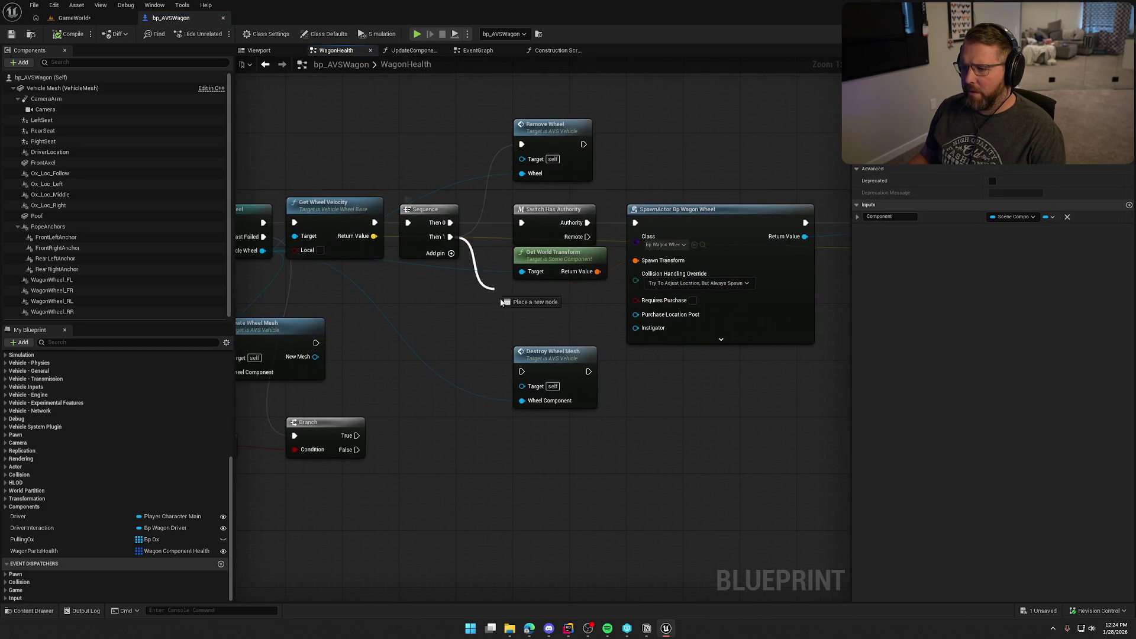
{"action": "left_click_drag", "start_coordinate": [522, 369], "coordinate": [566, 314]}
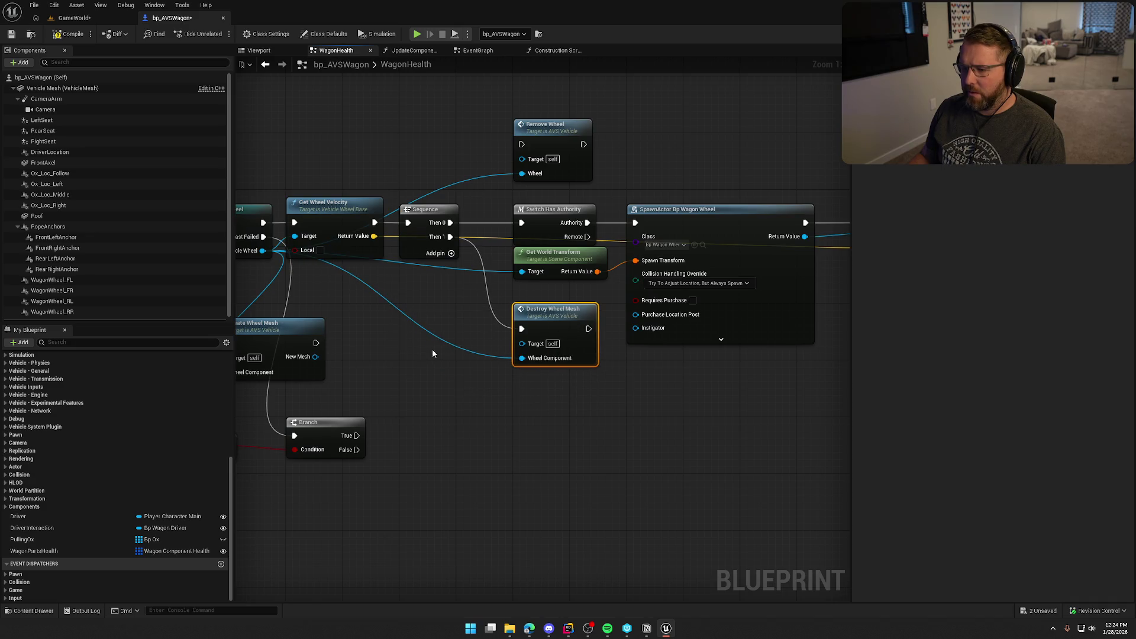
Step: Compile the blueprint and start a play session in the GameWorld level
{"action": "left_click", "coordinate": [55, 34]}
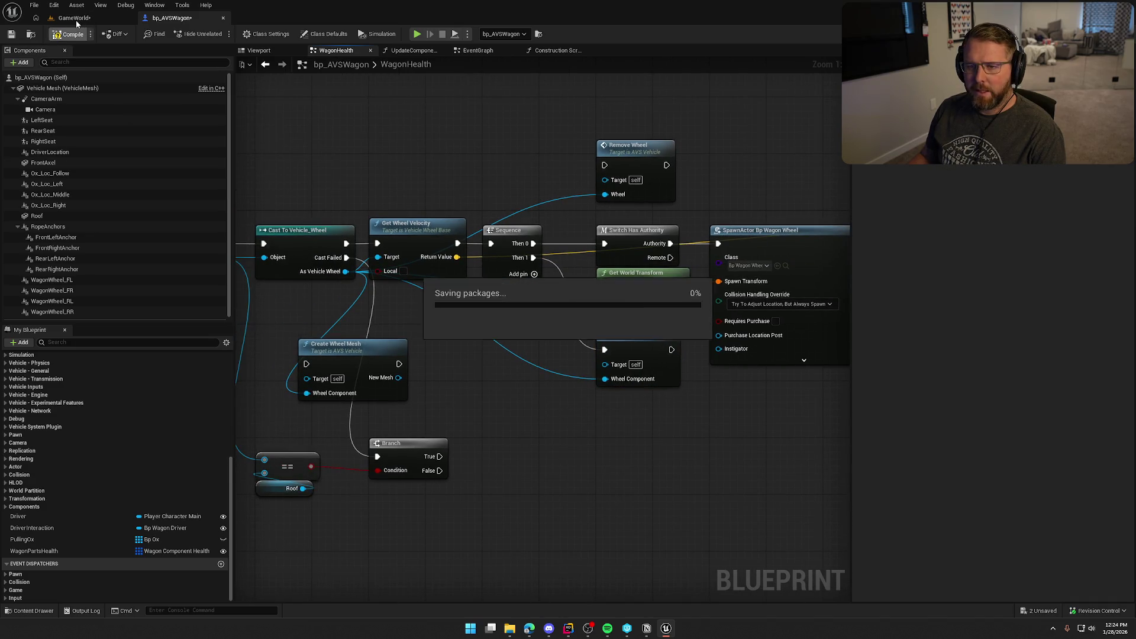
{"action": "left_click", "coordinate": [74, 20]}
{"action": "key", "text": "alt+p"}
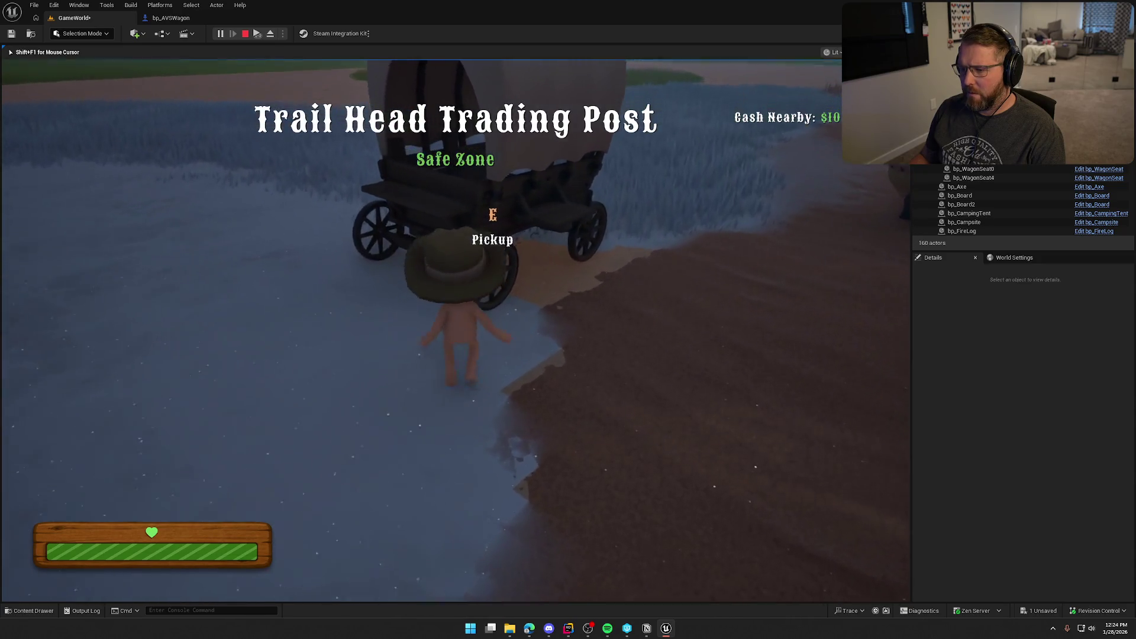
Step: In game, pick up the wagon wheel, drop it on the ground, and walk toward the wagon
{"action": "key", "text": "e"}
{"action": "right_click", "coordinate": [455, 330]}
{"action": "key", "text": "w"}
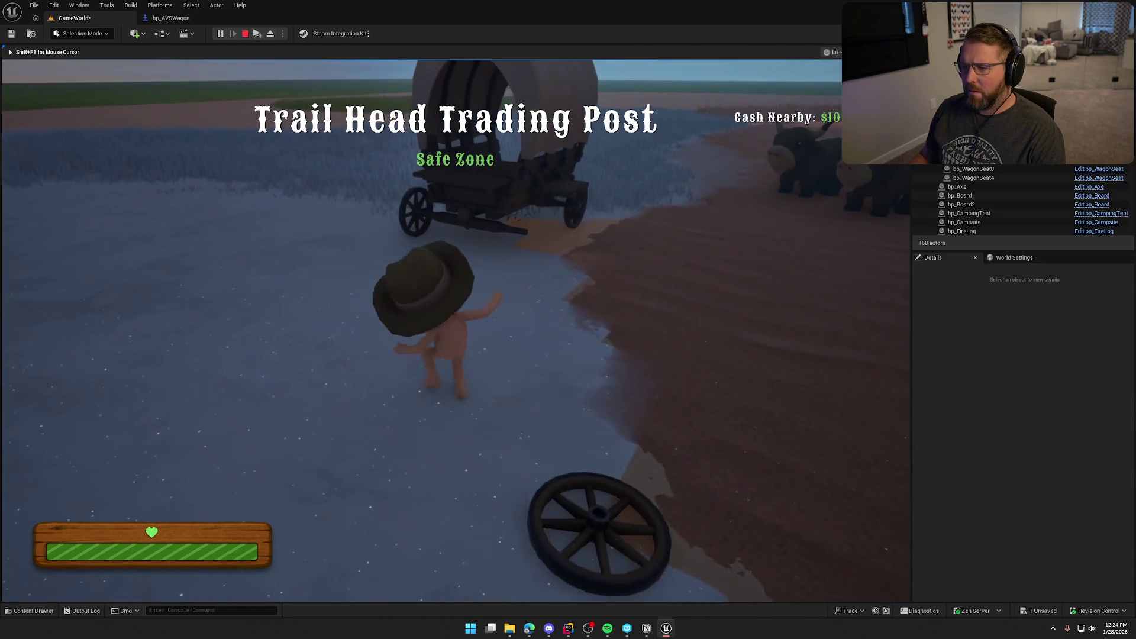
Step: Eject with F8, inspect the wagon's WagonWheel_FL component, then resume and stop play
{"action": "key", "text": "F8"}
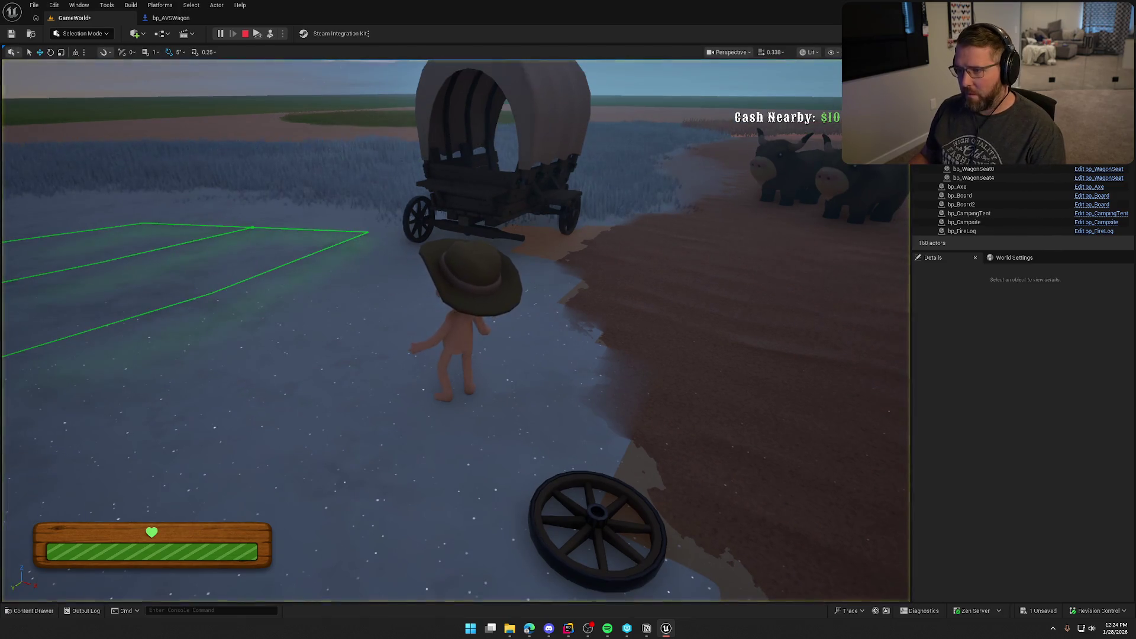
{"action": "left_click", "coordinate": [550, 196]}
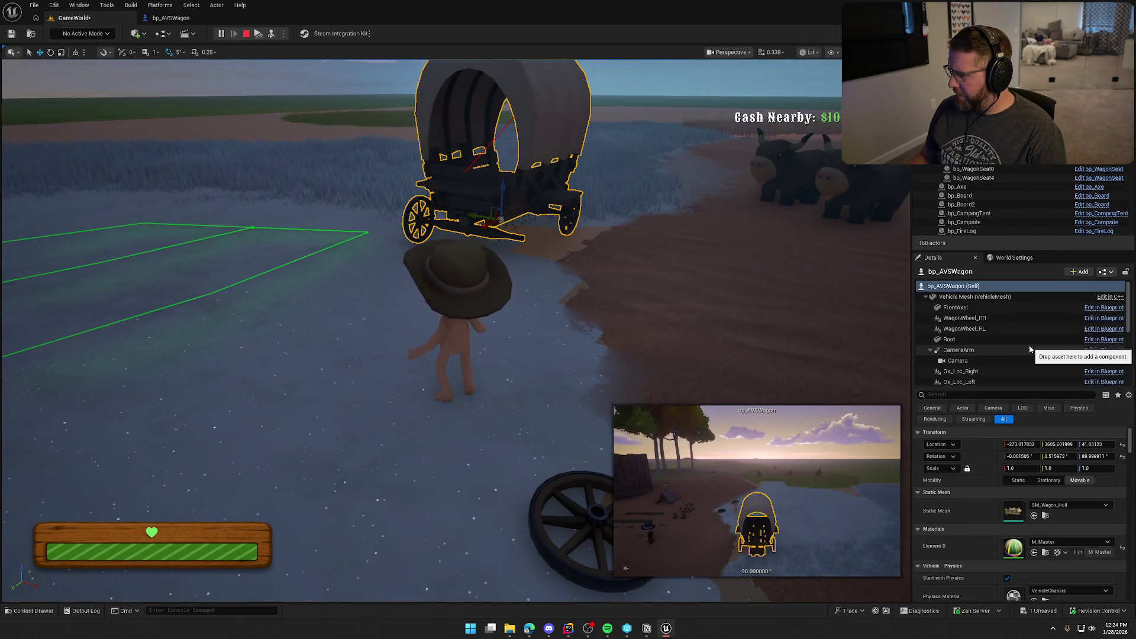
{"action": "scroll", "coordinate": [1030, 347], "scroll_direction": "down", "scroll_amount": 3}
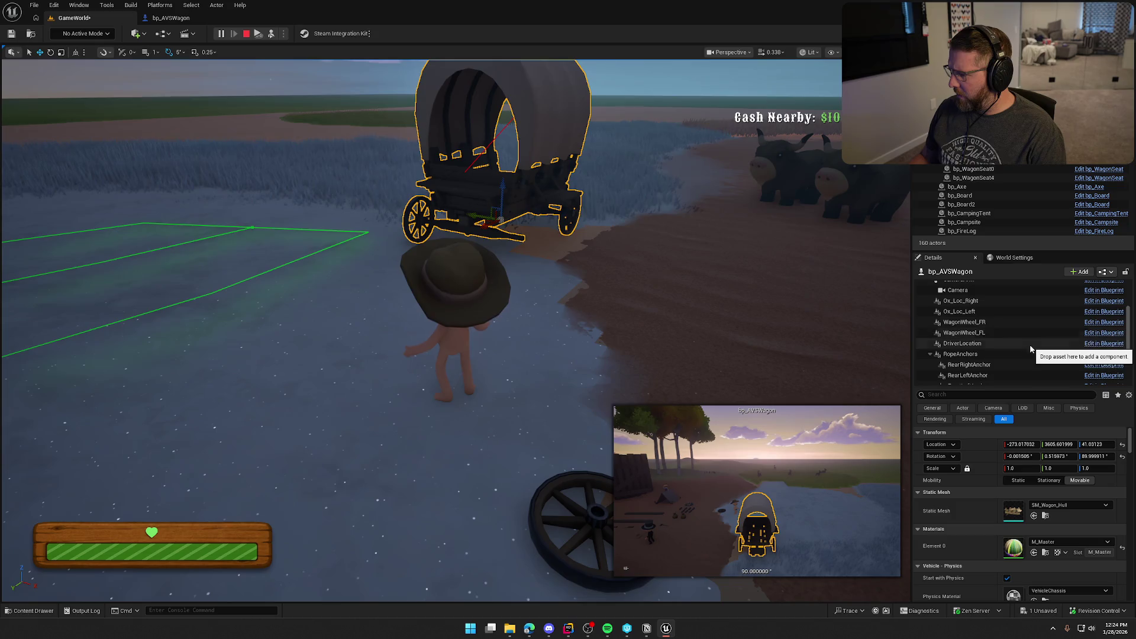
{"action": "left_click", "coordinate": [988, 333]}
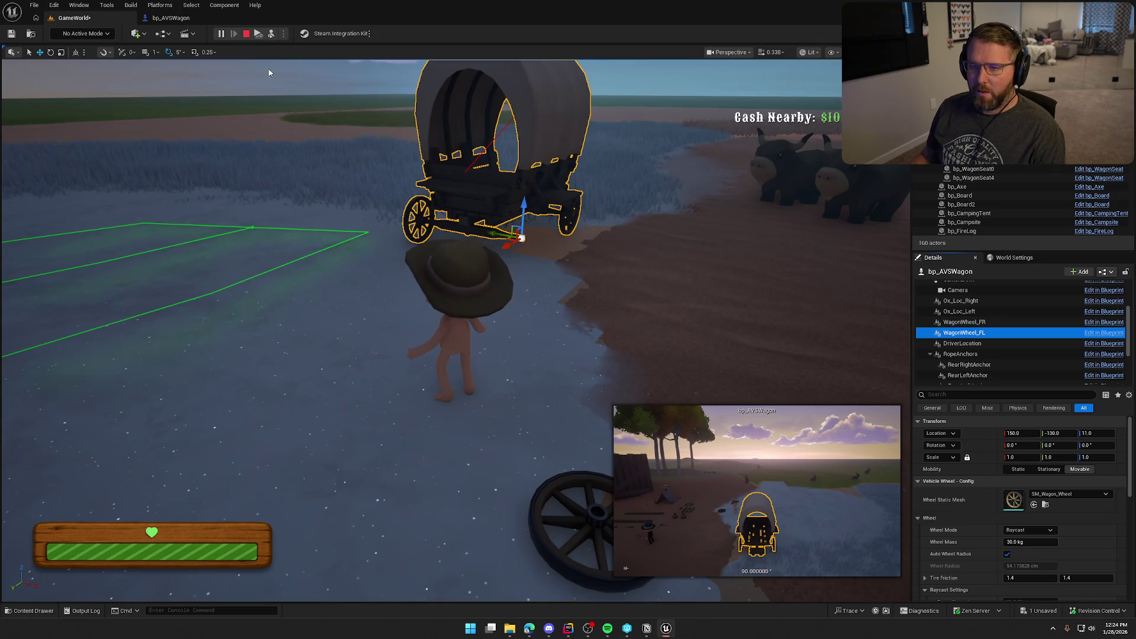
{"action": "key", "text": "F8"}
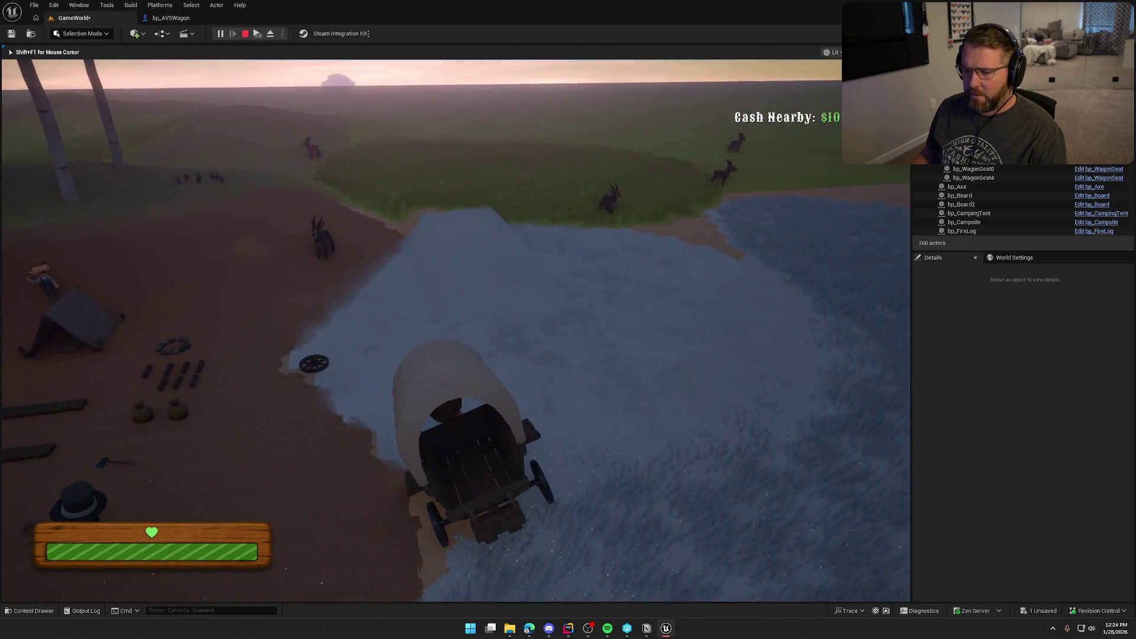
{"action": "key", "text": "Escape"}
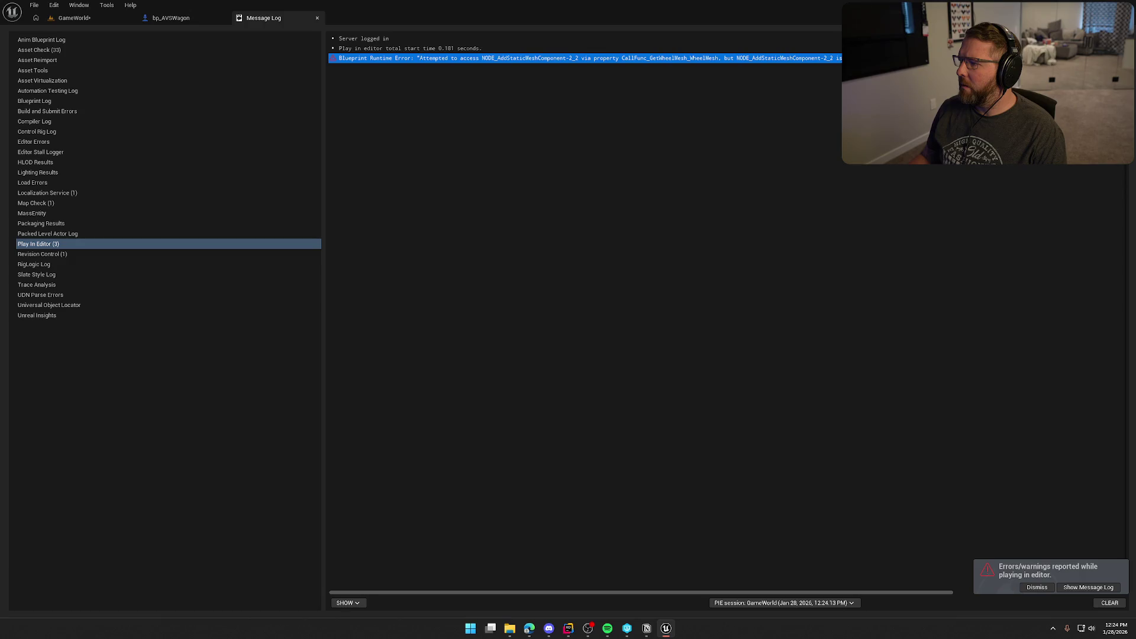
Step: Jump to the node behind the runtime error, then close the AVS_Vehicle and Message Log tabs
{"action": "left_click", "coordinate": [828, 58]}
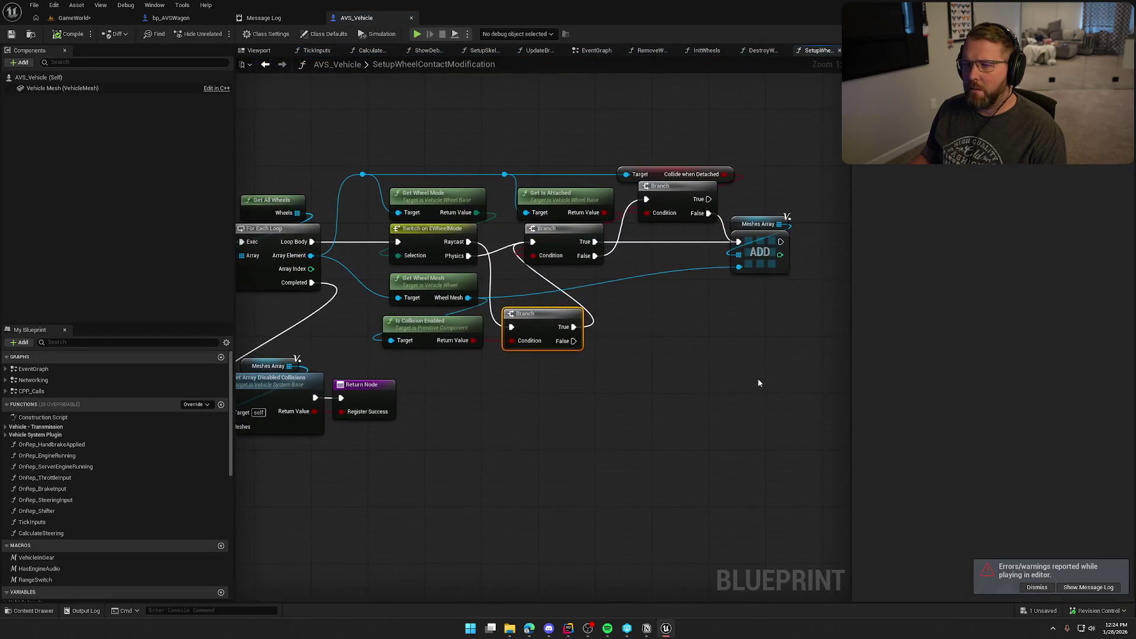
{"action": "mouse_move", "coordinate": [592, 422]}
{"action": "left_mouse_down"}
{"action": "mouse_move", "coordinate": [660, 383]}
{"action": "mouse_move", "coordinate": [527, 385]}
{"action": "mouse_move", "coordinate": [761, 386]}
{"action": "left_mouse_up"}
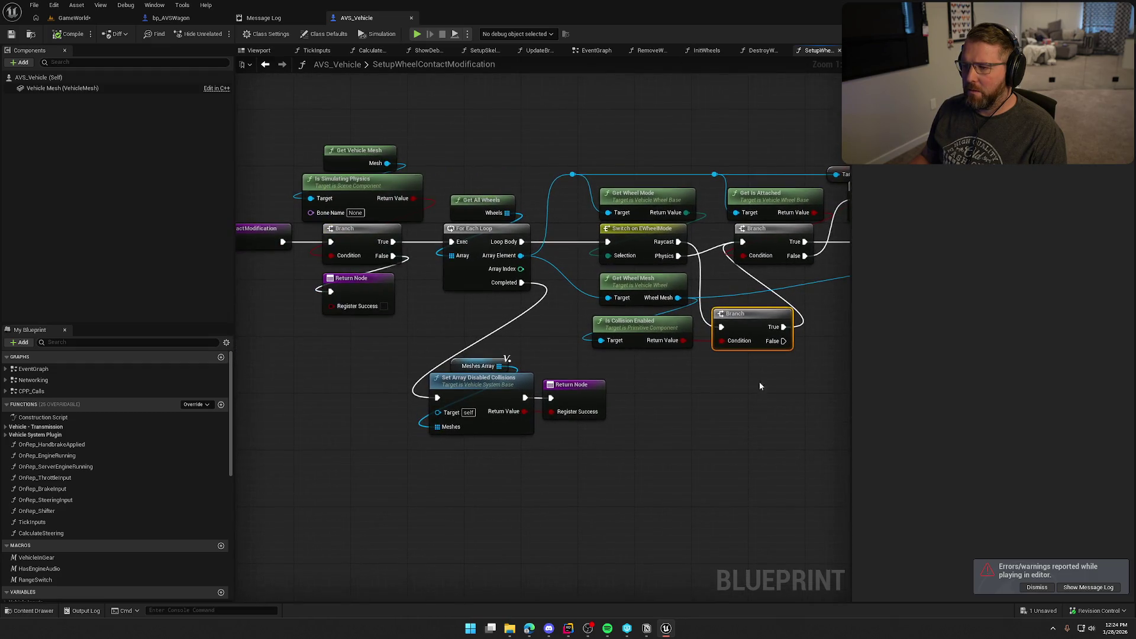
{"action": "middle_click", "coordinate": [365, 21]}
{"action": "middle_click", "coordinate": [285, 23]}
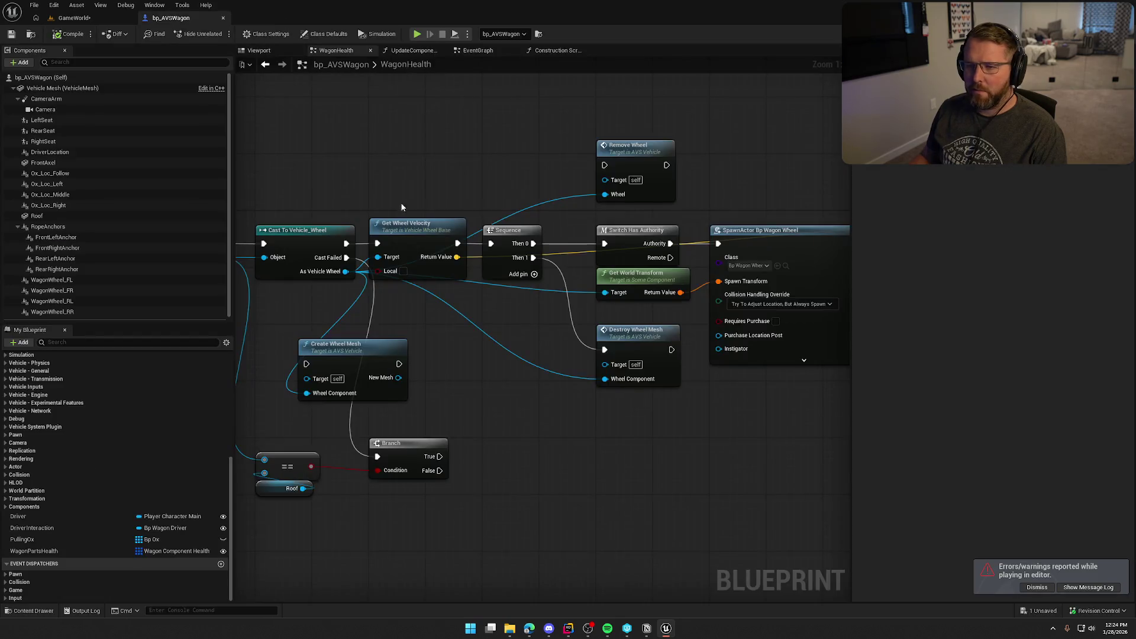
Step: Move Create Wheel Mesh aside and add a Delay node fed by Destroy Wheel Mesh
{"action": "mouse_move", "coordinate": [397, 142]}
{"action": "left_mouse_down"}
{"action": "mouse_move", "coordinate": [517, 129]}
{"action": "mouse_move", "coordinate": [506, 115]}
{"action": "left_mouse_up"}
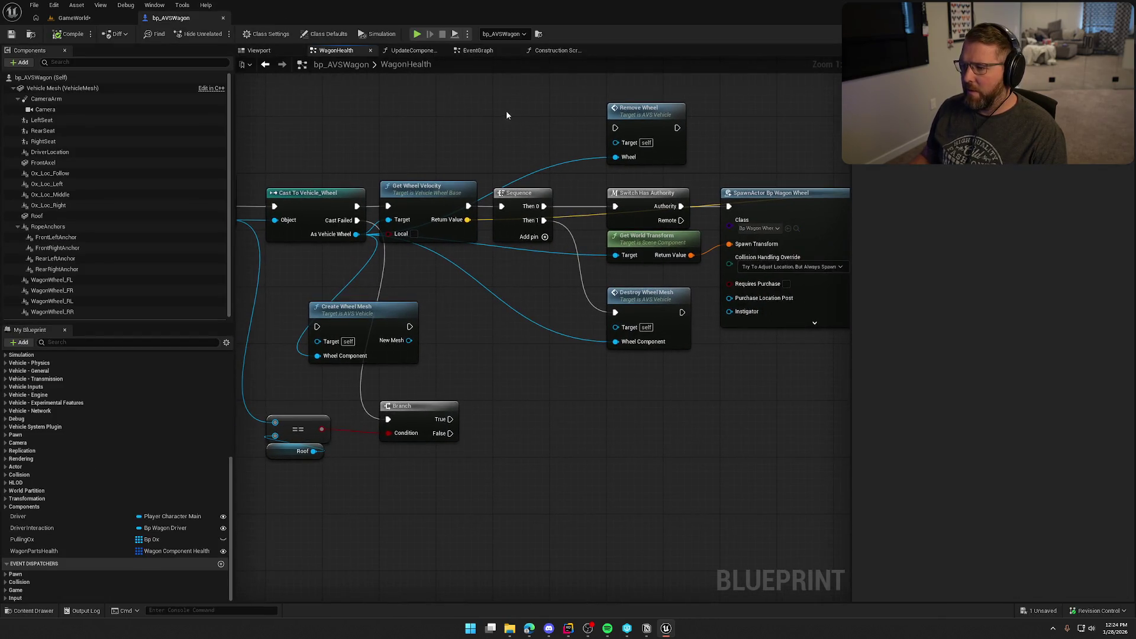
{"action": "mouse_move", "coordinate": [580, 402]}
{"action": "left_mouse_down"}
{"action": "mouse_move", "coordinate": [476, 394]}
{"action": "mouse_move", "coordinate": [599, 377]}
{"action": "left_mouse_up"}
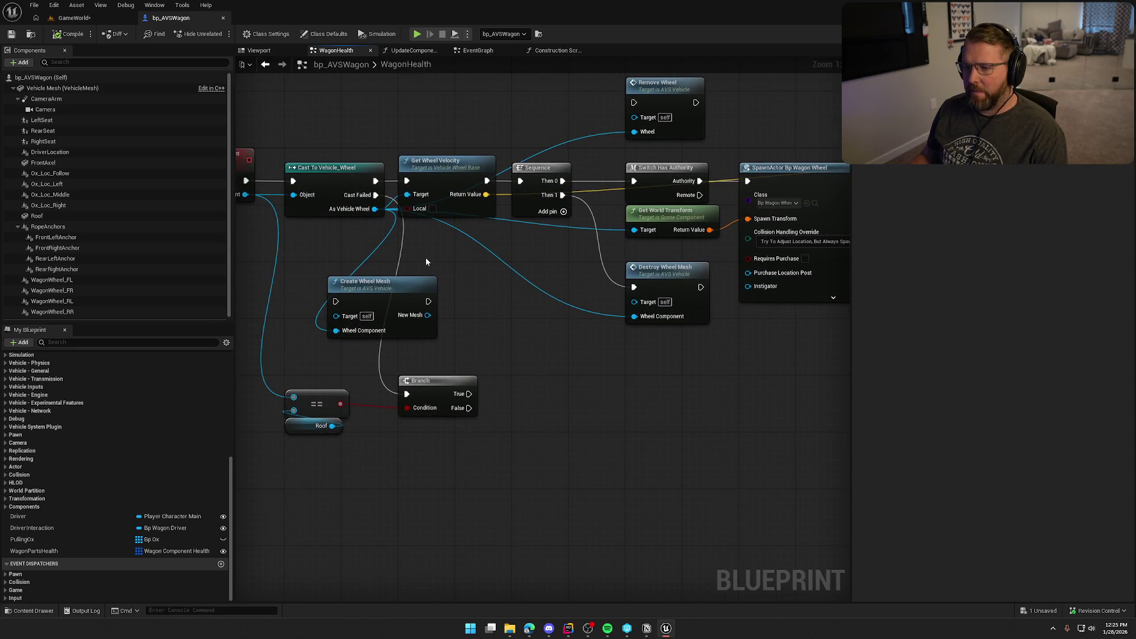
{"action": "left_click_drag", "start_coordinate": [387, 287], "coordinate": [667, 378]}
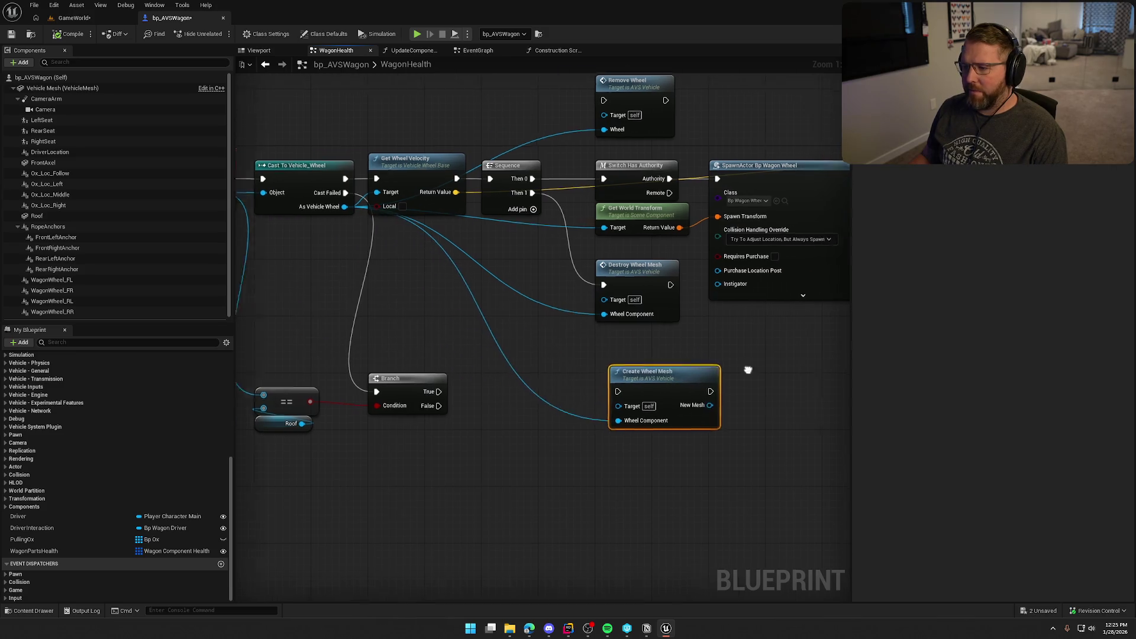
{"action": "left_click_drag", "start_coordinate": [774, 352], "coordinate": [577, 327]}
{"action": "left_click", "coordinate": [577, 327]}
{"action": "left_click_drag", "start_coordinate": [498, 351], "coordinate": [555, 415]}
Step: Set the Delay duration to 5 and run Create Wheel Mesh when it completes
{"action": "left_click_drag", "start_coordinate": [473, 261], "coordinate": [583, 336]}
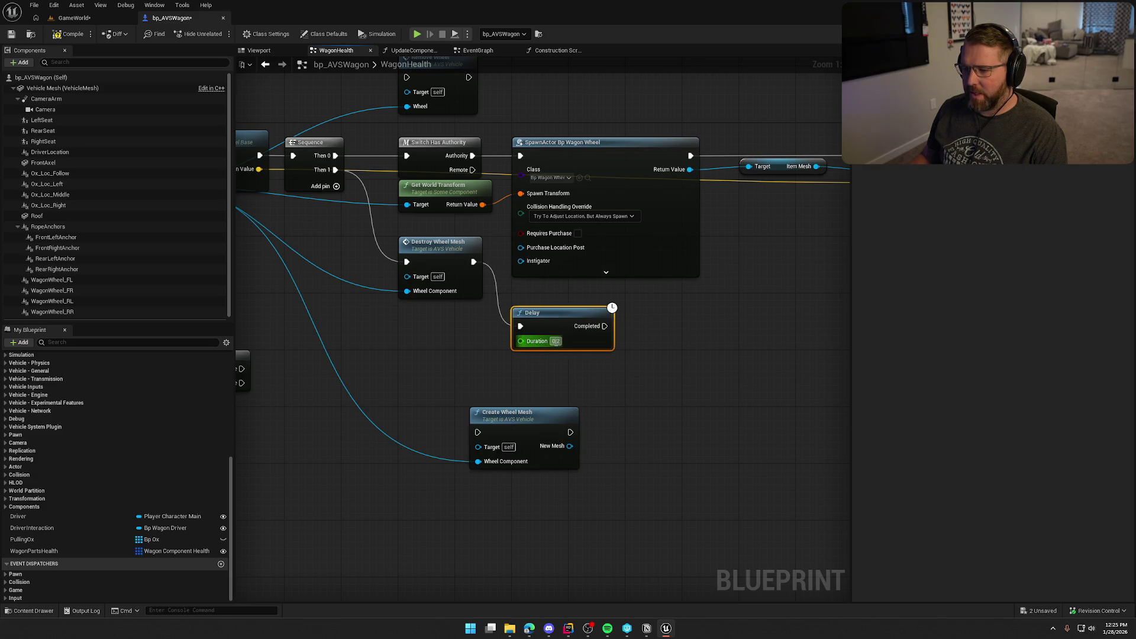
{"action": "type", "text": "5"}
{"action": "left_click", "coordinate": [609, 393]}
{"action": "mouse_move", "coordinate": [608, 393]}
{"action": "left_mouse_down"}
{"action": "mouse_move", "coordinate": [469, 424]}
{"action": "mouse_move", "coordinate": [663, 392]}
{"action": "left_mouse_up"}
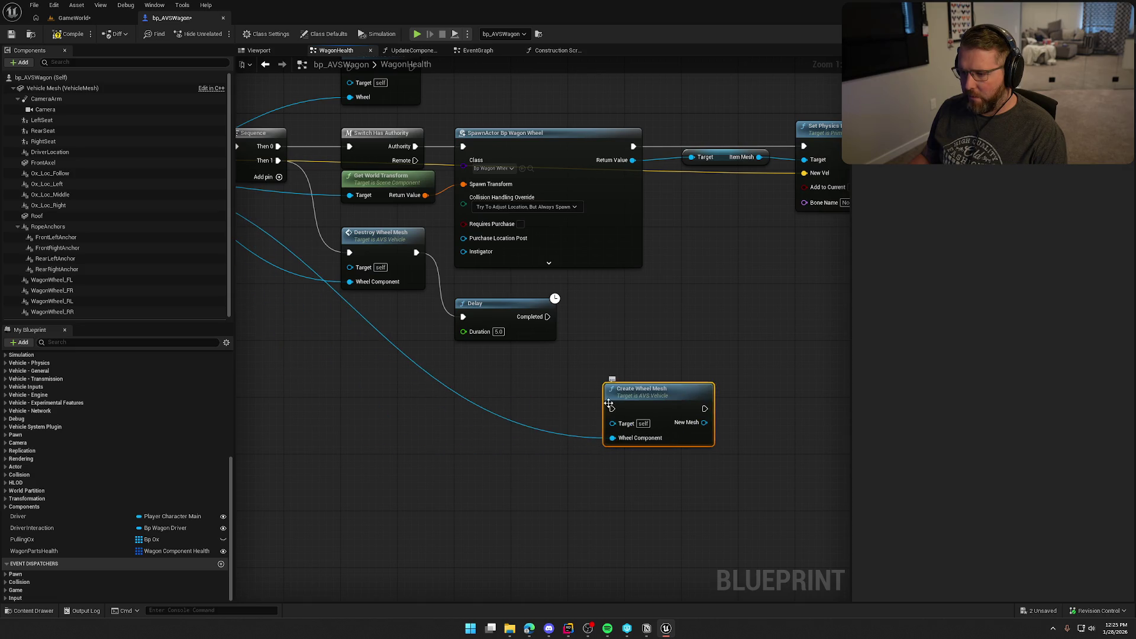
{"action": "mouse_move", "coordinate": [548, 317]}
{"action": "left_mouse_down"}
{"action": "mouse_move", "coordinate": [611, 404]}
{"action": "mouse_move", "coordinate": [613, 335]}
{"action": "mouse_move", "coordinate": [641, 431]}
{"action": "mouse_move", "coordinate": [658, 425]}
{"action": "left_mouse_up"}
Step: Bring the Set Physics node into view and switch to the GameWorld level
{"action": "scroll", "coordinate": [406, 244], "scroll_direction": "down", "scroll_amount": 1}
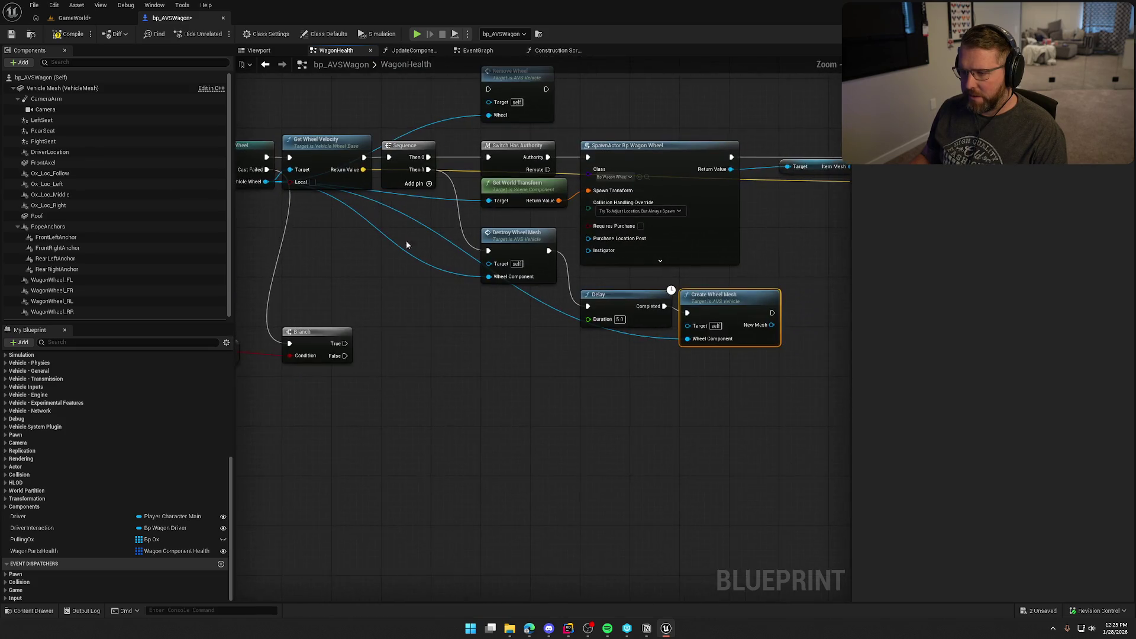
{"action": "mouse_move", "coordinate": [718, 347]}
{"action": "left_mouse_down"}
{"action": "mouse_move", "coordinate": [637, 401]}
{"action": "mouse_move", "coordinate": [650, 296]}
{"action": "left_mouse_up"}
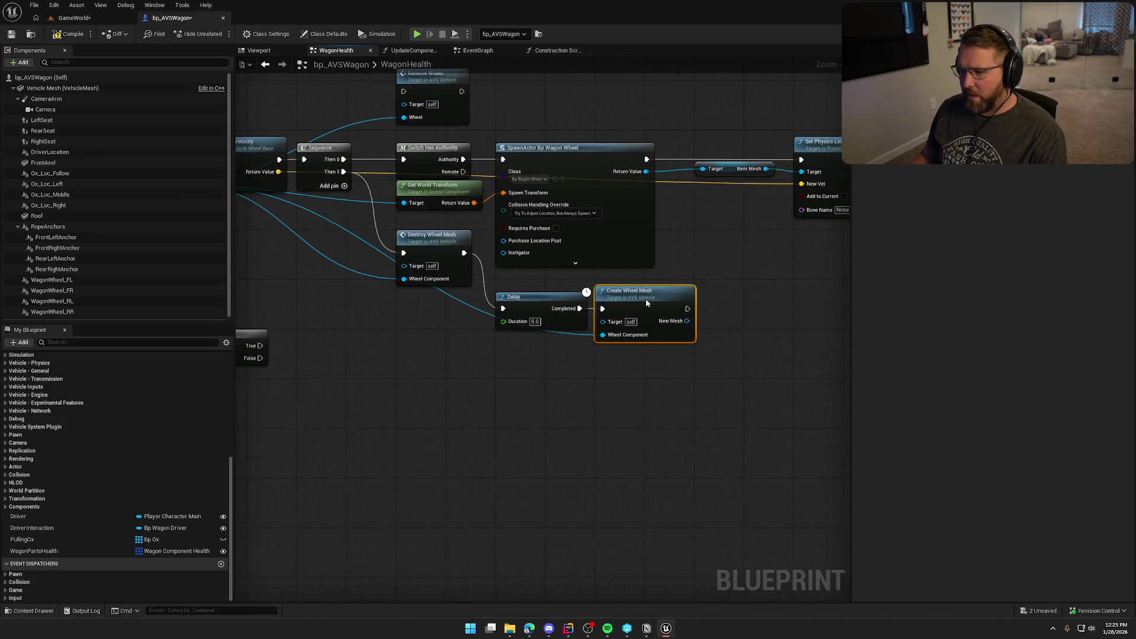
{"action": "left_click", "coordinate": [76, 19]}
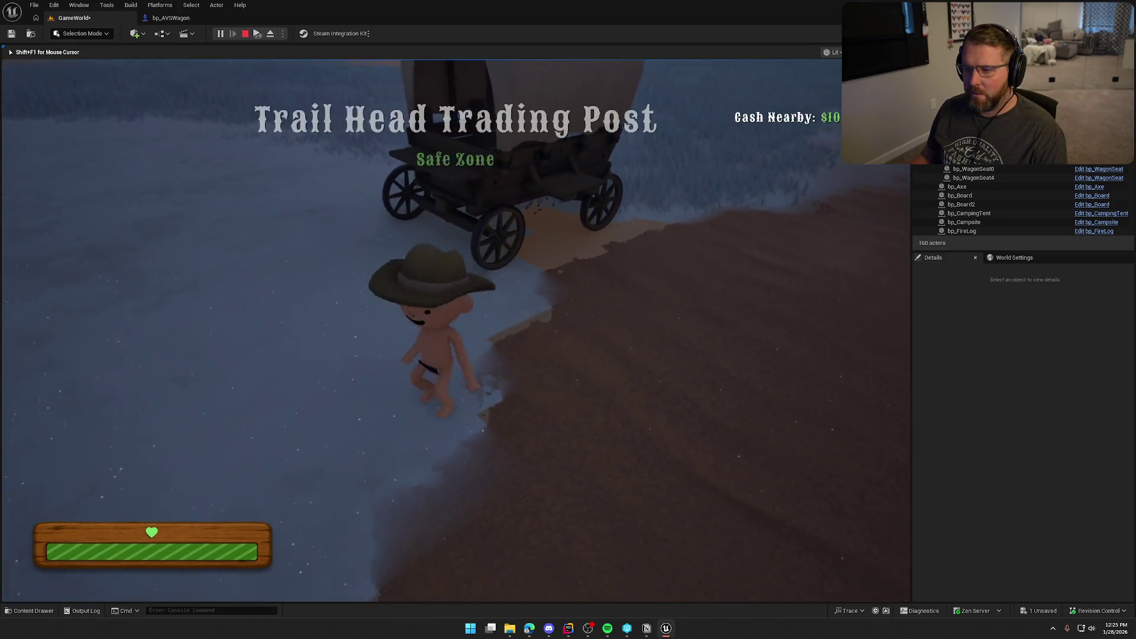
Step: Play test: pick up the wheel, drive the wagon into the river, climb out, and stop
{"action": "key", "text": "e"}
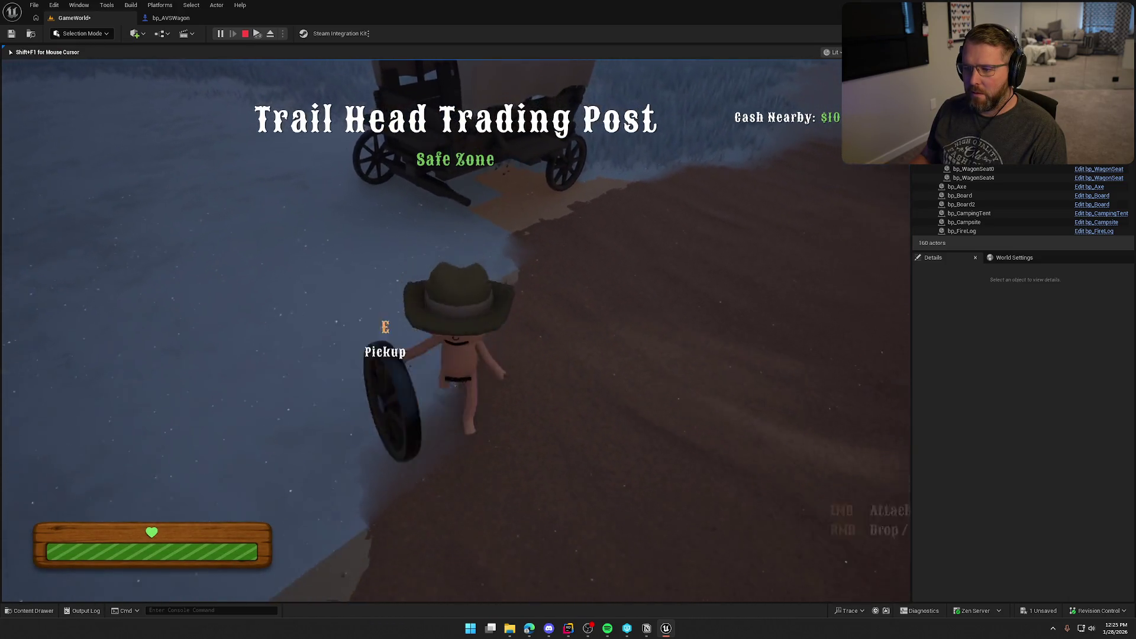
{"action": "key", "text": "w"}
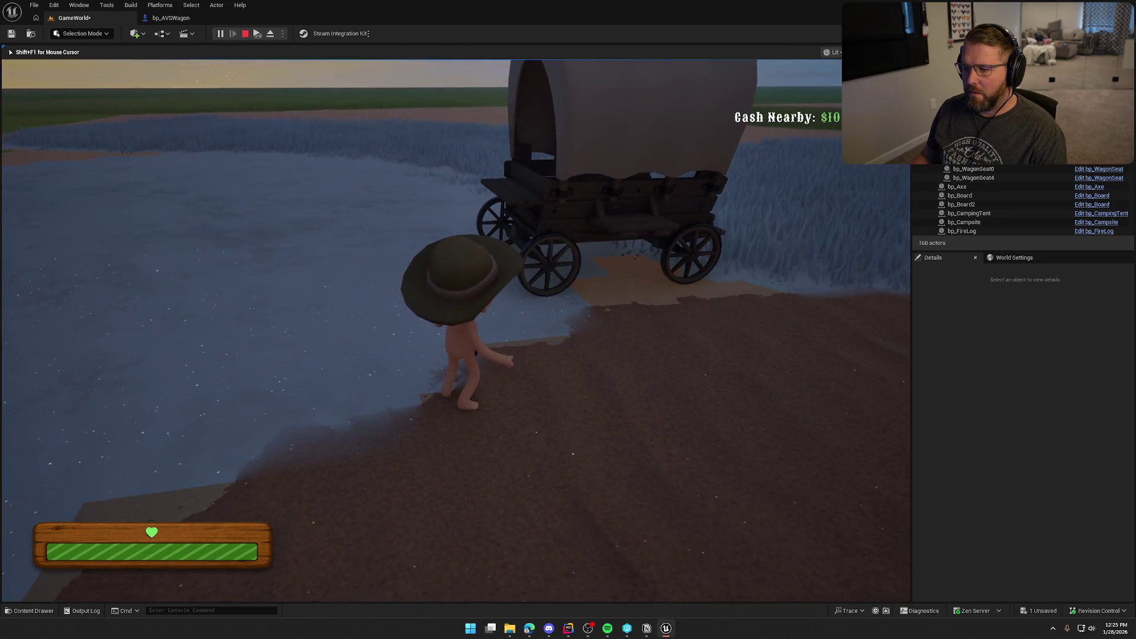
{"action": "key", "text": "w"}
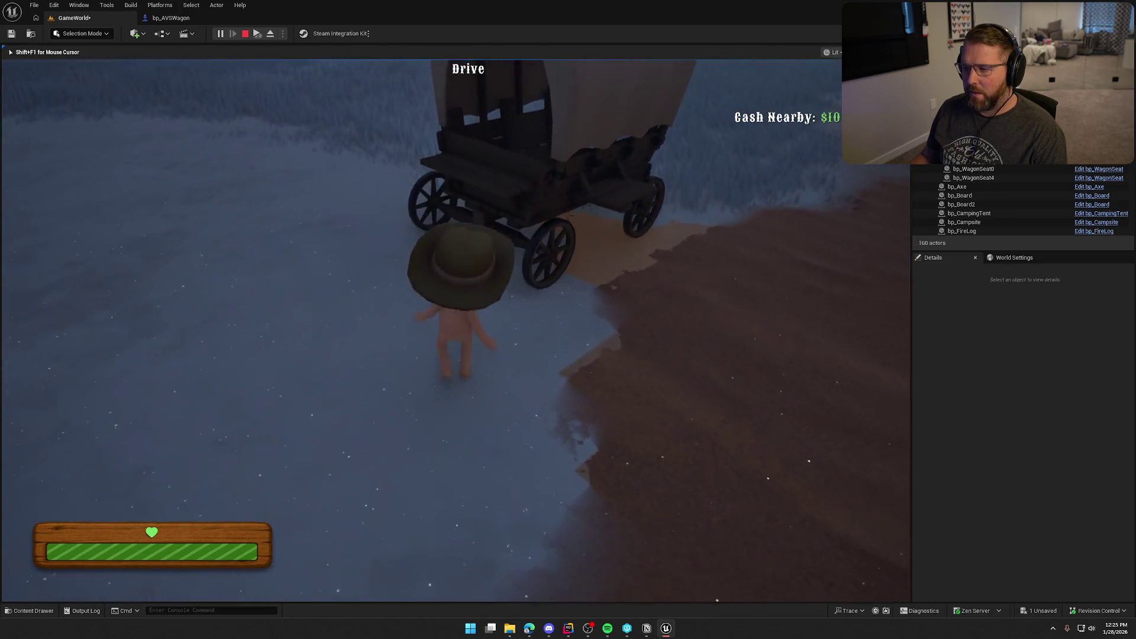
{"action": "key", "text": "e"}
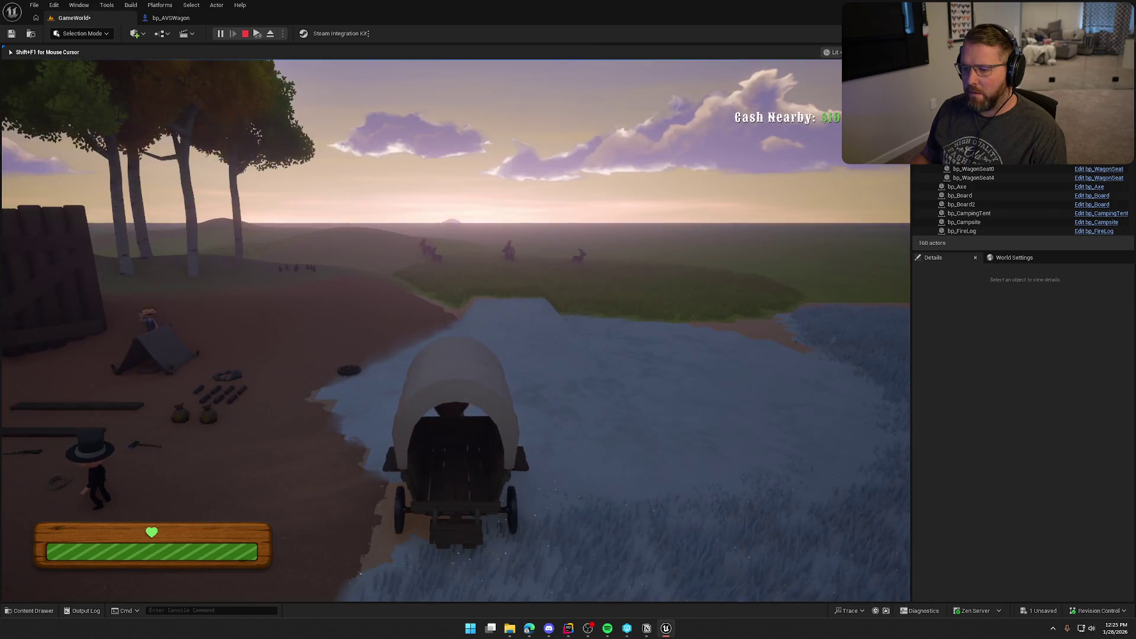
{"action": "key", "text": "w"}
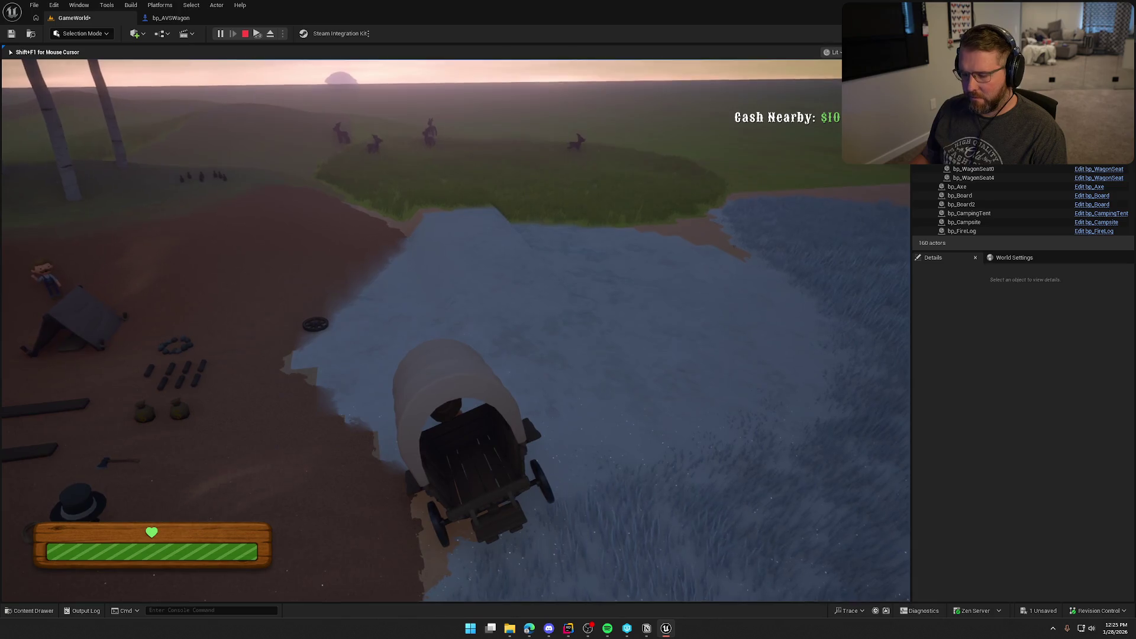
{"action": "key", "text": "e"}
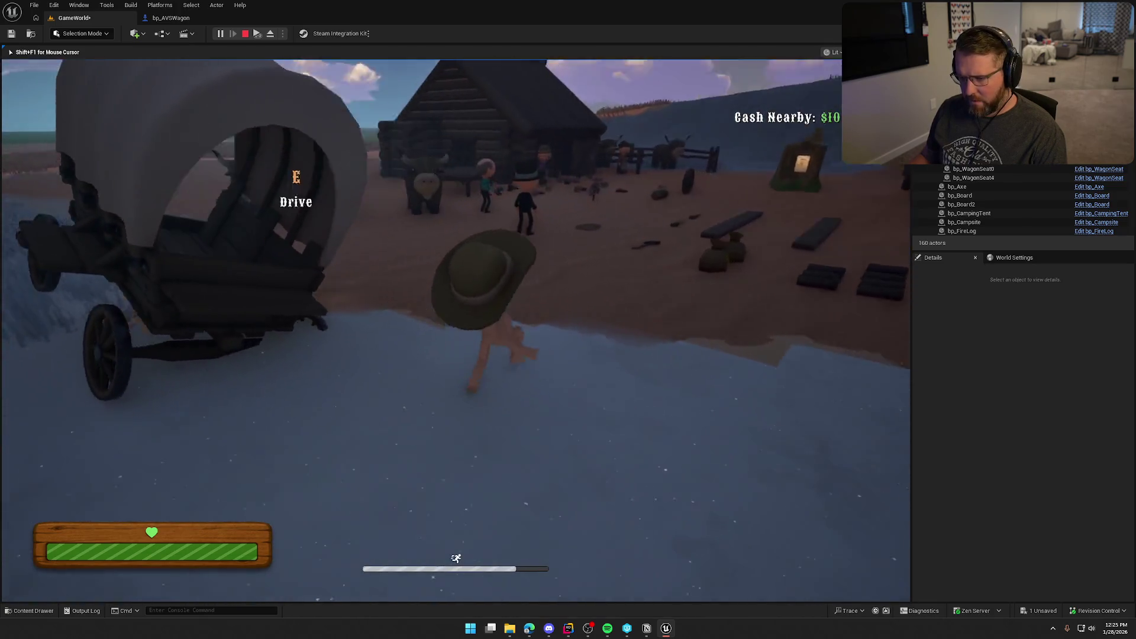
{"action": "key", "text": "Escape"}
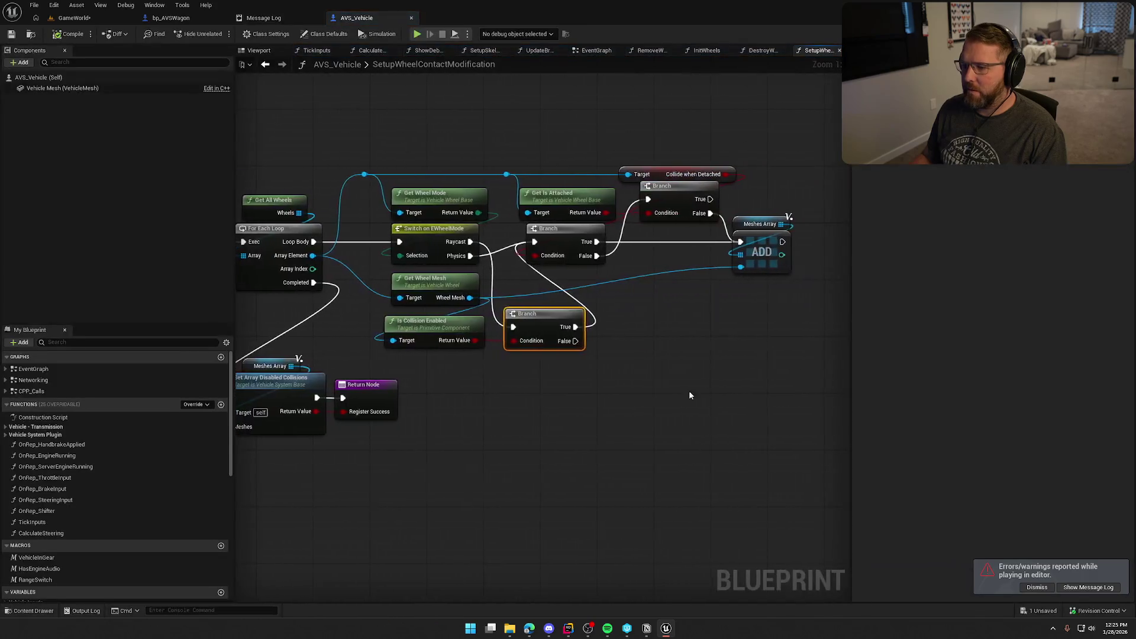
Step: Inspect AVS_Vehicle's SetupWheelContactModification graph, from its entry node to the wheel mode switch and Branch
{"action": "mouse_move", "coordinate": [655, 395]}
{"action": "left_mouse_down"}
{"action": "mouse_move", "coordinate": [830, 365]}
{"action": "mouse_move", "coordinate": [651, 398]}
{"action": "left_mouse_up"}
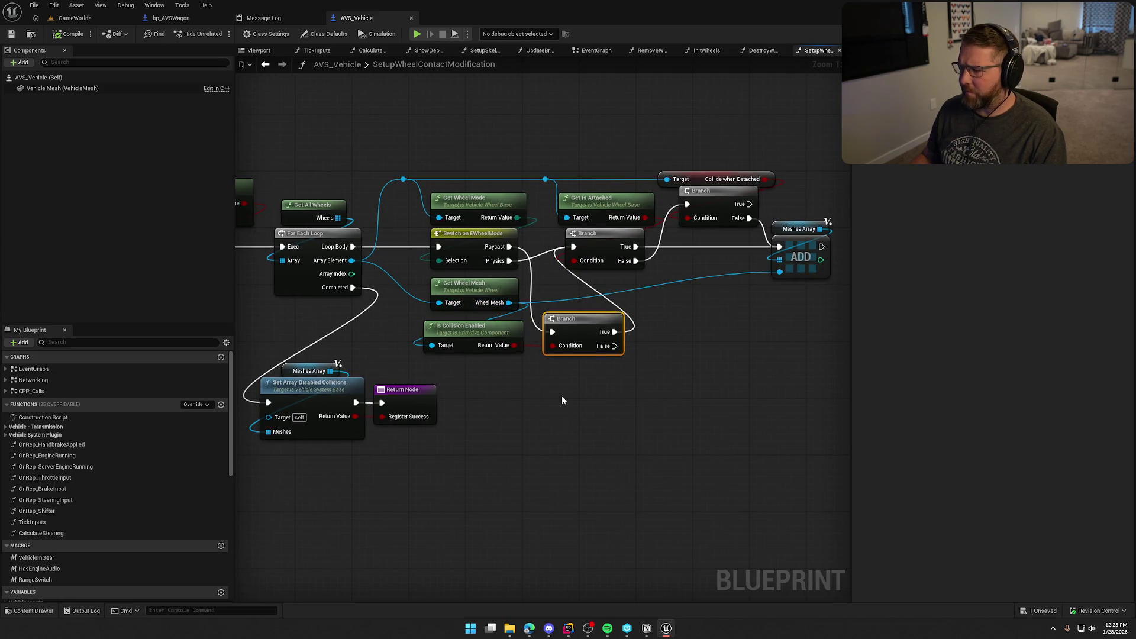
{"action": "left_click_drag", "start_coordinate": [562, 401], "coordinate": [490, 401]}
{"action": "left_click_drag", "start_coordinate": [785, 312], "coordinate": [1133, 315]}
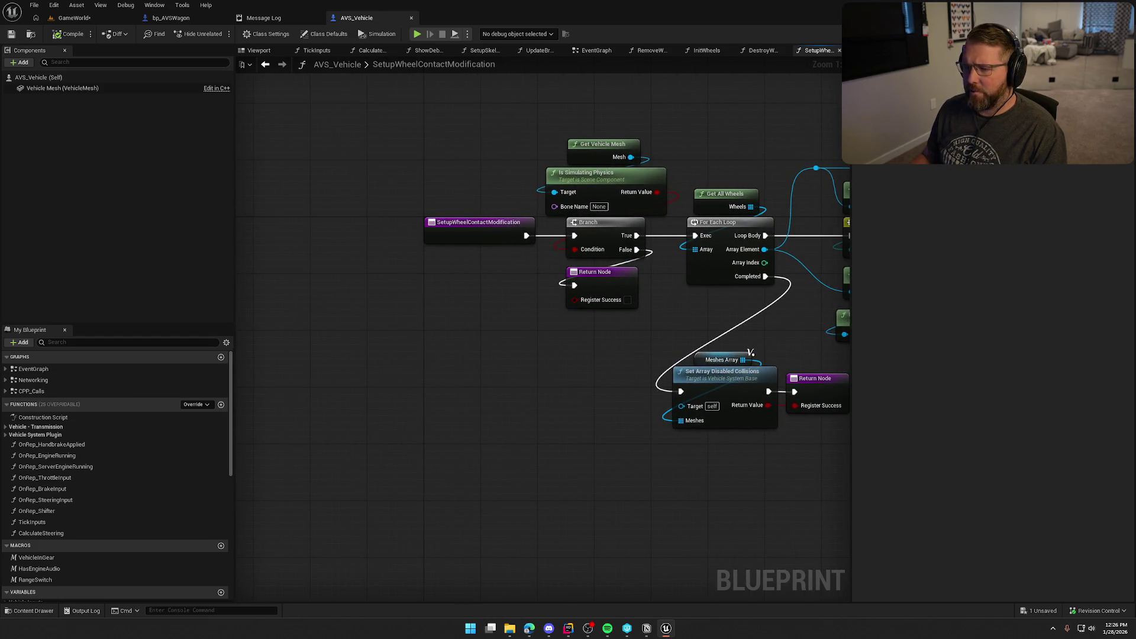
{"action": "left_click_drag", "start_coordinate": [639, 235], "coordinate": [369, 250]}
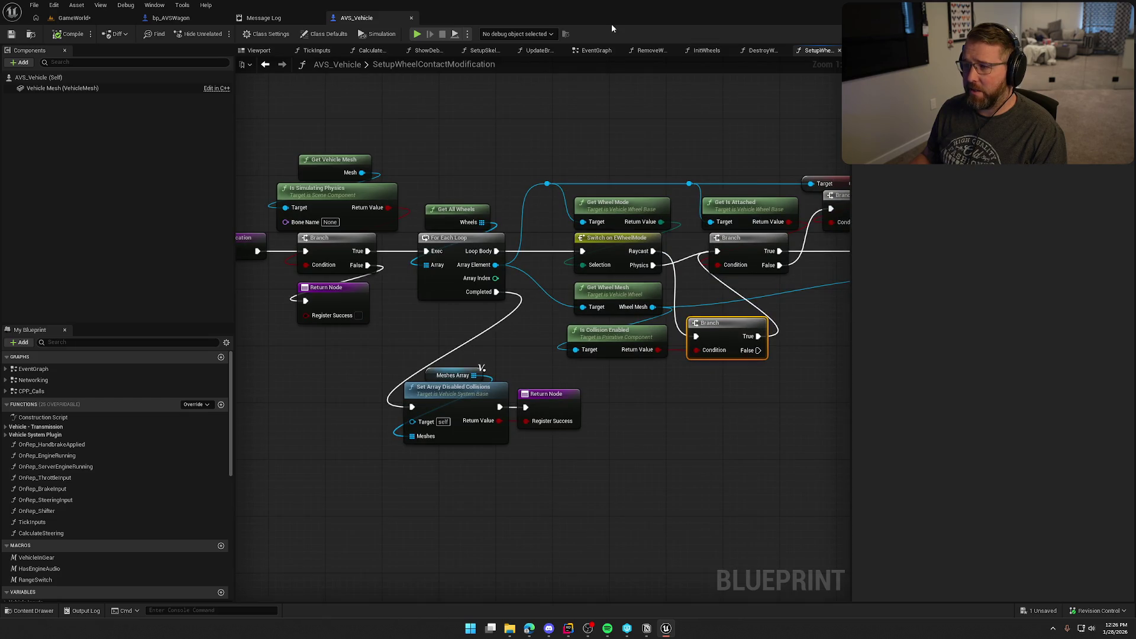
{"action": "left_click_drag", "start_coordinate": [265, 264], "coordinate": [430, 247]}
{"action": "left_click", "coordinate": [323, 237]}
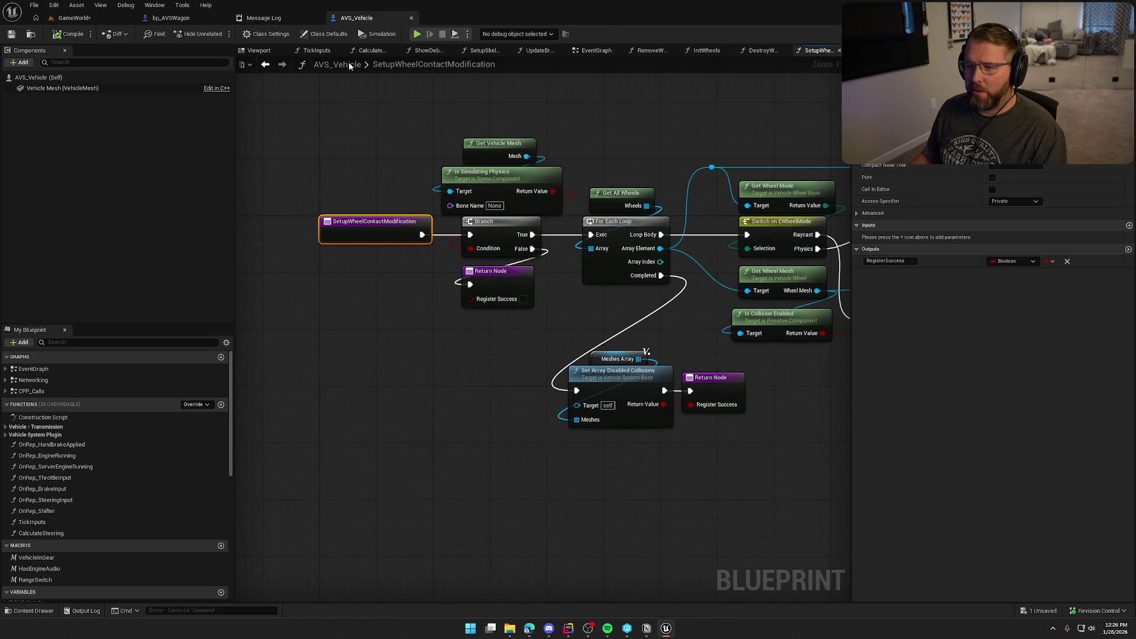
Step: Drill from bp_AVSWagon into DestroyWheelMesh, Detach, RefreshContactModification and the RunContactMod event
{"action": "left_click", "coordinate": [204, 18]}
{"action": "double_click", "coordinate": [435, 243]}
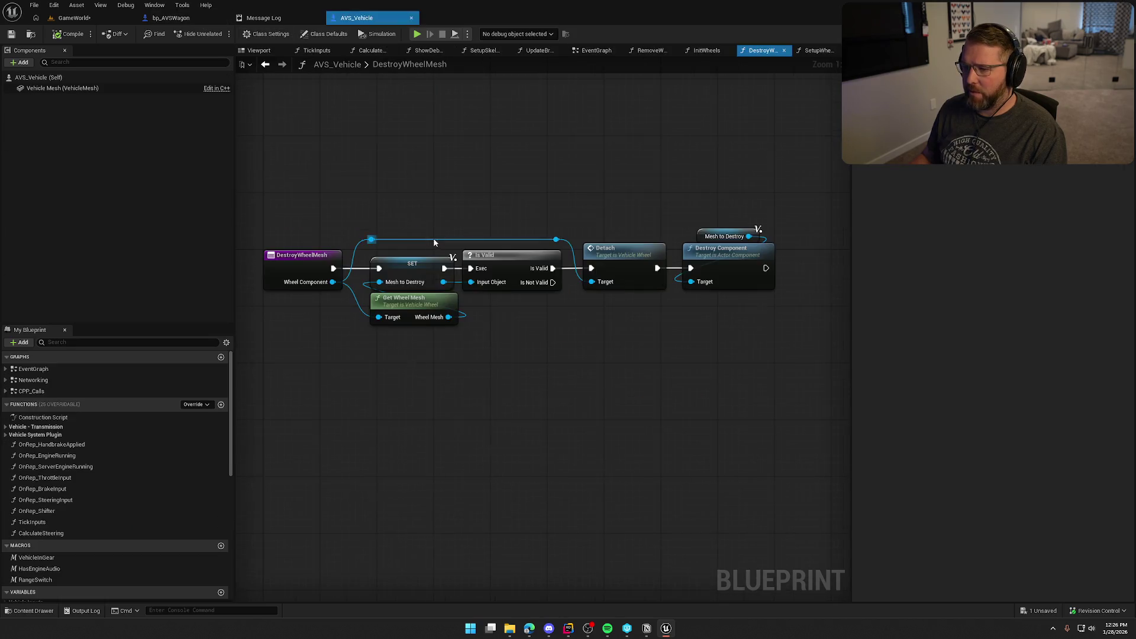
{"action": "double_click", "coordinate": [634, 256]}
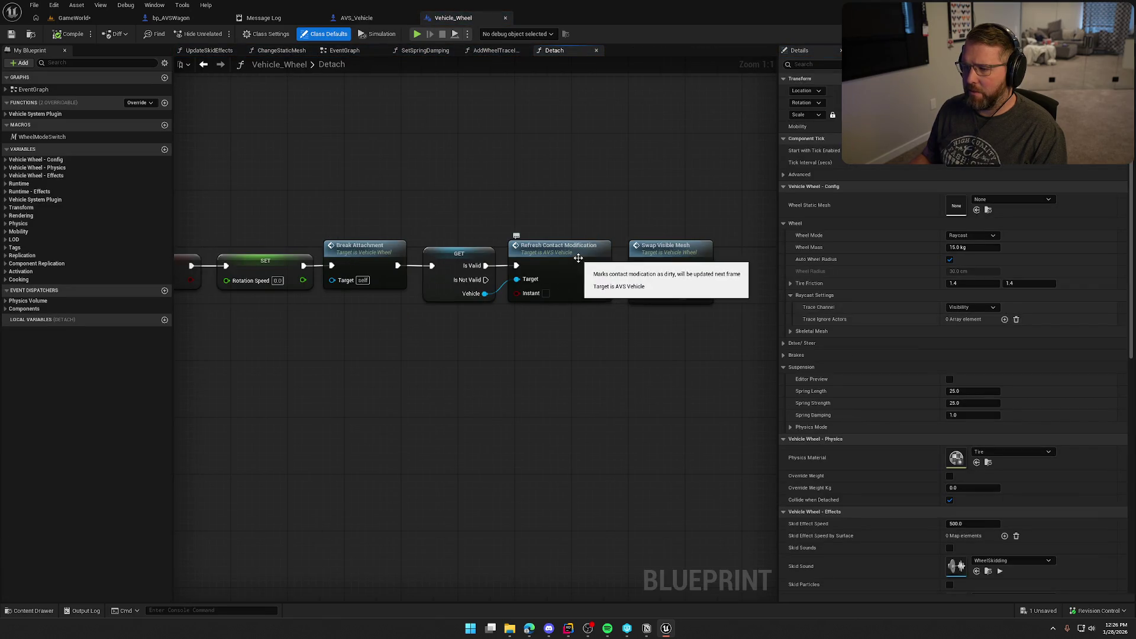
{"action": "double_click", "coordinate": [579, 258]}
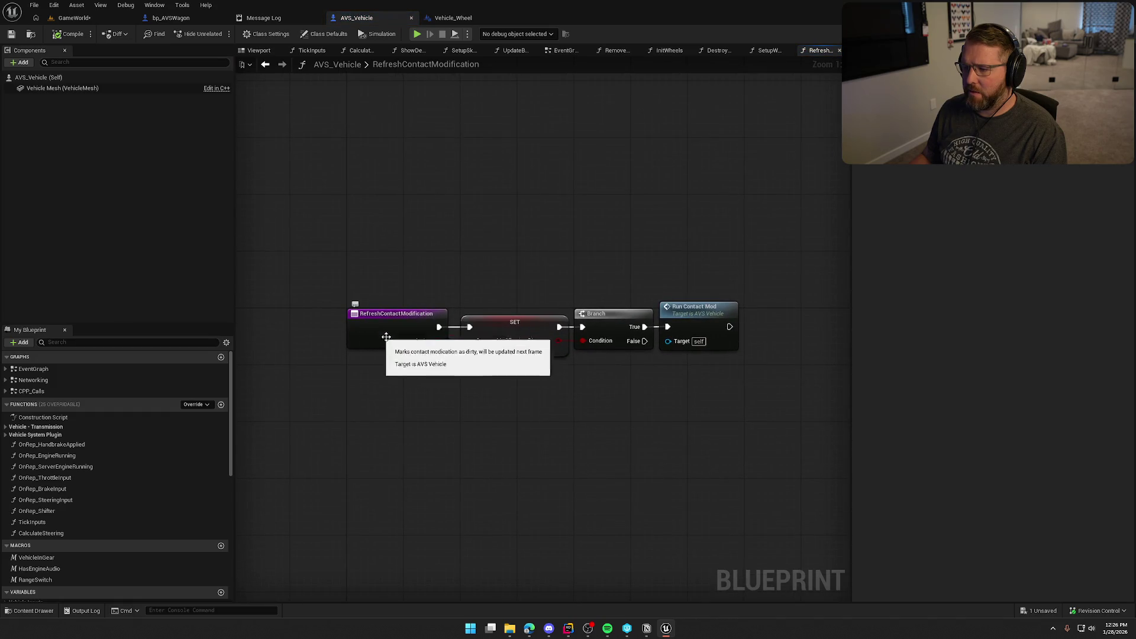
{"action": "double_click", "coordinate": [702, 314]}
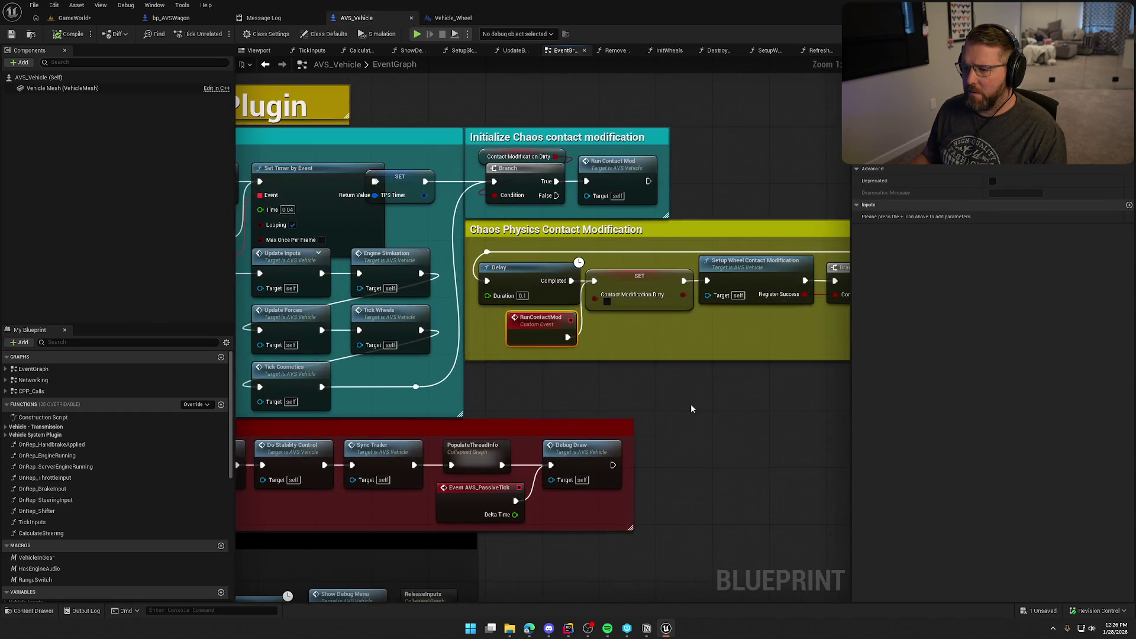
{"action": "left_click_drag", "start_coordinate": [692, 408], "coordinate": [459, 400]}
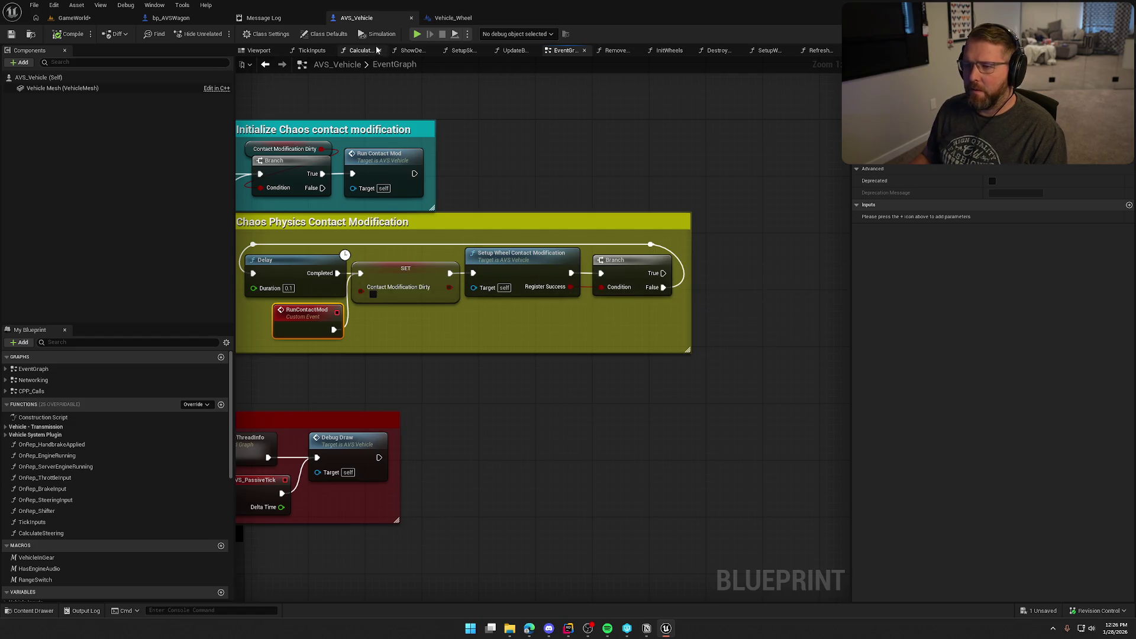
Step: Step back through the graph history and return to bp_AVSWagon's WagonHealth graph
{"action": "left_click", "coordinate": [265, 65]}
{"action": "left_click", "coordinate": [265, 65]}
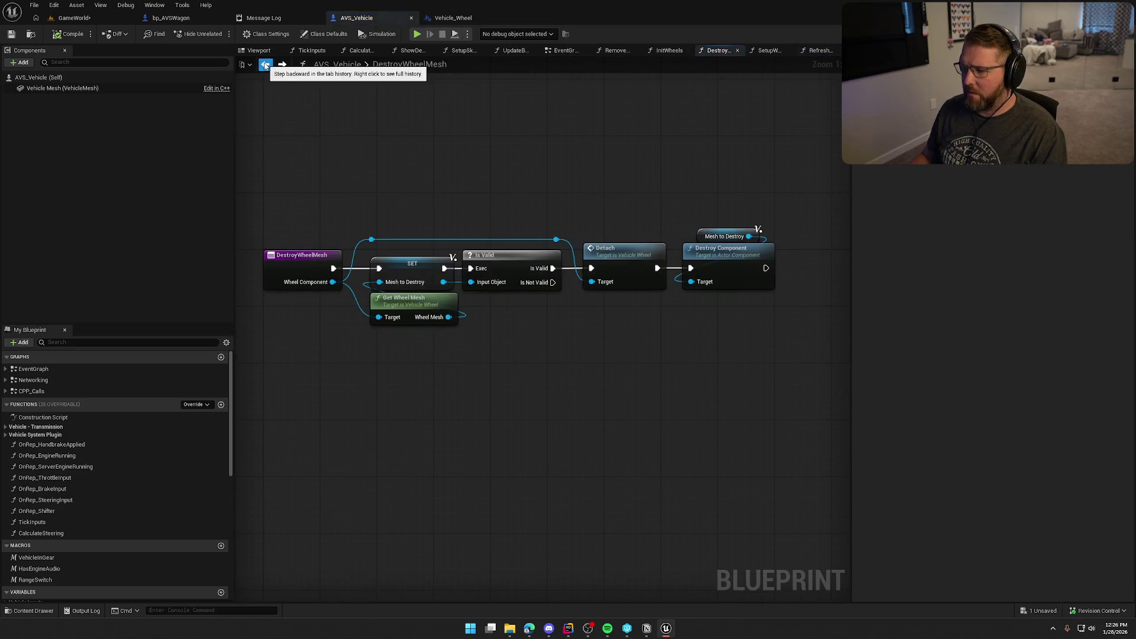
{"action": "left_click", "coordinate": [265, 66]}
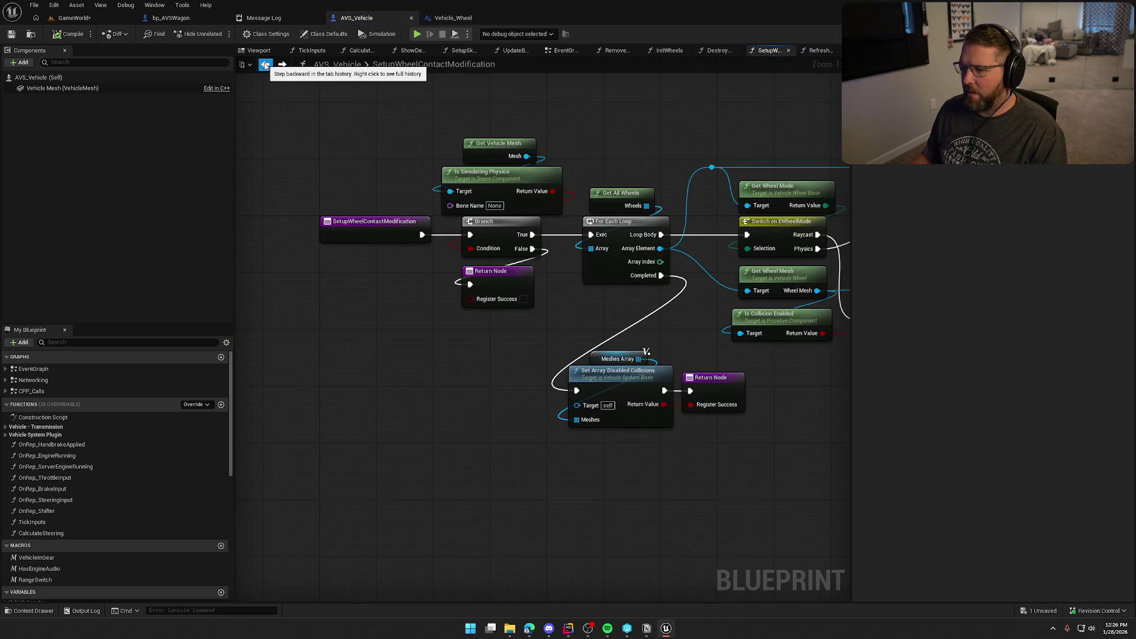
{"action": "left_click", "coordinate": [265, 65]}
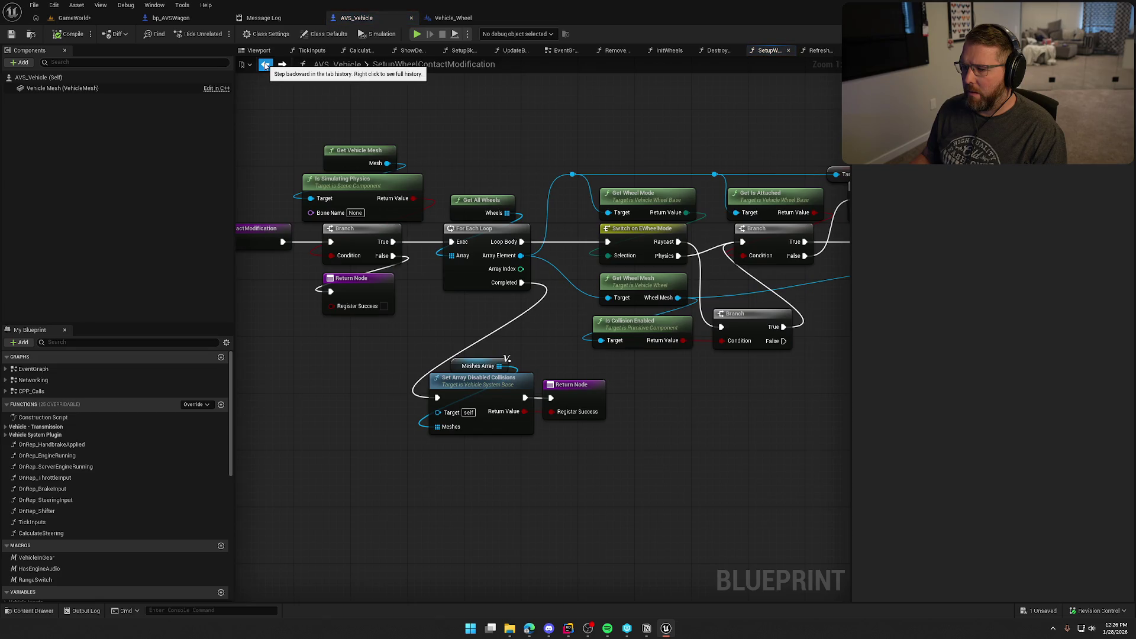
{"action": "left_click", "coordinate": [265, 66]}
{"action": "left_click", "coordinate": [265, 66]}
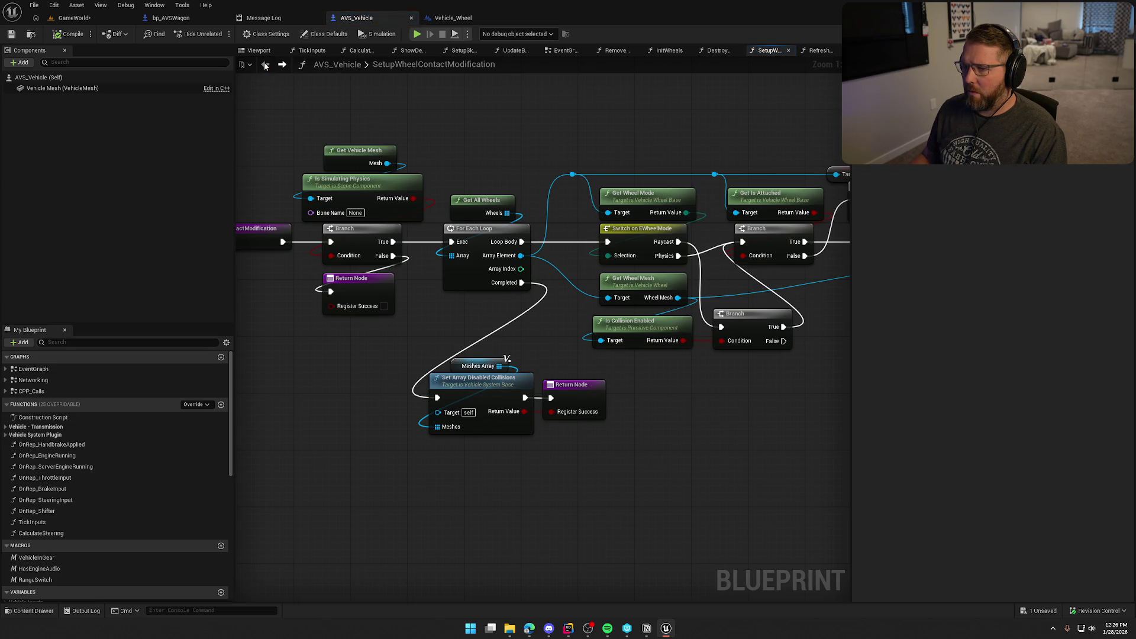
{"action": "left_click", "coordinate": [182, 20]}
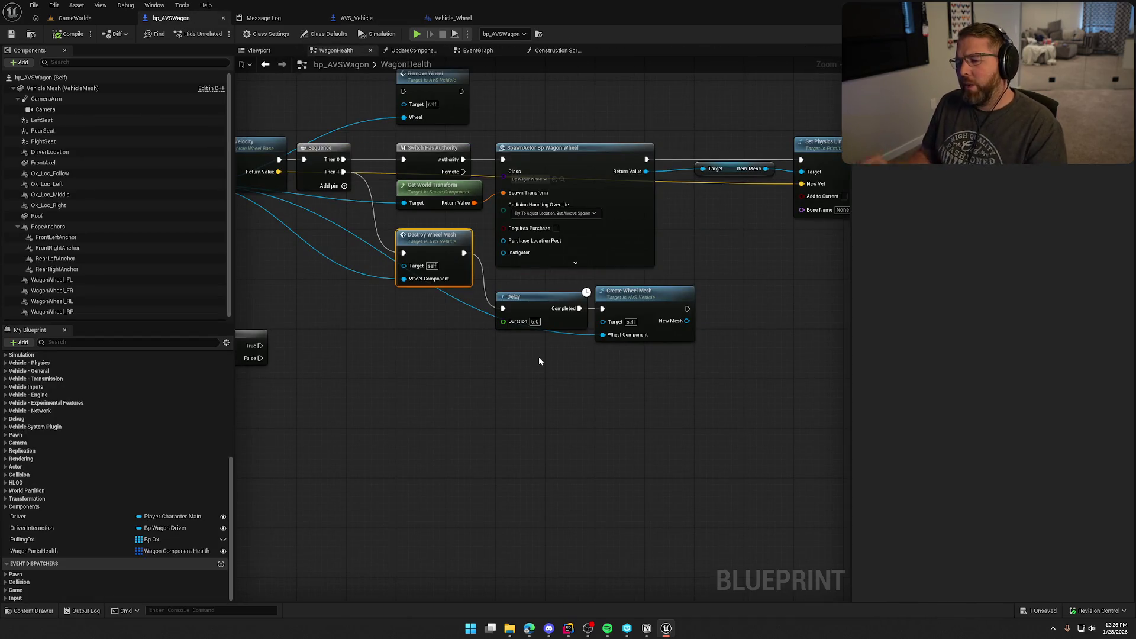
Step: Open the DestroyWheelMesh function, then the Vehicle_Wheel Detach function it calls
{"action": "left_click_drag", "start_coordinate": [432, 385], "coordinate": [482, 387]}
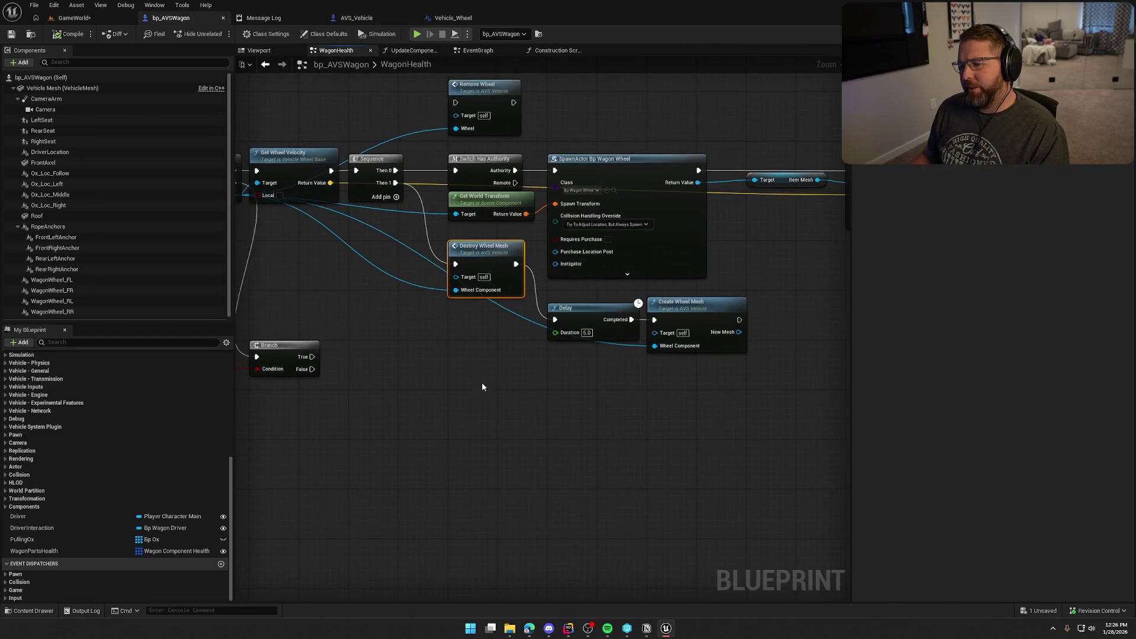
{"action": "double_click", "coordinate": [483, 247]}
{"action": "left_click", "coordinate": [609, 248]}
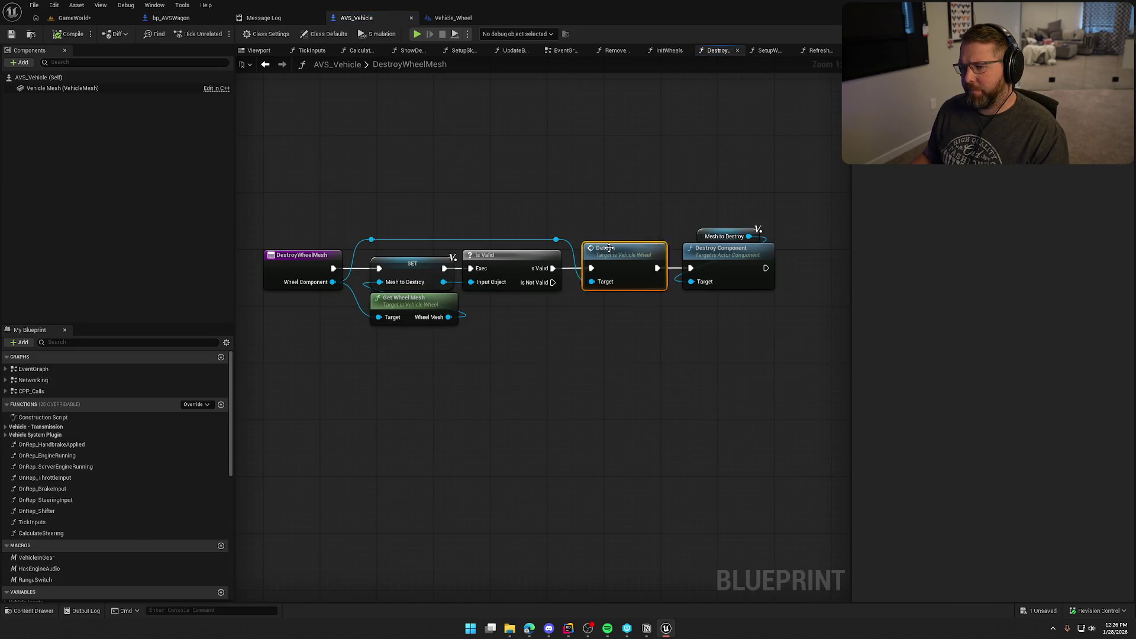
{"action": "double_click", "coordinate": [609, 248]}
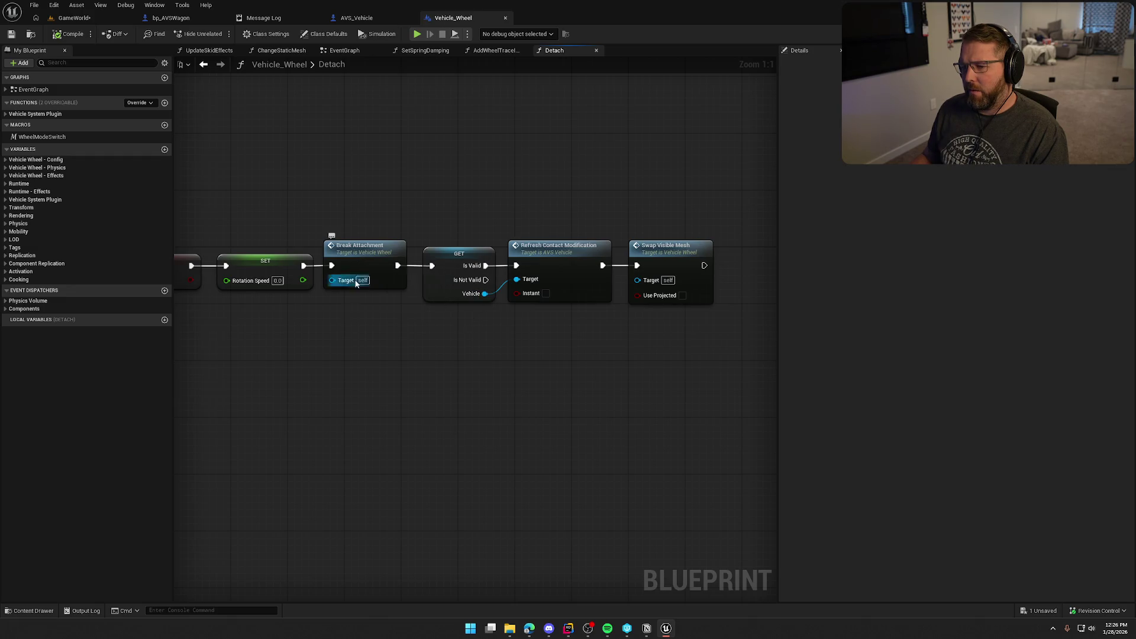
Step: Review the GET and Refresh Contact Modification nodes in Detach, then return to bp_AVSWagon
{"action": "mouse_move", "coordinate": [356, 283]}
{"action": "left_mouse_down"}
{"action": "mouse_move", "coordinate": [527, 332]}
{"action": "mouse_move", "coordinate": [273, 314]}
{"action": "left_mouse_up"}
{"action": "left_click_drag", "start_coordinate": [438, 173], "coordinate": [555, 363]}
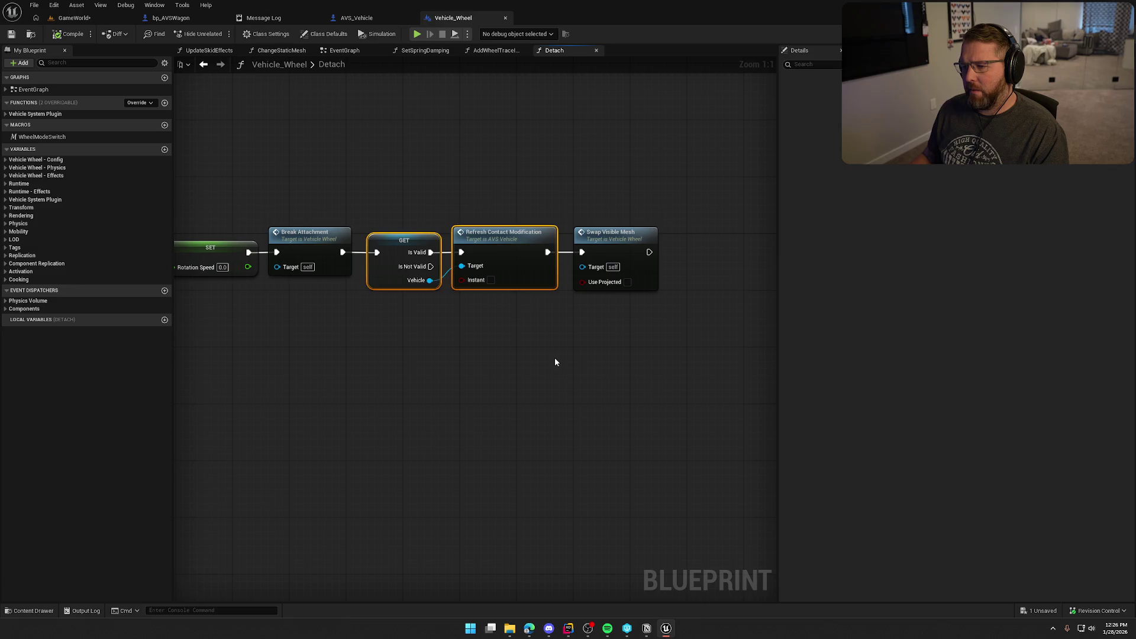
{"action": "left_click", "coordinate": [555, 362]}
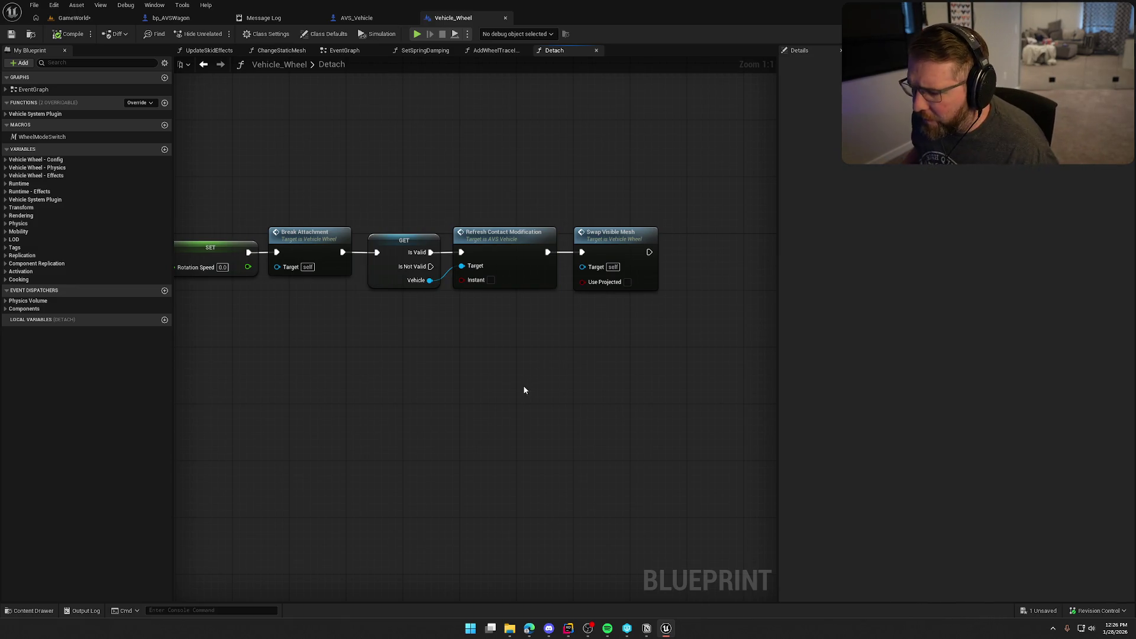
{"action": "left_click", "coordinate": [171, 17]}
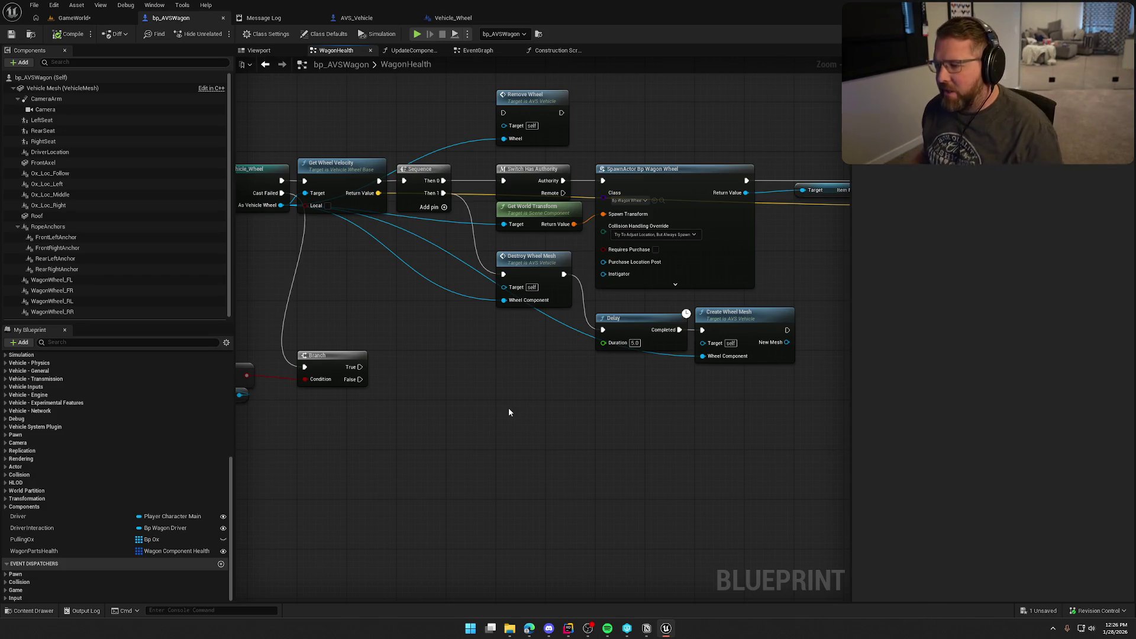
Step: Review CreateWheelMesh from Set Collision Enabled to Attach Component To Component, then go back to DestroyWheelMesh
{"action": "double_click", "coordinate": [686, 309]}
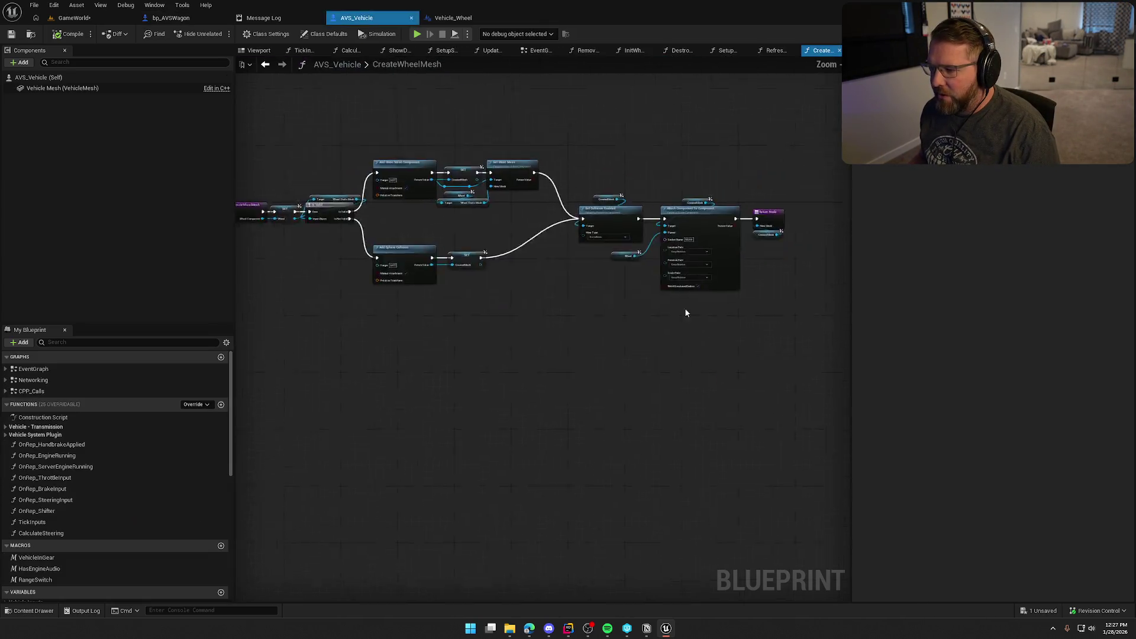
{"action": "scroll", "coordinate": [686, 309], "scroll_direction": "up", "scroll_amount": 5}
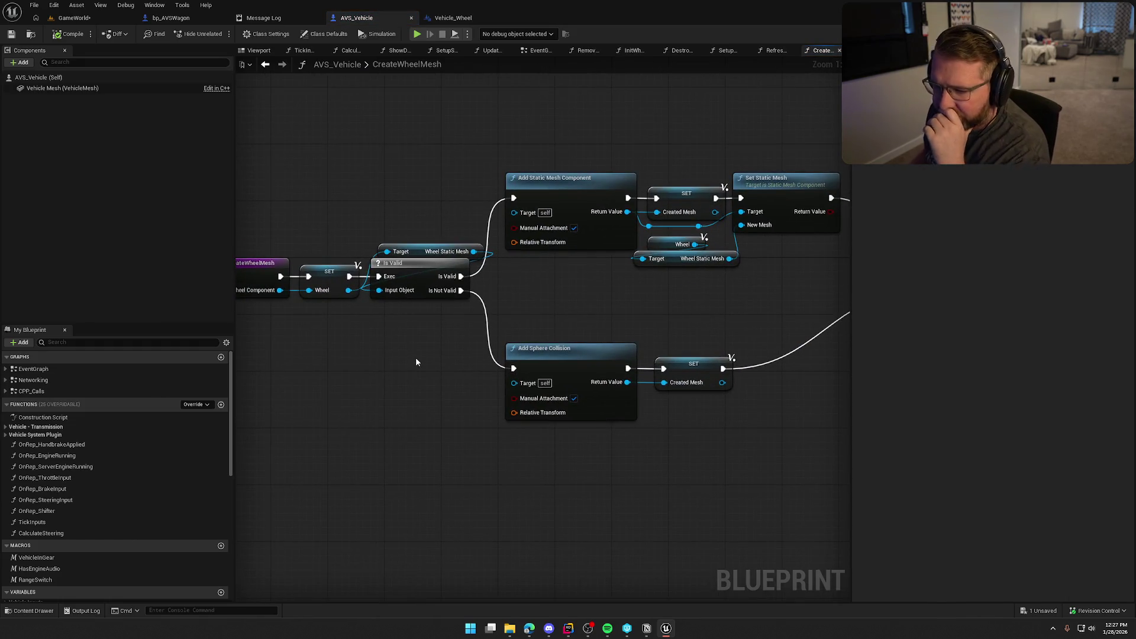
{"action": "mouse_move", "coordinate": [416, 356]}
{"action": "left_mouse_down"}
{"action": "mouse_move", "coordinate": [473, 340]}
{"action": "mouse_move", "coordinate": [392, 324]}
{"action": "left_mouse_up"}
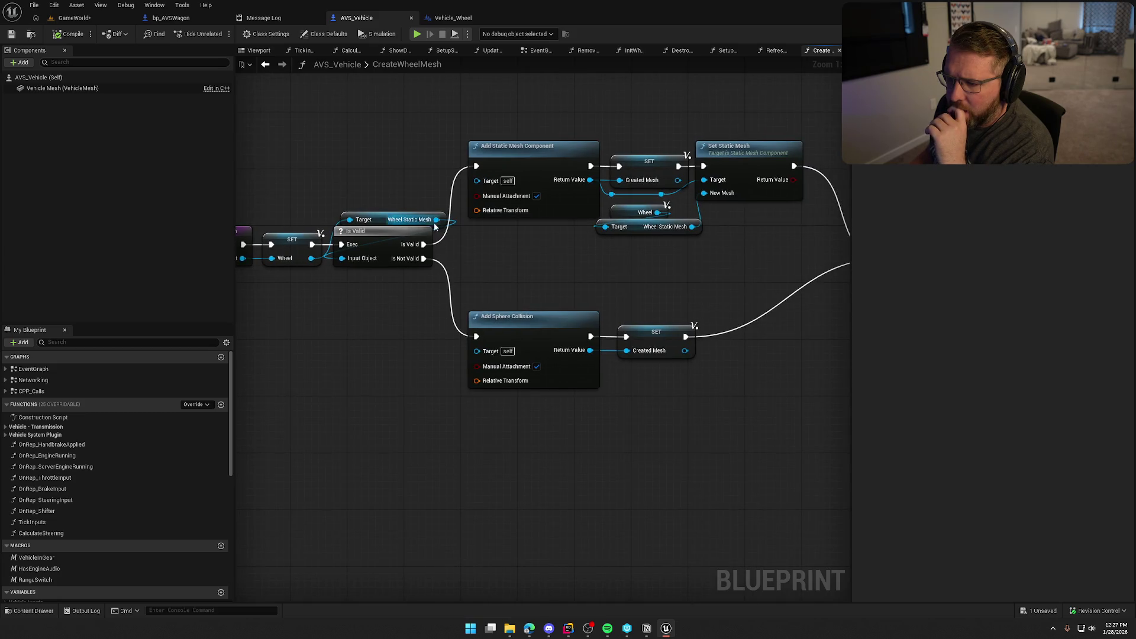
{"action": "left_click_drag", "start_coordinate": [536, 265], "coordinate": [389, 274]}
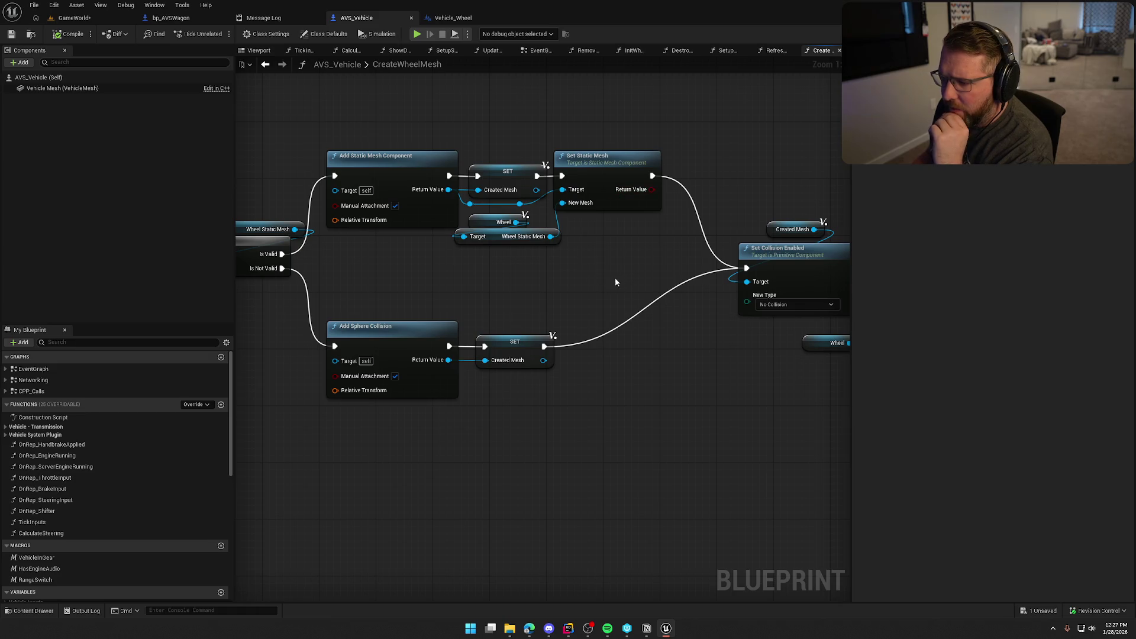
{"action": "left_click_drag", "start_coordinate": [616, 282], "coordinate": [368, 262]}
{"action": "left_click_drag", "start_coordinate": [540, 282], "coordinate": [446, 265]}
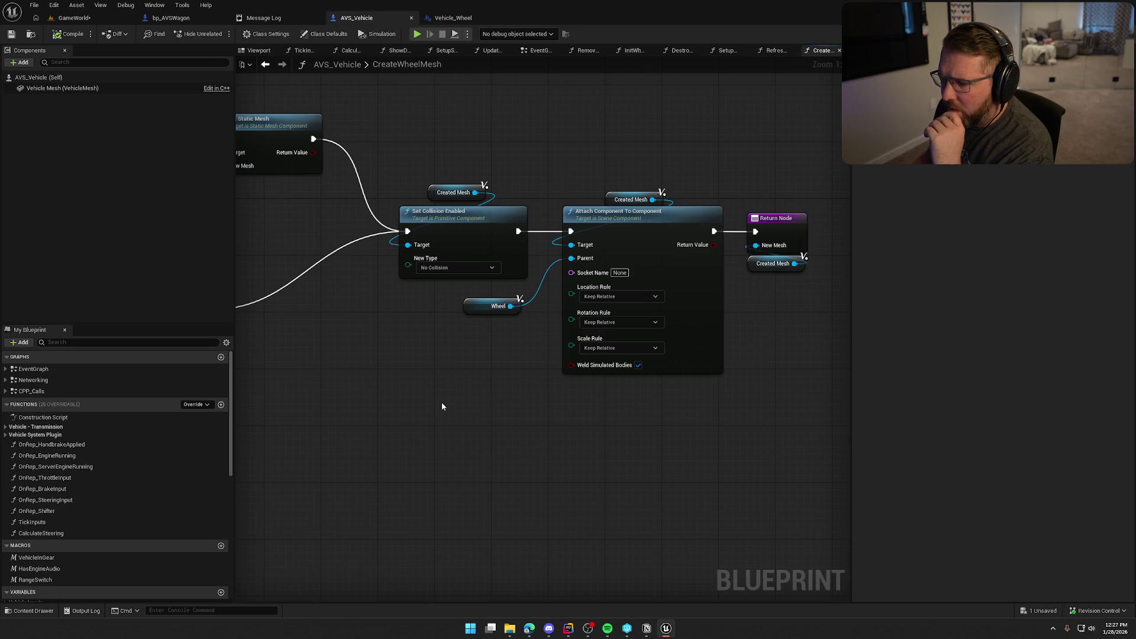
{"action": "left_click_drag", "start_coordinate": [580, 234], "coordinate": [477, 243]}
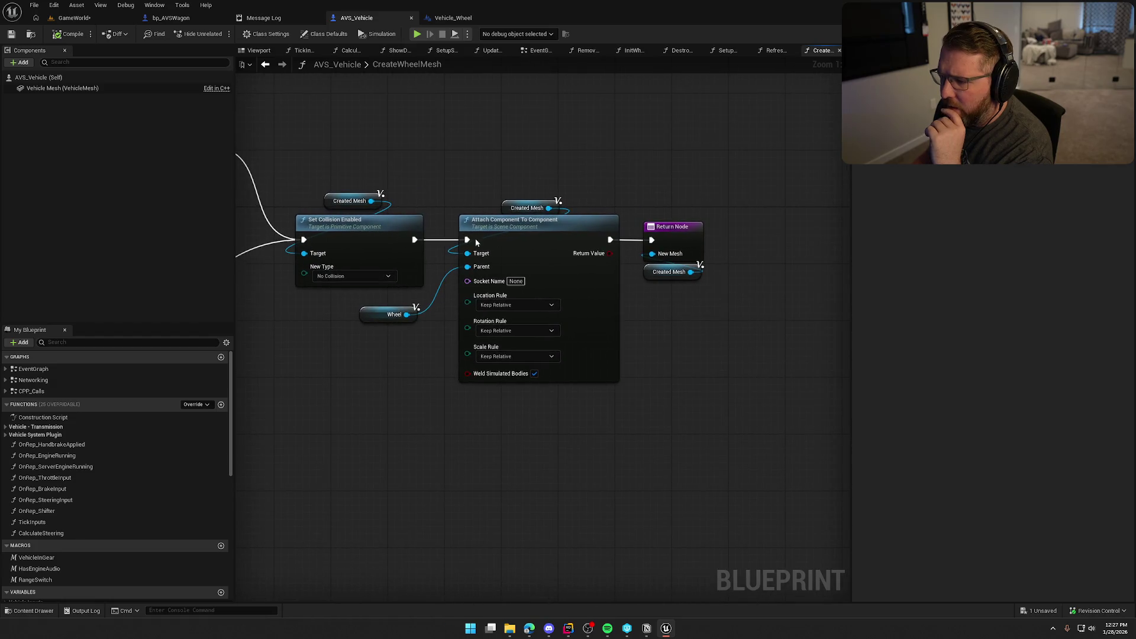
{"action": "left_click", "coordinate": [266, 66]}
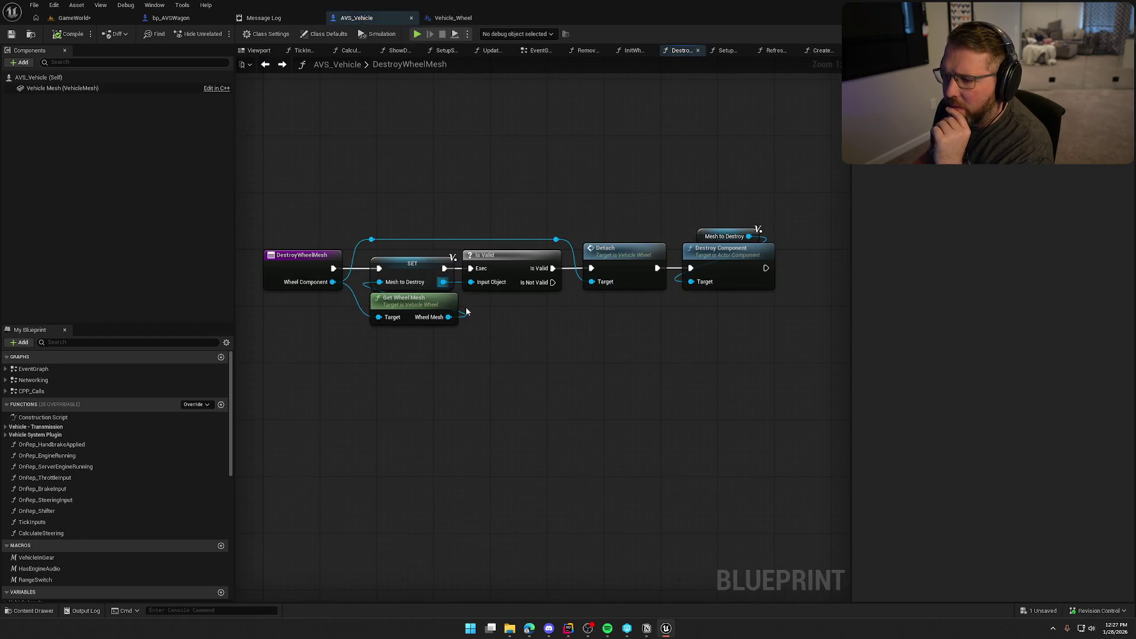
Step: In WagonHealth, add a vehicle wheel Detach node fed by As Vehicle Wheel below Destroy Wheel Mesh
{"action": "left_click", "coordinate": [278, 67]}
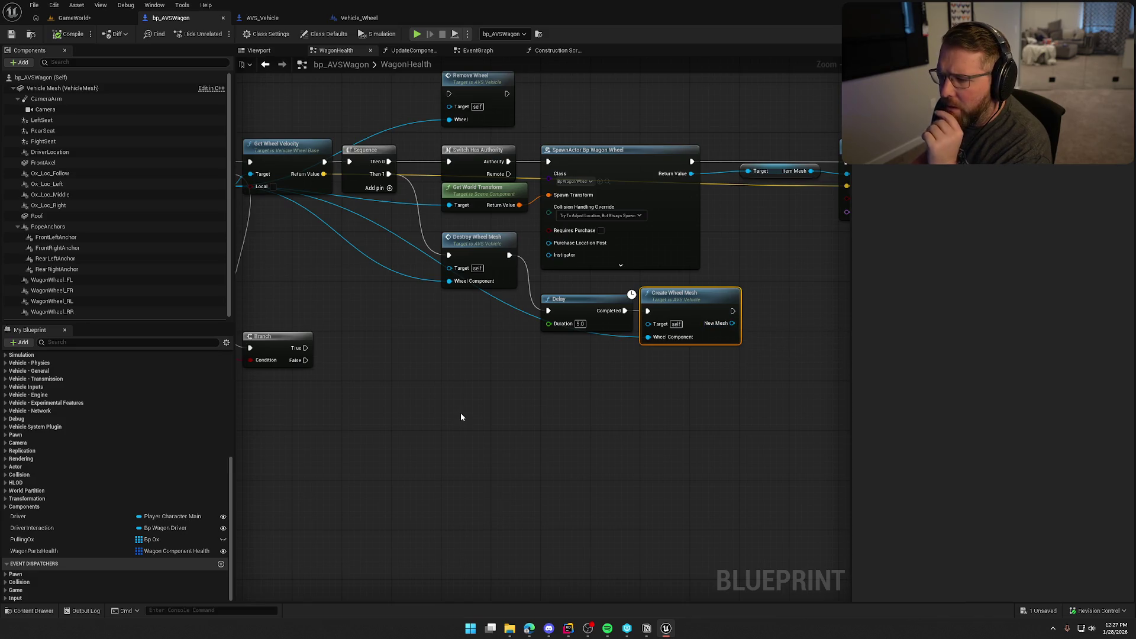
{"action": "mouse_move", "coordinate": [461, 414]}
{"action": "left_mouse_down"}
{"action": "mouse_move", "coordinate": [539, 339]}
{"action": "mouse_move", "coordinate": [473, 400]}
{"action": "left_mouse_up"}
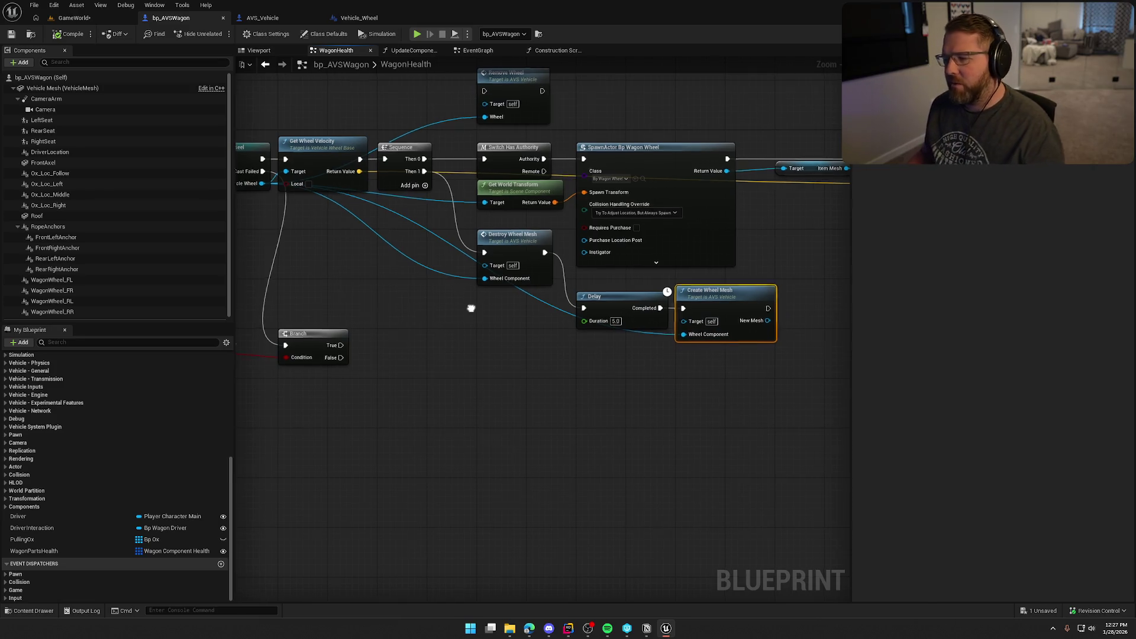
{"action": "scroll", "coordinate": [469, 322], "scroll_direction": "up", "scroll_amount": 2}
{"action": "left_click_drag", "start_coordinate": [497, 331], "coordinate": [339, 261]}
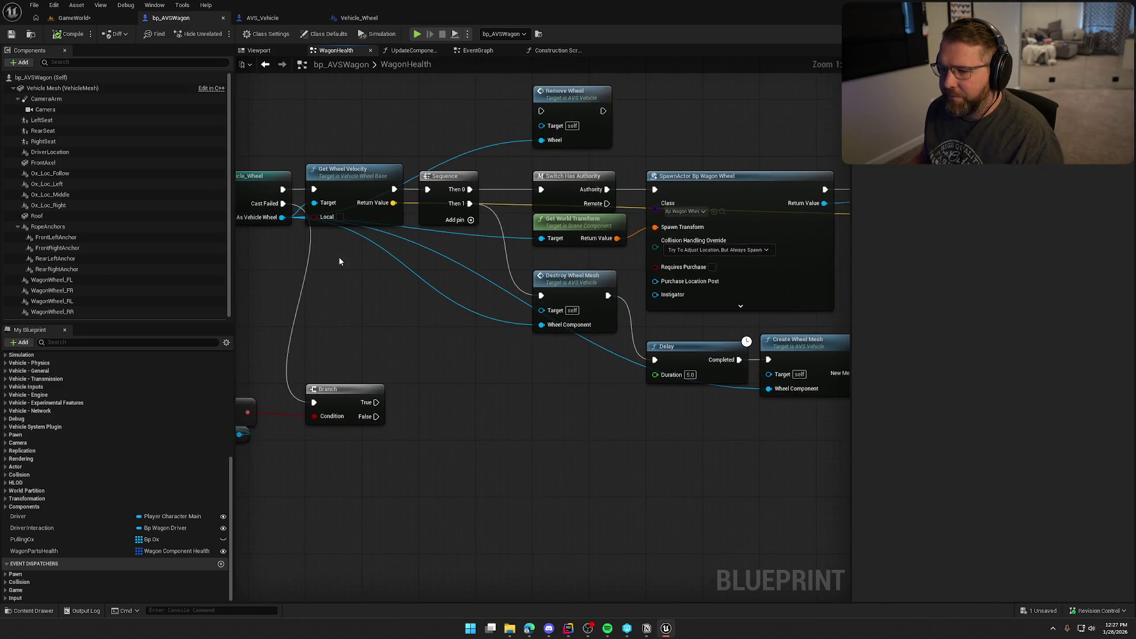
{"action": "left_click_drag", "start_coordinate": [281, 217], "coordinate": [555, 360]}
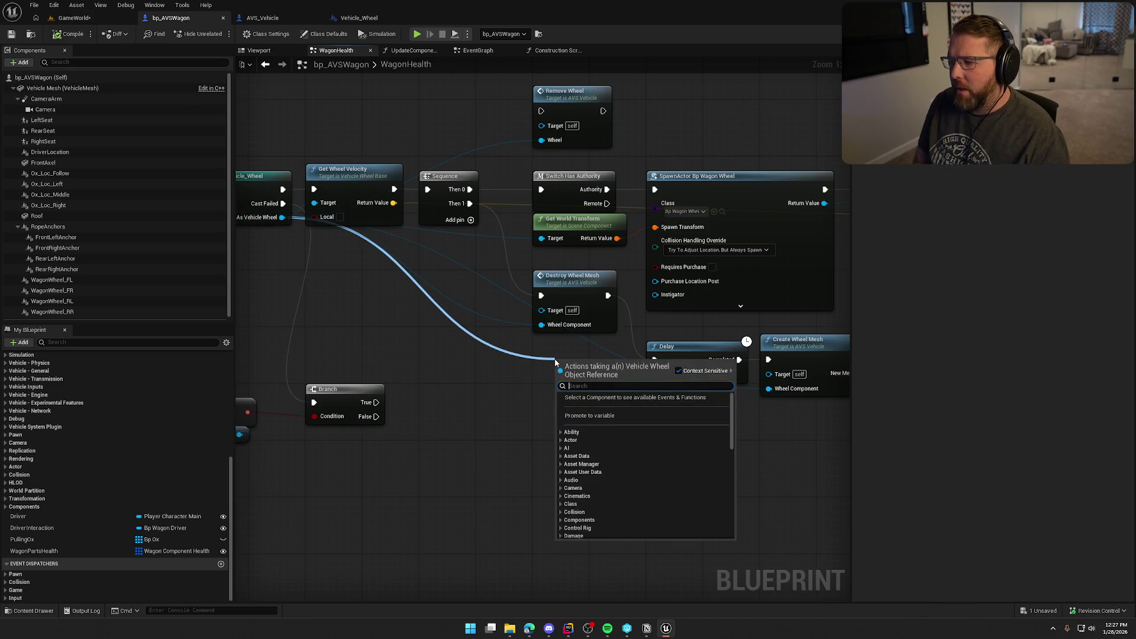
{"action": "type", "text": "deta"}
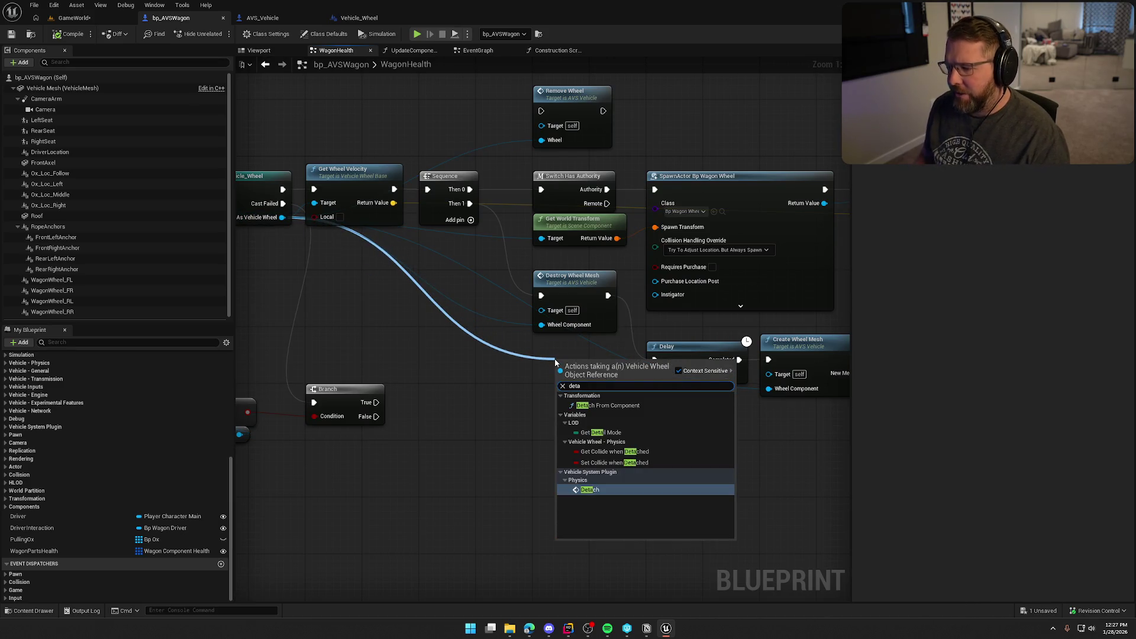
{"action": "key", "text": "Return"}
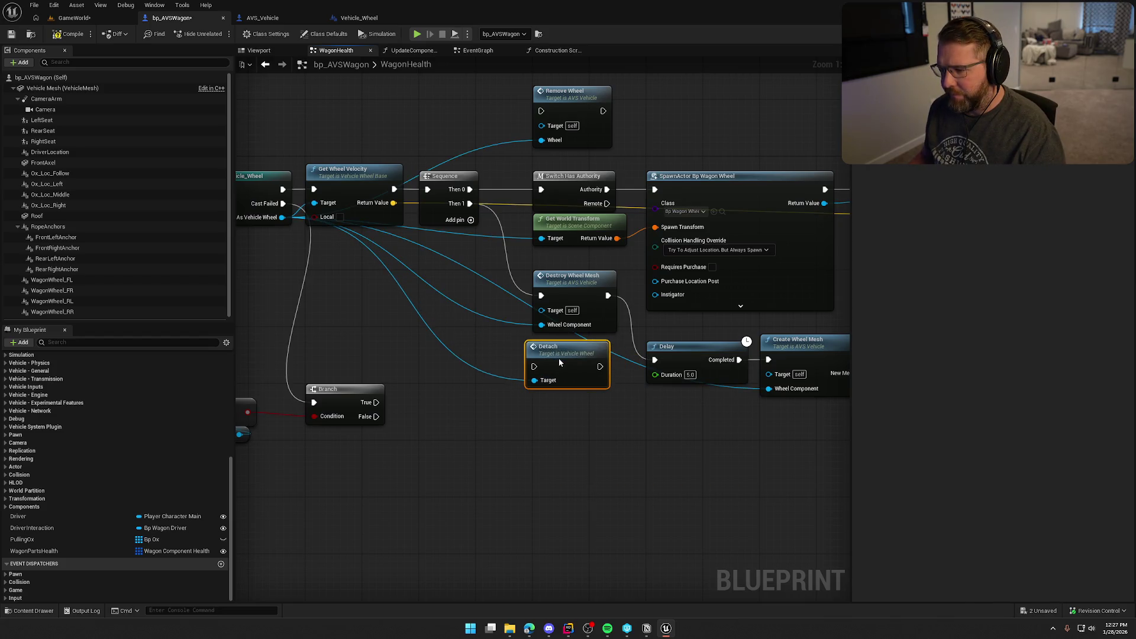
{"action": "left_click_drag", "start_coordinate": [560, 363], "coordinate": [470, 203]}
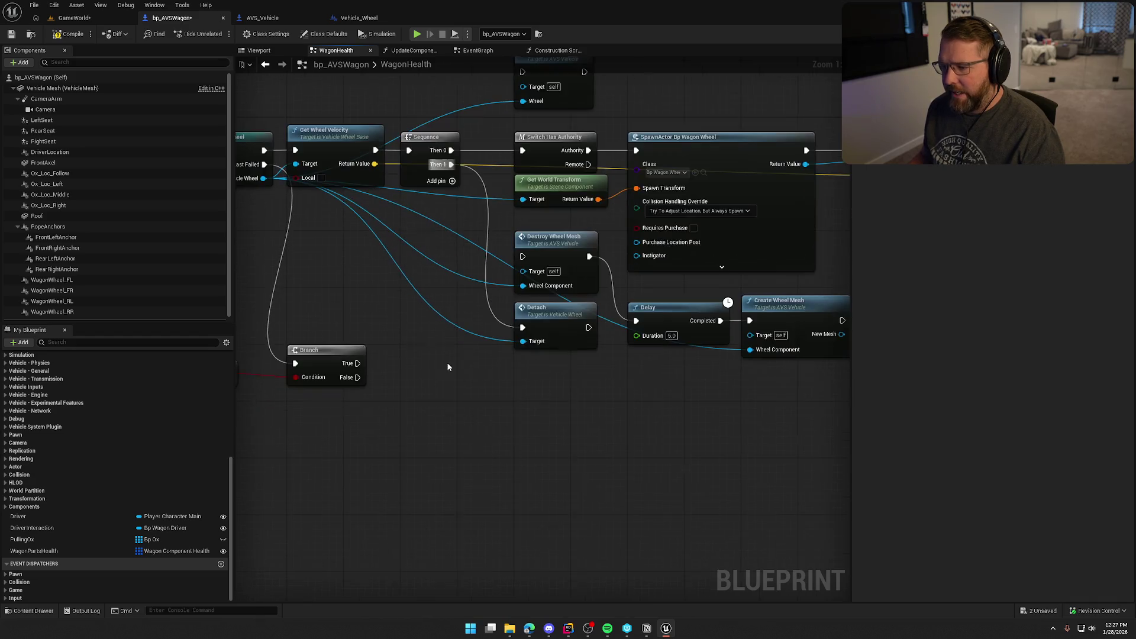
Step: Start a play session in GameWorld and walk the character alongside the wagon
{"action": "left_click", "coordinate": [73, 19]}
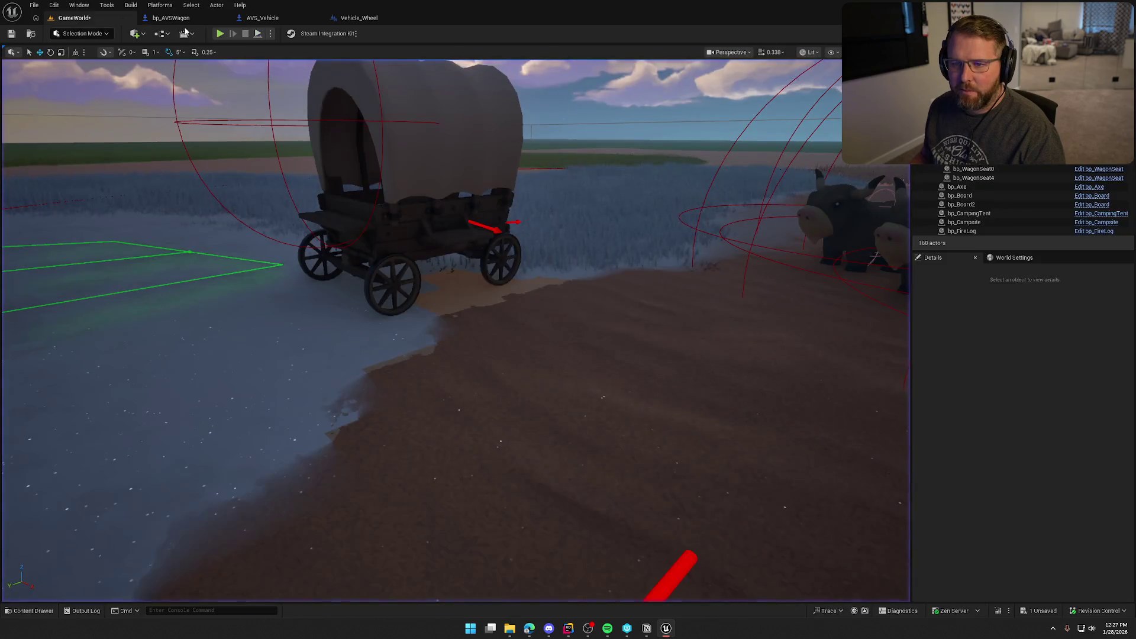
{"action": "left_click", "coordinate": [219, 34]}
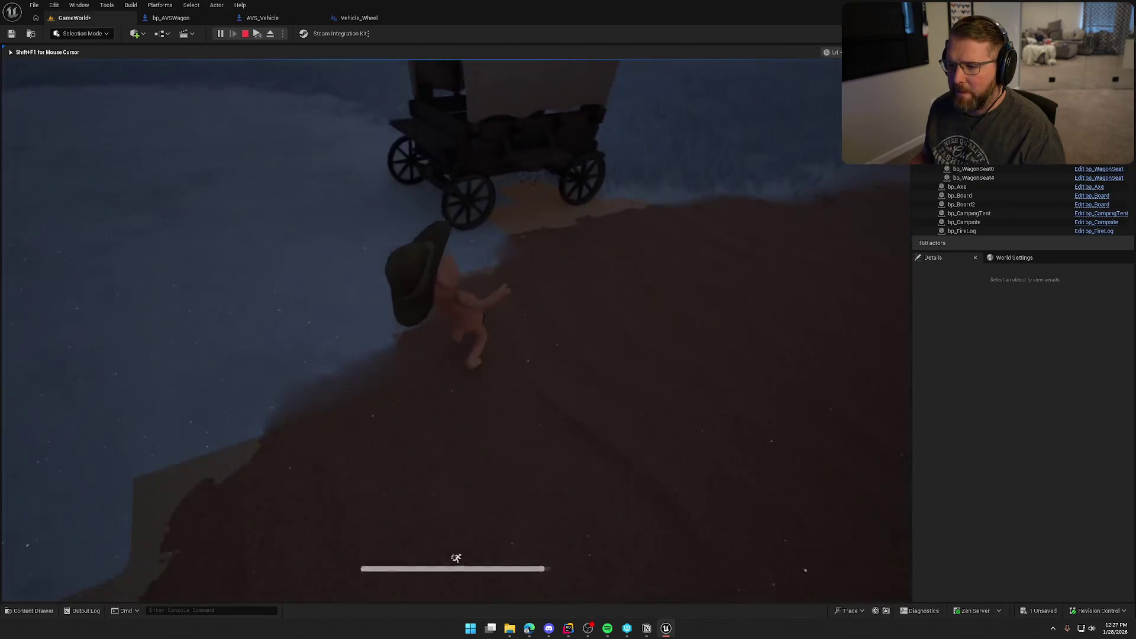
{"action": "key", "text": "w"}
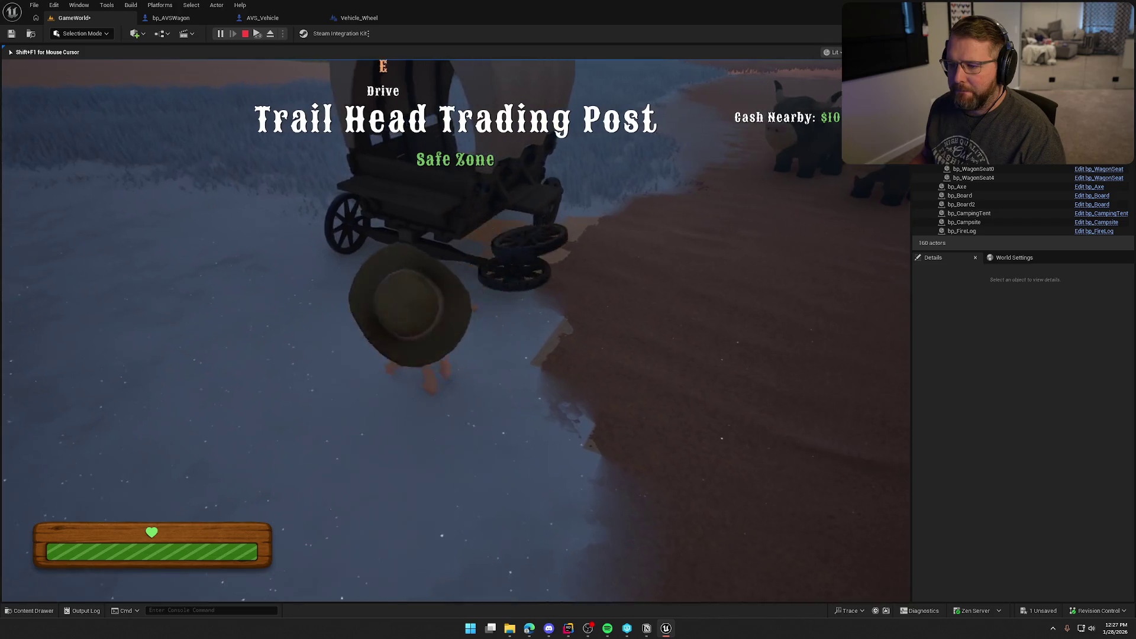
{"action": "key", "text": "w"}
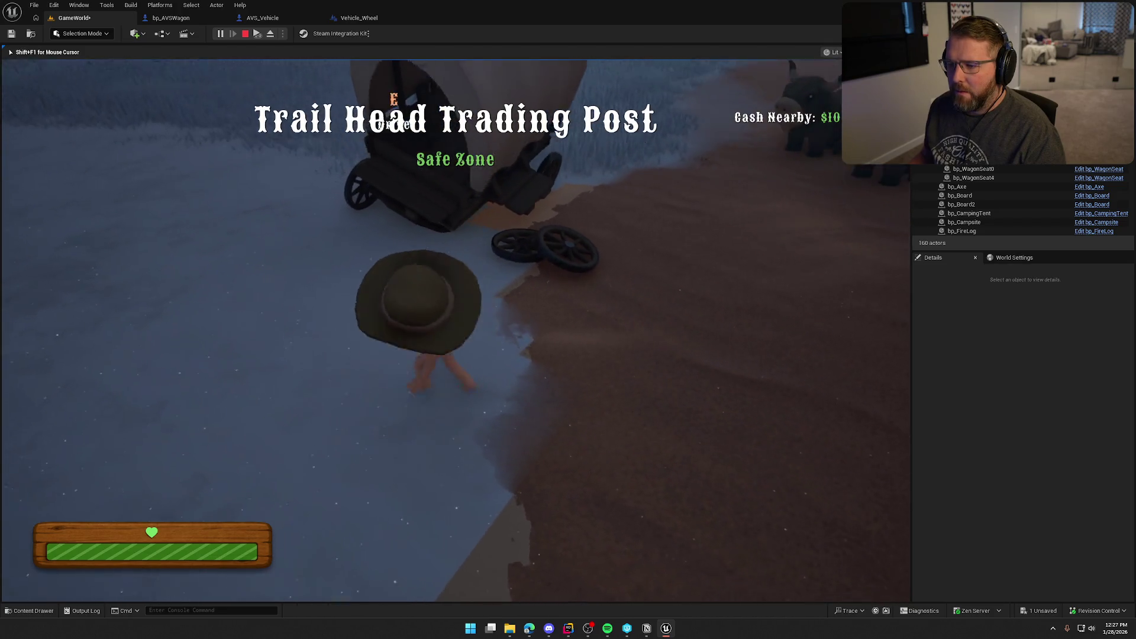
Step: Eject, inspect the wagon's WagonWheel_FL component, then stop and return to bp_AVSWagon
{"action": "key", "text": "F8"}
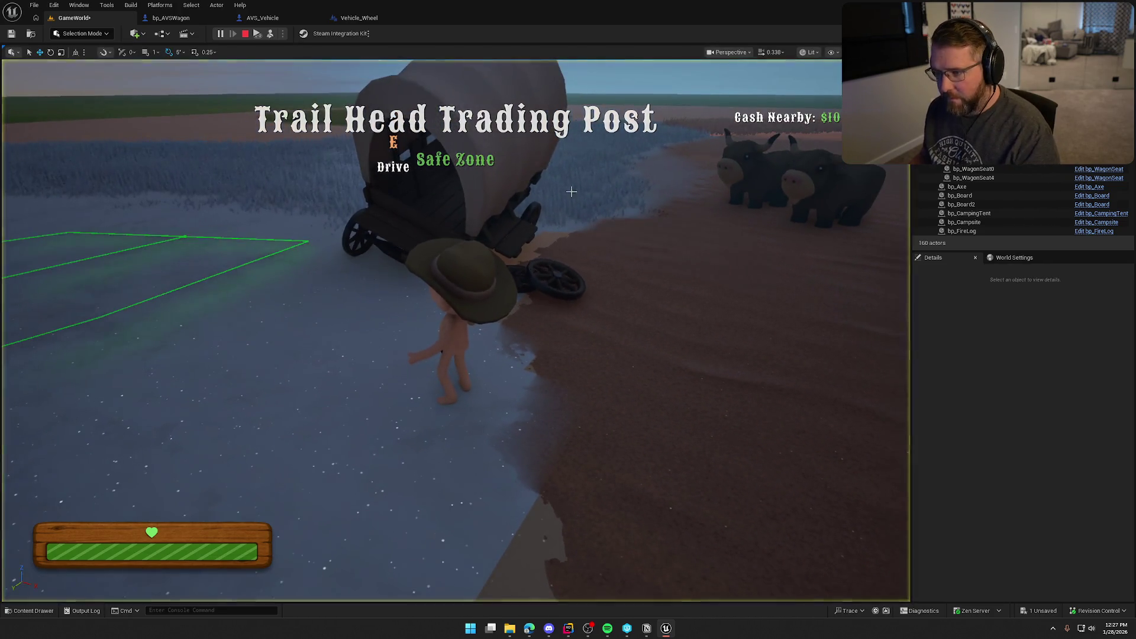
{"action": "left_click", "coordinate": [496, 147]}
{"action": "scroll", "coordinate": [1014, 331], "scroll_direction": "up", "scroll_amount": 3}
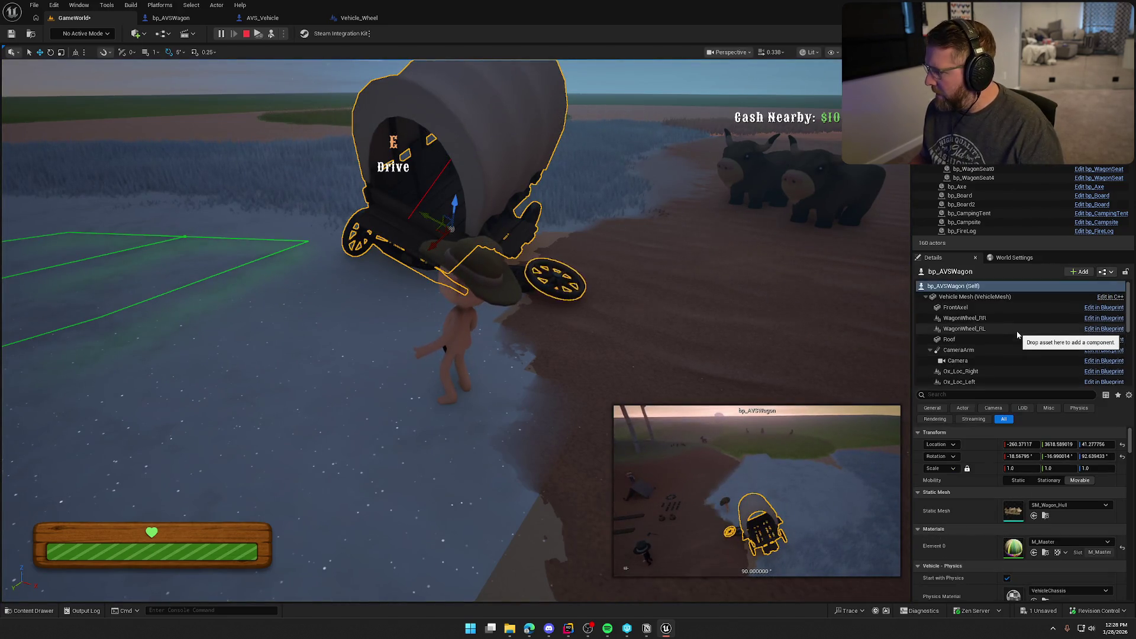
{"action": "scroll", "coordinate": [1019, 335], "scroll_direction": "down", "scroll_amount": 3}
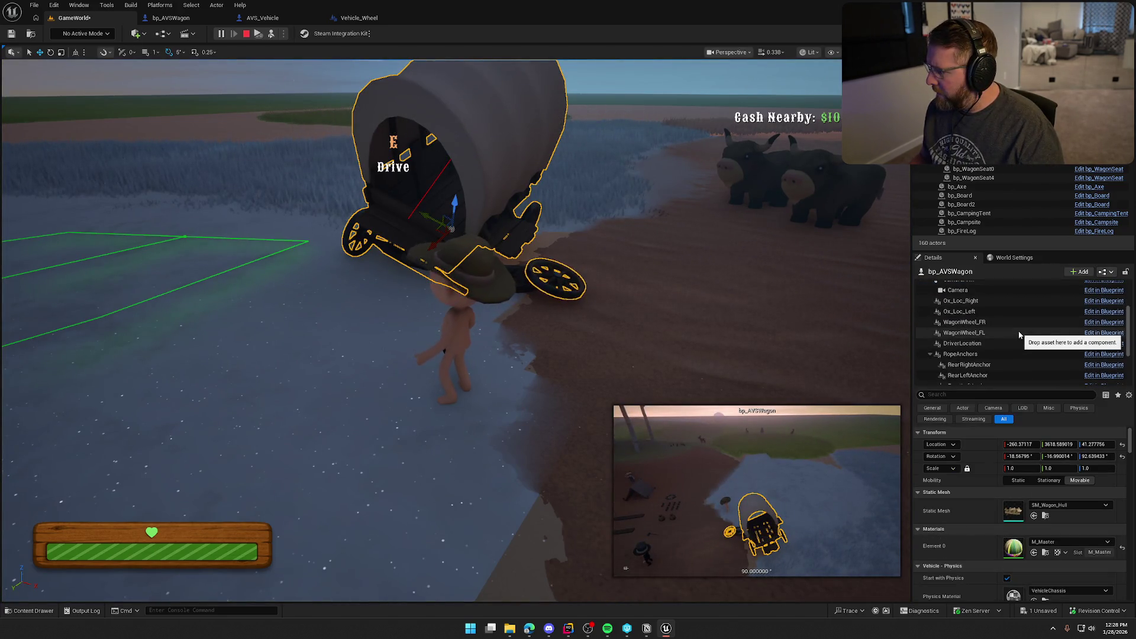
{"action": "left_click", "coordinate": [989, 334]}
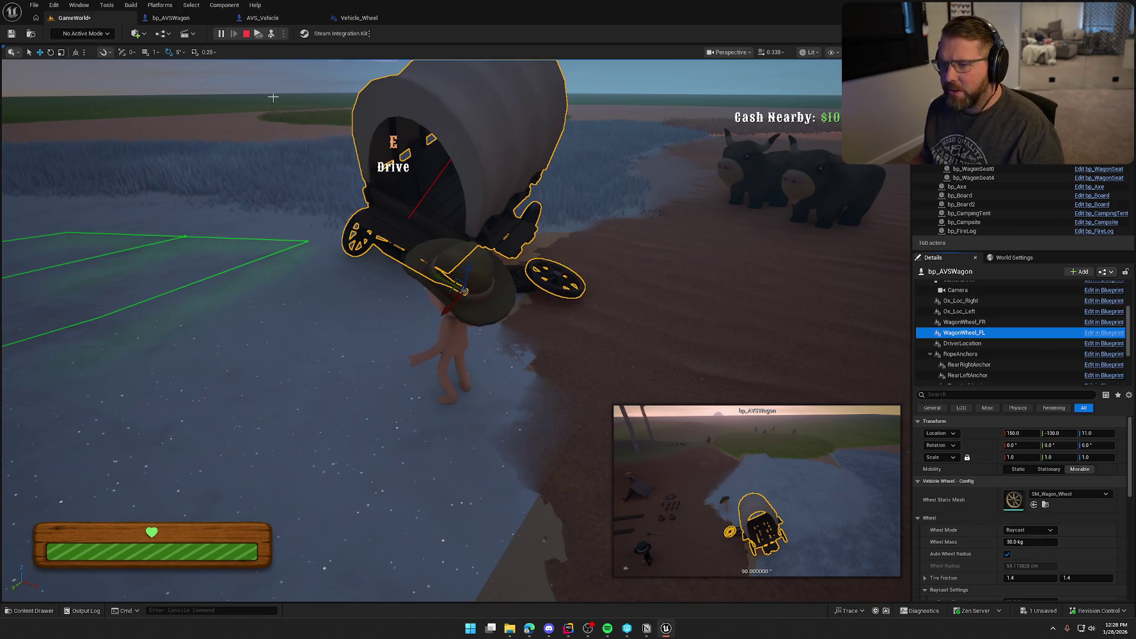
{"action": "left_click", "coordinate": [247, 36]}
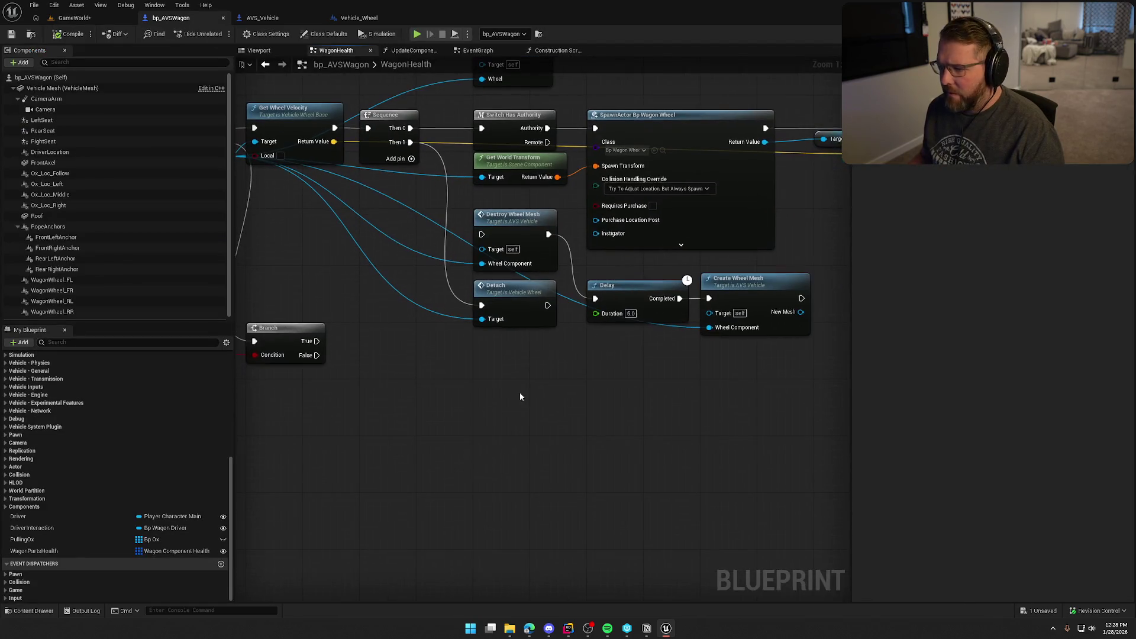
Step: Add an Attach node for the cast Vehicle Wheel with Force and Reset Position enabled
{"action": "mouse_move", "coordinate": [307, 140]}
{"action": "left_mouse_down"}
{"action": "mouse_move", "coordinate": [586, 378]}
{"action": "mouse_move", "coordinate": [578, 333]}
{"action": "left_mouse_up"}
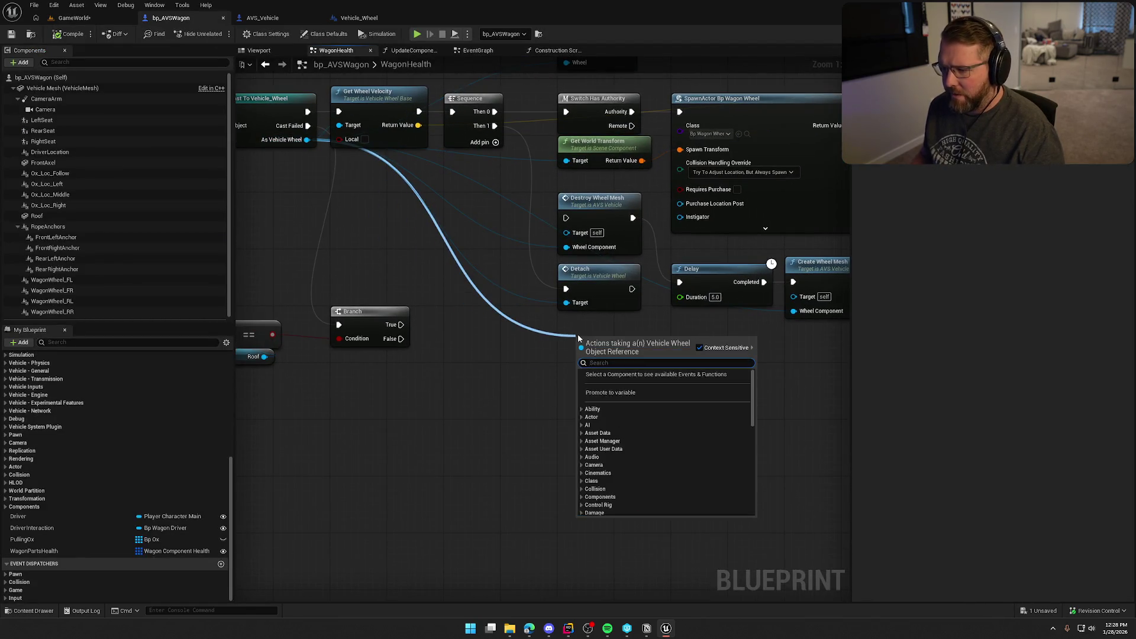
{"action": "type", "text": "attac"}
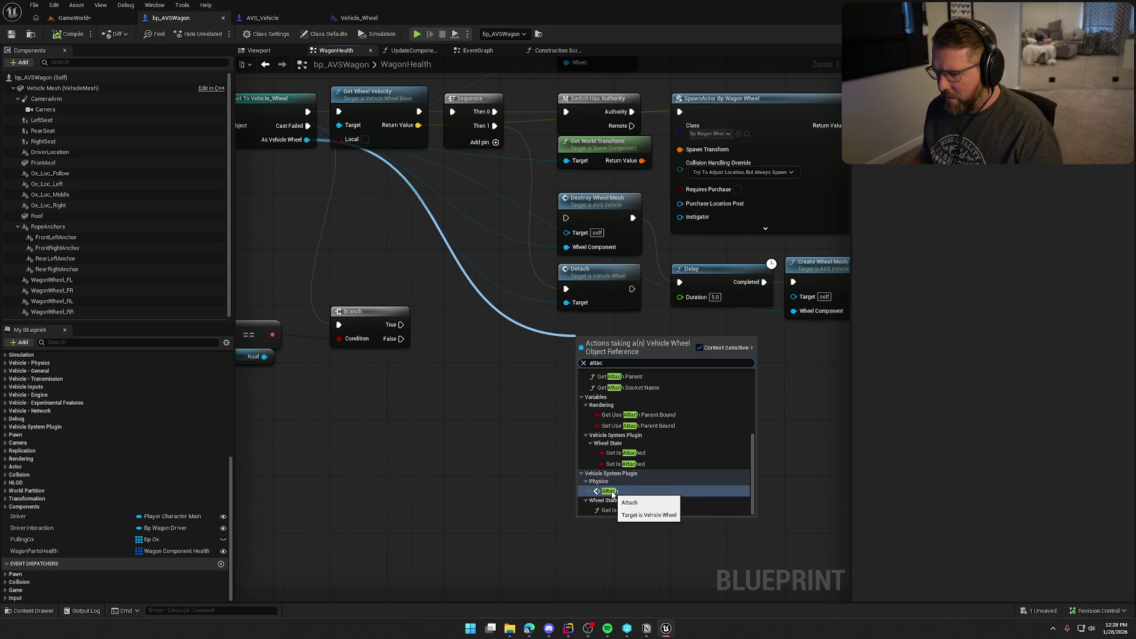
{"action": "scroll", "coordinate": [693, 490], "scroll_direction": "up", "scroll_amount": 5}
{"action": "scroll", "coordinate": [691, 487], "scroll_direction": "down", "scroll_amount": 3}
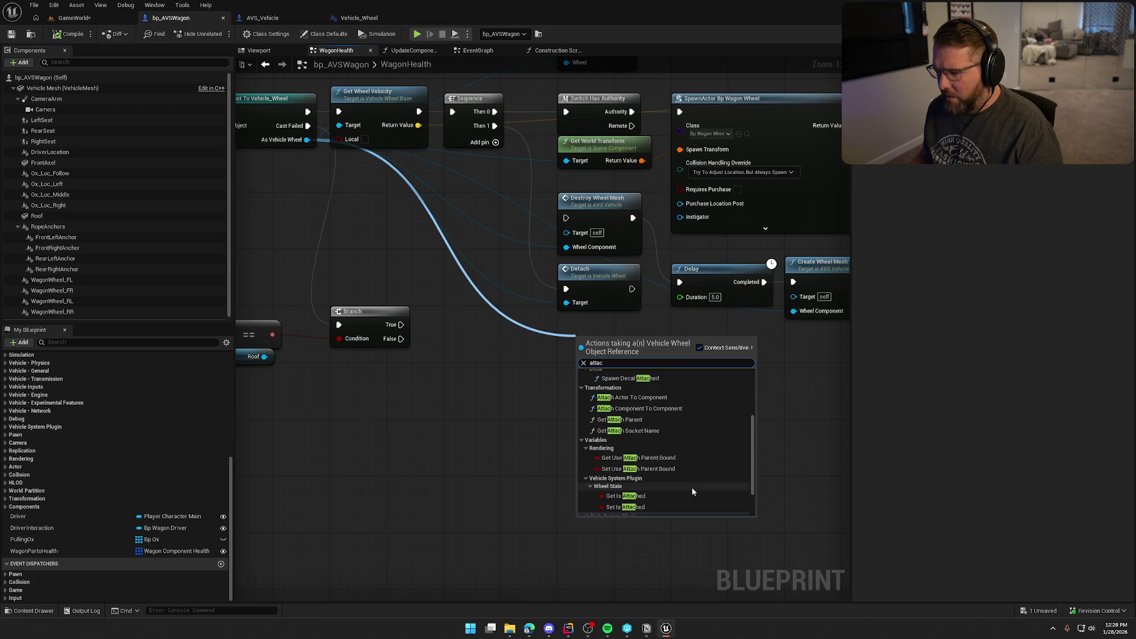
{"action": "key", "text": "Escape"}
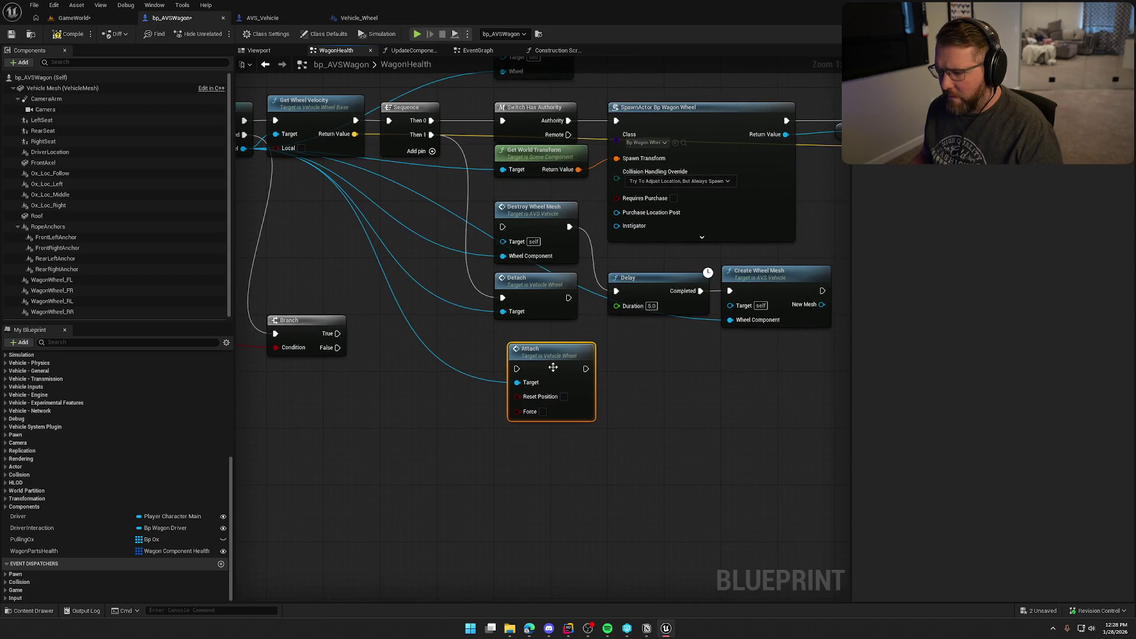
{"action": "left_click_drag", "start_coordinate": [546, 364], "coordinate": [542, 349]}
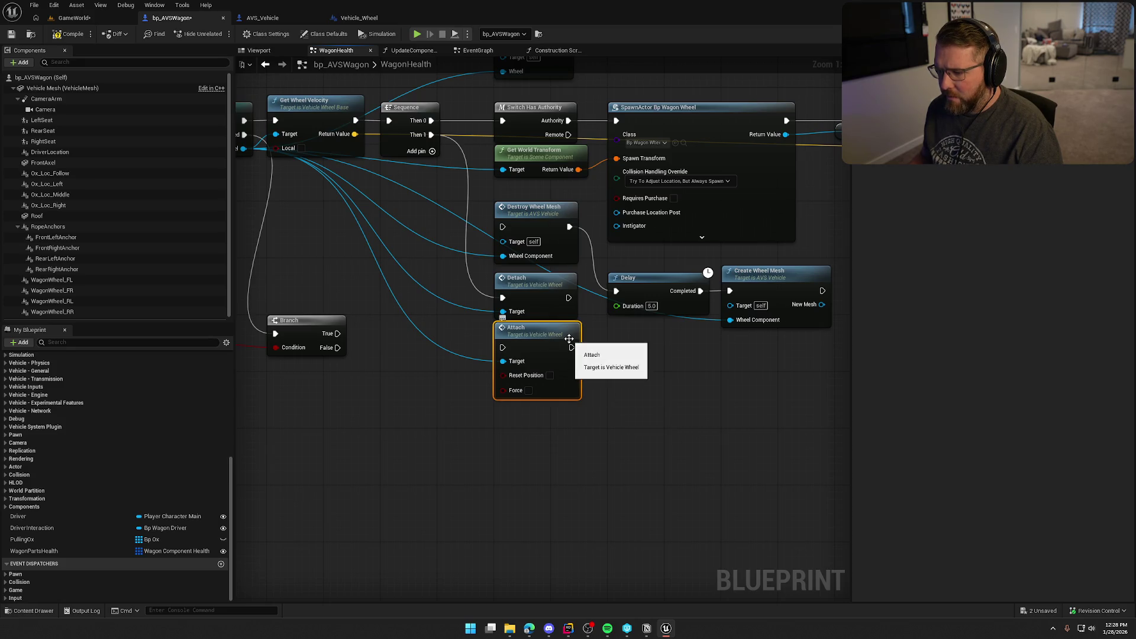
{"action": "left_click", "coordinate": [528, 390]}
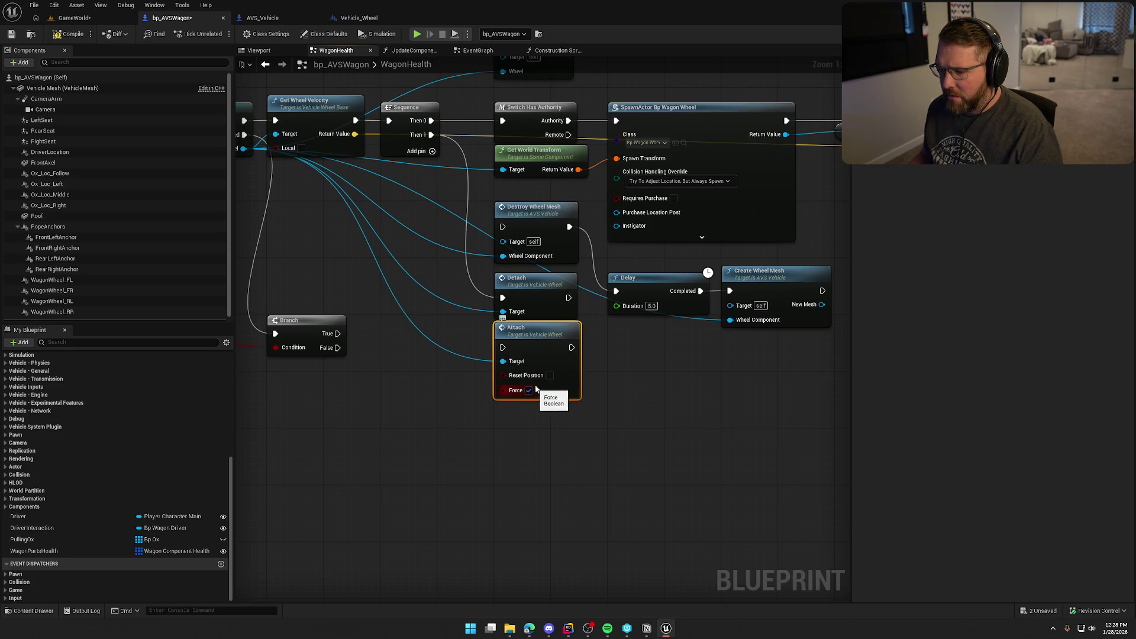
{"action": "left_click", "coordinate": [550, 376]}
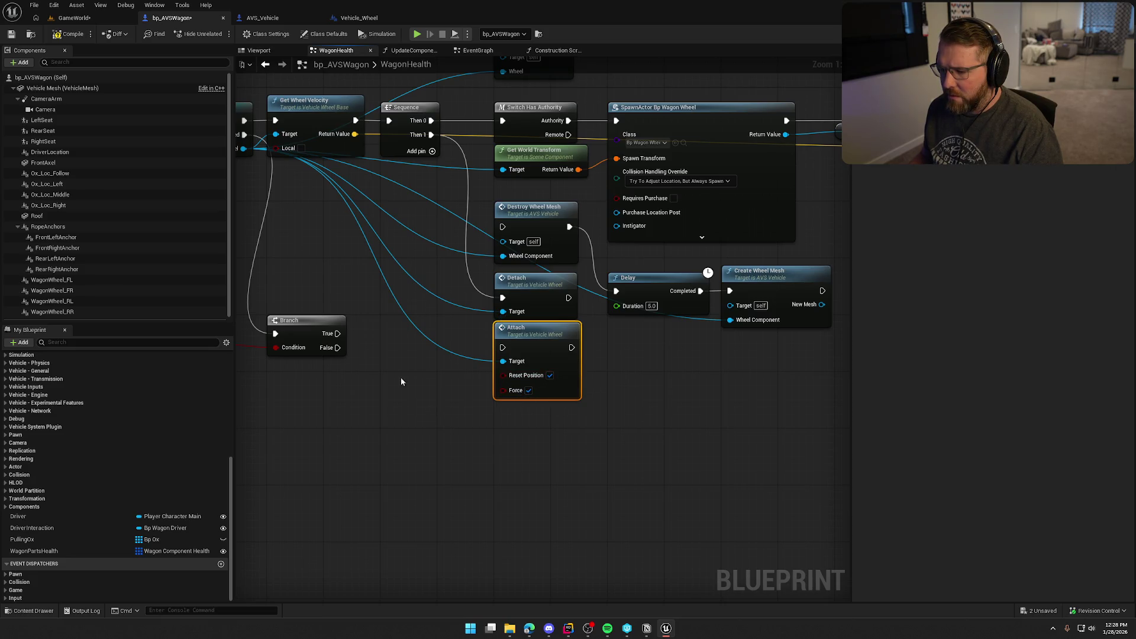
Step: Place Attach beside the Delay and wire Delay Completed into Attach
{"action": "left_click_drag", "start_coordinate": [528, 347], "coordinate": [657, 383]}
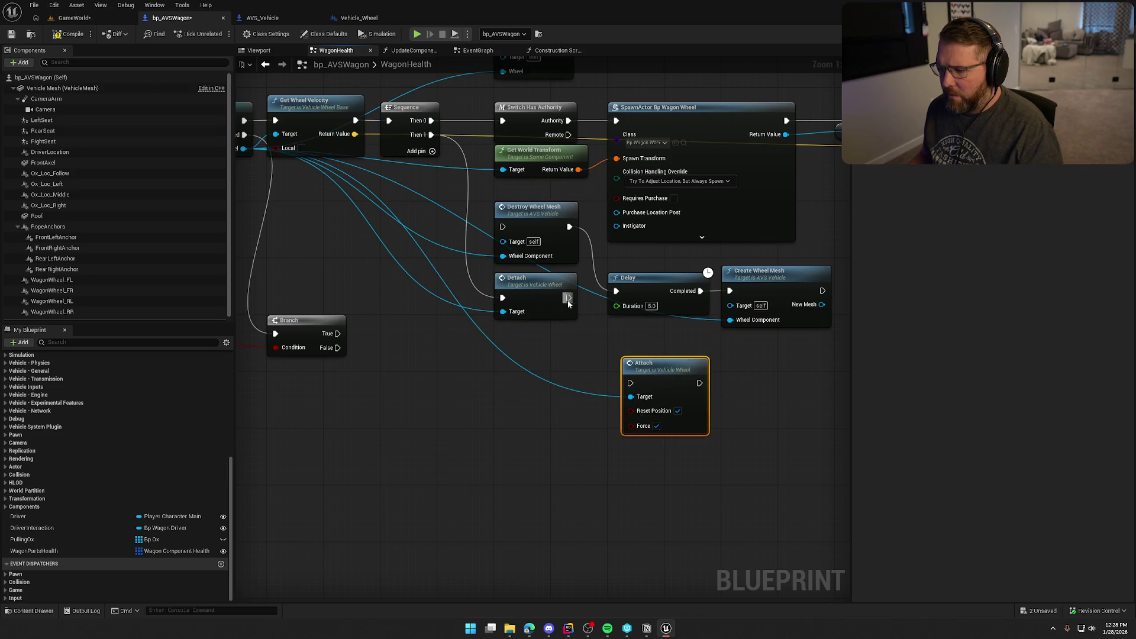
{"action": "left_click_drag", "start_coordinate": [568, 297], "coordinate": [616, 291]}
{"action": "left_click_drag", "start_coordinate": [701, 291], "coordinate": [631, 383]}
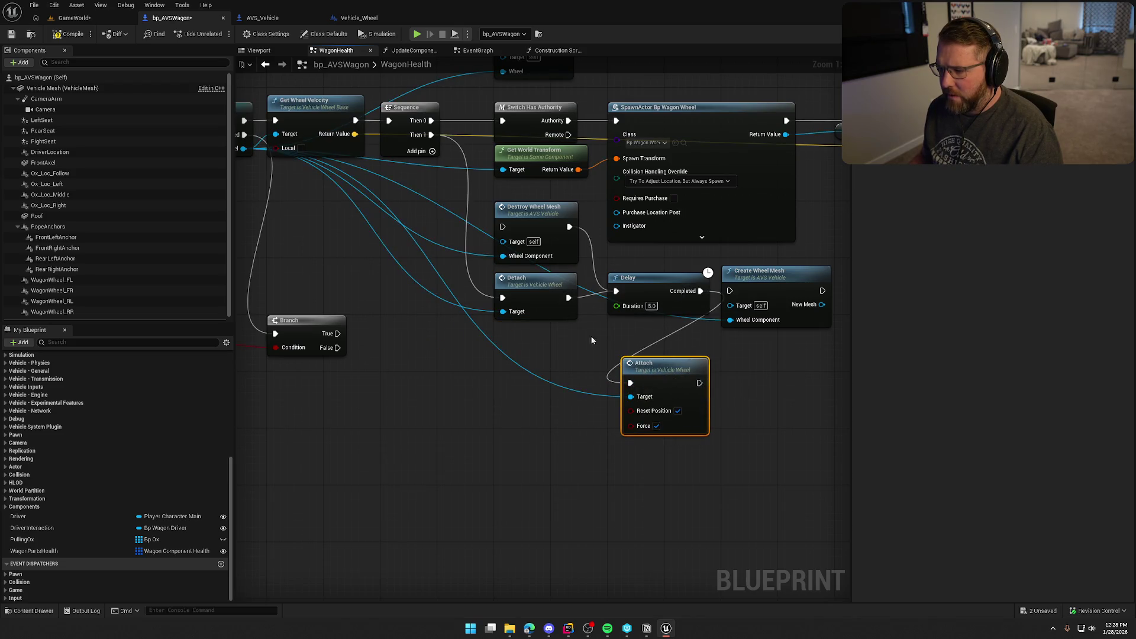
Step: Play-test in GameWorld: walk around the wagon, pick up the fallen wheel, then stop play
{"action": "left_click", "coordinate": [73, 18]}
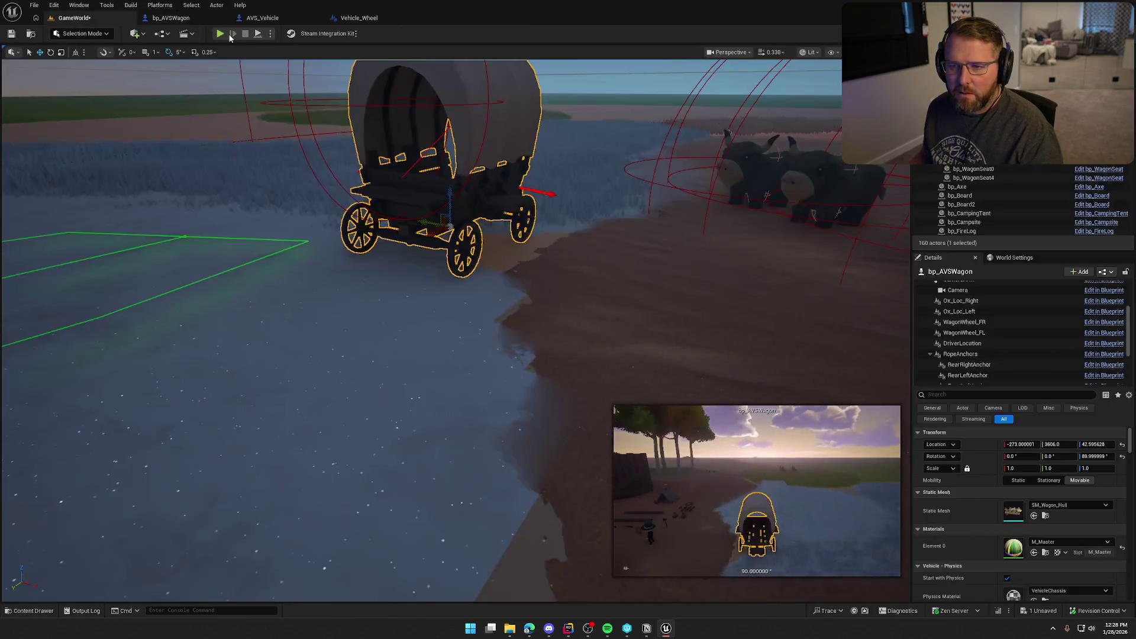
{"action": "key", "text": "F8"}
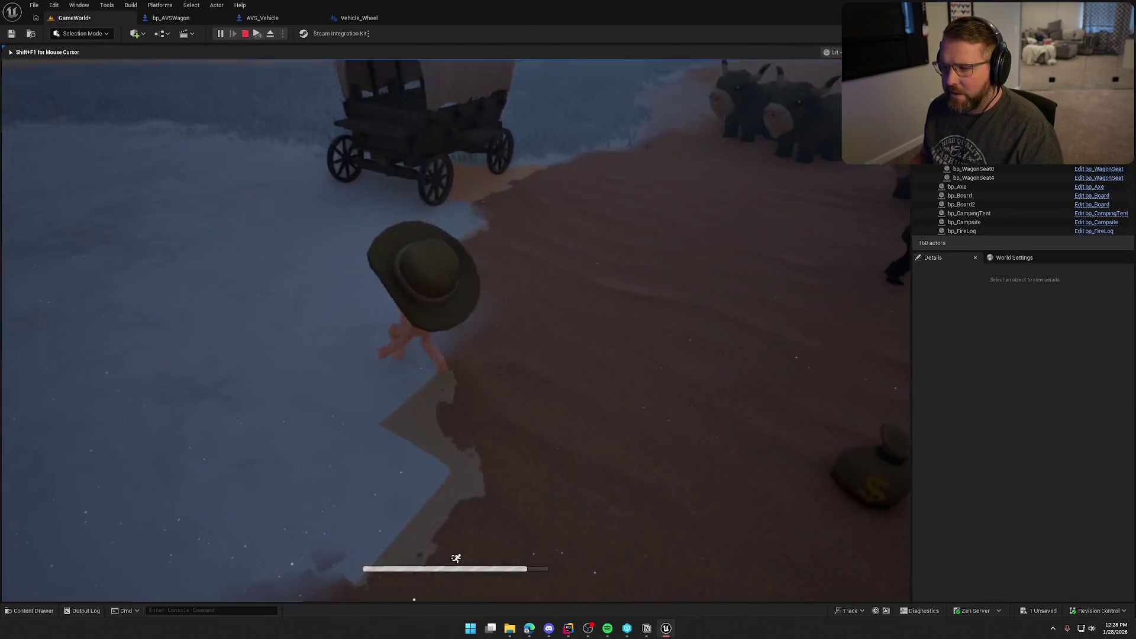
{"action": "key", "text": "w"}
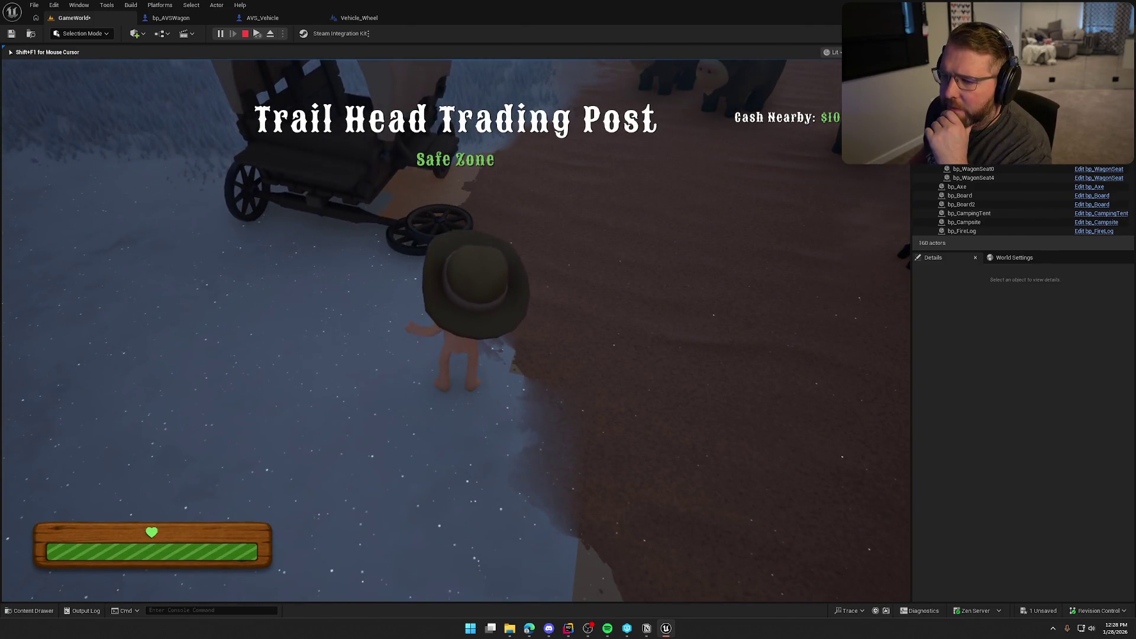
{"action": "key", "text": "a"}
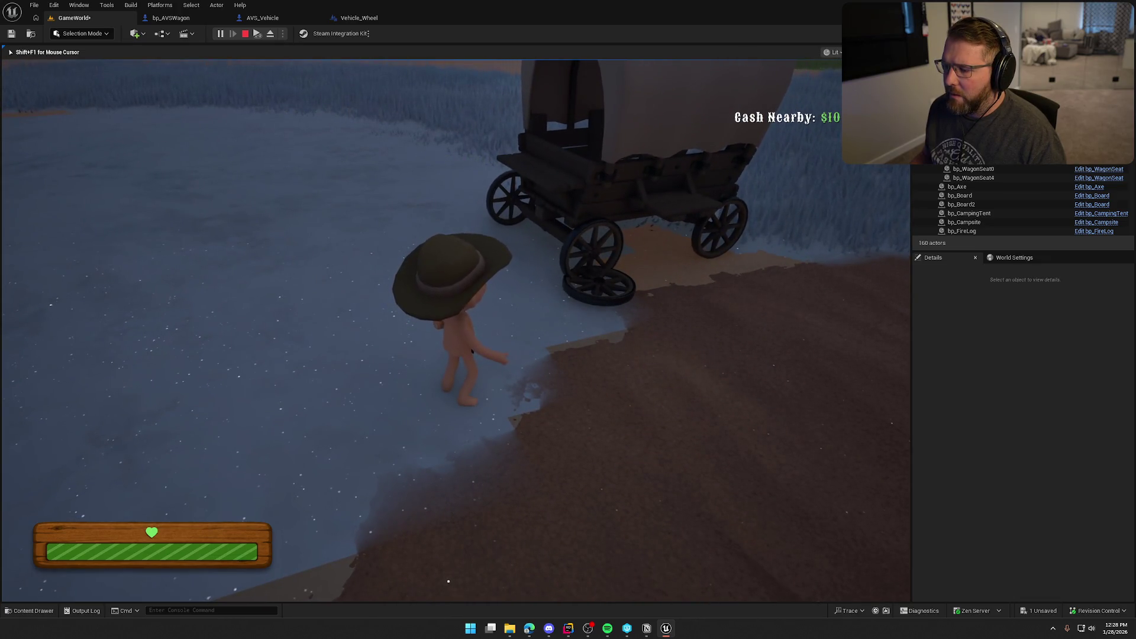
{"action": "key", "text": "w"}
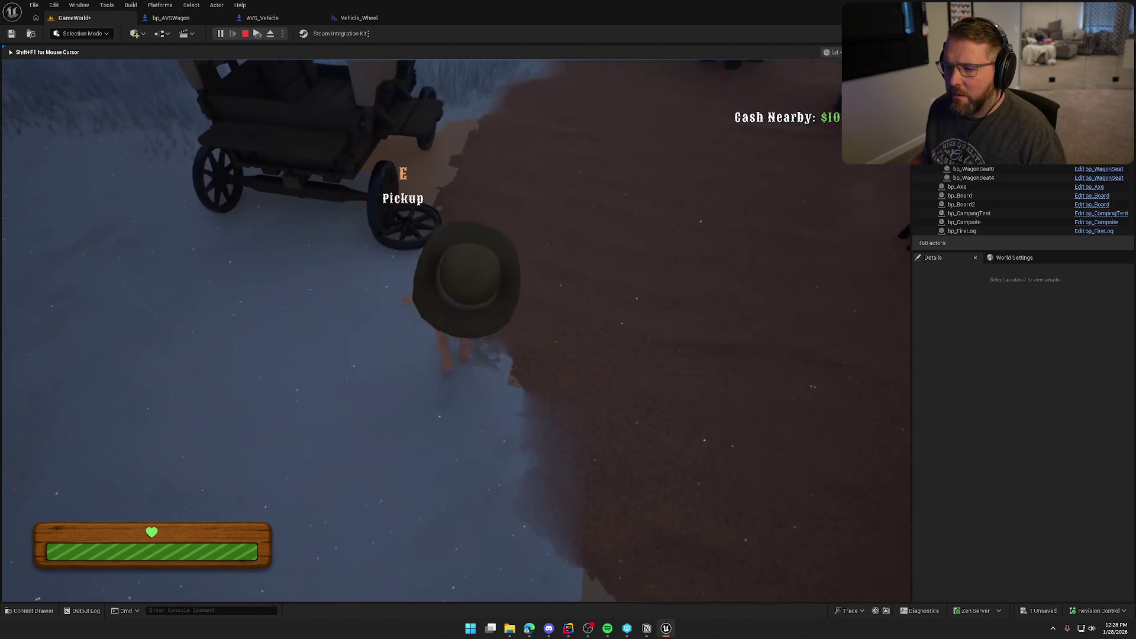
{"action": "key", "text": "e"}
{"action": "key", "text": "w"}
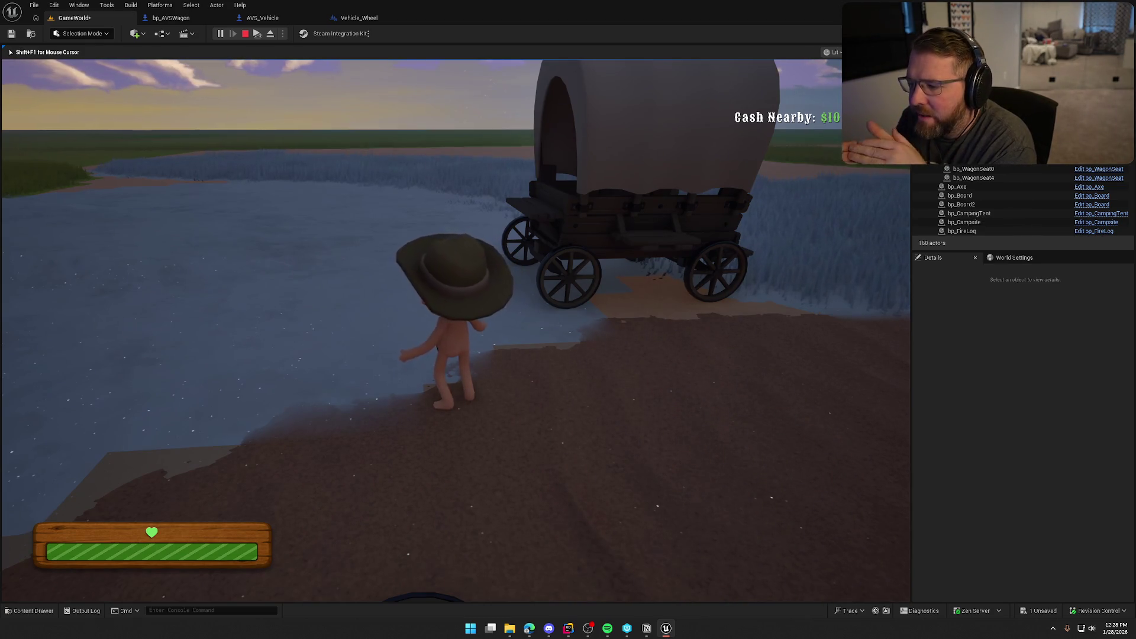
{"action": "key", "text": "Escape"}
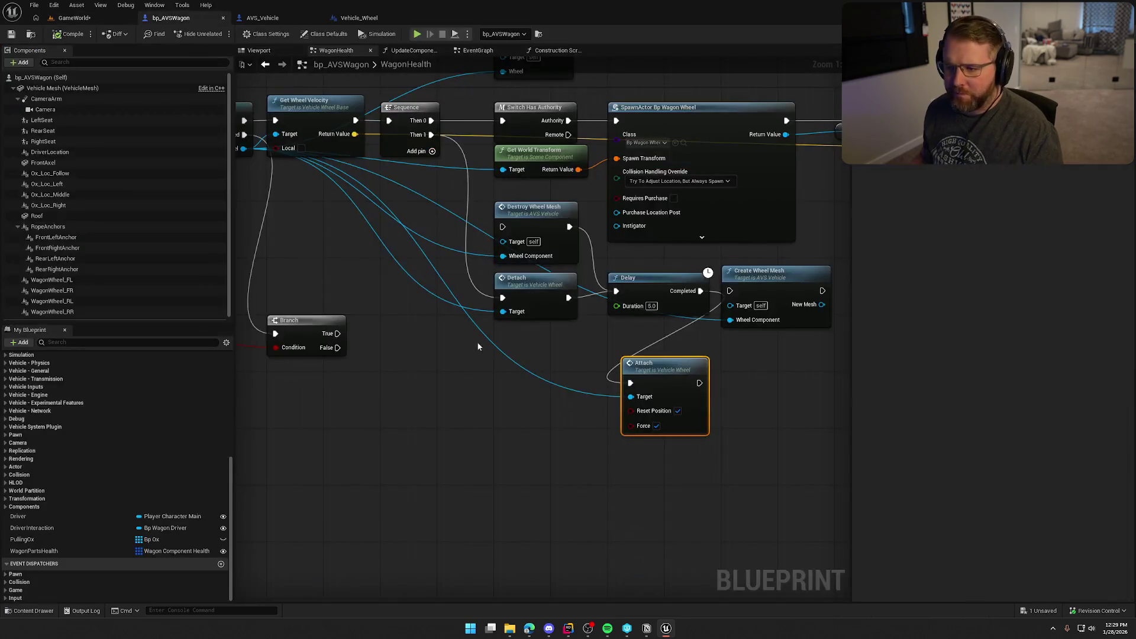
Step: Move the Attach node under Delay and wire Sequence Then 1 into Destroy Wheel Mesh
{"action": "left_click_drag", "start_coordinate": [518, 359], "coordinate": [478, 339]}
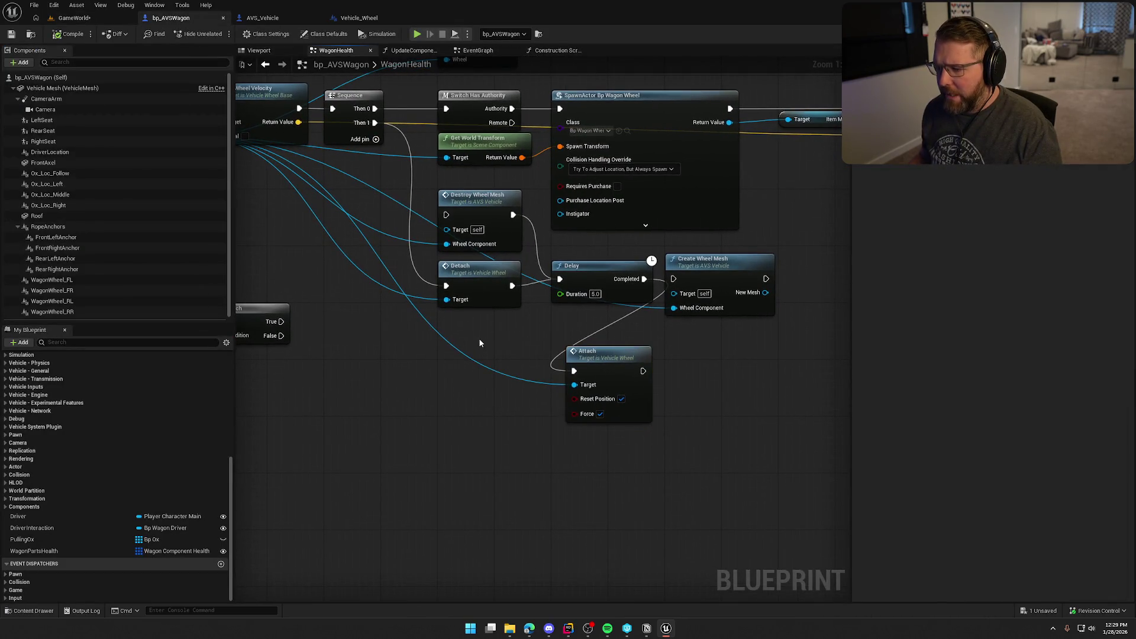
{"action": "left_click_drag", "start_coordinate": [615, 362], "coordinate": [601, 327]}
{"action": "left_click_drag", "start_coordinate": [431, 339], "coordinate": [444, 342]}
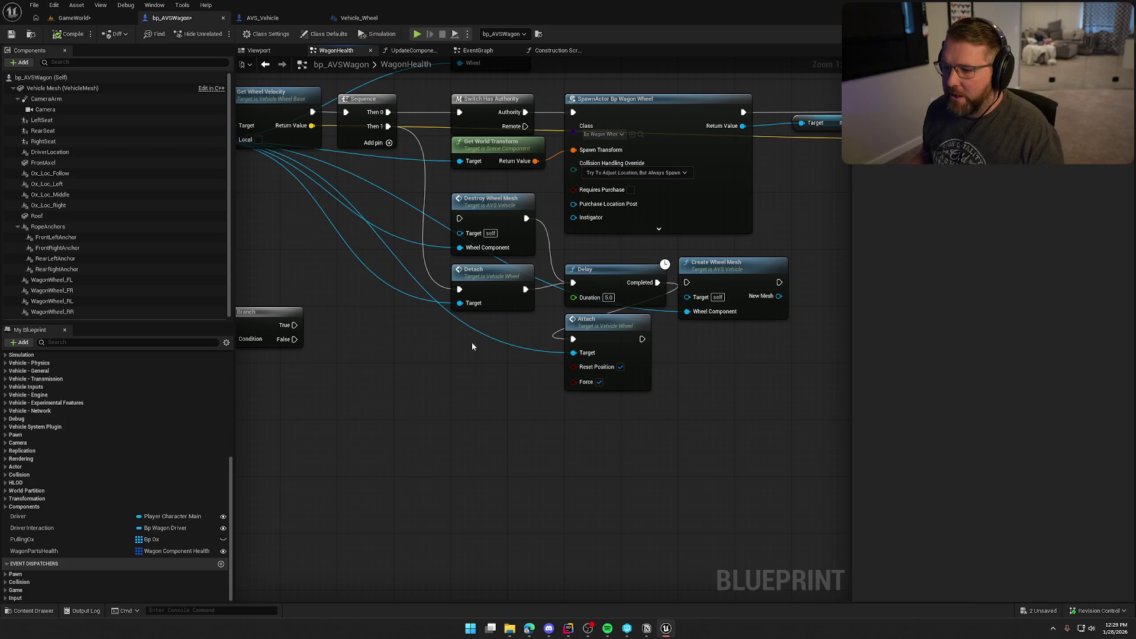
{"action": "left_click_drag", "start_coordinate": [397, 247], "coordinate": [431, 251]}
{"action": "left_click_drag", "start_coordinate": [422, 129], "coordinate": [493, 220]}
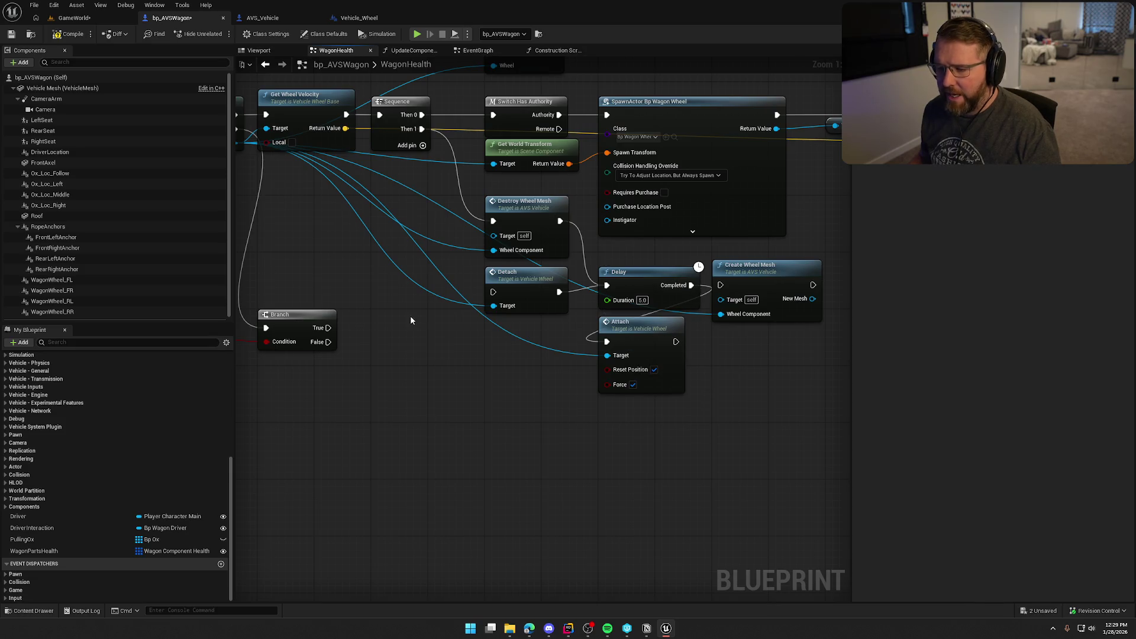
Step: Compile and save the wagon blueprint, then play, pick up the wheel and drop it
{"action": "left_click", "coordinate": [72, 35]}
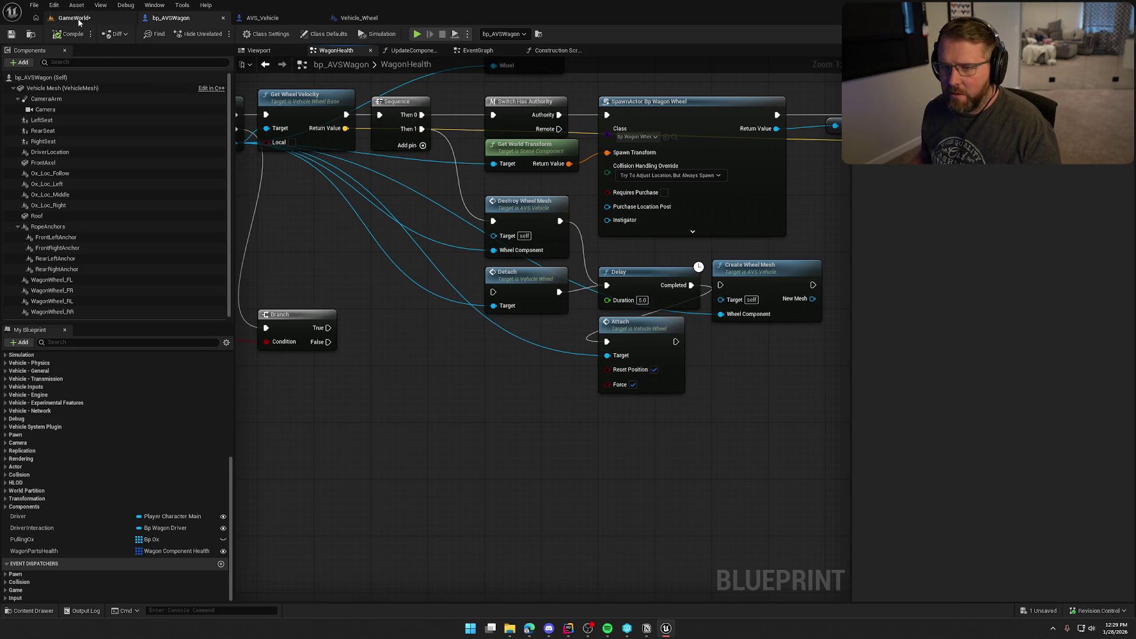
{"action": "left_click", "coordinate": [74, 18]}
{"action": "left_click", "coordinate": [220, 33]}
{"action": "left_click", "coordinate": [347, 301]}
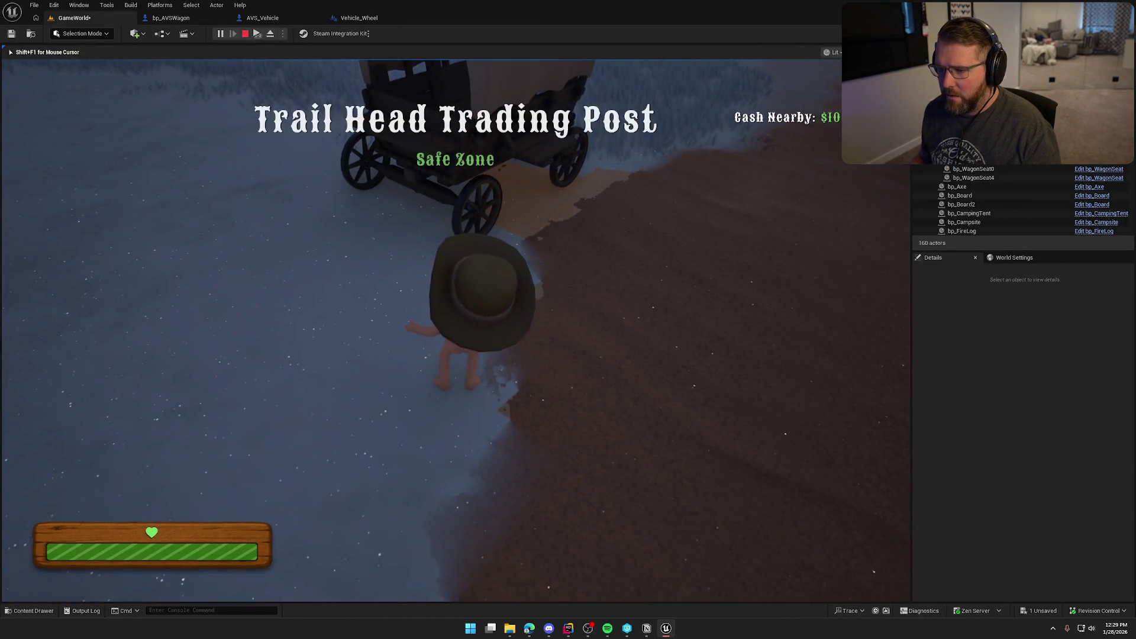
{"action": "key", "text": "e"}
{"action": "right_click", "coordinate": [456, 331]}
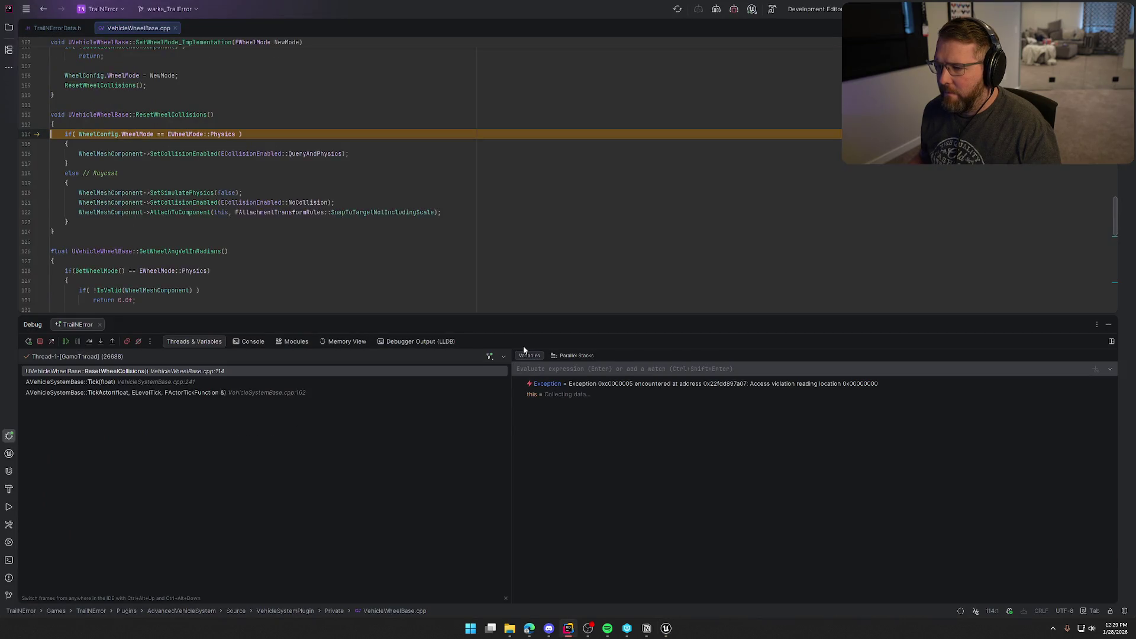
Step: Inspect SnapToTargetNotIncludingScale and WheelConfig.WheelMode (Raycast) at the ResetWheelCollisions breakpoint in Rider
{"action": "mouse_move", "coordinate": [452, 213]}
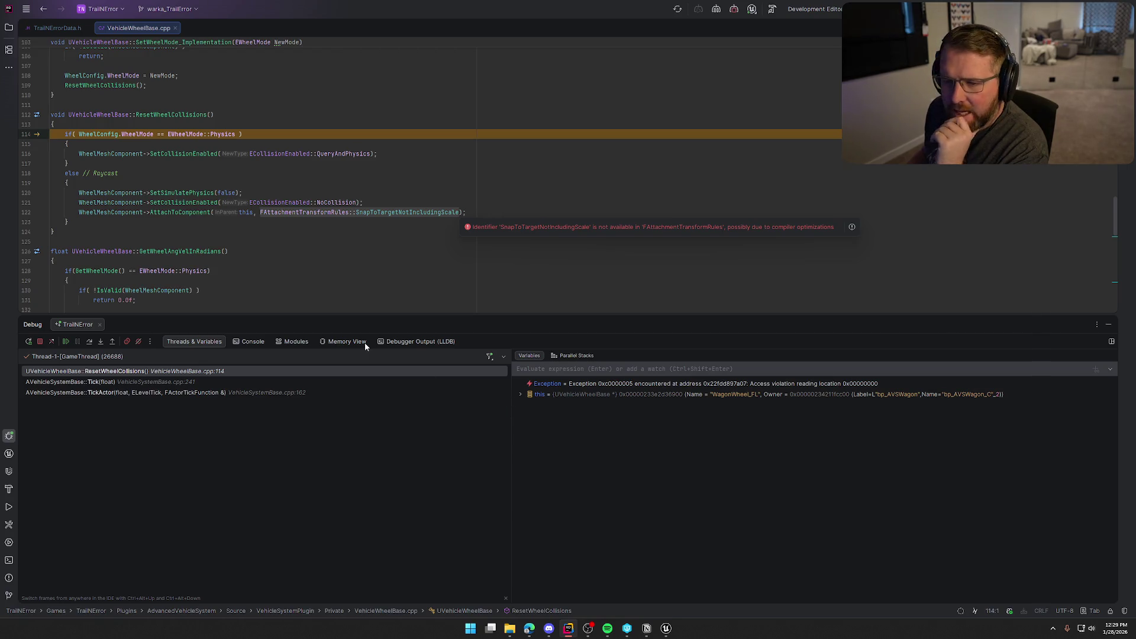
{"action": "mouse_move", "coordinate": [109, 136]}
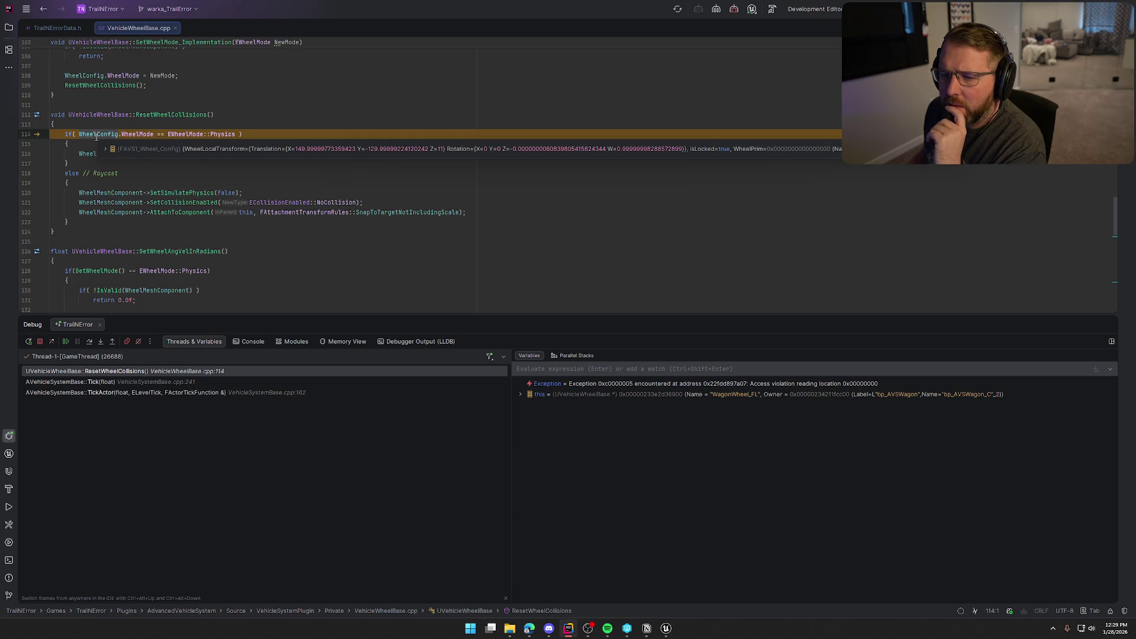
{"action": "mouse_move", "coordinate": [197, 129]}
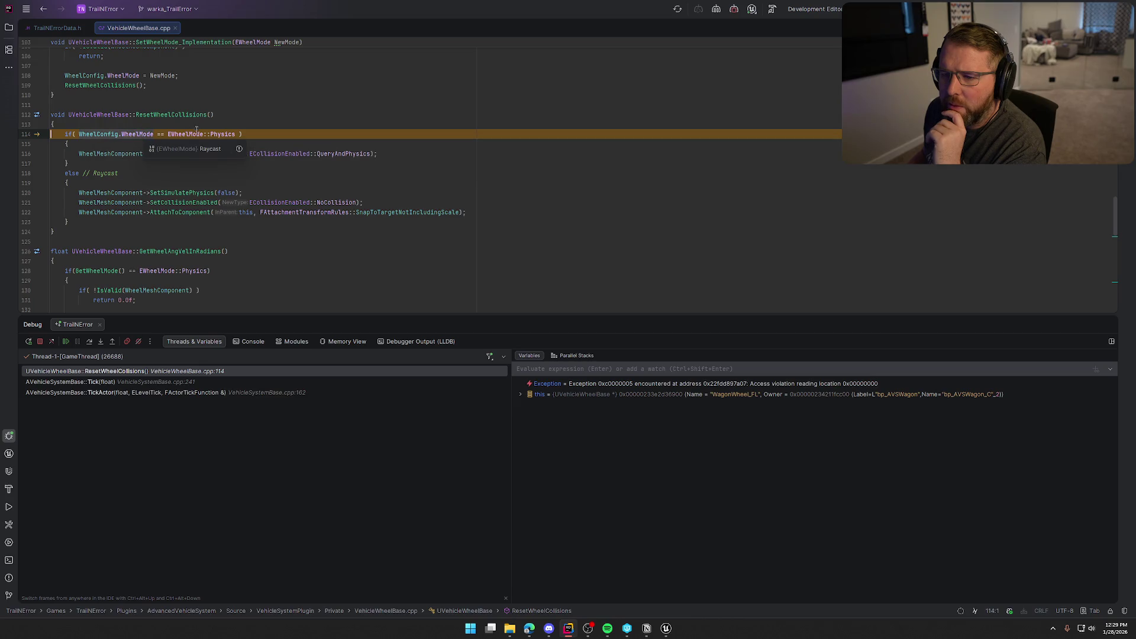
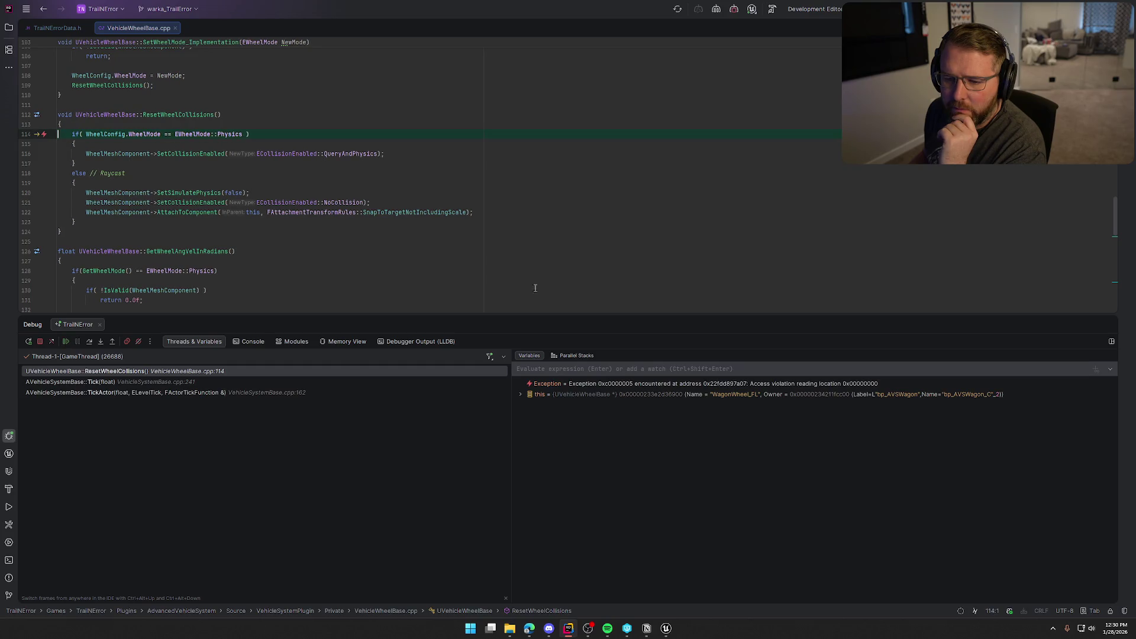
Step: Step over line 114 in ResetWheelCollisions and inspect the null WheelMeshComponent under 'this'
{"action": "left_click", "coordinate": [89, 342]}
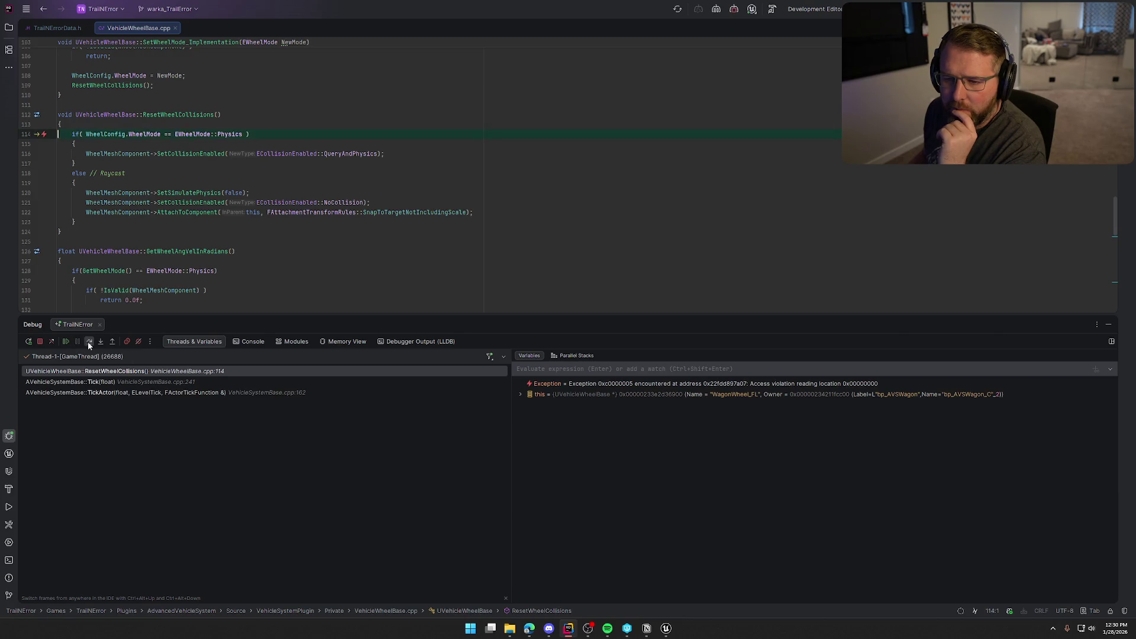
{"action": "left_click", "coordinate": [89, 342]}
{"action": "left_click", "coordinate": [89, 342]}
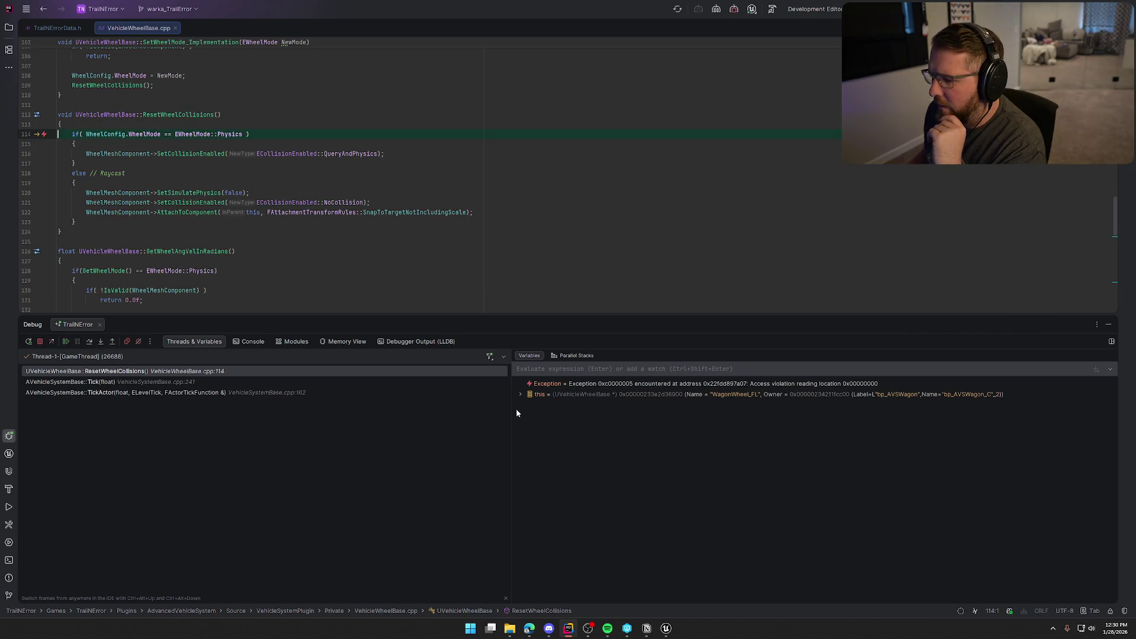
{"action": "left_click", "coordinate": [520, 395]}
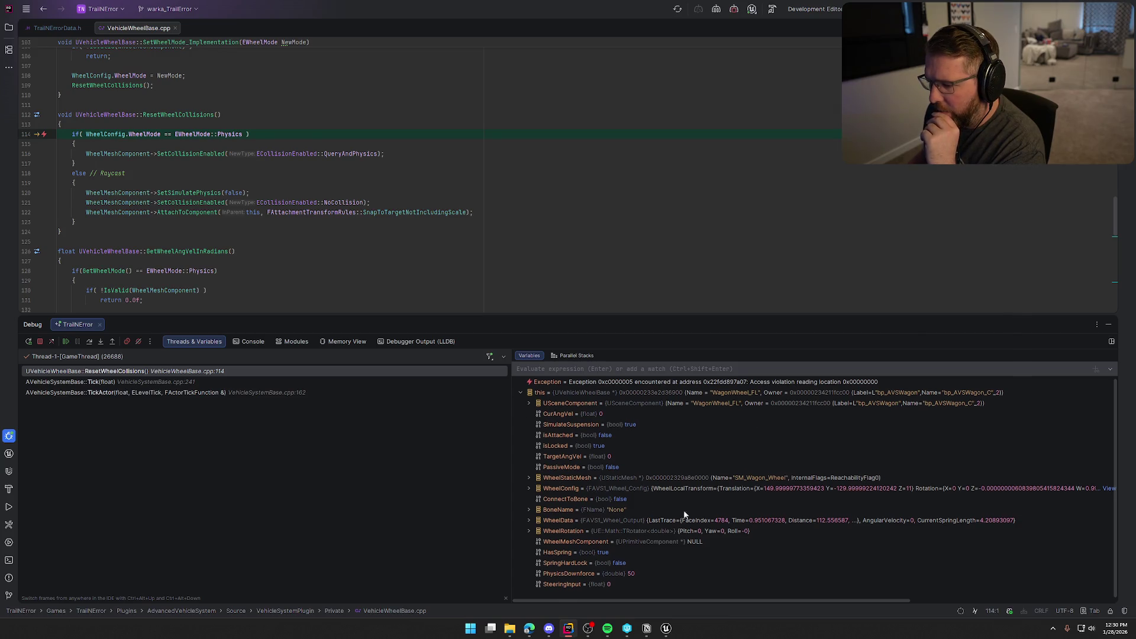
{"action": "scroll", "coordinate": [703, 516], "scroll_direction": "down", "scroll_amount": 1}
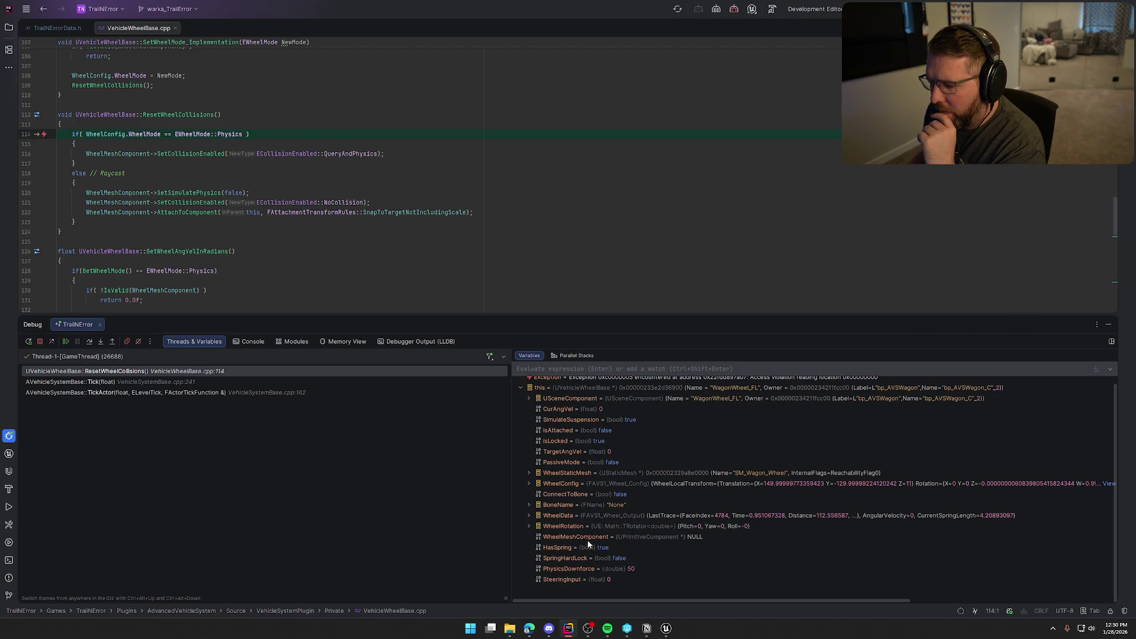
{"action": "left_click", "coordinate": [555, 539]}
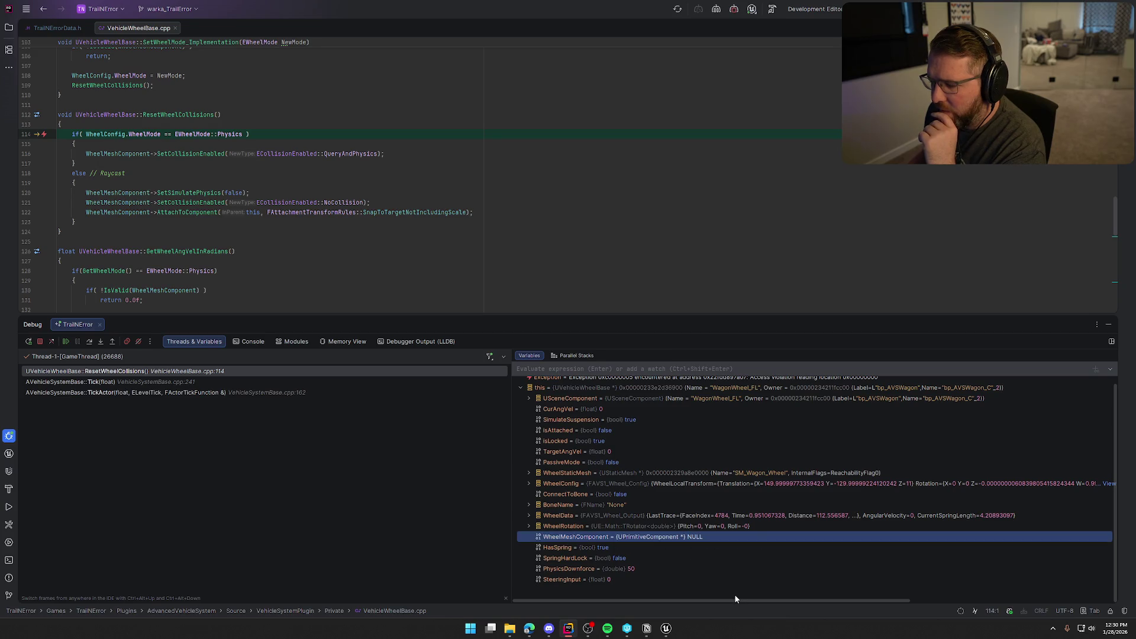
Step: Resume execution, clear all Rider console output, and rebuild the project
{"action": "key", "text": "F5"}
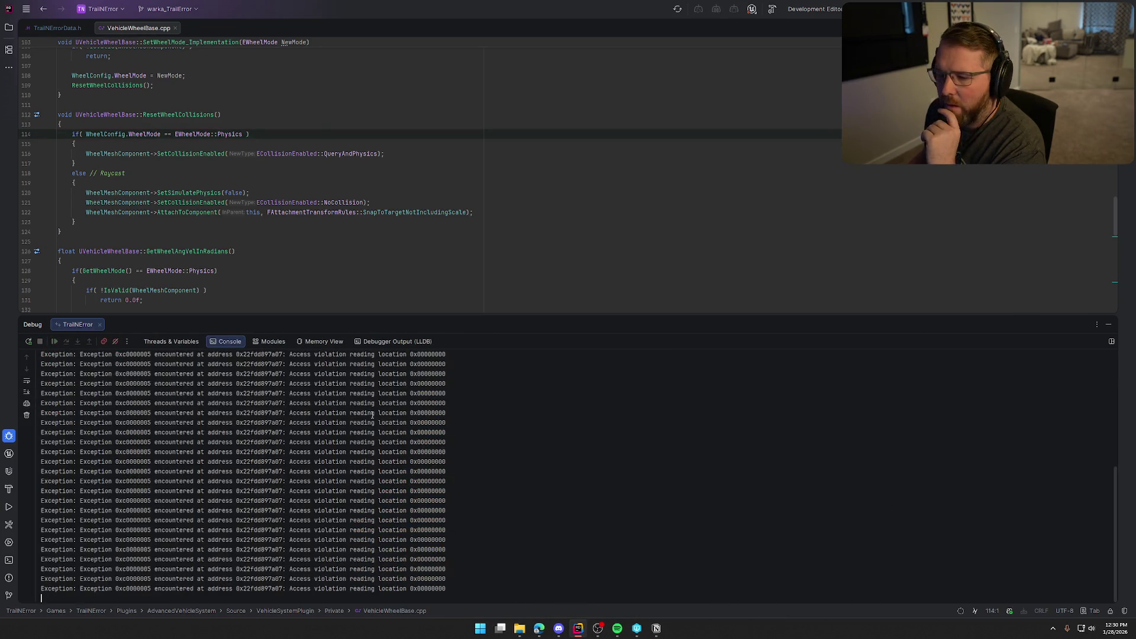
{"action": "right_click", "coordinate": [863, 393]}
{"action": "left_click", "coordinate": [915, 410]}
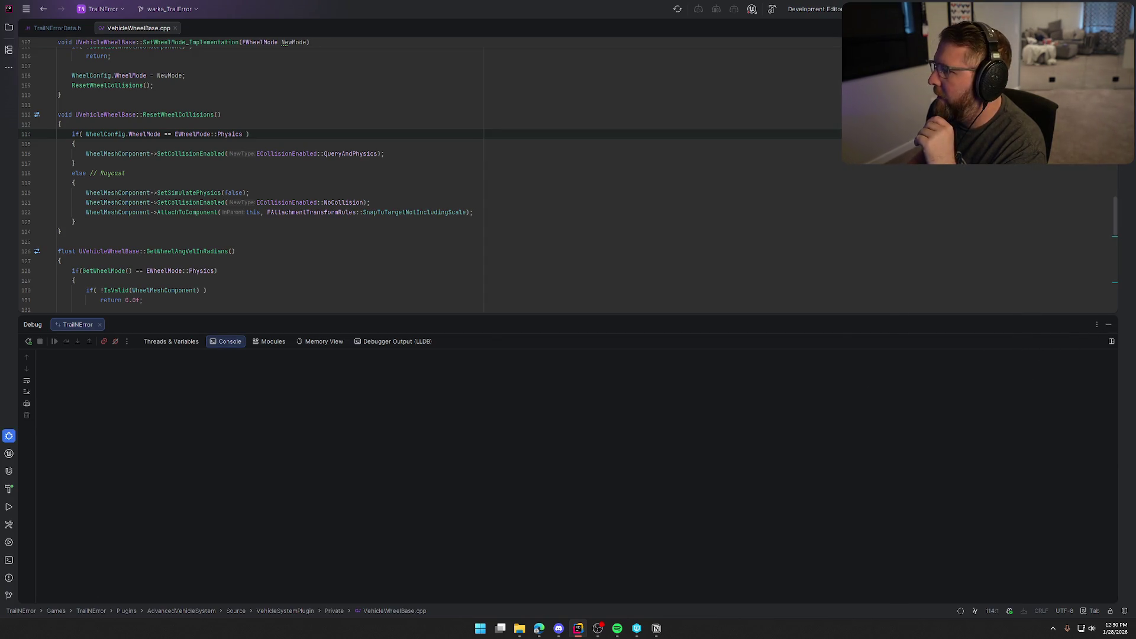
{"action": "key", "text": "ctrl+shift+F5"}
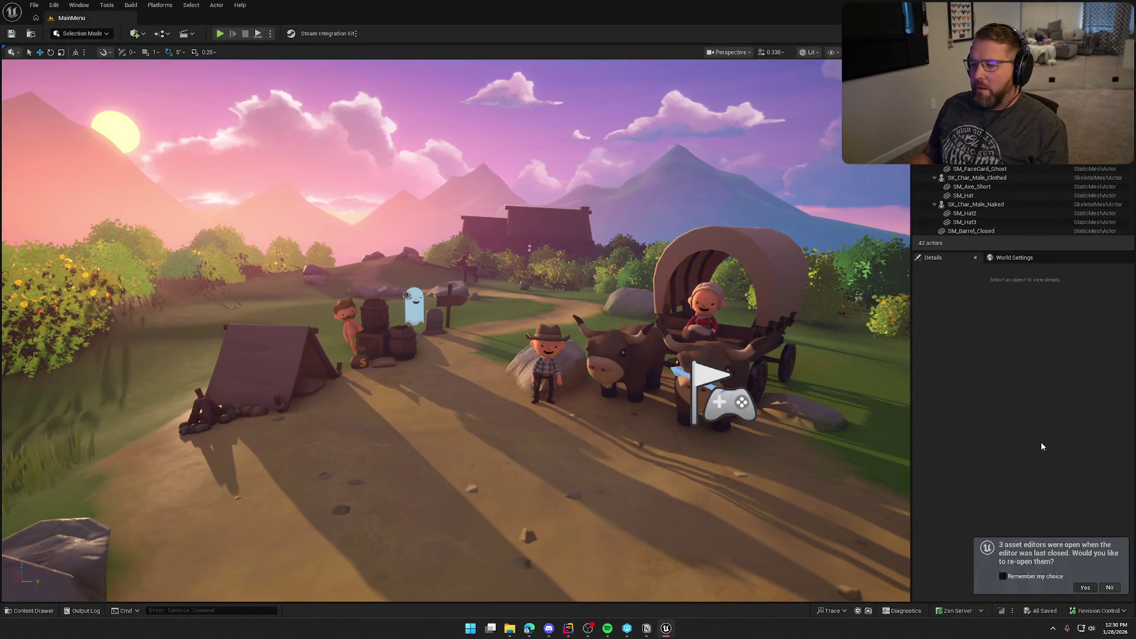
Step: Reopen the three previous asset editors and bring up bp_AVSWagon's WagonHealth graph
{"action": "left_click", "coordinate": [1085, 588]}
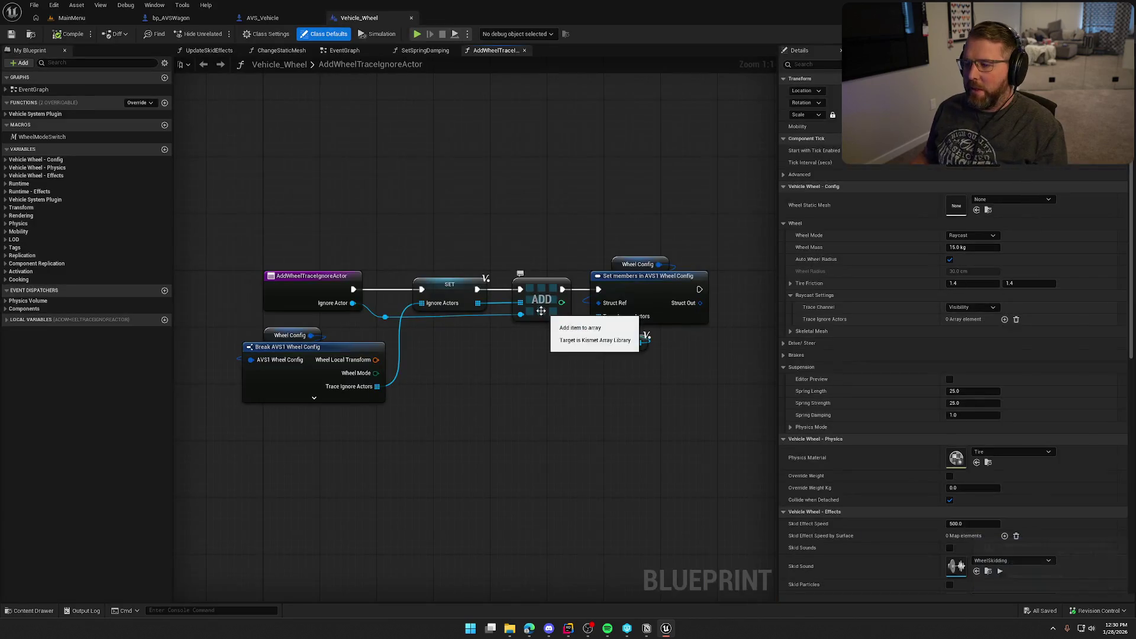
{"action": "left_click", "coordinate": [171, 17]}
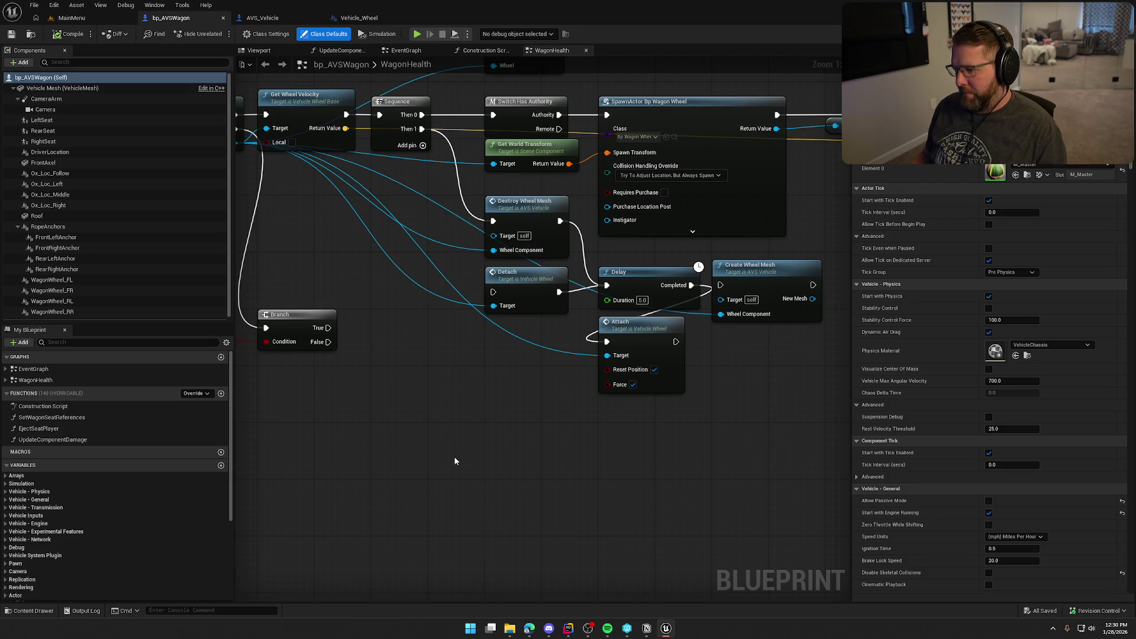
Step: Rewire the Attach node to run after Create Wheel Mesh and reposition Detach
{"action": "scroll", "coordinate": [522, 433], "scroll_direction": "right", "scroll_amount": 2}
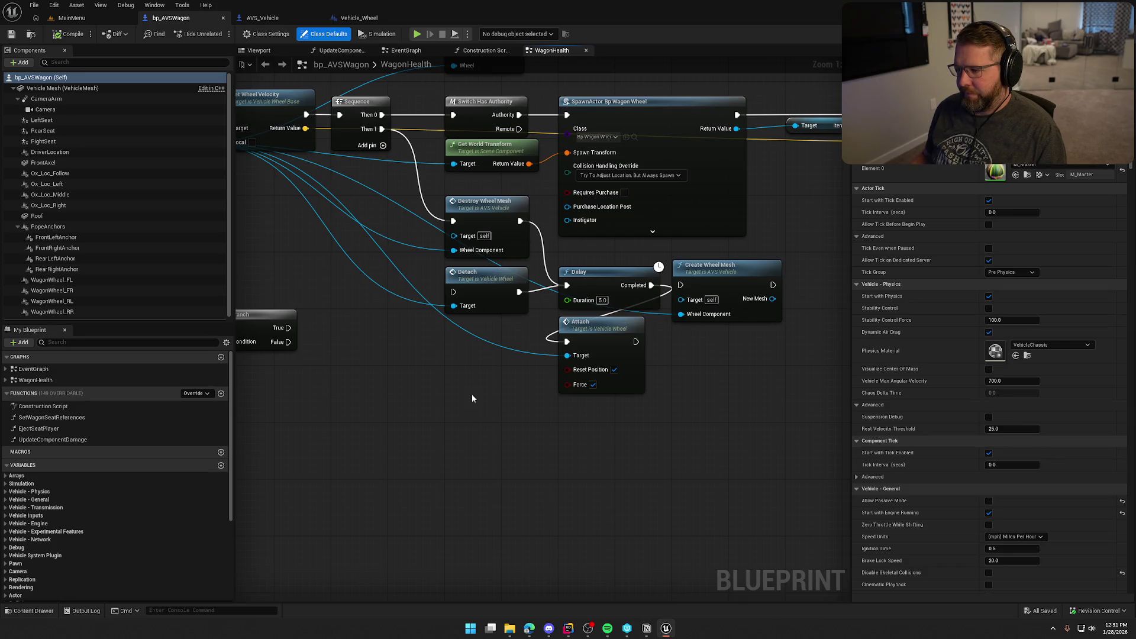
{"action": "scroll", "coordinate": [471, 395], "scroll_direction": "right", "scroll_amount": 4}
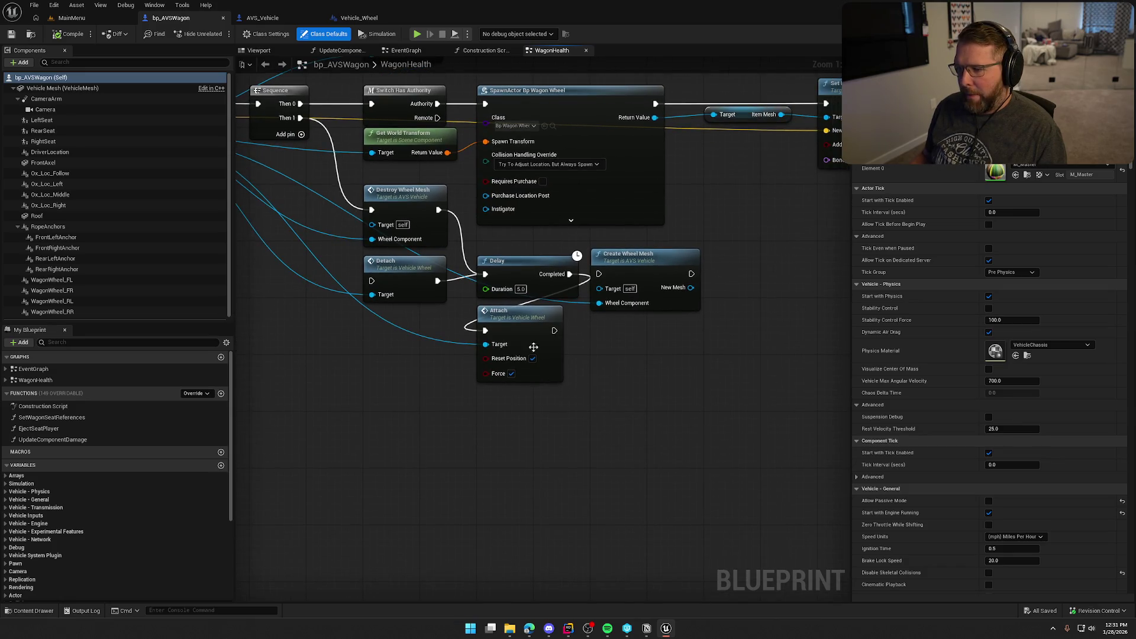
{"action": "mouse_move", "coordinate": [541, 329]}
{"action": "left_mouse_down"}
{"action": "mouse_move", "coordinate": [602, 350]}
{"action": "mouse_move", "coordinate": [806, 273]}
{"action": "left_mouse_up"}
{"action": "left_click_drag", "start_coordinate": [691, 273], "coordinate": [748, 273]}
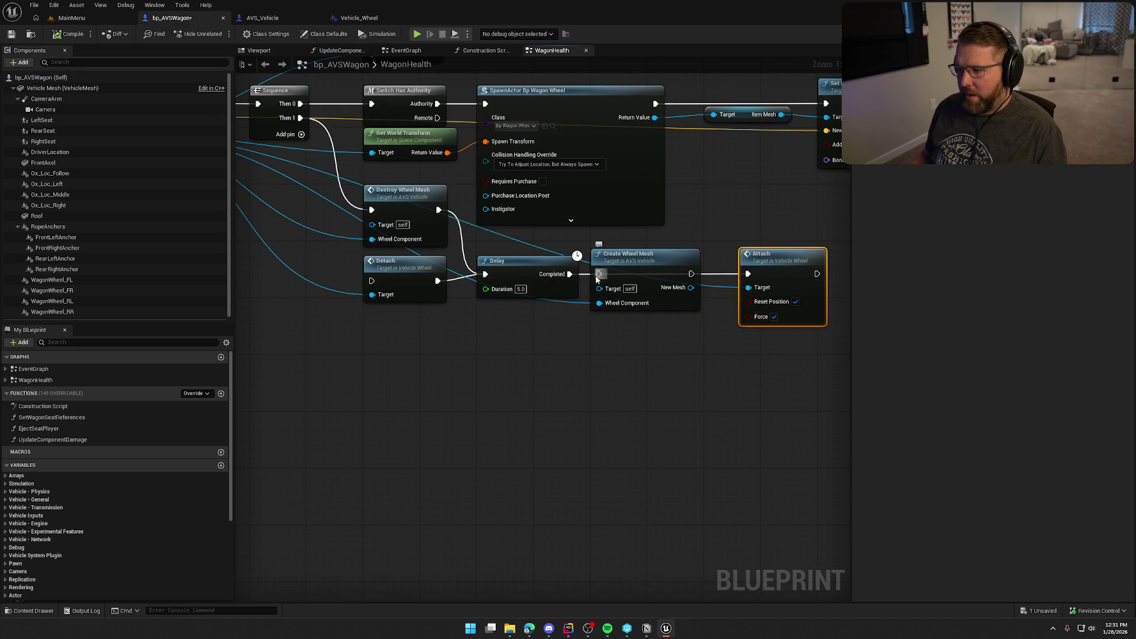
{"action": "left_click_drag", "start_coordinate": [599, 273], "coordinate": [575, 274]}
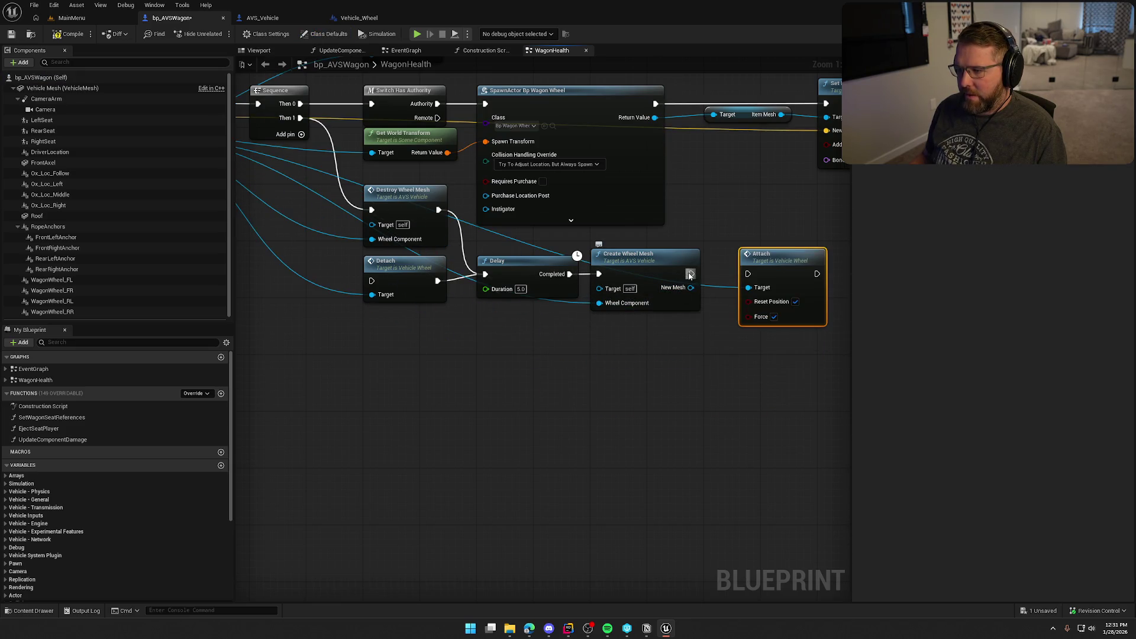
{"action": "left_click_drag", "start_coordinate": [691, 274], "coordinate": [748, 273]}
{"action": "mouse_move", "coordinate": [415, 279]}
{"action": "left_mouse_down"}
{"action": "mouse_move", "coordinate": [402, 297]}
{"action": "mouse_move", "coordinate": [342, 320]}
{"action": "left_mouse_up"}
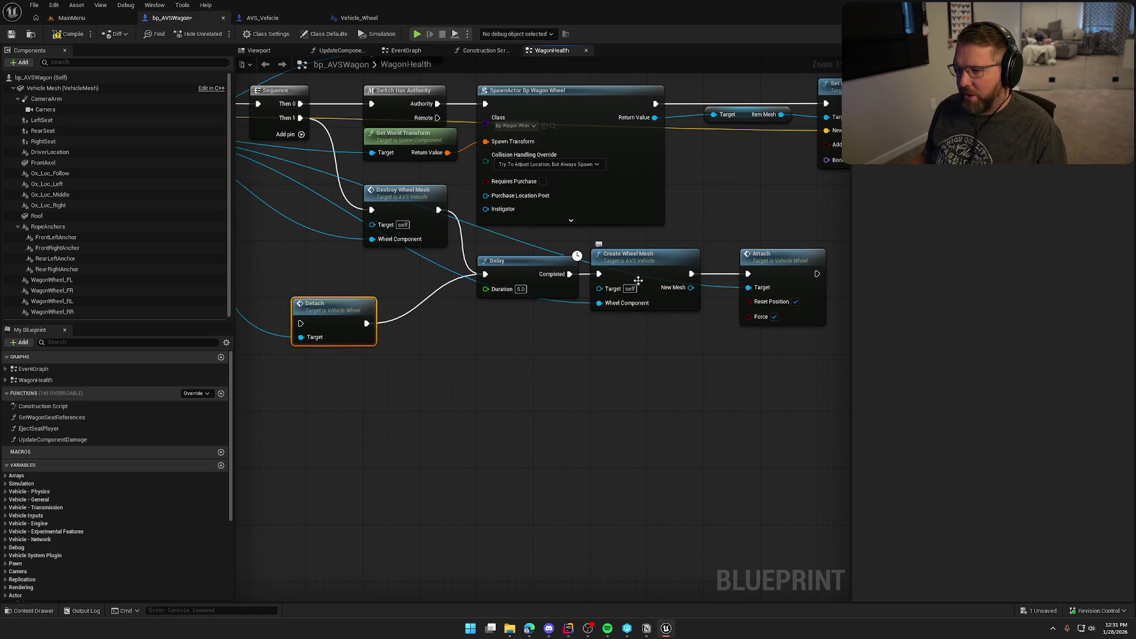
{"action": "left_click_drag", "start_coordinate": [794, 277], "coordinate": [780, 276]}
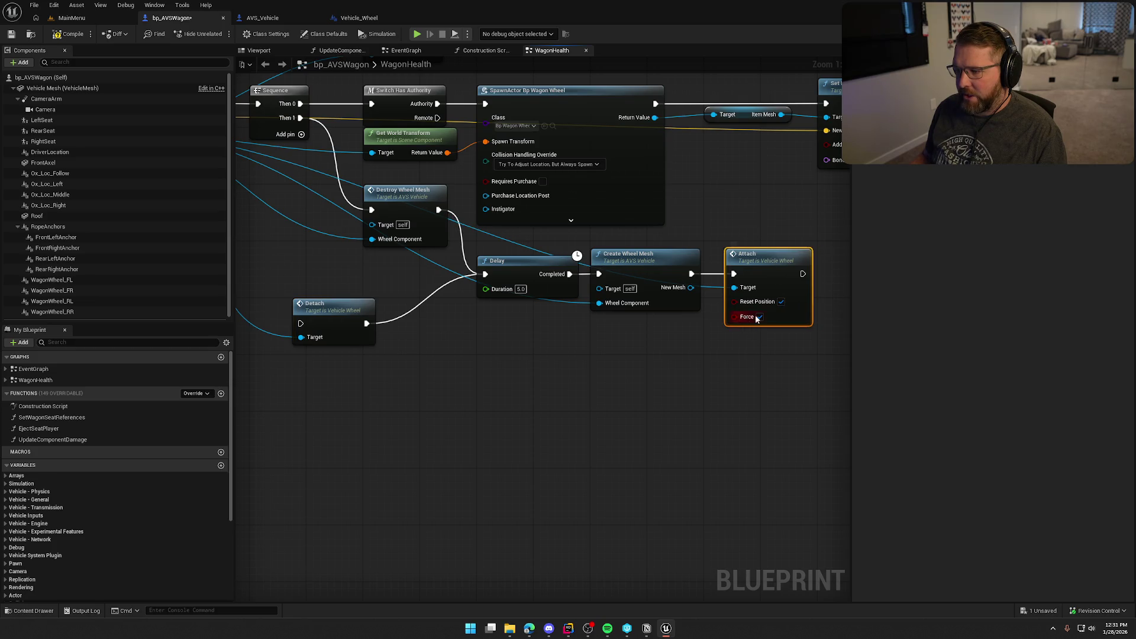
Step: Save bp_AVSWagon and open the GameWorld level from the Content Drawer
{"action": "key", "text": "ctrl+s"}
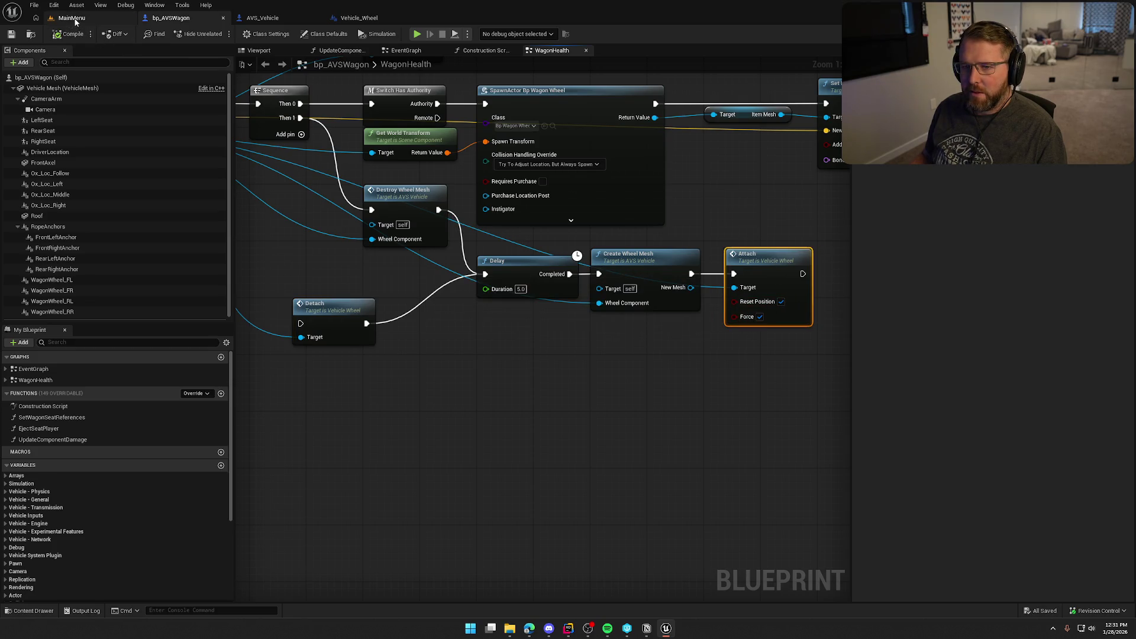
{"action": "key", "text": "ctrl+space"}
{"action": "double_click", "coordinate": [181, 456]}
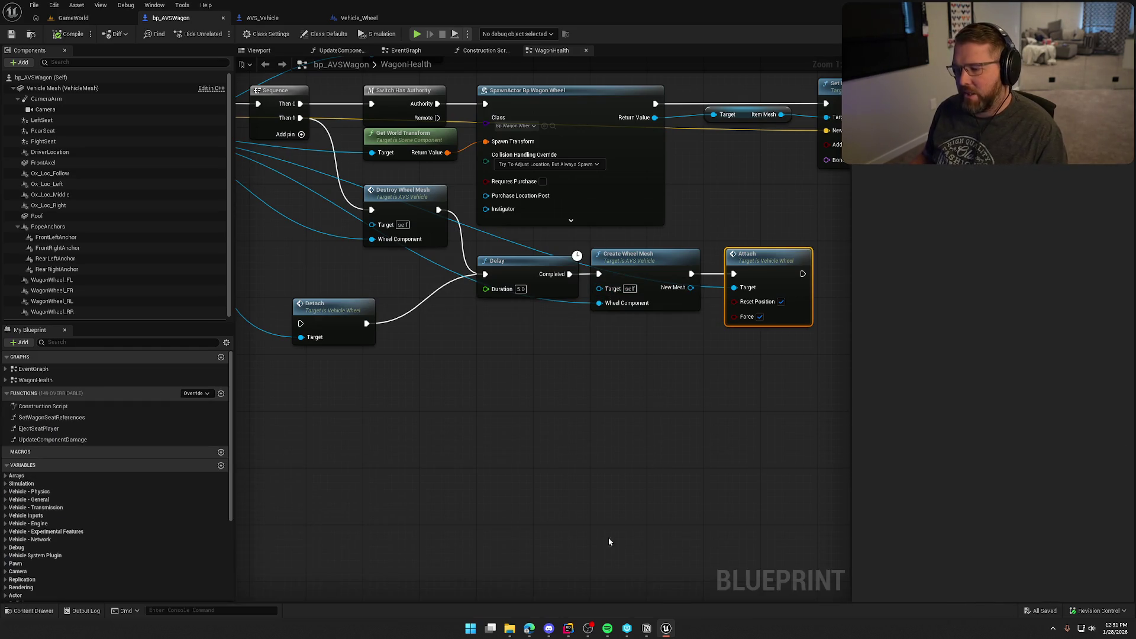
Step: Play-test GameWorld: board the wagon, pick up and drop a wheel, reboard, then stop
{"action": "left_click", "coordinate": [74, 17]}
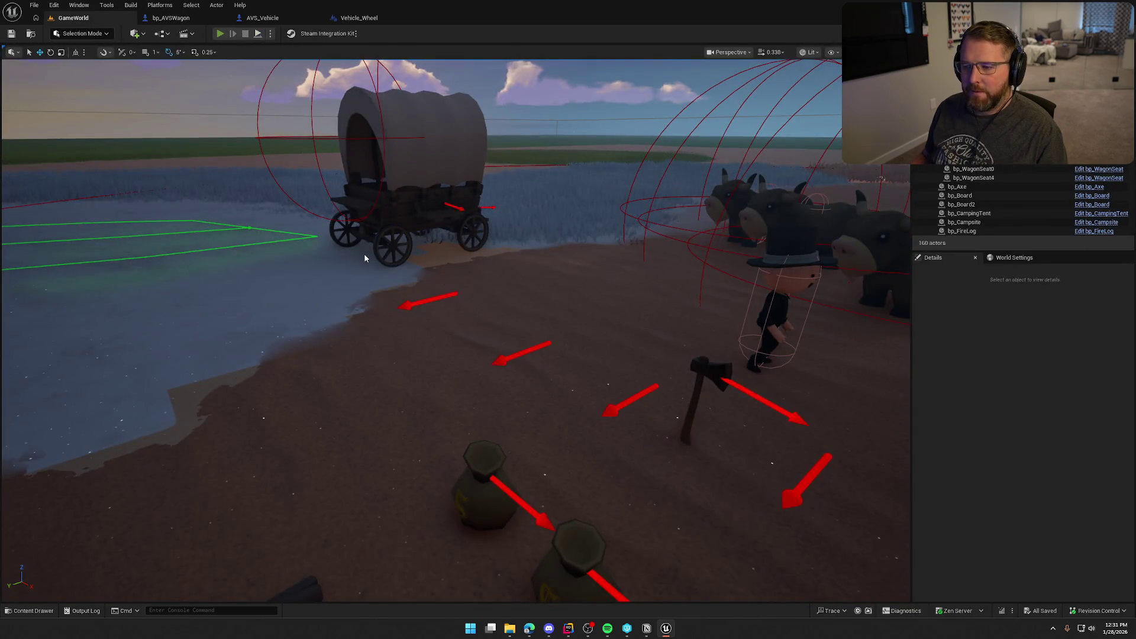
{"action": "key", "text": "alt+p"}
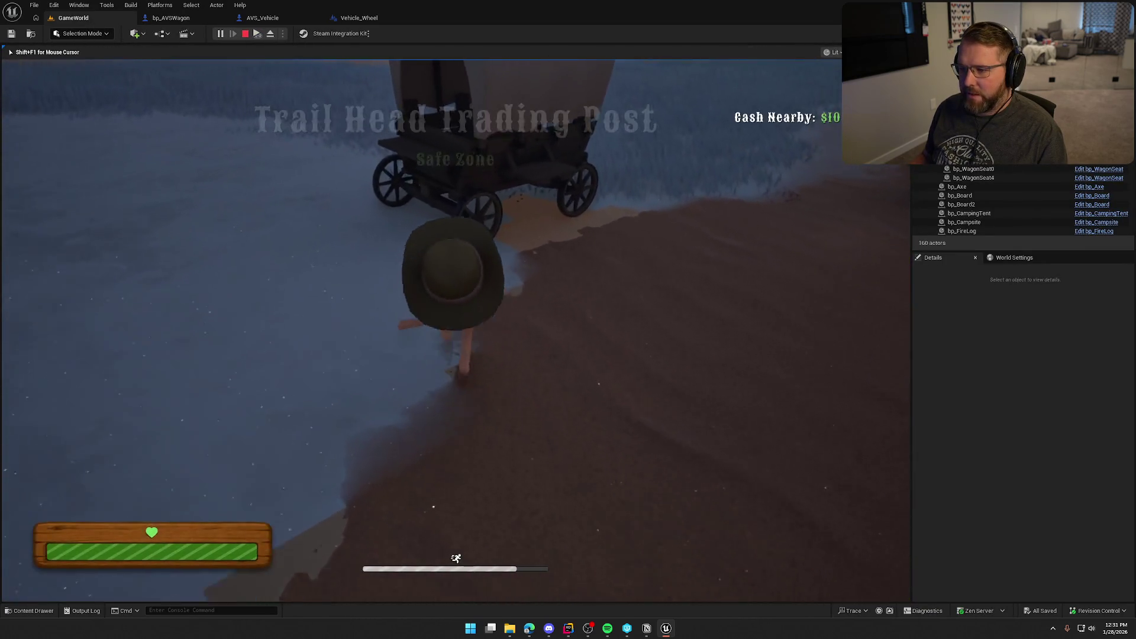
{"action": "key", "text": "e"}
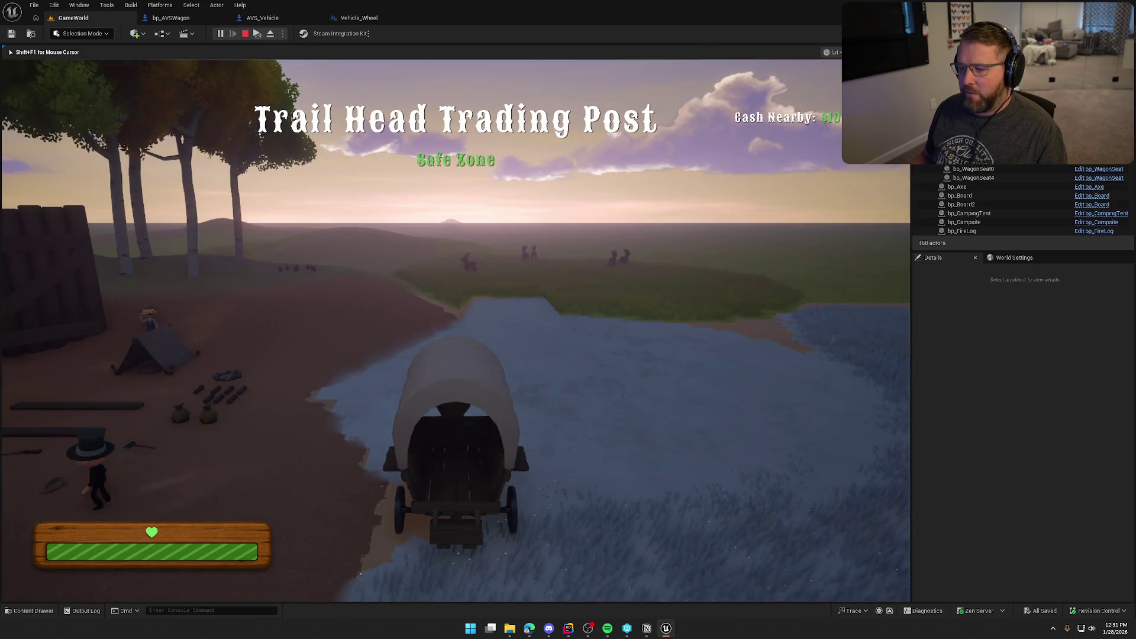
{"action": "key", "text": "e"}
{"action": "key", "text": "e"}
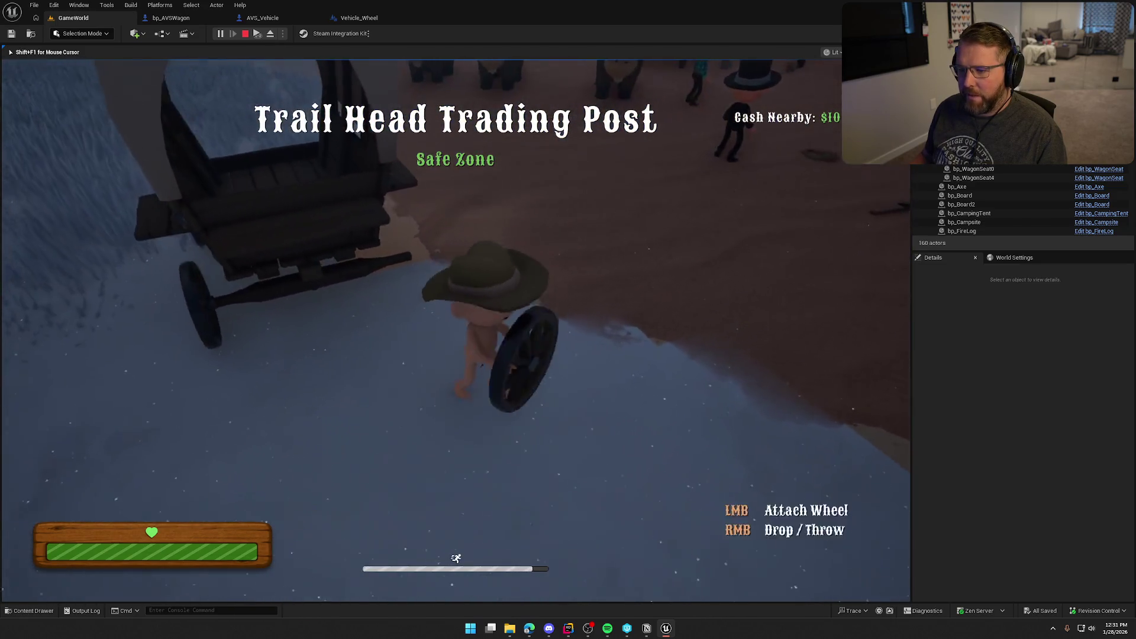
{"action": "right_click", "coordinate": [456, 331]}
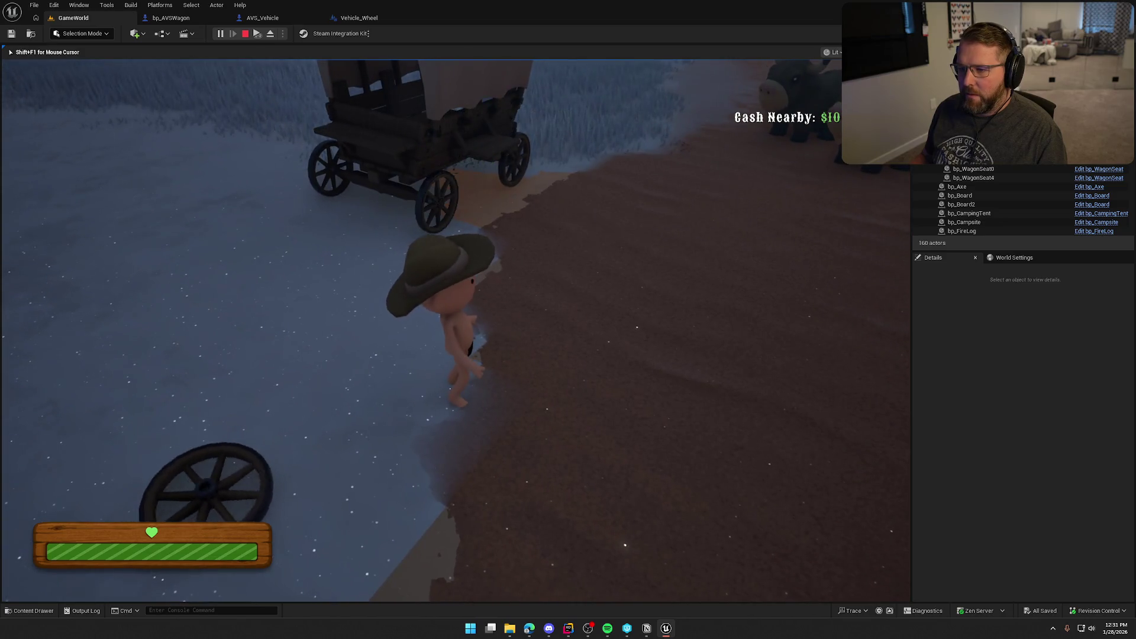
{"action": "key", "text": "w"}
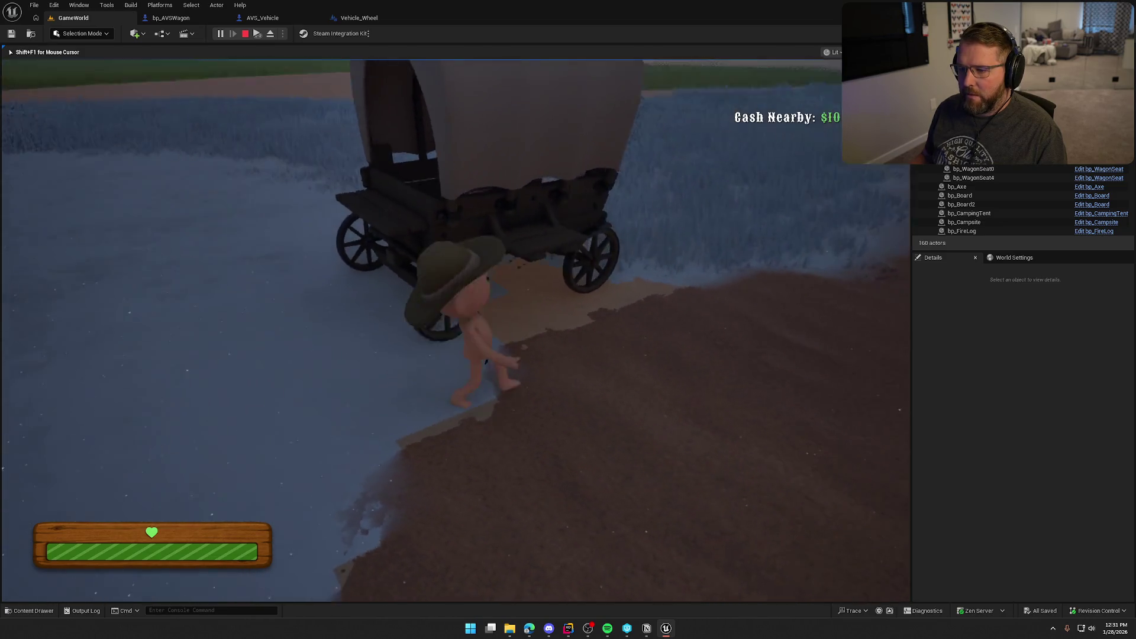
{"action": "key", "text": "e"}
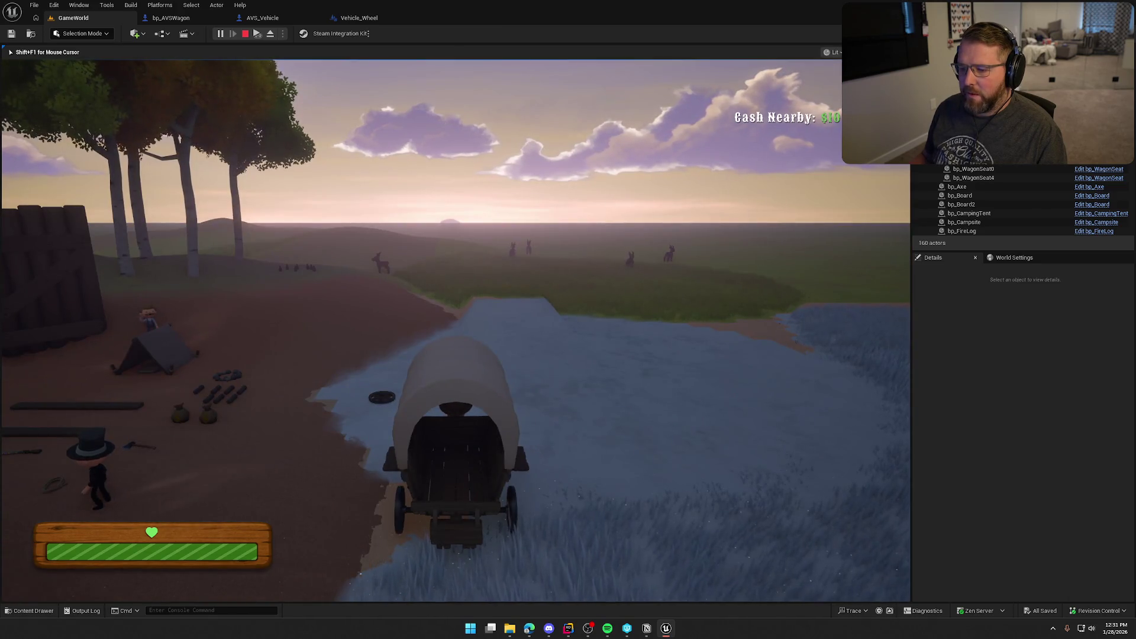
{"action": "key", "text": "Escape"}
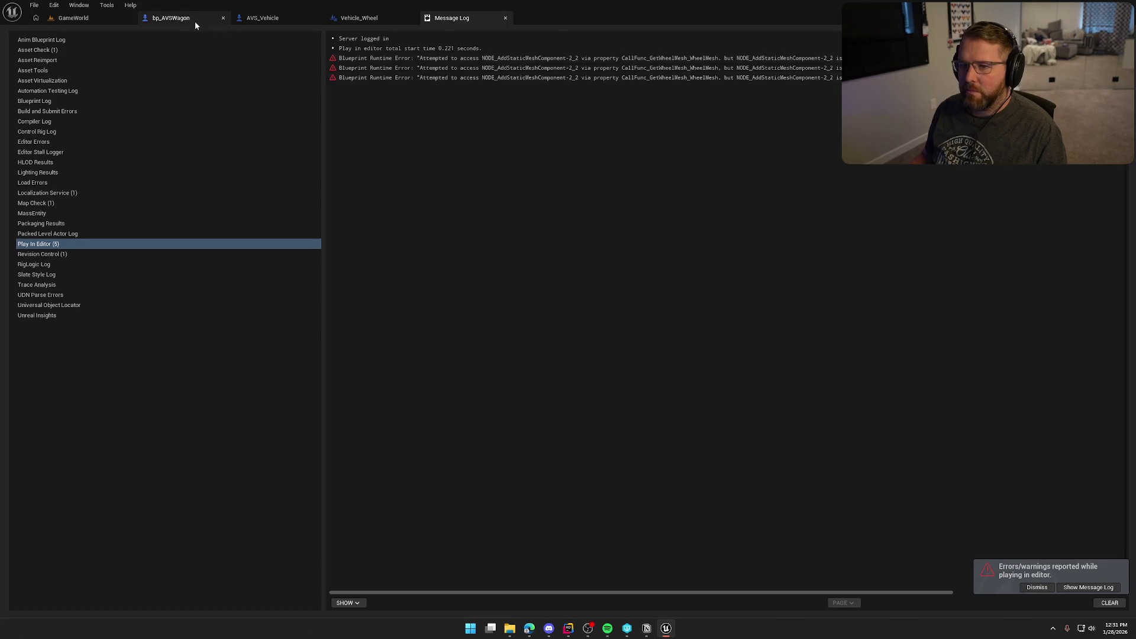
Step: Review the WagonHealth Branch node and Vehicle - Transmission Gears defaults, then return to GameWorld
{"action": "left_click", "coordinate": [196, 21]}
{"action": "left_click_drag", "start_coordinate": [347, 382], "coordinate": [415, 377]}
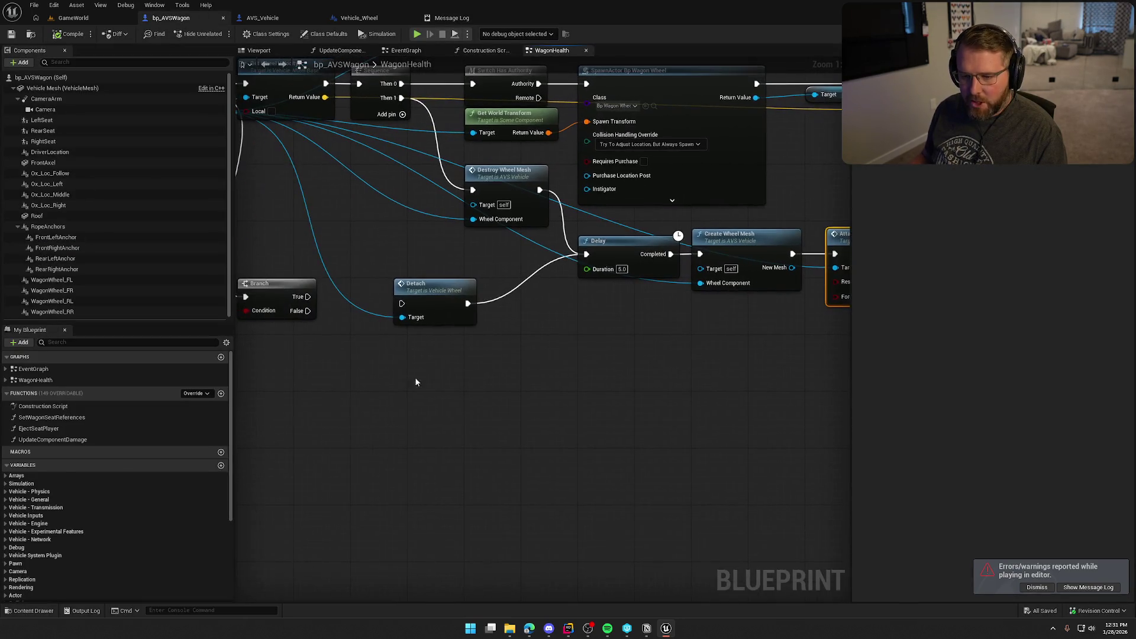
{"action": "left_click", "coordinate": [5, 508]}
{"action": "left_click", "coordinate": [22, 570]}
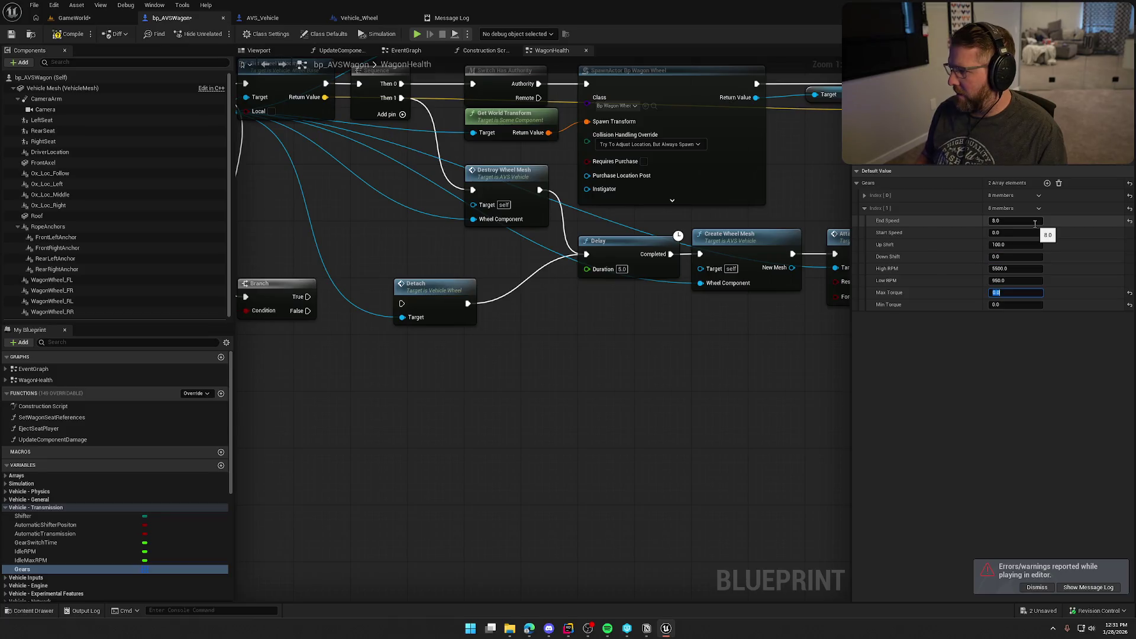
{"action": "scroll", "coordinate": [1131, 312], "scroll_direction": "down", "scroll_amount": 1}
{"action": "scroll", "coordinate": [1130, 312], "scroll_direction": "up", "scroll_amount": 1}
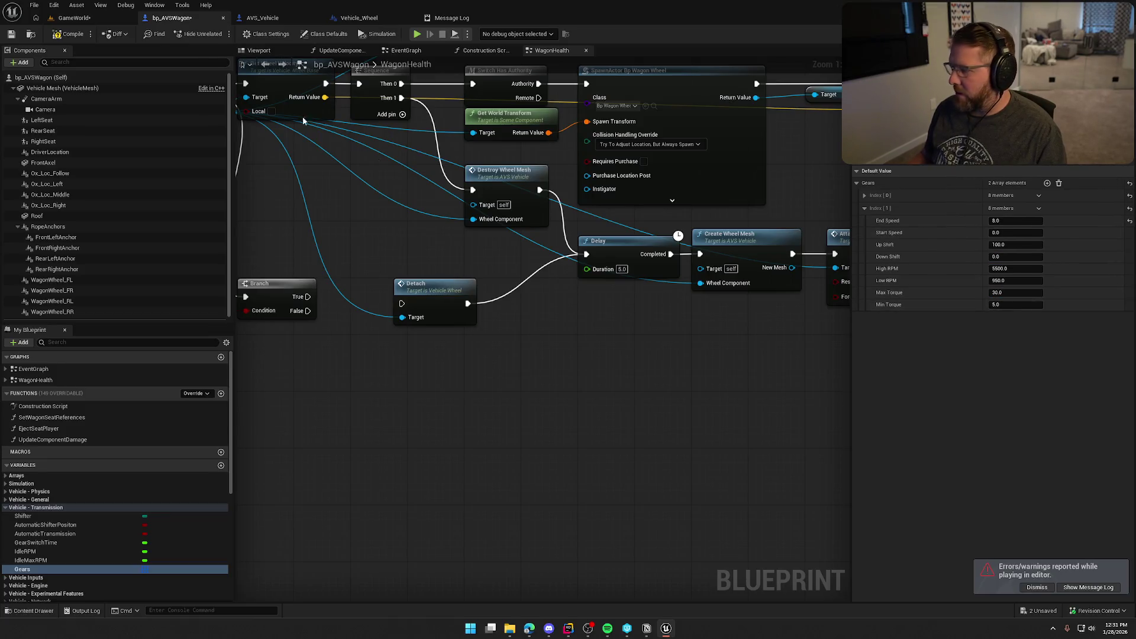
{"action": "left_click", "coordinate": [74, 18]}
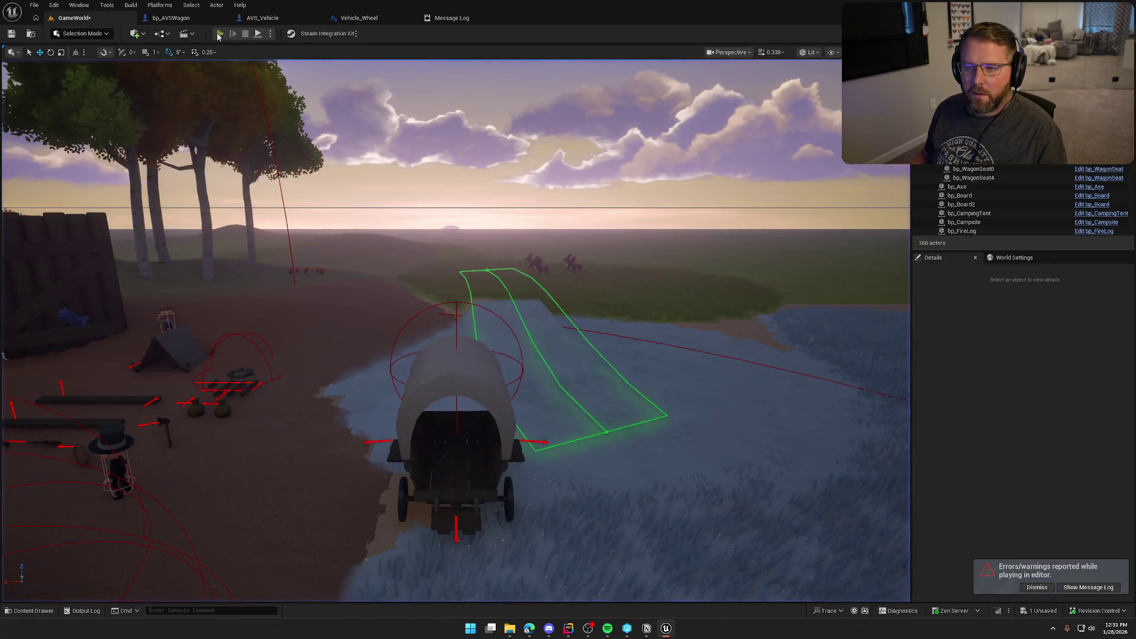
Step: Play-test the wagon, repeatedly boarding, driving and exiting it, then end the session
{"action": "key", "text": "shift+w"}
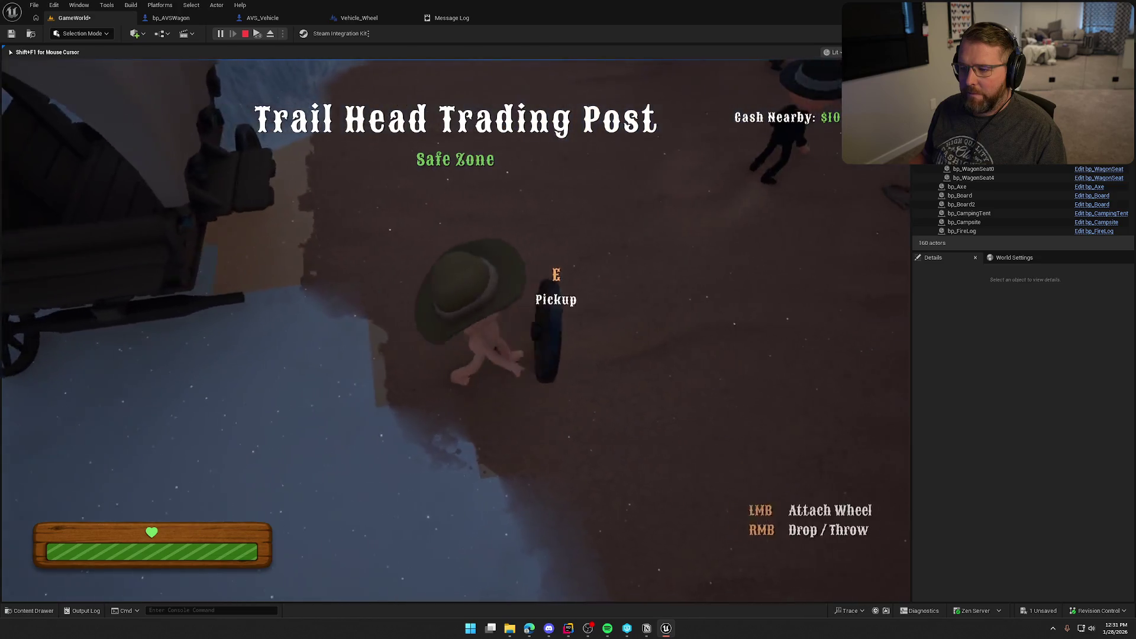
{"action": "key", "text": "e"}
{"action": "key", "text": "w"}
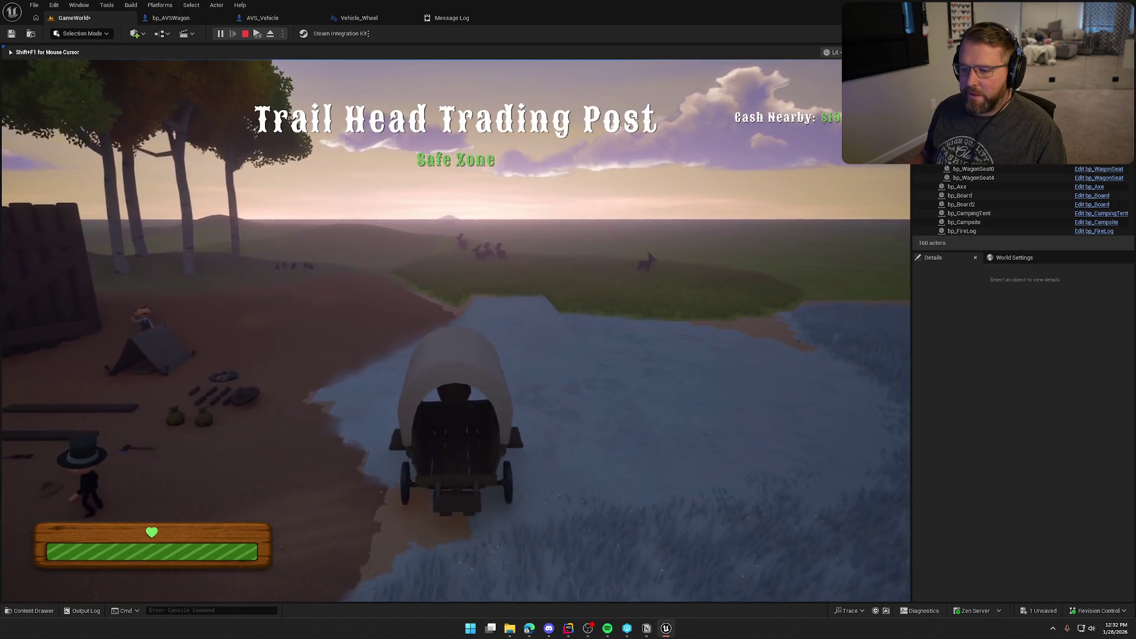
{"action": "key", "text": "e"}
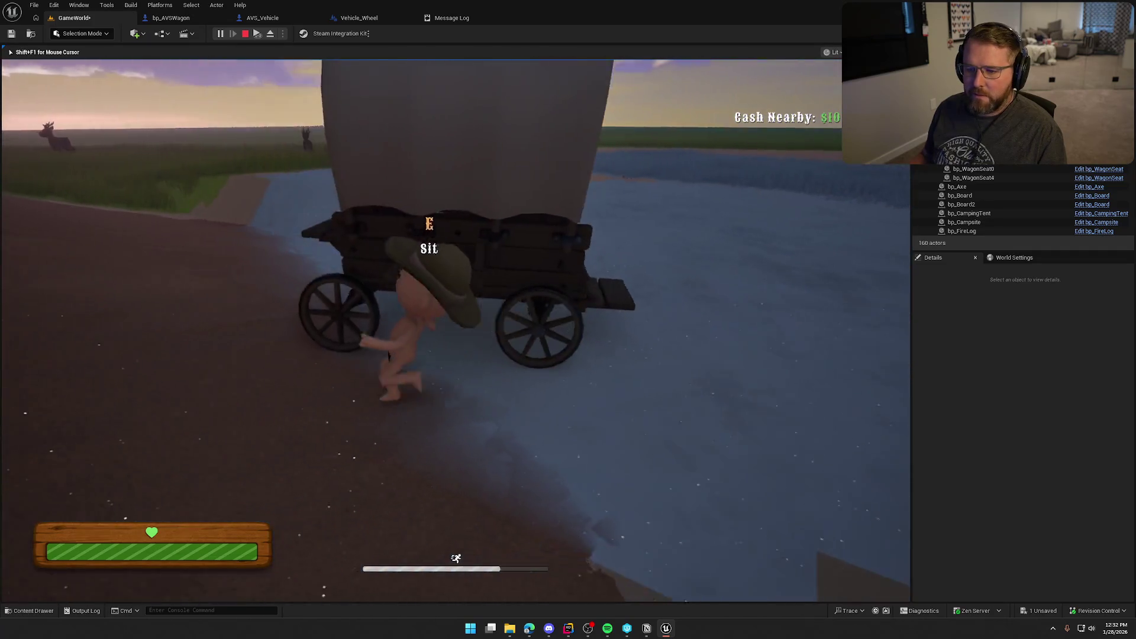
{"action": "key", "text": "e"}
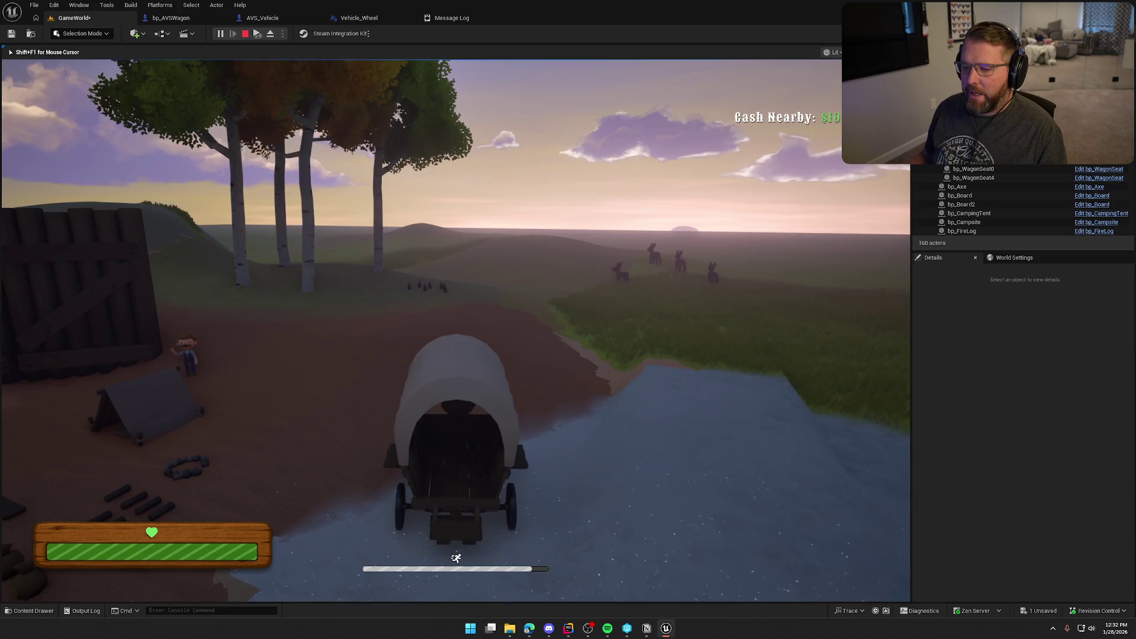
{"action": "key", "text": "w"}
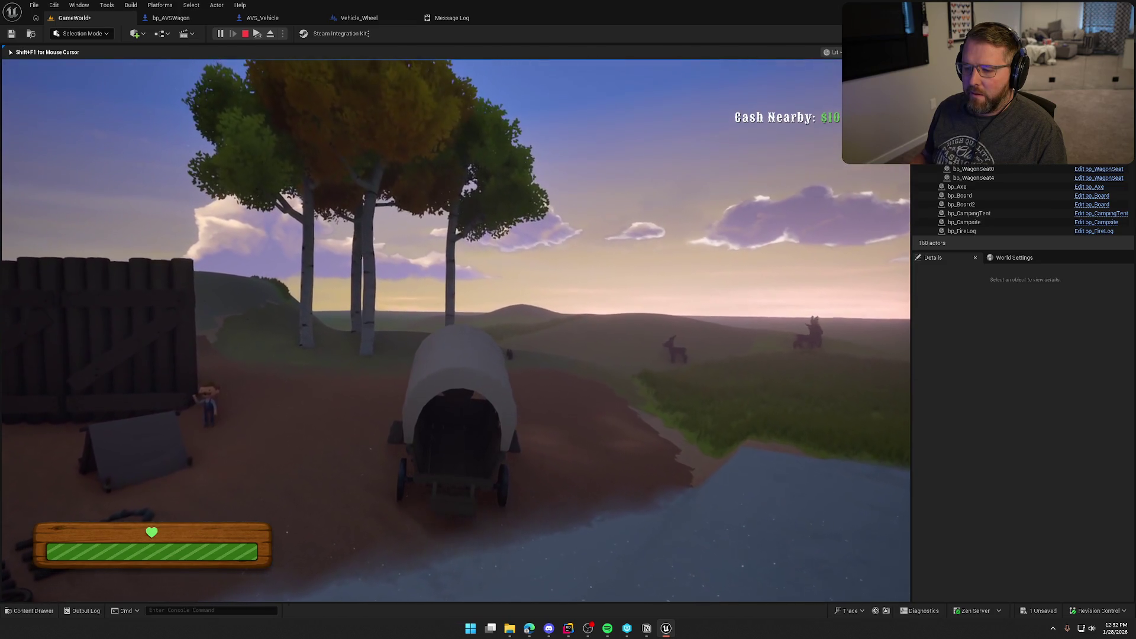
{"action": "key", "text": "e"}
{"action": "key", "text": "w"}
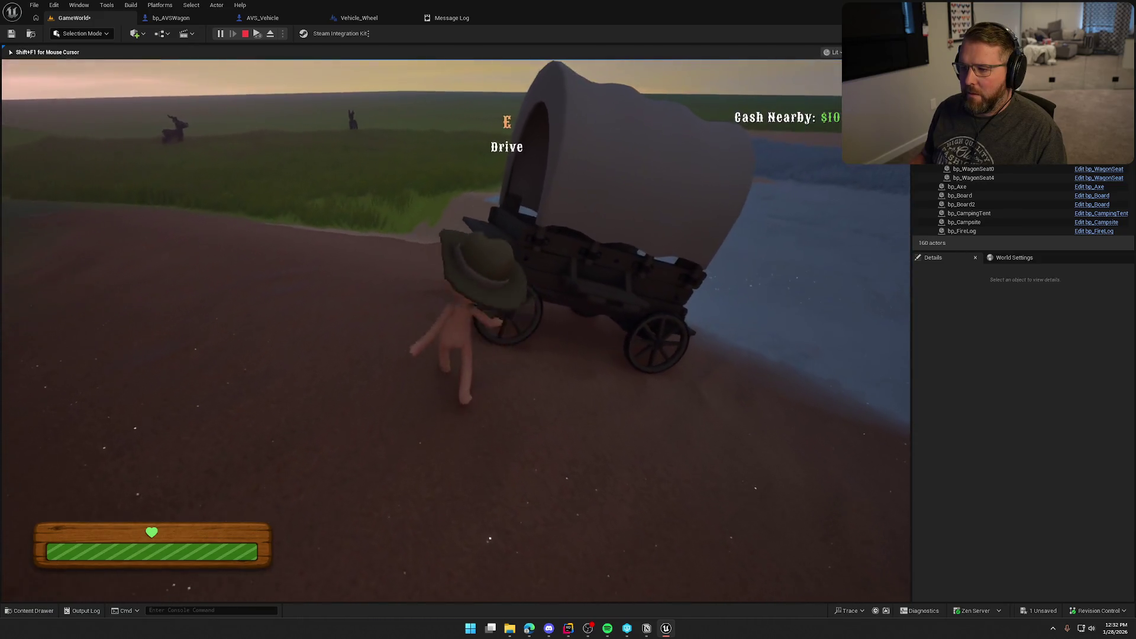
{"action": "key", "text": "e"}
{"action": "key", "text": "w"}
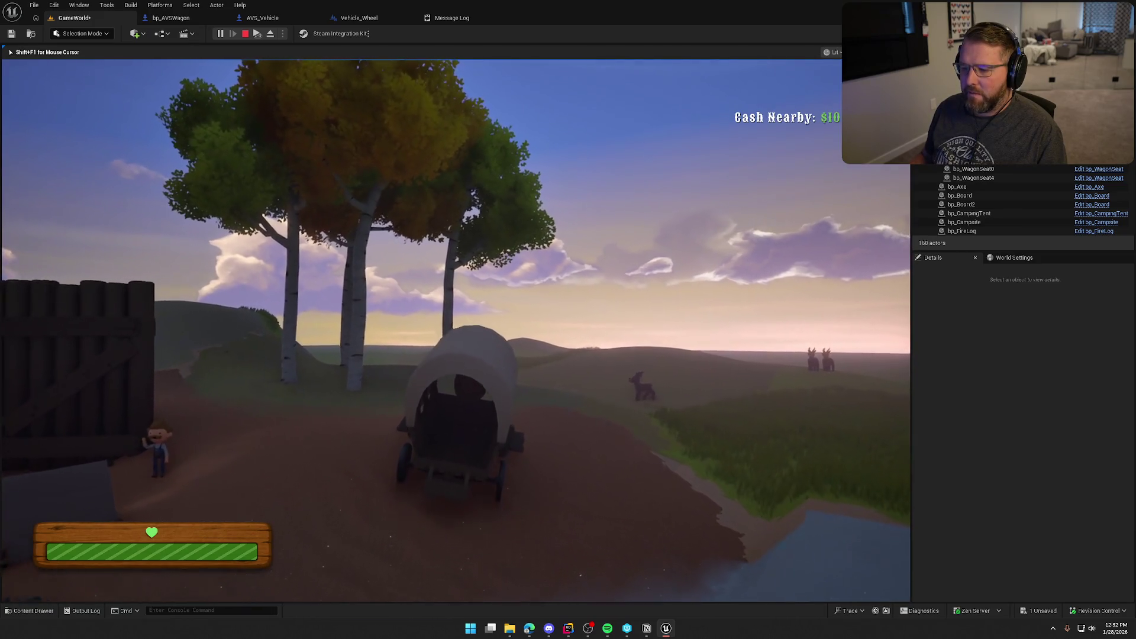
{"action": "key", "text": "w"}
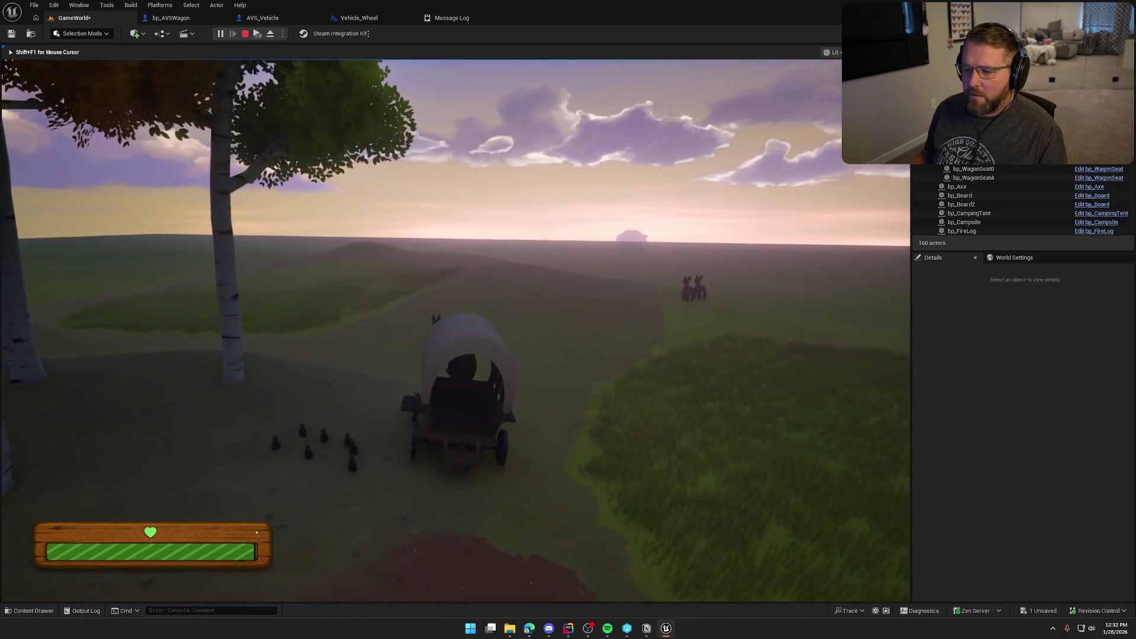
{"action": "key", "text": "e"}
{"action": "key", "text": "s"}
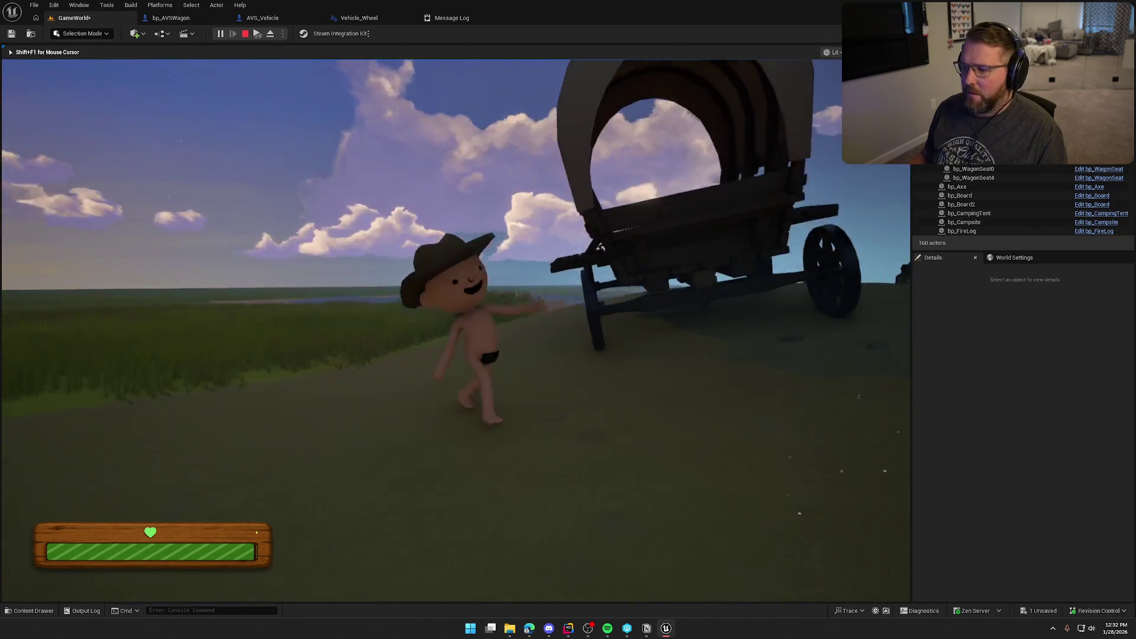
{"action": "key", "text": "w"}
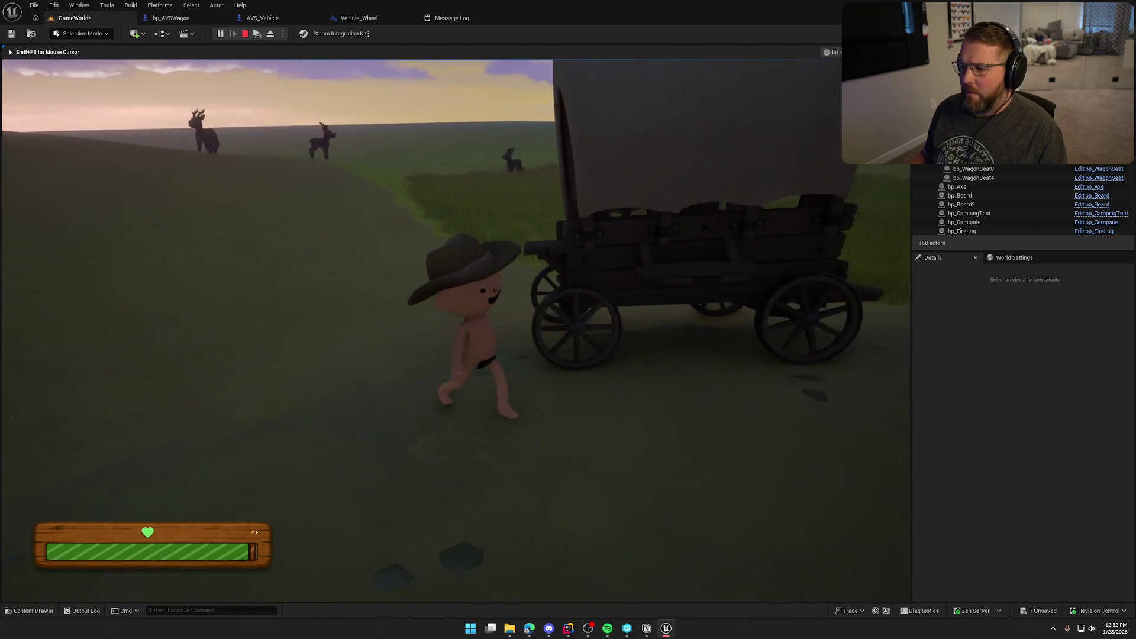
{"action": "key", "text": "Escape"}
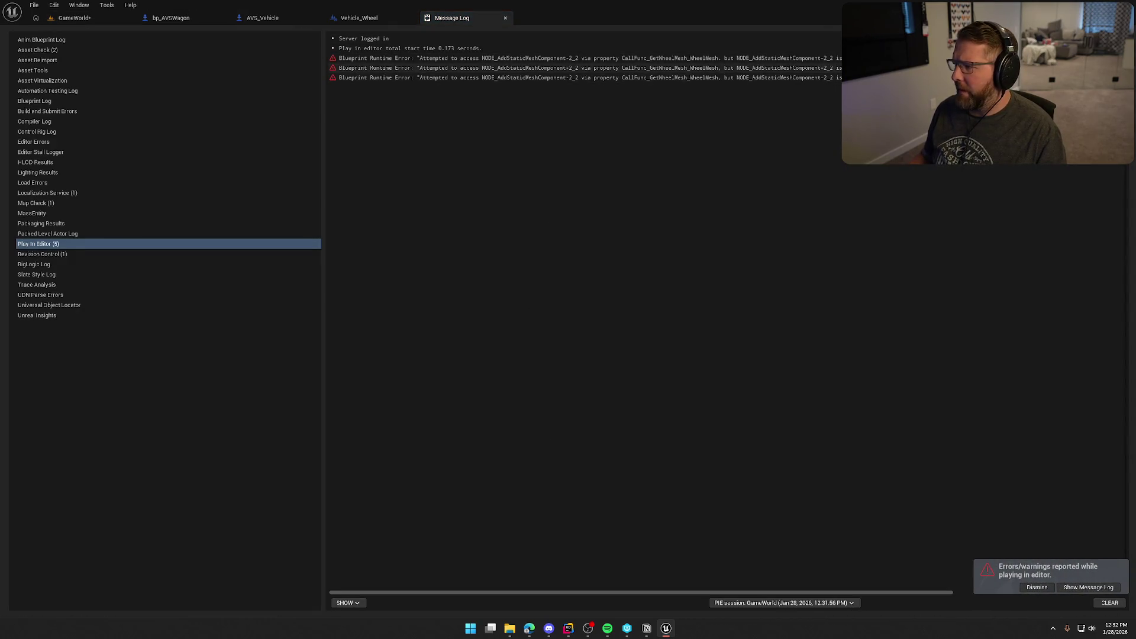
Step: Close the Message Log and move WagonHealth's Detach node beneath Destroy Wheel Mesh
{"action": "left_click", "coordinate": [506, 18]}
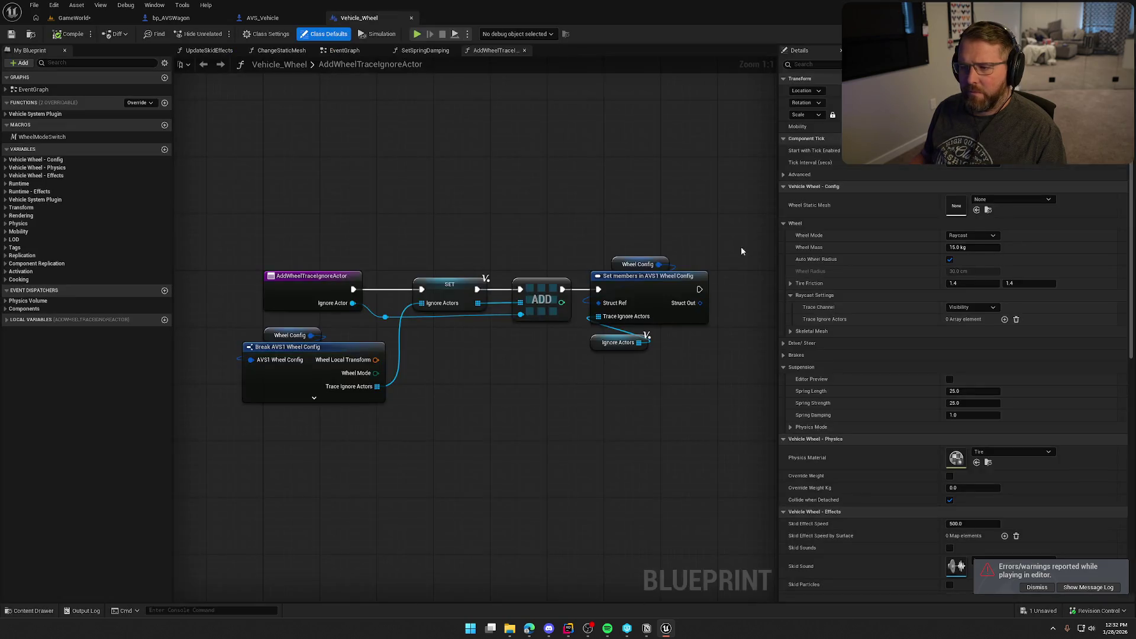
{"action": "left_click", "coordinate": [171, 18]}
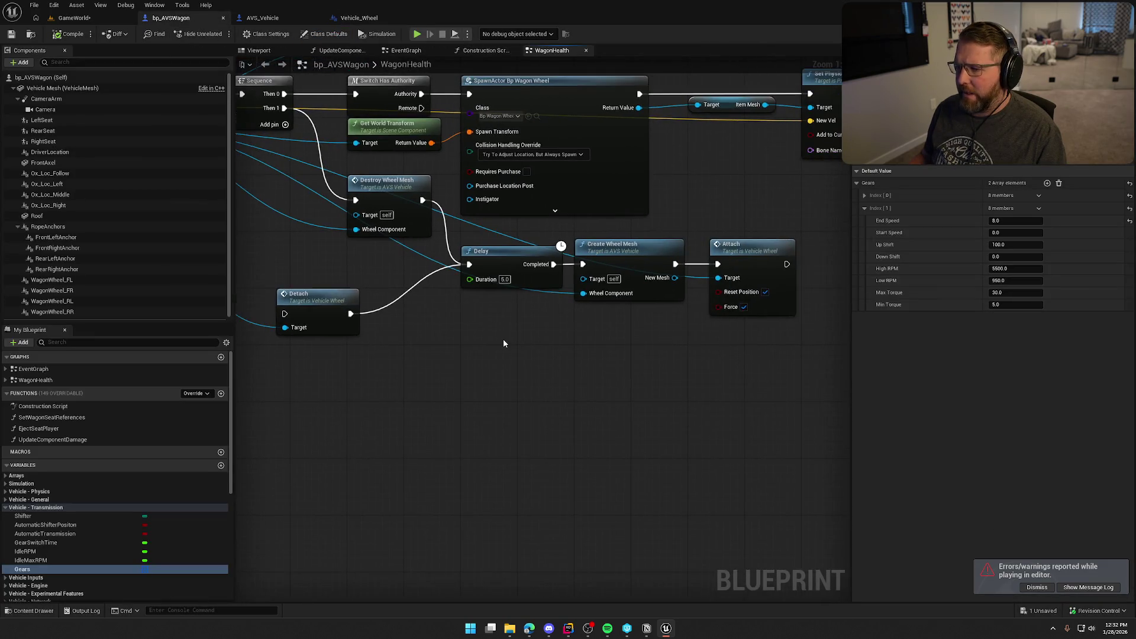
{"action": "left_click_drag", "start_coordinate": [398, 300], "coordinate": [468, 250]}
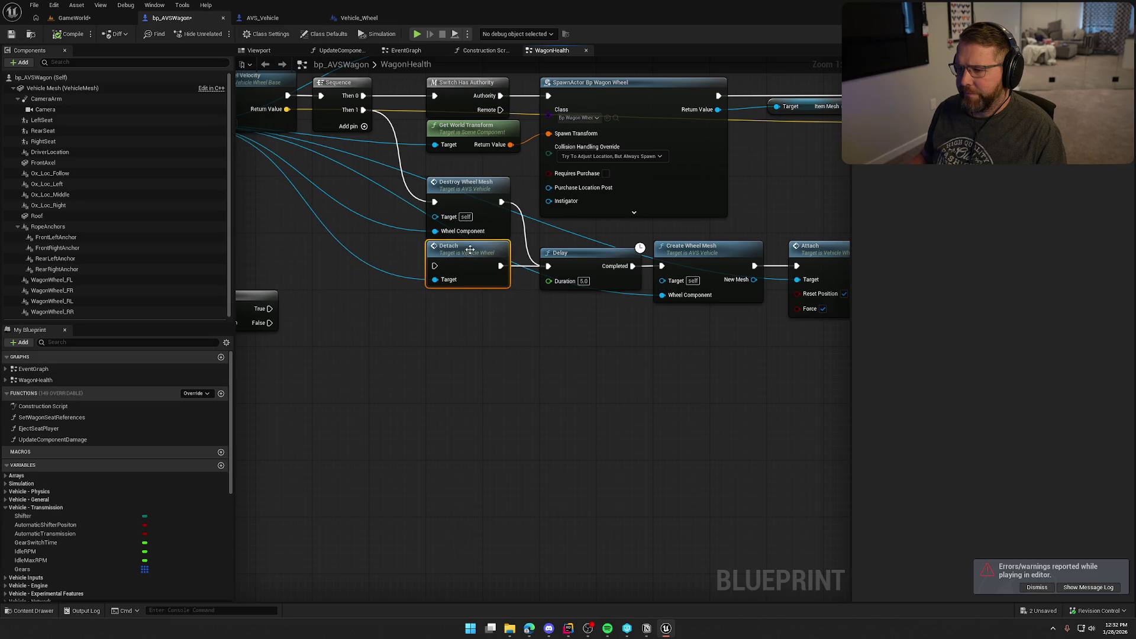
Step: Move the Remove Wheel node below the Detach node
{"action": "mouse_move", "coordinate": [442, 342]}
{"action": "left_mouse_down"}
{"action": "mouse_move", "coordinate": [496, 368]}
{"action": "mouse_move", "coordinate": [517, 465]}
{"action": "left_mouse_up"}
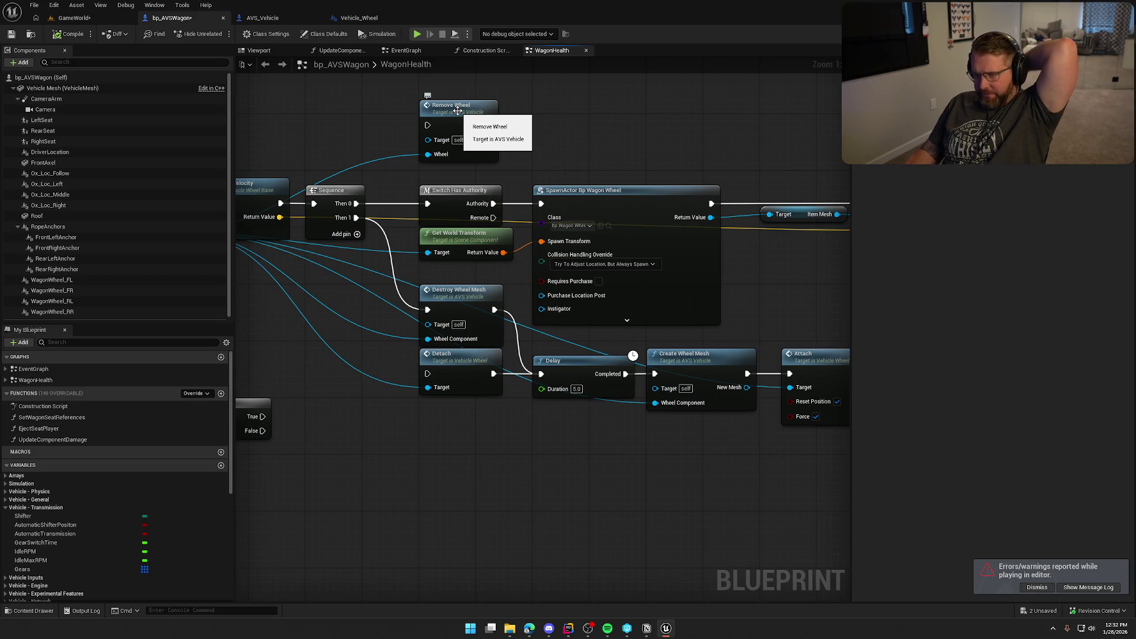
{"action": "mouse_move", "coordinate": [458, 110]}
{"action": "left_mouse_down"}
{"action": "mouse_move", "coordinate": [467, 456]}
{"action": "mouse_move", "coordinate": [457, 410]}
{"action": "left_mouse_up"}
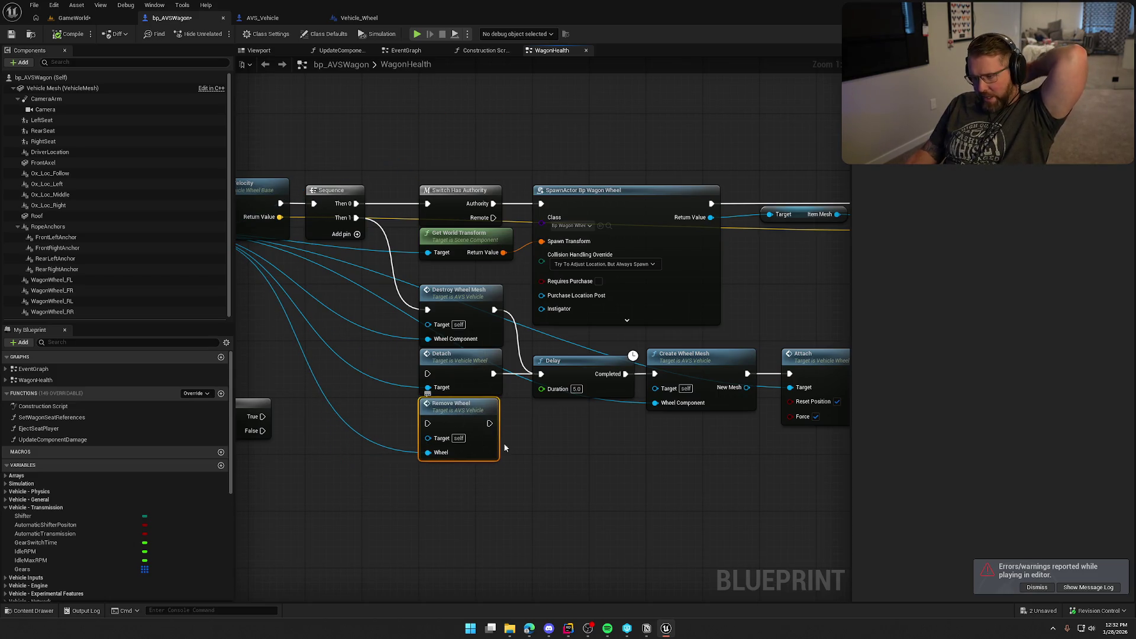
{"action": "left_click_drag", "start_coordinate": [561, 471], "coordinate": [565, 470]}
{"action": "left_click_drag", "start_coordinate": [595, 420], "coordinate": [662, 414]}
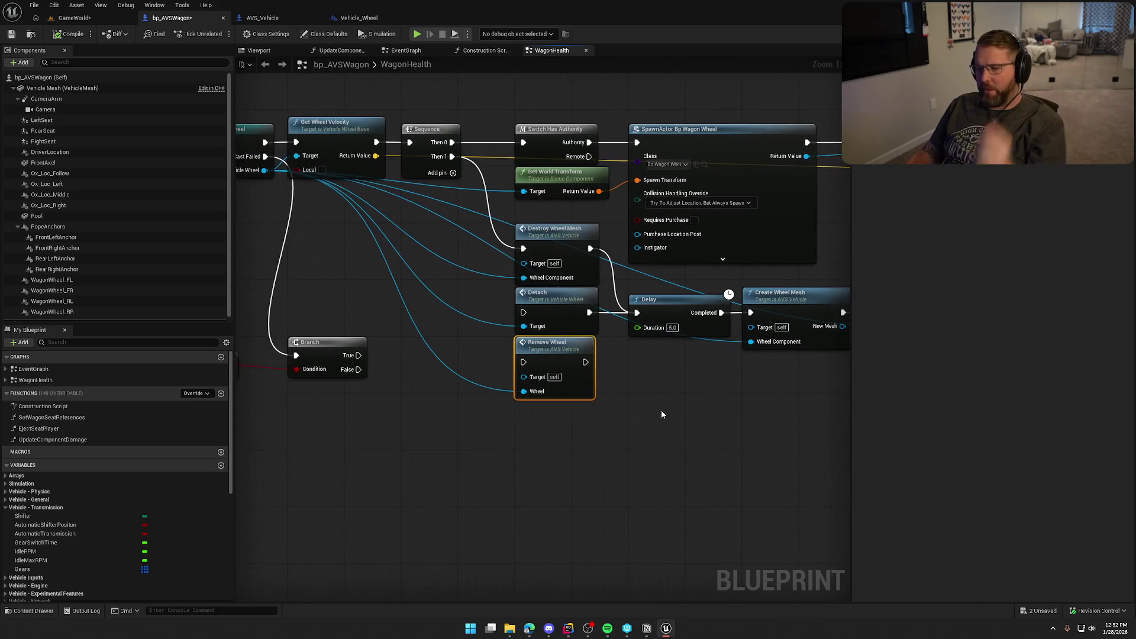
{"action": "left_click", "coordinate": [662, 414]}
Step: Create an Add Wheel node (search 'modula') wired from the Vehicle Wheel reference
{"action": "left_click_drag", "start_coordinate": [265, 170], "coordinate": [533, 424]}
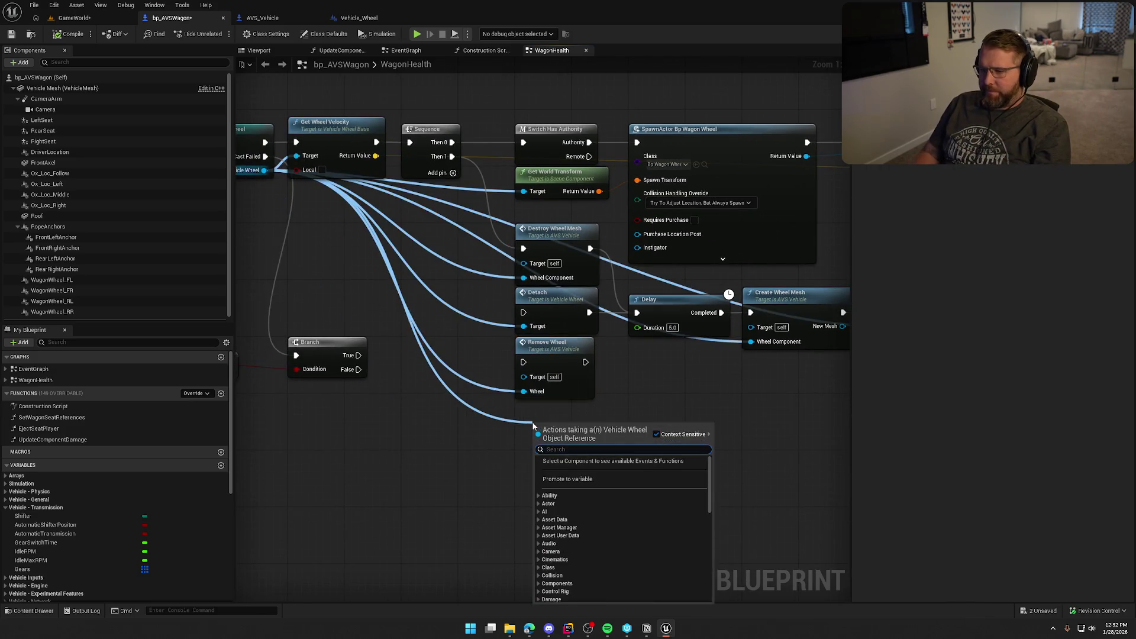
{"action": "type", "text": "modula"}
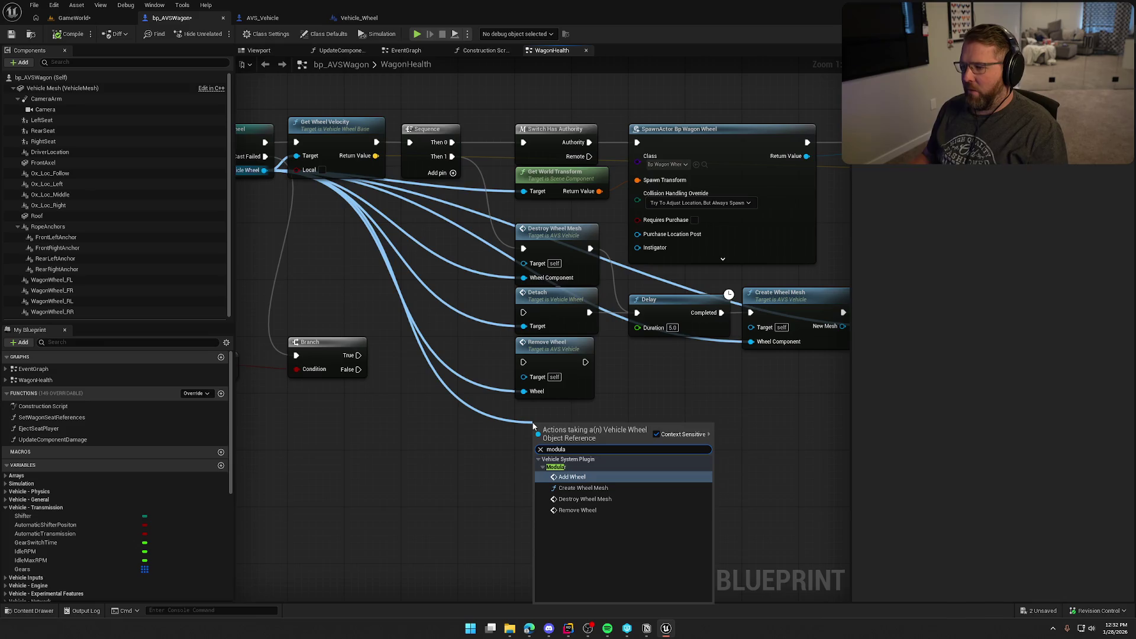
{"action": "left_click", "coordinate": [572, 477]}
{"action": "mouse_move", "coordinate": [684, 422]}
{"action": "left_mouse_down"}
{"action": "mouse_move", "coordinate": [475, 382]}
{"action": "mouse_move", "coordinate": [461, 367]}
{"action": "left_mouse_up"}
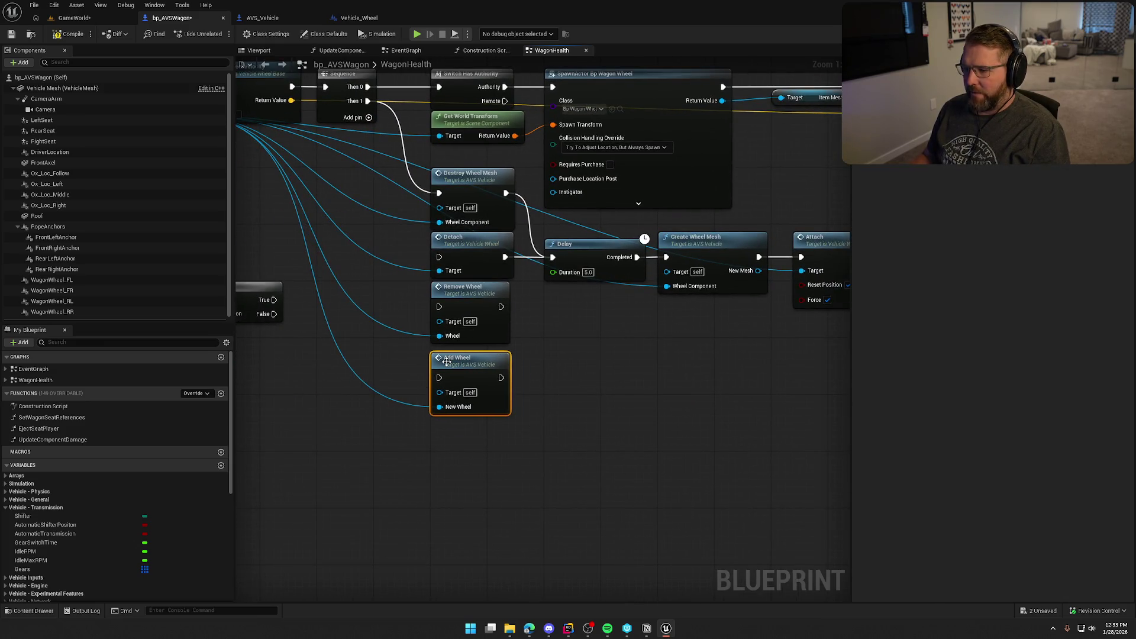
{"action": "mouse_move", "coordinate": [578, 380]}
{"action": "left_mouse_down"}
{"action": "mouse_move", "coordinate": [637, 352]}
{"action": "mouse_move", "coordinate": [598, 370]}
{"action": "left_mouse_up"}
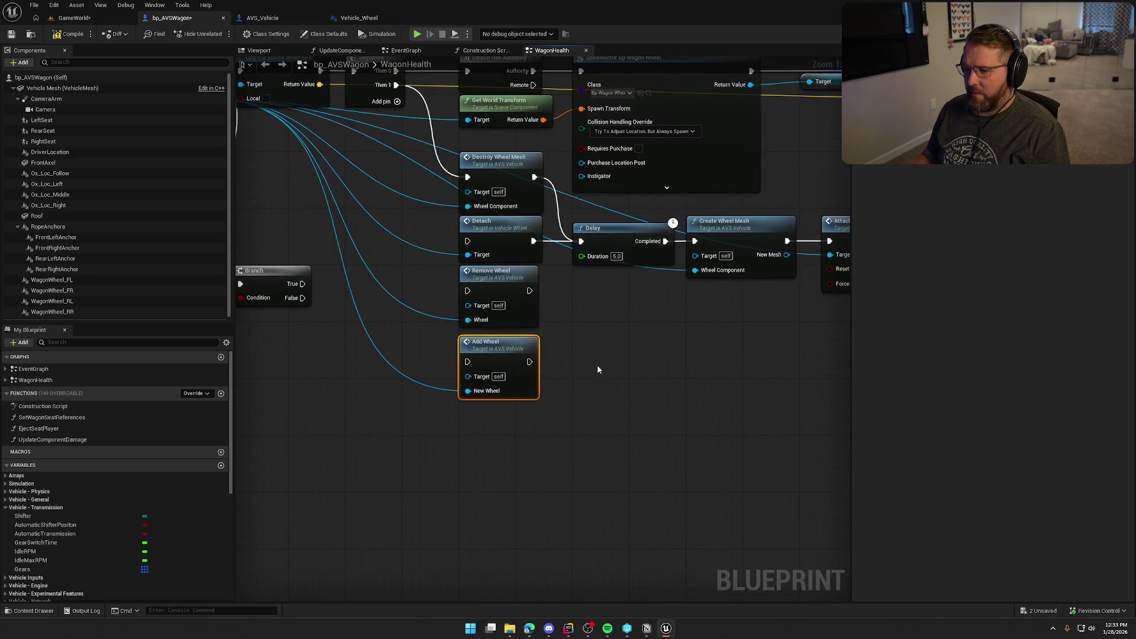
Step: Open Add Wheel's AVS_Vehicle definition and pan through to Update Internal Wheel Array
{"action": "double_click", "coordinate": [484, 356]}
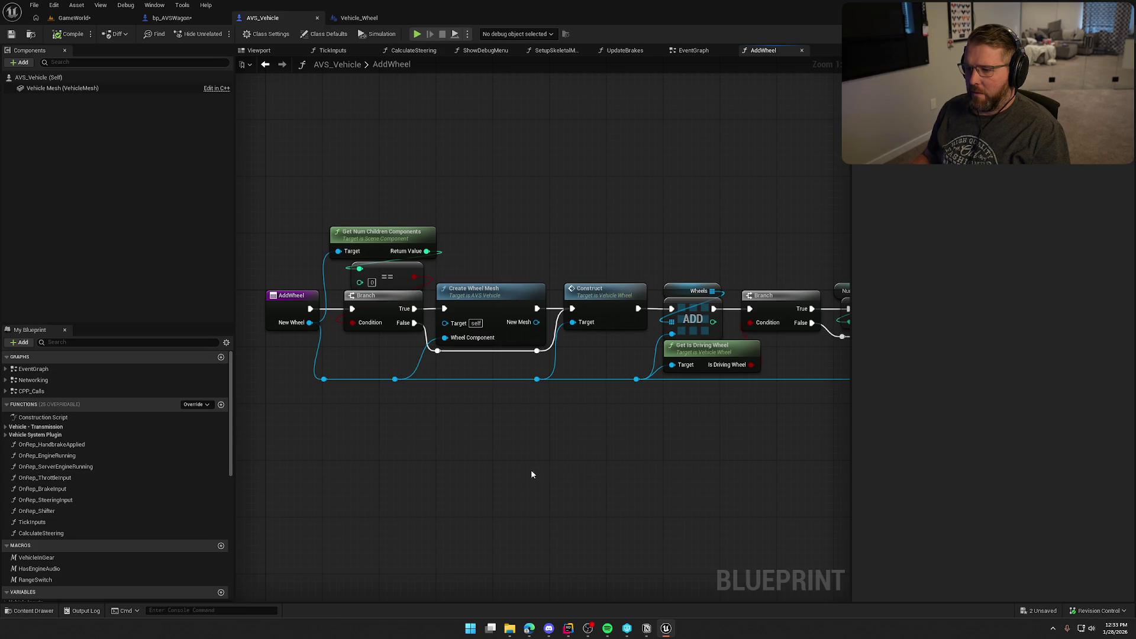
{"action": "mouse_move", "coordinate": [607, 449]}
{"action": "left_mouse_down"}
{"action": "mouse_move", "coordinate": [580, 461]}
{"action": "mouse_move", "coordinate": [444, 311]}
{"action": "left_mouse_up"}
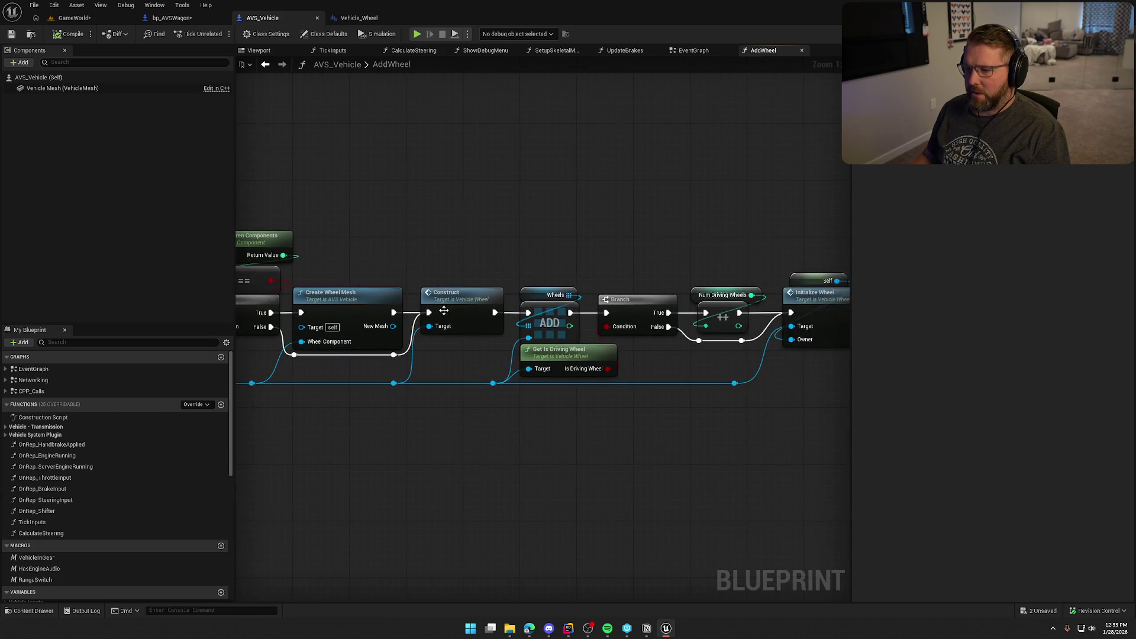
{"action": "mouse_move", "coordinate": [628, 455]}
{"action": "left_mouse_down"}
{"action": "mouse_move", "coordinate": [558, 451]}
{"action": "mouse_move", "coordinate": [484, 381]}
{"action": "left_mouse_up"}
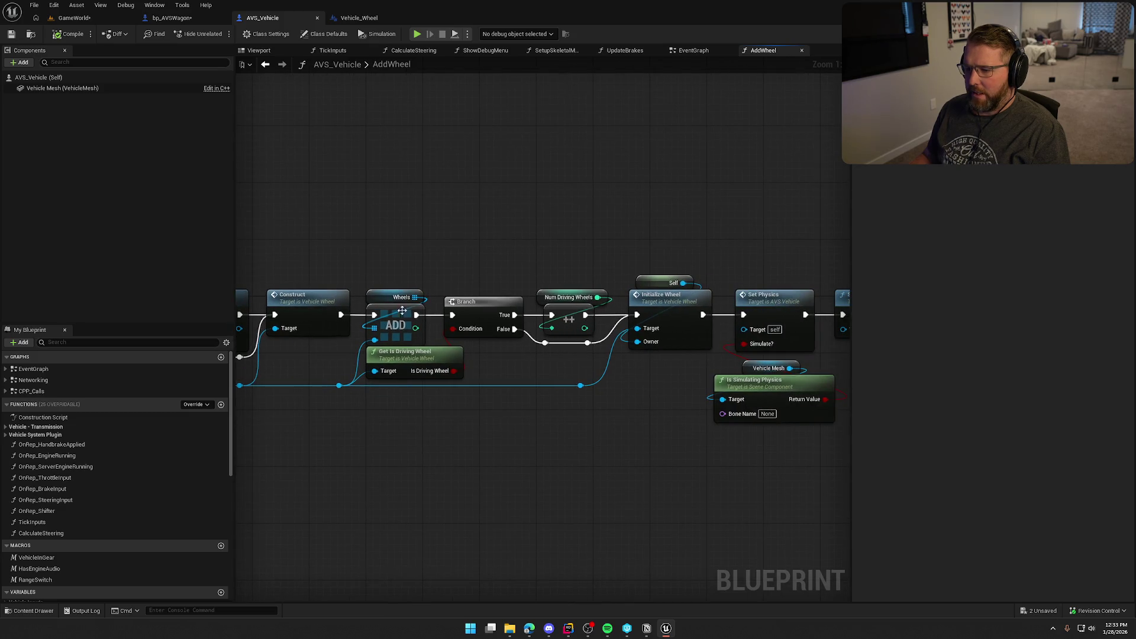
{"action": "mouse_move", "coordinate": [647, 455]}
{"action": "left_mouse_down"}
{"action": "mouse_move", "coordinate": [419, 436]}
{"action": "mouse_move", "coordinate": [429, 410]}
{"action": "left_mouse_up"}
{"action": "left_click_drag", "start_coordinate": [655, 464], "coordinate": [499, 327]}
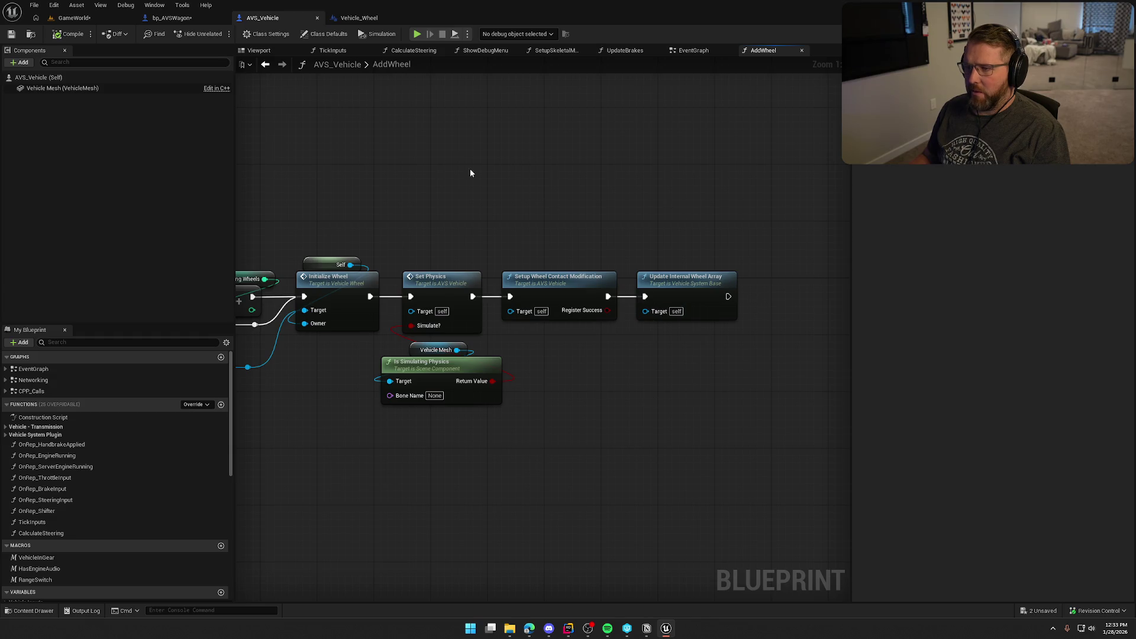
Step: Select Add Wheel in WagonHealth and recheck its AddWheel function definition
{"action": "left_click", "coordinate": [171, 18]}
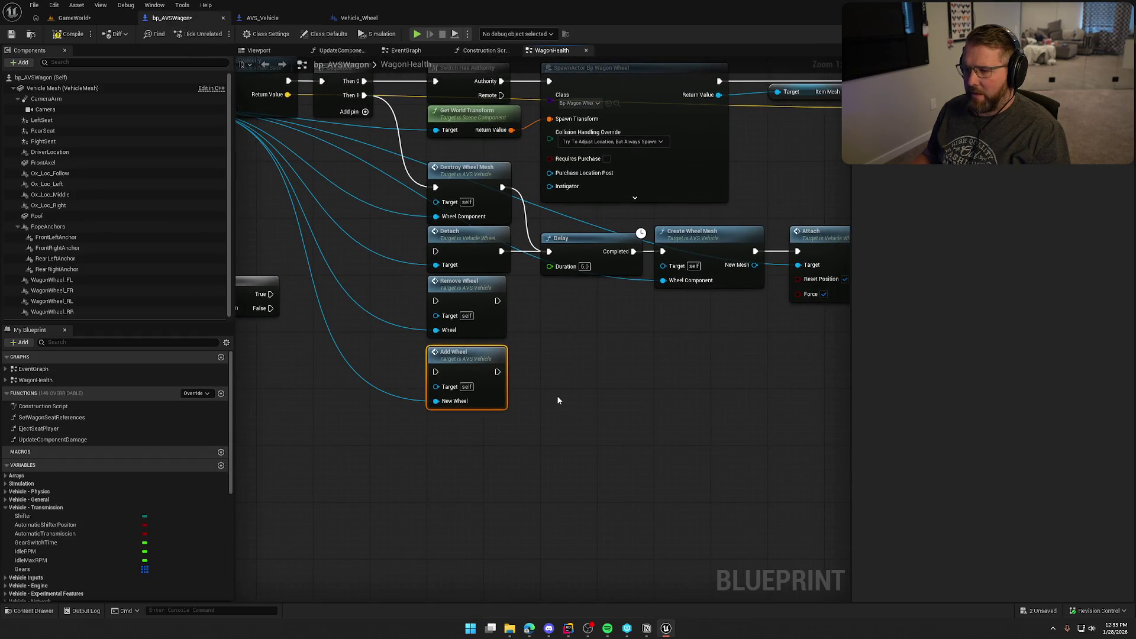
{"action": "left_click", "coordinate": [460, 408]}
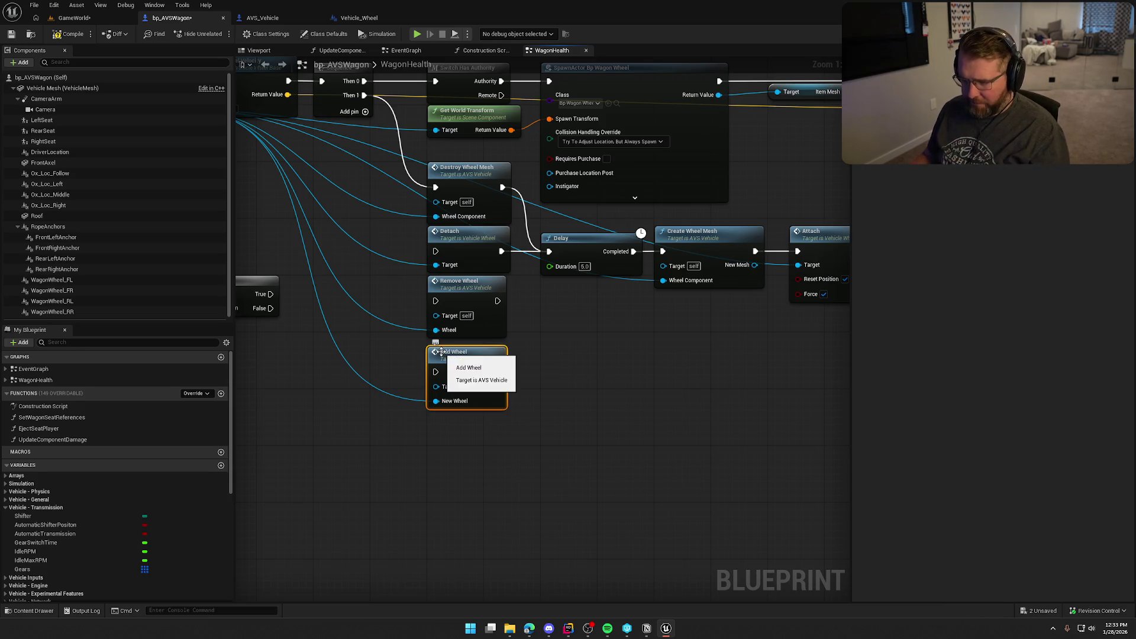
{"action": "left_click_drag", "start_coordinate": [582, 349], "coordinate": [746, 376]}
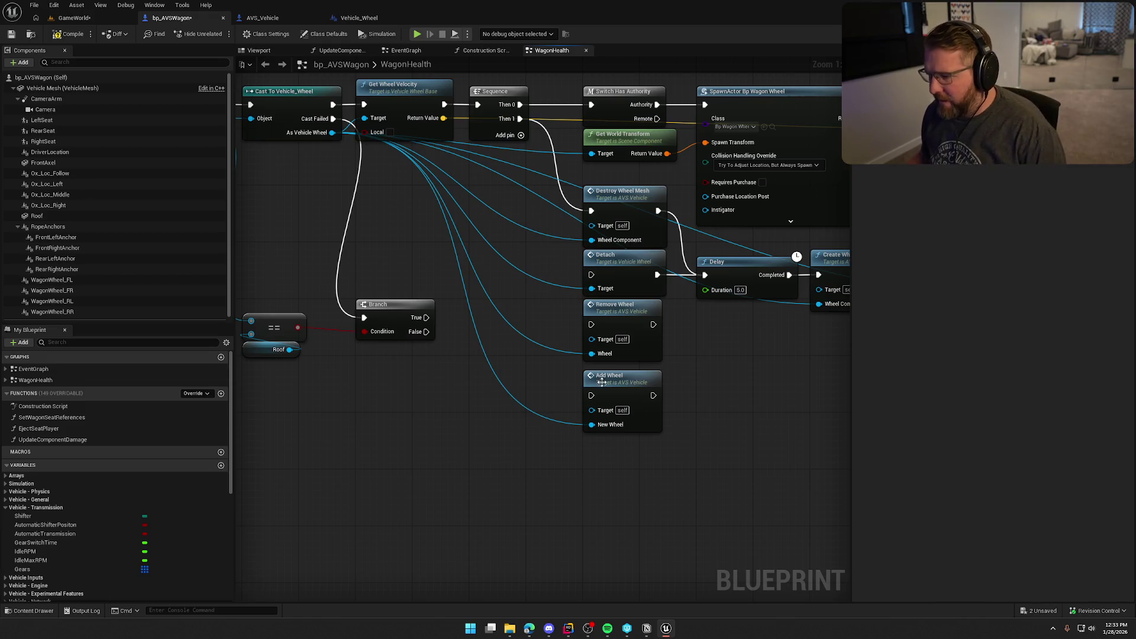
{"action": "left_click_drag", "start_coordinate": [727, 389], "coordinate": [513, 407]}
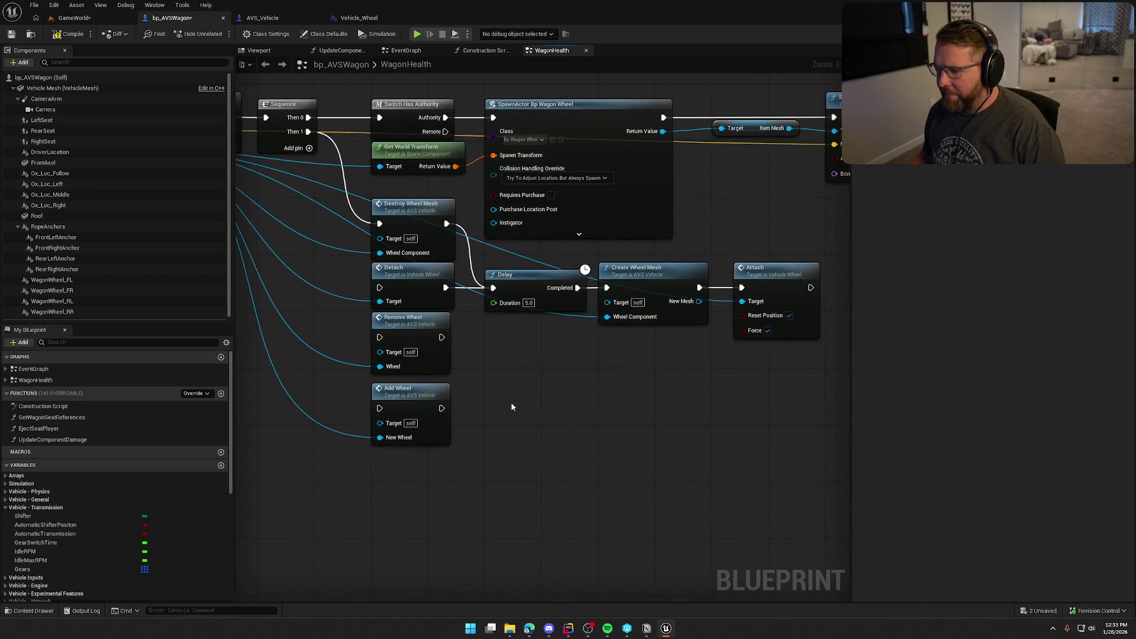
{"action": "double_click", "coordinate": [404, 400]}
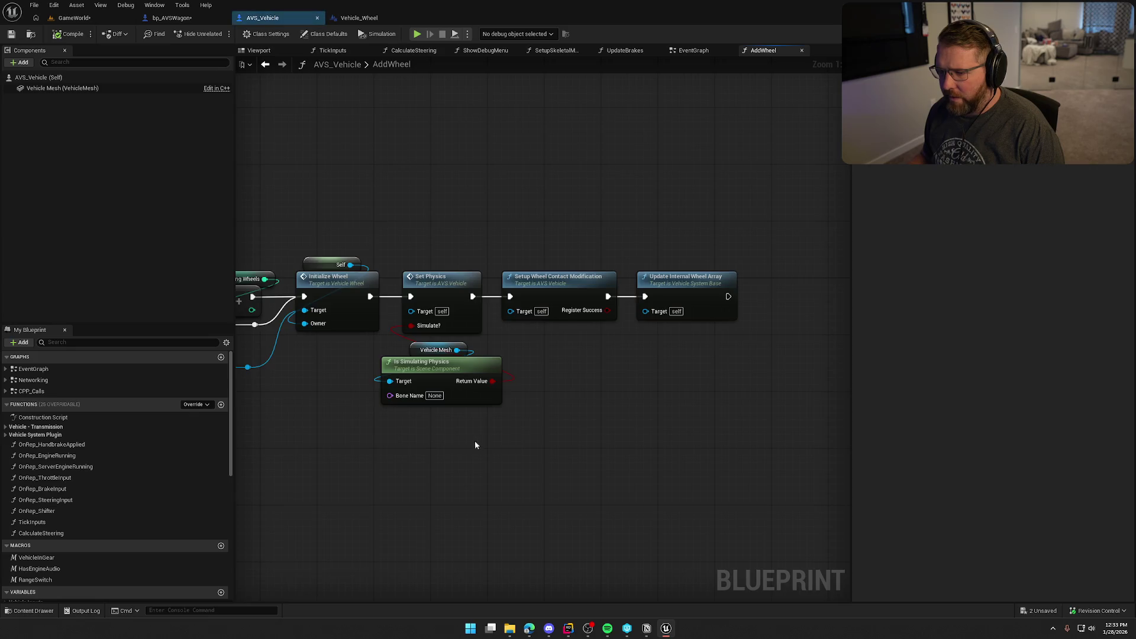
{"action": "left_click_drag", "start_coordinate": [475, 440], "coordinate": [617, 454]}
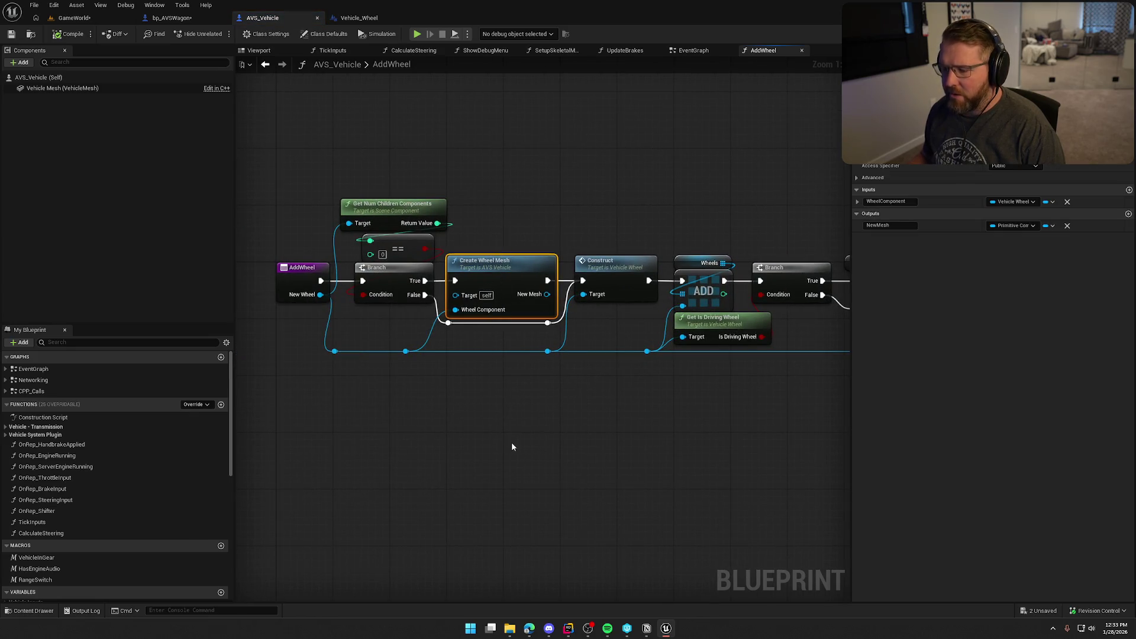
{"action": "left_click", "coordinate": [171, 18]}
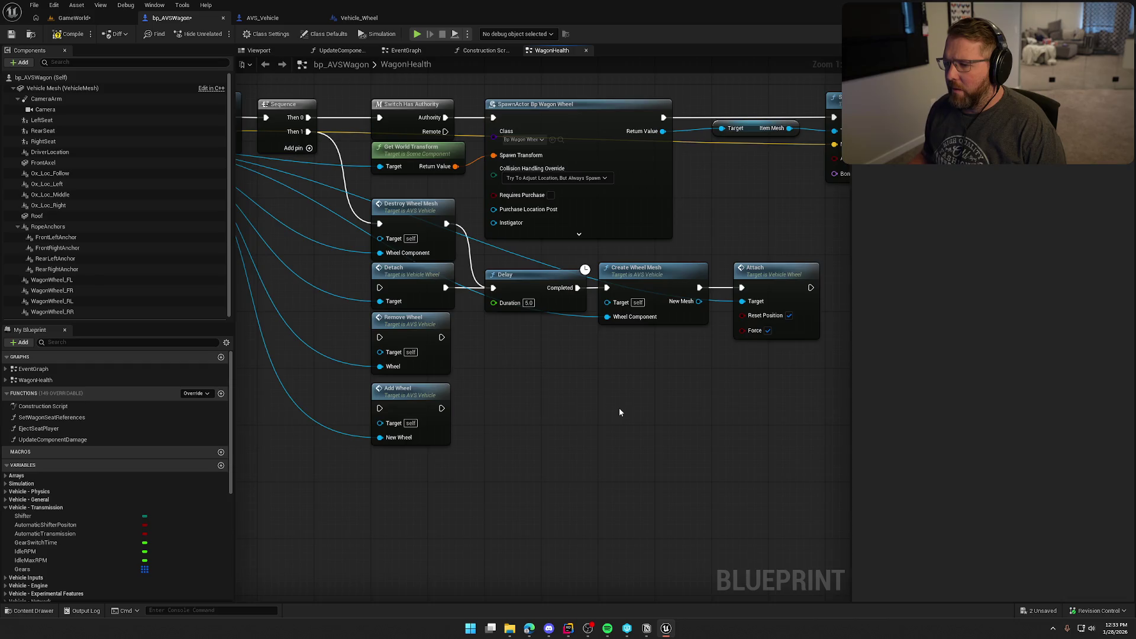
Step: Move the Add Wheel node beneath Create Wheel Mesh
{"action": "mouse_move", "coordinate": [464, 385]}
{"action": "left_mouse_down"}
{"action": "mouse_move", "coordinate": [626, 343]}
{"action": "mouse_move", "coordinate": [652, 355]}
{"action": "mouse_move", "coordinate": [575, 353]}
{"action": "left_mouse_up"}
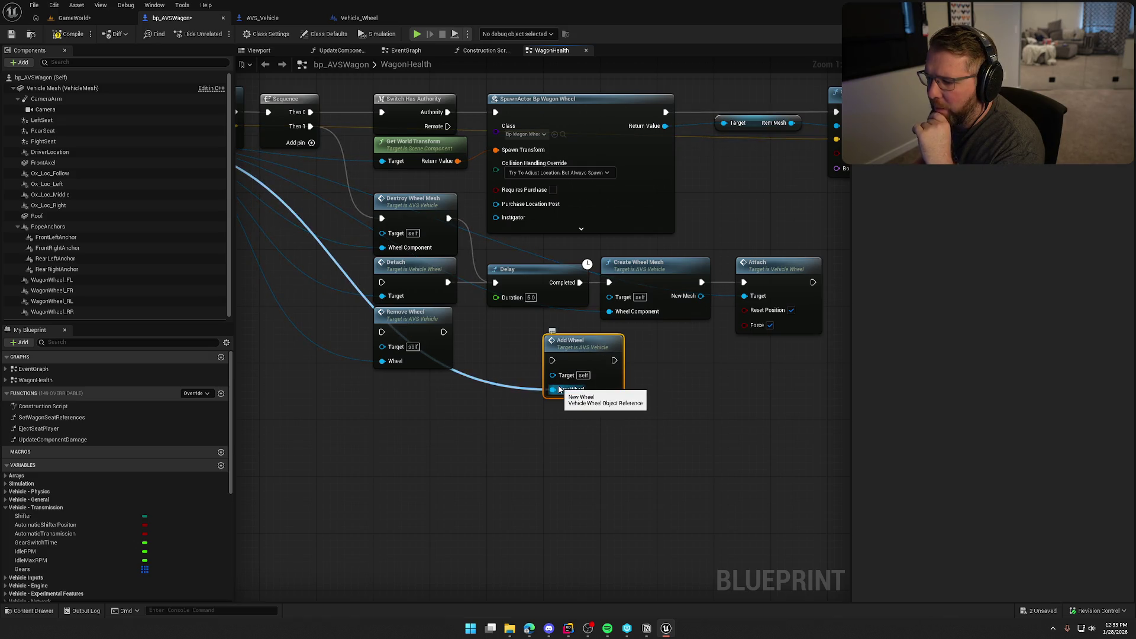
{"action": "left_click_drag", "start_coordinate": [471, 414], "coordinate": [730, 440]}
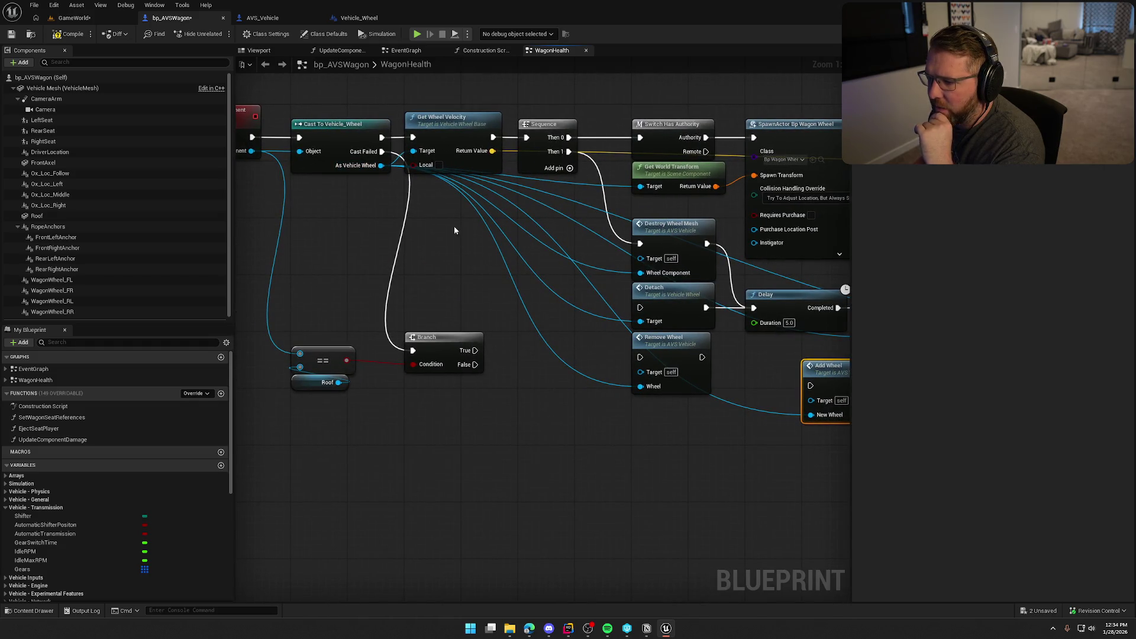
{"action": "left_click_drag", "start_coordinate": [624, 276], "coordinate": [416, 244]}
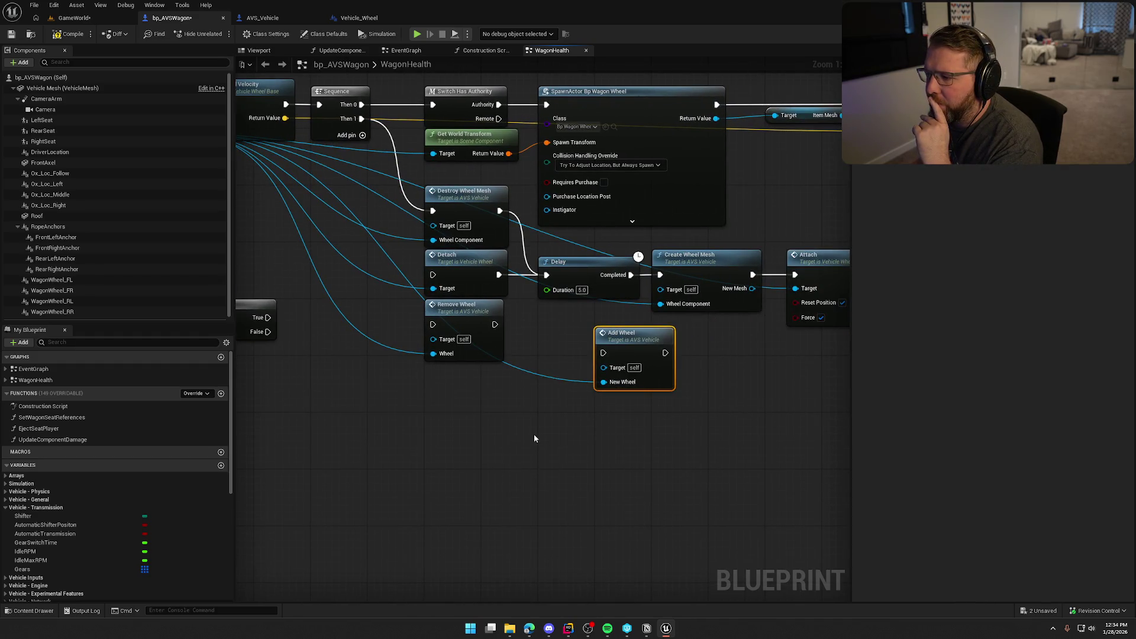
{"action": "left_click_drag", "start_coordinate": [534, 438], "coordinate": [474, 438]}
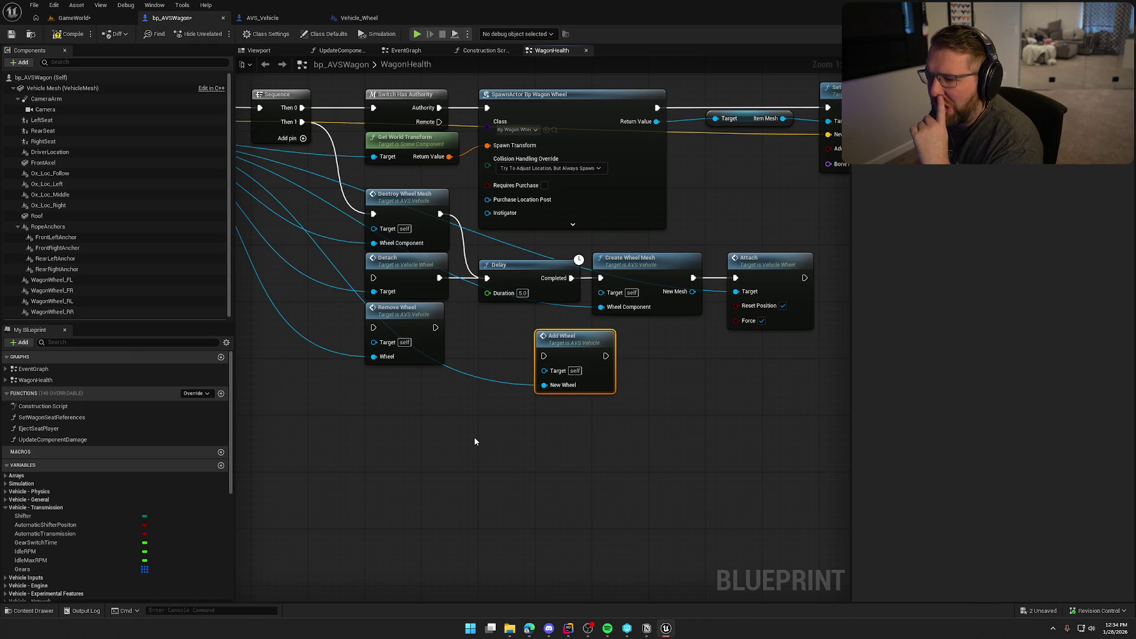
{"action": "left_click_drag", "start_coordinate": [474, 441], "coordinate": [573, 414]}
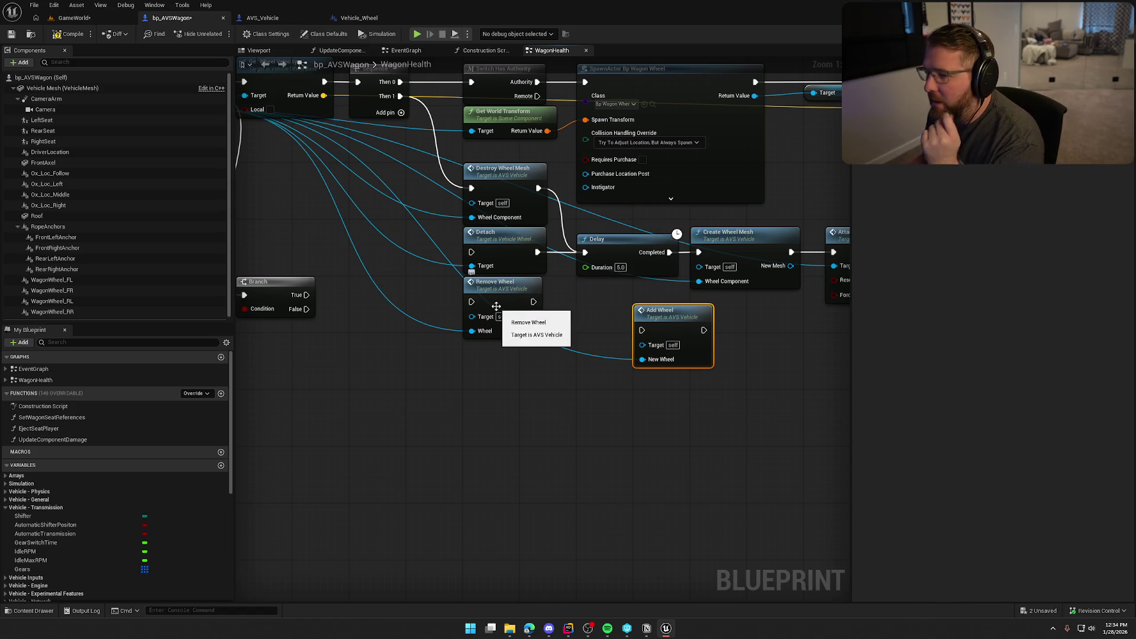
Step: Wire Sequence Then 1 to Remove Wheel, into the 5-second Delay, then Add Wheel
{"action": "mouse_move", "coordinate": [472, 302]}
{"action": "left_mouse_down"}
{"action": "mouse_move", "coordinate": [434, 114]}
{"action": "mouse_move", "coordinate": [400, 96]}
{"action": "left_mouse_up"}
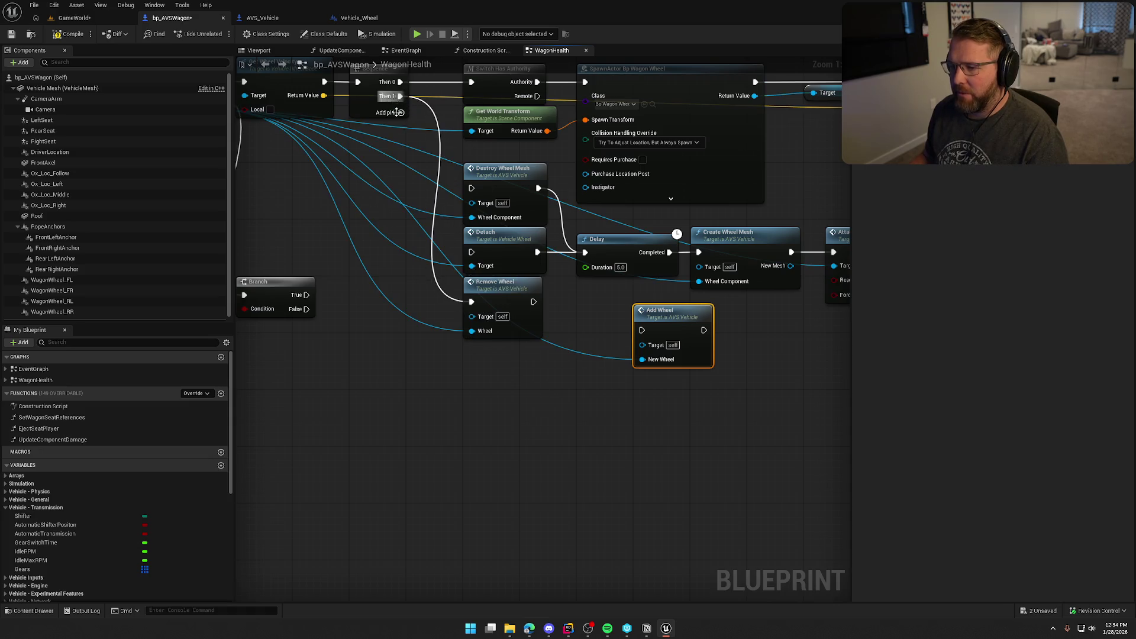
{"action": "left_click_drag", "start_coordinate": [533, 302], "coordinate": [588, 256]}
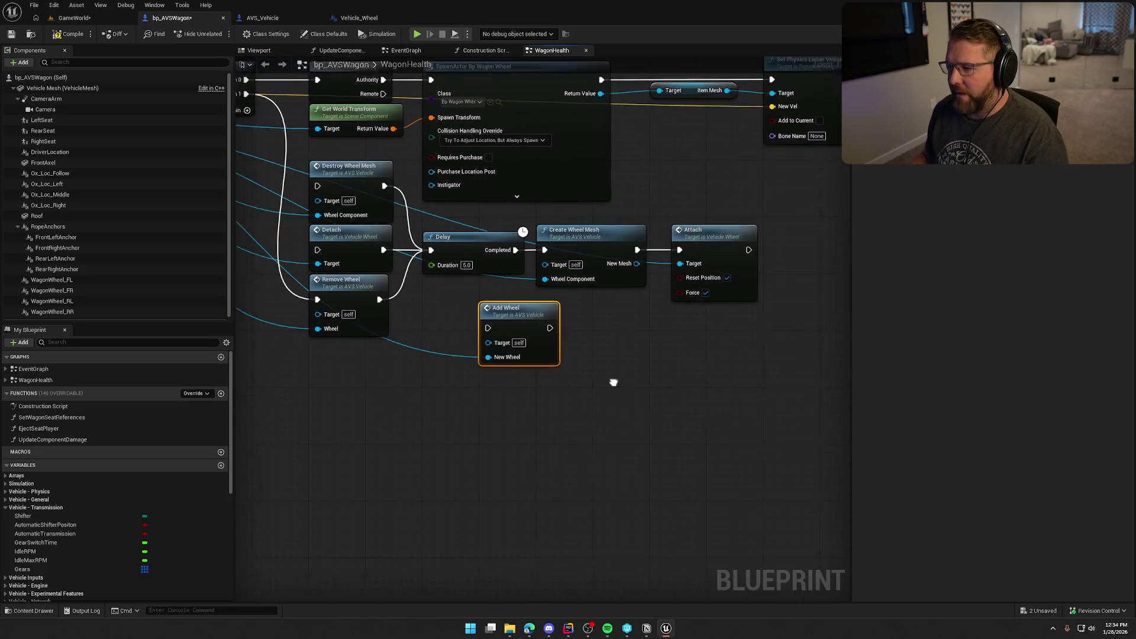
{"action": "mouse_move", "coordinate": [507, 249]}
{"action": "left_mouse_down"}
{"action": "mouse_move", "coordinate": [479, 326]}
{"action": "mouse_move", "coordinate": [559, 331]}
{"action": "mouse_move", "coordinate": [592, 316]}
{"action": "left_mouse_up"}
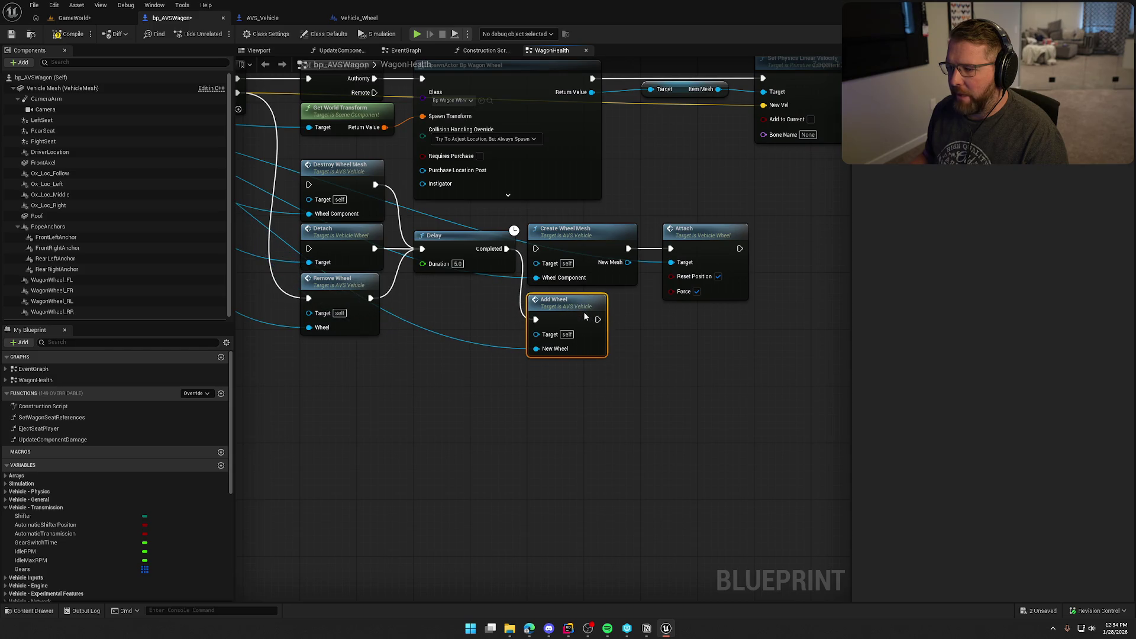
{"action": "left_click", "coordinate": [494, 388]}
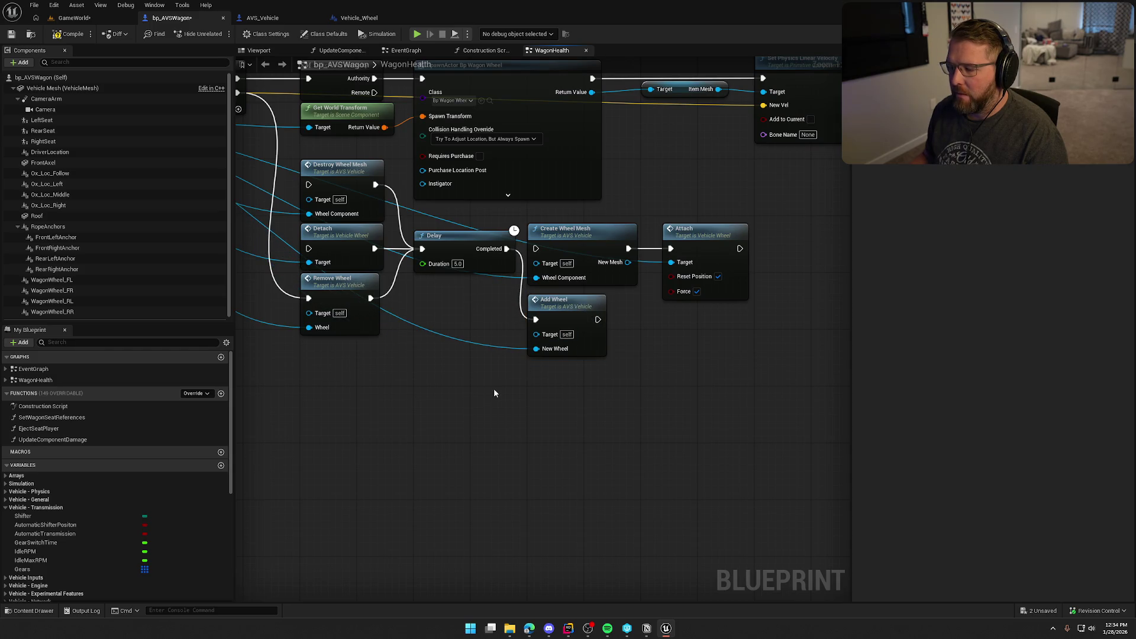
Step: Play-test GameWorld: pick up and drop a wheel, sprint to the wagon, then stop
{"action": "left_click", "coordinate": [79, 19]}
{"action": "key", "text": "alt+p"}
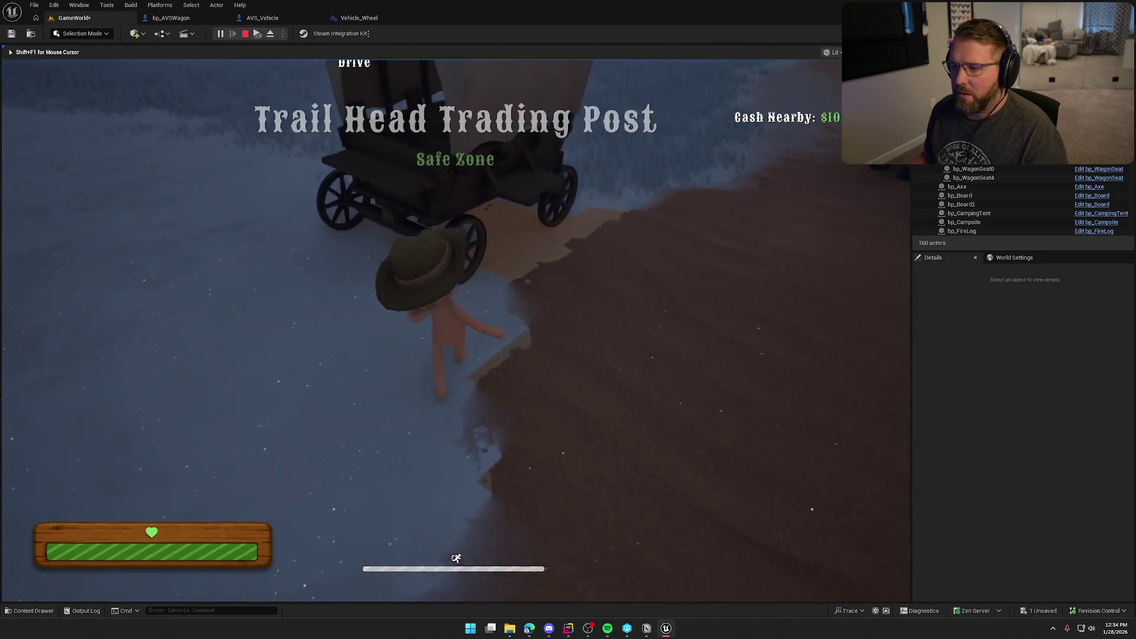
{"action": "key", "text": "e"}
{"action": "right_click", "coordinate": [456, 331]}
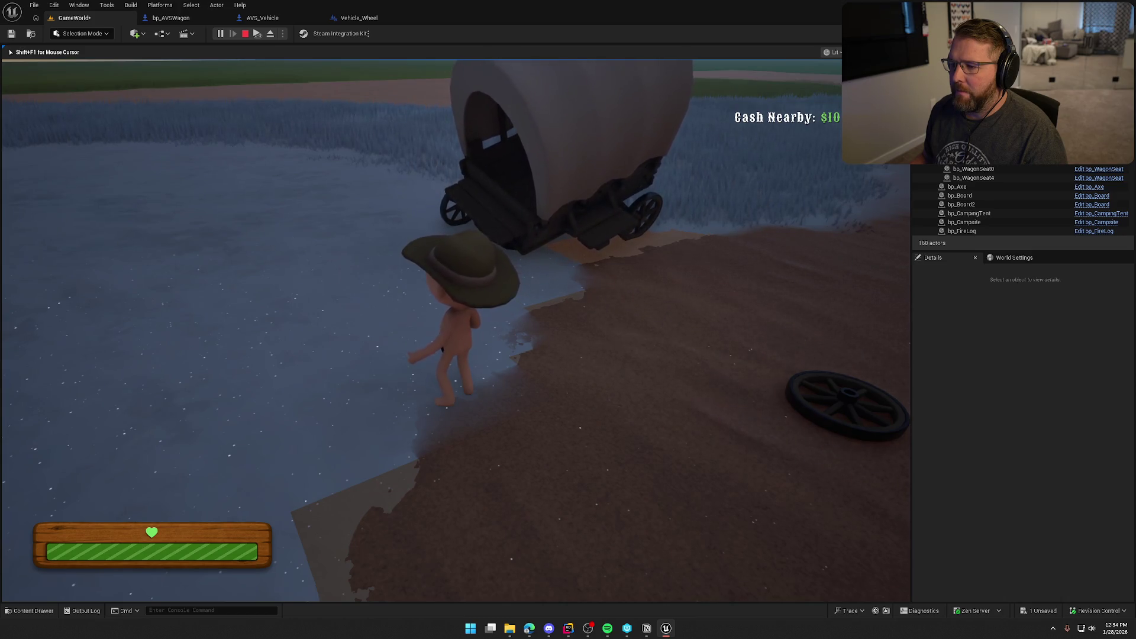
{"action": "key", "text": "shift+w"}
{"action": "key", "text": "shift+w"}
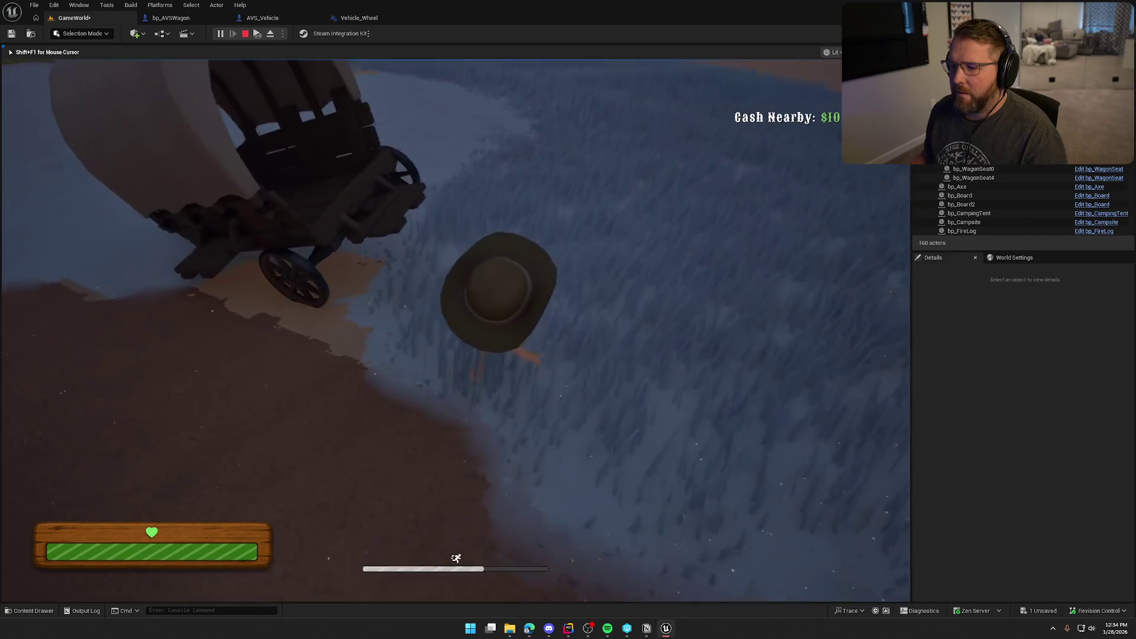
{"action": "key", "text": "shift+w"}
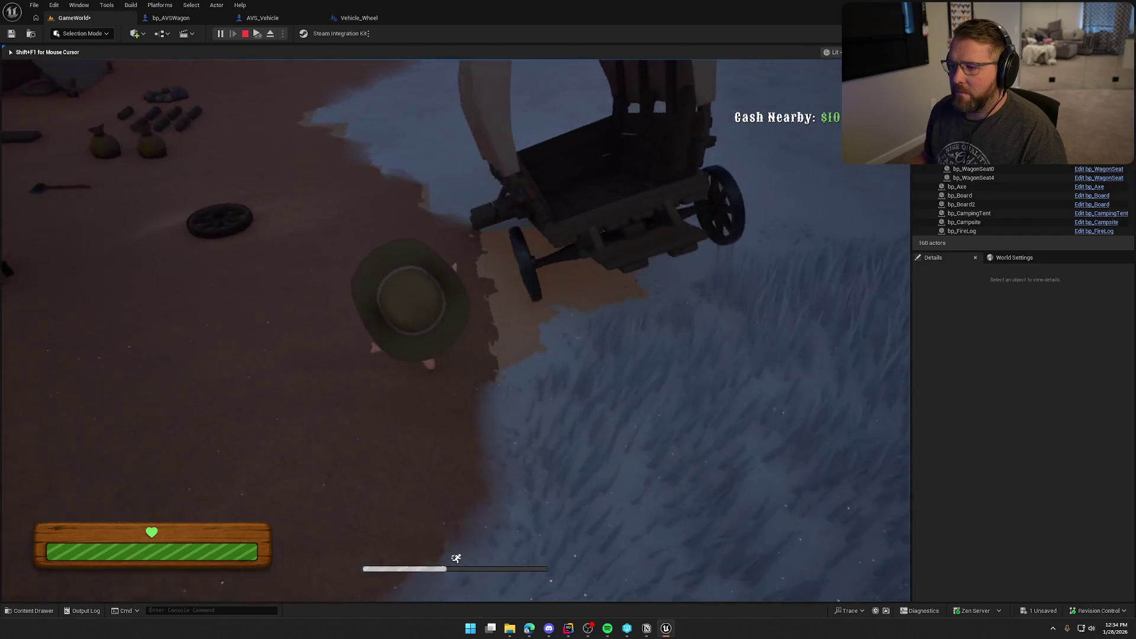
{"action": "key", "text": "Escape"}
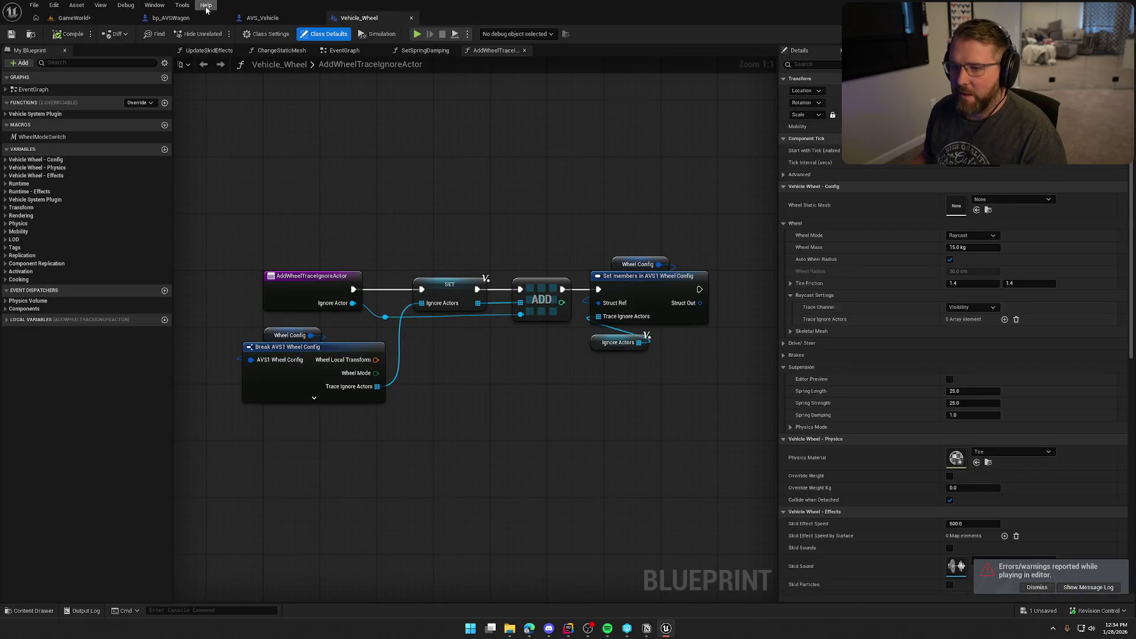
Step: Return to bp_AVSWagon's WagonHealth graph and locate the Detach and Remove Wheel nodes
{"action": "left_click", "coordinate": [170, 18]}
{"action": "mouse_move", "coordinate": [456, 383]}
{"action": "left_mouse_down"}
{"action": "mouse_move", "coordinate": [499, 372]}
{"action": "mouse_move", "coordinate": [533, 410]}
{"action": "left_mouse_up"}
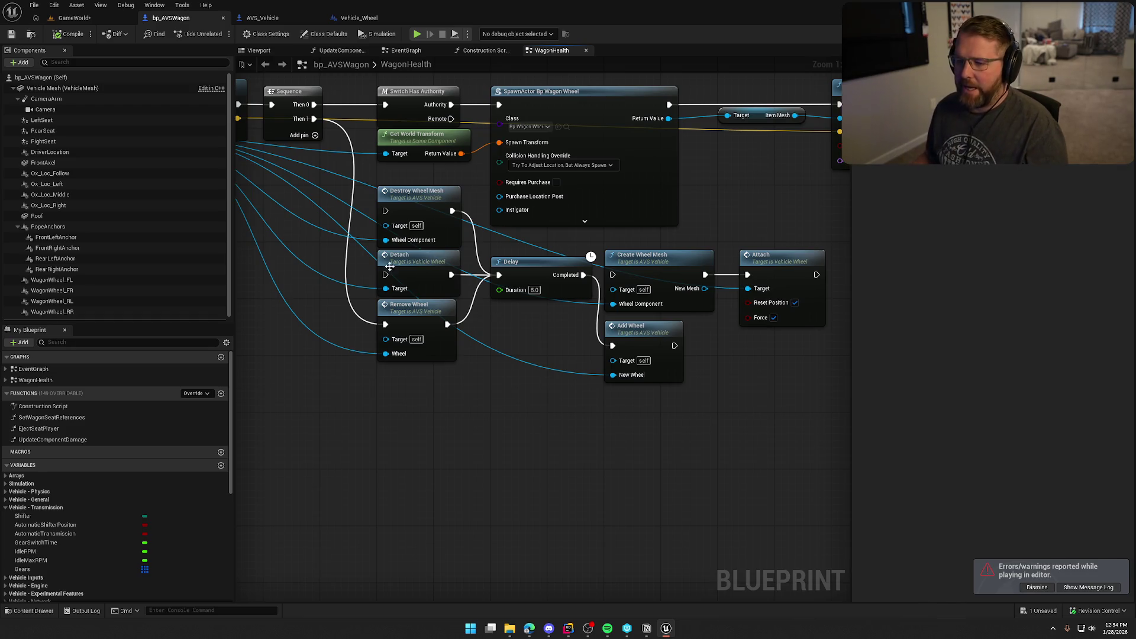
{"action": "left_click", "coordinate": [426, 281]}
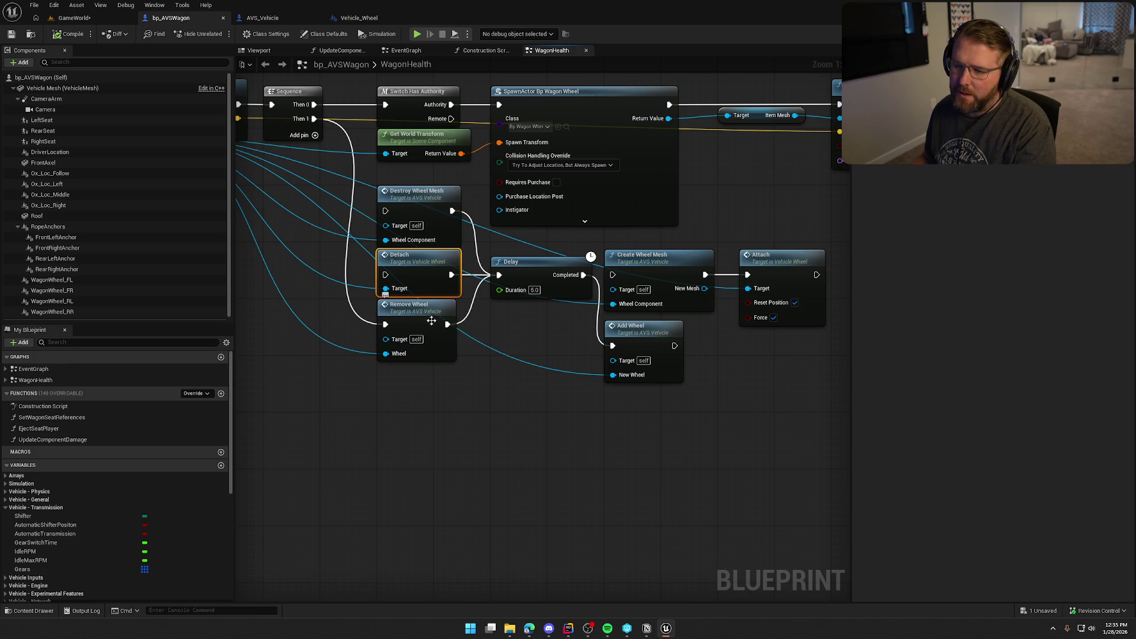
{"action": "left_click", "coordinate": [447, 349]}
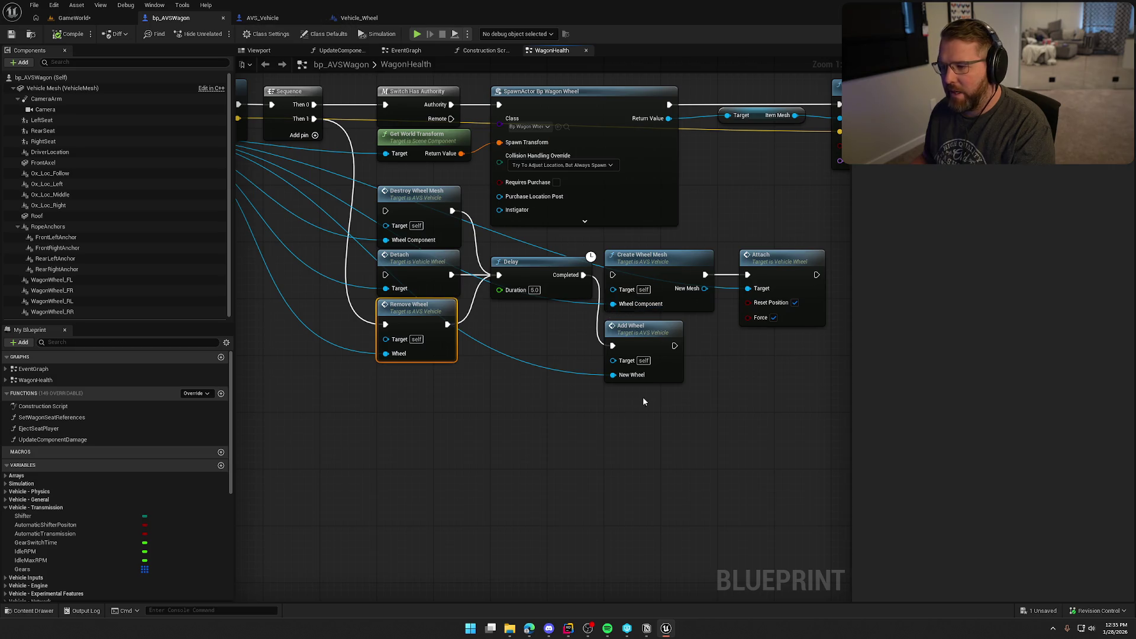
{"action": "left_click_drag", "start_coordinate": [715, 419], "coordinate": [531, 424]}
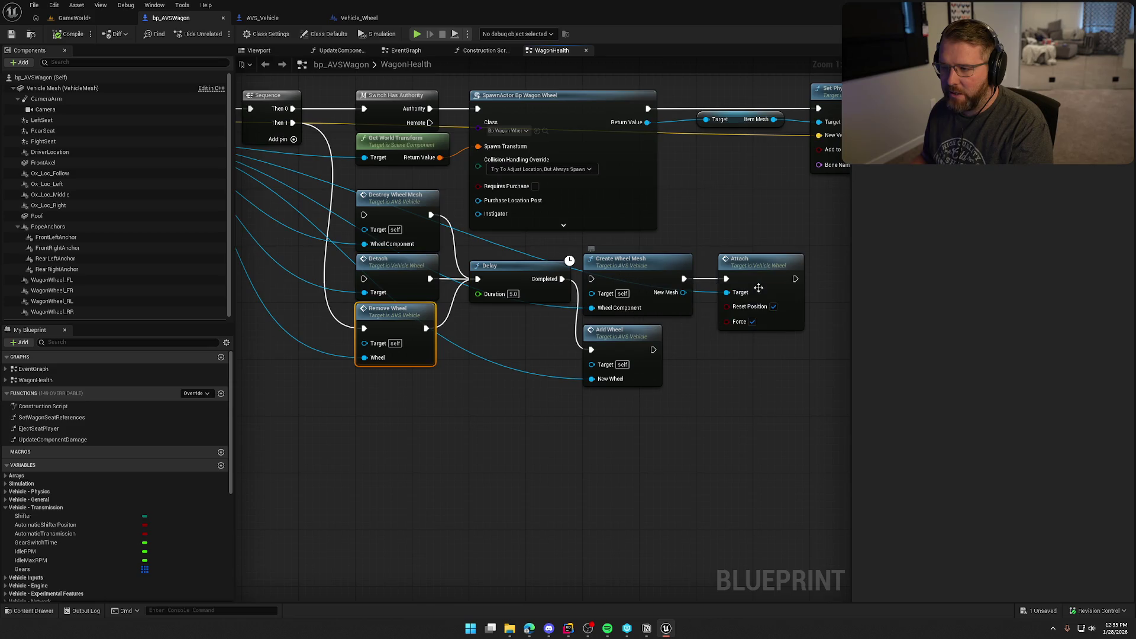
Step: Delete the Attach, Add Wheel and Detach nodes from the graph
{"action": "left_click", "coordinate": [760, 314]}
{"action": "key", "text": "Delete"}
{"action": "mouse_move", "coordinate": [743, 385]}
{"action": "left_mouse_down"}
{"action": "mouse_move", "coordinate": [589, 328]}
{"action": "mouse_move", "coordinate": [563, 341]}
{"action": "left_mouse_up"}
{"action": "key", "text": "Delete"}
{"action": "left_click", "coordinate": [391, 299]}
{"action": "key", "text": "Delete"}
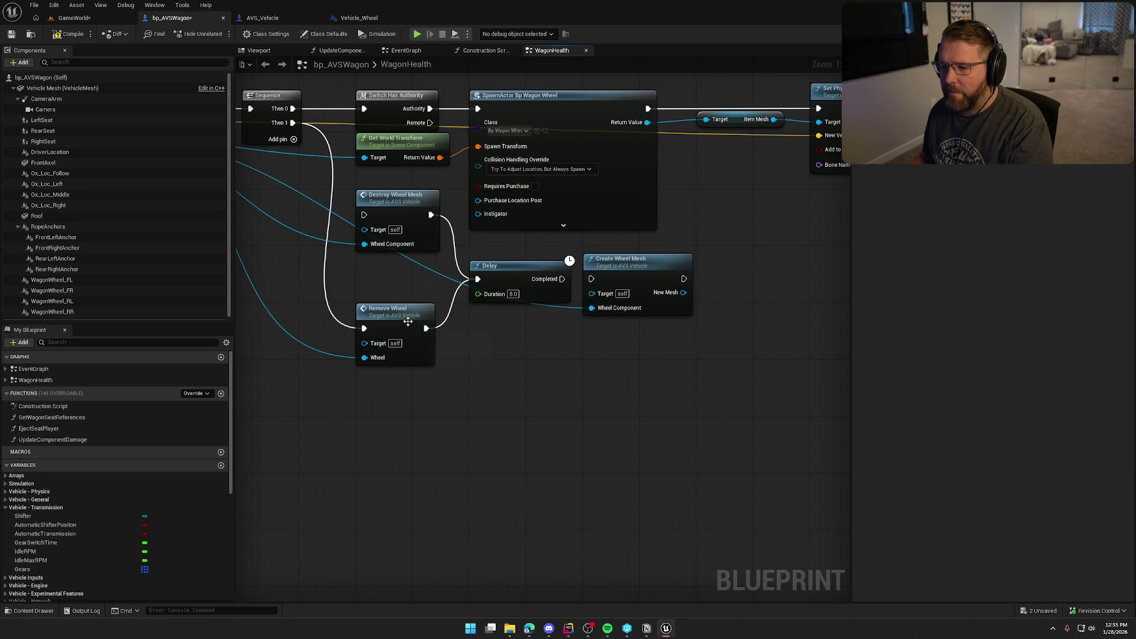
Step: Move Remove Wheel up under Destroy Wheel Mesh, ahead of the Delay
{"action": "left_click_drag", "start_coordinate": [408, 322], "coordinate": [408, 271]}
{"action": "left_click", "coordinate": [469, 346]}
{"action": "left_click_drag", "start_coordinate": [469, 346], "coordinate": [492, 353]}
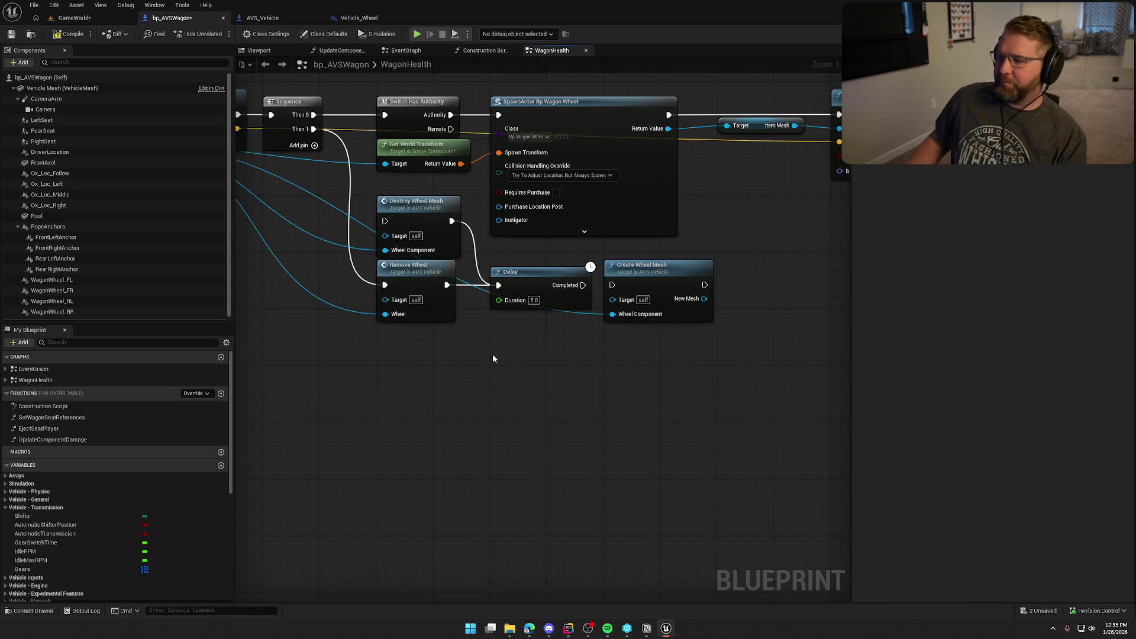
{"action": "mouse_move", "coordinate": [507, 353]}
{"action": "left_mouse_down"}
{"action": "mouse_move", "coordinate": [686, 394]}
{"action": "mouse_move", "coordinate": [588, 381]}
{"action": "left_mouse_up"}
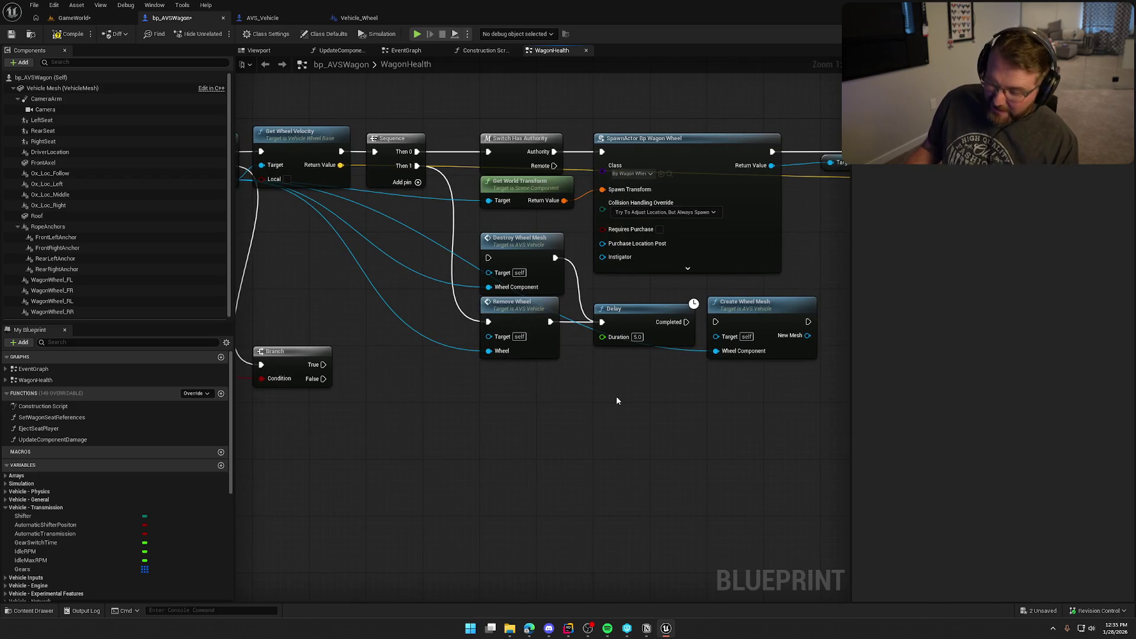
{"action": "left_click", "coordinate": [549, 247]}
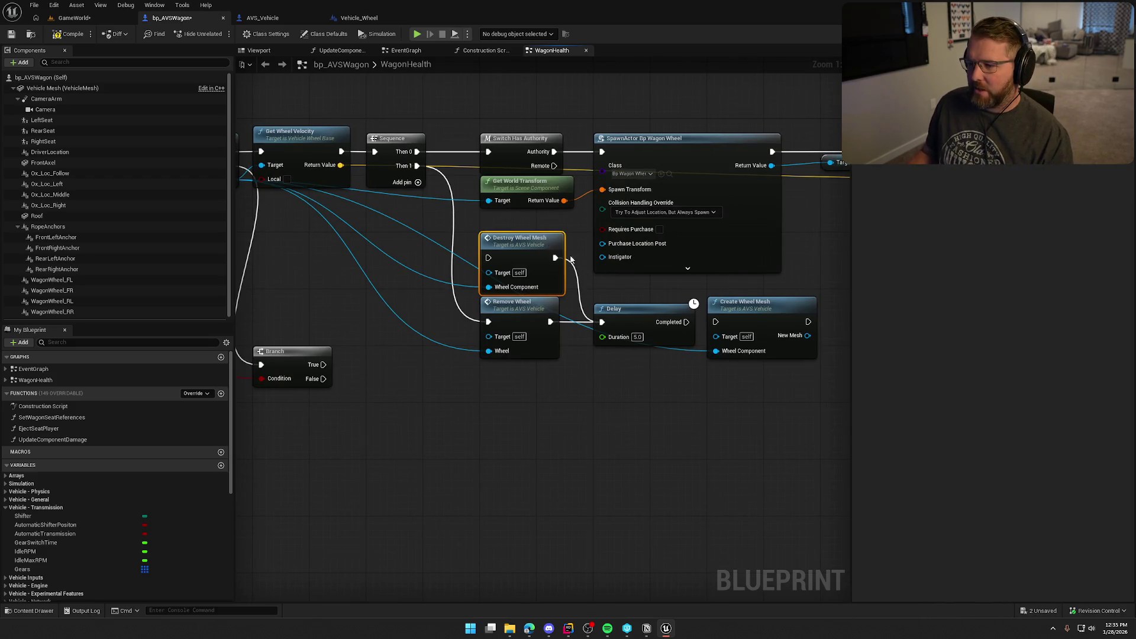
{"action": "left_click", "coordinate": [523, 317]}
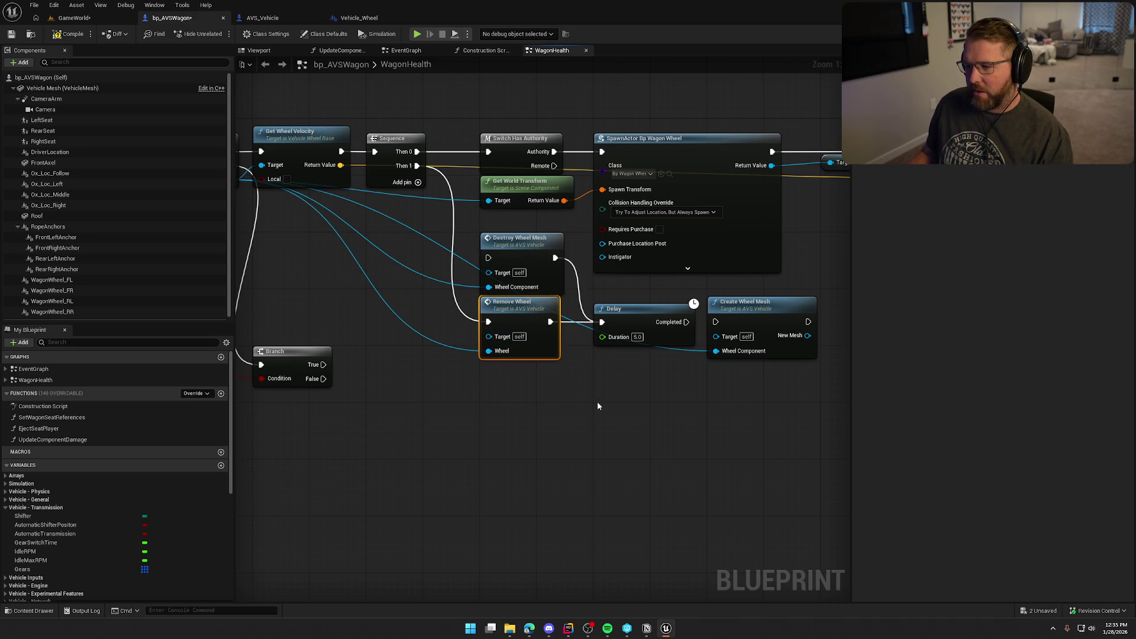
Step: Inspect the RemoveWheel function graph, then shift Remove Wheel lower in WagonHealth
{"action": "double_click", "coordinate": [502, 312]}
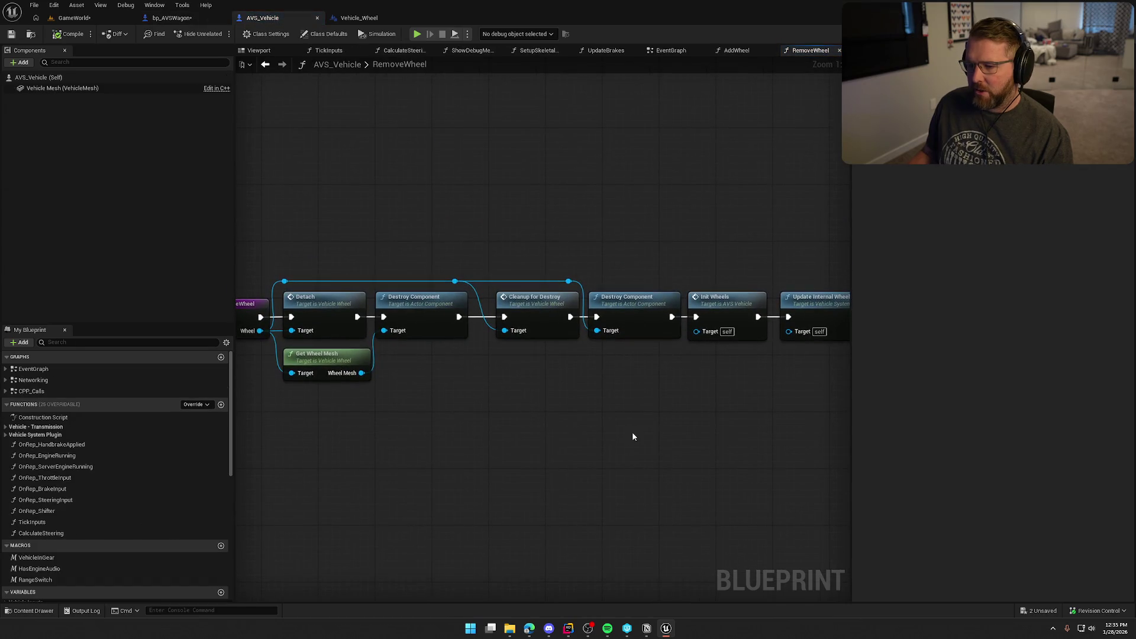
{"action": "left_click_drag", "start_coordinate": [460, 393], "coordinate": [506, 371]}
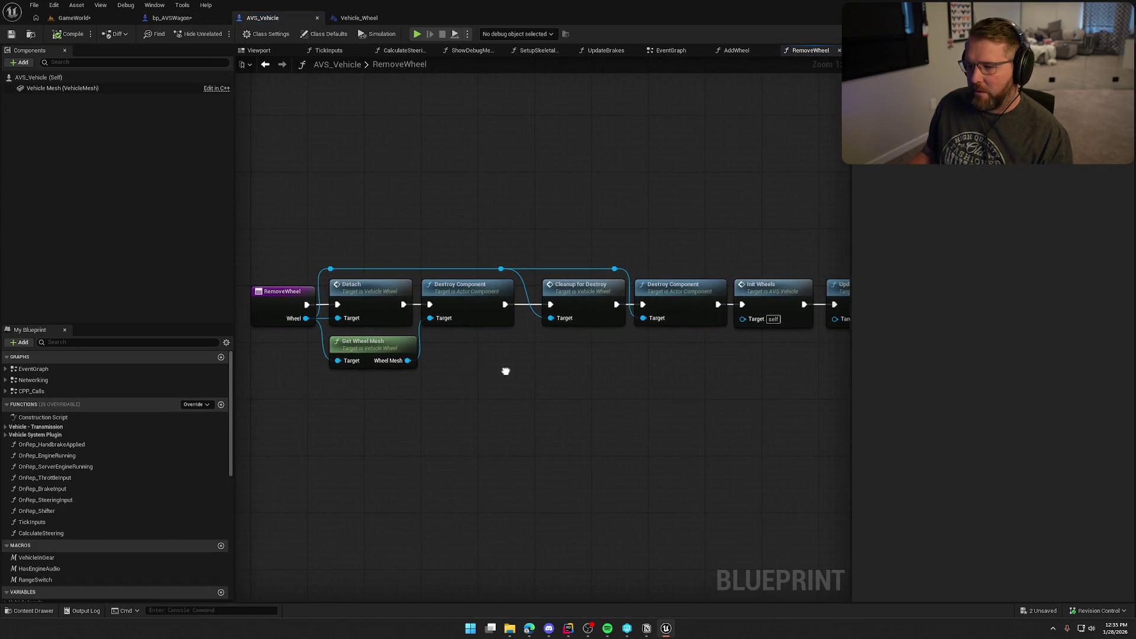
{"action": "left_click", "coordinate": [679, 305]}
{"action": "left_click", "coordinate": [174, 18]}
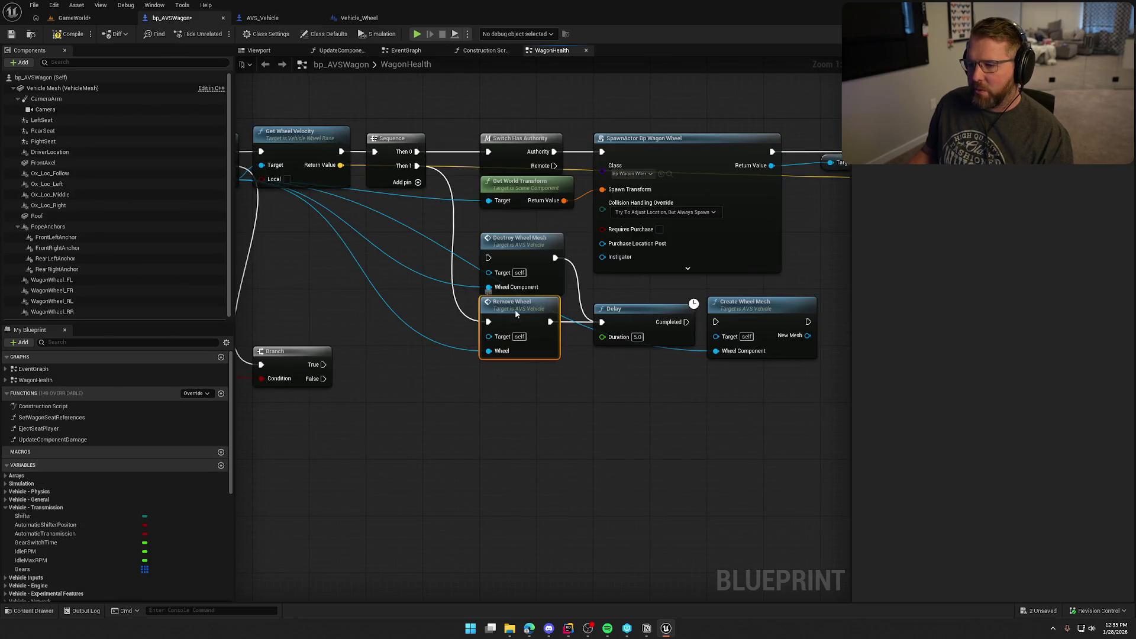
{"action": "mouse_move", "coordinate": [515, 309]}
{"action": "left_mouse_down"}
{"action": "mouse_move", "coordinate": [520, 378]}
{"action": "mouse_move", "coordinate": [517, 363]}
{"action": "left_mouse_up"}
{"action": "left_click_drag", "start_coordinate": [535, 249], "coordinate": [534, 250]}
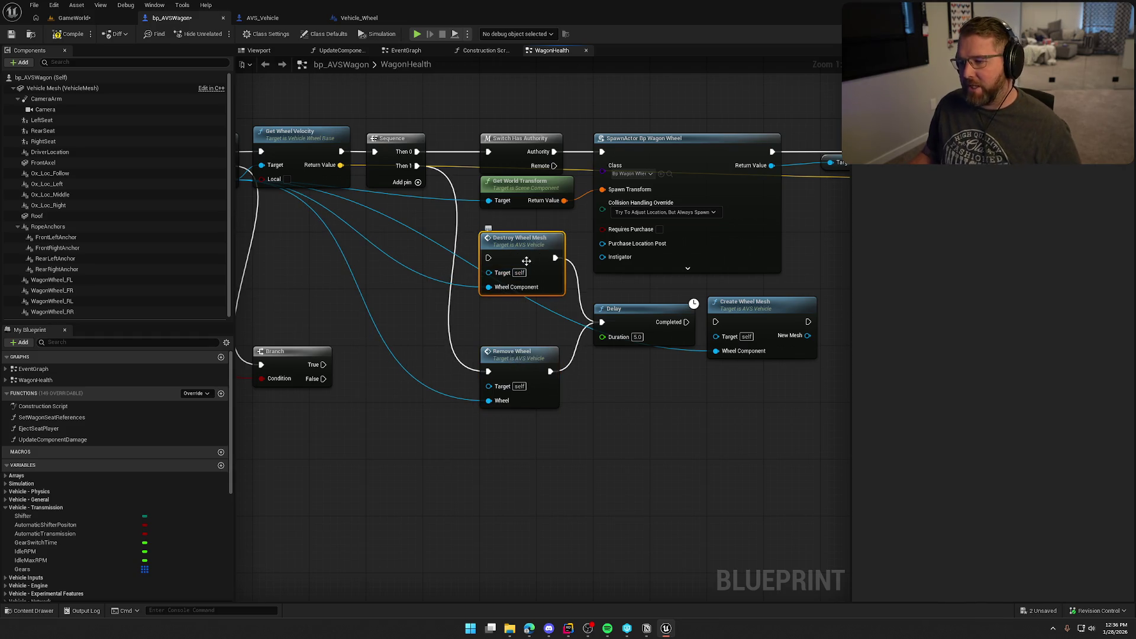
Step: Inspect the DestroyWheelMesh and the wheel's Detach function graphs
{"action": "double_click", "coordinate": [521, 255]}
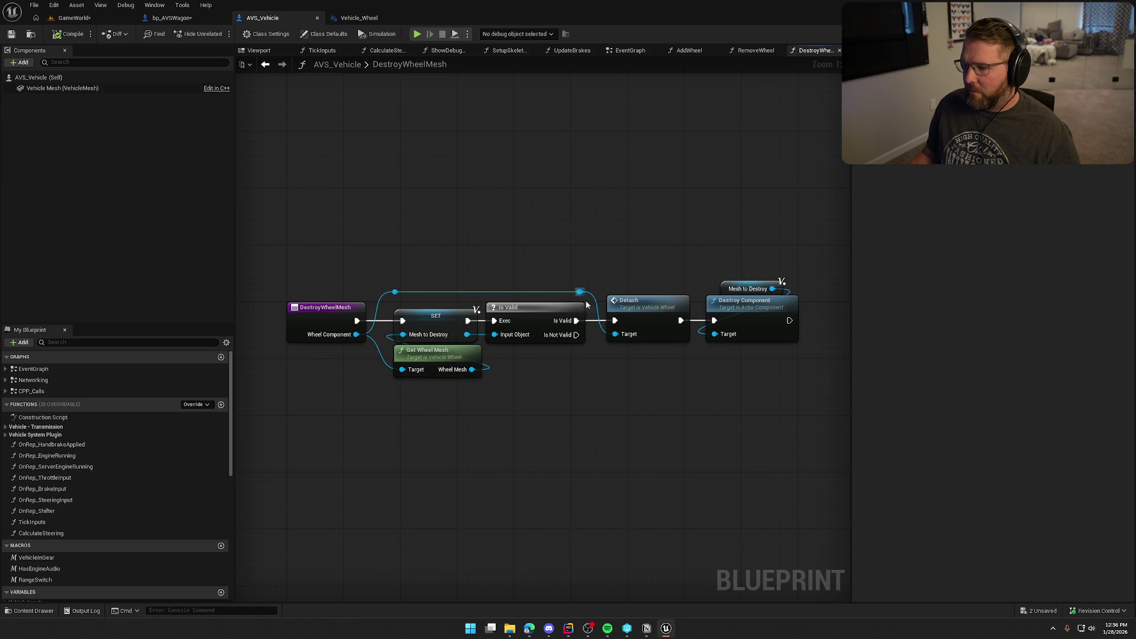
{"action": "double_click", "coordinate": [668, 304]}
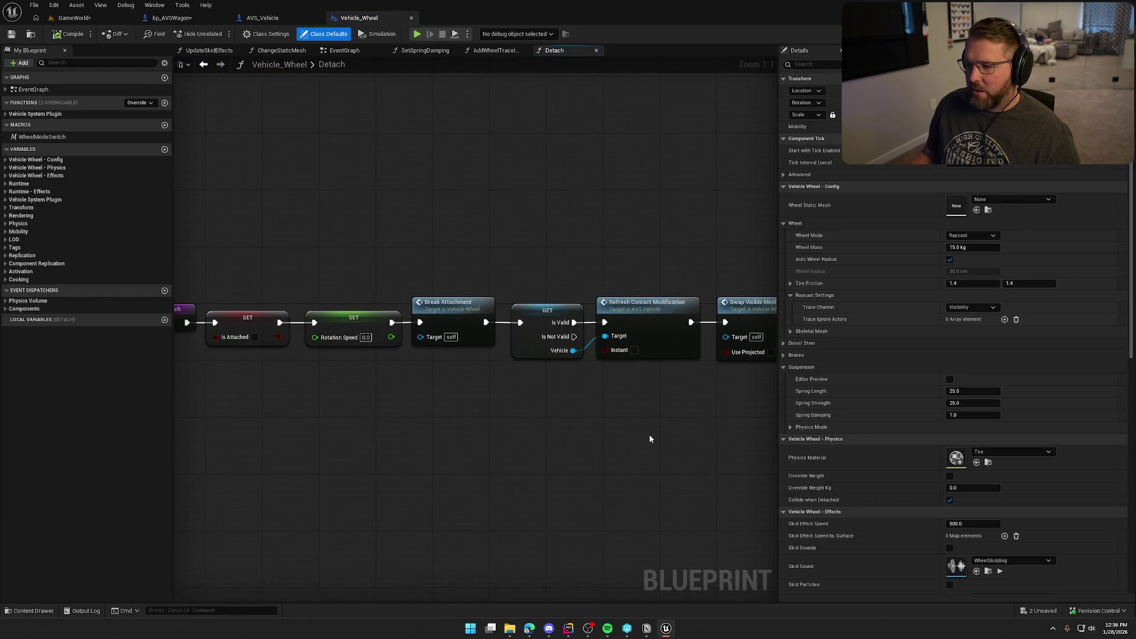
{"action": "mouse_move", "coordinate": [650, 439]}
{"action": "left_mouse_down"}
{"action": "mouse_move", "coordinate": [456, 430]}
{"action": "mouse_move", "coordinate": [632, 440]}
{"action": "left_mouse_up"}
{"action": "left_click", "coordinate": [187, 18]}
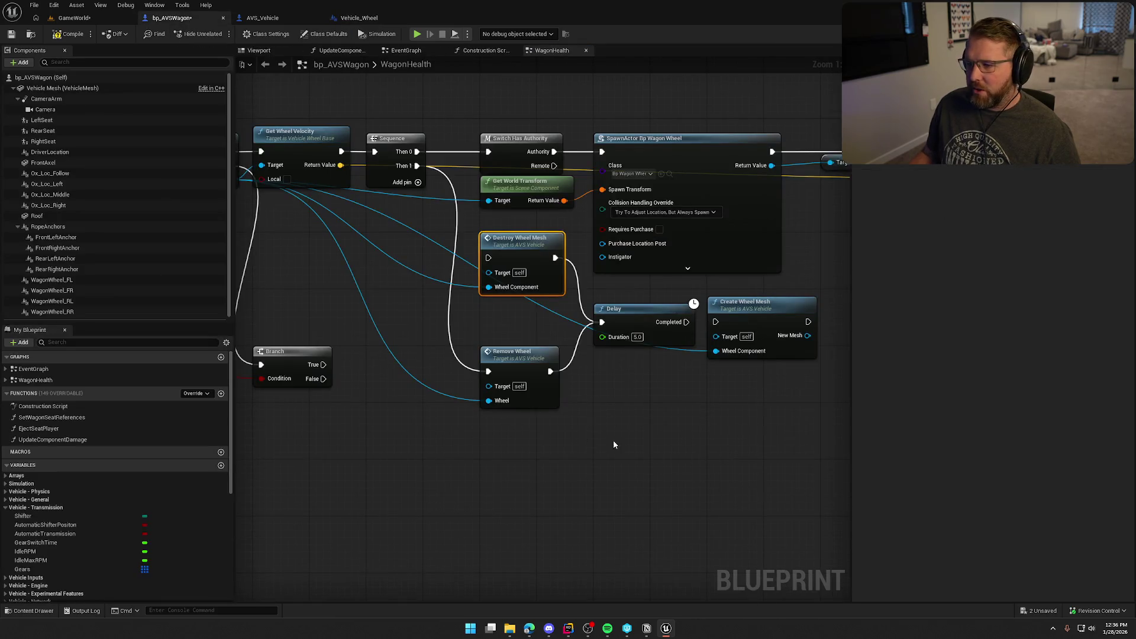
Step: Wire Sequence Then 1 into Destroy Wheel Mesh and Delay Completed into Create Wheel Mesh
{"action": "left_click_drag", "start_coordinate": [355, 145], "coordinate": [429, 242]}
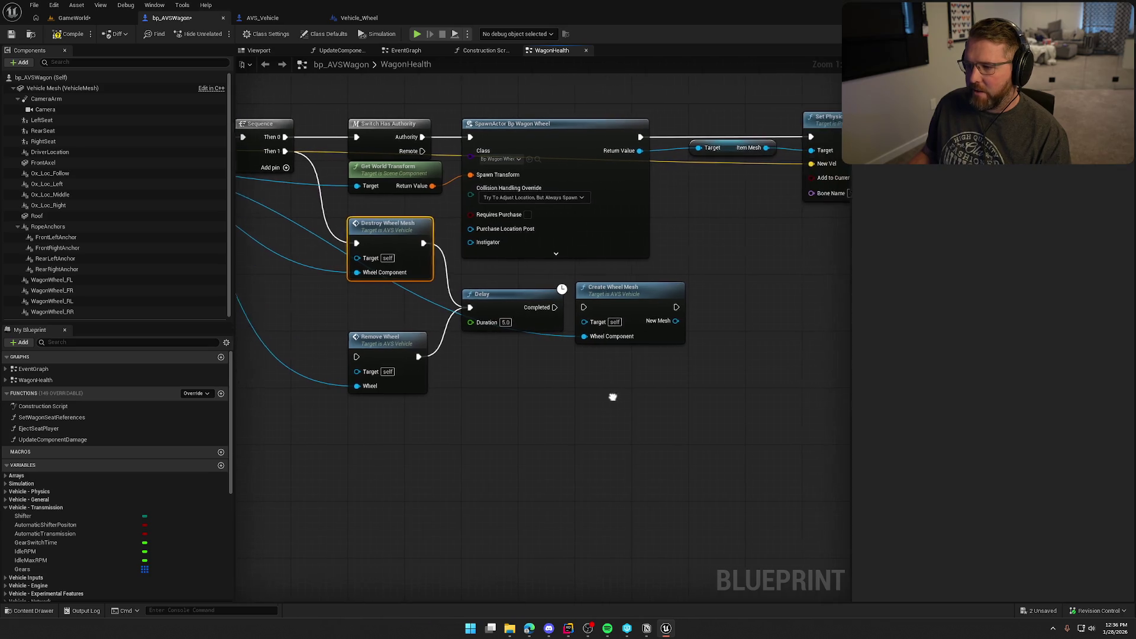
{"action": "mouse_move", "coordinate": [549, 307]}
{"action": "left_mouse_down"}
{"action": "mouse_move", "coordinate": [694, 326]}
{"action": "mouse_move", "coordinate": [698, 375]}
{"action": "left_mouse_up"}
{"action": "type", "text": "atta"}
{"action": "key", "text": "Escape"}
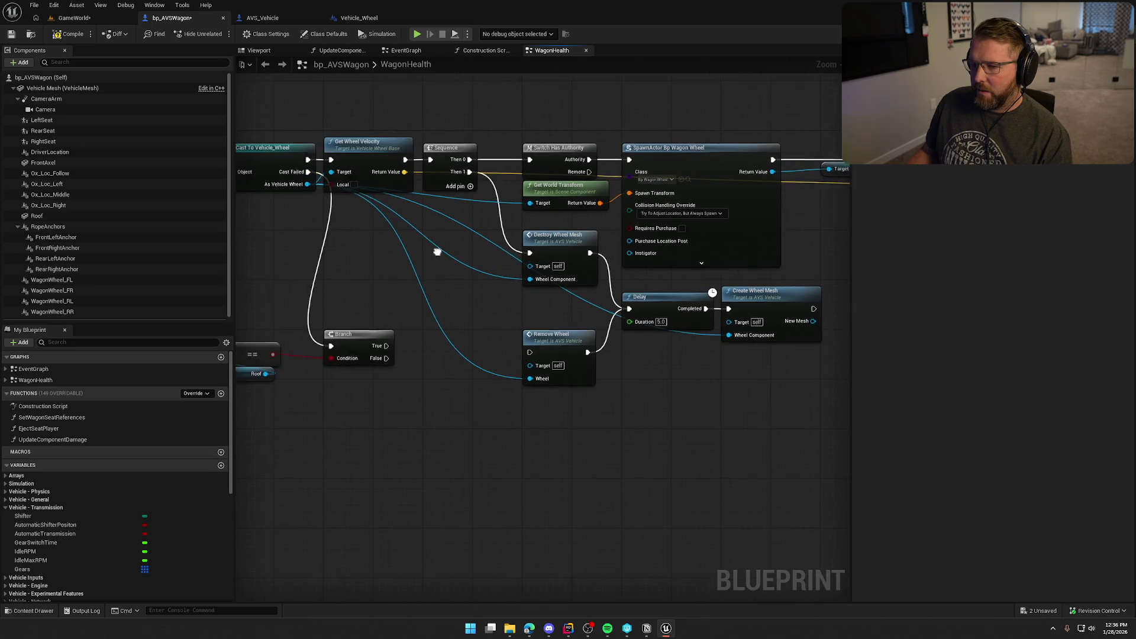
Step: Add an Attach node from New Mesh after Create Wheel Mesh, with Reset Position and Force checked
{"action": "mouse_move", "coordinate": [698, 316]}
{"action": "left_mouse_down"}
{"action": "mouse_move", "coordinate": [918, 345]}
{"action": "mouse_move", "coordinate": [645, 326]}
{"action": "left_mouse_up"}
{"action": "type", "text": "a"}
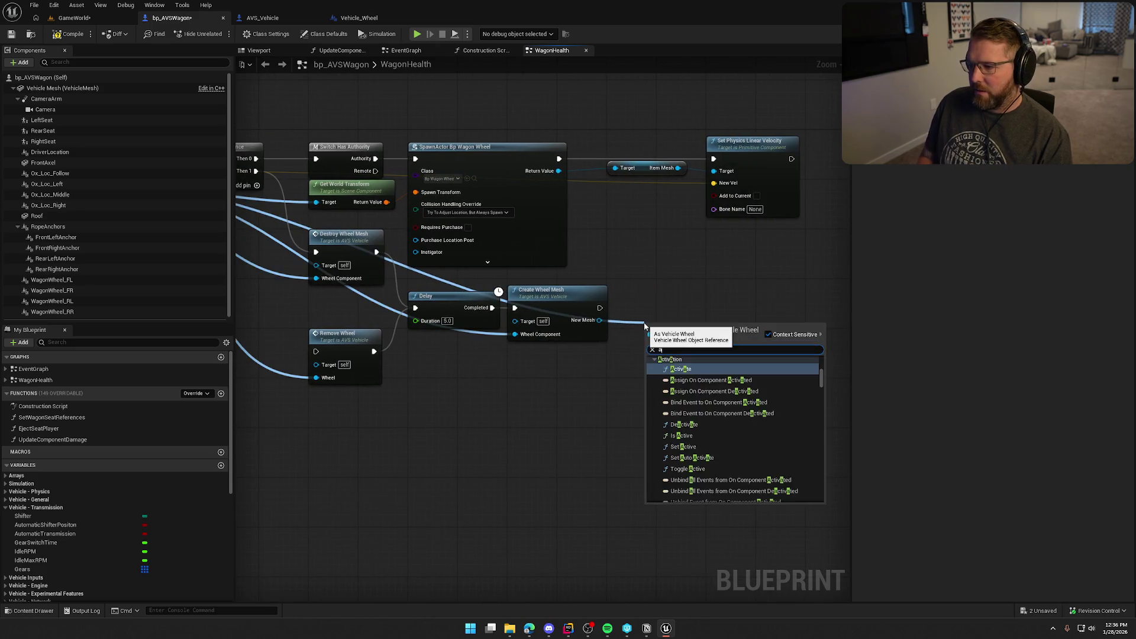
{"action": "type", "text": "ttach"}
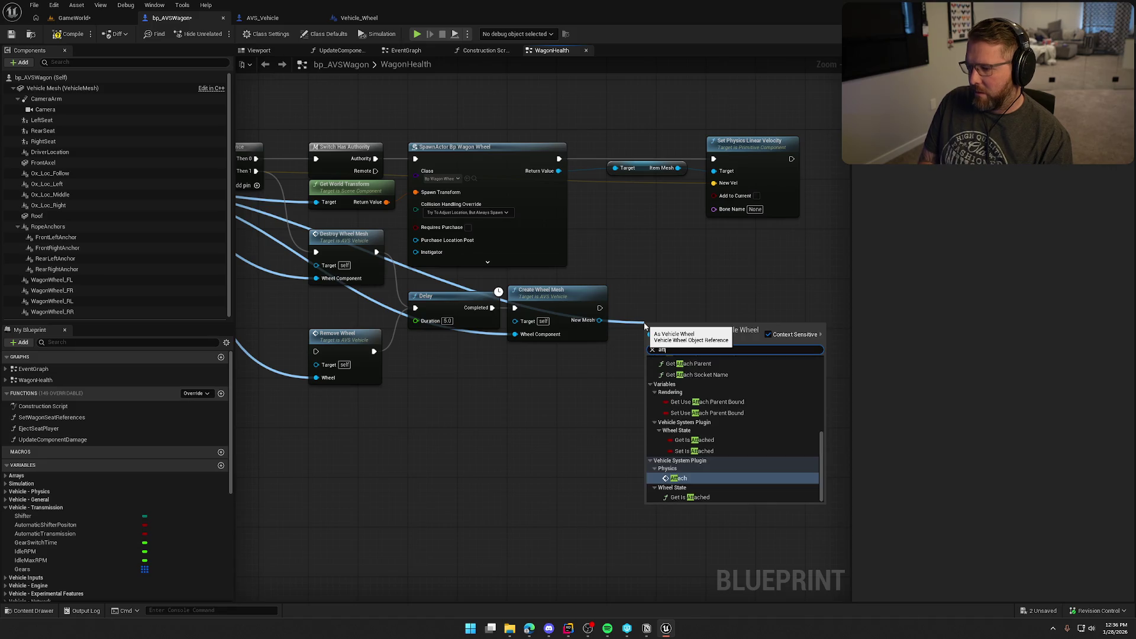
{"action": "left_click", "coordinate": [690, 478]}
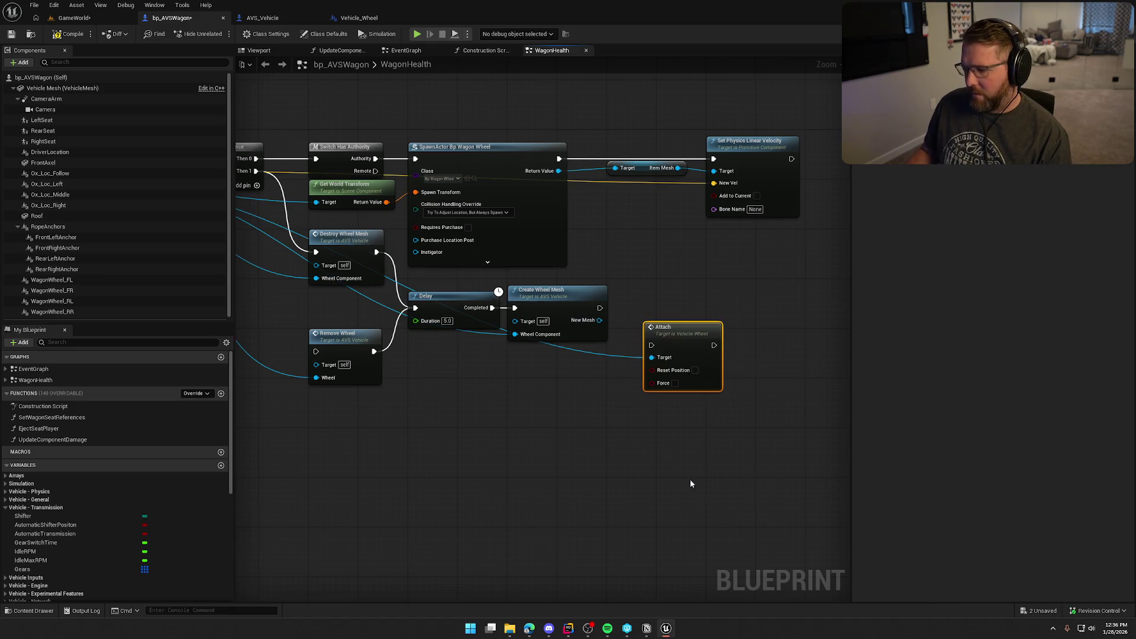
{"action": "left_click_drag", "start_coordinate": [651, 345], "coordinate": [601, 307]}
{"action": "mouse_move", "coordinate": [704, 353]}
{"action": "left_mouse_down"}
{"action": "mouse_move", "coordinate": [692, 309]}
{"action": "mouse_move", "coordinate": [661, 294]}
{"action": "mouse_move", "coordinate": [669, 305]}
{"action": "left_mouse_up"}
{"action": "left_click", "coordinate": [683, 340]}
{"action": "left_click", "coordinate": [663, 354]}
Step: Open AVS_Vehicle's CreateWheelMesh function to inspect it
{"action": "left_click", "coordinate": [494, 429]}
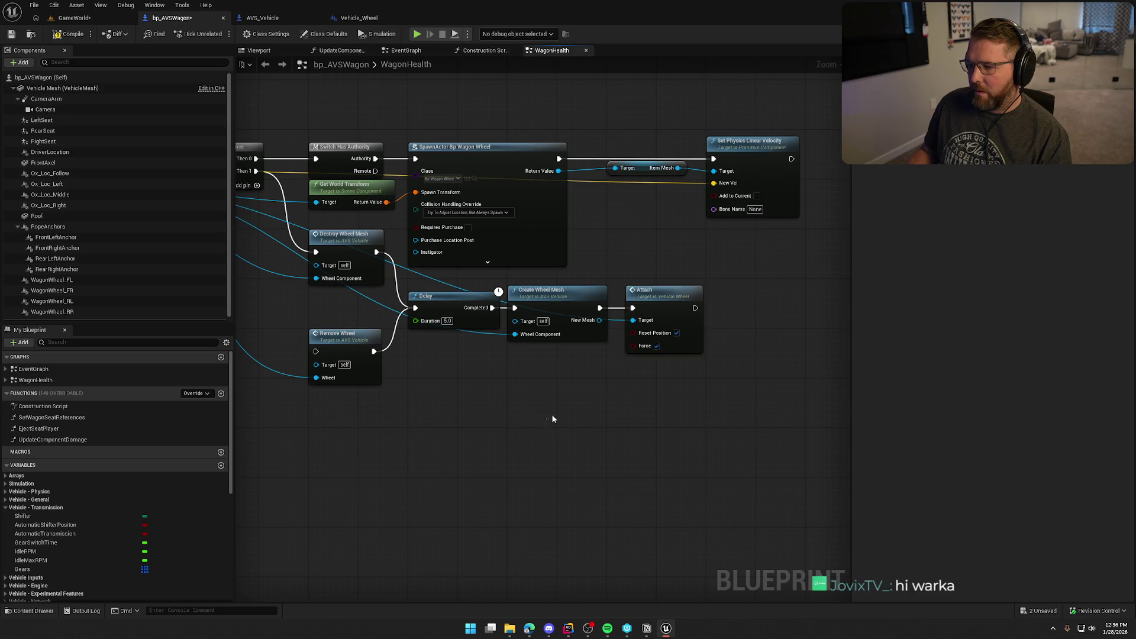
{"action": "left_click_drag", "start_coordinate": [494, 430], "coordinate": [602, 421]}
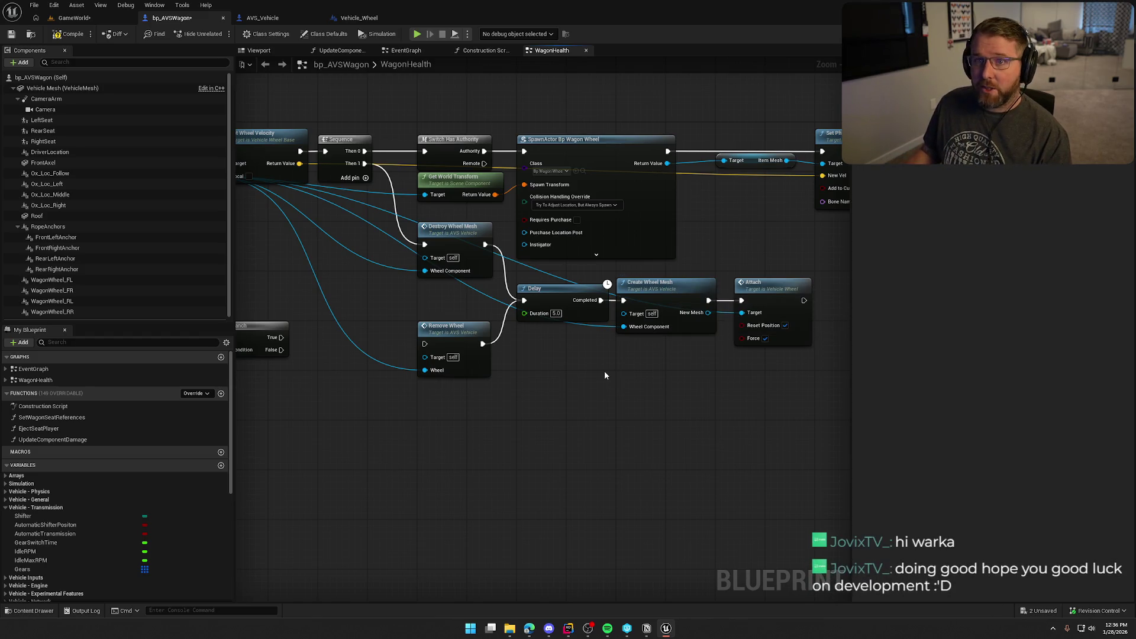
{"action": "double_click", "coordinate": [640, 289]}
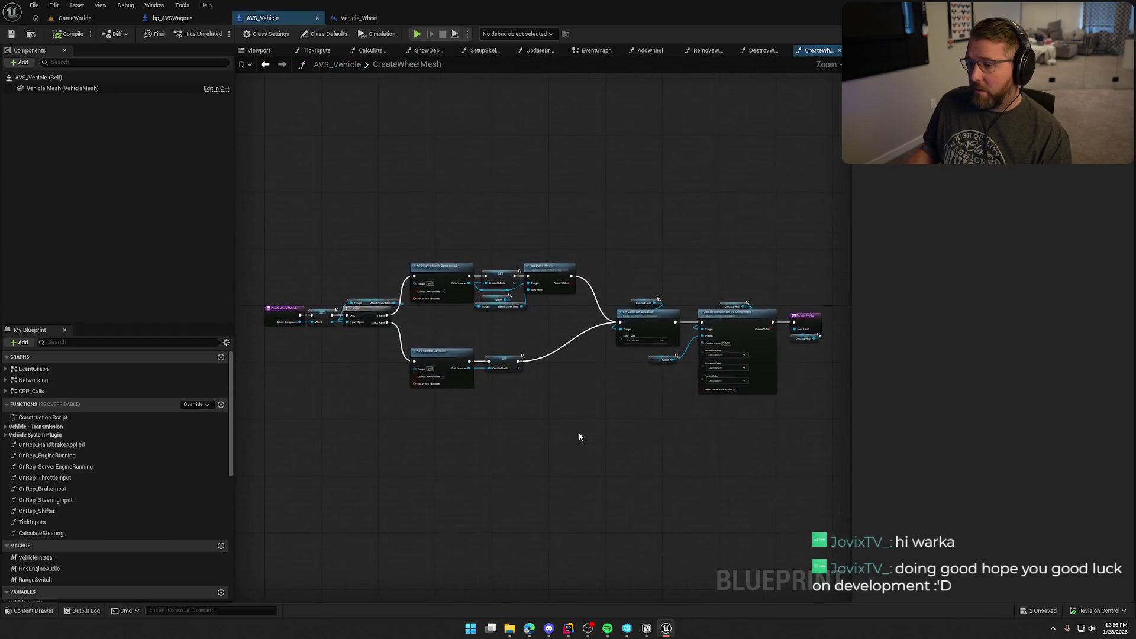
Step: Review the CreateWheelMesh graph and Vehicle_Wheel's Attach function, then go to the GameWorld level
{"action": "mouse_move", "coordinate": [472, 330]}
{"action": "left_mouse_down"}
{"action": "mouse_move", "coordinate": [682, 306]}
{"action": "mouse_move", "coordinate": [155, 278]}
{"action": "left_mouse_up"}
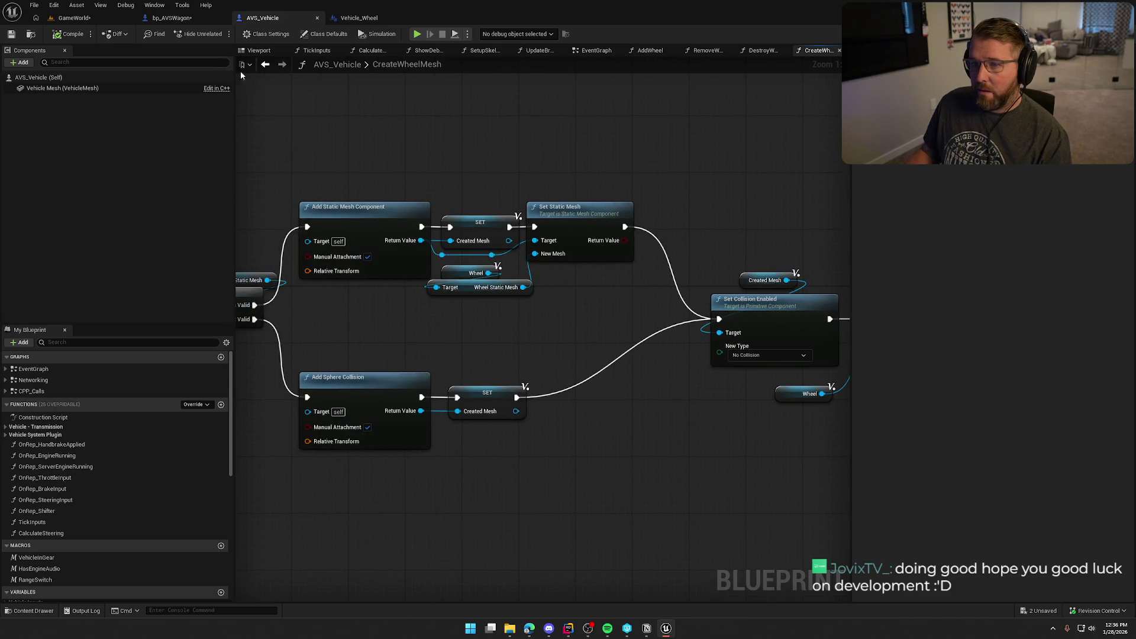
{"action": "left_click", "coordinate": [172, 18]}
{"action": "double_click", "coordinate": [798, 289]}
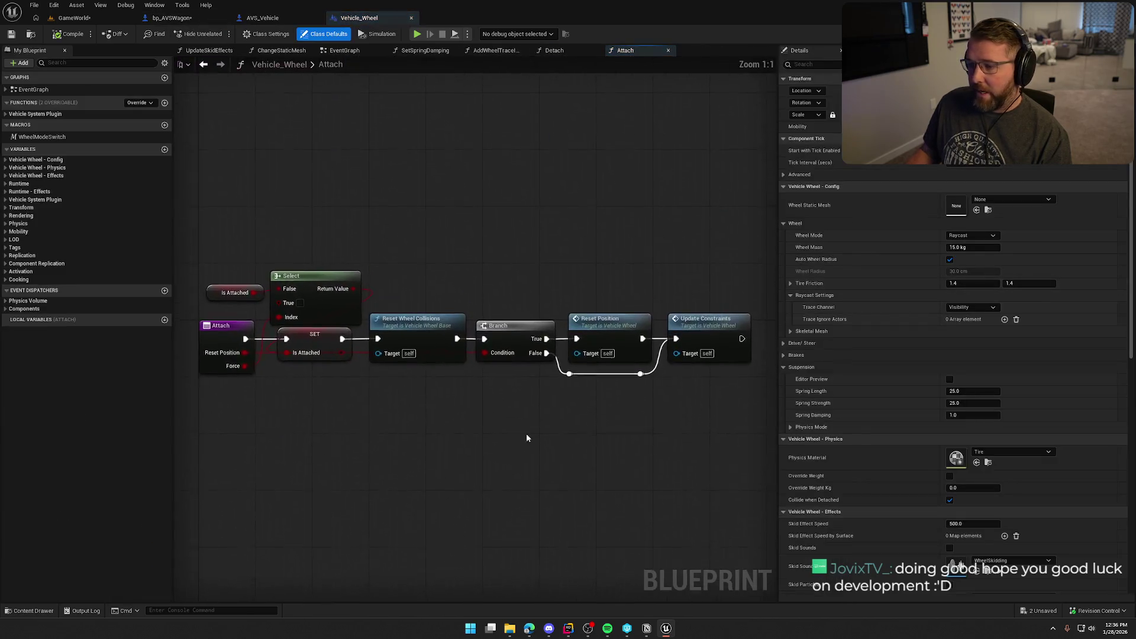
{"action": "left_click_drag", "start_coordinate": [584, 402], "coordinate": [408, 379]}
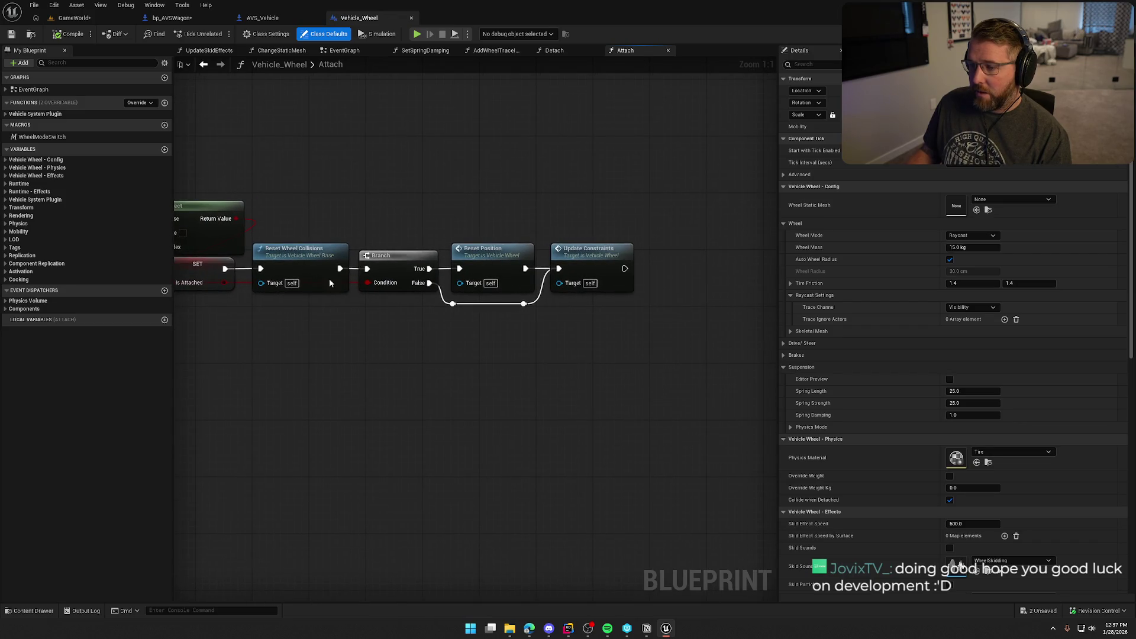
{"action": "left_click", "coordinate": [74, 18]}
Step: Start a play test, pick up and drop a wagon wheel, and walk to the wagon
{"action": "left_click", "coordinate": [219, 33]}
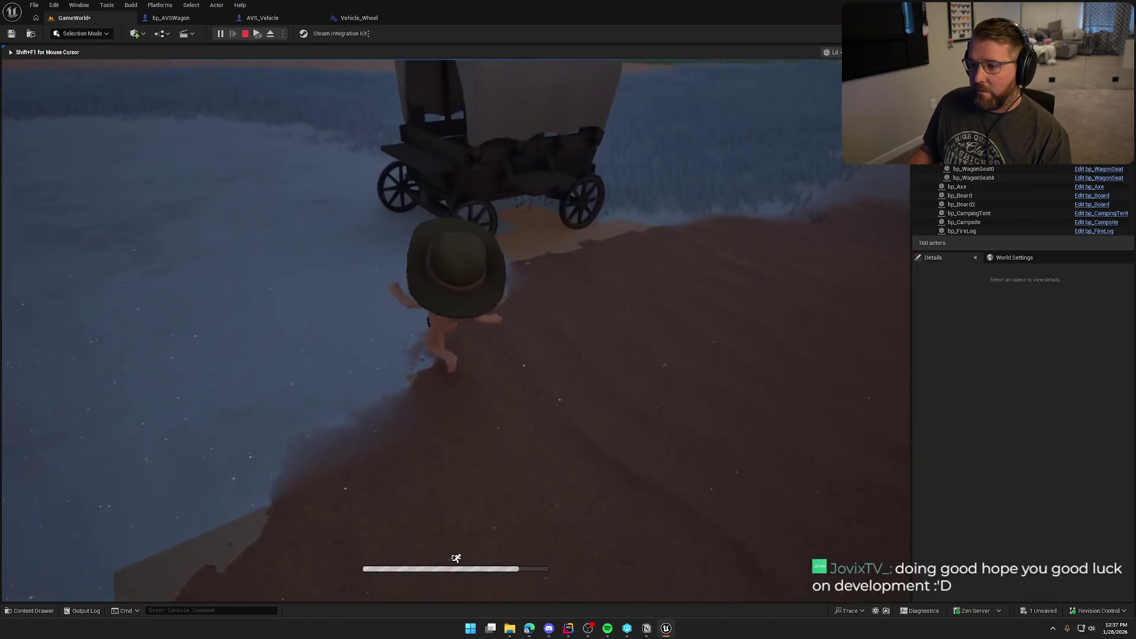
{"action": "key", "text": "e"}
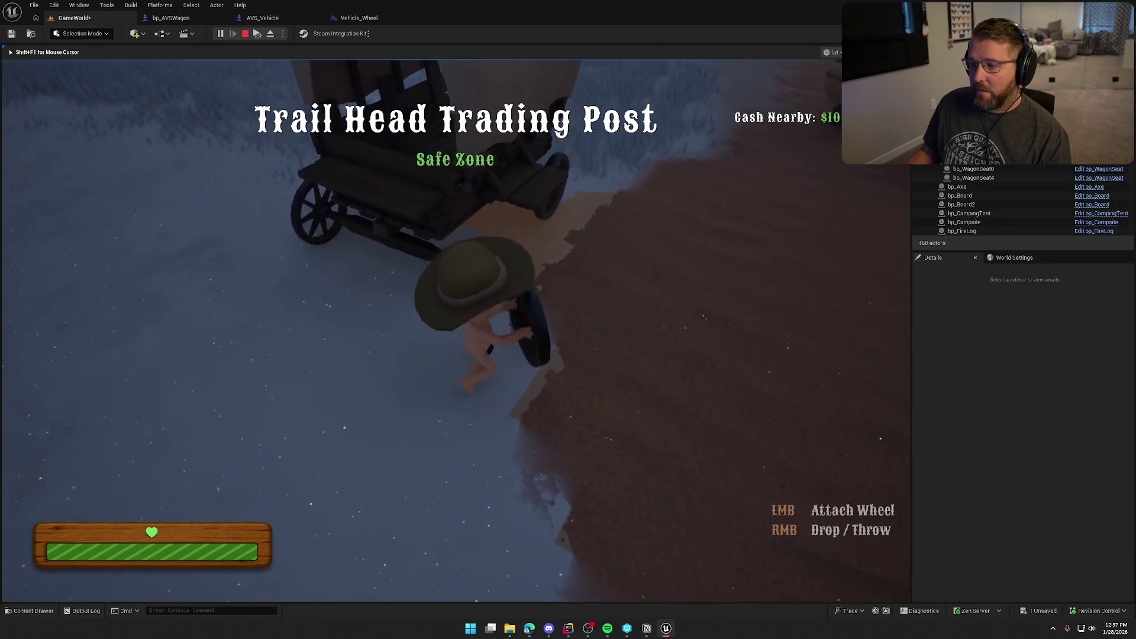
{"action": "key", "text": "w"}
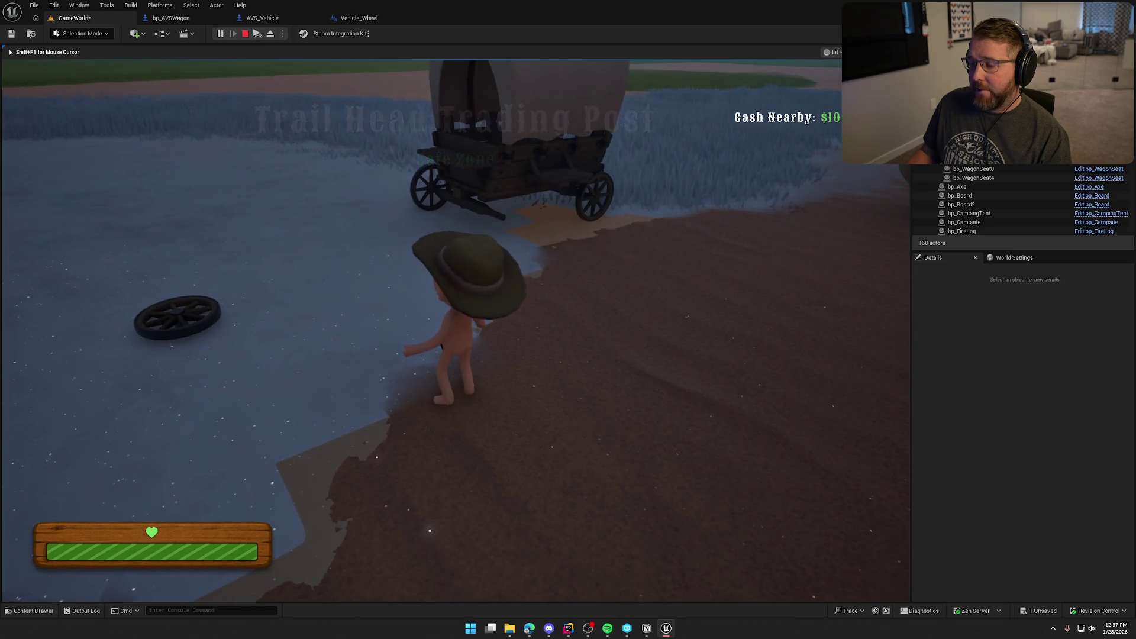
{"action": "key", "text": "w"}
{"action": "key", "text": "w"}
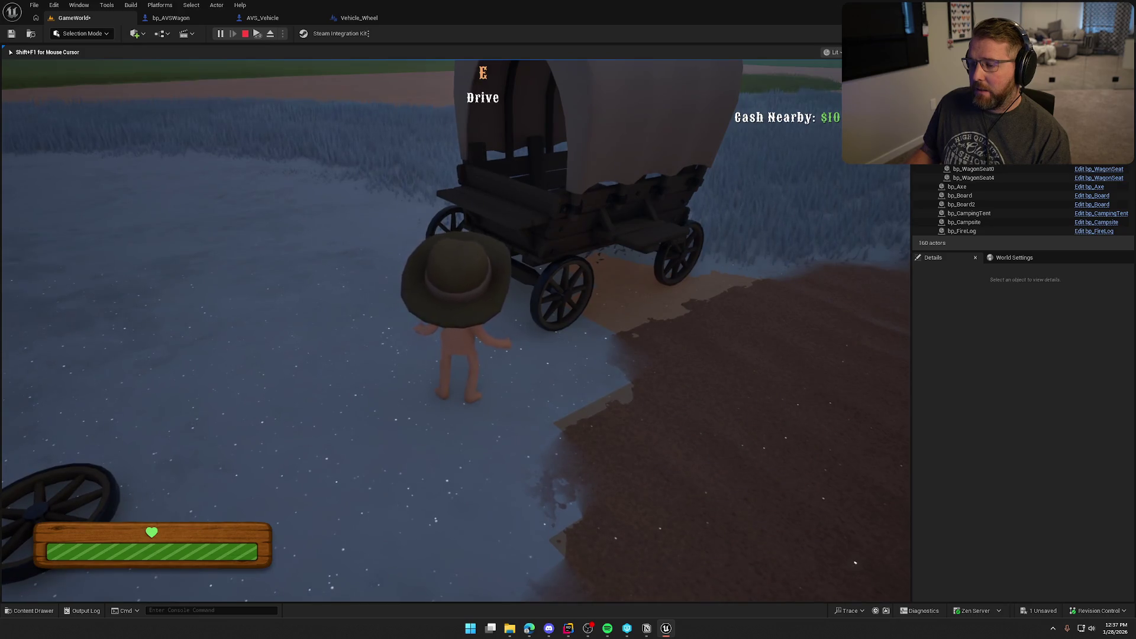
Step: Board the wagon, reverse it out of the river and drive onto the grassy plain
{"action": "key", "text": "e"}
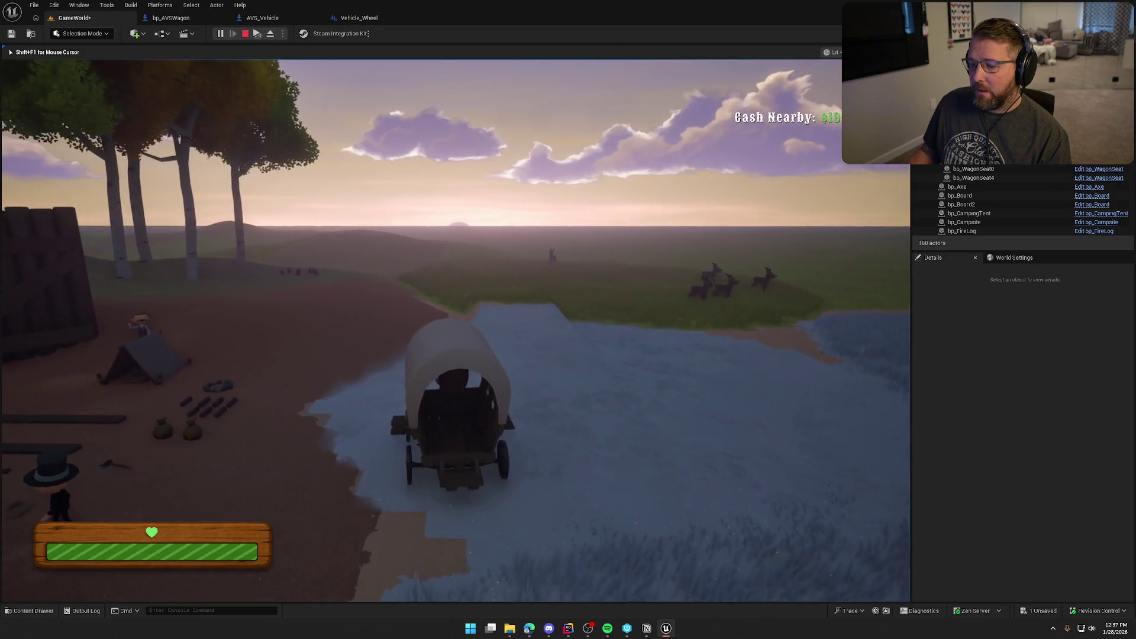
{"action": "key", "text": "s"}
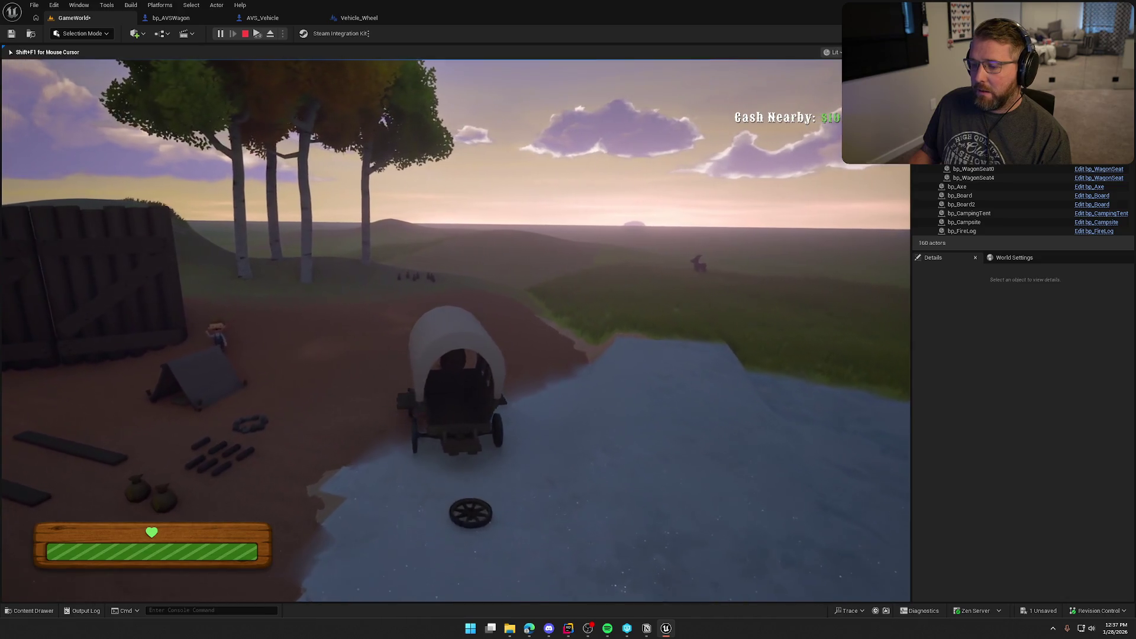
{"action": "key", "text": "s"}
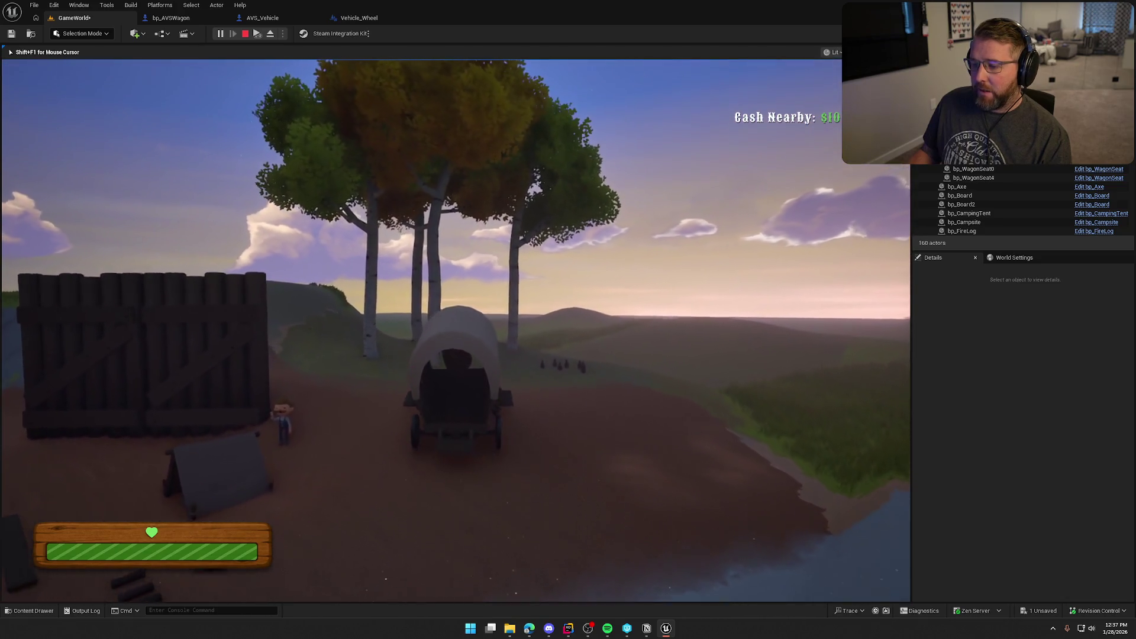
{"action": "key", "text": "w"}
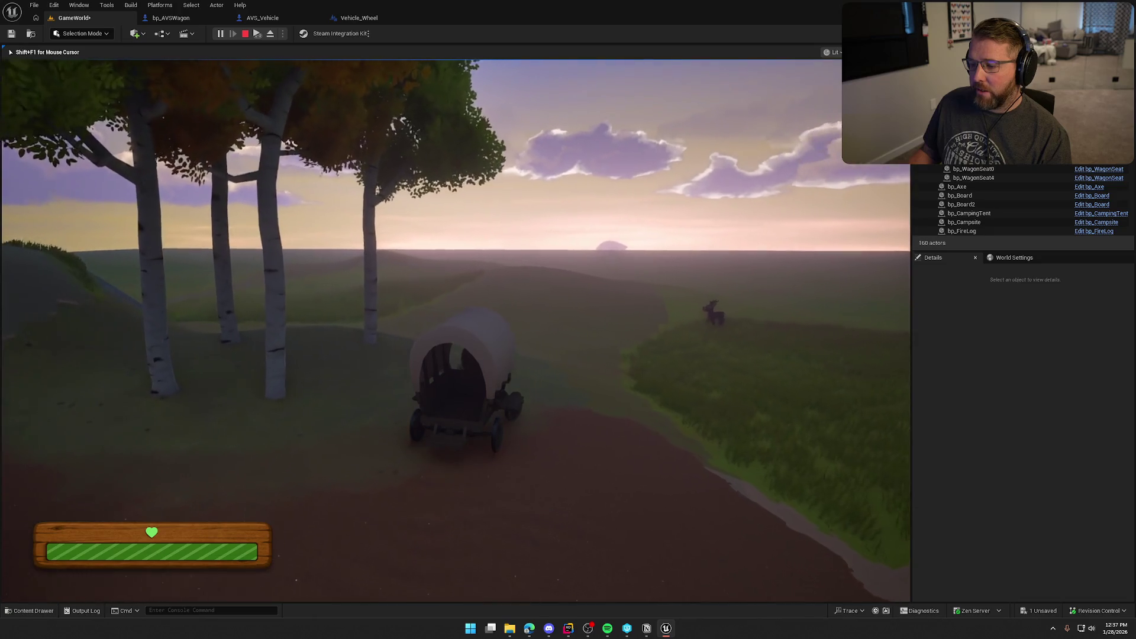
{"action": "key", "text": "w"}
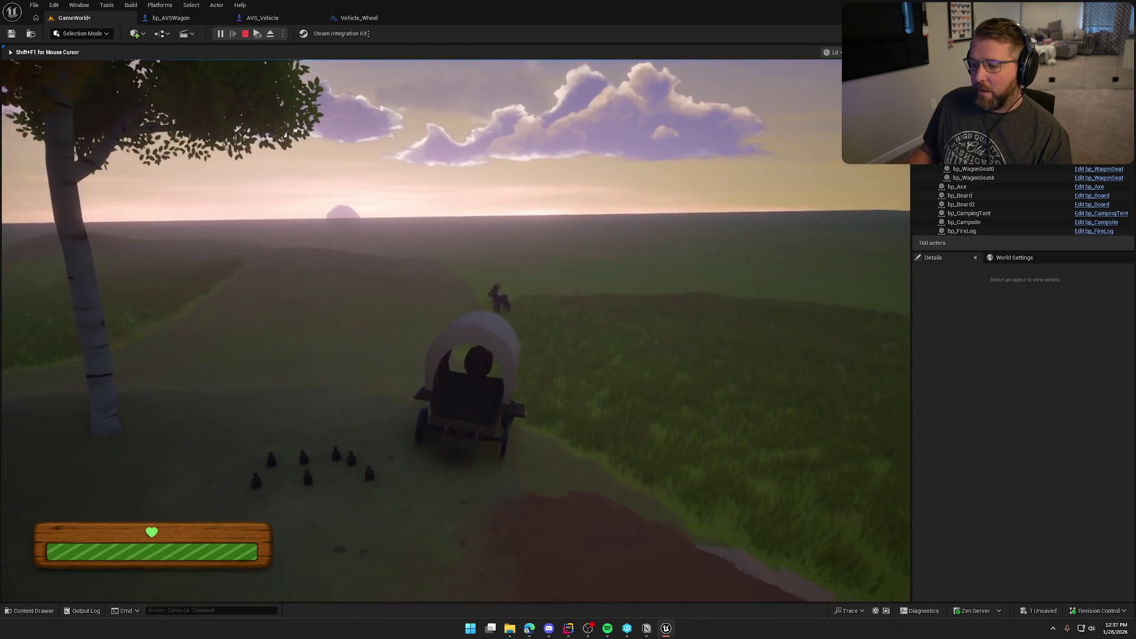
{"action": "key", "text": "w"}
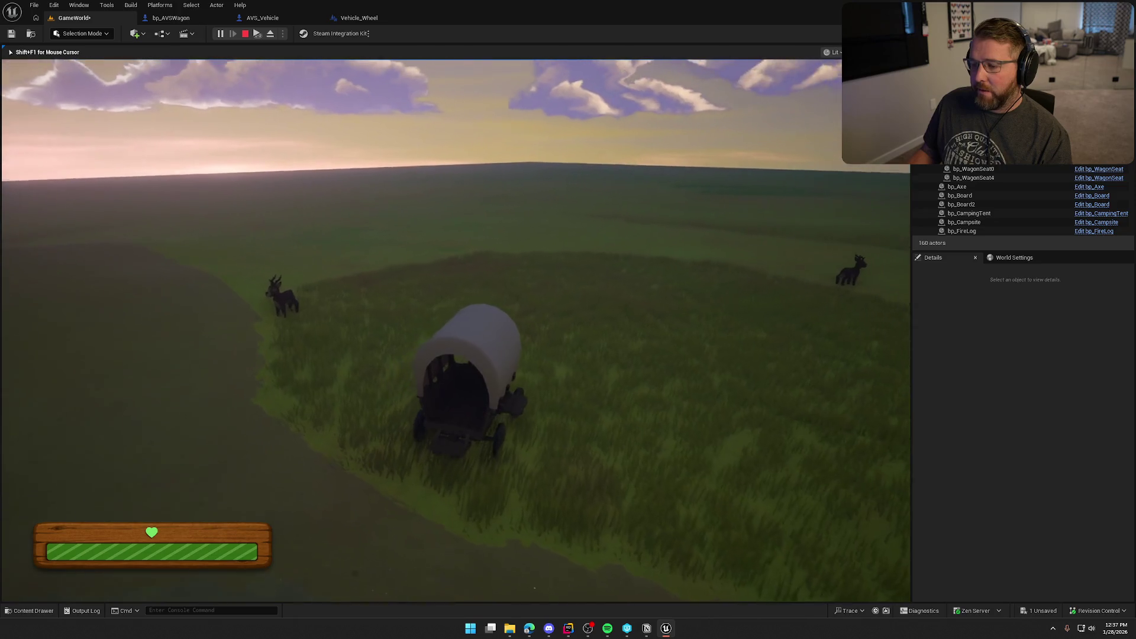
{"action": "key", "text": "w"}
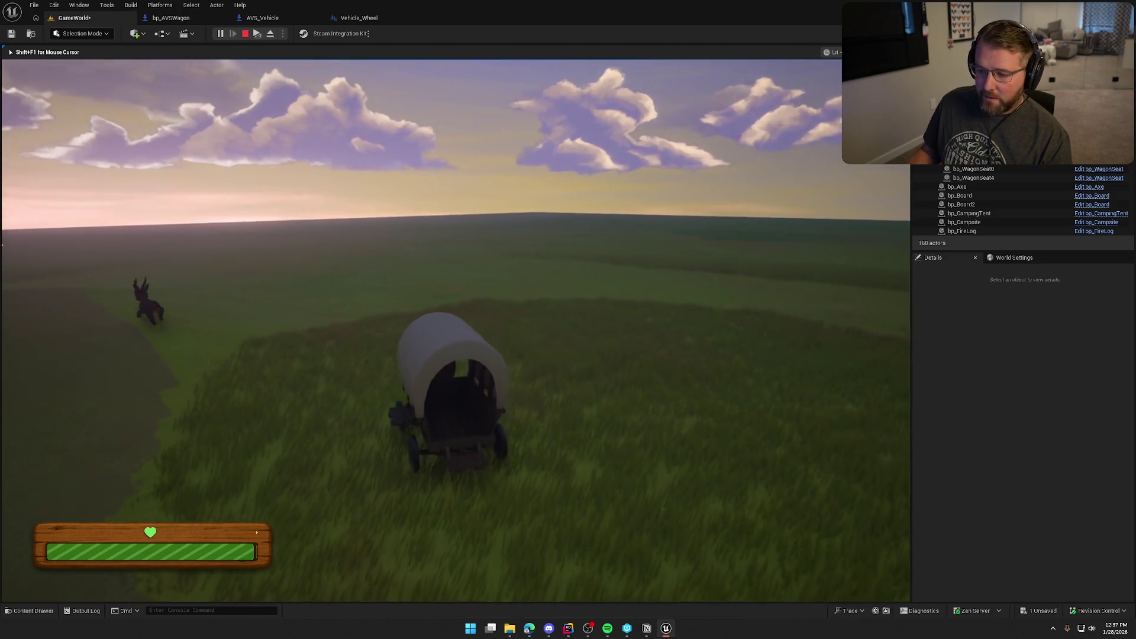
Step: Stop the play test, close the Message Log and return to the WagonHealth wheel logic
{"action": "key", "text": "Escape"}
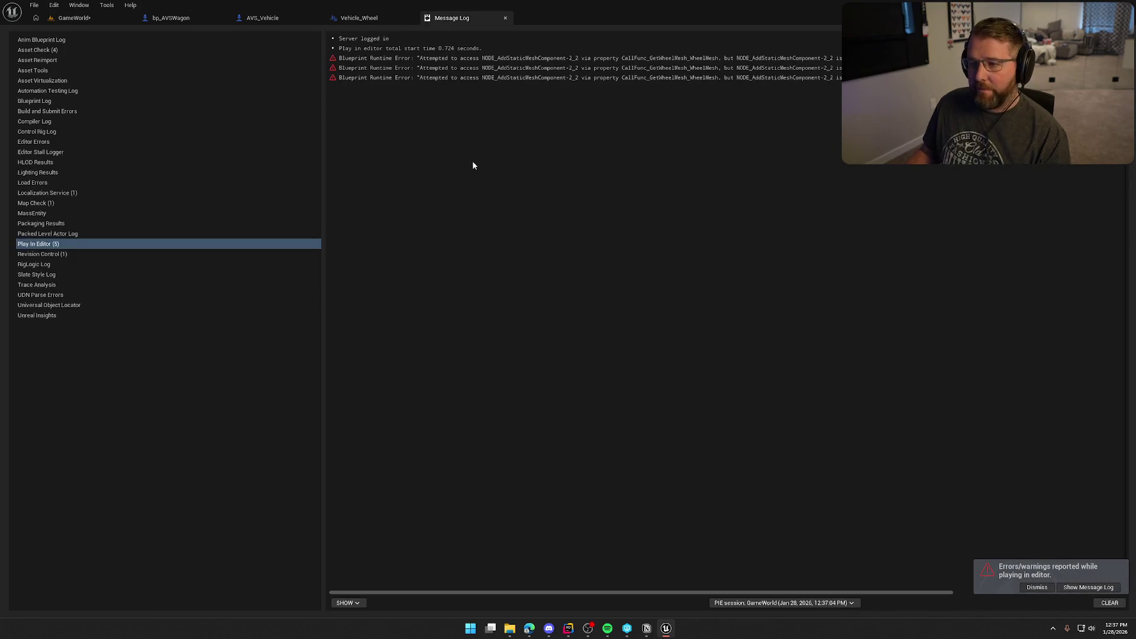
{"action": "left_click", "coordinate": [506, 18]}
{"action": "left_click", "coordinate": [171, 18]}
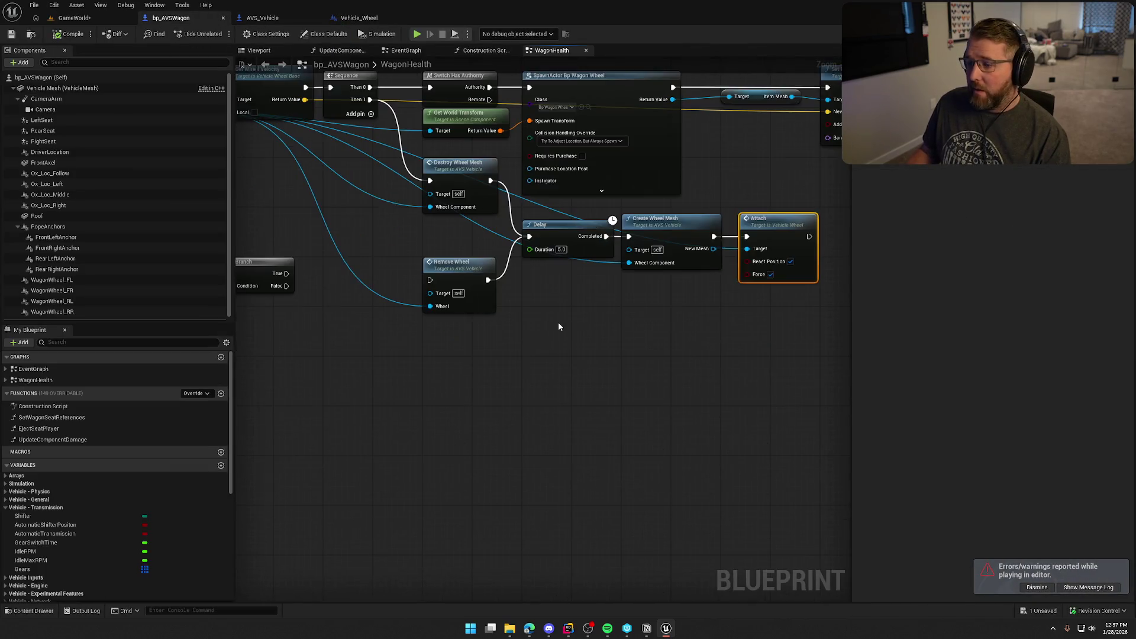
{"action": "mouse_move", "coordinate": [559, 327]}
{"action": "left_mouse_down"}
{"action": "mouse_move", "coordinate": [608, 393]}
{"action": "mouse_move", "coordinate": [601, 345]}
{"action": "mouse_move", "coordinate": [675, 391]}
{"action": "left_mouse_up"}
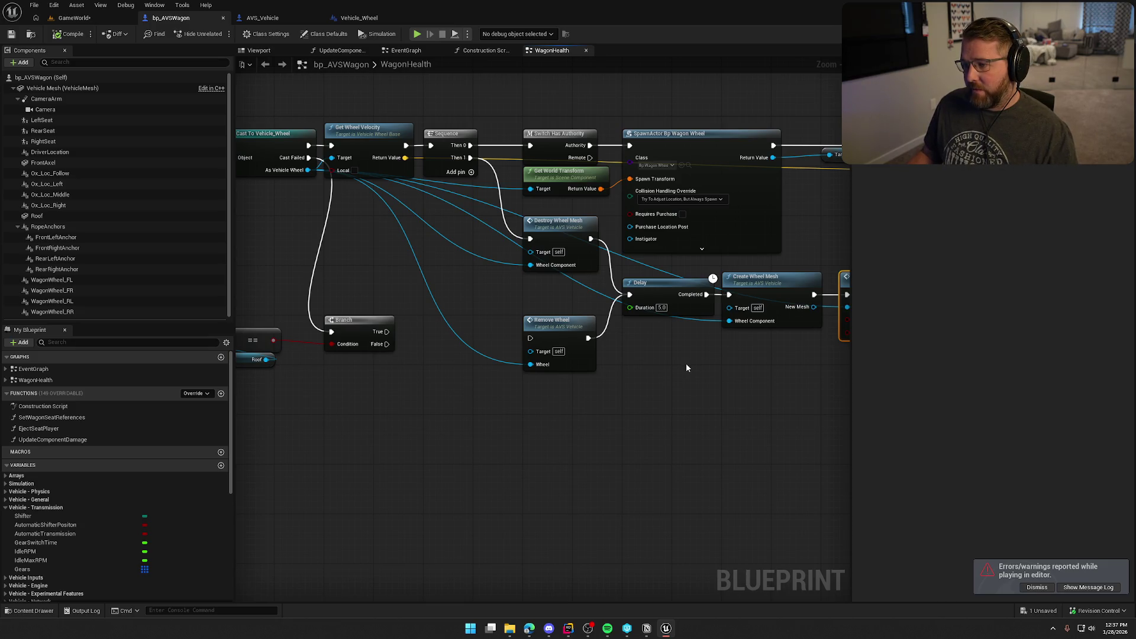
{"action": "left_click_drag", "start_coordinate": [687, 368], "coordinate": [623, 346]}
{"action": "mouse_move", "coordinate": [420, 296]}
{"action": "left_mouse_down"}
{"action": "mouse_move", "coordinate": [485, 275]}
{"action": "mouse_move", "coordinate": [512, 281]}
{"action": "left_mouse_up"}
Step: Cancel the 'hid' action search from the cast wheel and remove the Remove Wheel and Attach nodes
{"action": "left_click_drag", "start_coordinate": [370, 160], "coordinate": [492, 255]}
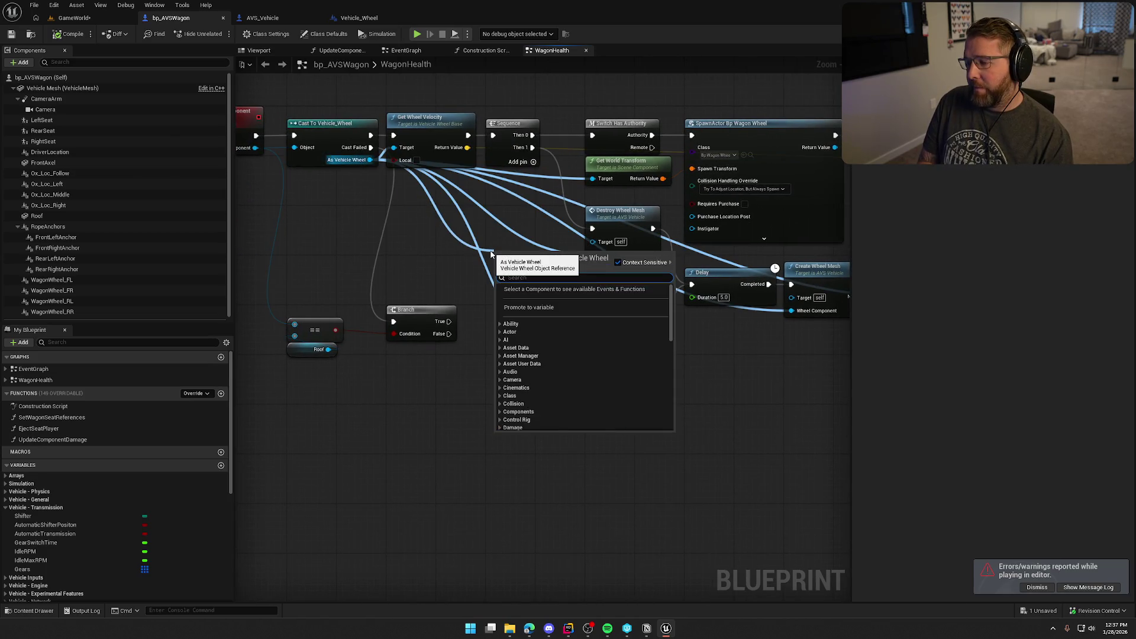
{"action": "type", "text": "hid"}
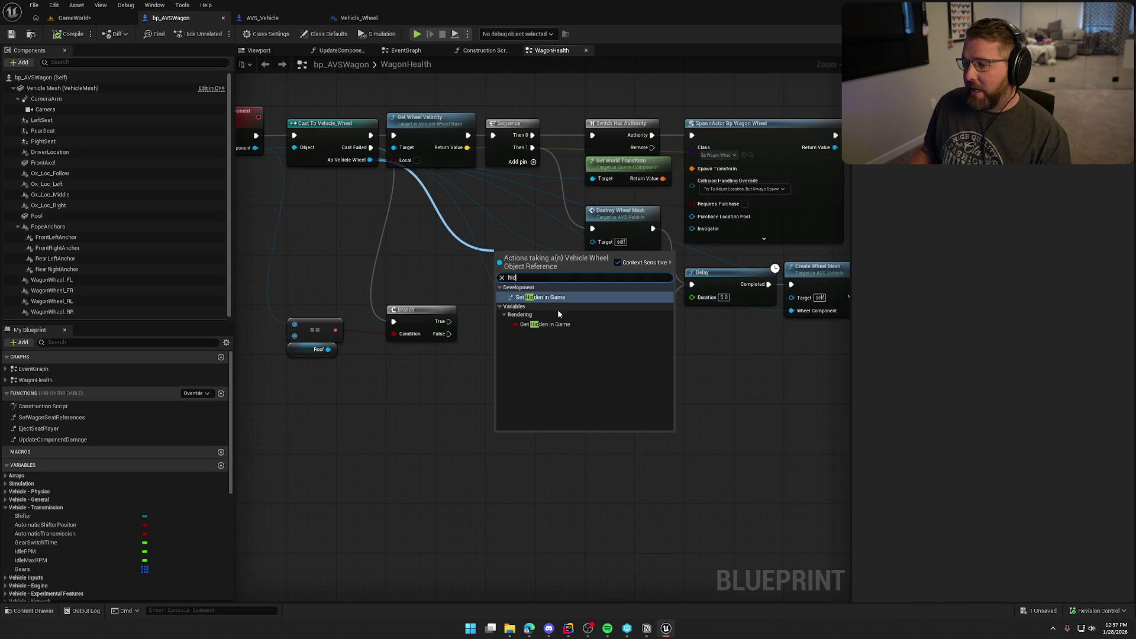
{"action": "left_click", "coordinate": [717, 460]}
{"action": "left_click_drag", "start_coordinate": [717, 460], "coordinate": [568, 423]}
{"action": "key", "text": "ctrl+z"}
{"action": "key", "text": "ctrl+z"}
{"action": "key", "text": "ctrl+z"}
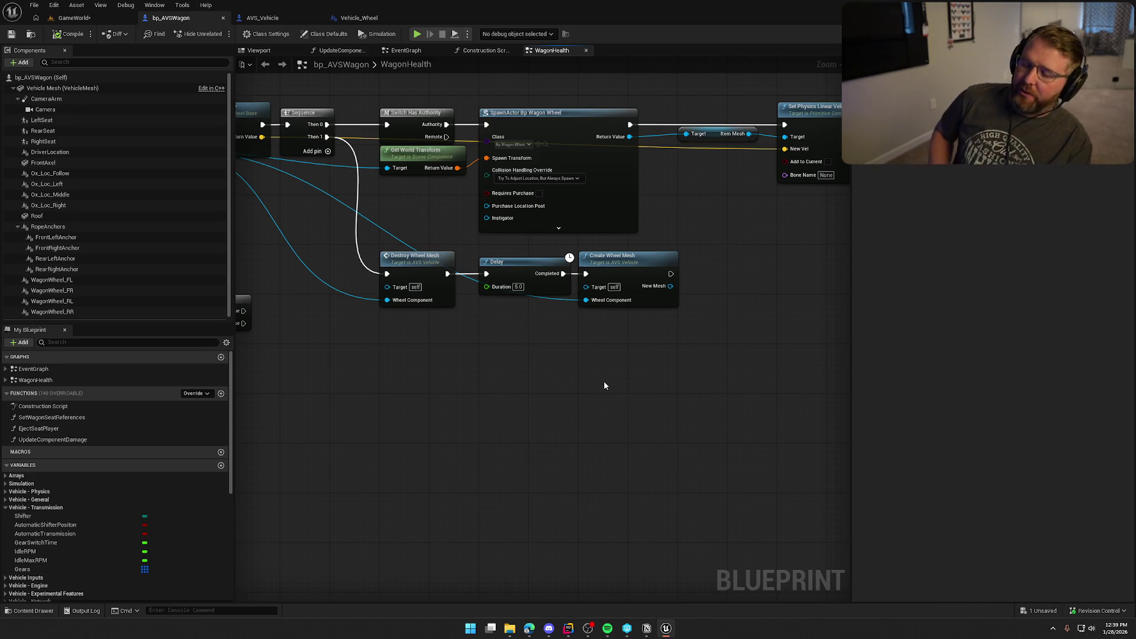
Step: Search the wheel's actions for 'modu' and place an Add Wheel node
{"action": "scroll", "coordinate": [533, 355], "scroll_direction": "up", "scroll_amount": 2}
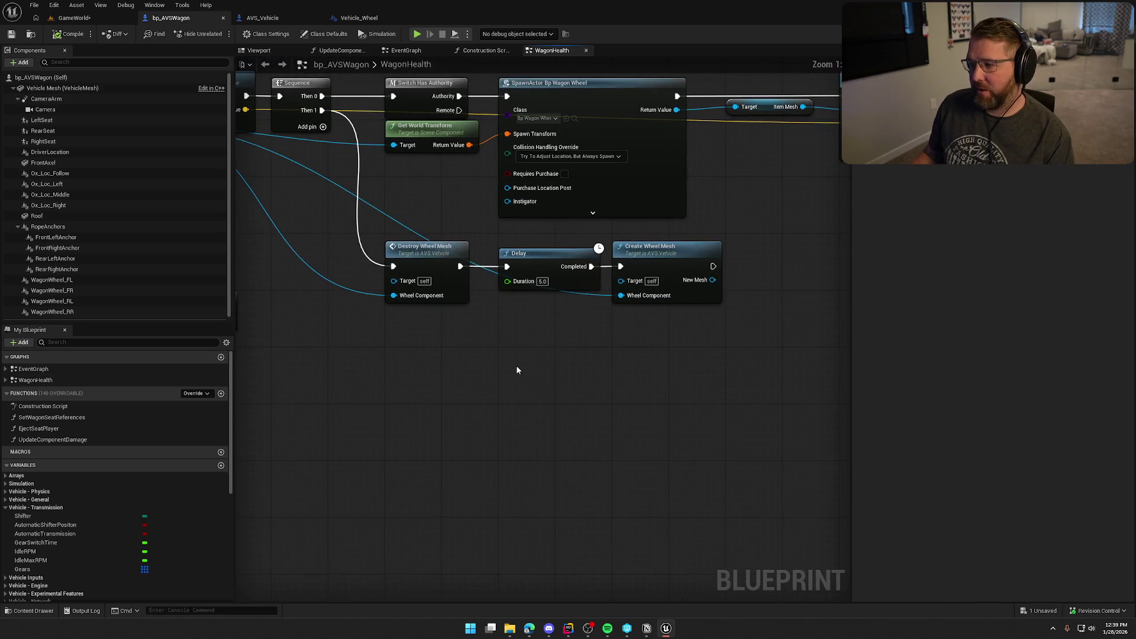
{"action": "left_click_drag", "start_coordinate": [715, 356], "coordinate": [432, 272]}
{"action": "left_click", "coordinate": [513, 403]}
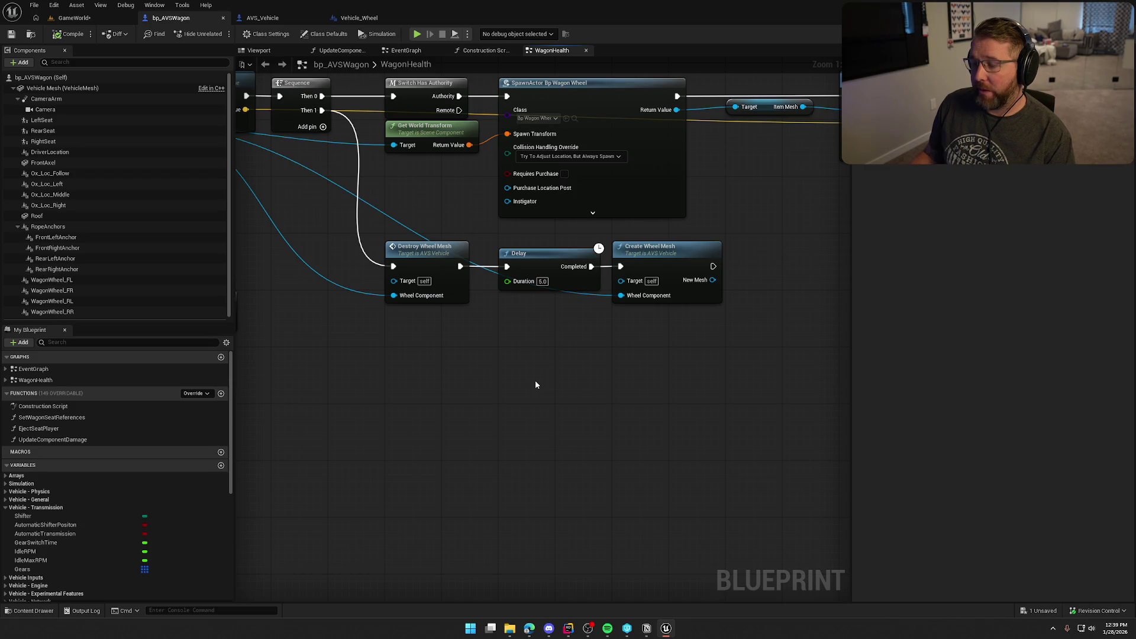
{"action": "mouse_move", "coordinate": [506, 369]}
{"action": "left_mouse_down"}
{"action": "mouse_move", "coordinate": [580, 349]}
{"action": "mouse_move", "coordinate": [406, 180]}
{"action": "mouse_move", "coordinate": [276, 112]}
{"action": "mouse_move", "coordinate": [495, 321]}
{"action": "mouse_move", "coordinate": [526, 306]}
{"action": "left_mouse_up"}
{"action": "type", "text": "hid"}
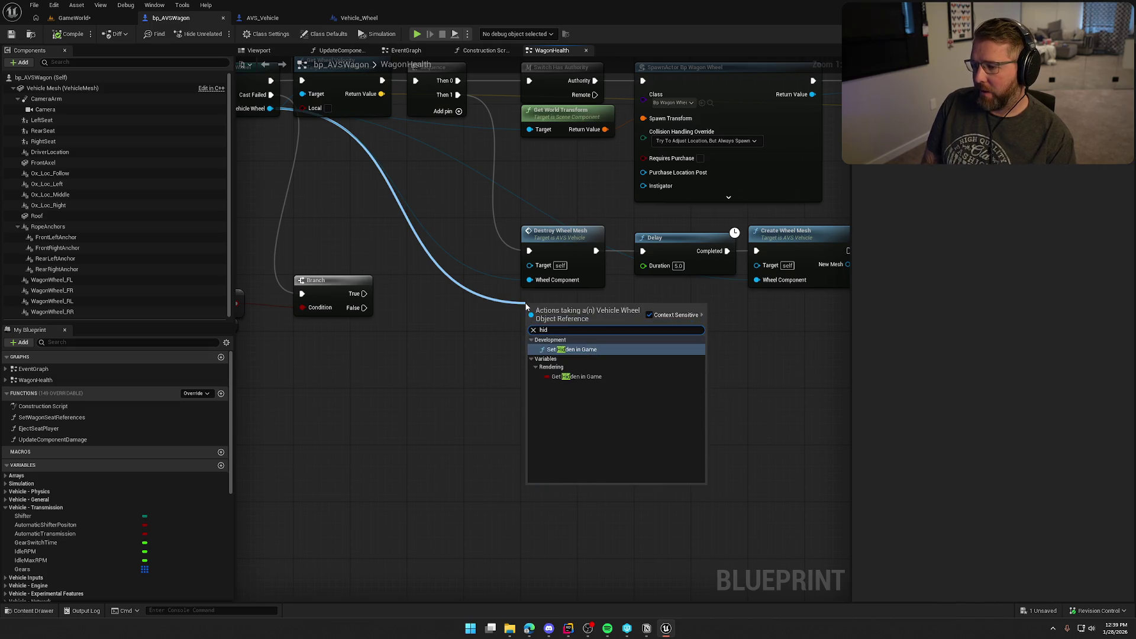
{"action": "key", "text": "BackSpace"}
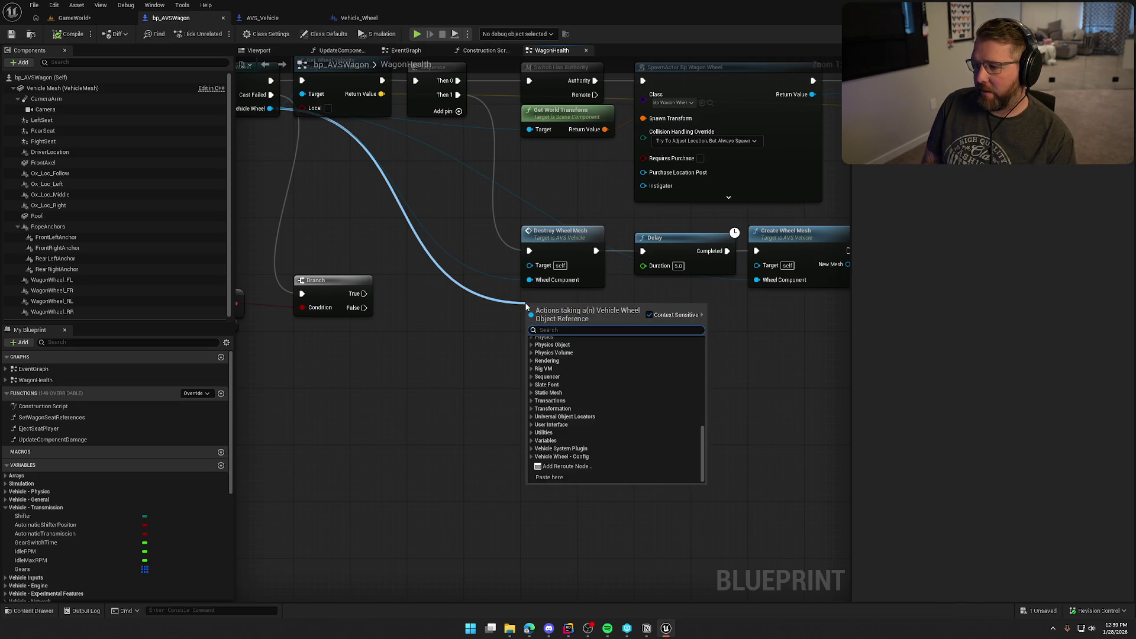
{"action": "type", "text": "des"}
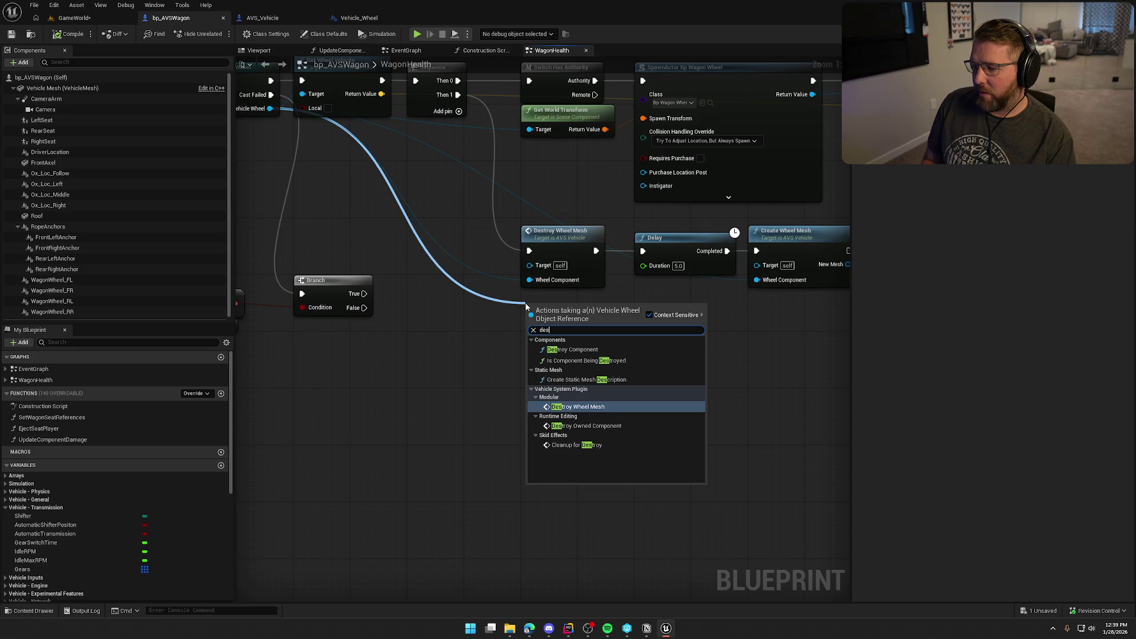
{"action": "key", "text": "BackSpace"}
{"action": "key", "text": "BackSpace"}
{"action": "key", "text": "BackSpace"}
{"action": "type", "text": "modu"}
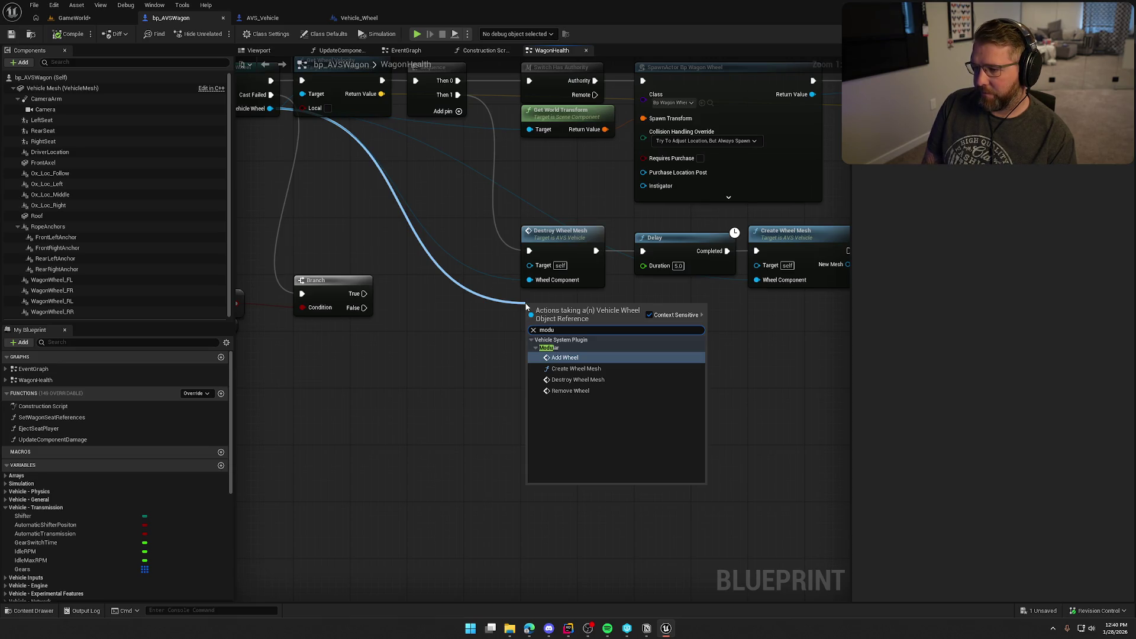
{"action": "key", "text": "Return"}
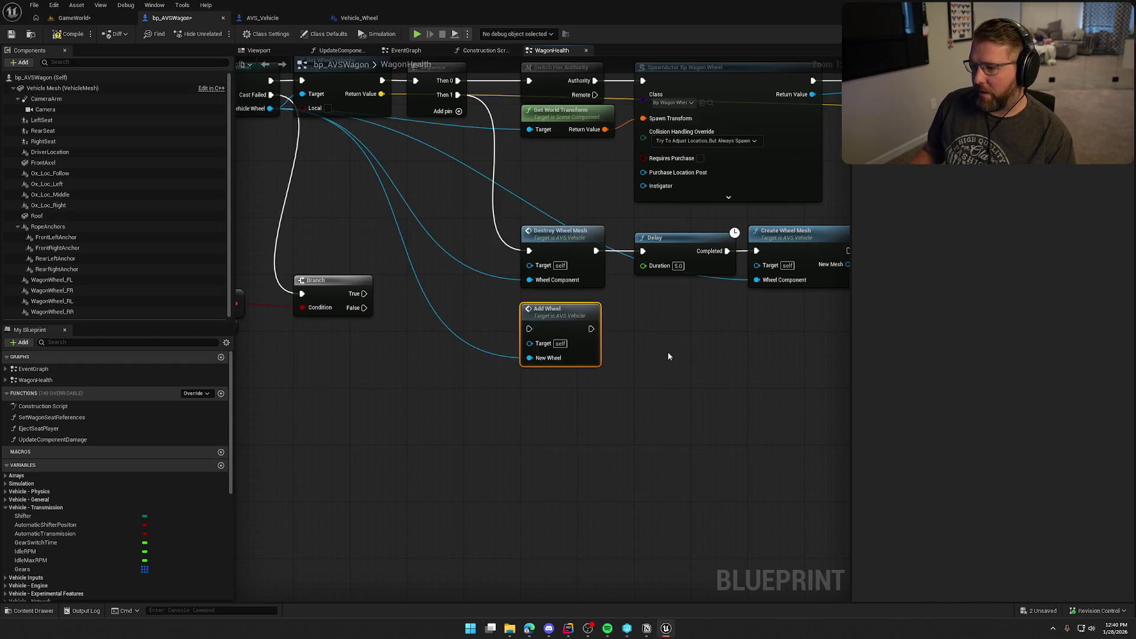
Step: Move Add Wheel below Create Wheel Mesh and wire Create Wheel Mesh's exec into it
{"action": "left_click_drag", "start_coordinate": [667, 352], "coordinate": [456, 347]}
{"action": "left_click_drag", "start_coordinate": [342, 317], "coordinate": [690, 324]}
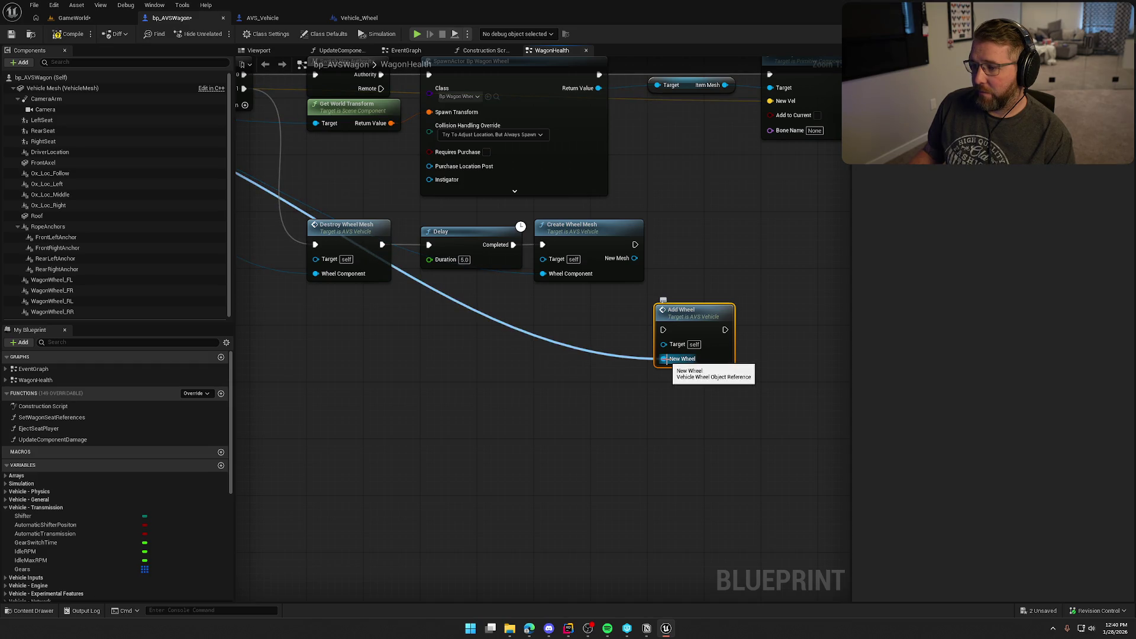
{"action": "left_click_drag", "start_coordinate": [664, 330], "coordinate": [635, 245]}
{"action": "left_click_drag", "start_coordinate": [702, 318], "coordinate": [708, 233]}
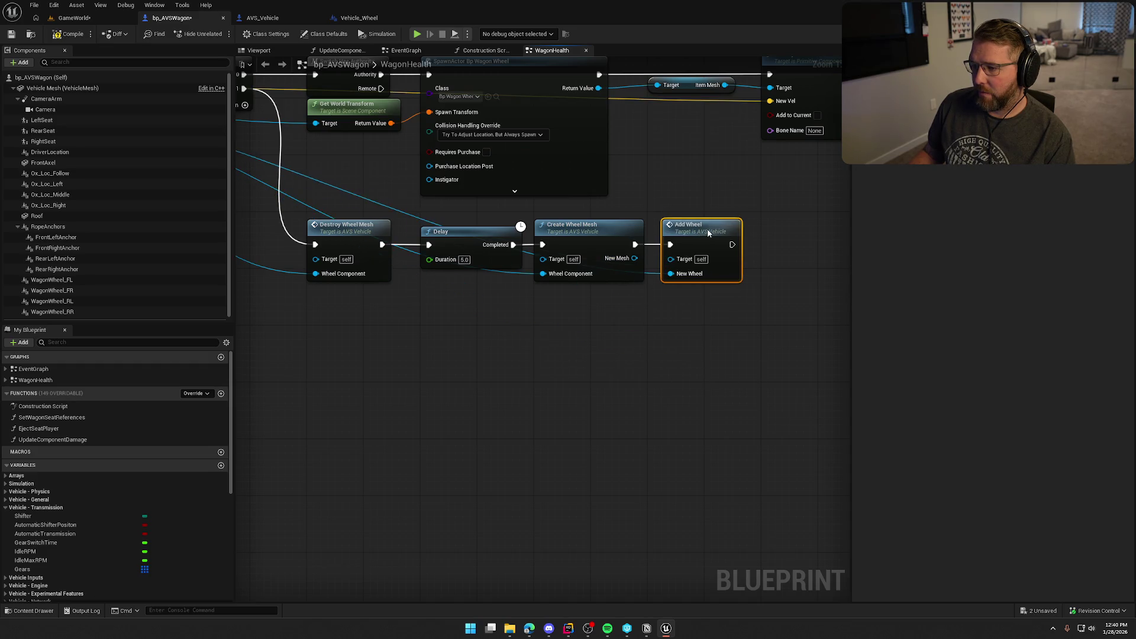
Step: Select Create Wheel Mesh, then start a play test in the GameWorld level
{"action": "mouse_move", "coordinate": [570, 349]}
{"action": "left_mouse_down"}
{"action": "mouse_move", "coordinate": [664, 351]}
{"action": "mouse_move", "coordinate": [703, 335]}
{"action": "left_mouse_up"}
{"action": "left_click", "coordinate": [652, 230]}
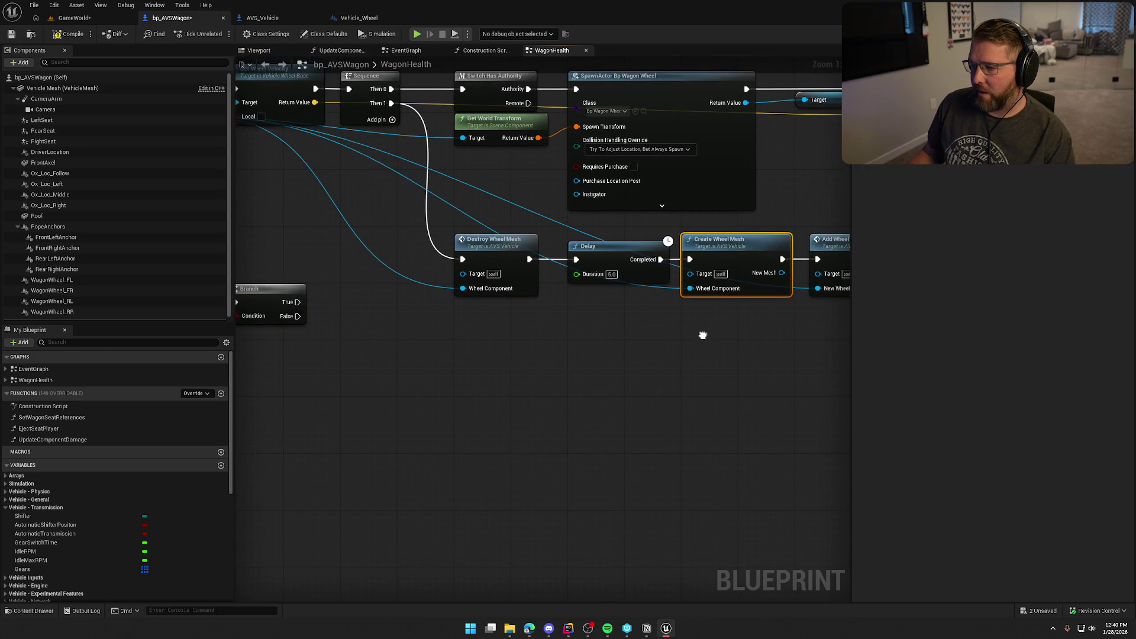
{"action": "left_click", "coordinate": [76, 19]}
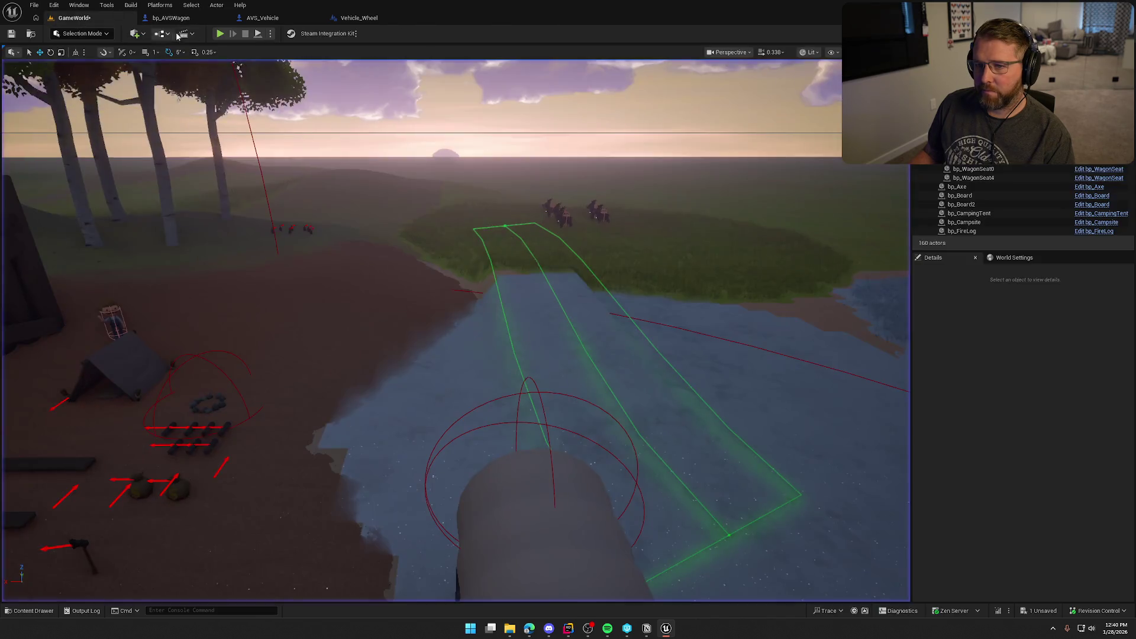
{"action": "left_click", "coordinate": [219, 33]}
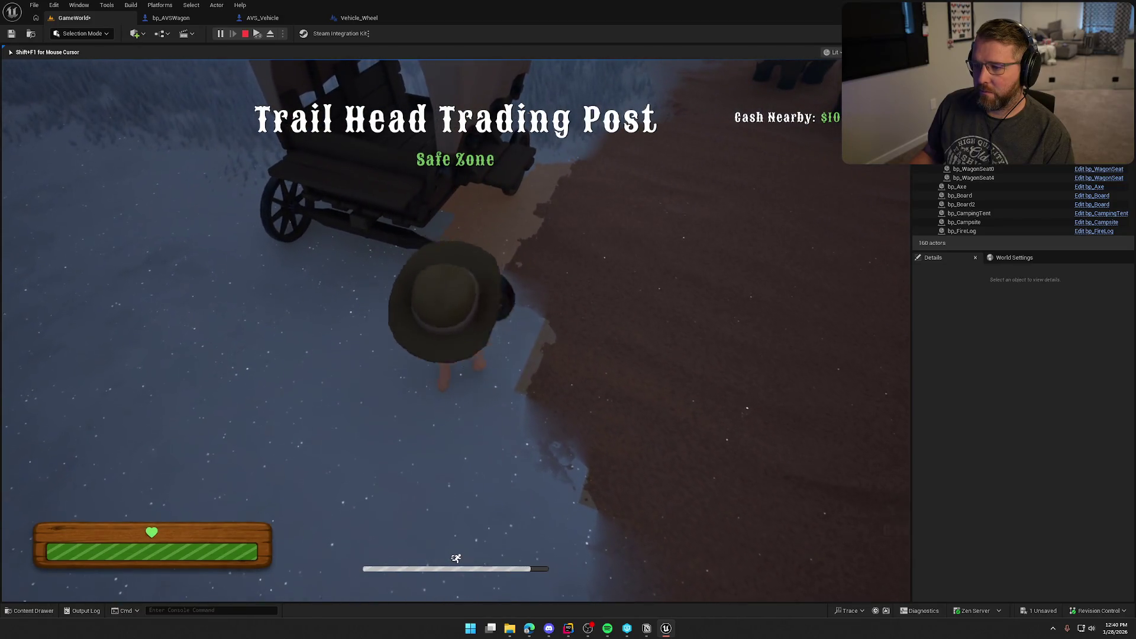
Step: Drop a wheel, remount it on the front-left axle, board the wagon, then end the test
{"action": "key", "text": "e"}
{"action": "key", "text": "w"}
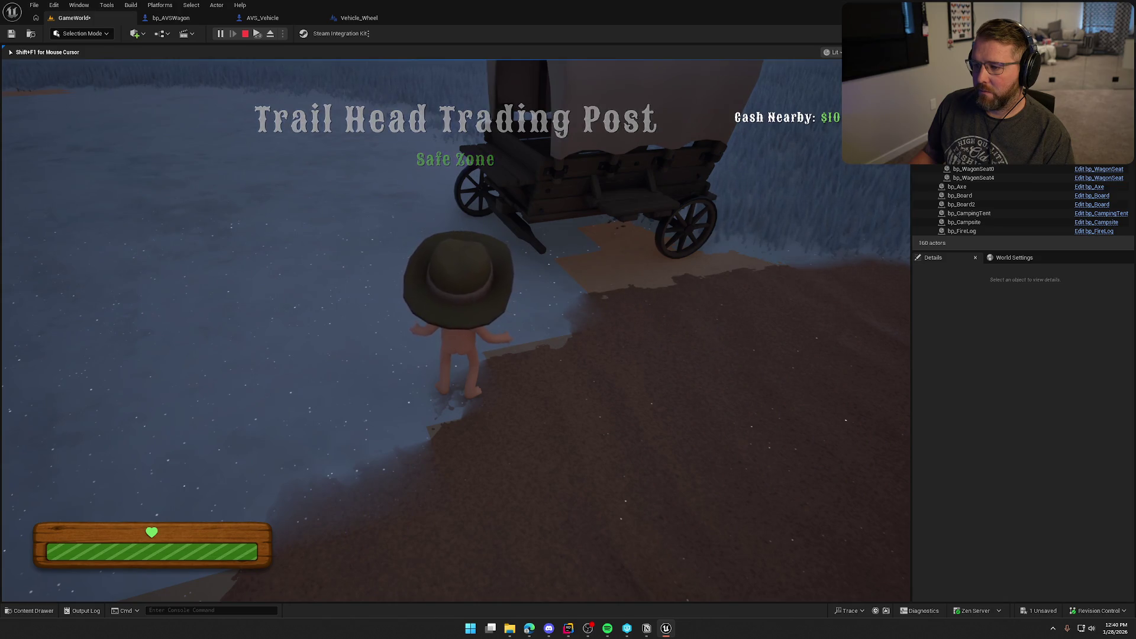
{"action": "key", "text": "e"}
{"action": "key", "text": "w"}
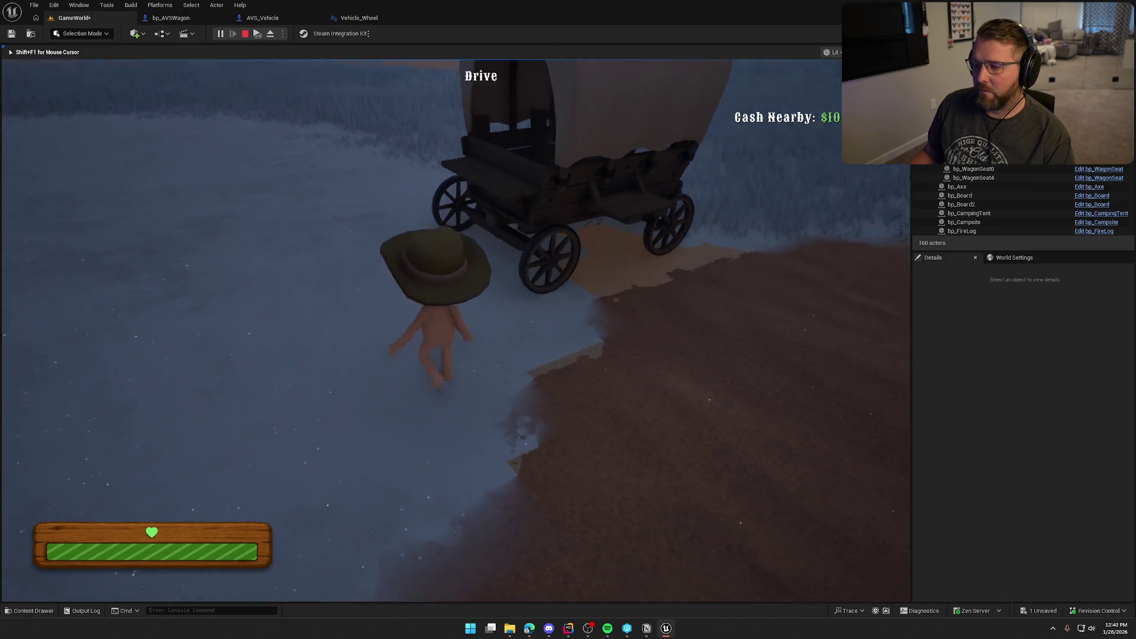
{"action": "key", "text": "e"}
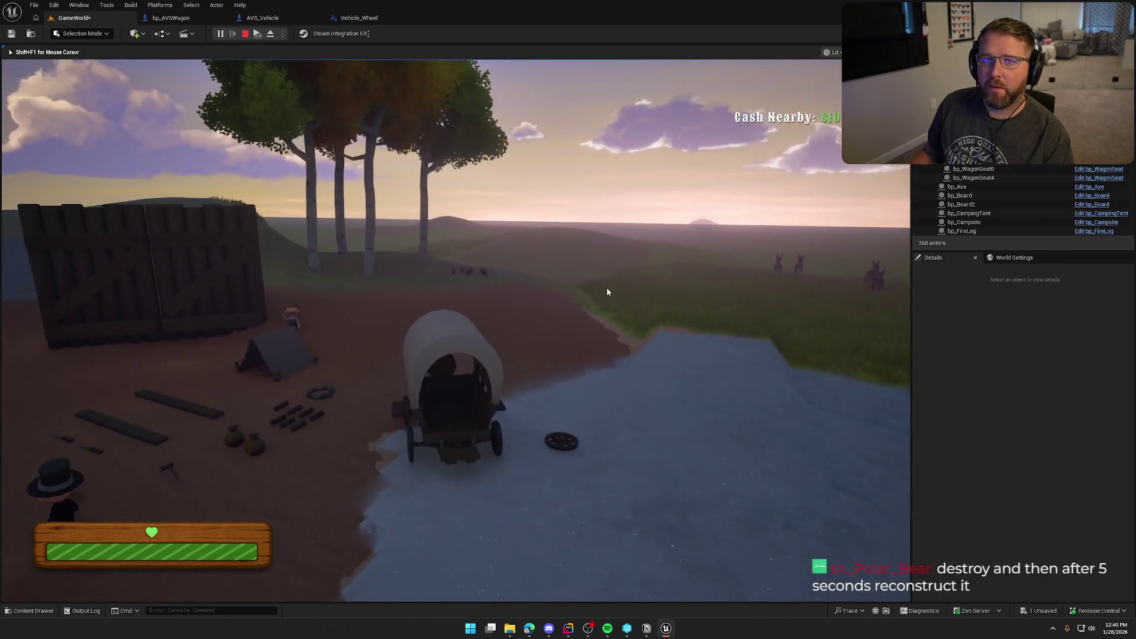
{"action": "key", "text": "Escape"}
Step: Close the error log and nudge Destroy Wheel Mesh upward in the WagonHealth graph
{"action": "left_click", "coordinate": [506, 18]}
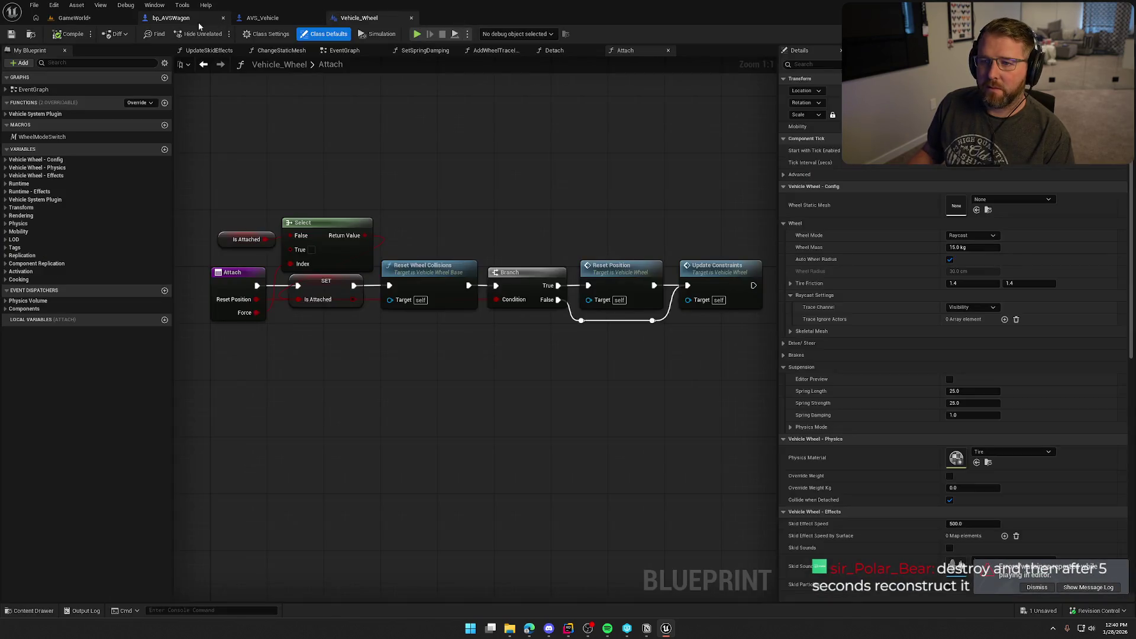
{"action": "left_click_drag", "start_coordinate": [516, 401], "coordinate": [399, 409]}
{"action": "left_click", "coordinate": [531, 368]}
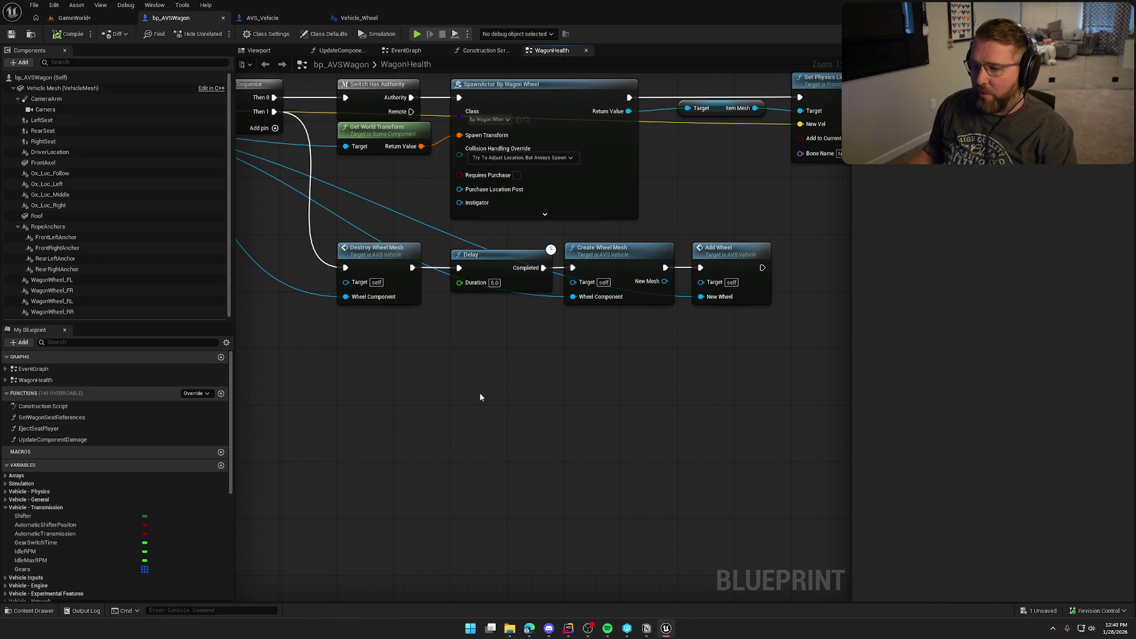
{"action": "left_click_drag", "start_coordinate": [497, 399], "coordinate": [539, 416]}
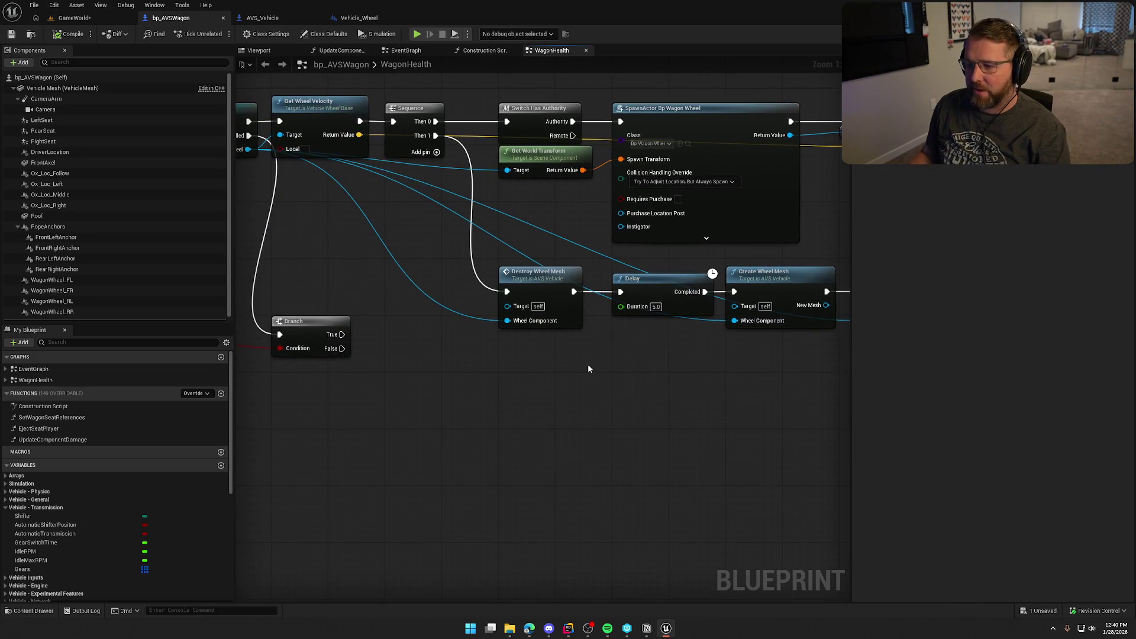
{"action": "left_click_drag", "start_coordinate": [526, 279], "coordinate": [530, 261]}
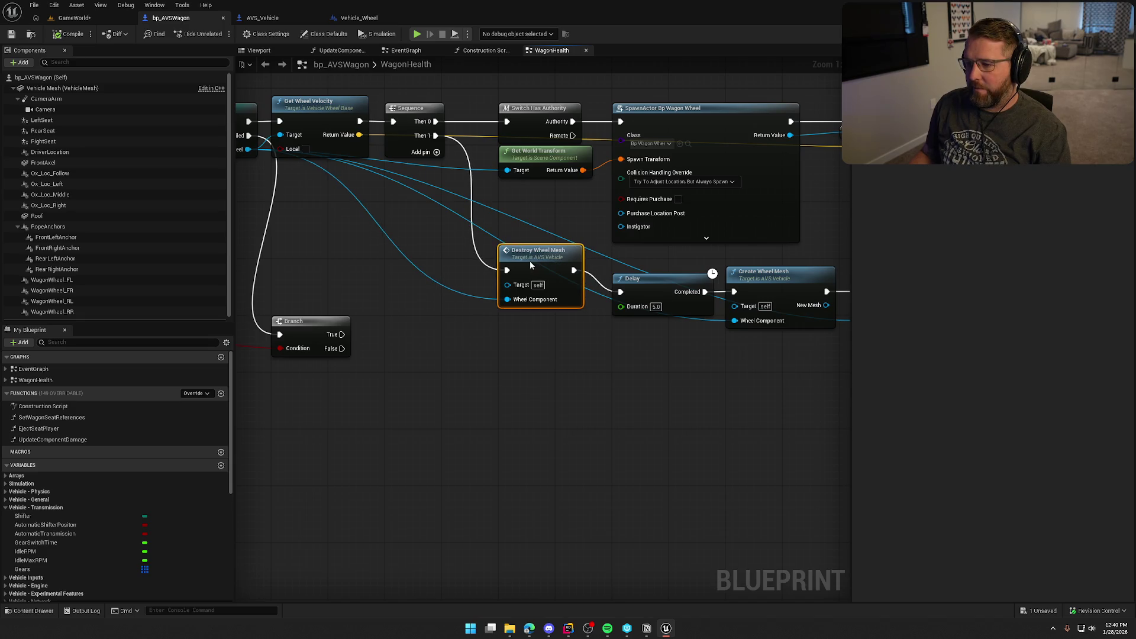
Step: Cancel a new wire from As Vehicle Wheel and switch to the 3D Viewport
{"action": "mouse_move", "coordinate": [285, 125]}
{"action": "left_mouse_down"}
{"action": "mouse_move", "coordinate": [393, 251]}
{"action": "mouse_move", "coordinate": [549, 313]}
{"action": "left_mouse_up"}
{"action": "key", "text": "Escape"}
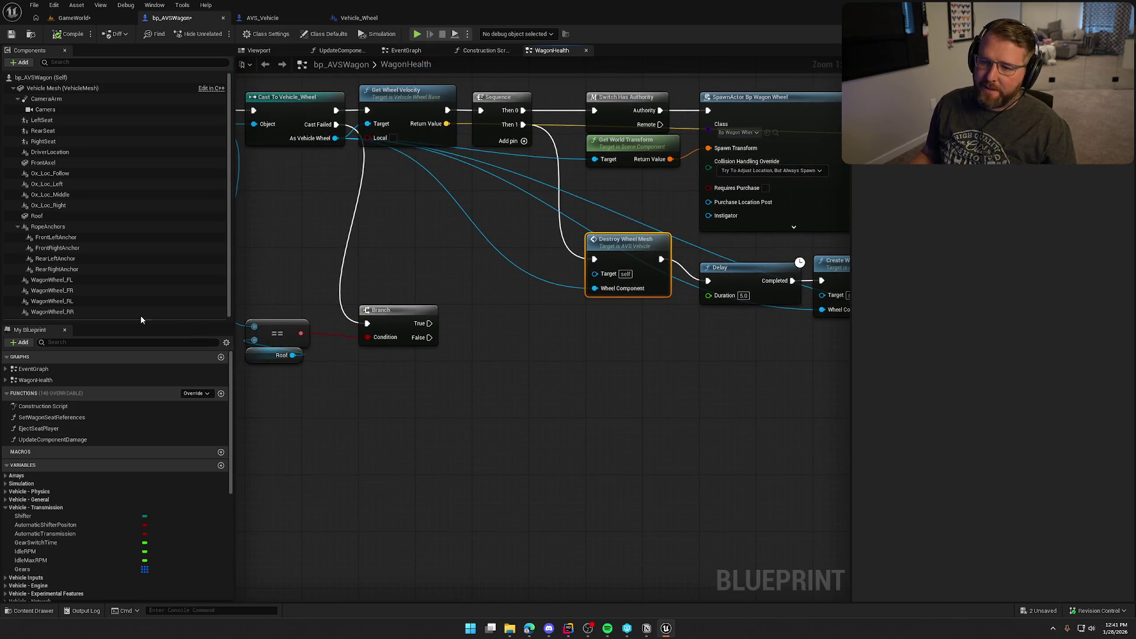
{"action": "left_click", "coordinate": [259, 50]}
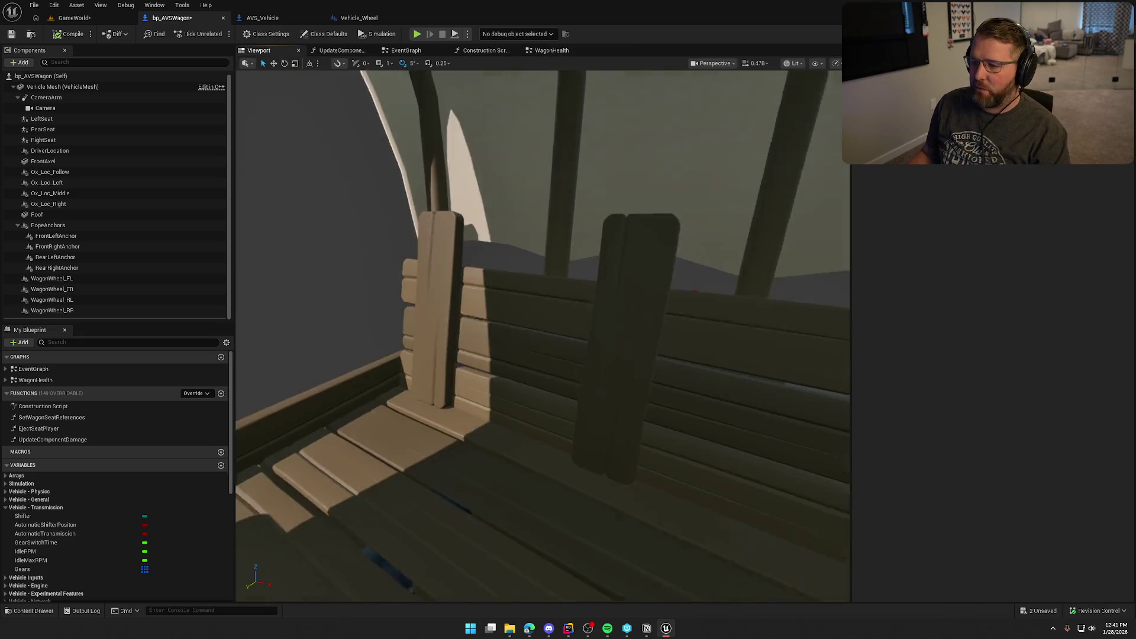
Step: Check the front-left wheel's Details in the Viewport, then bring up the WagonHealth wheel nodes
{"action": "scroll", "coordinate": [590, 333], "scroll_direction": "down", "scroll_amount": 10}
{"action": "scroll", "coordinate": [590, 333], "scroll_direction": "up", "scroll_amount": 5}
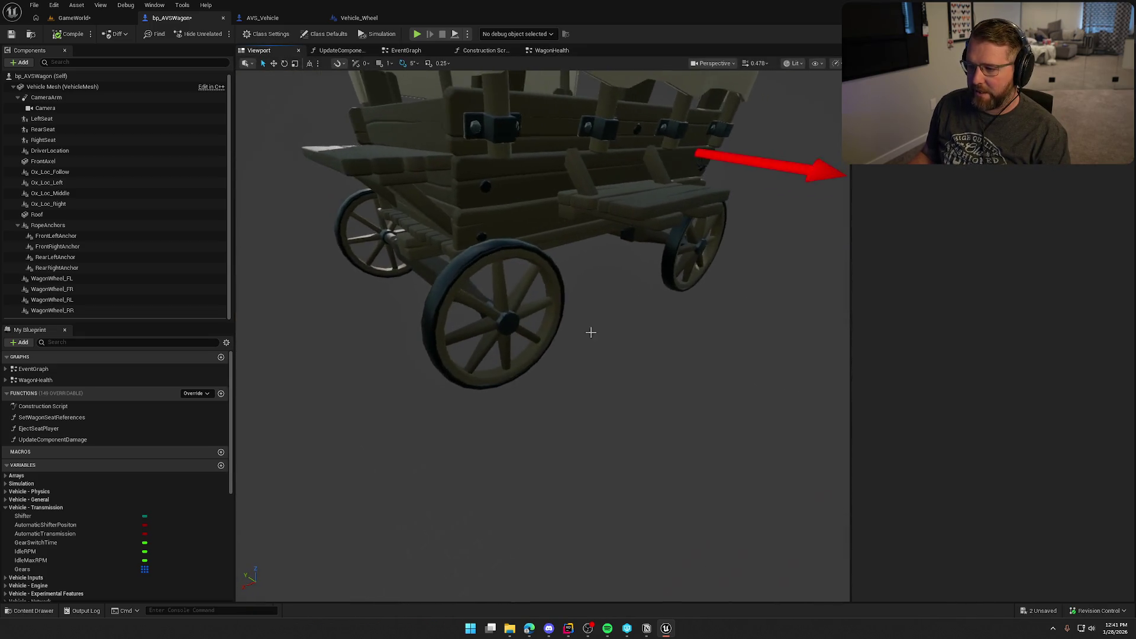
{"action": "left_click", "coordinate": [472, 249]}
{"action": "left_click_drag", "start_coordinate": [488, 392], "coordinate": [583, 378]}
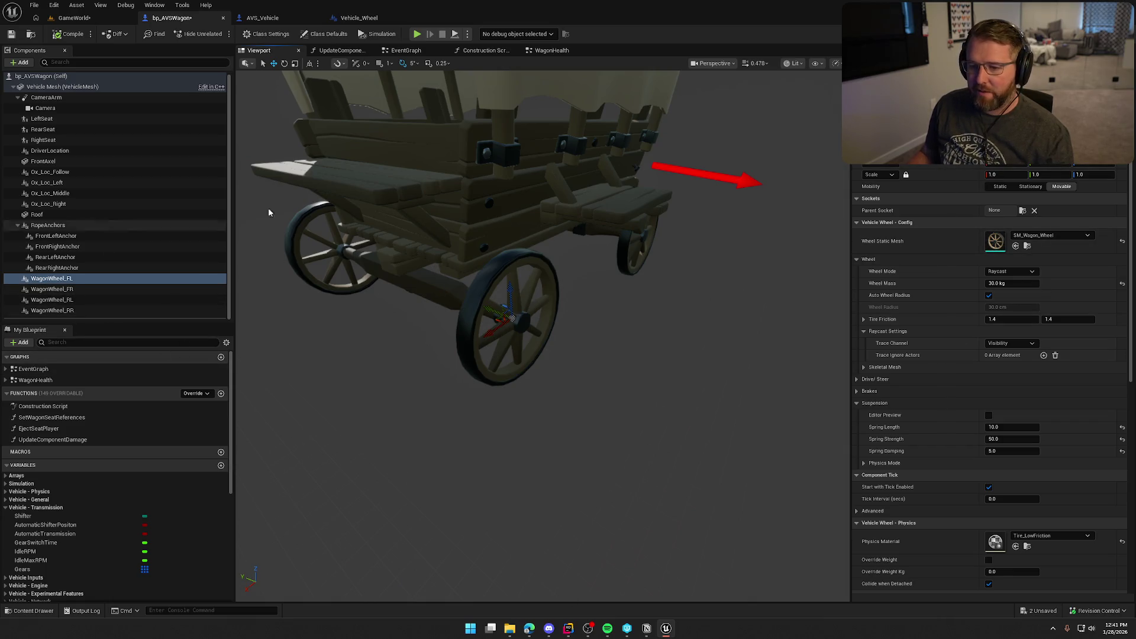
{"action": "left_click", "coordinate": [550, 50]}
{"action": "left_click_drag", "start_coordinate": [583, 335], "coordinate": [405, 322]}
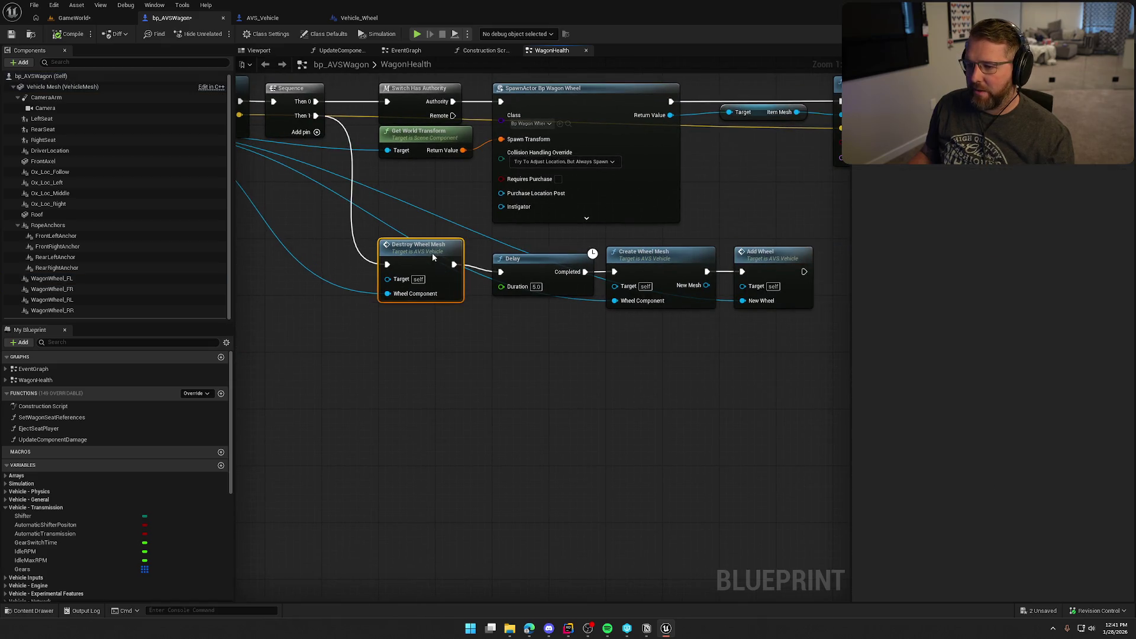
Step: Line up Destroy Wheel Mesh with the chain and tidy the four wheel-handling nodes
{"action": "left_click_drag", "start_coordinate": [432, 257], "coordinate": [432, 278]}
{"action": "left_click_drag", "start_coordinate": [820, 320], "coordinate": [403, 242]}
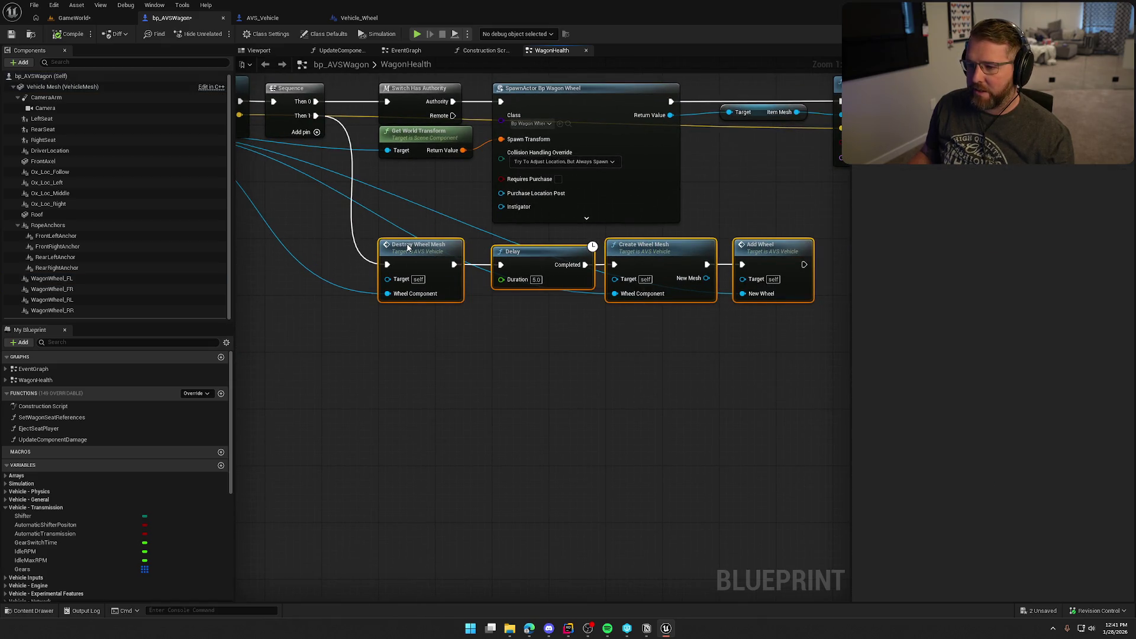
{"action": "left_click", "coordinate": [513, 359]}
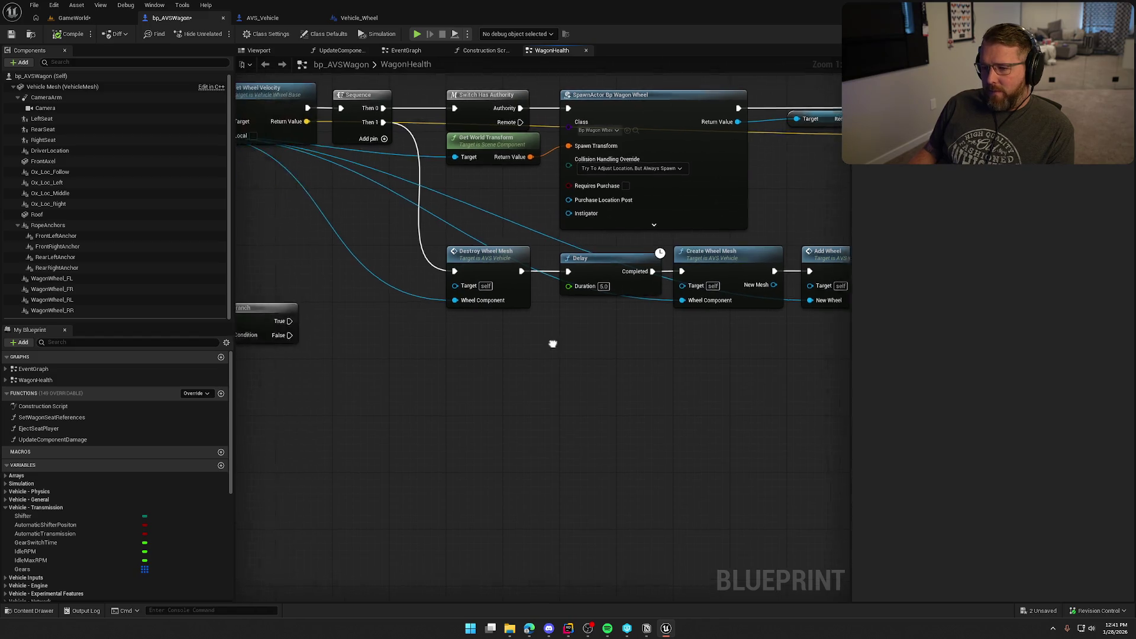
Step: Add a Detach node from As Vehicle Wheel, wired Sequence Then 1 → Detach → Delay
{"action": "scroll", "coordinate": [649, 309], "scroll_direction": "down", "scroll_amount": 1}
{"action": "mouse_move", "coordinate": [285, 148]}
{"action": "left_mouse_down"}
{"action": "mouse_move", "coordinate": [520, 358]}
{"action": "mouse_move", "coordinate": [547, 325]}
{"action": "left_mouse_up"}
{"action": "type", "text": "deta"}
{"action": "key", "text": "Return"}
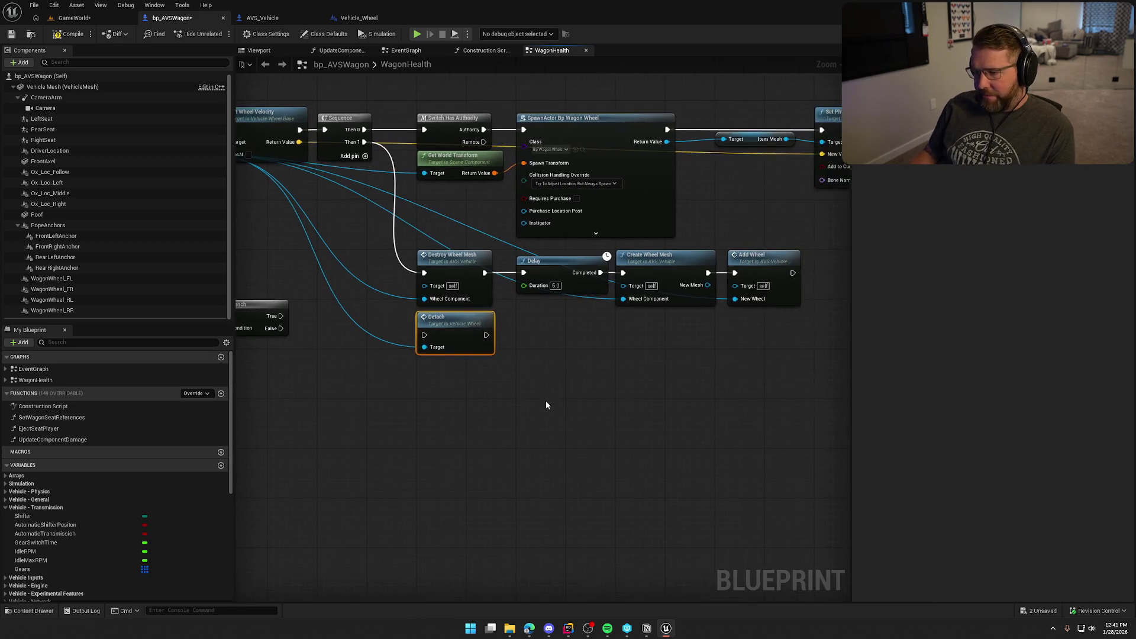
{"action": "scroll", "coordinate": [534, 375], "scroll_direction": "up", "scroll_amount": 1}
{"action": "mouse_move", "coordinate": [456, 338]}
{"action": "left_mouse_down"}
{"action": "mouse_move", "coordinate": [417, 127]}
{"action": "mouse_move", "coordinate": [382, 118]}
{"action": "left_mouse_up"}
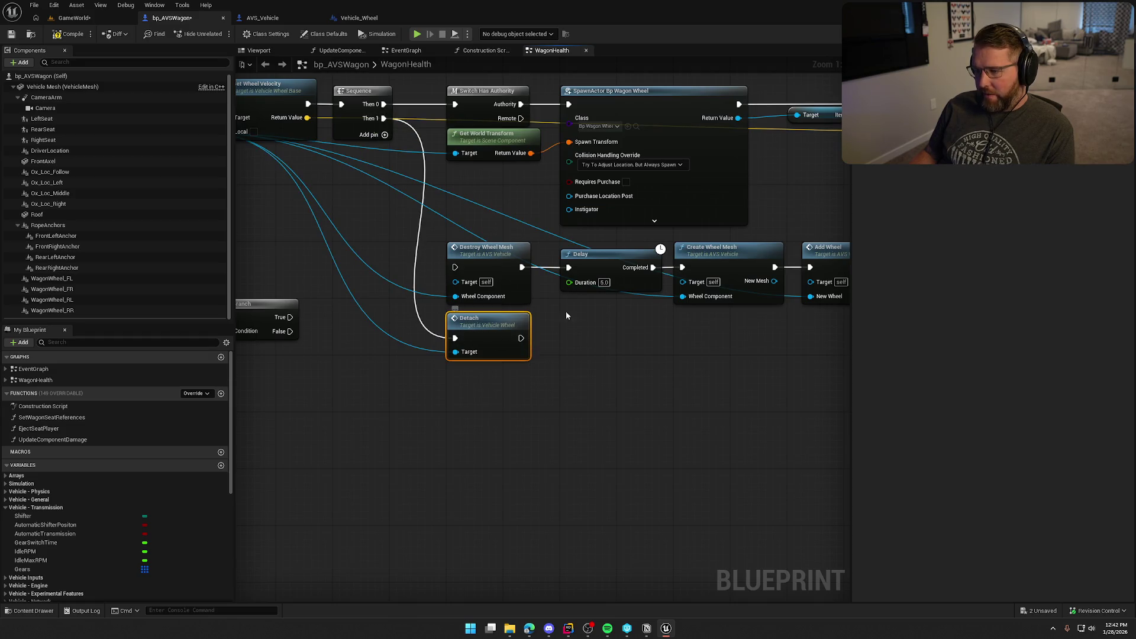
{"action": "mouse_move", "coordinate": [521, 338]}
{"action": "left_mouse_down"}
{"action": "mouse_move", "coordinate": [555, 312]}
{"action": "mouse_move", "coordinate": [569, 268]}
{"action": "left_mouse_up"}
Step: Add an Attach node after Delay Completed with Reset Position and Force enabled, then compile
{"action": "scroll", "coordinate": [615, 331], "scroll_direction": "down", "scroll_amount": 1}
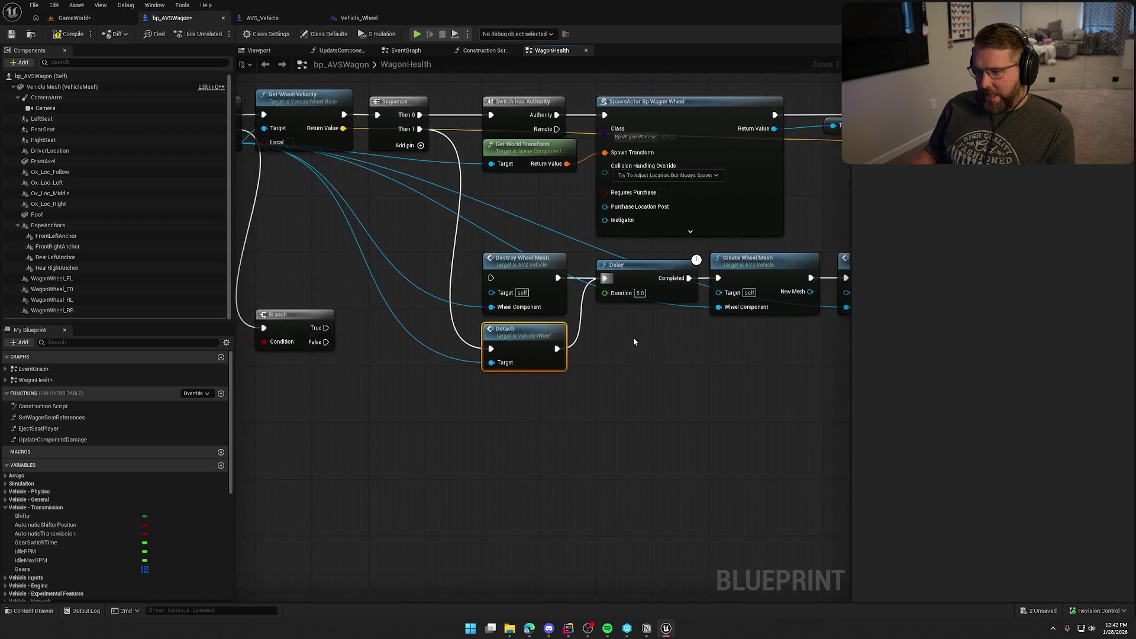
{"action": "left_click_drag", "start_coordinate": [286, 167], "coordinate": [659, 350]}
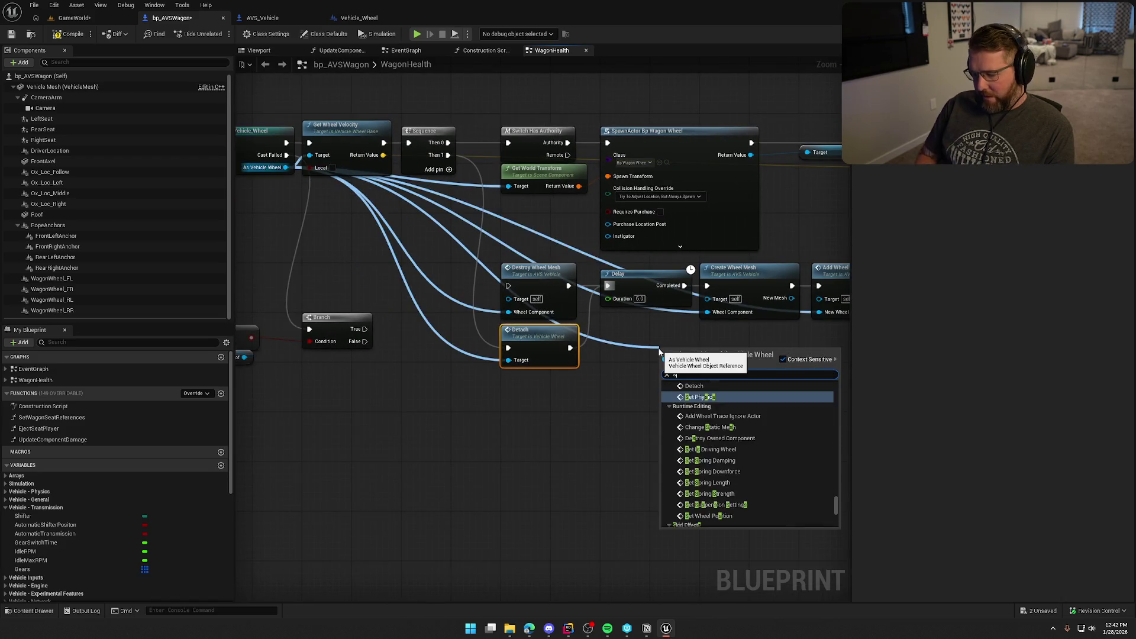
{"action": "type", "text": "attach"}
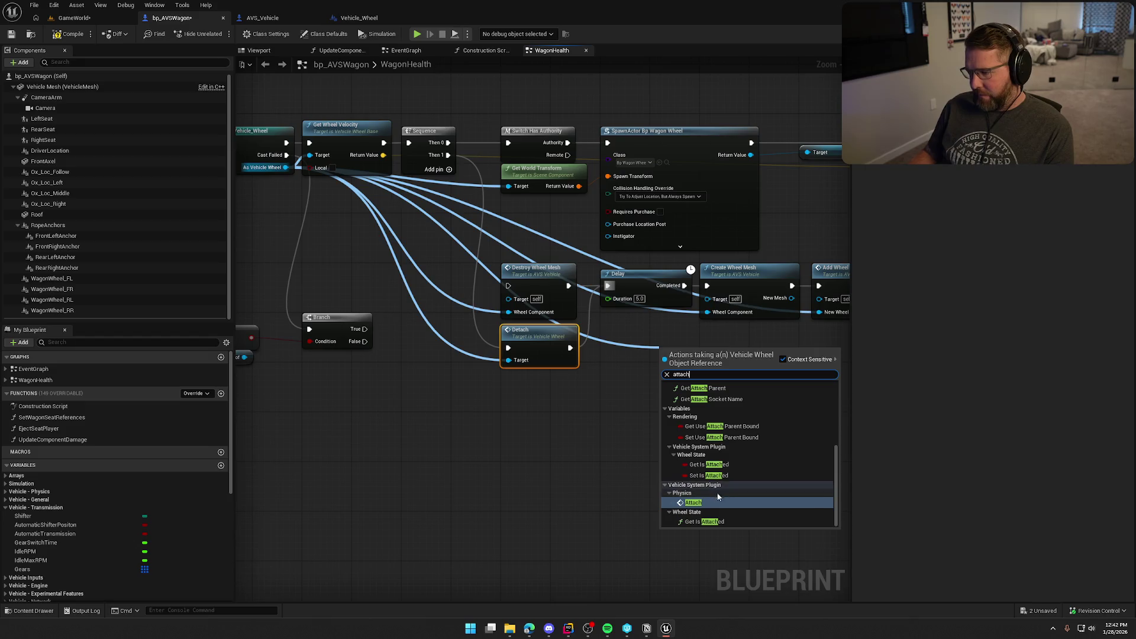
{"action": "left_click", "coordinate": [718, 503]}
{"action": "mouse_move", "coordinate": [605, 355]}
{"action": "left_mouse_down"}
{"action": "mouse_move", "coordinate": [652, 354]}
{"action": "mouse_move", "coordinate": [599, 281]}
{"action": "left_mouse_up"}
{"action": "left_click", "coordinate": [575, 369]}
{"action": "scroll", "coordinate": [576, 369], "scroll_direction": "up", "scroll_amount": 1}
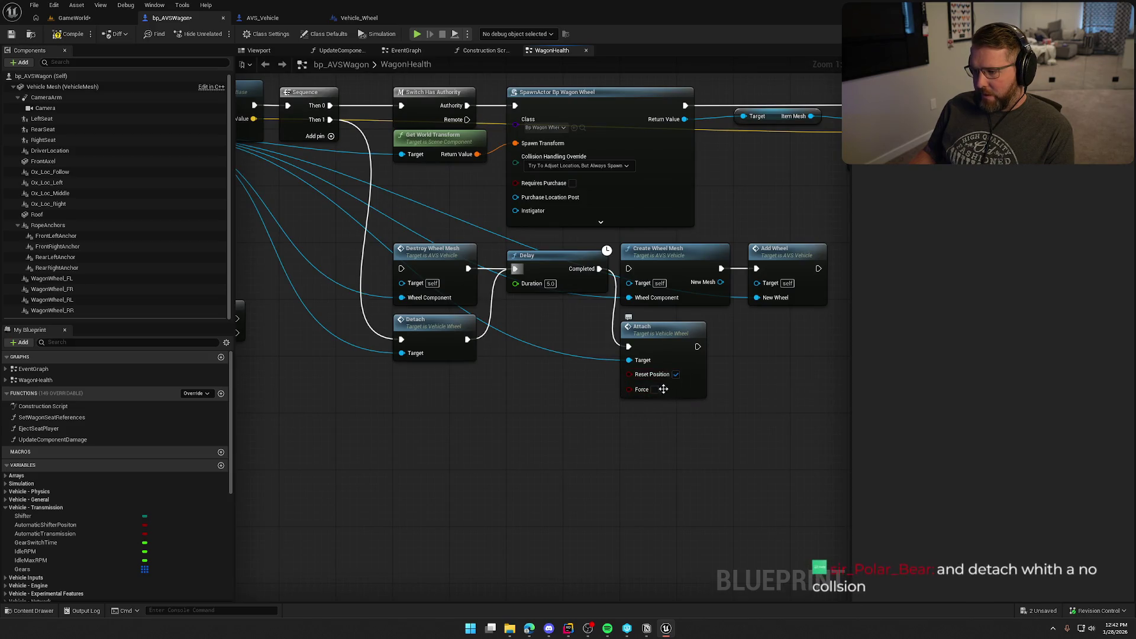
{"action": "left_click", "coordinate": [655, 389]}
{"action": "left_click", "coordinate": [676, 374]}
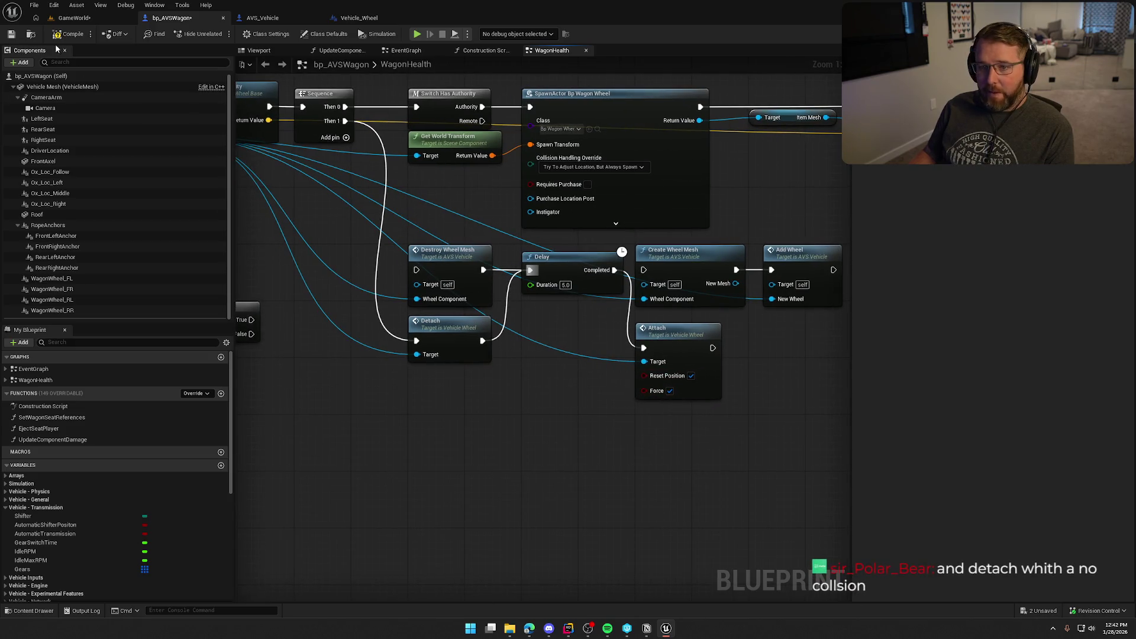
{"action": "left_click", "coordinate": [70, 34]}
Step: Play-test the game, sprinting to the wagon, picking up a wheel and dropping it
{"action": "key", "text": "alt+p"}
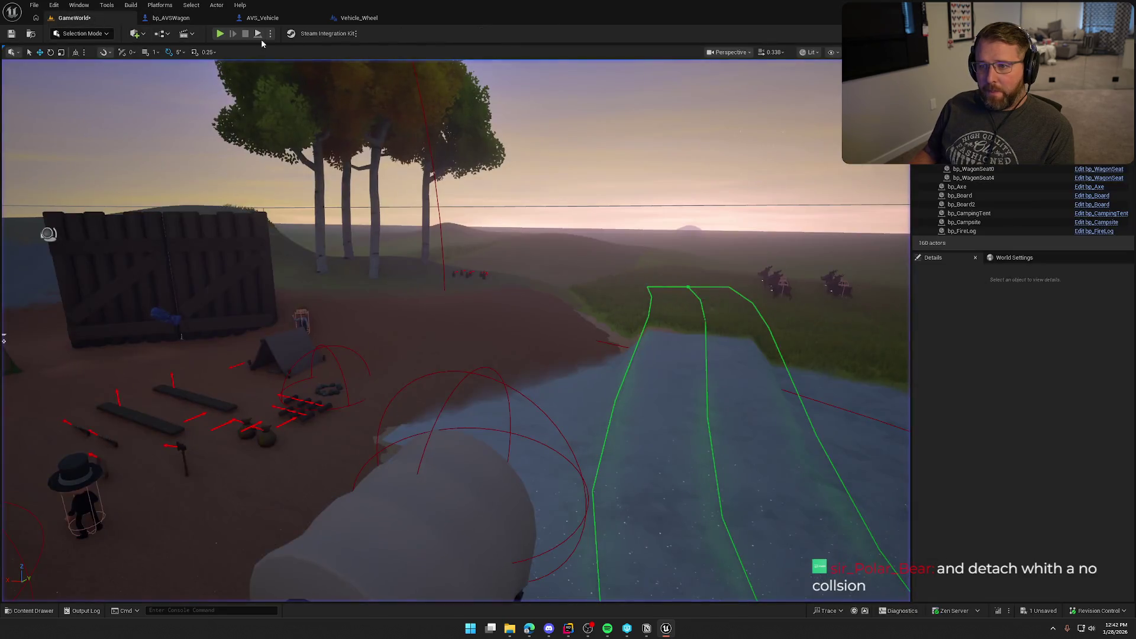
{"action": "key", "text": "w"}
{"action": "key", "text": "shift"}
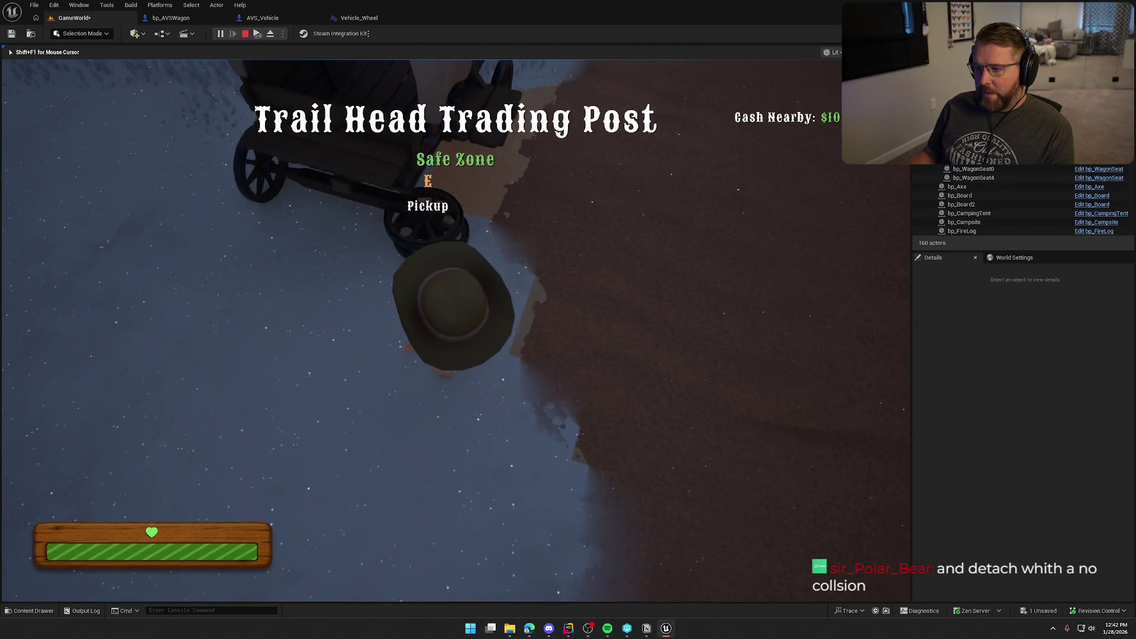
{"action": "key", "text": "e"}
{"action": "right_click", "coordinate": [457, 331]}
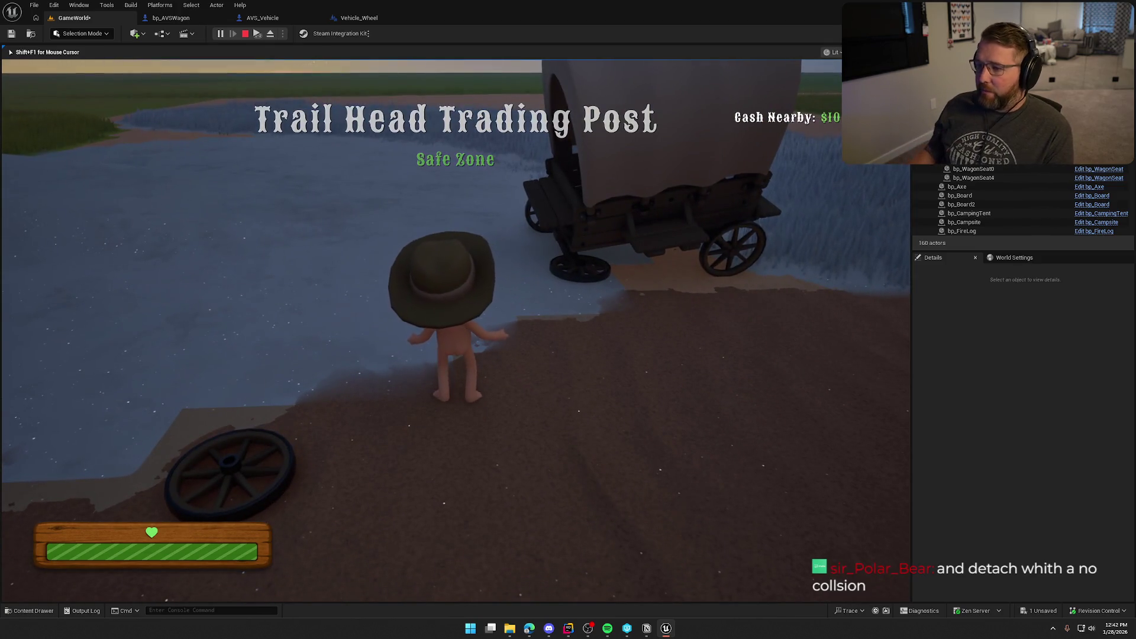
{"action": "key", "text": "w"}
{"action": "key", "text": "w"}
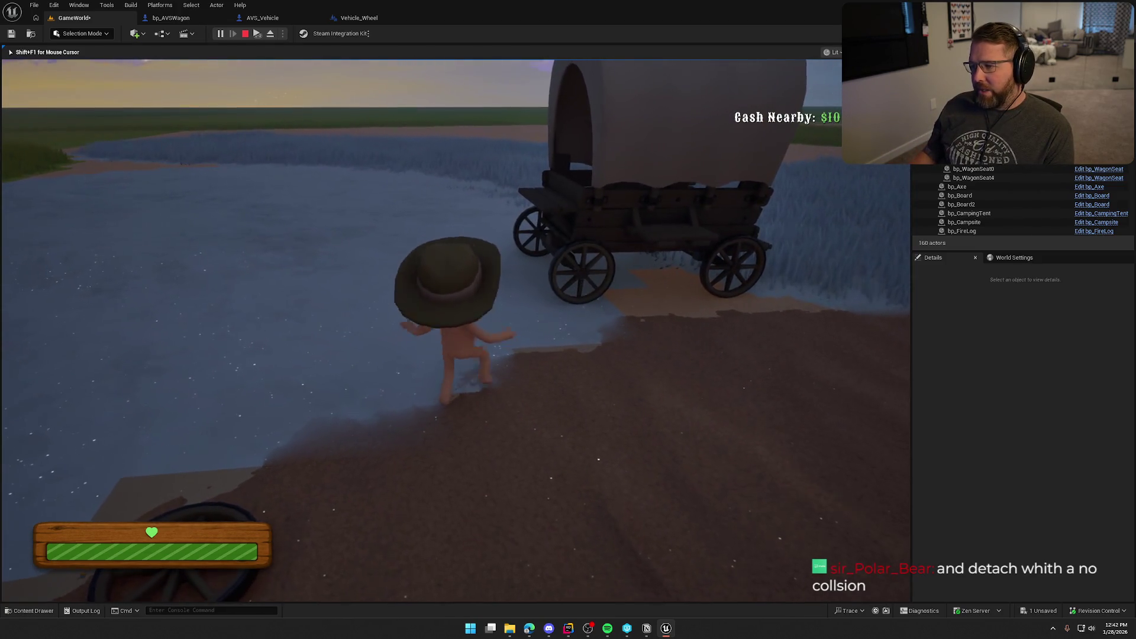
{"action": "key", "text": "s"}
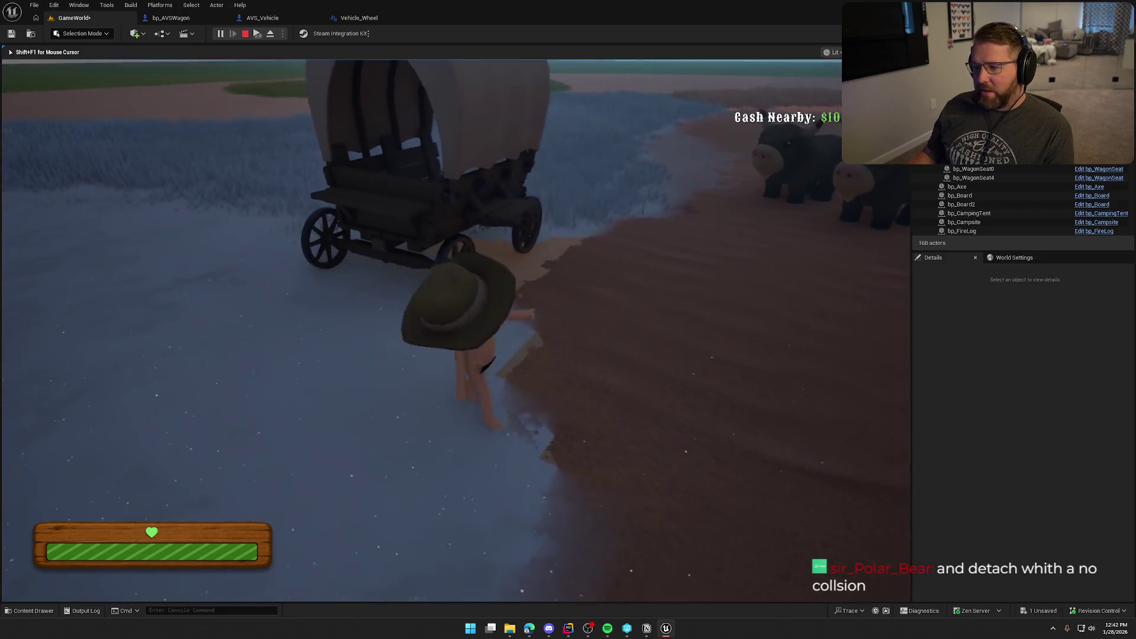
{"action": "key", "text": "w"}
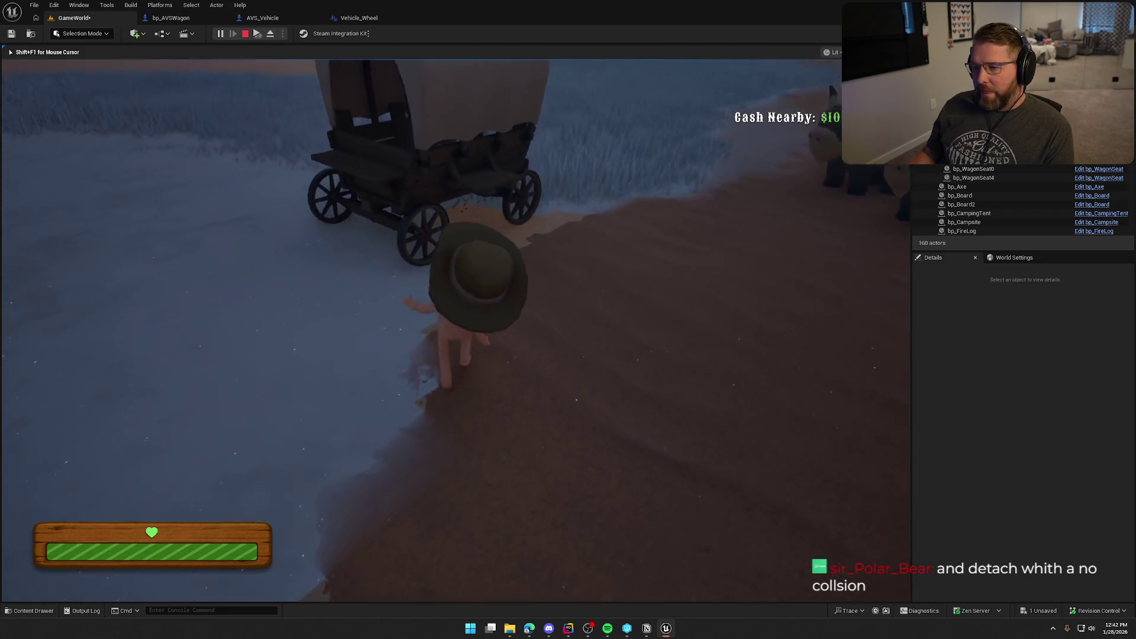
Step: Pick up a loose wheel on the beach, carry it to the wagon's side, and stop playing
{"action": "key", "text": "w"}
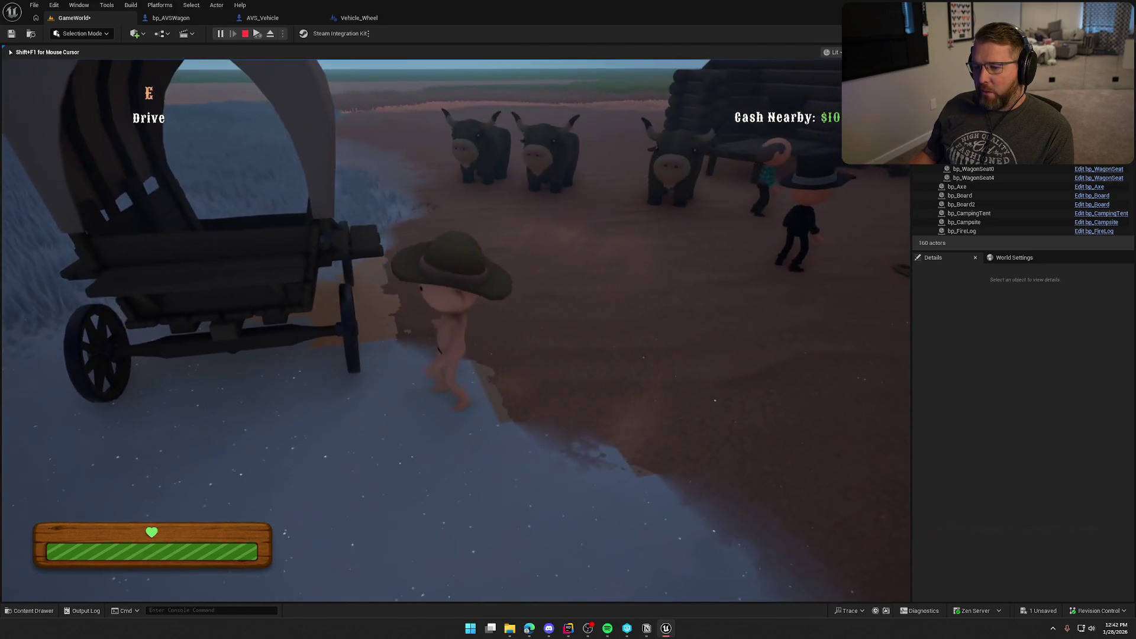
{"action": "key", "text": "d"}
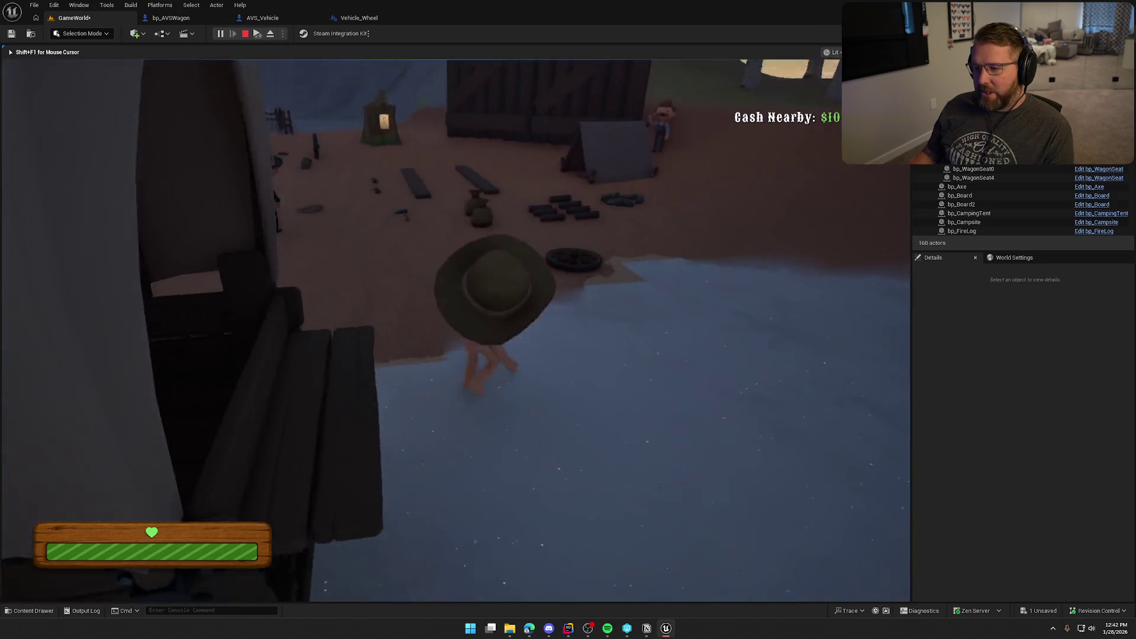
{"action": "key", "text": "w"}
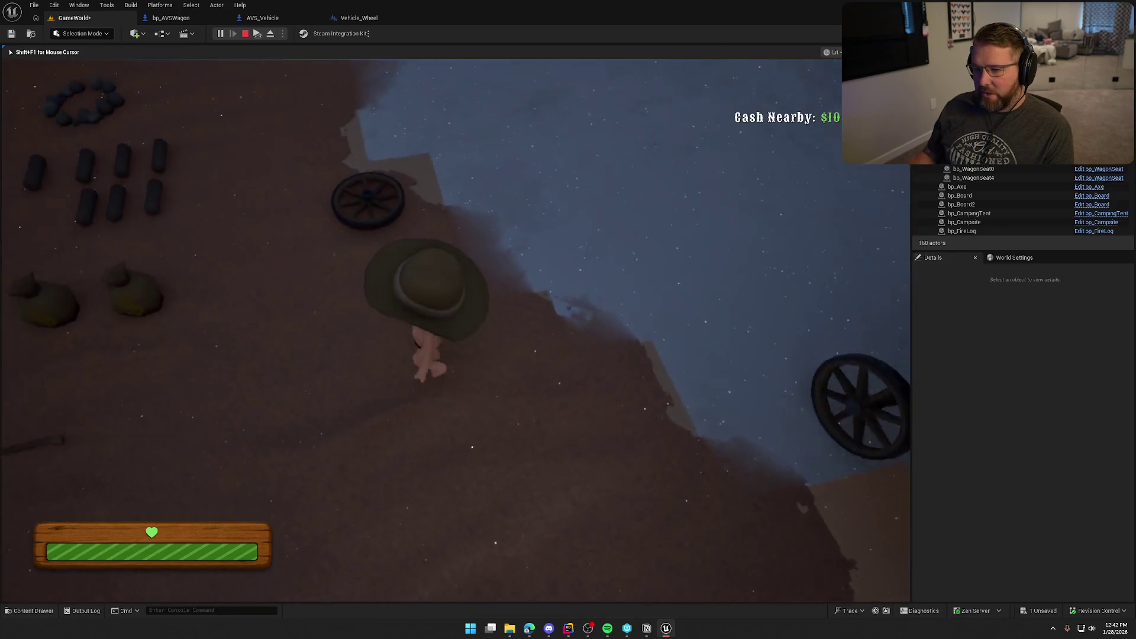
{"action": "key", "text": "e"}
{"action": "key", "text": "w"}
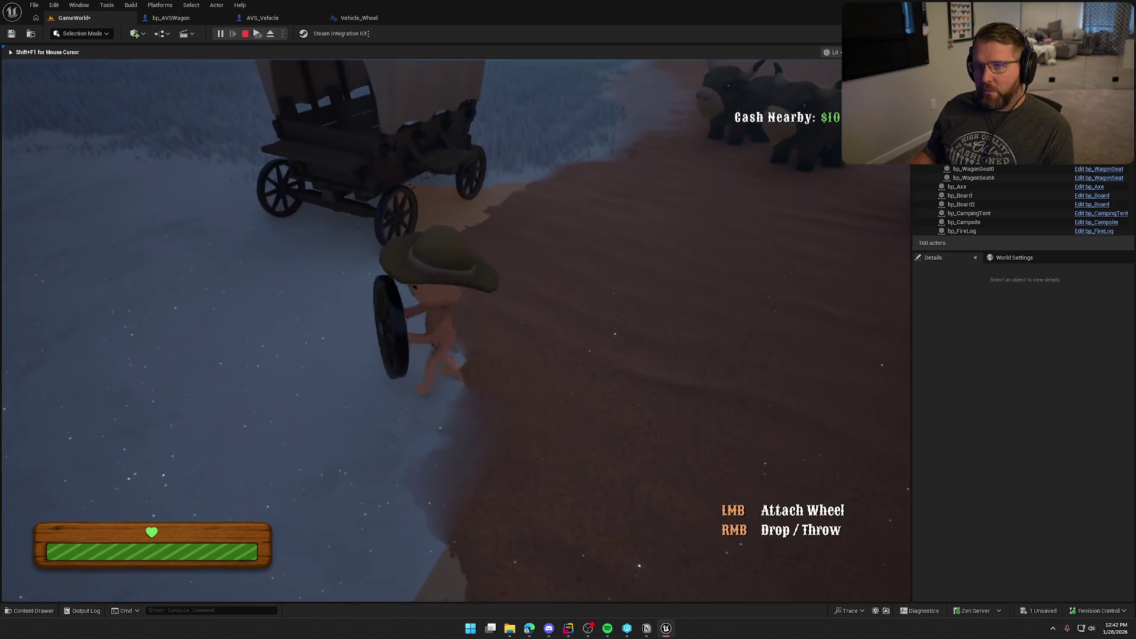
{"action": "key", "text": "Escape"}
Step: Pan the WagonHealth graph to inspect the Branch and velocity nodes, then return to GameWorld
{"action": "left_click", "coordinate": [171, 18]}
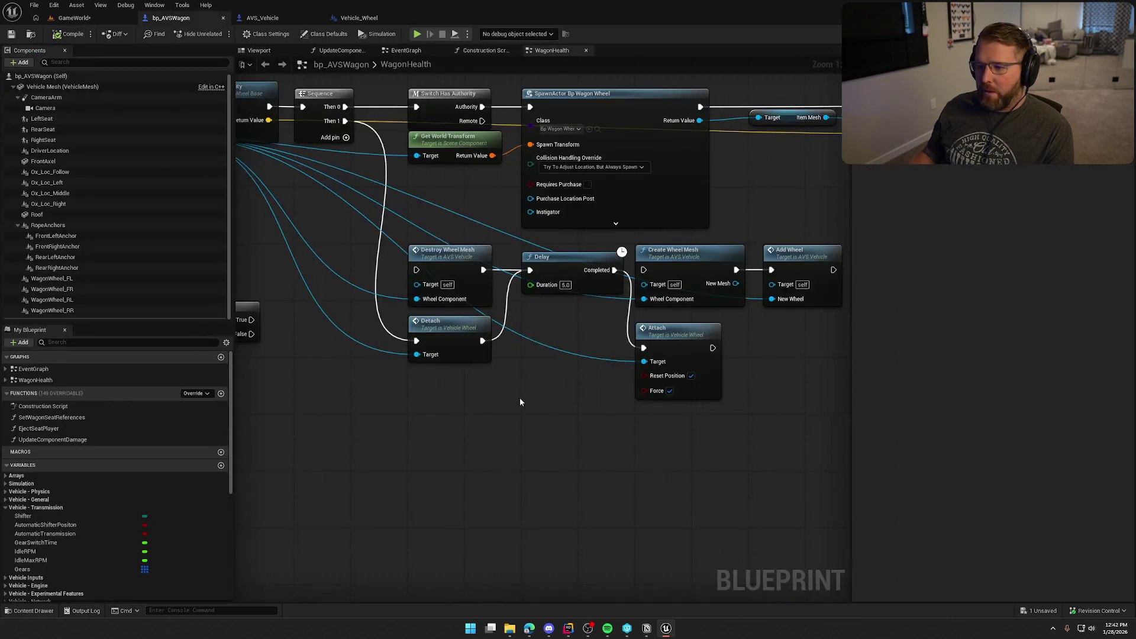
{"action": "mouse_move", "coordinate": [520, 398]}
{"action": "left_mouse_down"}
{"action": "mouse_move", "coordinate": [478, 381]}
{"action": "mouse_move", "coordinate": [524, 391]}
{"action": "mouse_move", "coordinate": [649, 381]}
{"action": "mouse_move", "coordinate": [571, 336]}
{"action": "left_mouse_up"}
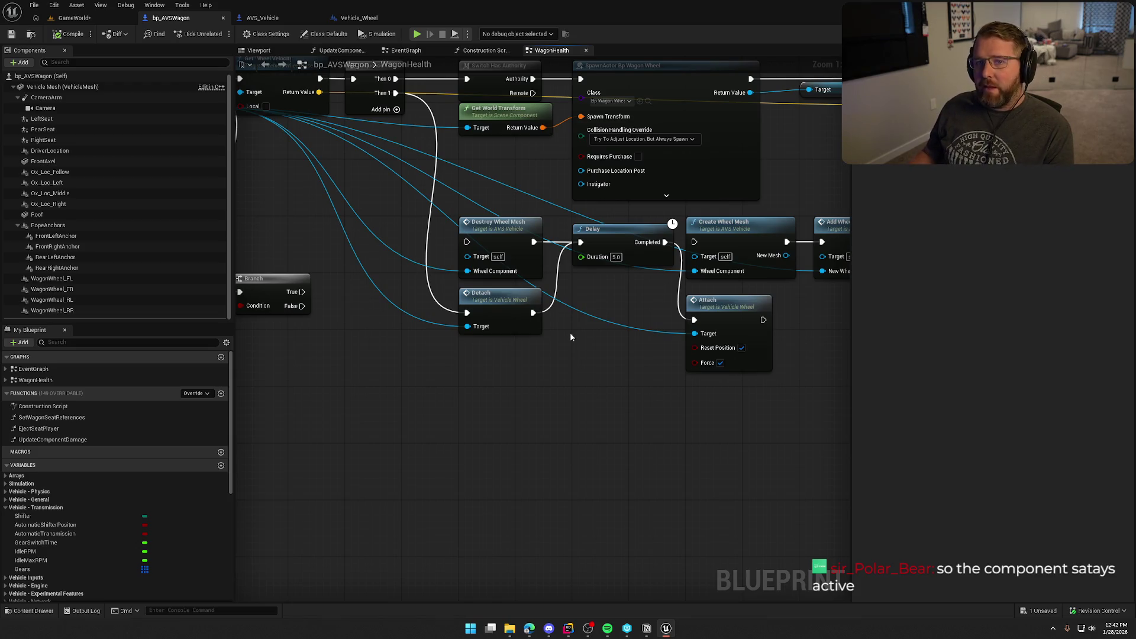
{"action": "left_click_drag", "start_coordinate": [571, 336], "coordinate": [605, 349]}
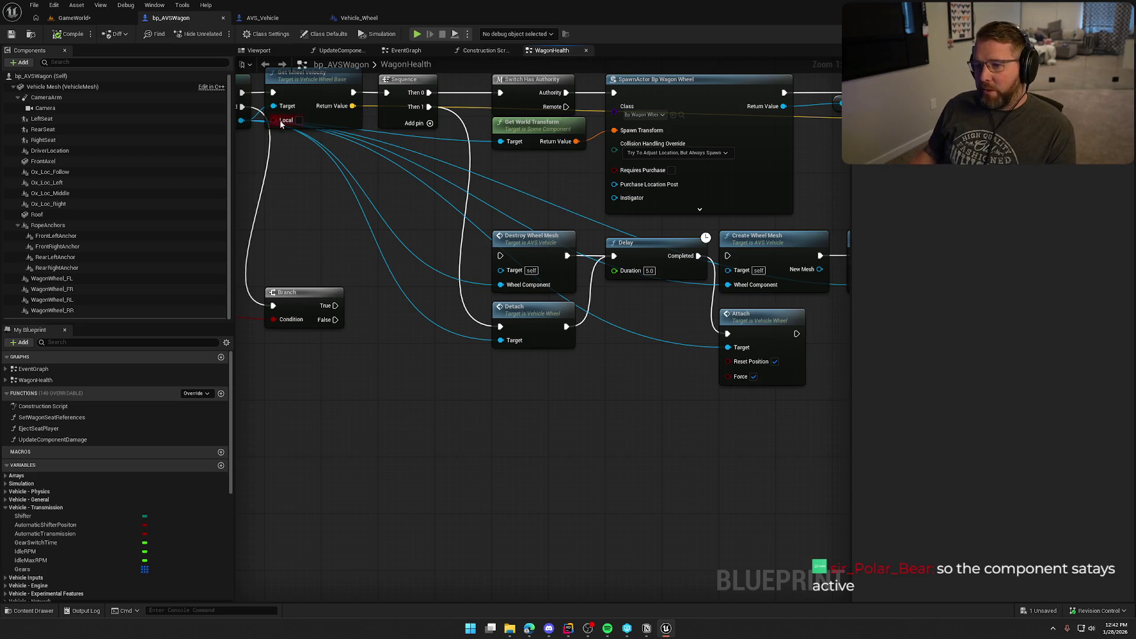
{"action": "left_click_drag", "start_coordinate": [363, 227], "coordinate": [341, 208]}
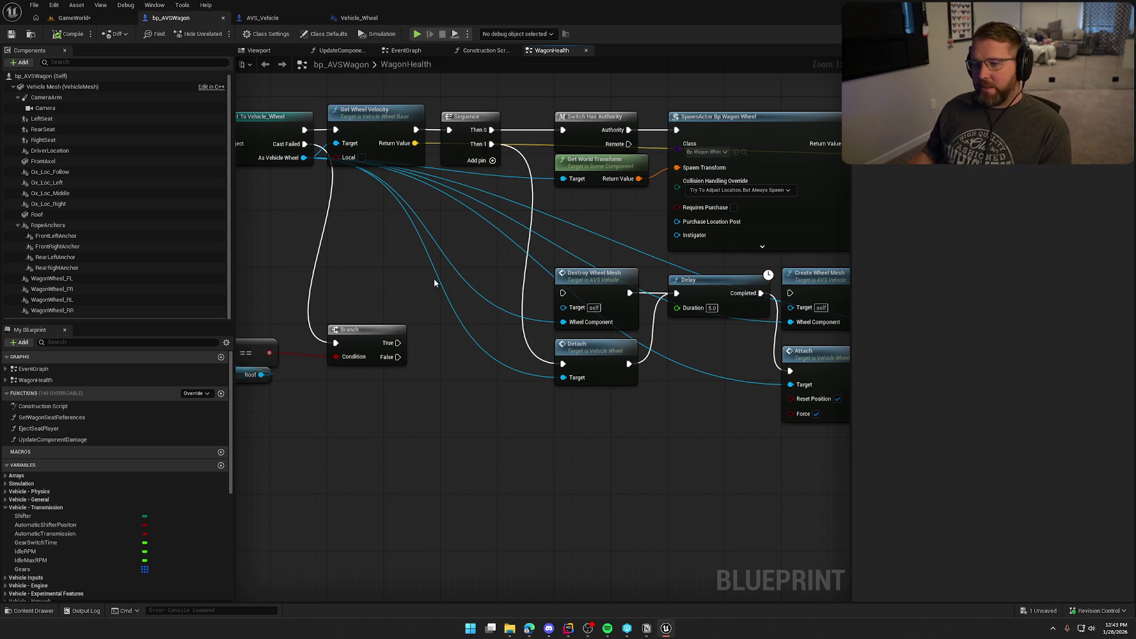
{"action": "left_click", "coordinate": [70, 18]}
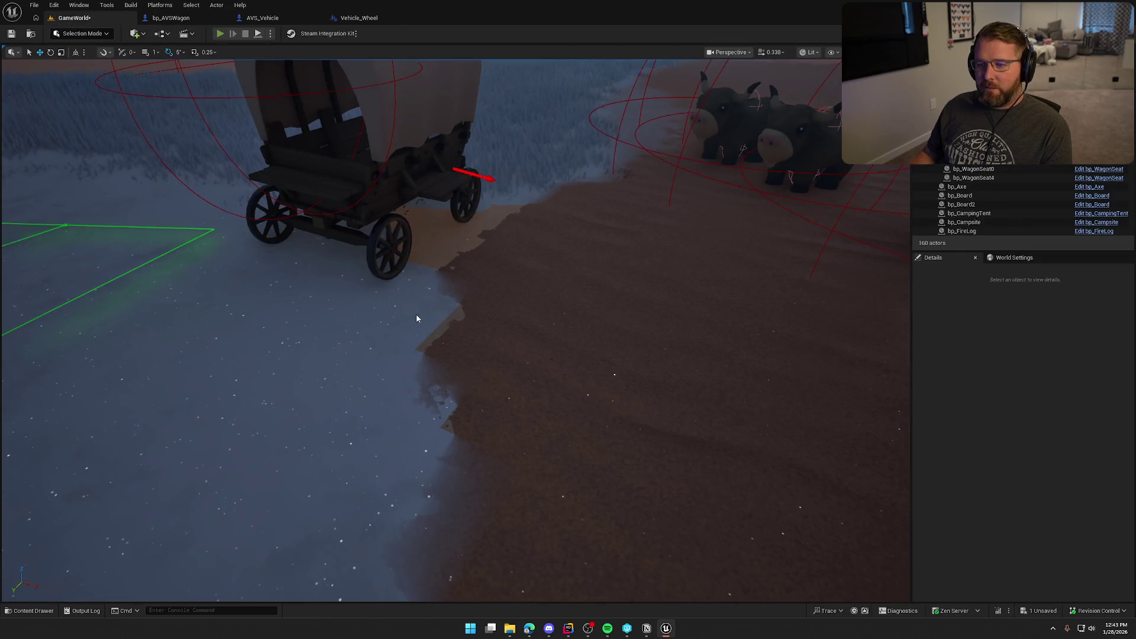
Step: Play-test dropping the carried wheel beside the wagon and driving it, then return to WagonHealth
{"action": "key", "text": "alt+p"}
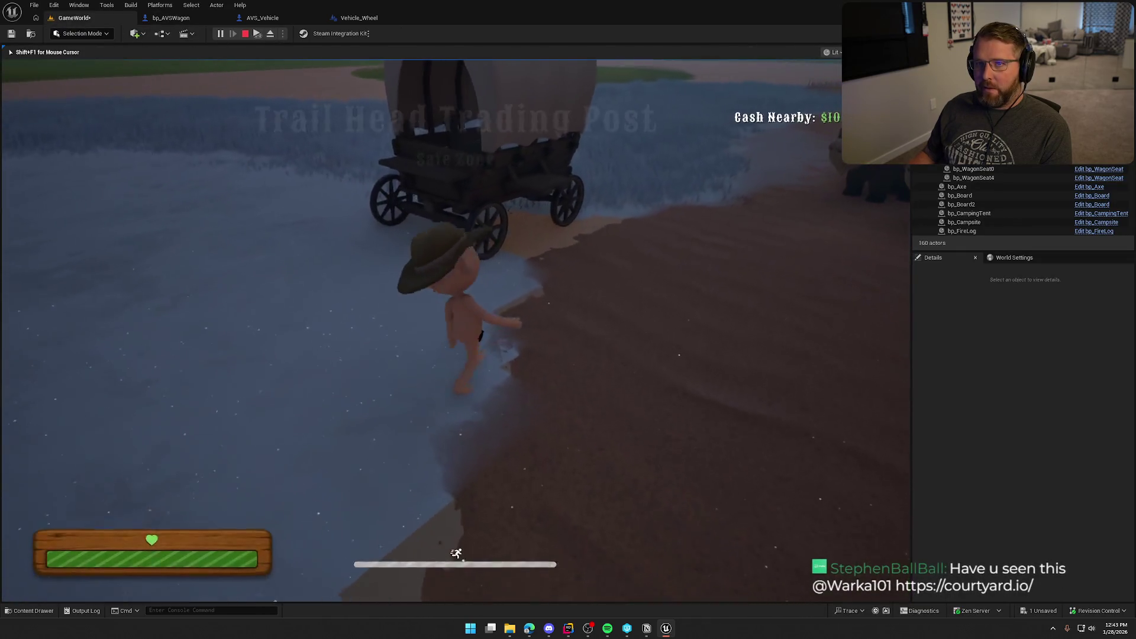
{"action": "key", "text": "w"}
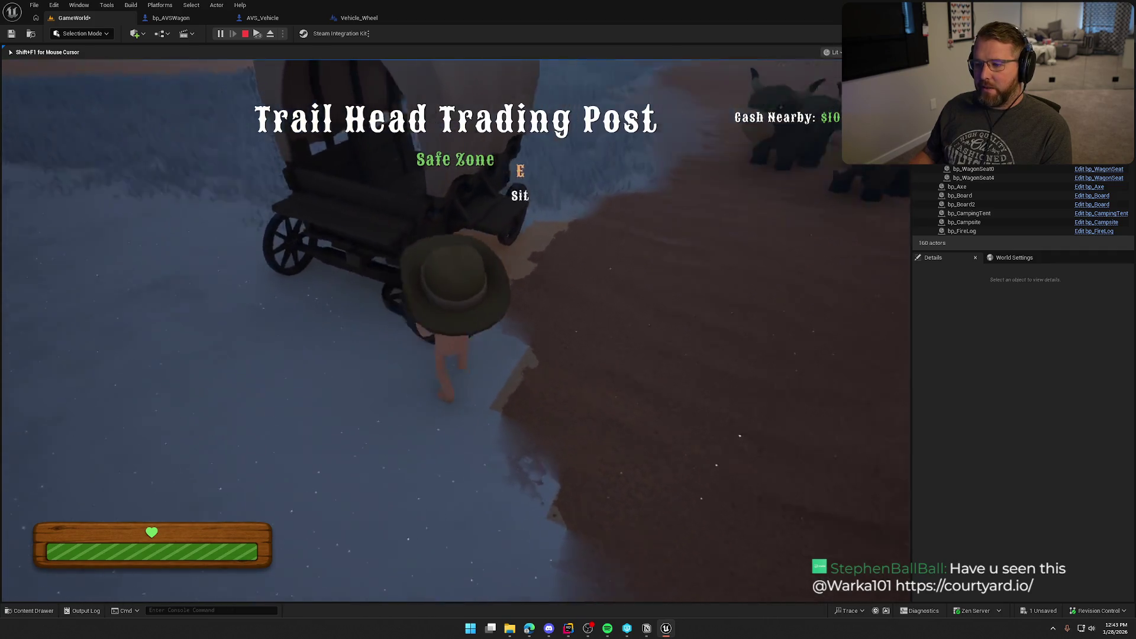
{"action": "right_click", "coordinate": [421, 330]}
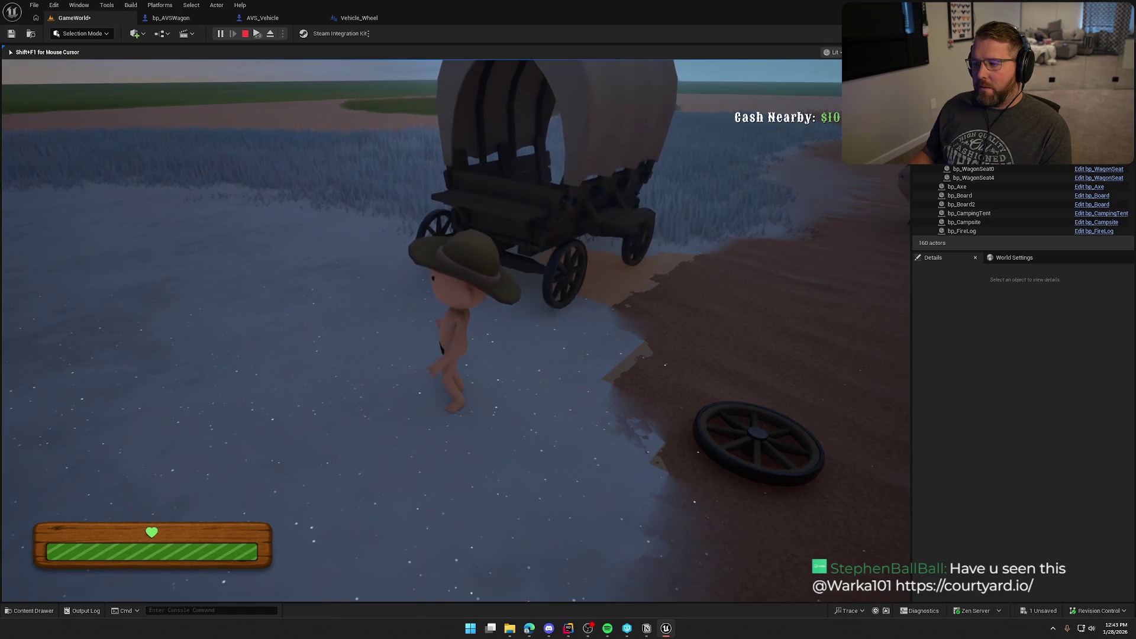
{"action": "key", "text": "e"}
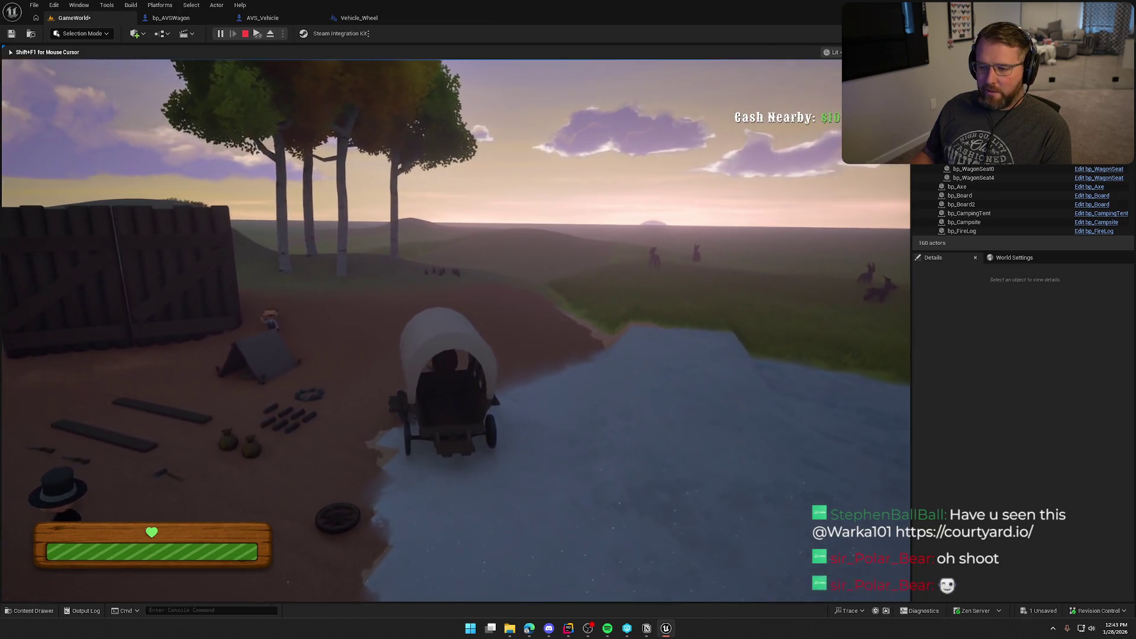
{"action": "key", "text": "Escape"}
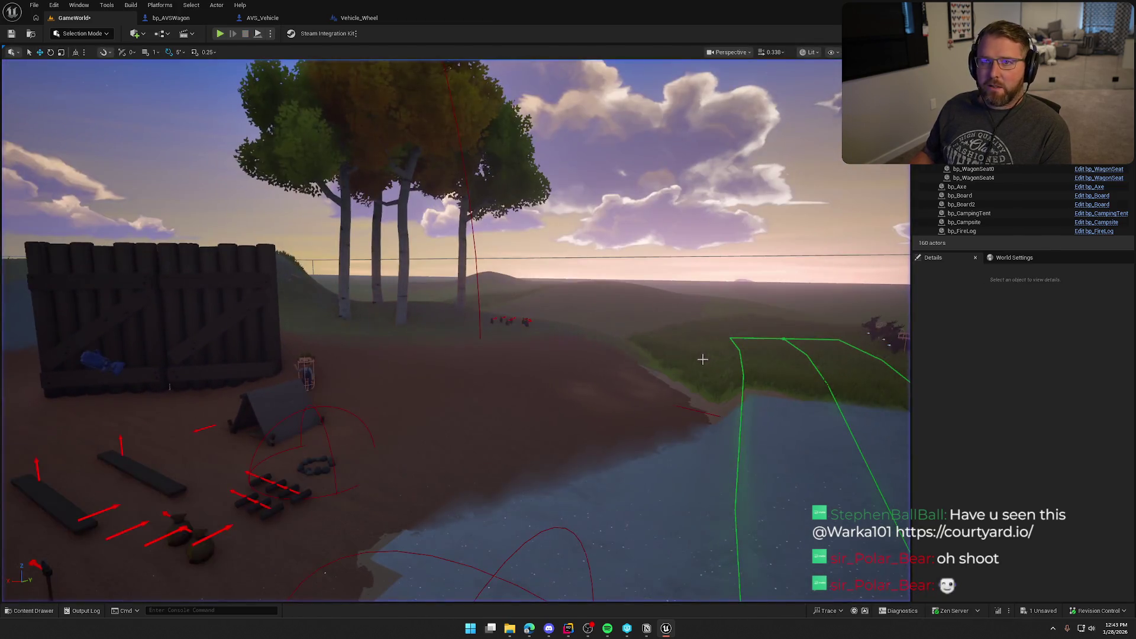
{"action": "left_click", "coordinate": [171, 17]}
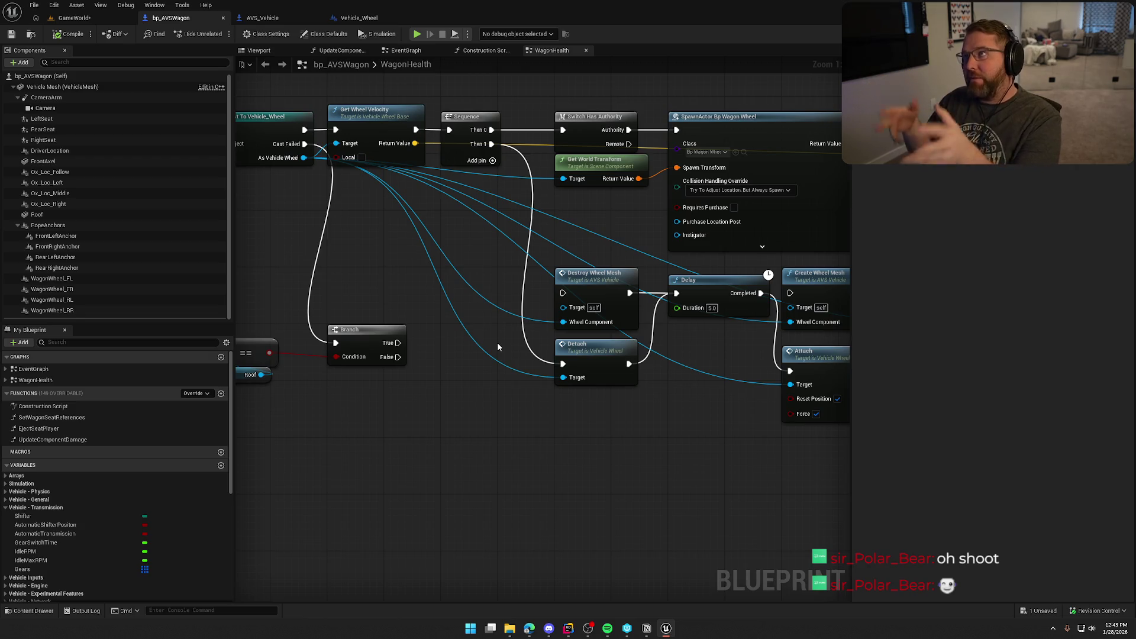
Step: Delete the Destroy Wheel Mesh node and move Detach into its place
{"action": "mouse_move", "coordinate": [498, 344]}
{"action": "left_mouse_down"}
{"action": "mouse_move", "coordinate": [406, 461]}
{"action": "mouse_move", "coordinate": [426, 422]}
{"action": "mouse_move", "coordinate": [461, 424]}
{"action": "left_mouse_up"}
{"action": "left_click", "coordinate": [482, 279]}
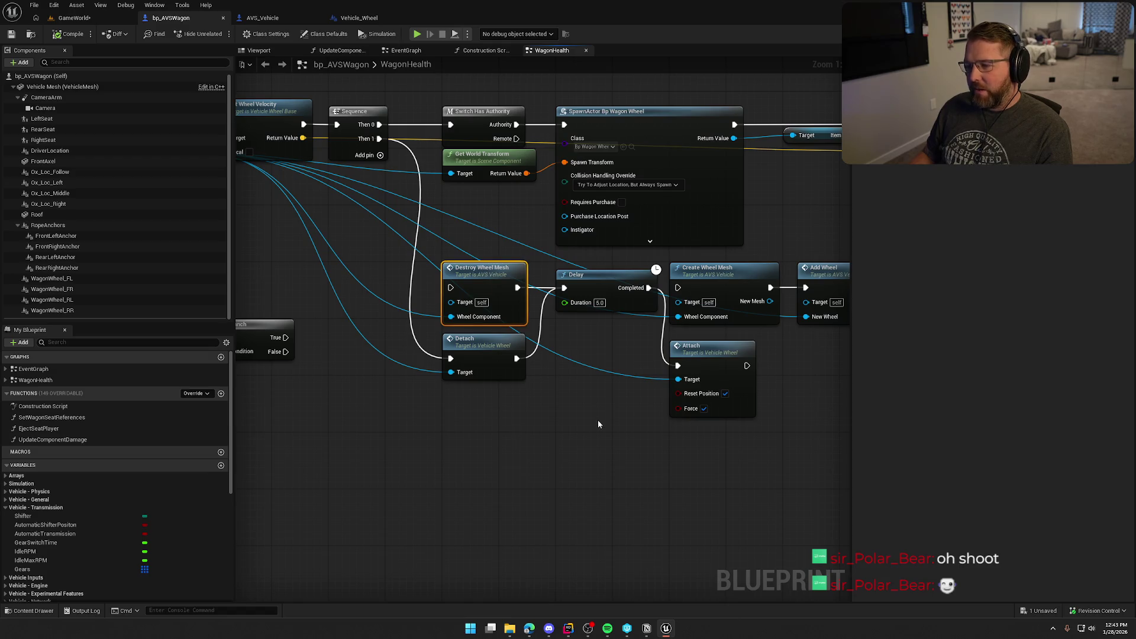
{"action": "key", "text": "Delete"}
{"action": "left_click_drag", "start_coordinate": [482, 348], "coordinate": [478, 276]}
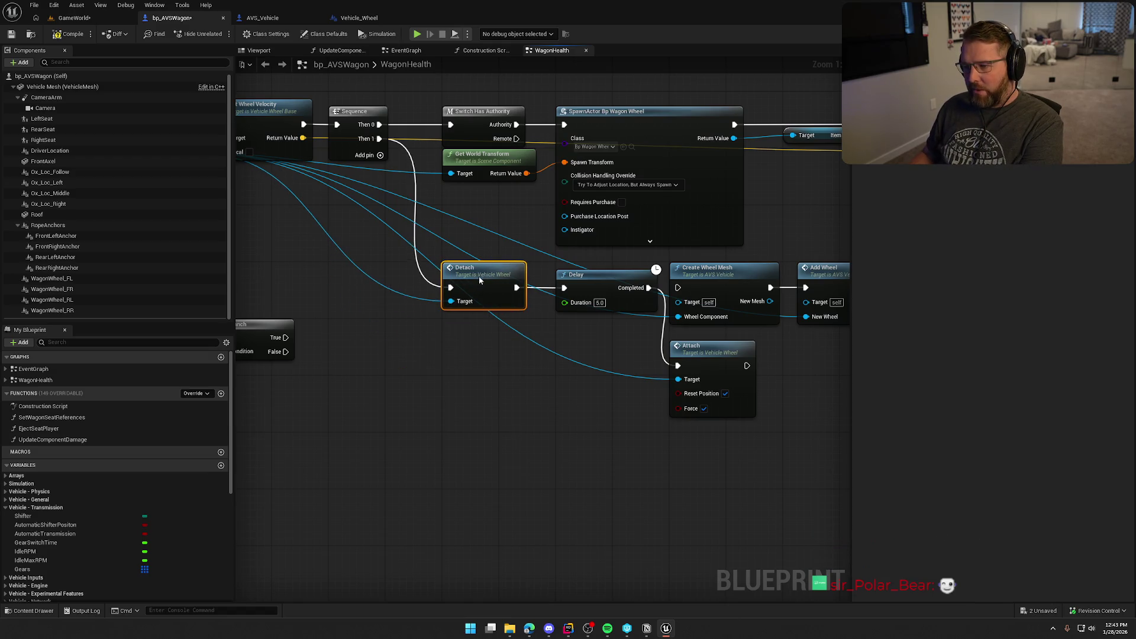
{"action": "mouse_move", "coordinate": [479, 408]}
{"action": "left_mouse_down"}
{"action": "mouse_move", "coordinate": [413, 410]}
{"action": "mouse_move", "coordinate": [533, 407]}
{"action": "mouse_move", "coordinate": [669, 363]}
{"action": "left_mouse_up"}
Step: Add Get Wheel Mesh from As Vehicle Wheel and a Set Hidden in Game node run after Detach
{"action": "left_click_drag", "start_coordinate": [317, 110], "coordinate": [588, 324]}
{"action": "type", "text": "get wheel mes"}
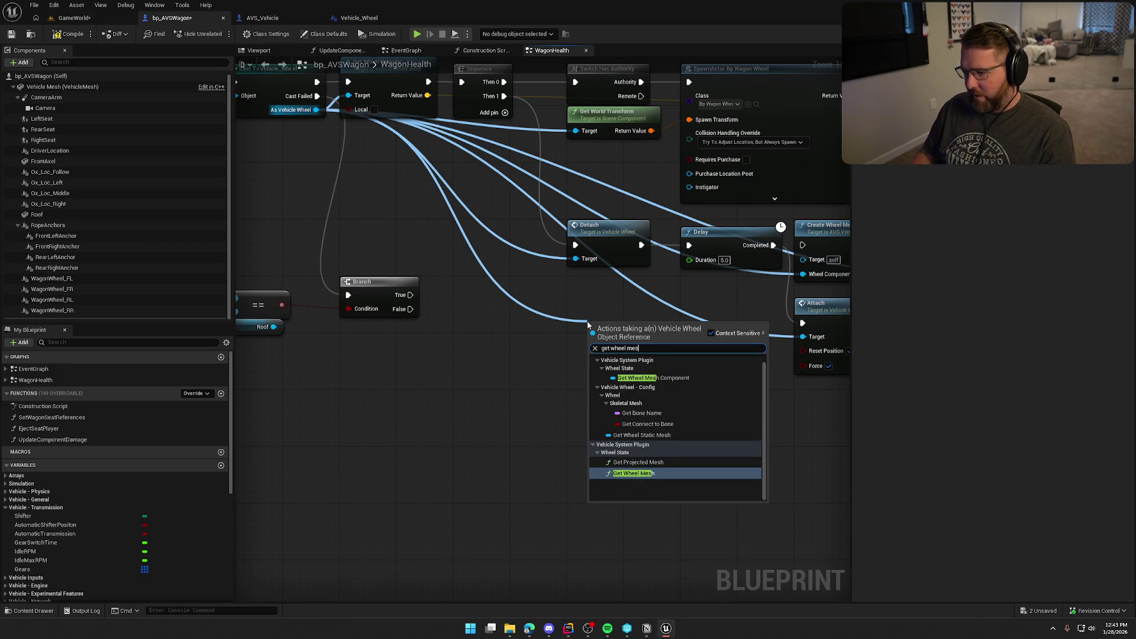
{"action": "left_click", "coordinate": [642, 474]}
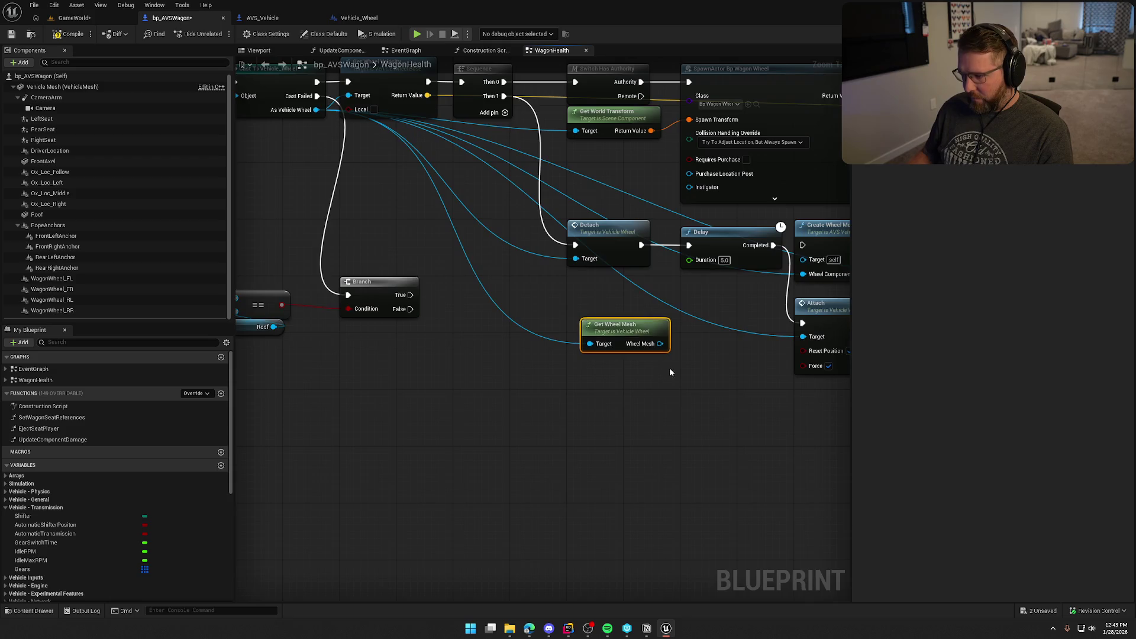
{"action": "mouse_move", "coordinate": [515, 348]}
{"action": "left_mouse_down"}
{"action": "mouse_move", "coordinate": [502, 305]}
{"action": "mouse_move", "coordinate": [579, 362]}
{"action": "left_mouse_up"}
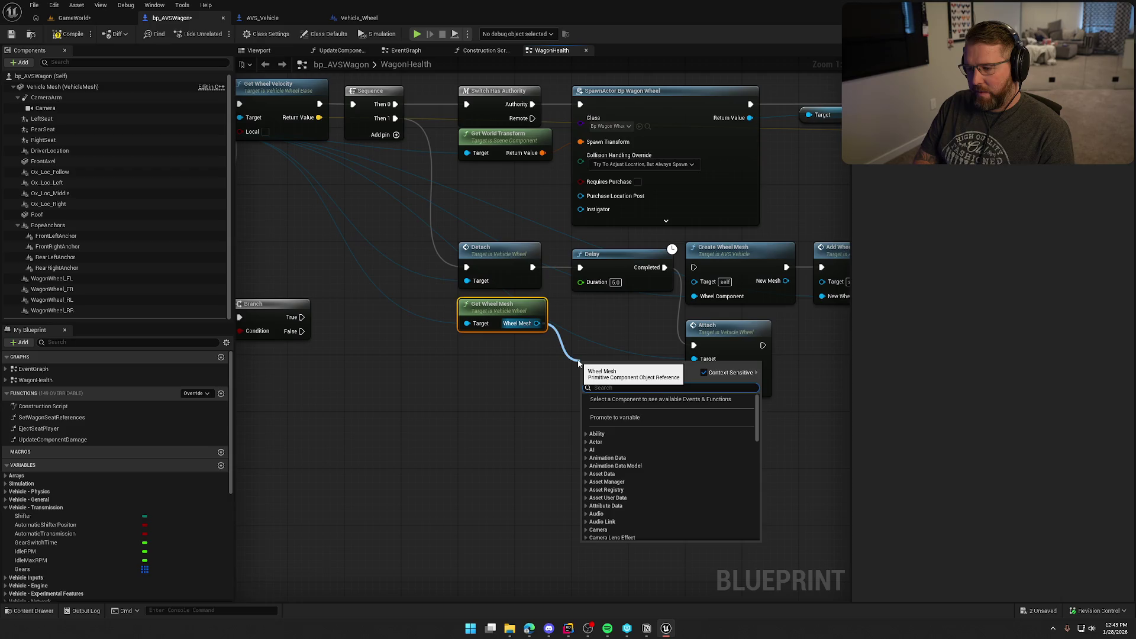
{"action": "type", "text": "set"}
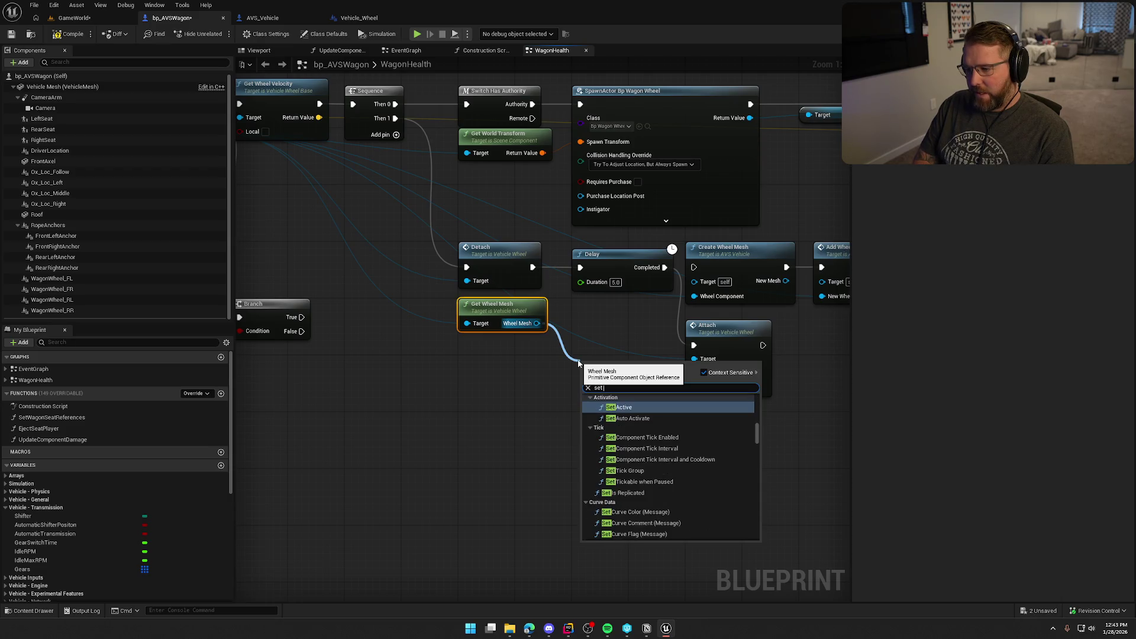
{"action": "type", "text": " hi"}
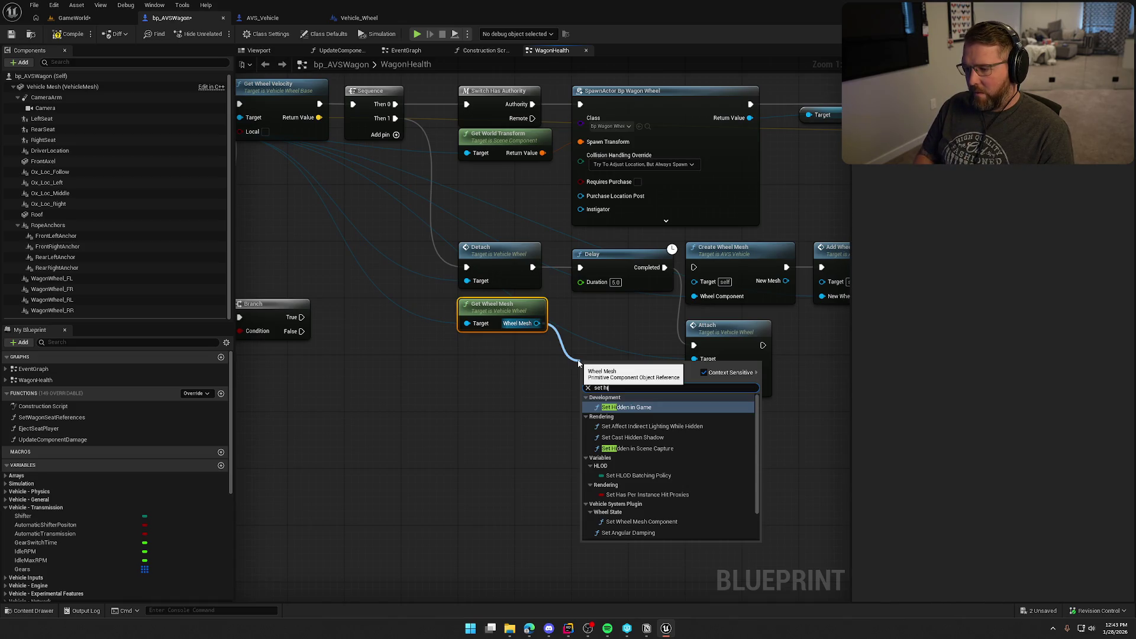
{"action": "key", "text": "Return"}
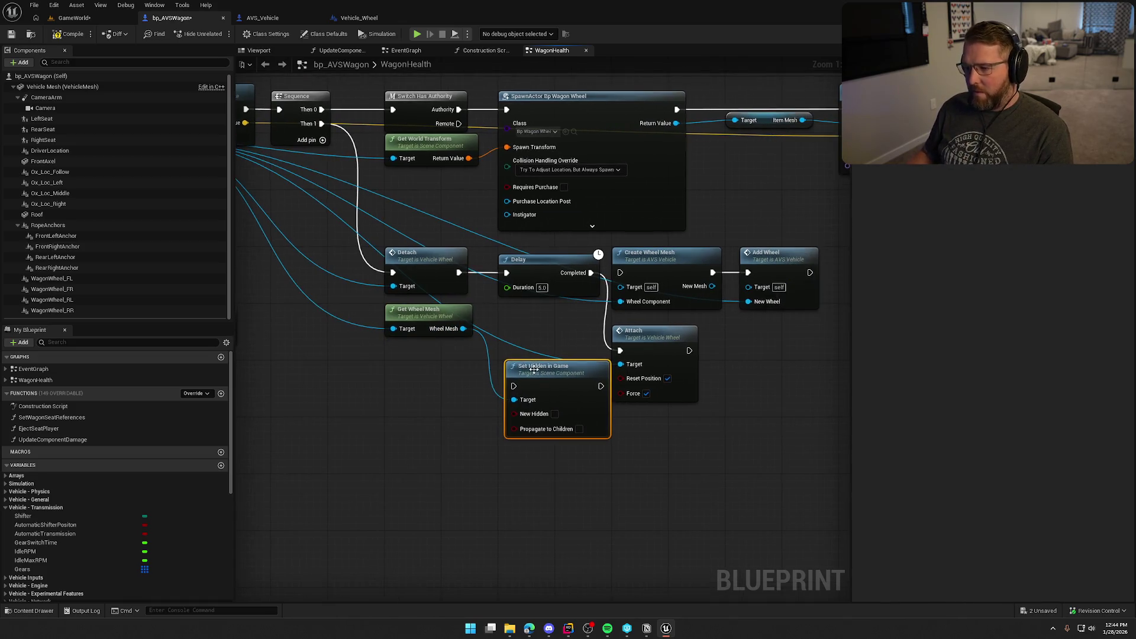
{"action": "left_click_drag", "start_coordinate": [513, 386], "coordinate": [459, 272]}
{"action": "mouse_move", "coordinate": [554, 384]}
{"action": "left_mouse_down"}
{"action": "mouse_move", "coordinate": [440, 362]}
{"action": "mouse_move", "coordinate": [507, 273]}
{"action": "left_mouse_up"}
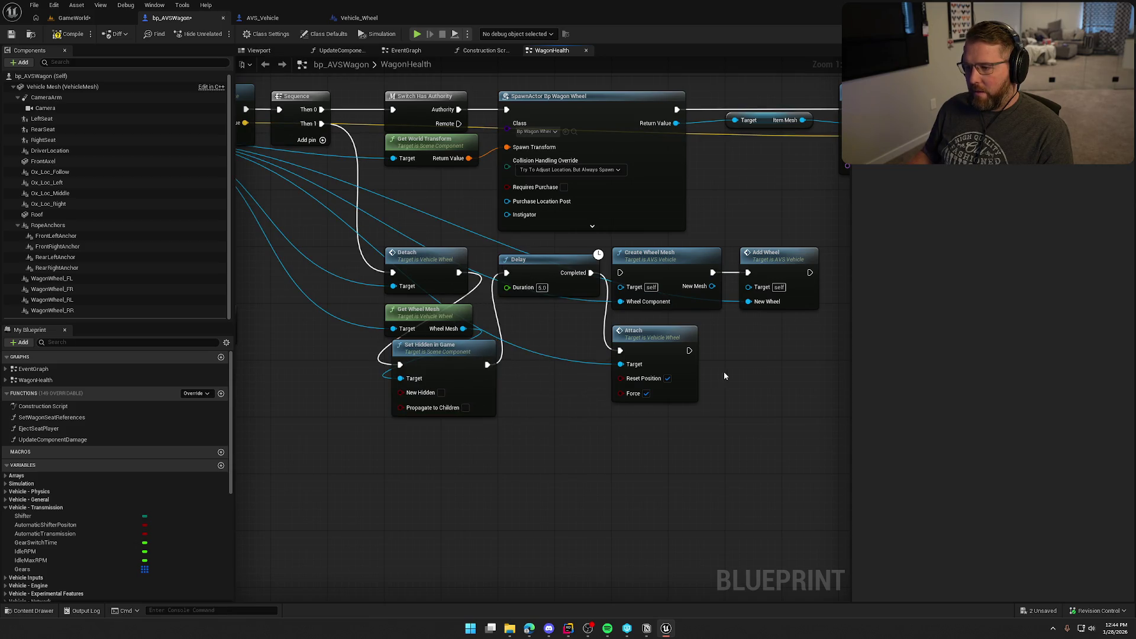
Step: Add a second Set Hidden in Game on the wheel mesh, placed after Attach
{"action": "left_click_drag", "start_coordinate": [725, 377], "coordinate": [649, 382]}
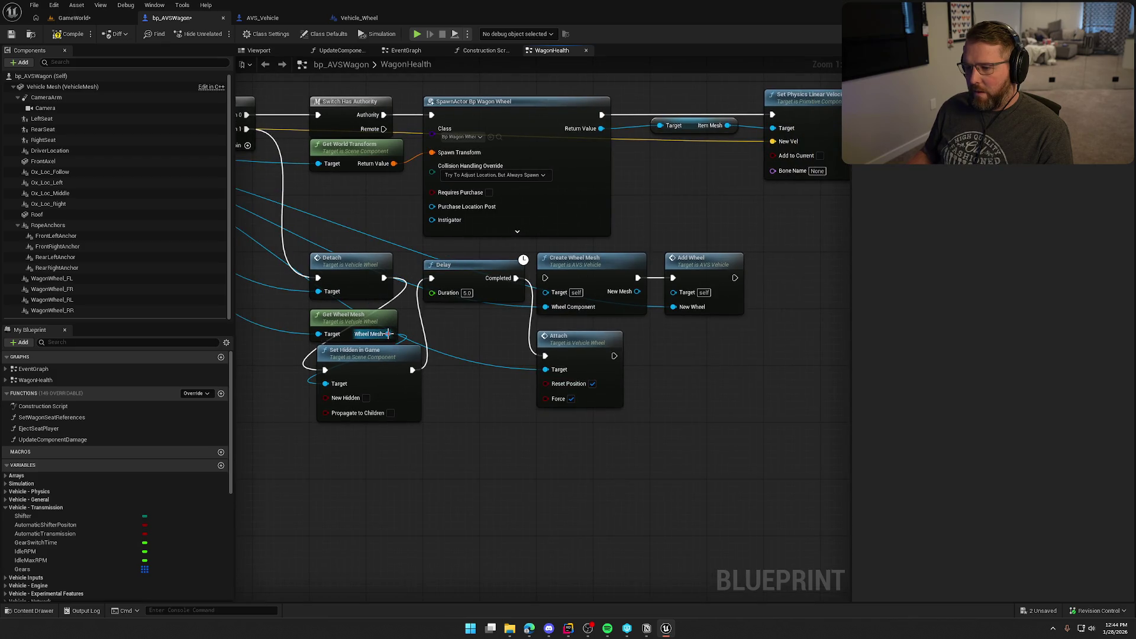
{"action": "left_click_drag", "start_coordinate": [388, 334], "coordinate": [650, 360]}
{"action": "type", "text": "set hidden"}
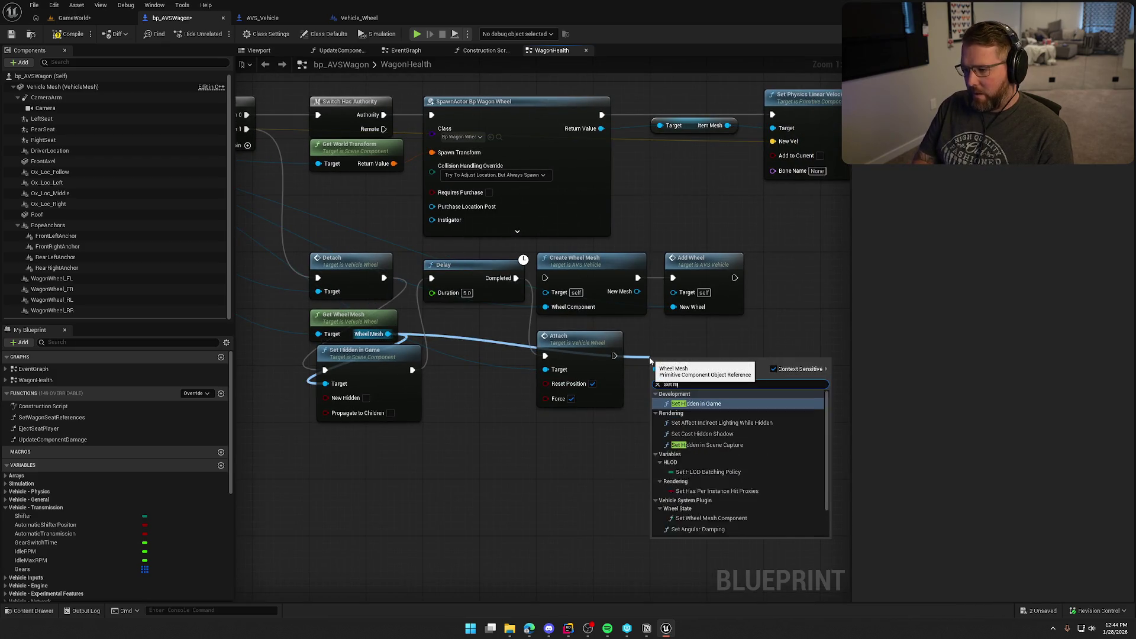
{"action": "key", "text": "Return"}
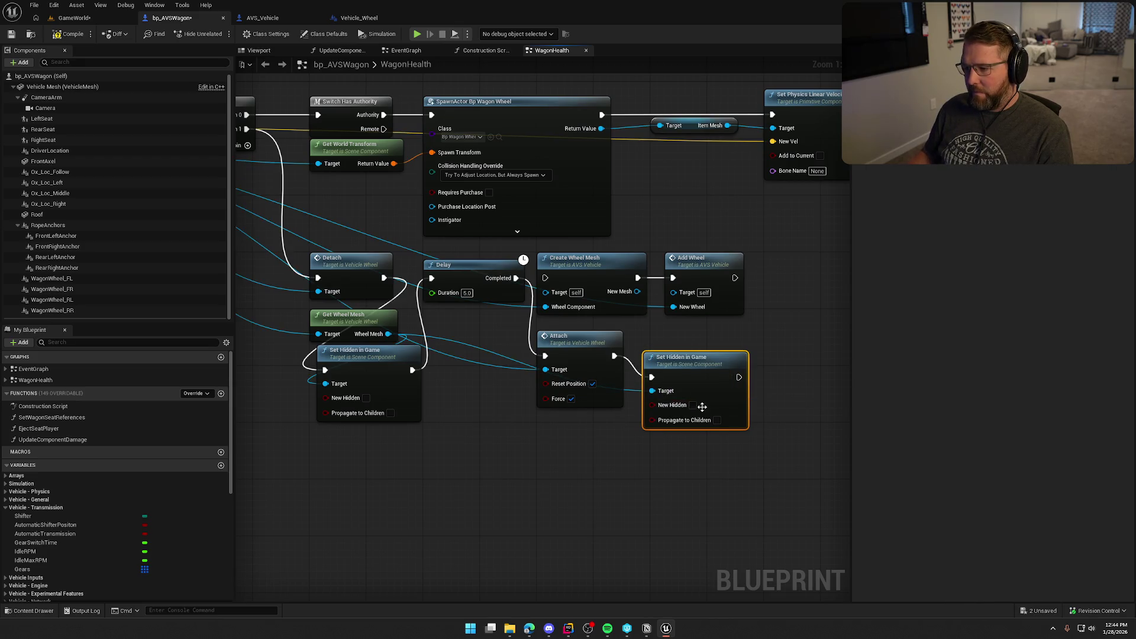
{"action": "left_click_drag", "start_coordinate": [698, 387], "coordinate": [705, 366]}
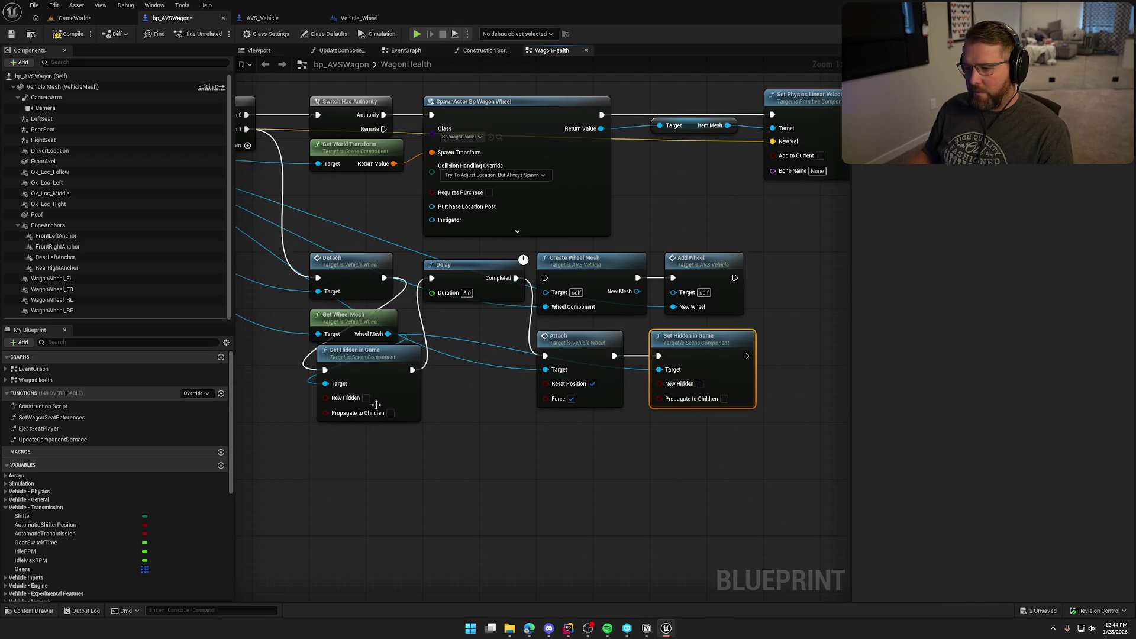
{"action": "left_click_drag", "start_coordinate": [450, 413], "coordinate": [436, 354]}
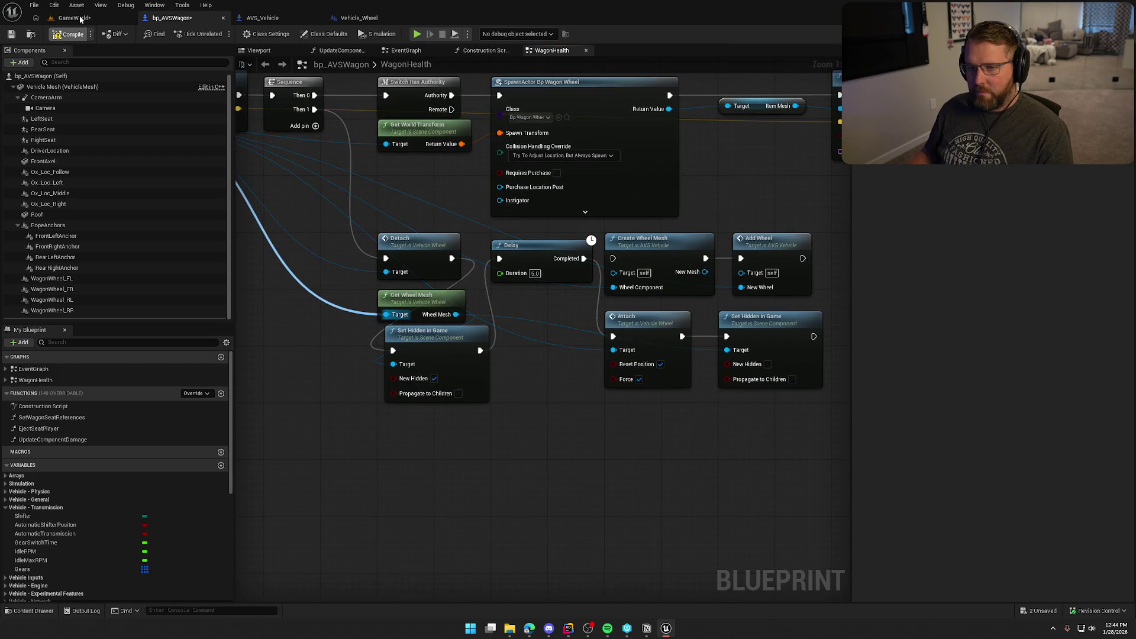
Step: Play-test picking up and throwing a wheel near the wagon, then go back to the WagonHealth graph
{"action": "left_click", "coordinate": [81, 20]}
{"action": "left_click", "coordinate": [220, 34]}
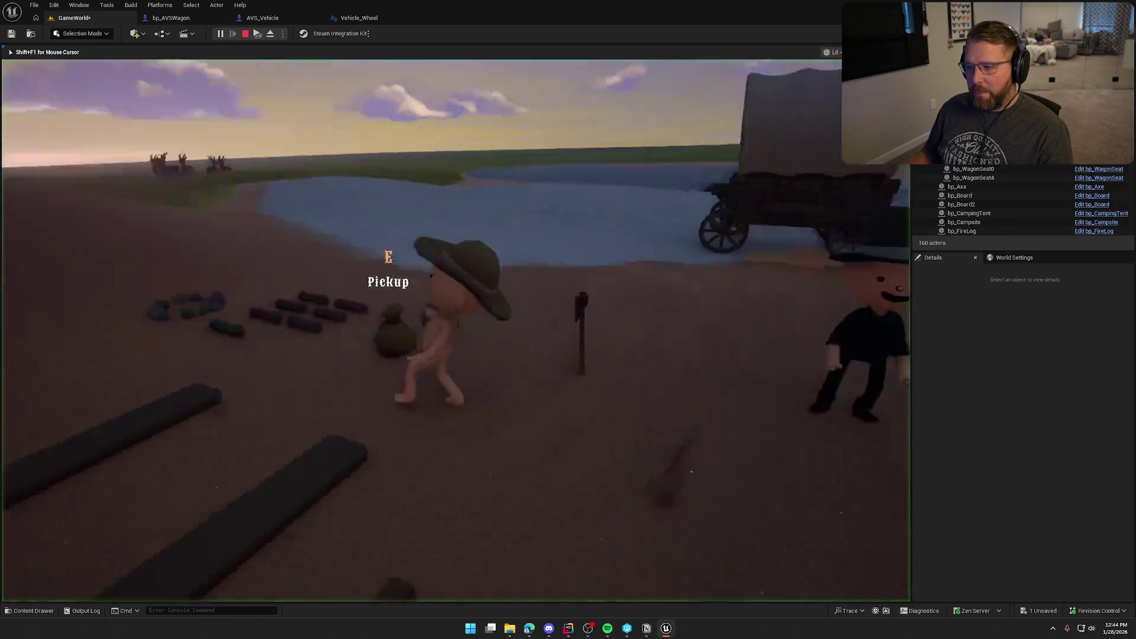
{"action": "key", "text": "shift+w"}
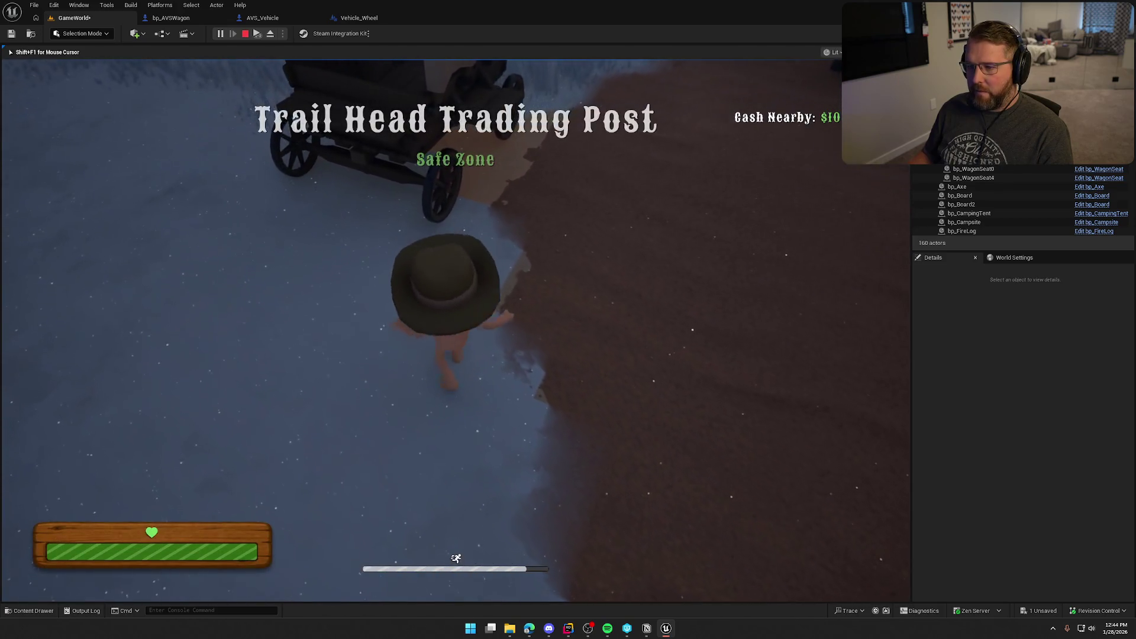
{"action": "key", "text": "e"}
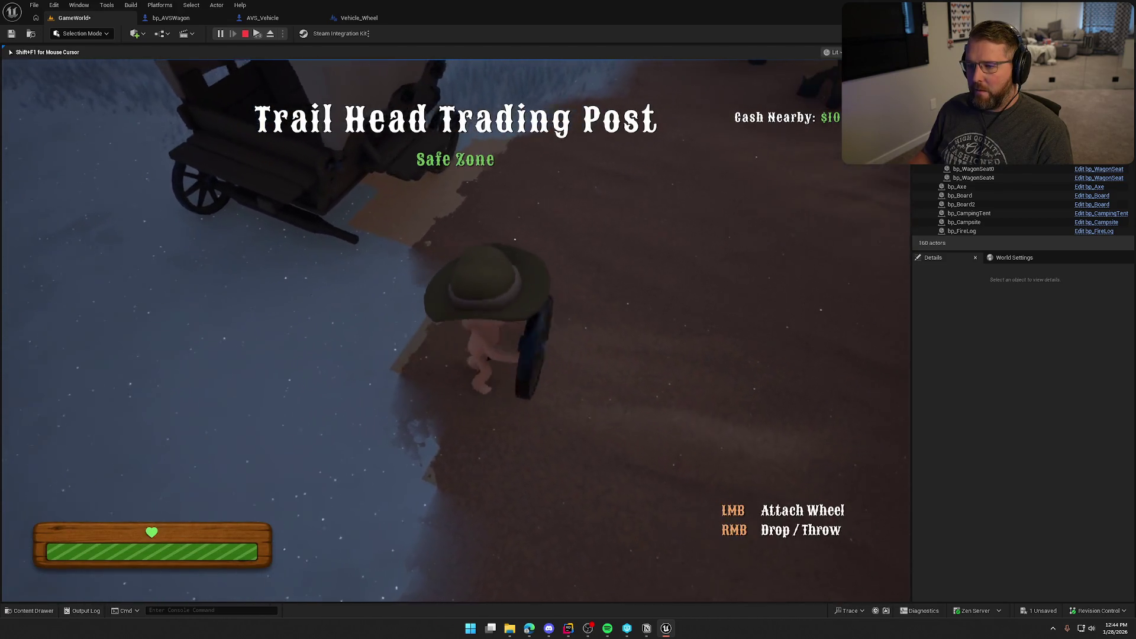
{"action": "right_click", "coordinate": [456, 330]}
{"action": "key", "text": "shift+w"}
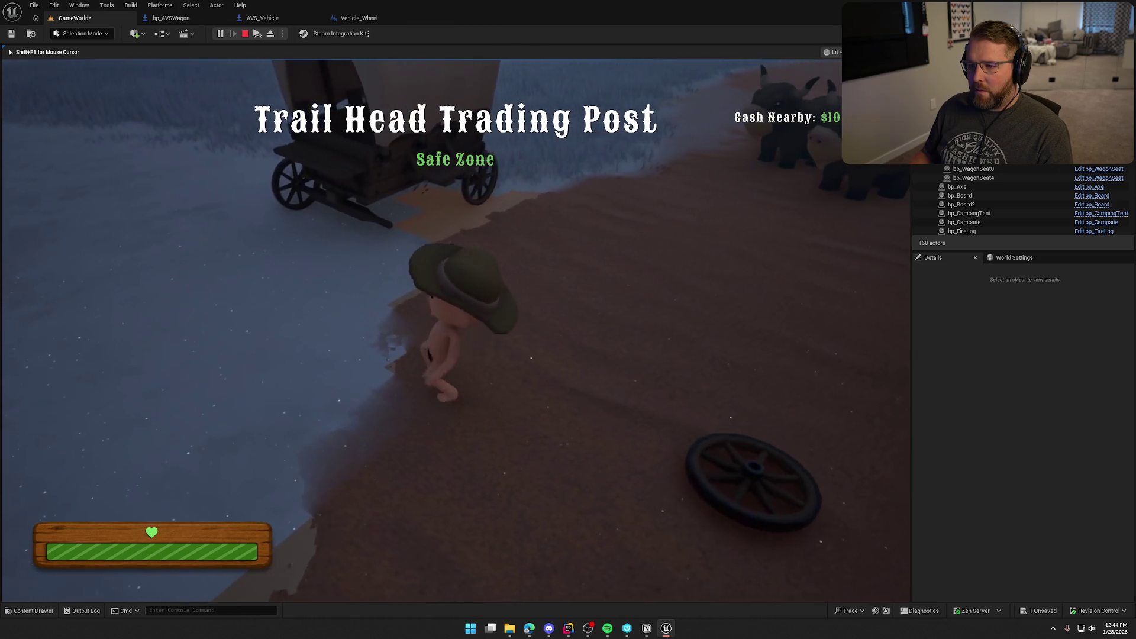
{"action": "key", "text": "s"}
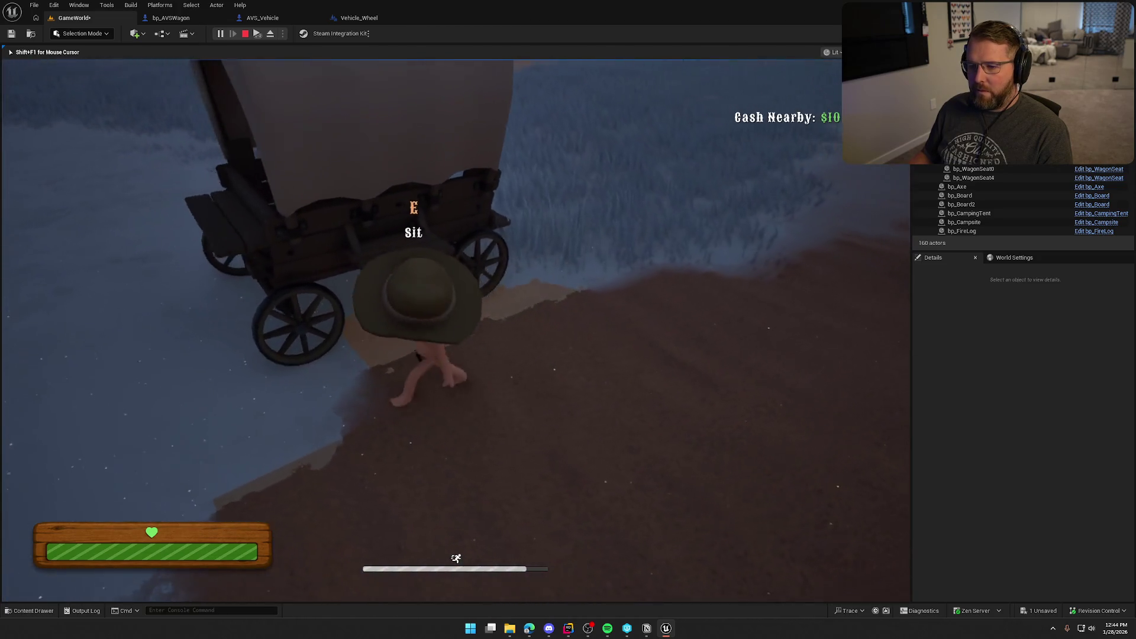
{"action": "key", "text": "w"}
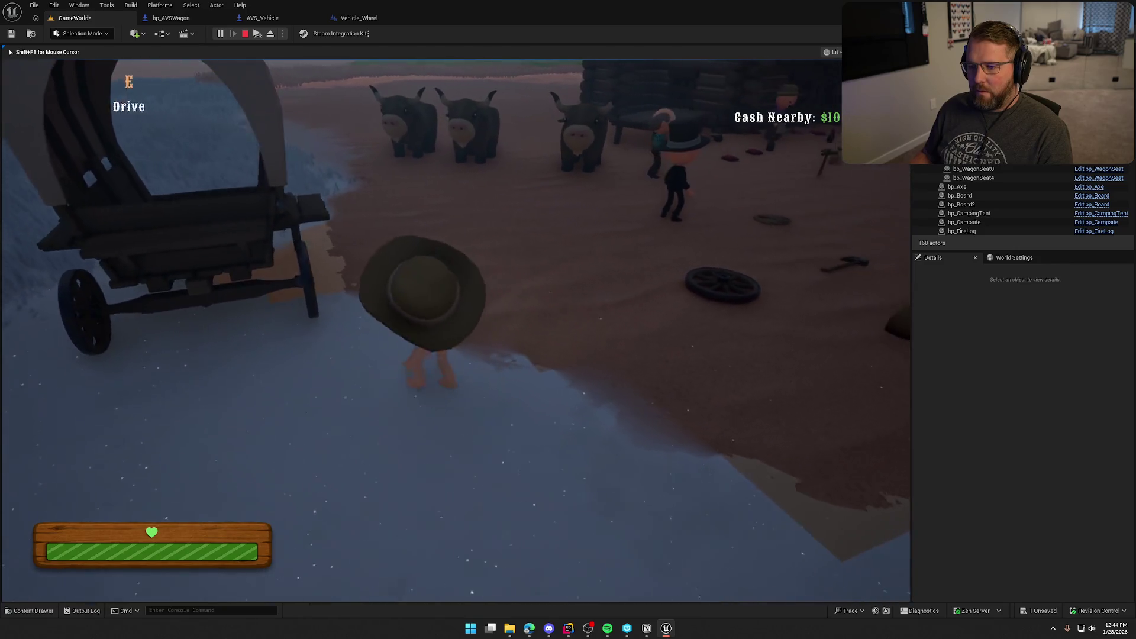
{"action": "key", "text": "s"}
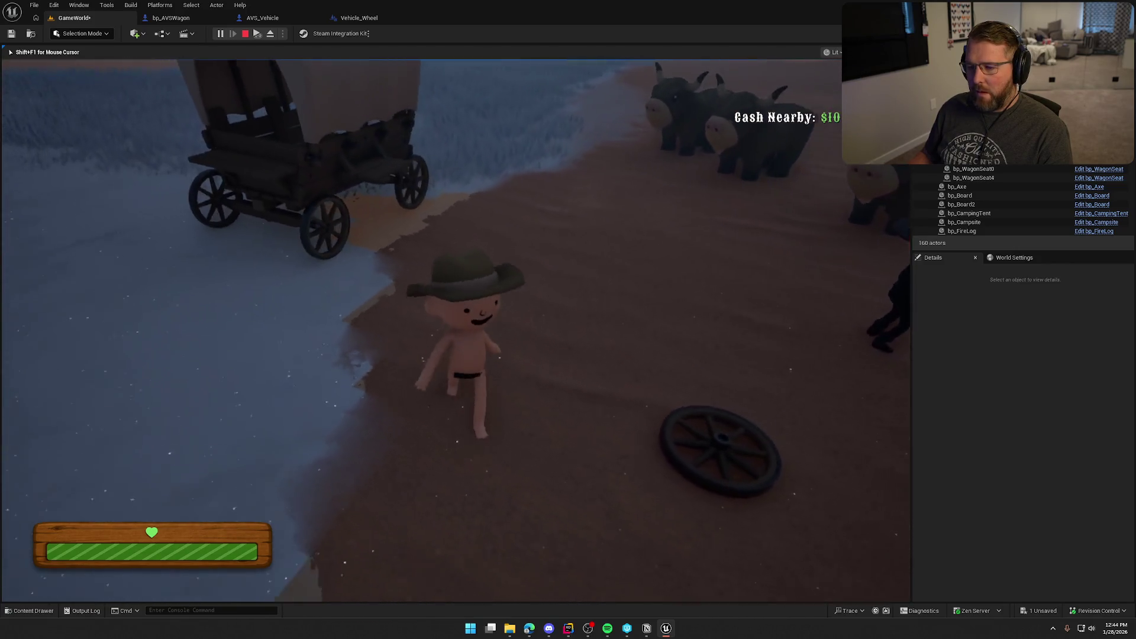
{"action": "key", "text": "w"}
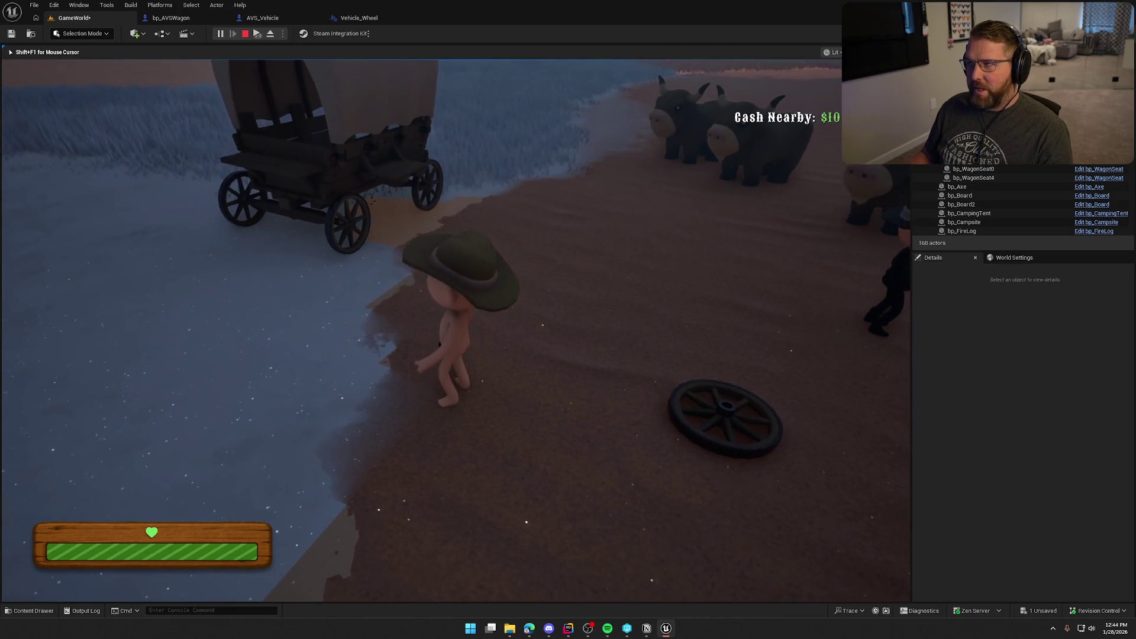
{"action": "key", "text": "Escape"}
{"action": "left_click", "coordinate": [171, 18]}
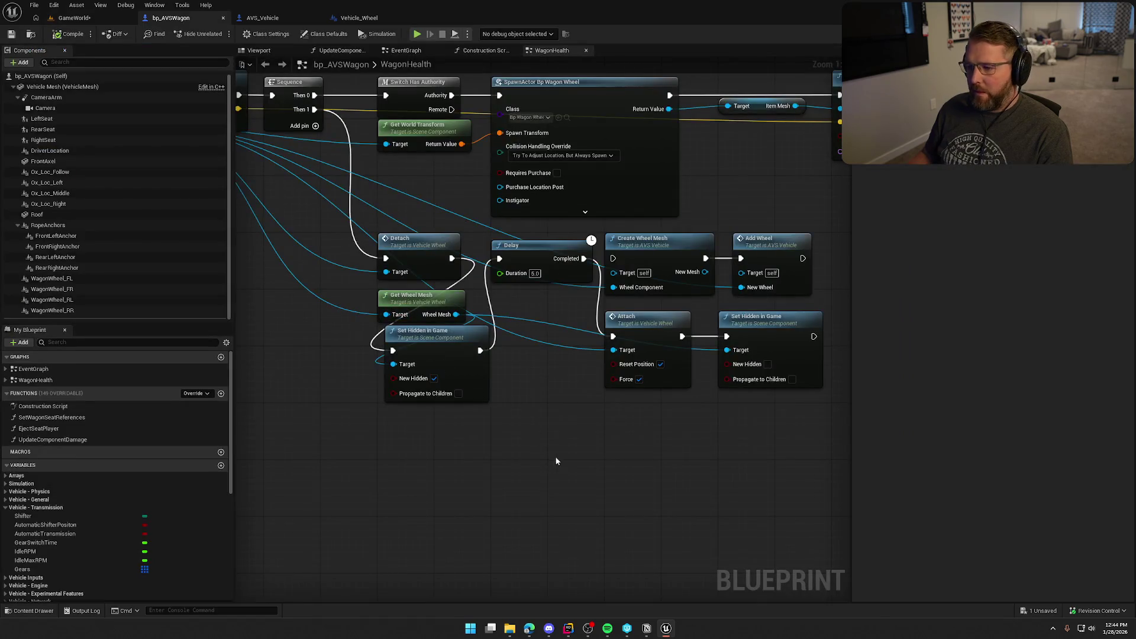
Step: Place the Set Hidden in Game node beside the Delay node and deselect it
{"action": "scroll", "coordinate": [554, 386], "scroll_direction": "up", "scroll_amount": 1}
{"action": "mouse_move", "coordinate": [438, 324]}
{"action": "left_mouse_down"}
{"action": "mouse_move", "coordinate": [539, 328]}
{"action": "mouse_move", "coordinate": [532, 305]}
{"action": "mouse_move", "coordinate": [545, 289]}
{"action": "left_mouse_up"}
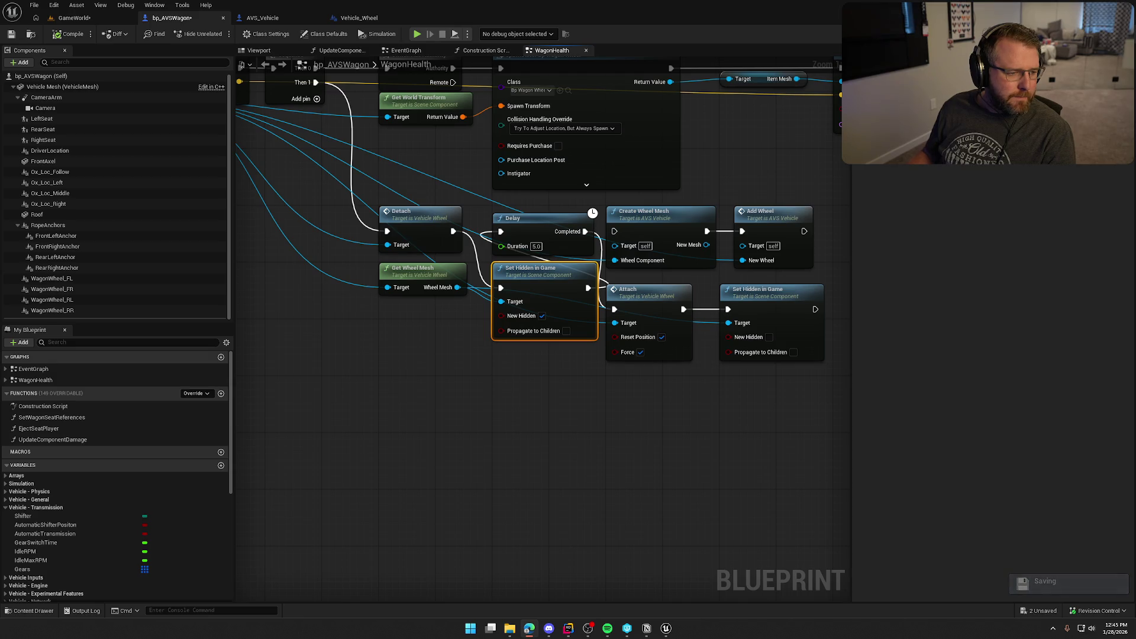
{"action": "left_click", "coordinate": [309, 96]}
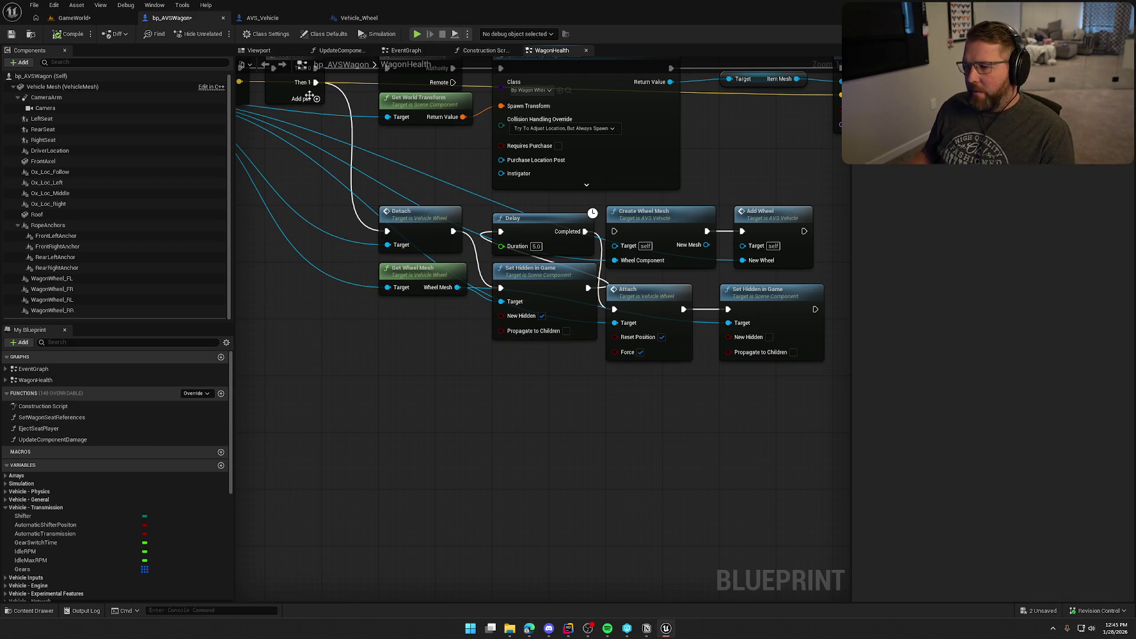
{"action": "left_click", "coordinate": [71, 18]}
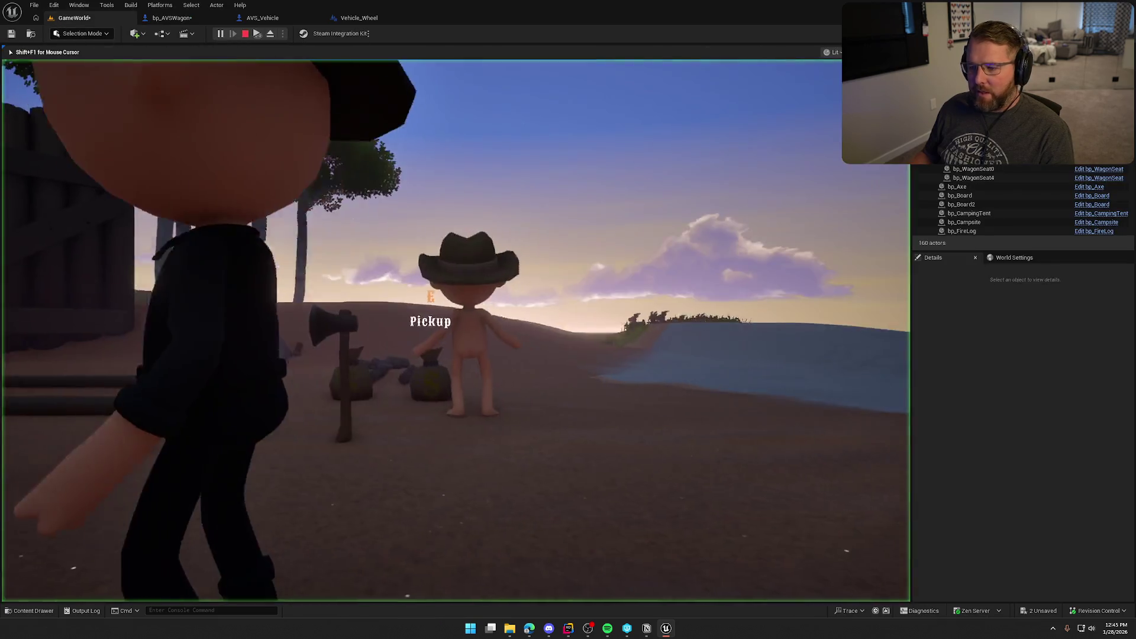
{"action": "key", "text": "w"}
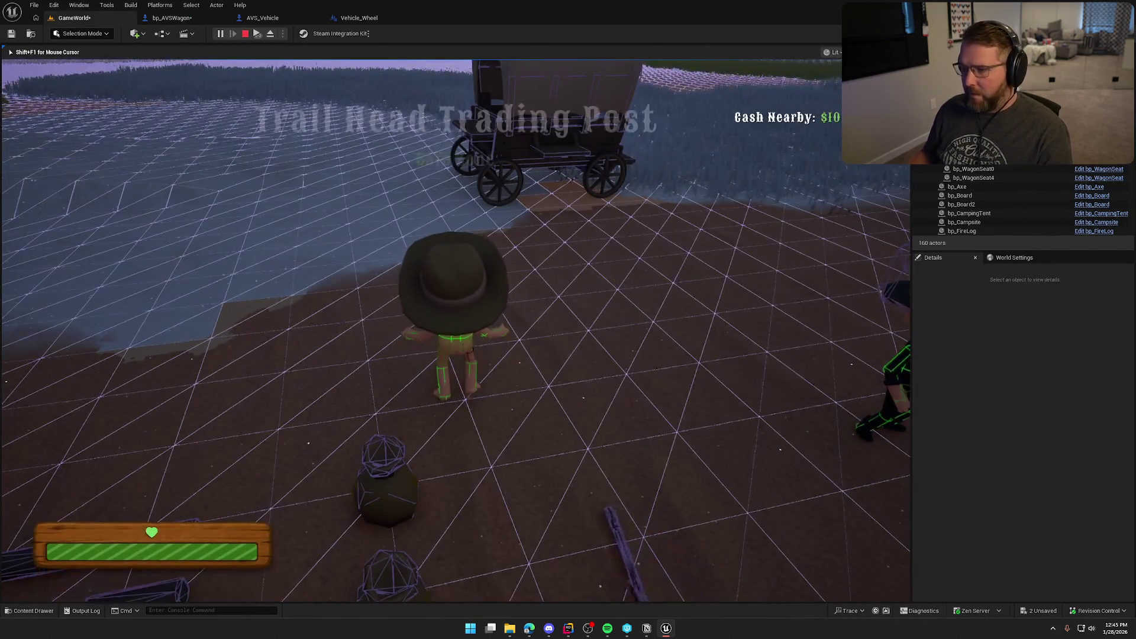
{"action": "key", "text": "w"}
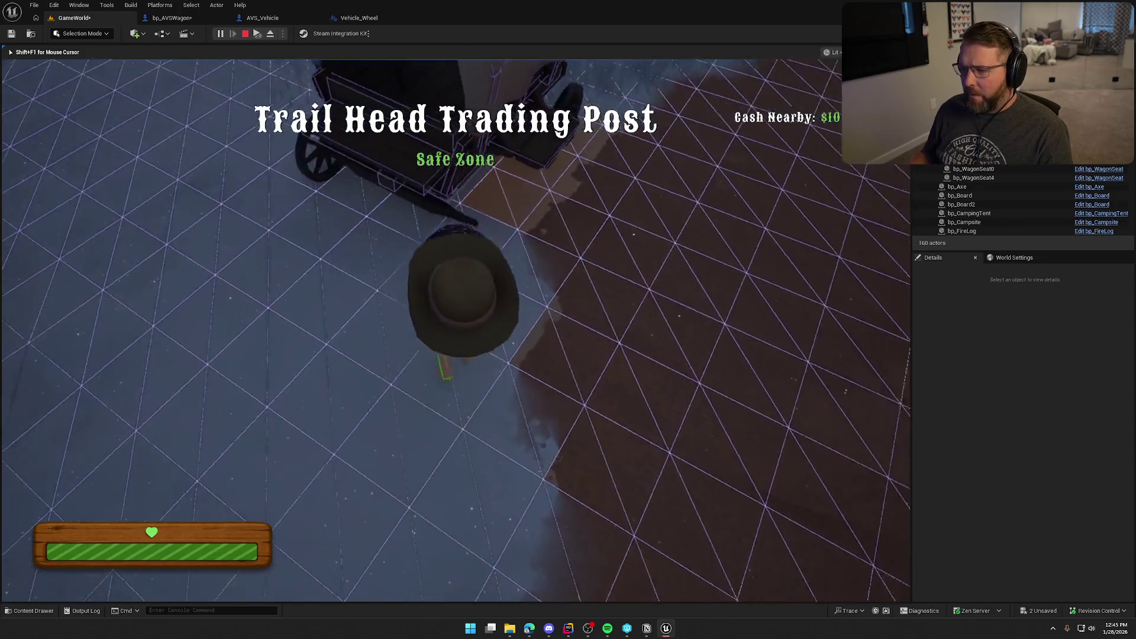
{"action": "right_click", "coordinate": [456, 330]}
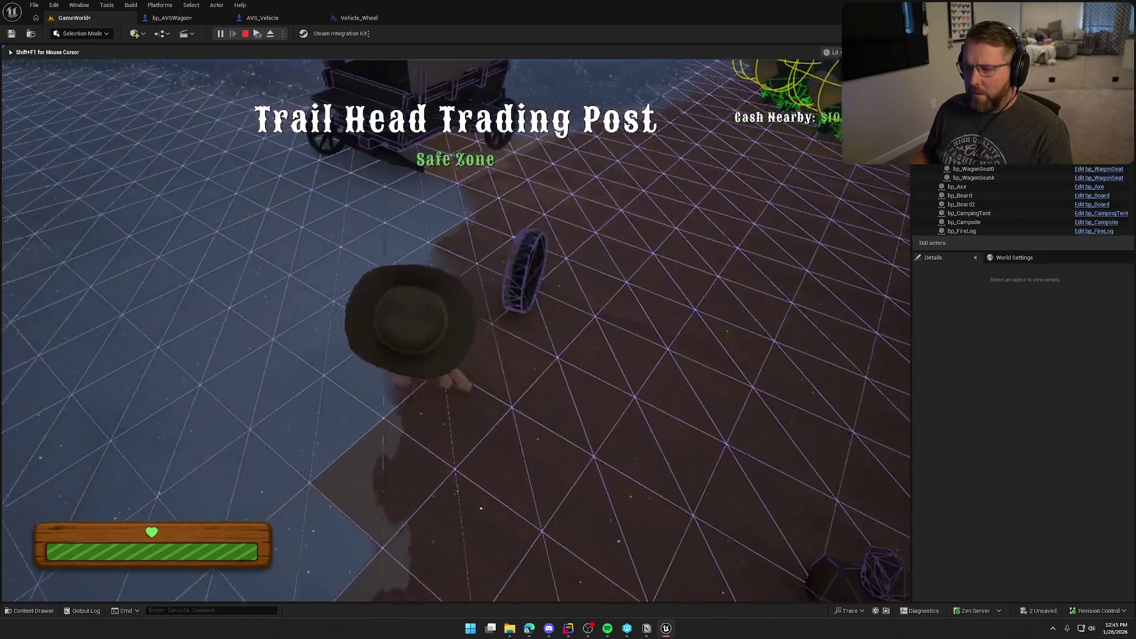
{"action": "key", "text": "w"}
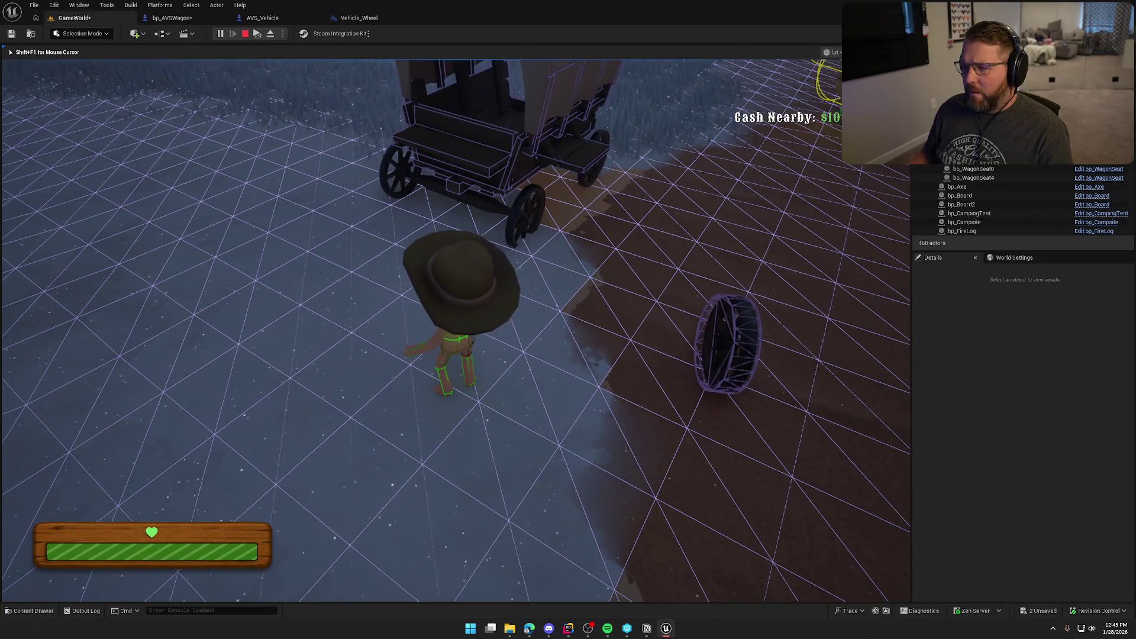
{"action": "key", "text": "w"}
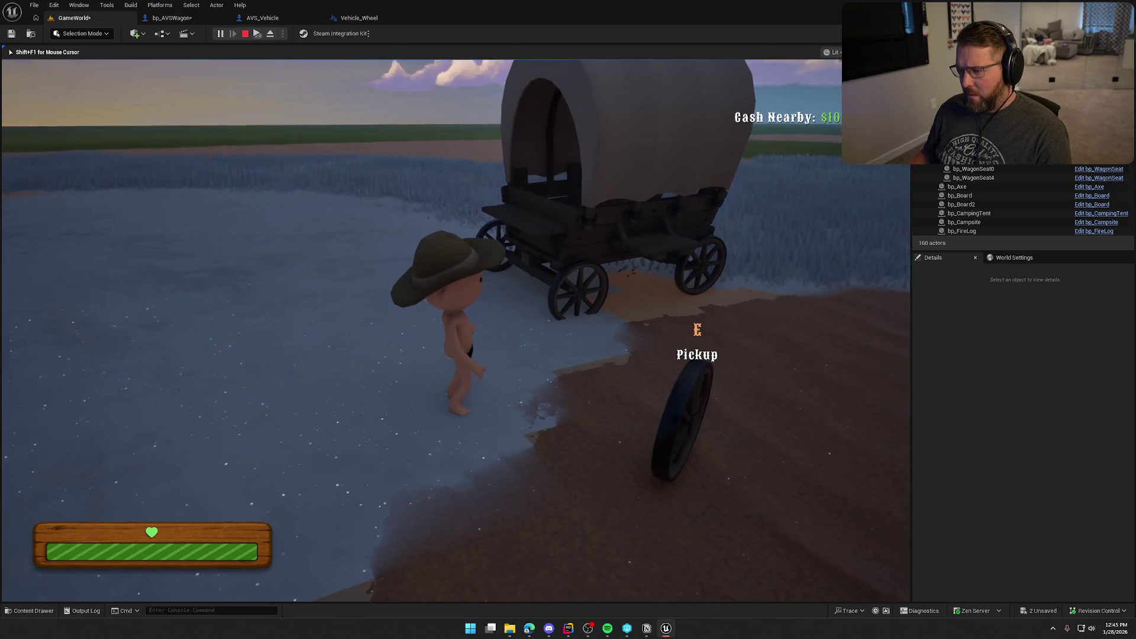
{"action": "key", "text": "w"}
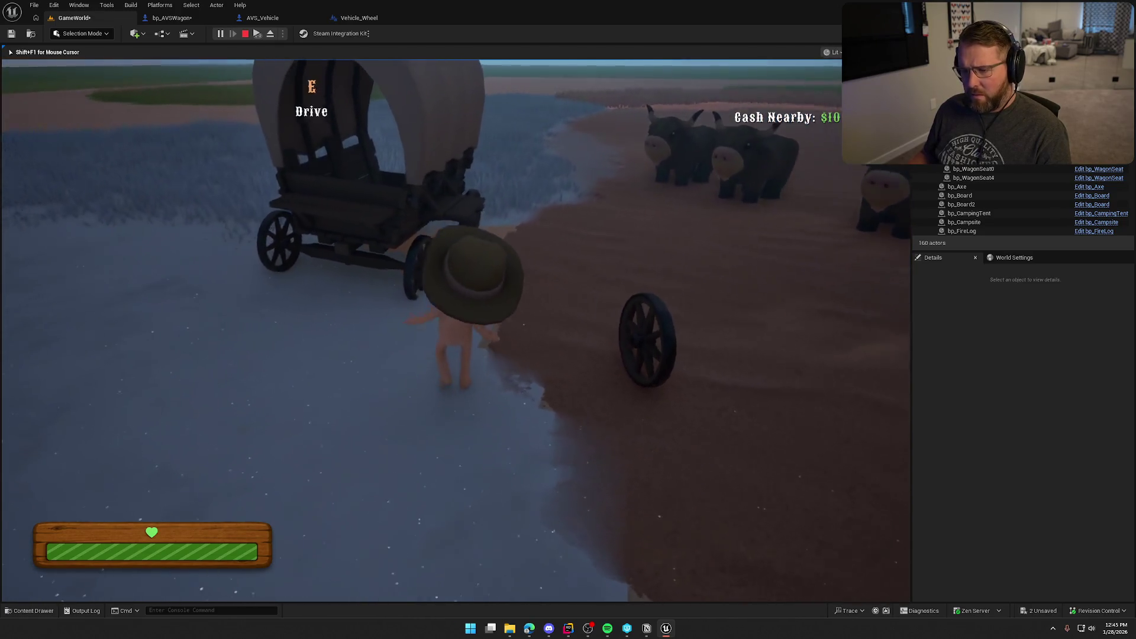
{"action": "key", "text": "e"}
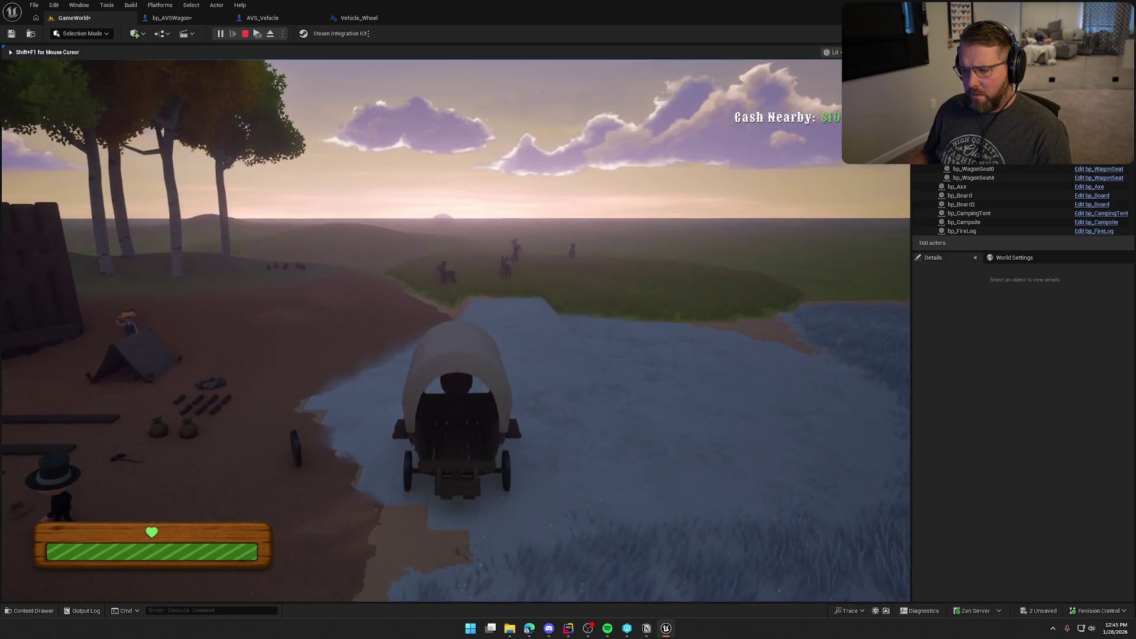
{"action": "key", "text": "e"}
{"action": "key", "text": "shift+w"}
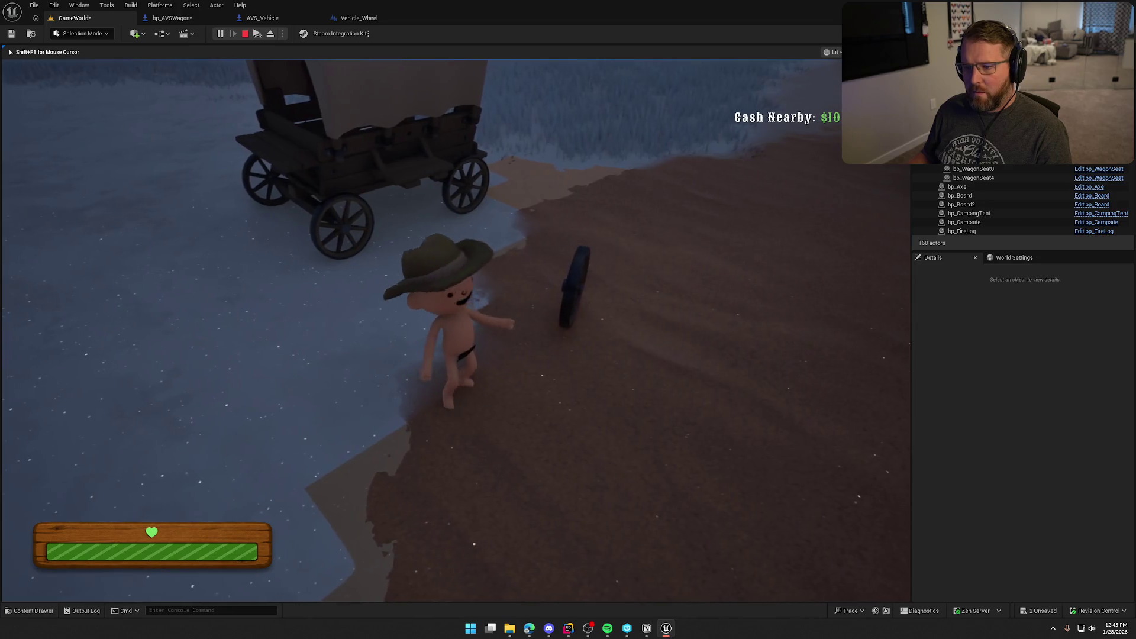
{"action": "key", "text": "Escape"}
Step: Play with the 'show collision' console command, driving the wagon and dropping a picked-up wheel
{"action": "left_click", "coordinate": [190, 22]}
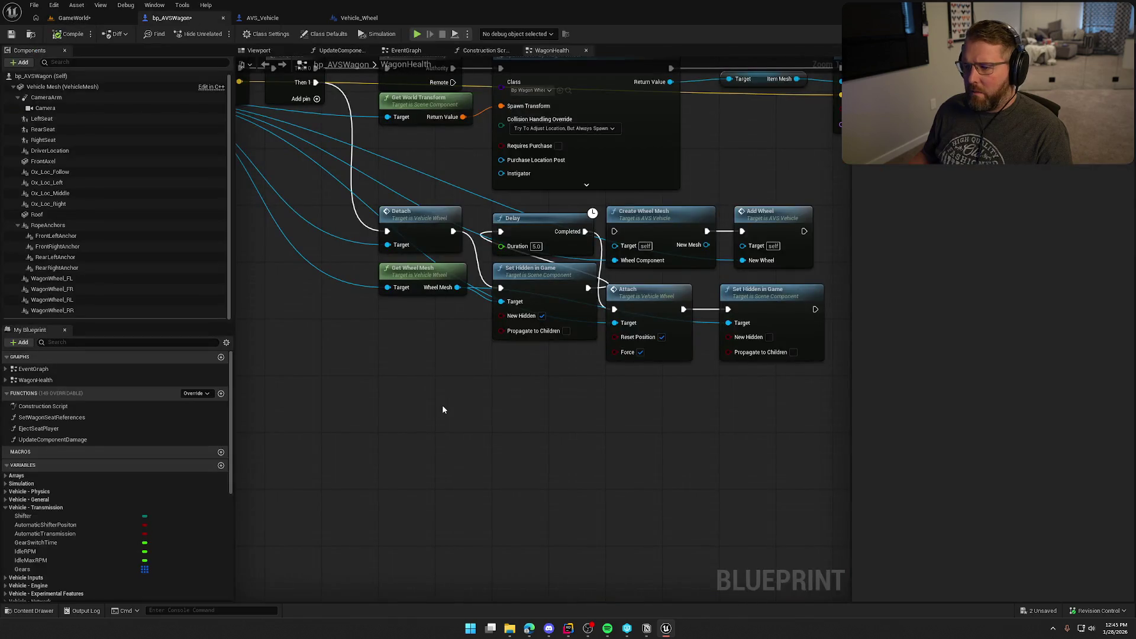
{"action": "left_click", "coordinate": [76, 18]}
{"action": "left_click", "coordinate": [221, 34]}
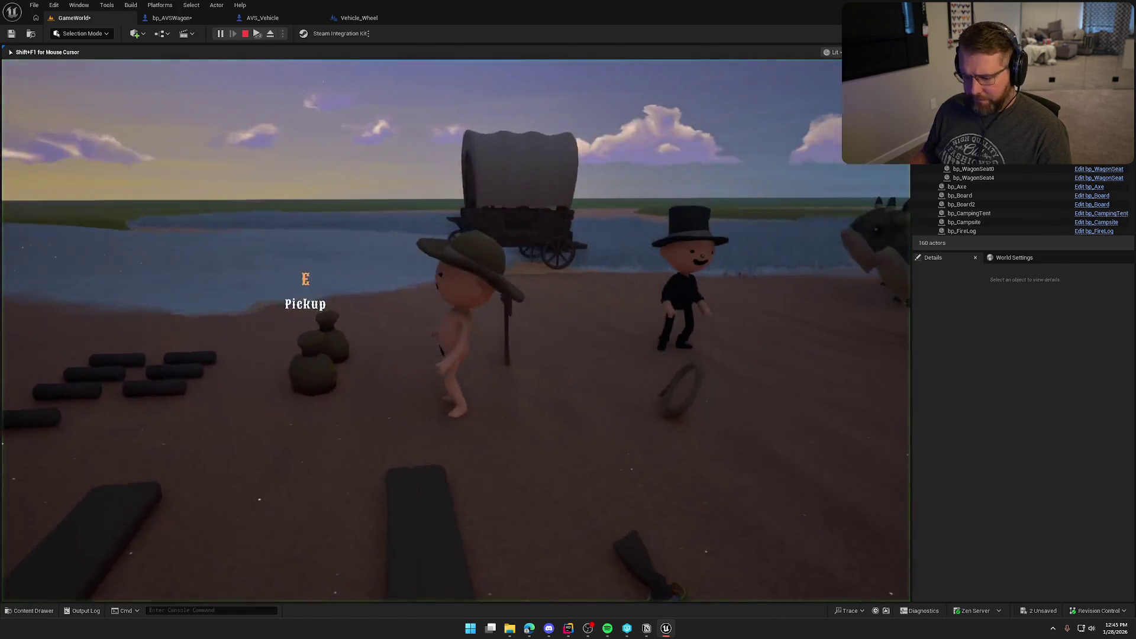
{"action": "key", "text": "grave"}
{"action": "type", "text": "show collision"}
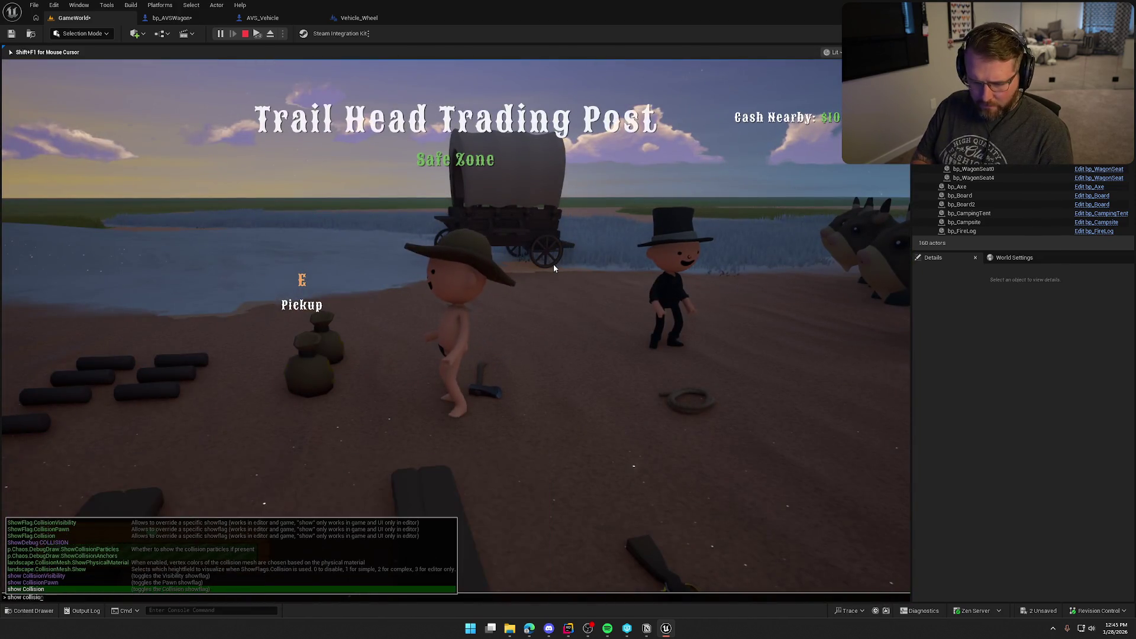
{"action": "key", "text": "Return"}
{"action": "key", "text": "w"}
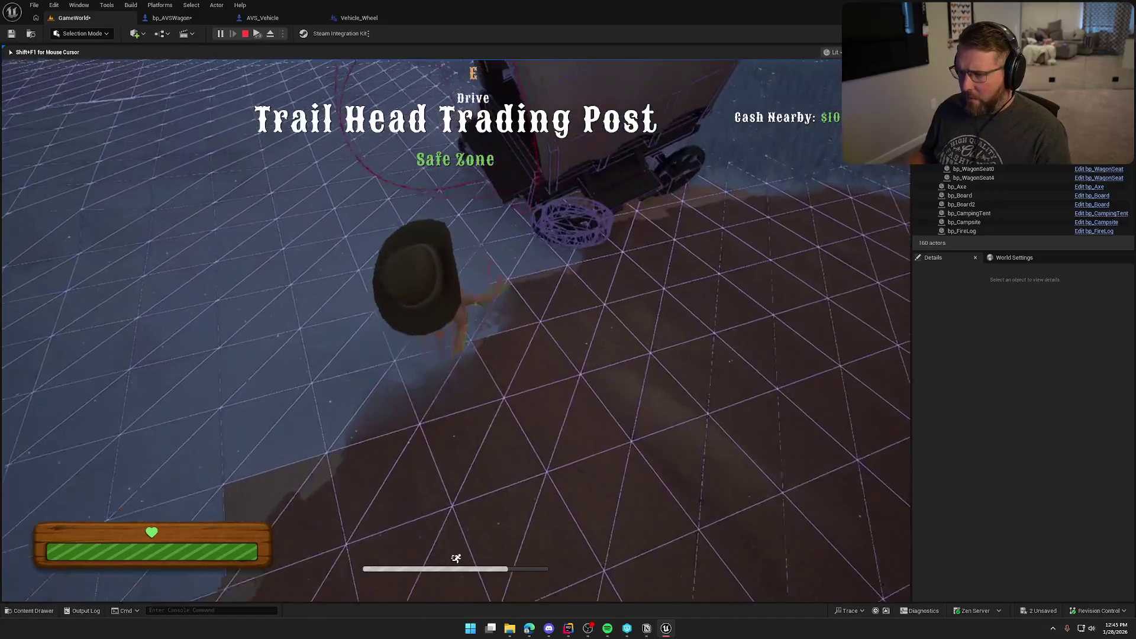
{"action": "key", "text": "e"}
{"action": "key", "text": "e"}
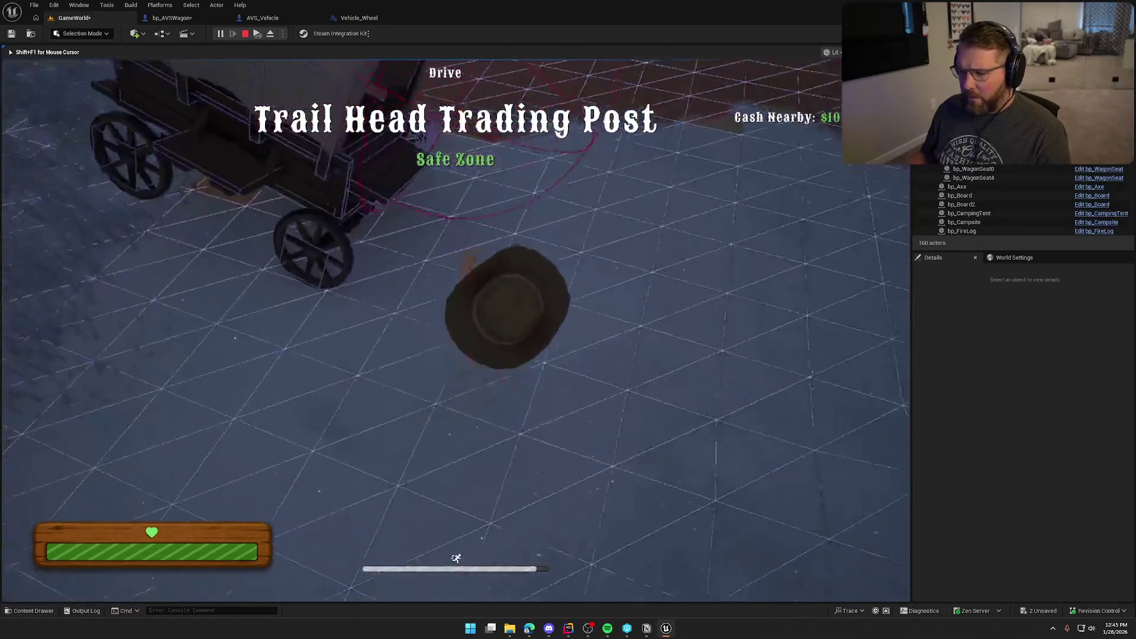
{"action": "key", "text": "w"}
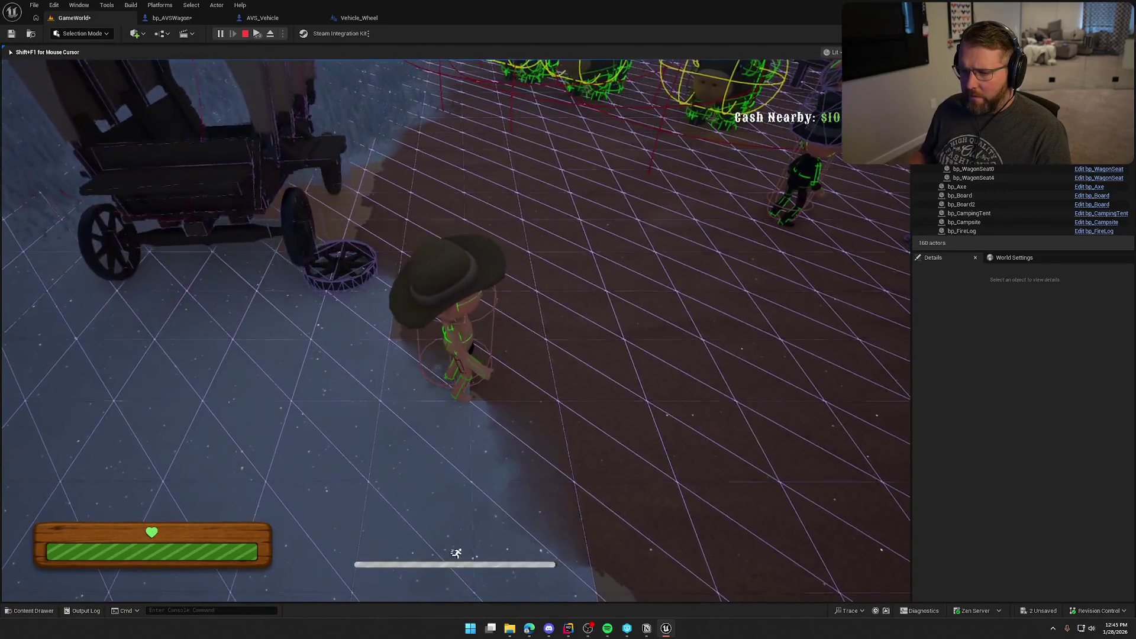
{"action": "key", "text": "e"}
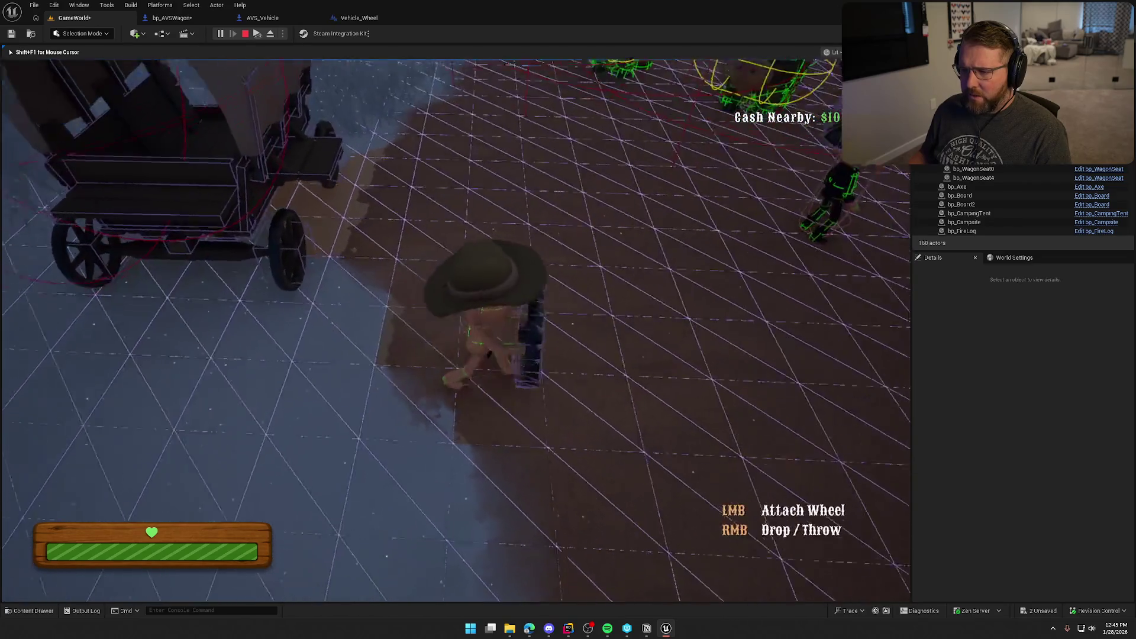
{"action": "right_click", "coordinate": [456, 330]}
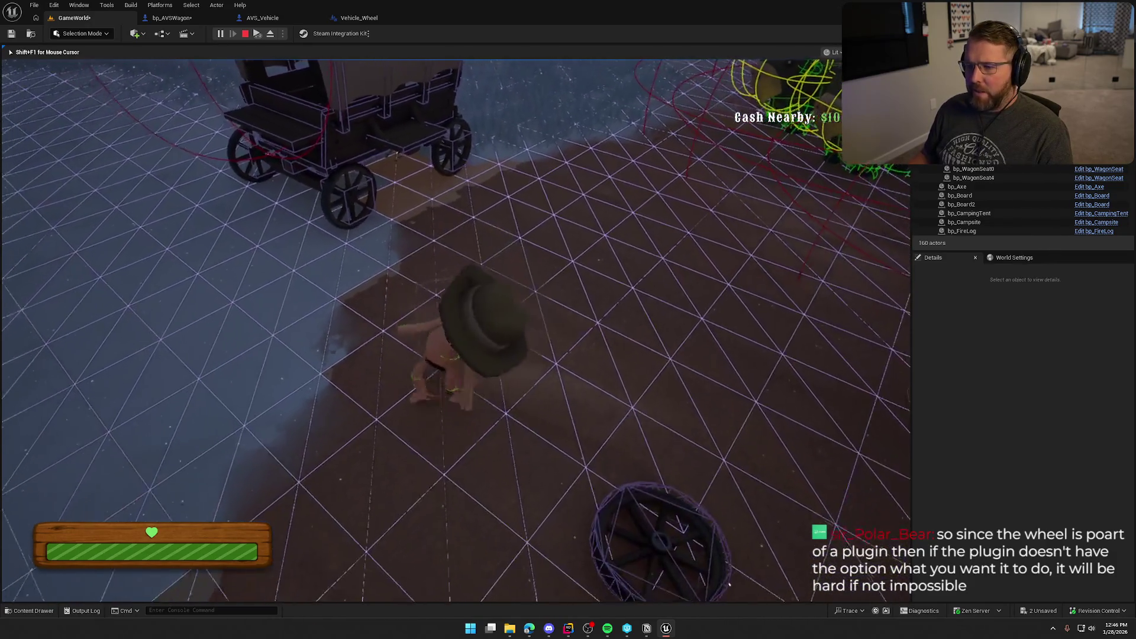
{"action": "key", "text": "Escape"}
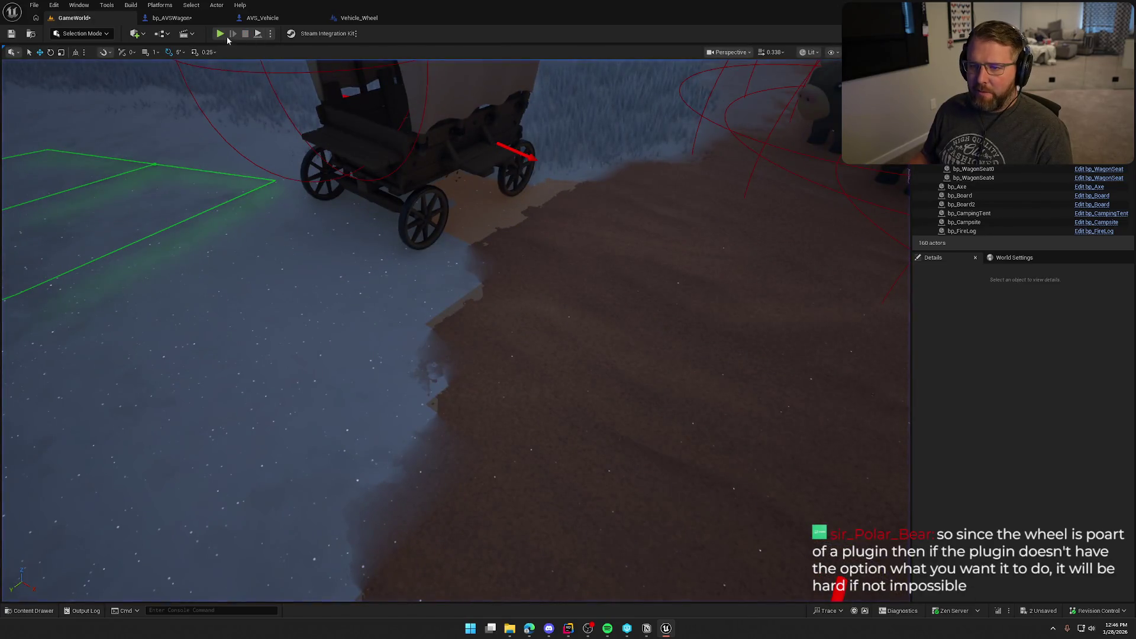
Step: Rerun the play test with show collision, dropping the wheel and walking along the wagon
{"action": "key", "text": "alt+p"}
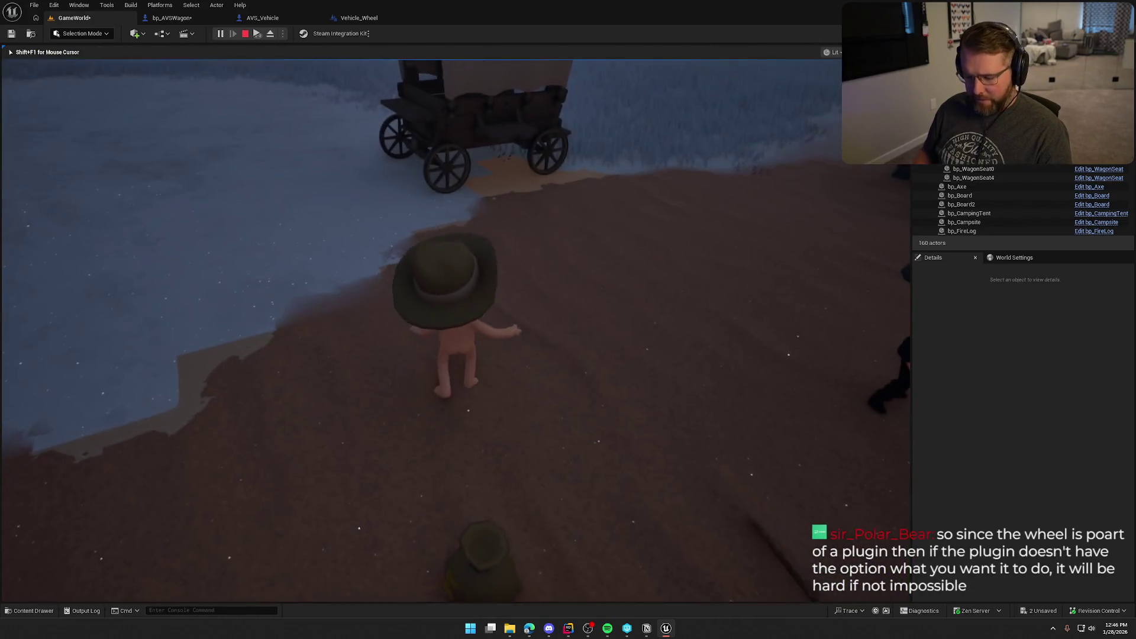
{"action": "key", "text": "grave"}
{"action": "key", "text": "Up"}
{"action": "key", "text": "Return"}
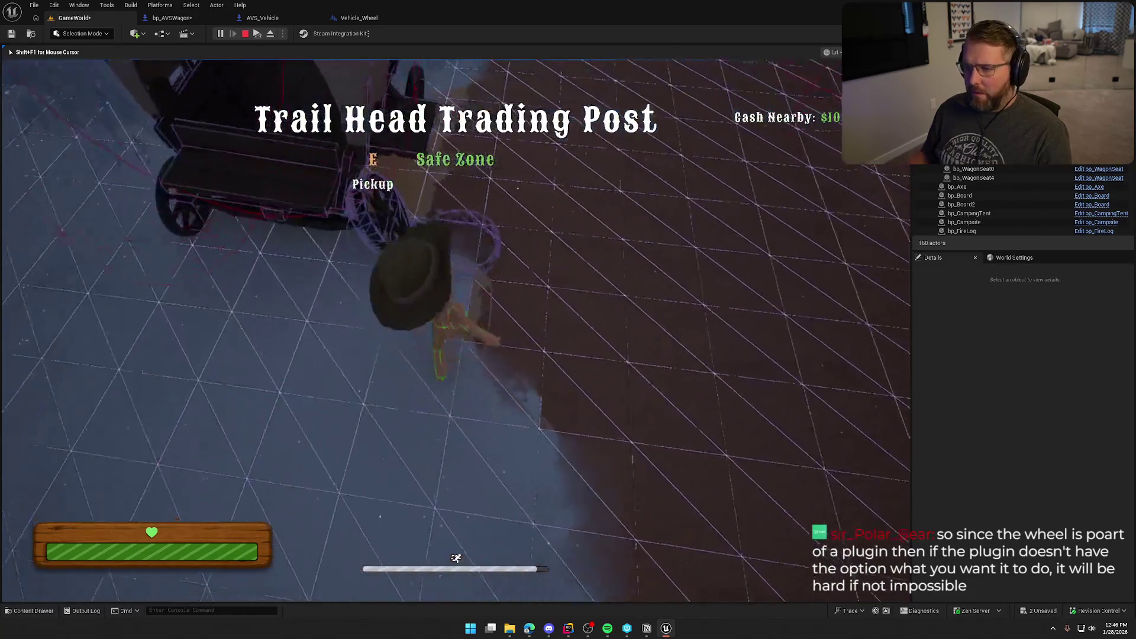
{"action": "right_click", "coordinate": [456, 320]}
{"action": "key", "text": "w"}
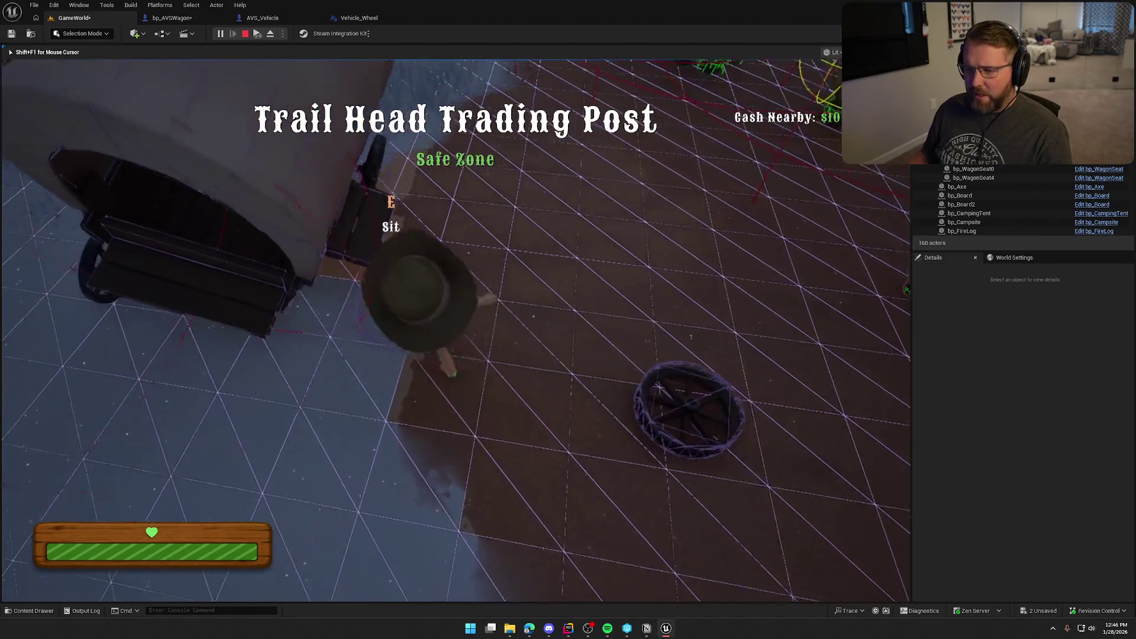
{"action": "key", "text": "w"}
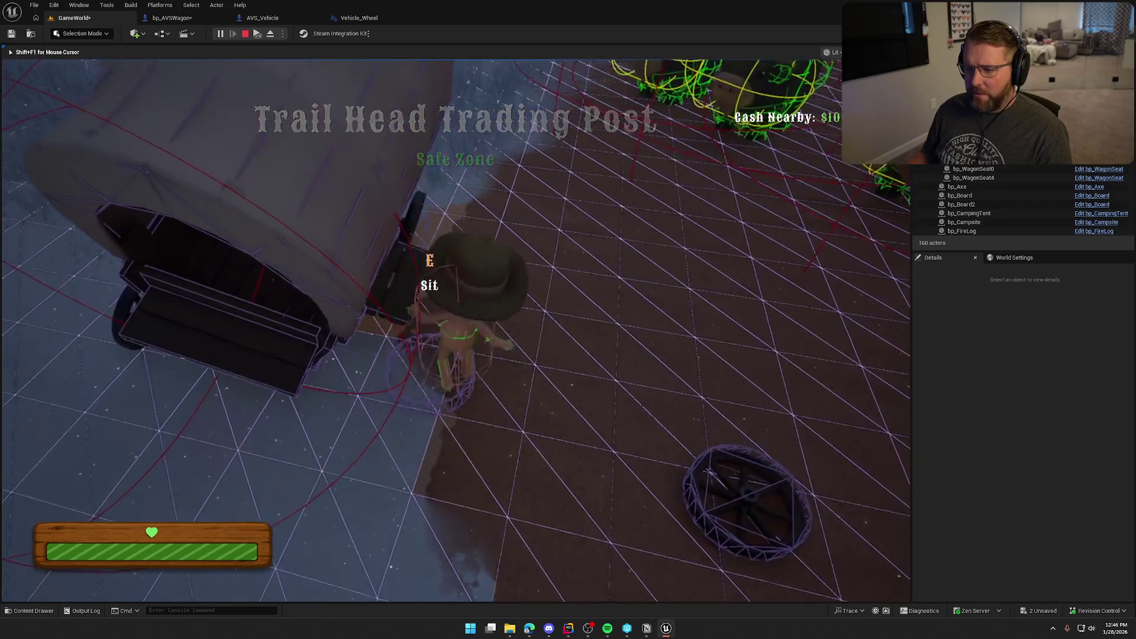
{"action": "key", "text": "w"}
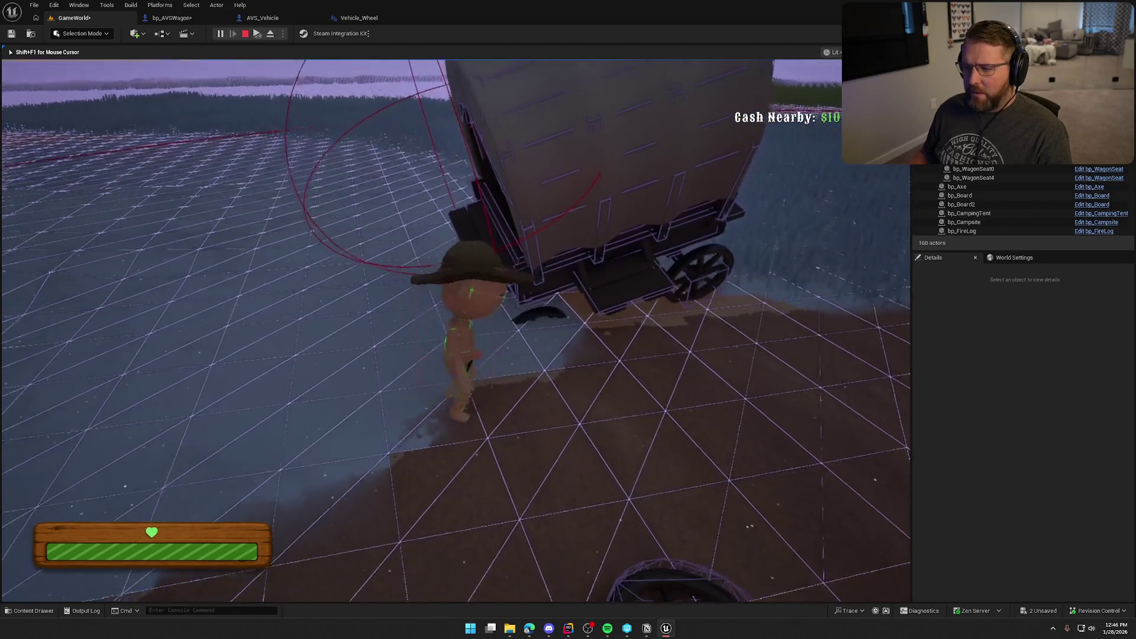
{"action": "key", "text": "Escape"}
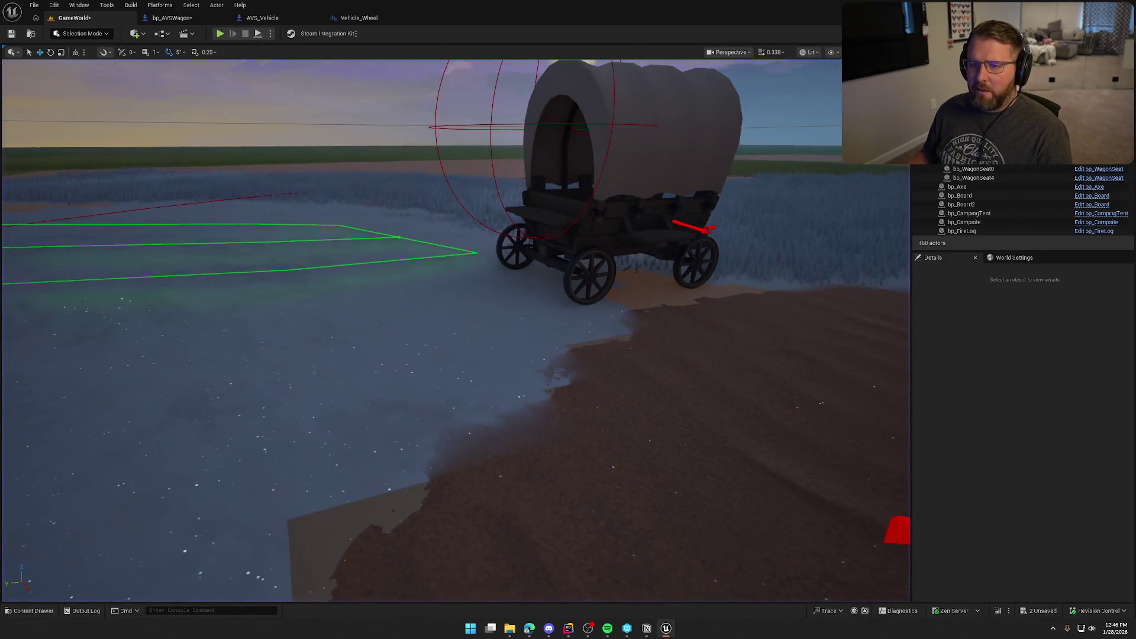
Step: Nudge Set Hidden in Game and Attach, and delete the Create Wheel Mesh and Add Wheel nodes
{"action": "left_click", "coordinate": [172, 18]}
{"action": "scroll", "coordinate": [464, 359], "scroll_direction": "up", "scroll_amount": 2}
{"action": "left_click_drag", "start_coordinate": [488, 298], "coordinate": [489, 283]}
{"action": "left_click_drag", "start_coordinate": [599, 285], "coordinate": [614, 280]}
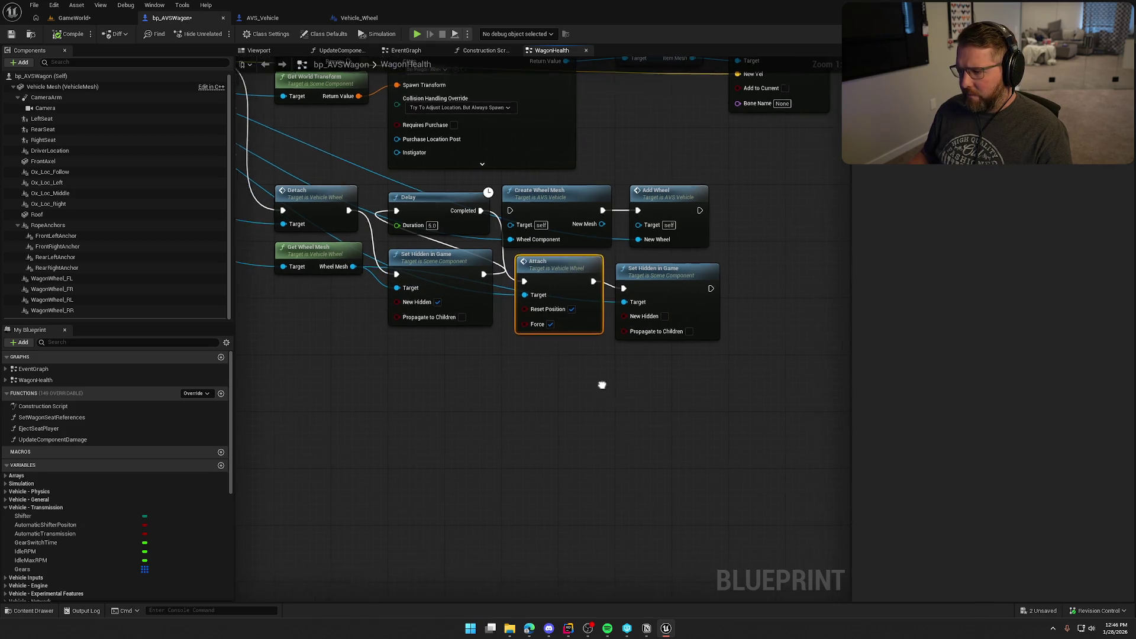
{"action": "mouse_move", "coordinate": [579, 171]}
{"action": "left_mouse_down"}
{"action": "mouse_move", "coordinate": [715, 206]}
{"action": "mouse_move", "coordinate": [616, 285]}
{"action": "mouse_move", "coordinate": [631, 221]}
{"action": "mouse_move", "coordinate": [660, 208]}
{"action": "left_mouse_up"}
{"action": "key", "text": "Delete"}
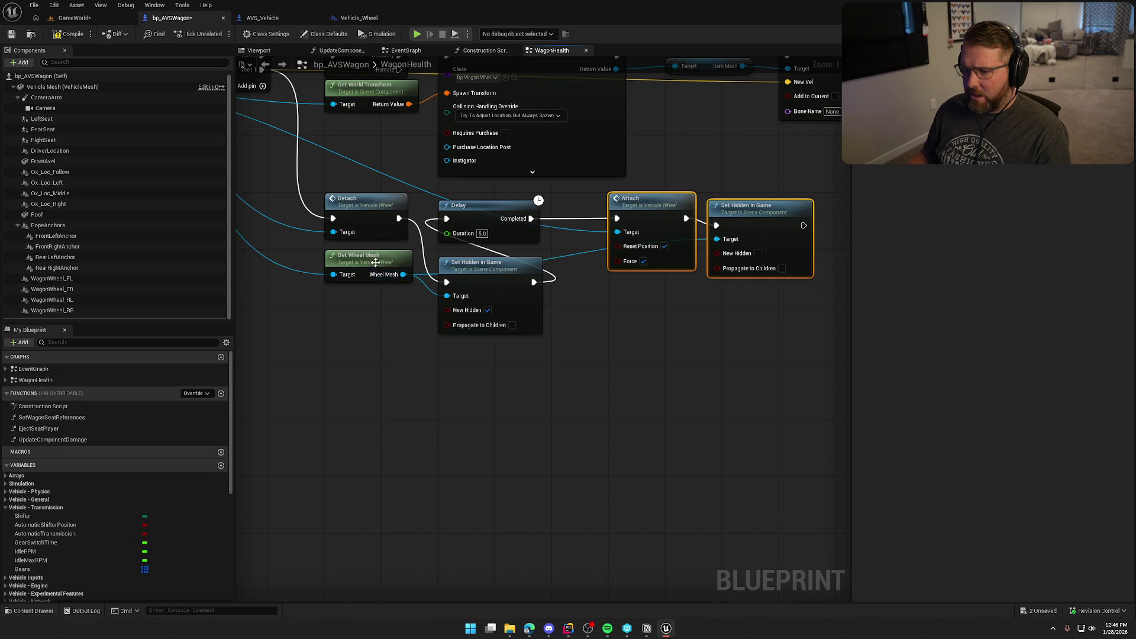
Step: Align Set Hidden in Game between Detach and Delay, Get Wheel Mesh beneath, final Set Hidden in row
{"action": "mouse_move", "coordinate": [376, 262]}
{"action": "left_mouse_down"}
{"action": "mouse_move", "coordinate": [284, 265]}
{"action": "mouse_move", "coordinate": [400, 278]}
{"action": "left_mouse_up"}
{"action": "mouse_move", "coordinate": [583, 280]}
{"action": "left_mouse_down"}
{"action": "mouse_move", "coordinate": [535, 283]}
{"action": "mouse_move", "coordinate": [520, 269]}
{"action": "left_mouse_up"}
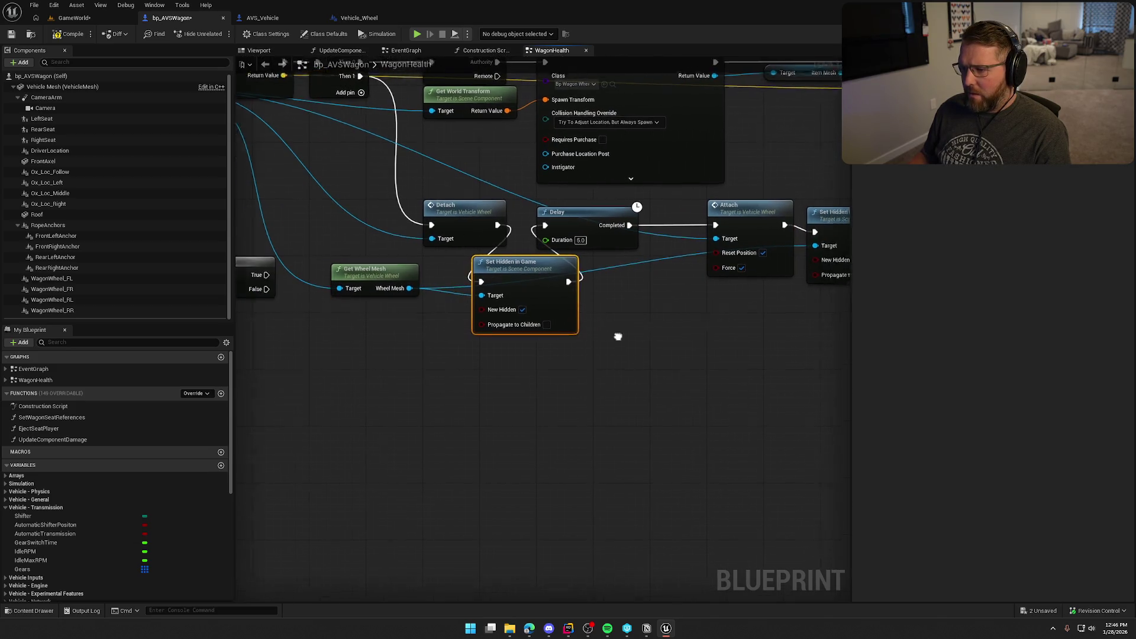
{"action": "left_click_drag", "start_coordinate": [618, 337], "coordinate": [483, 289]}
{"action": "left_click_drag", "start_coordinate": [617, 329], "coordinate": [592, 338]}
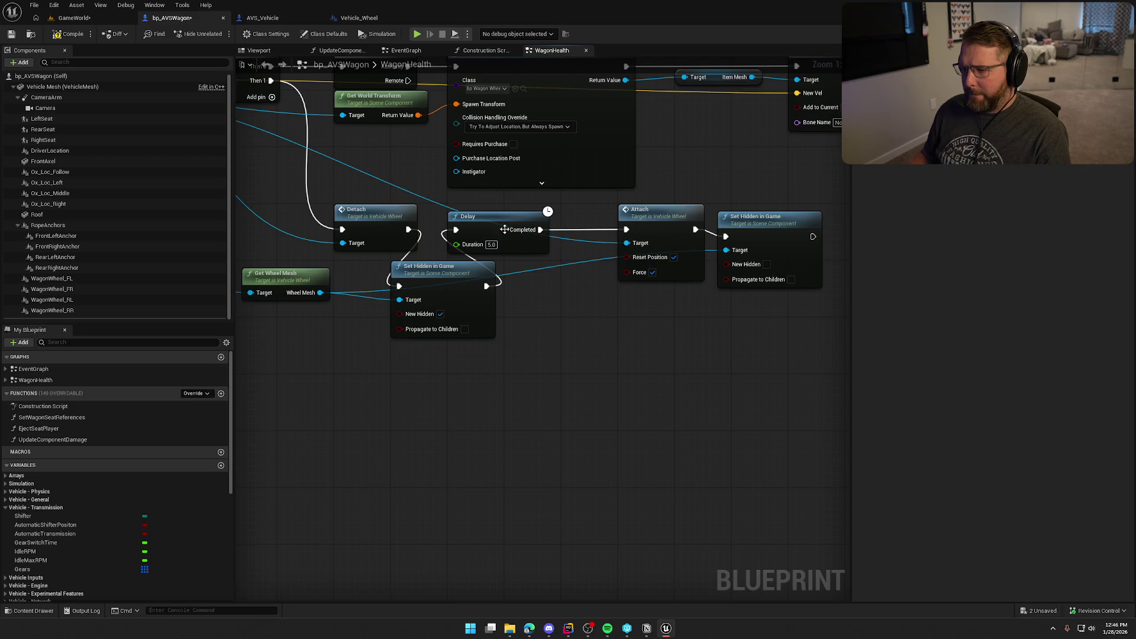
{"action": "mouse_move", "coordinate": [504, 229]}
{"action": "left_mouse_down"}
{"action": "mouse_move", "coordinate": [548, 219]}
{"action": "mouse_move", "coordinate": [672, 234]}
{"action": "mouse_move", "coordinate": [443, 236]}
{"action": "left_mouse_up"}
{"action": "left_click_drag", "start_coordinate": [567, 307], "coordinate": [564, 251]}
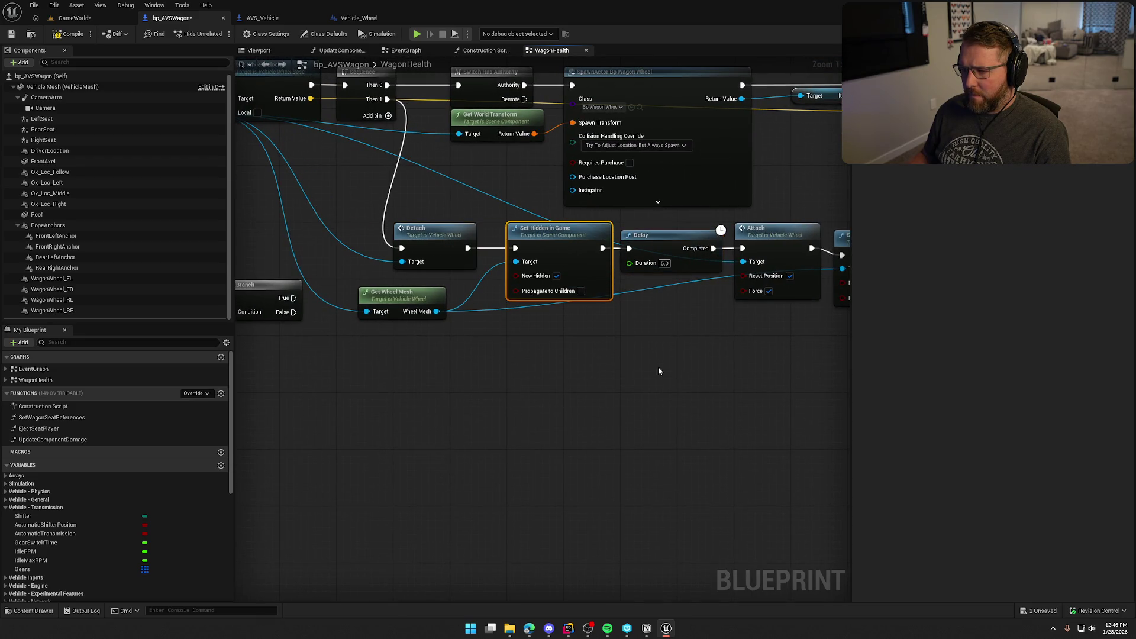
{"action": "left_click_drag", "start_coordinate": [658, 367], "coordinate": [575, 366]}
{"action": "mouse_move", "coordinate": [336, 293]}
{"action": "left_mouse_down"}
{"action": "mouse_move", "coordinate": [477, 342]}
{"action": "mouse_move", "coordinate": [486, 307]}
{"action": "left_mouse_up"}
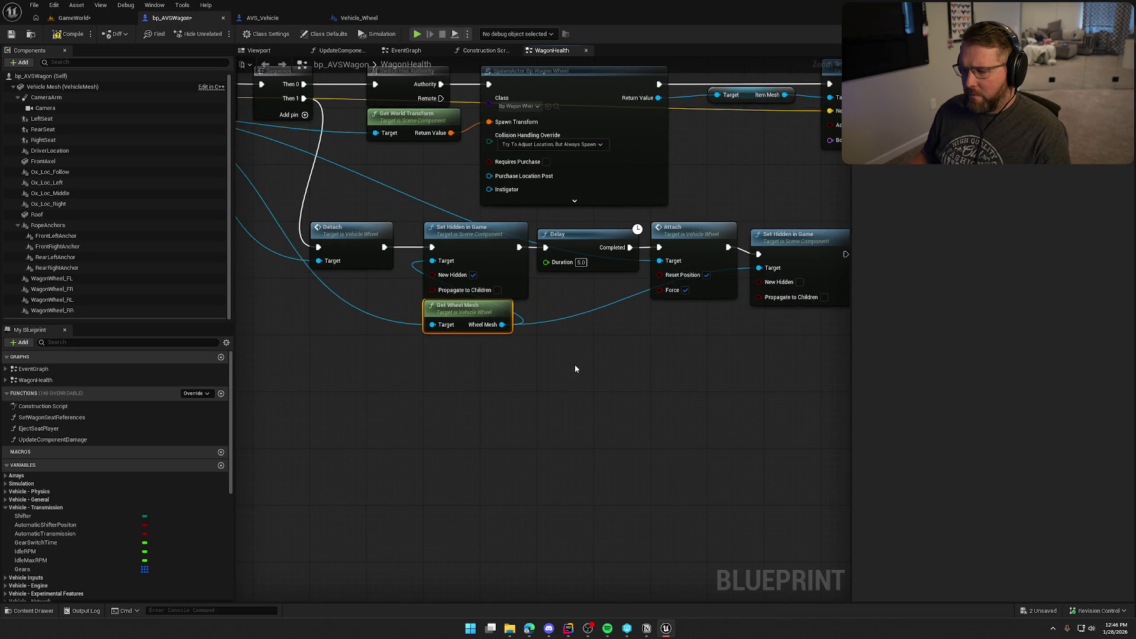
{"action": "mouse_move", "coordinate": [574, 364]}
{"action": "left_mouse_down"}
{"action": "mouse_move", "coordinate": [544, 381]}
{"action": "mouse_move", "coordinate": [485, 371]}
{"action": "left_mouse_up"}
{"action": "left_click_drag", "start_coordinate": [698, 248], "coordinate": [713, 241]}
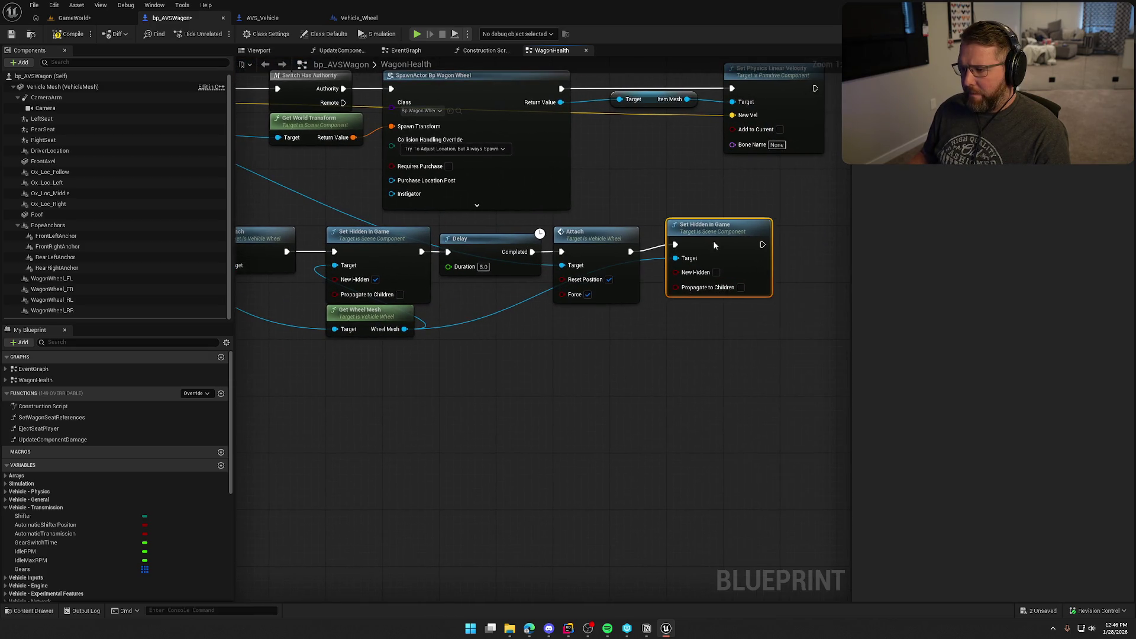
Step: Add a Set Collision Enabled (No Collision) node on Wheel Mesh between Set Hidden in Game and Delay
{"action": "left_click", "coordinate": [595, 374]}
{"action": "left_click_drag", "start_coordinate": [594, 374], "coordinate": [654, 366]}
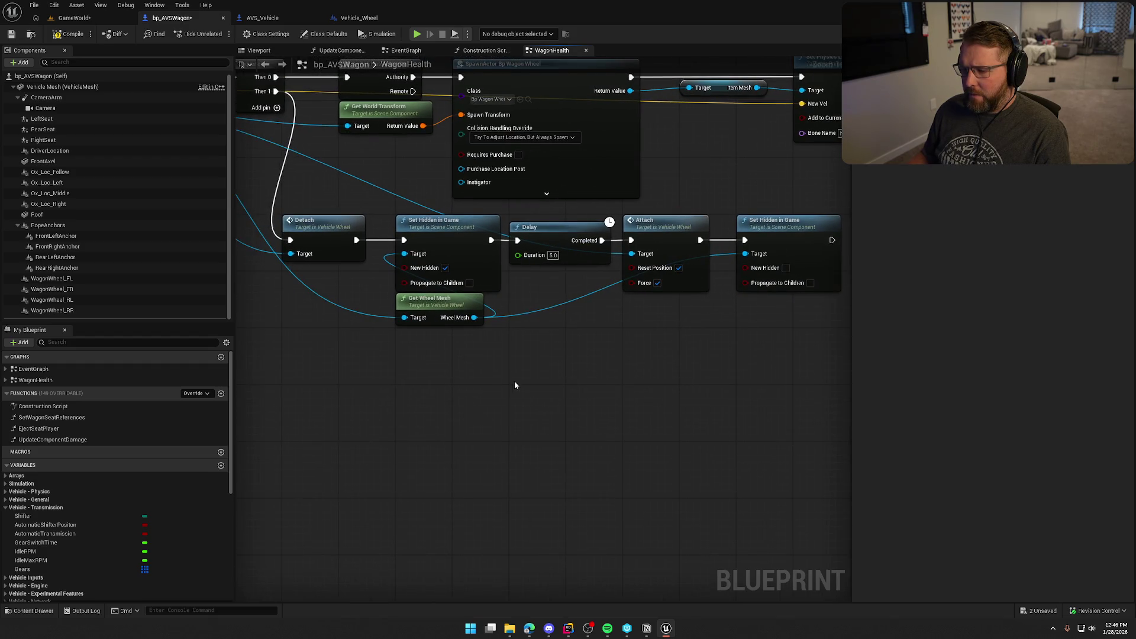
{"action": "left_click_drag", "start_coordinate": [474, 317], "coordinate": [512, 341]}
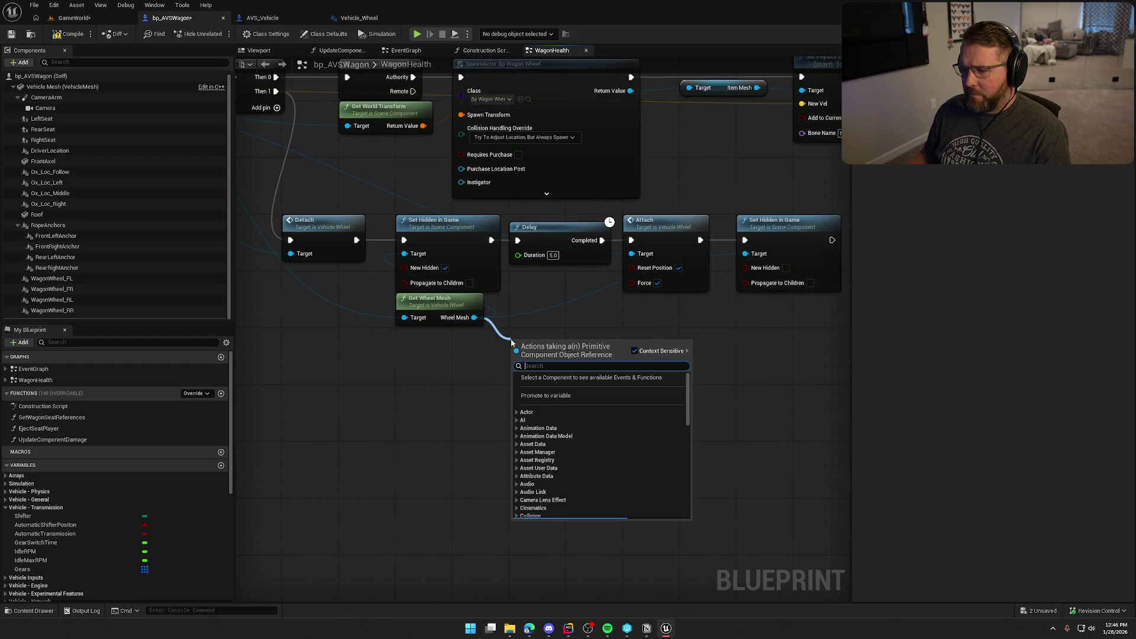
{"action": "type", "text": "set collision"}
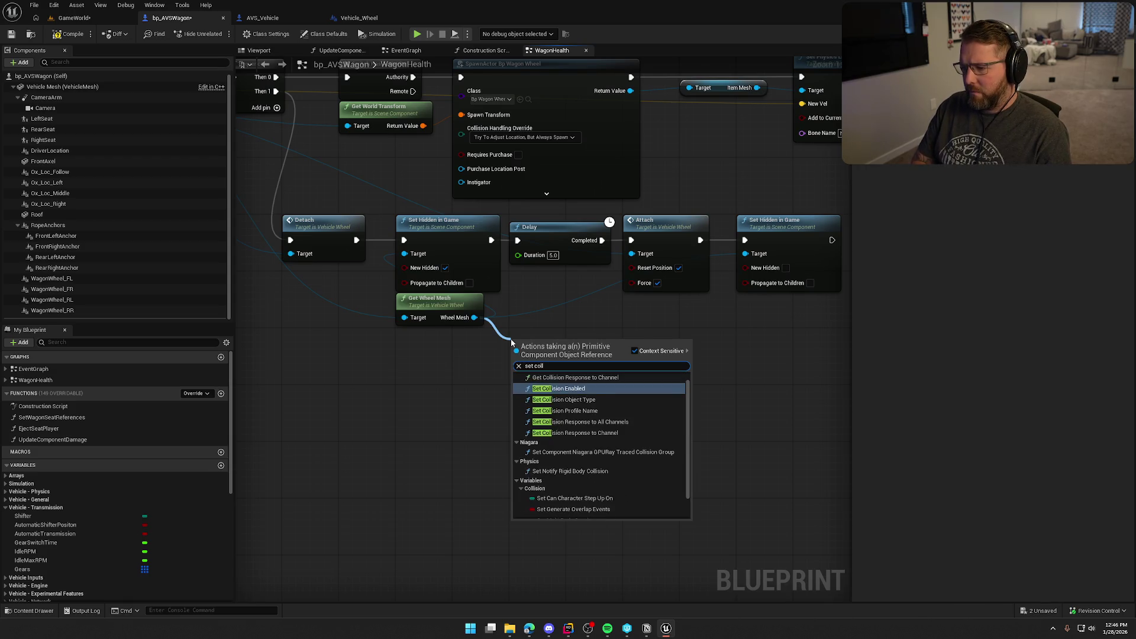
{"action": "key", "text": "Return"}
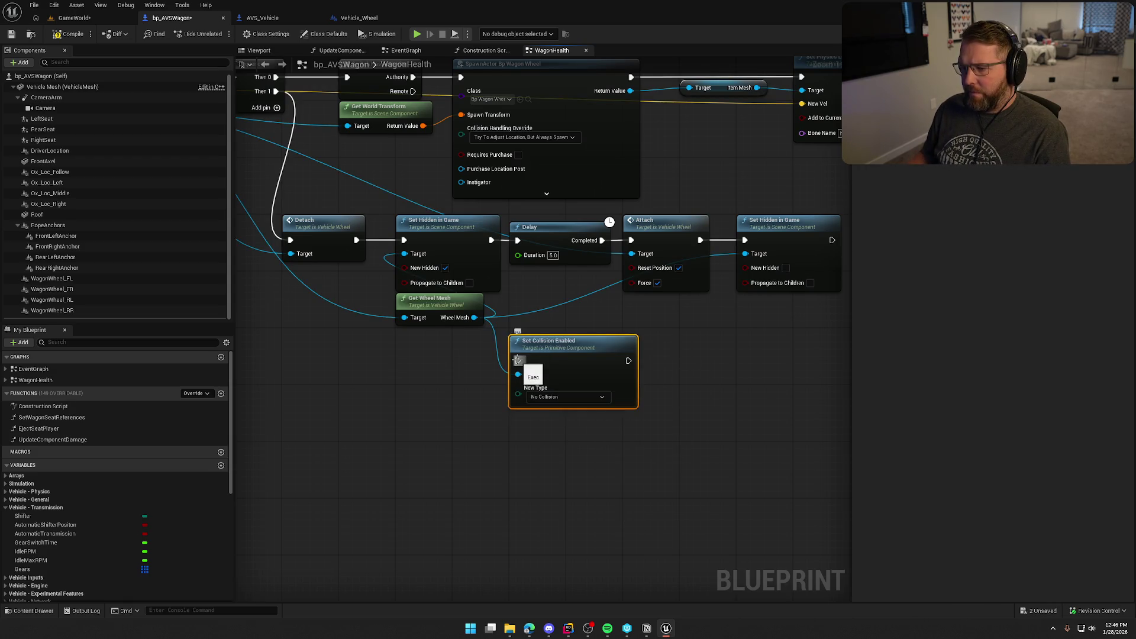
{"action": "left_click_drag", "start_coordinate": [518, 361], "coordinate": [492, 240]}
{"action": "left_click_drag", "start_coordinate": [627, 361], "coordinate": [518, 240]}
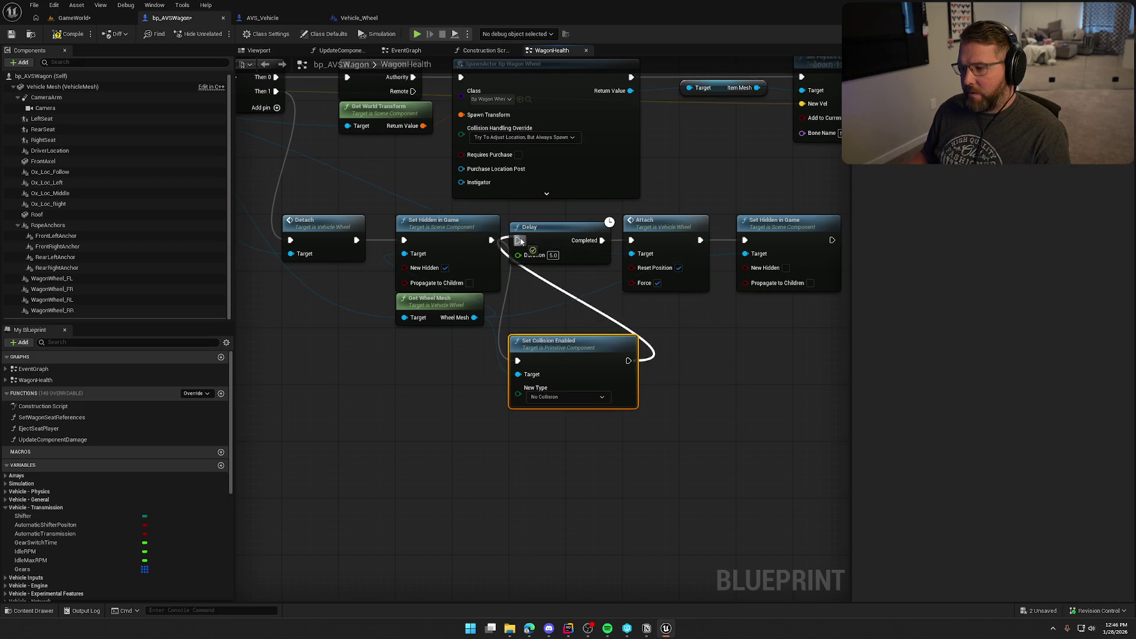
Step: Paste a copy of Set Collision Enabled and run it after the final Set Hidden in Game
{"action": "left_click_drag", "start_coordinate": [534, 387], "coordinate": [580, 366]}
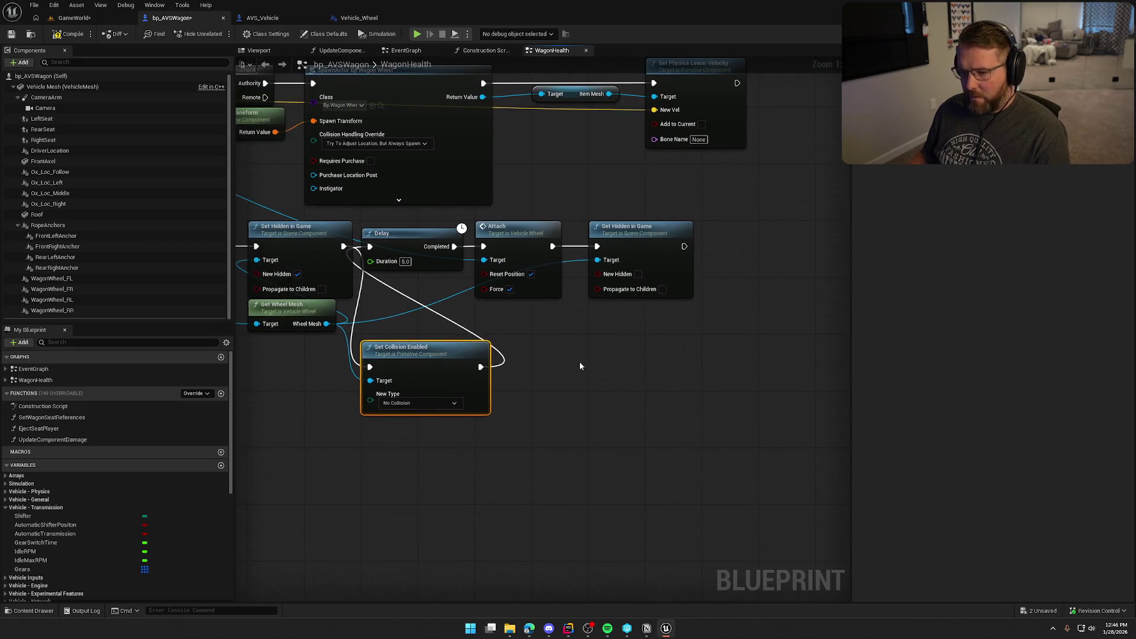
{"action": "key", "text": "ctrl+c"}
{"action": "key", "text": "ctrl+v"}
{"action": "left_click_drag", "start_coordinate": [668, 332], "coordinate": [685, 247]}
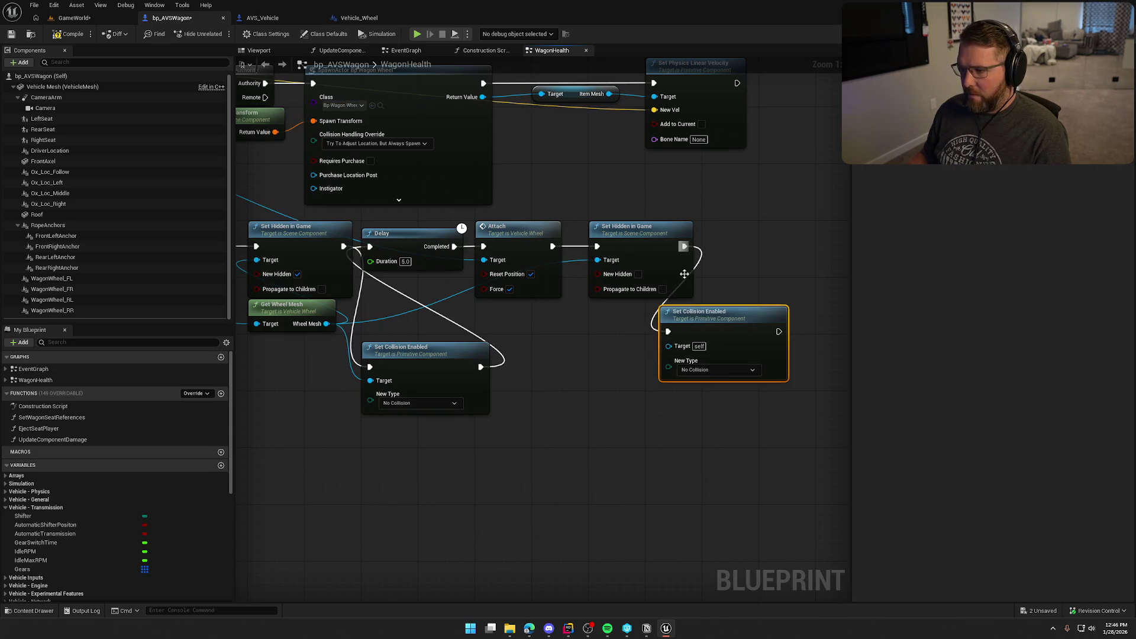
{"action": "left_click", "coordinate": [698, 369]}
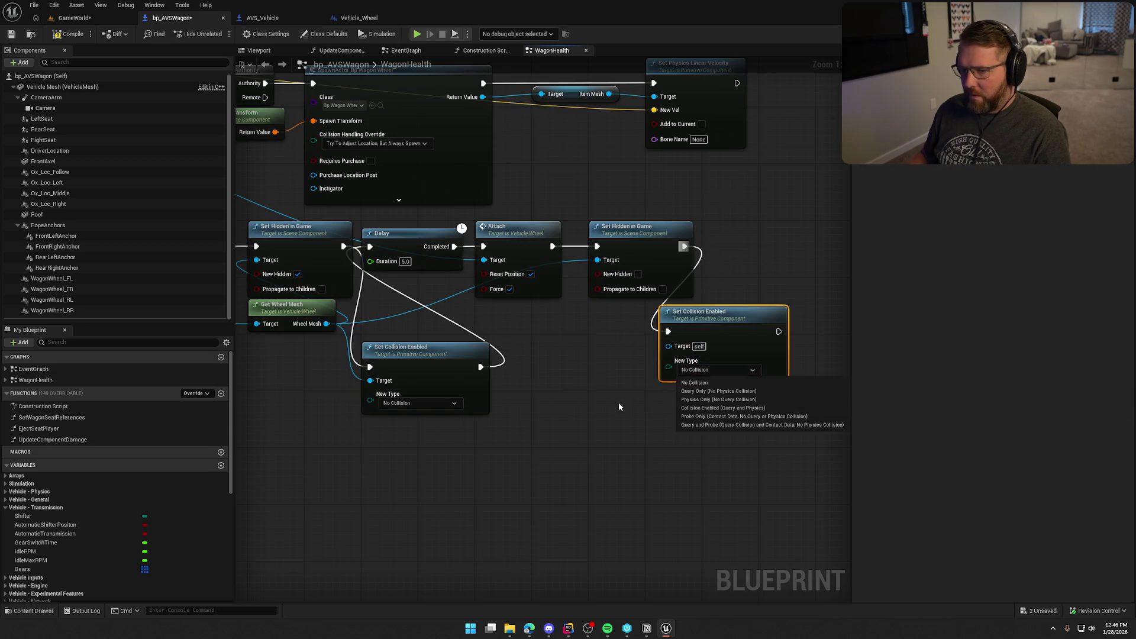
{"action": "left_click", "coordinate": [527, 379]}
Step: Check the front-left wheel component's settings, then set the copy to Collision Enabled (Query and Physics)
{"action": "left_click", "coordinate": [92, 278]}
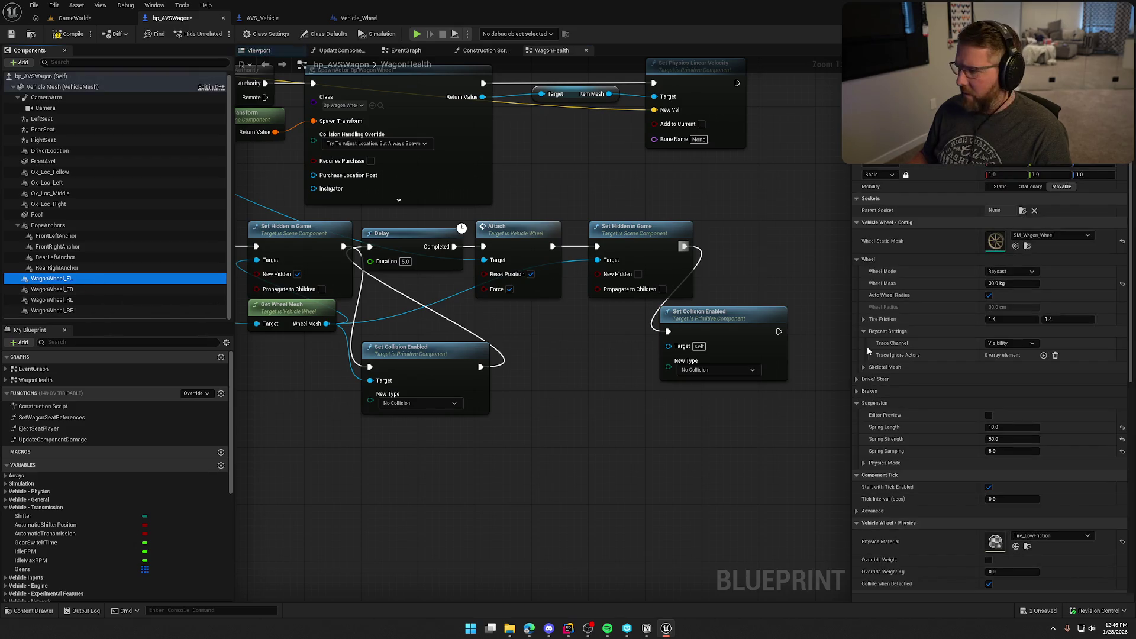
{"action": "scroll", "coordinate": [940, 392], "scroll_direction": "down", "scroll_amount": 1}
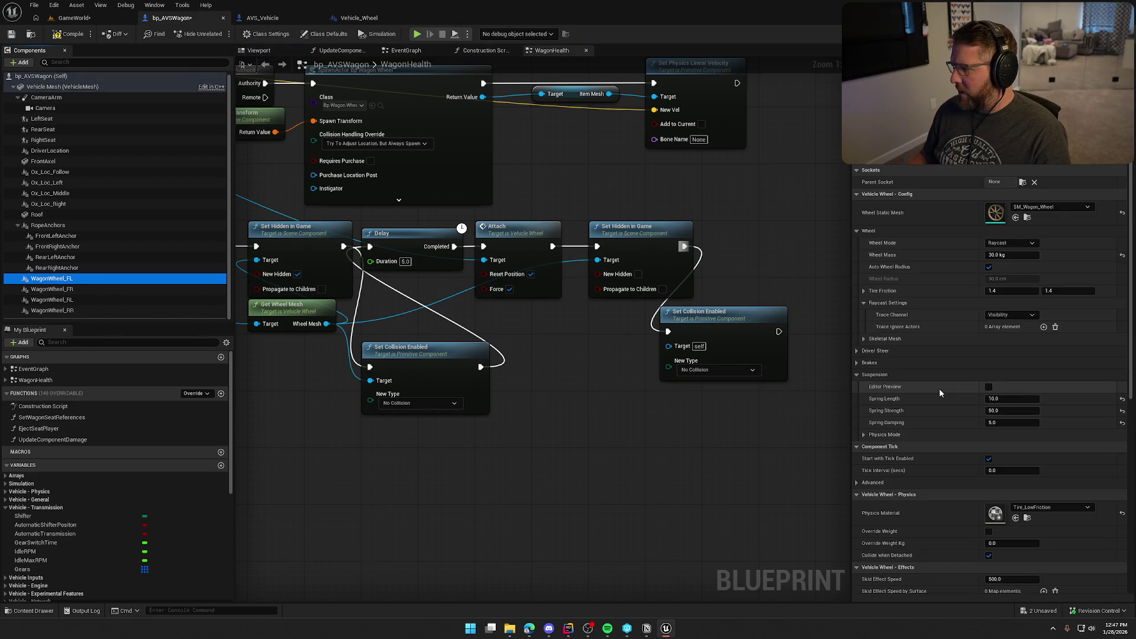
{"action": "scroll", "coordinate": [940, 392], "scroll_direction": "down", "scroll_amount": 10}
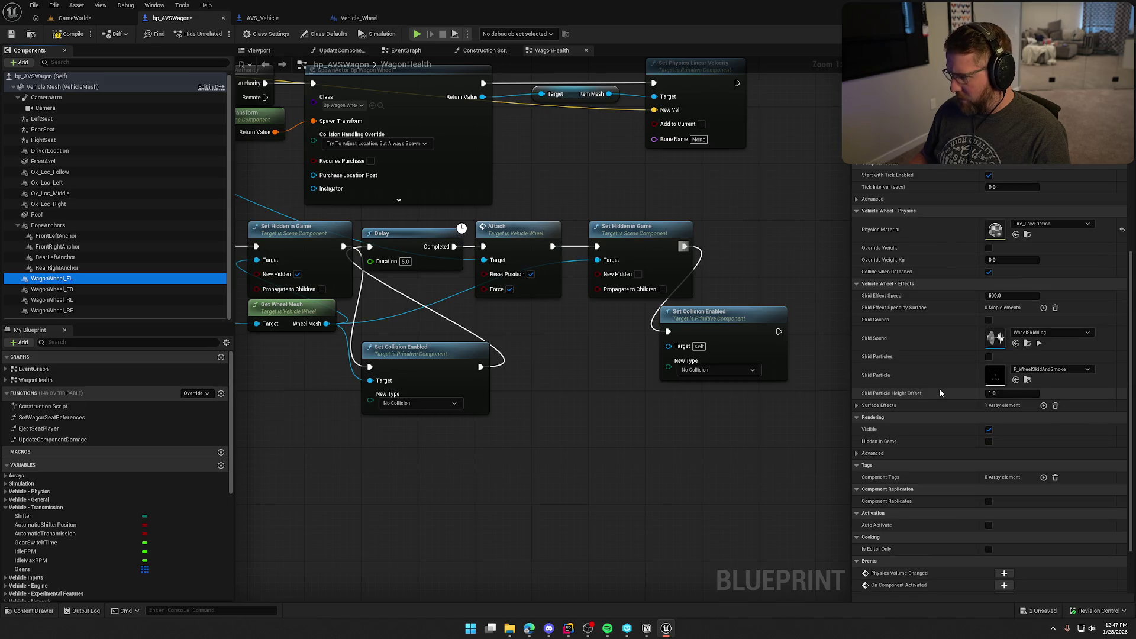
{"action": "scroll", "coordinate": [940, 391], "scroll_direction": "up", "scroll_amount": 11}
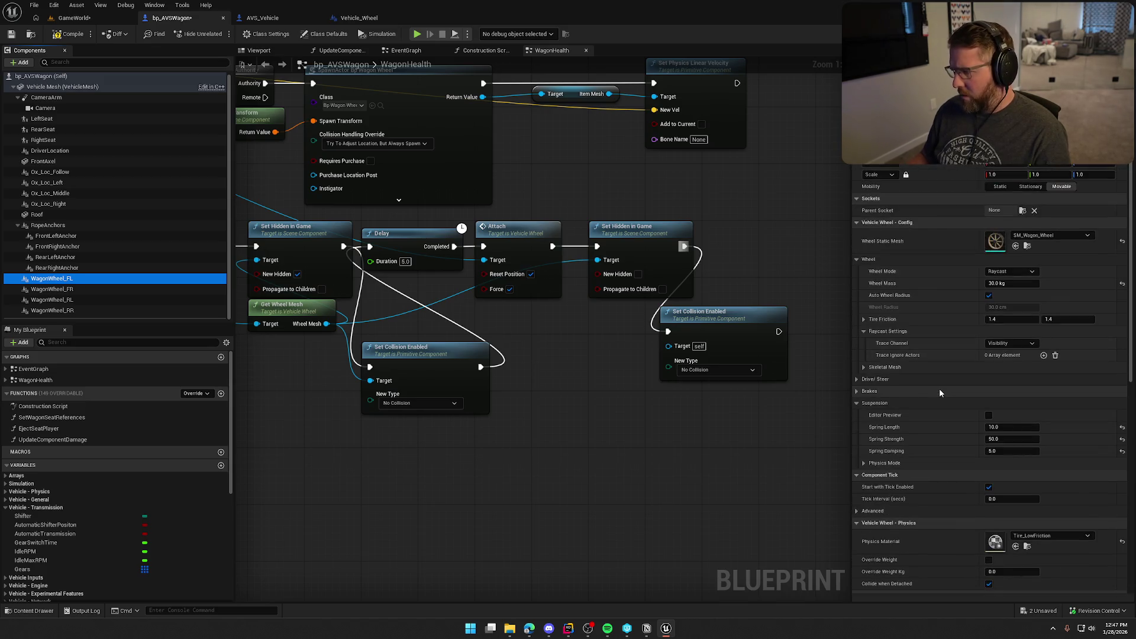
{"action": "left_click", "coordinate": [753, 321]}
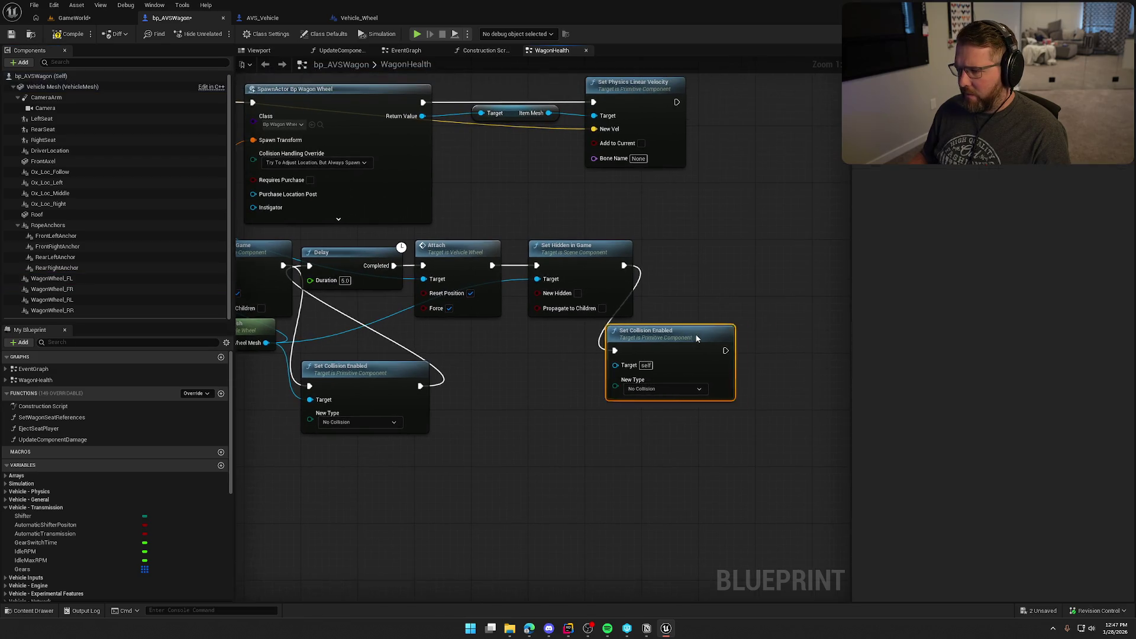
{"action": "left_click_drag", "start_coordinate": [697, 338], "coordinate": [722, 259]}
{"action": "left_click", "coordinate": [705, 304]}
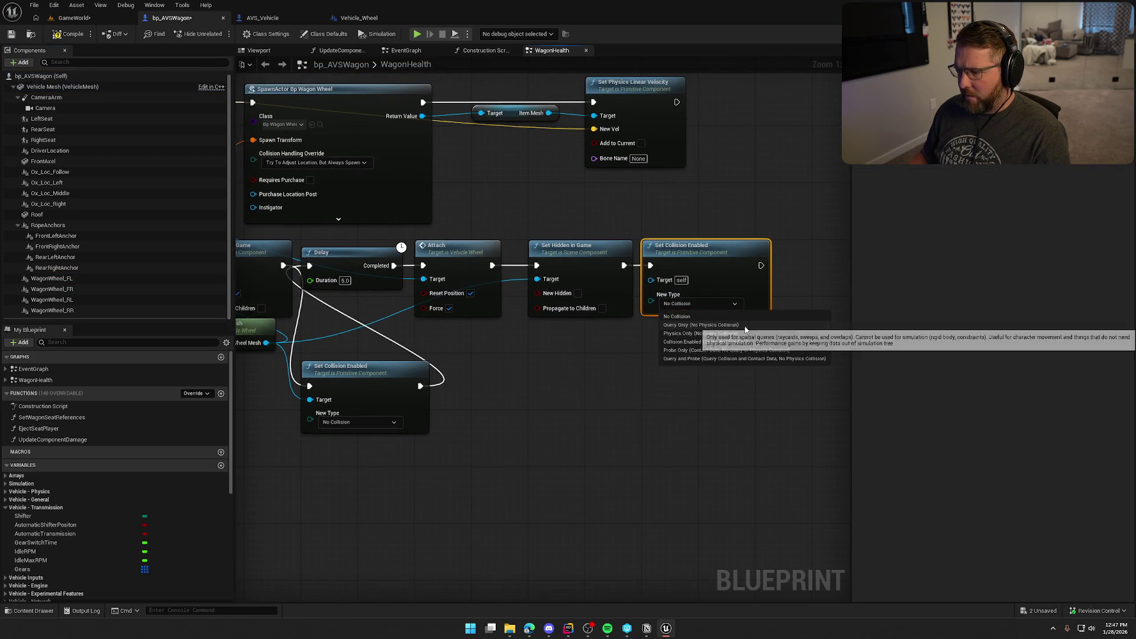
{"action": "left_click", "coordinate": [758, 343]}
Step: Connect Wheel Mesh to the copied node's Target and compile the wagon blueprint
{"action": "mouse_move", "coordinate": [608, 403]}
{"action": "left_mouse_down"}
{"action": "mouse_move", "coordinate": [685, 383]}
{"action": "mouse_move", "coordinate": [627, 382]}
{"action": "left_mouse_up"}
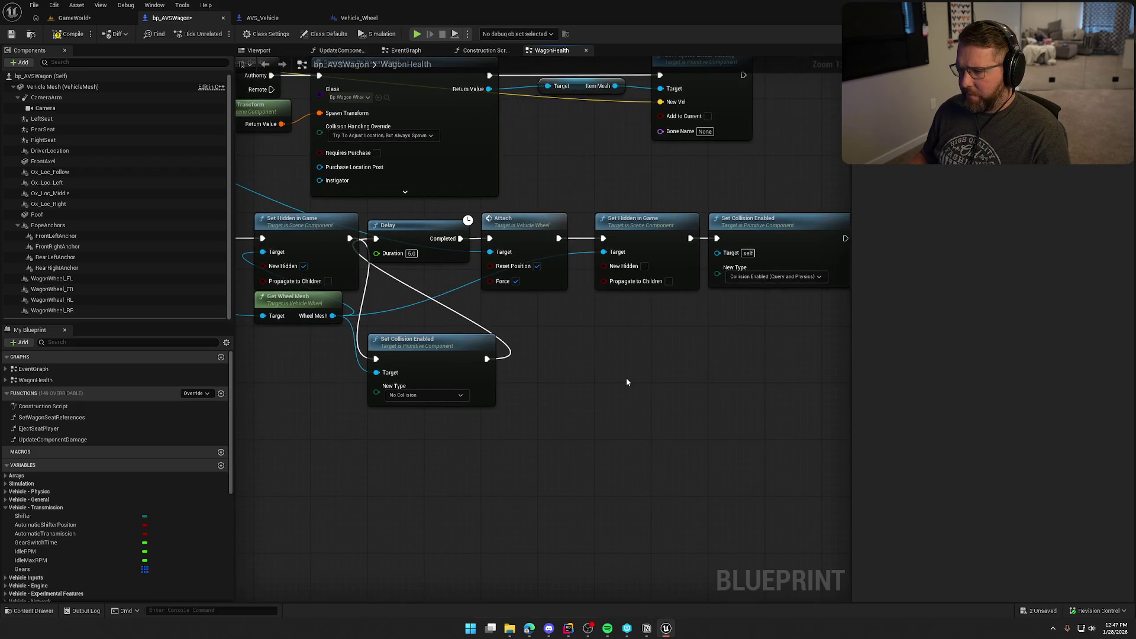
{"action": "left_click_drag", "start_coordinate": [332, 316], "coordinate": [718, 253]}
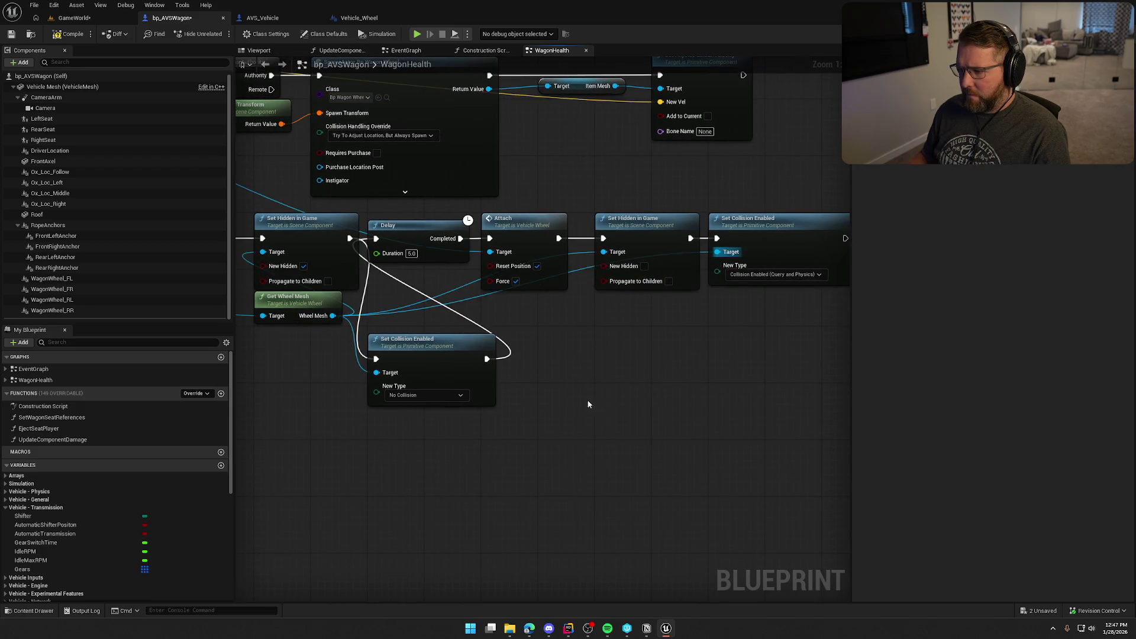
{"action": "left_click_drag", "start_coordinate": [592, 355], "coordinate": [666, 339]}
{"action": "left_click", "coordinate": [66, 33]}
{"action": "left_click", "coordinate": [74, 18]}
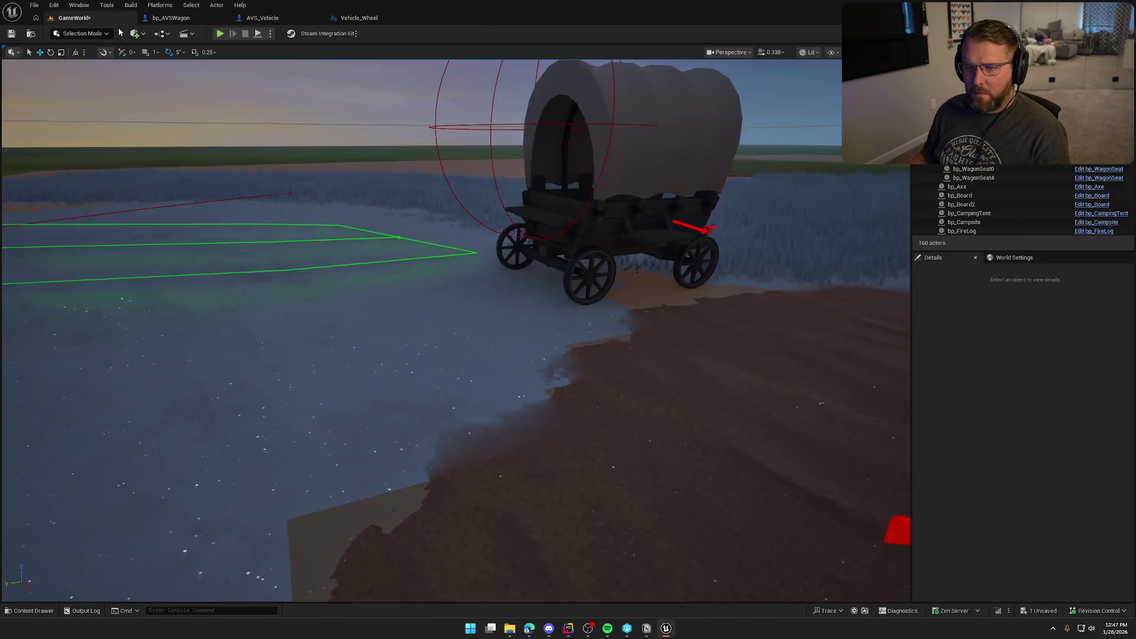
{"action": "left_click", "coordinate": [221, 34]}
{"action": "key", "text": "grave"}
{"action": "key", "text": "Up"}
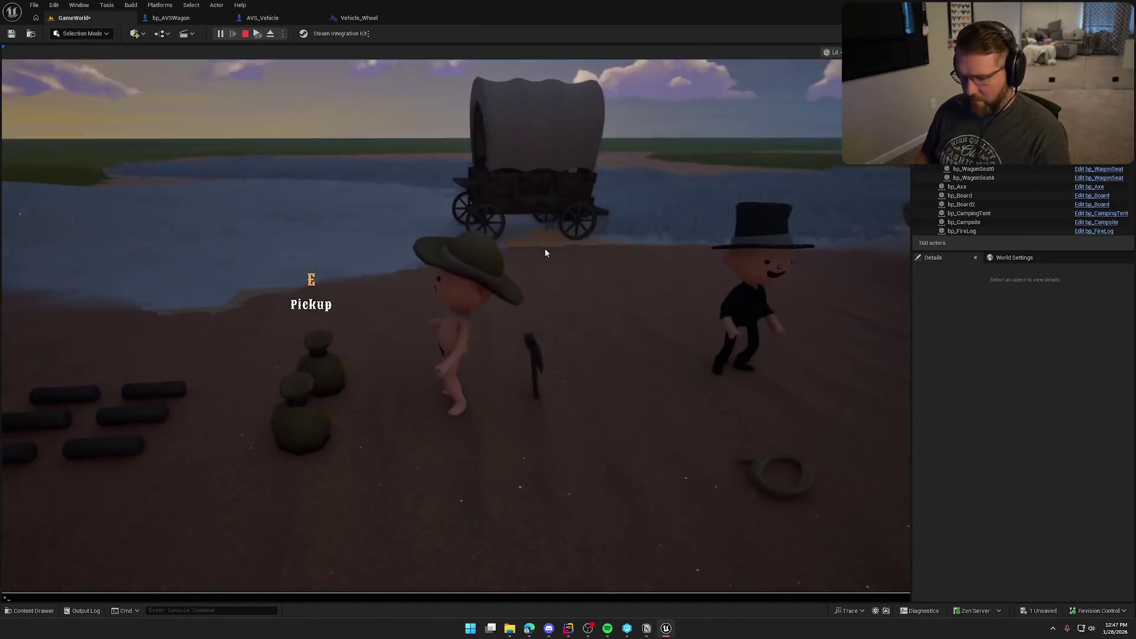
{"action": "key", "text": "Return"}
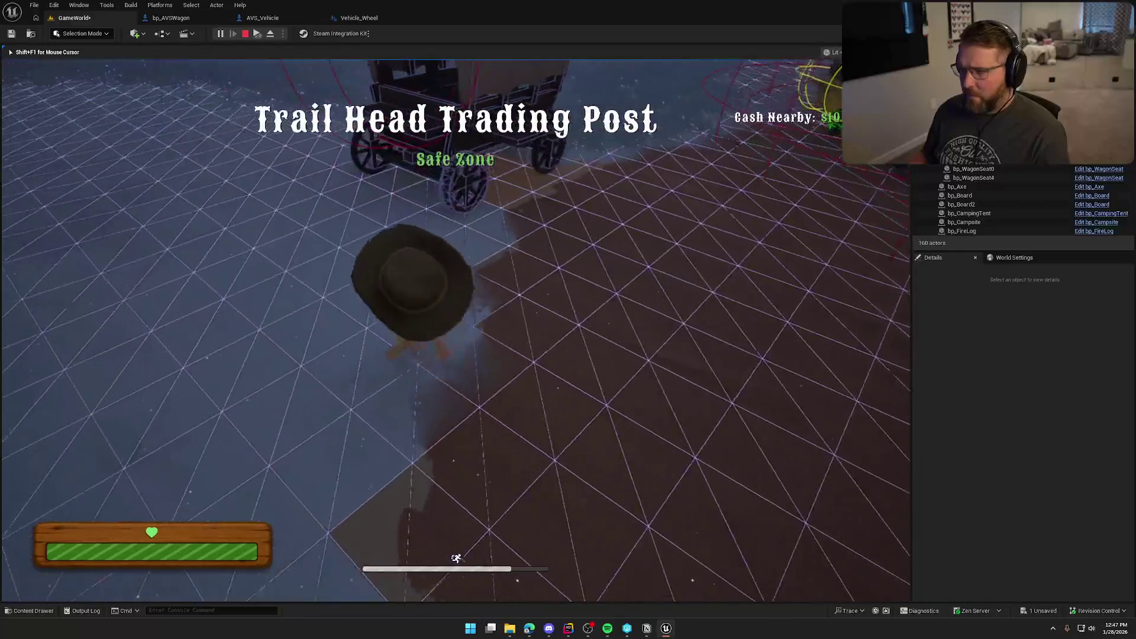
{"action": "key", "text": "e"}
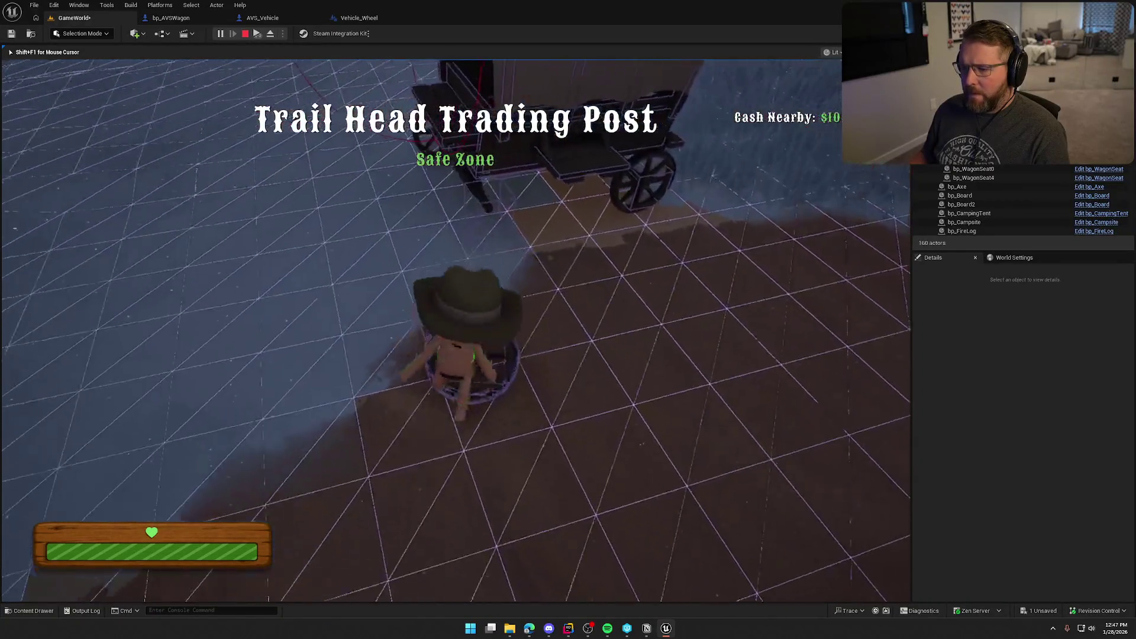
{"action": "key", "text": "w"}
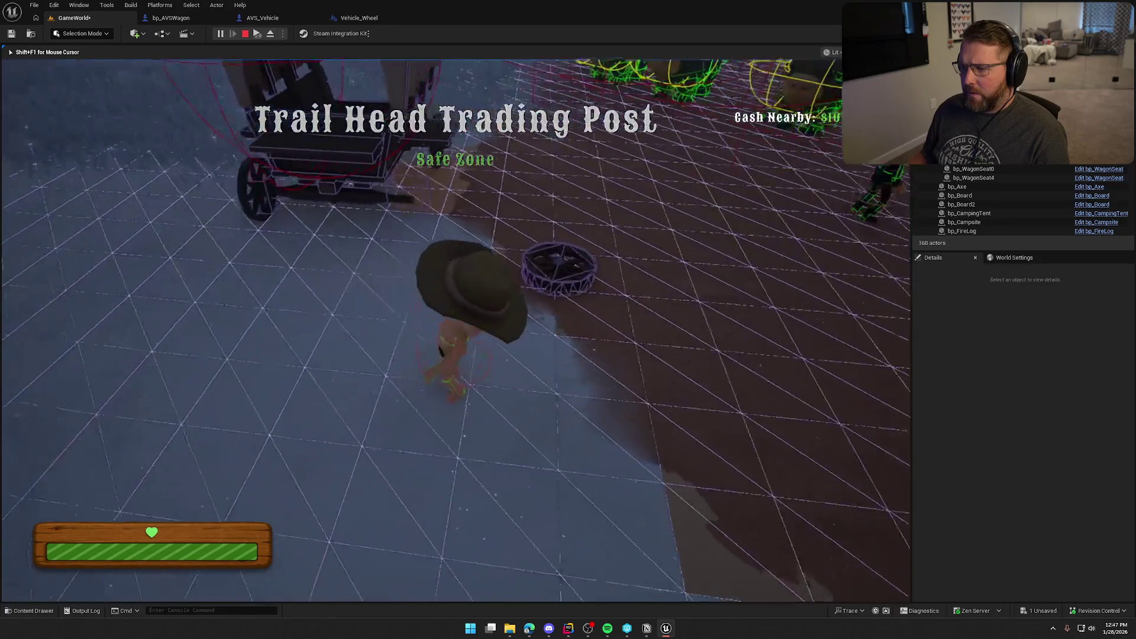
{"action": "key", "text": "w"}
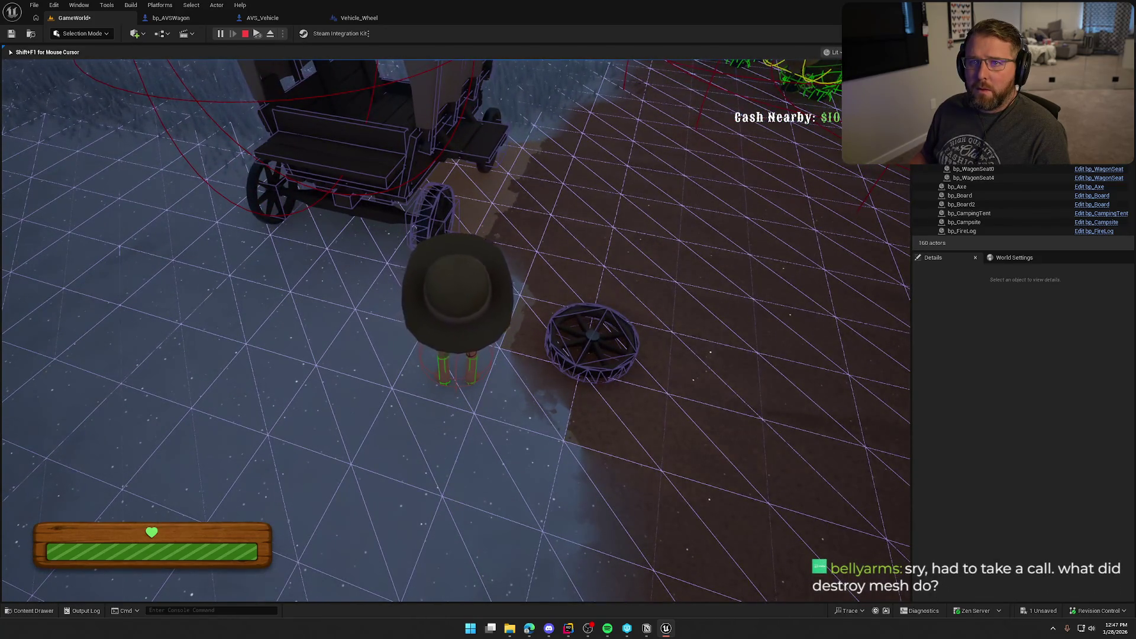
{"action": "key", "text": "w"}
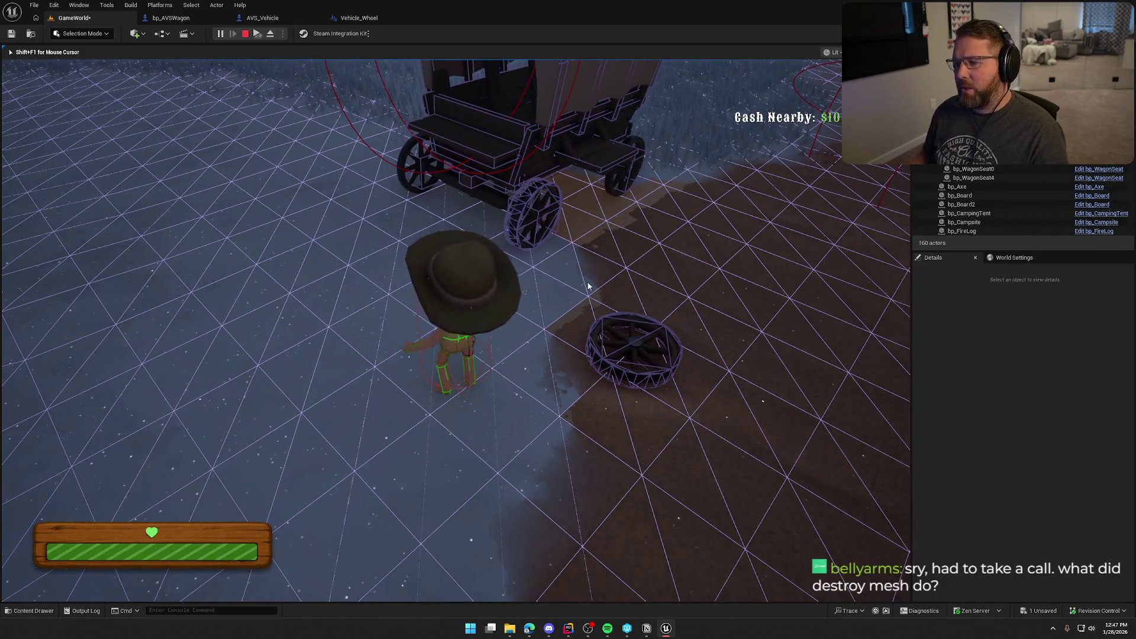
{"action": "key", "text": "Escape"}
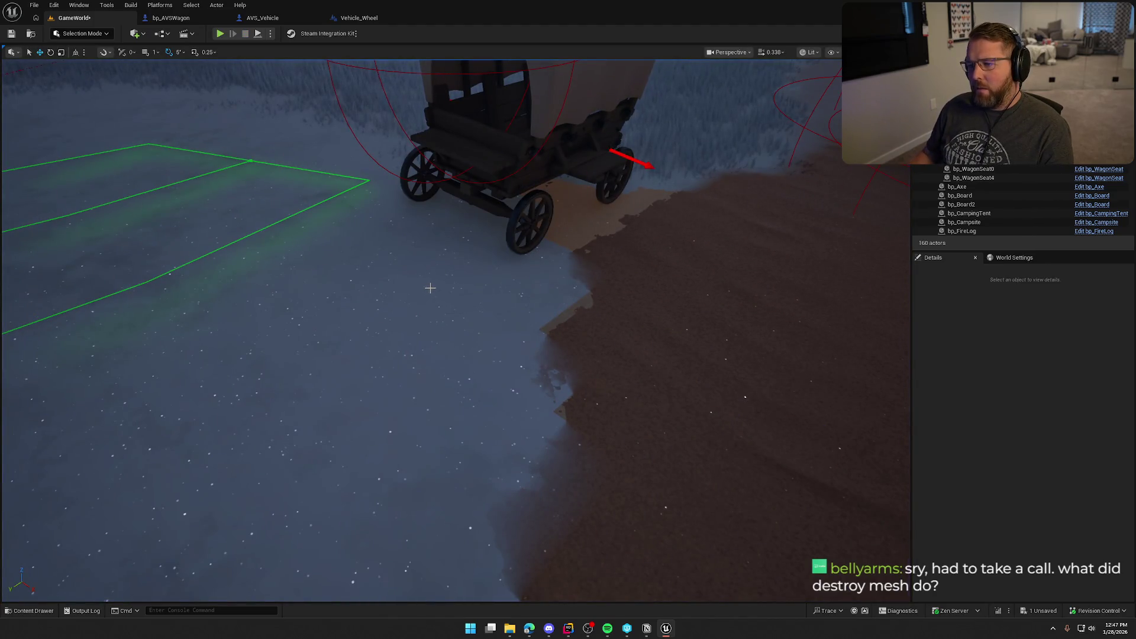
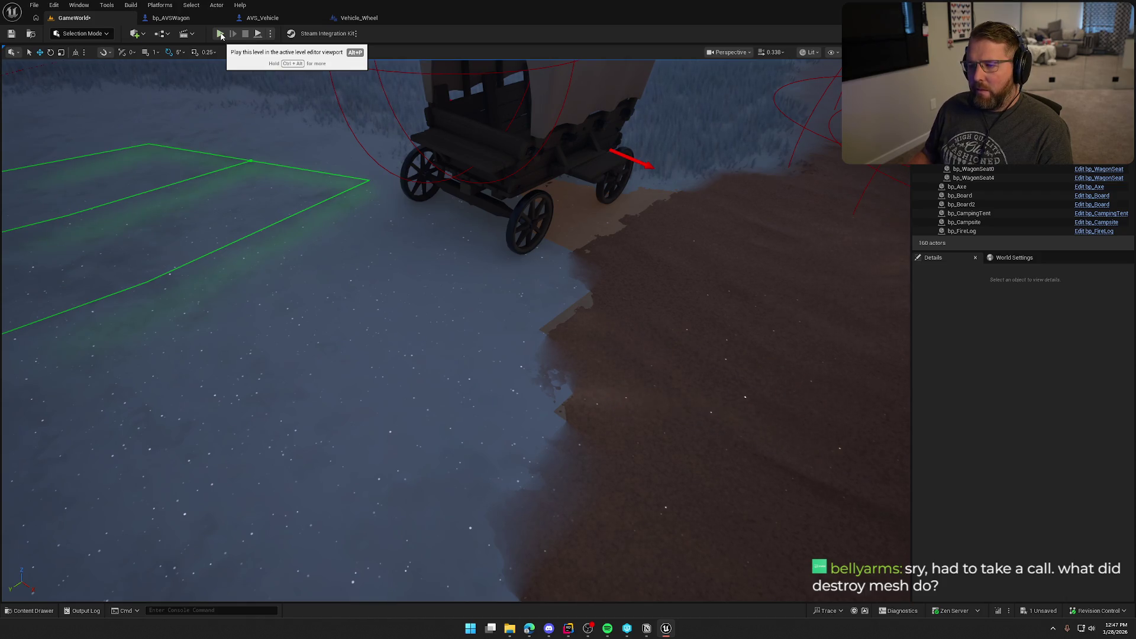
Step: Start a playtest of the level, pick up a wagon wheel and drop it on the ground
{"action": "left_click", "coordinate": [177, 20]}
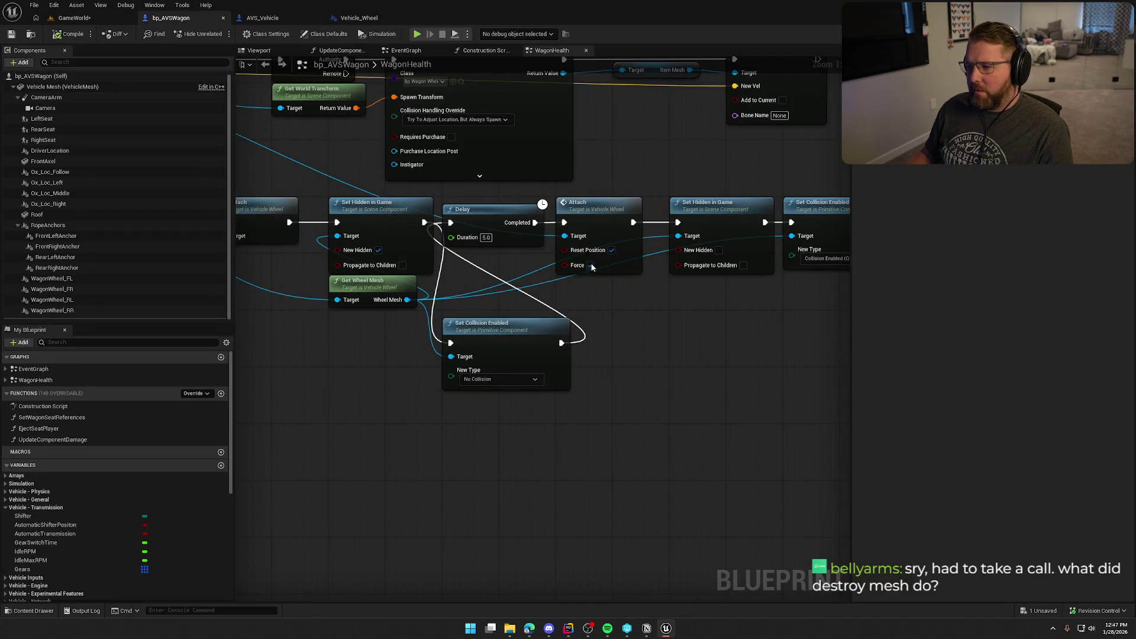
{"action": "left_click", "coordinate": [70, 18]}
{"action": "key", "text": "alt+p"}
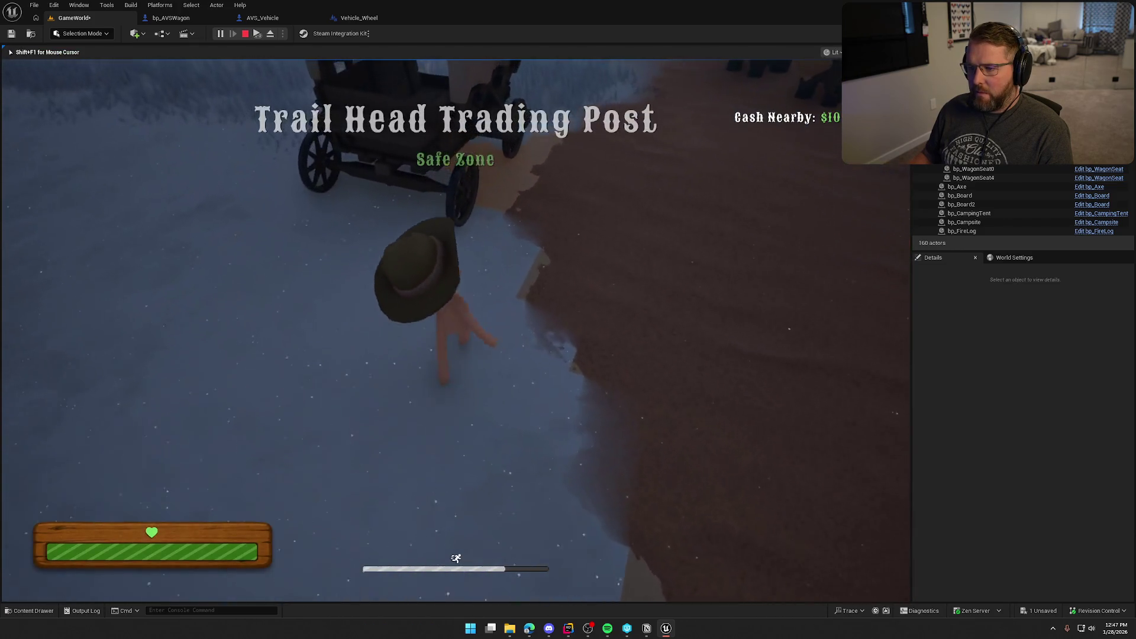
{"action": "key", "text": "e"}
{"action": "right_click", "coordinate": [456, 330]}
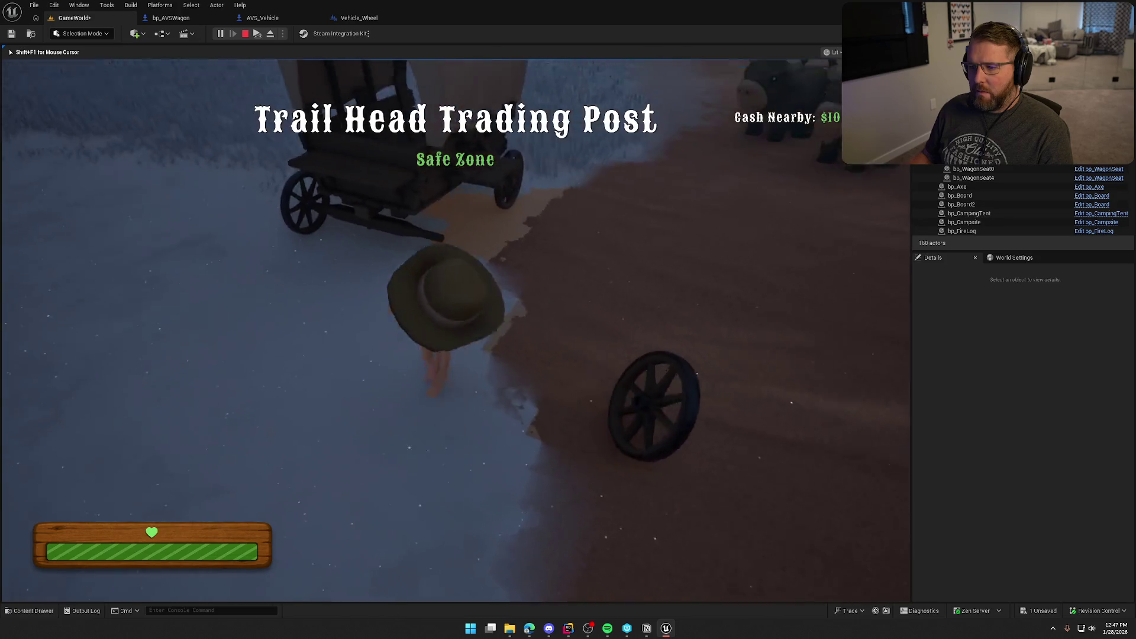
Step: Drive the wagon along the dirt path, carry a wheel back beside it, and stop play
{"action": "key", "text": "e"}
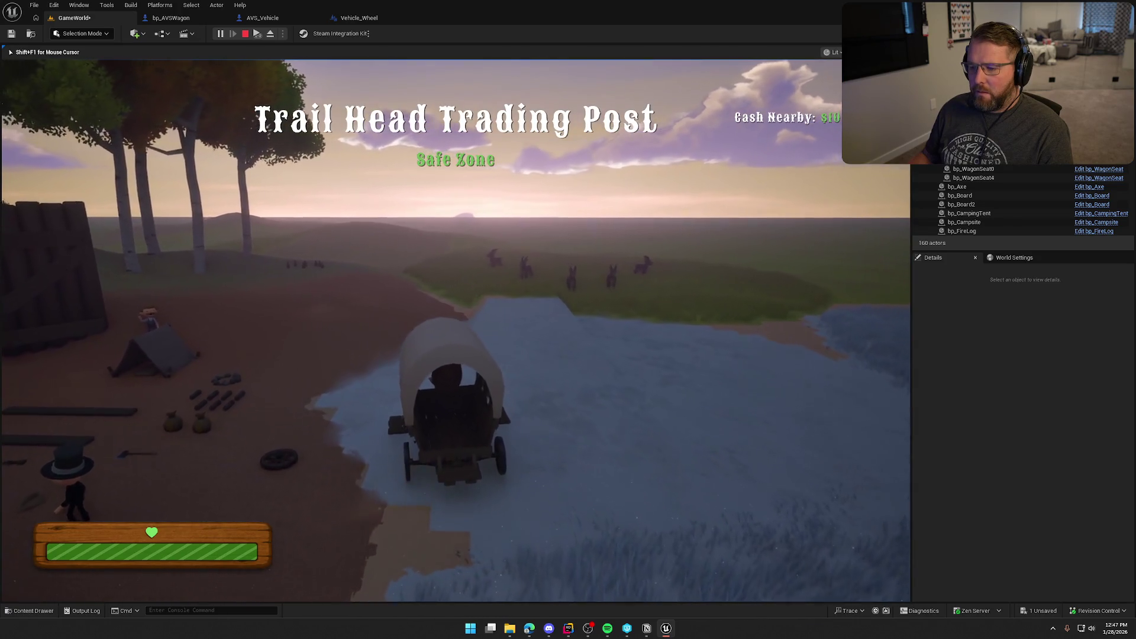
{"action": "key", "text": "w"}
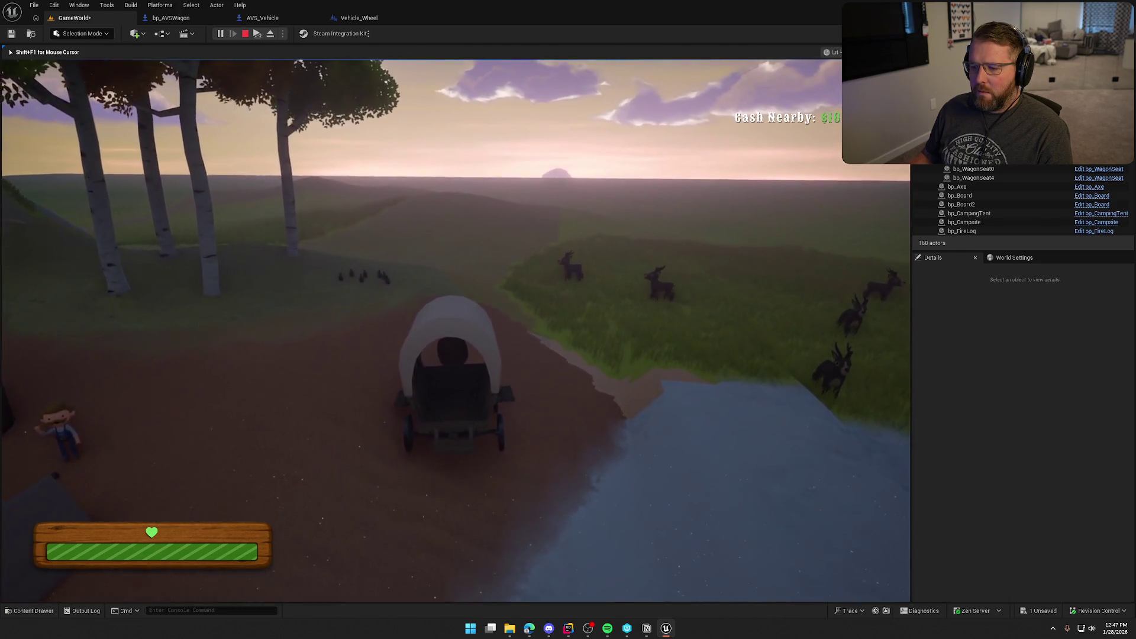
{"action": "key", "text": "e"}
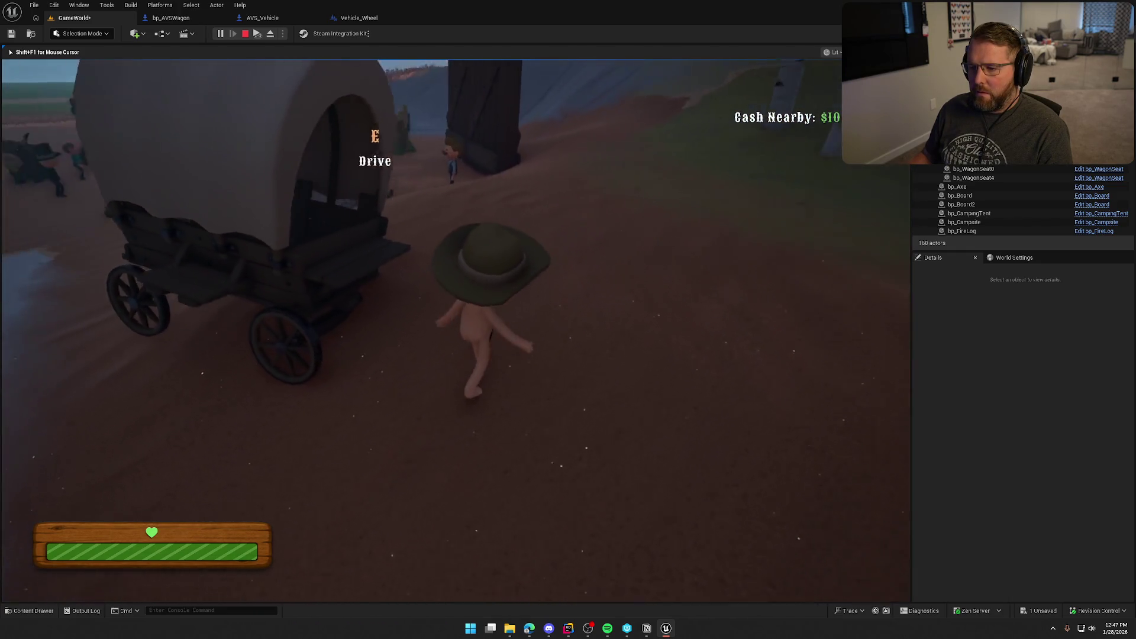
{"action": "key", "text": "shift+w"}
{"action": "key", "text": "w"}
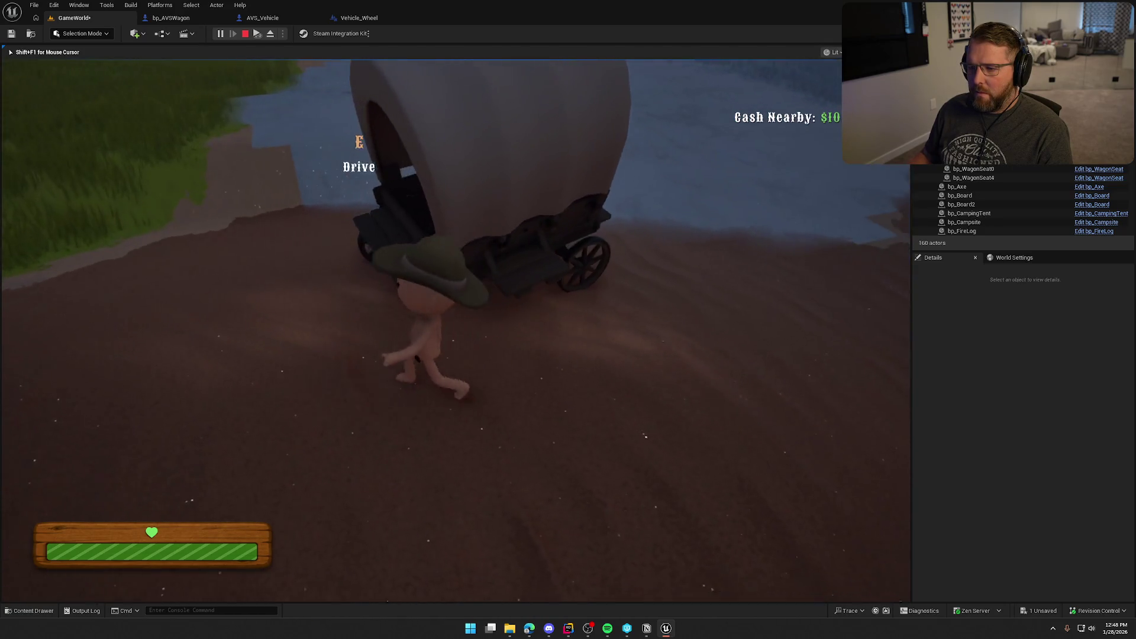
{"action": "key", "text": "e"}
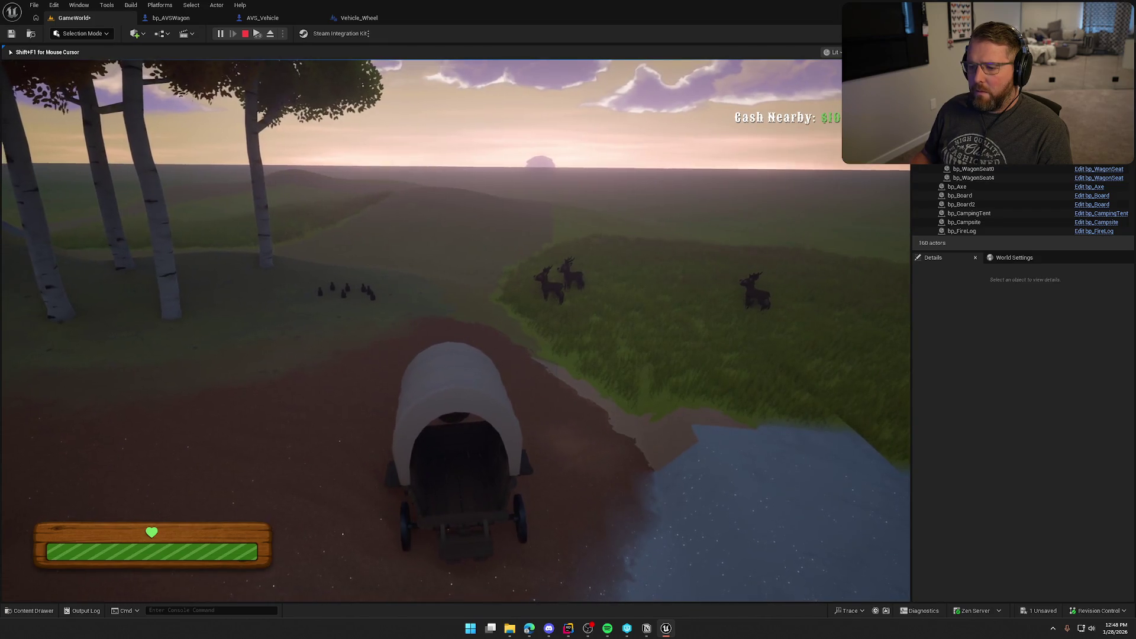
{"action": "key", "text": "w"}
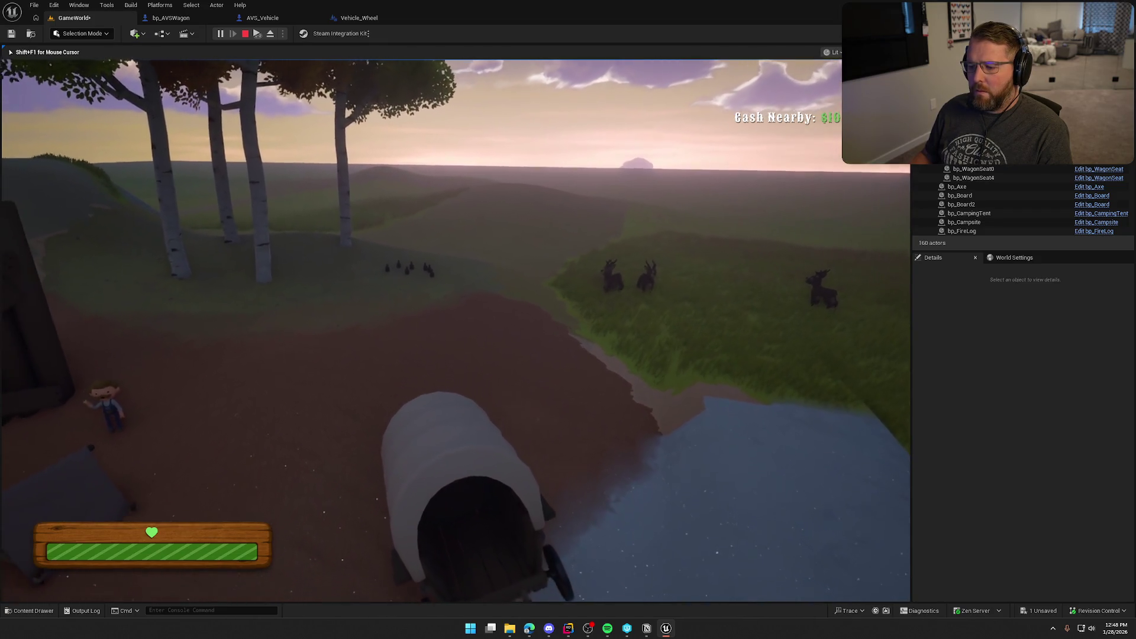
{"action": "key", "text": "d"}
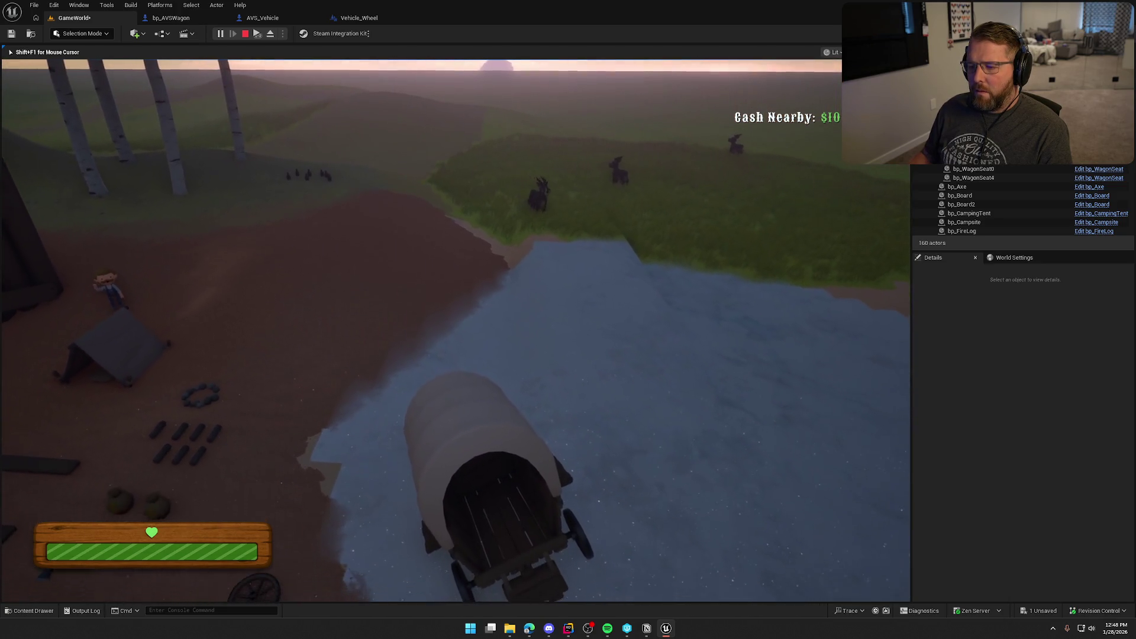
{"action": "key", "text": "e"}
{"action": "key", "text": "shift+w"}
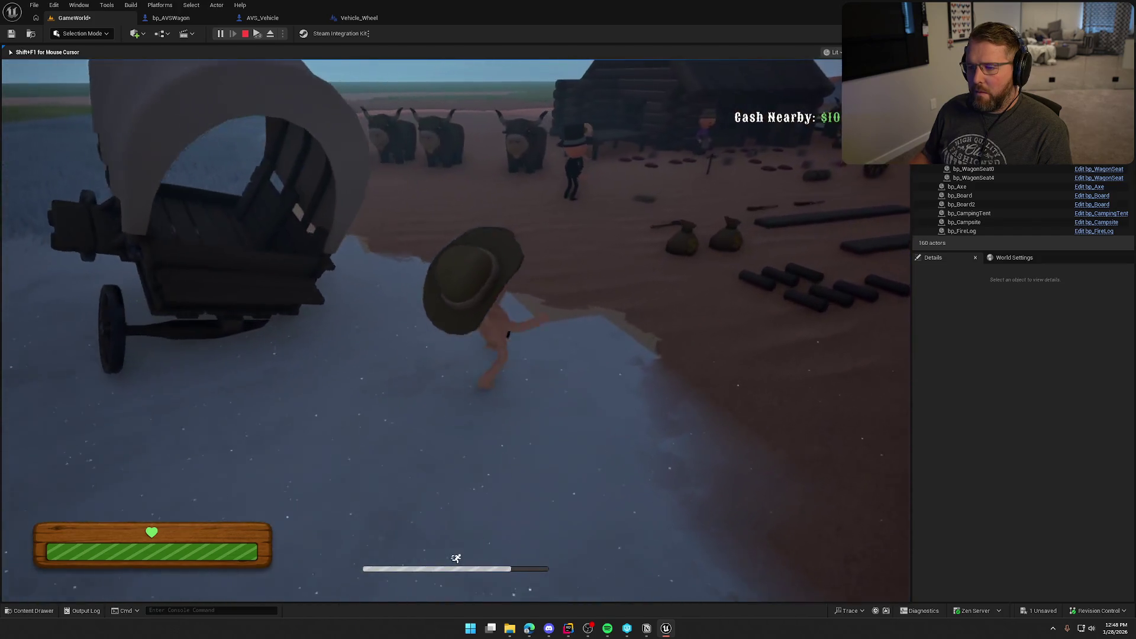
{"action": "key", "text": "a"}
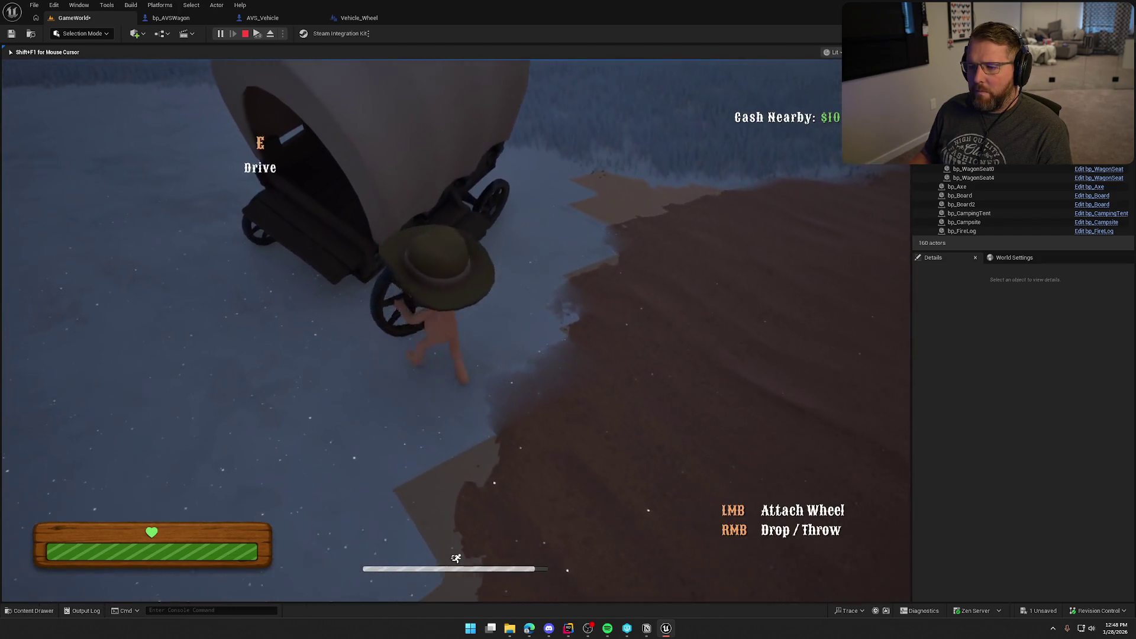
{"action": "right_click", "coordinate": [456, 330]}
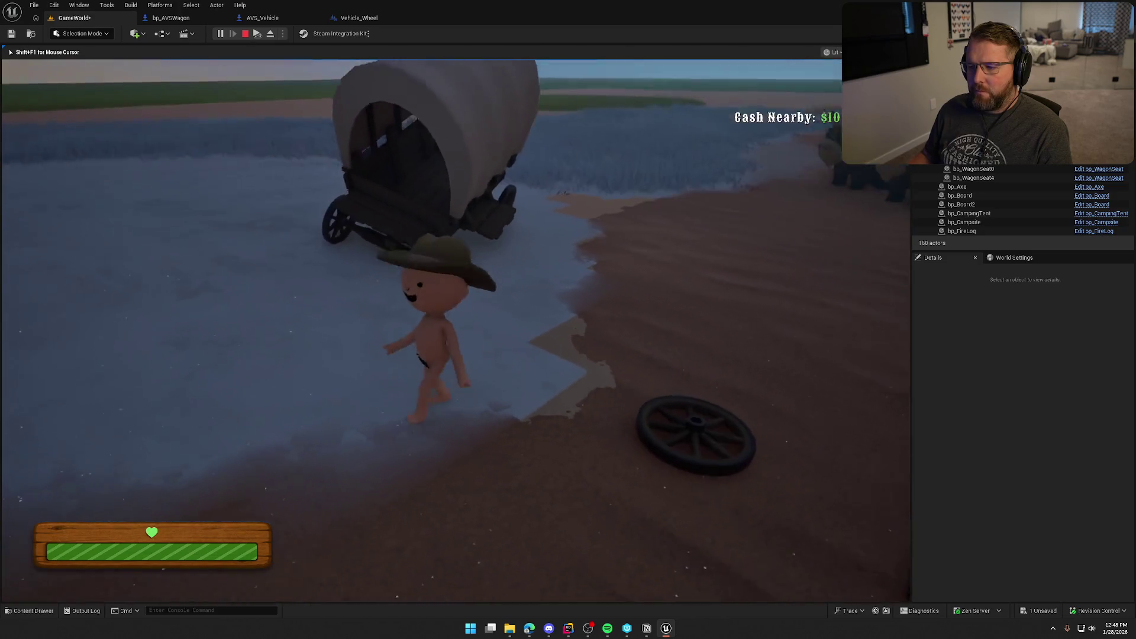
{"action": "key", "text": "Escape"}
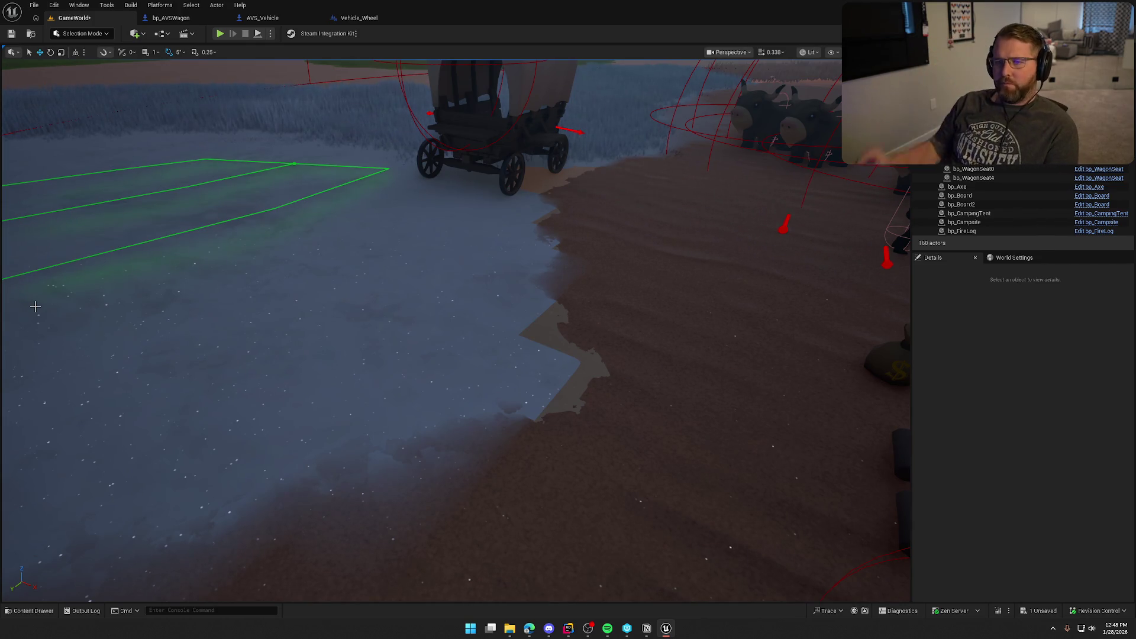
Step: In bp_AVSWagon, move Get Wheel Mesh under Detach and Set Collision Enabled up
{"action": "left_click", "coordinate": [170, 20]}
{"action": "scroll", "coordinate": [332, 418], "scroll_direction": "up", "scroll_amount": 2}
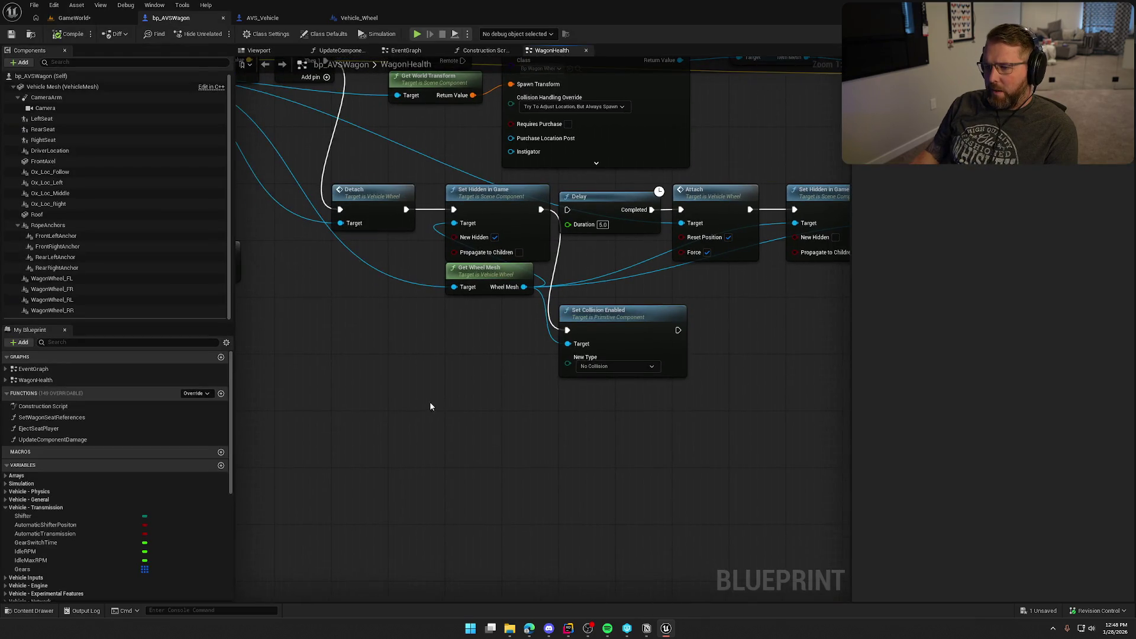
{"action": "mouse_move", "coordinate": [409, 281]}
{"action": "left_mouse_down"}
{"action": "mouse_move", "coordinate": [352, 300]}
{"action": "mouse_move", "coordinate": [294, 285]}
{"action": "left_mouse_up"}
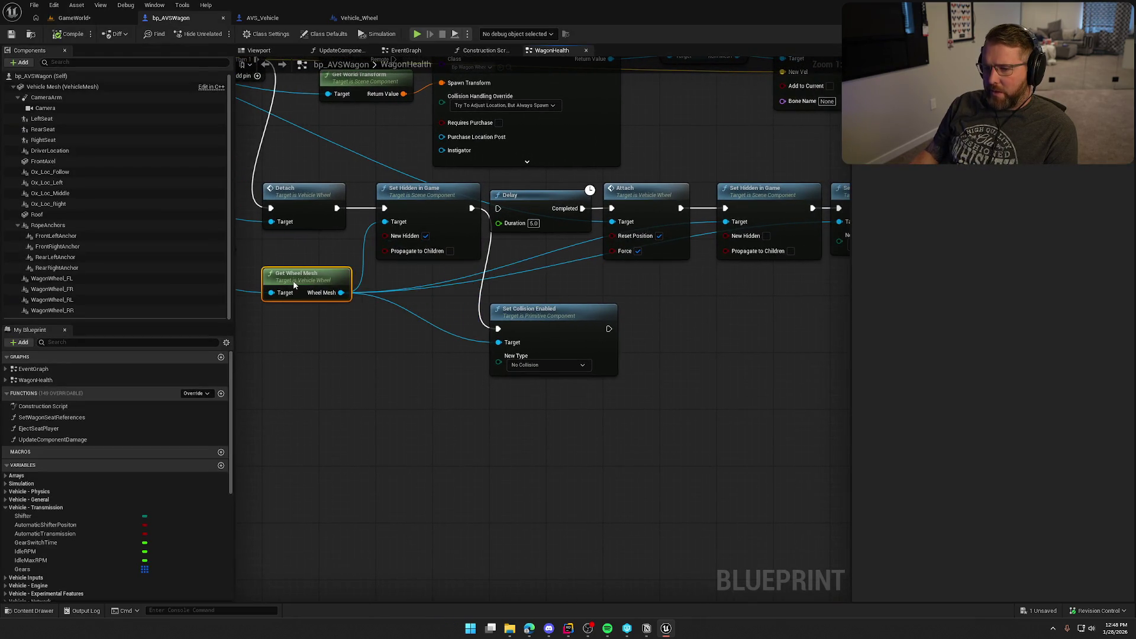
{"action": "mouse_move", "coordinate": [519, 322]}
{"action": "left_mouse_down"}
{"action": "mouse_move", "coordinate": [525, 294]}
{"action": "mouse_move", "coordinate": [470, 213]}
{"action": "left_mouse_up"}
Step: Start a new playtest, pick up and drop a wheel, then drive the wagon
{"action": "left_click", "coordinate": [70, 18]}
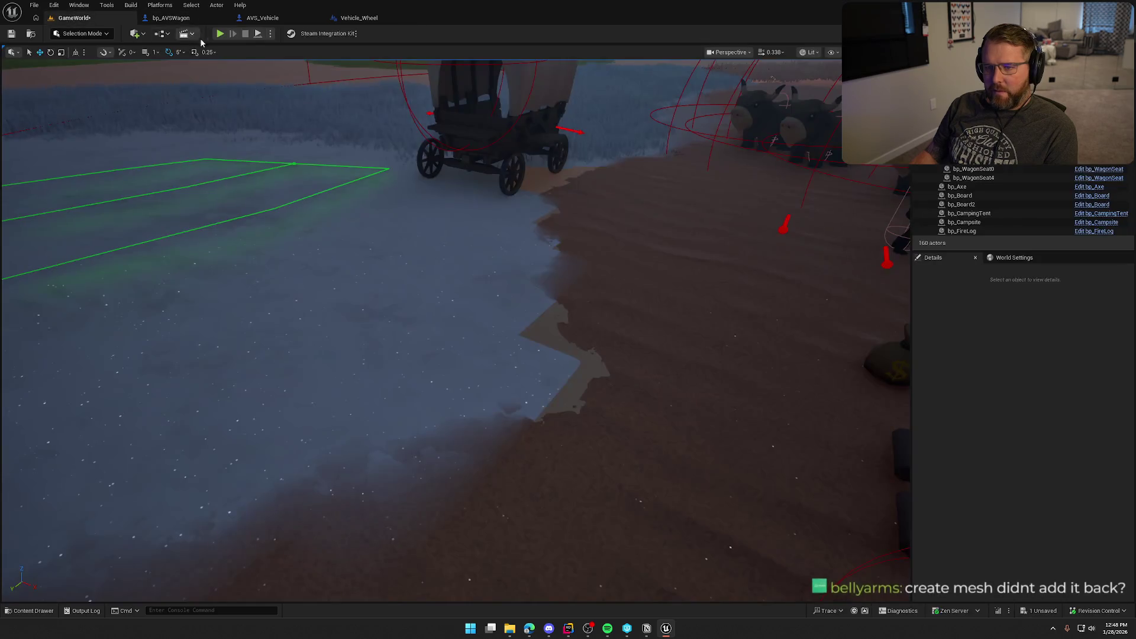
{"action": "left_click", "coordinate": [219, 33]}
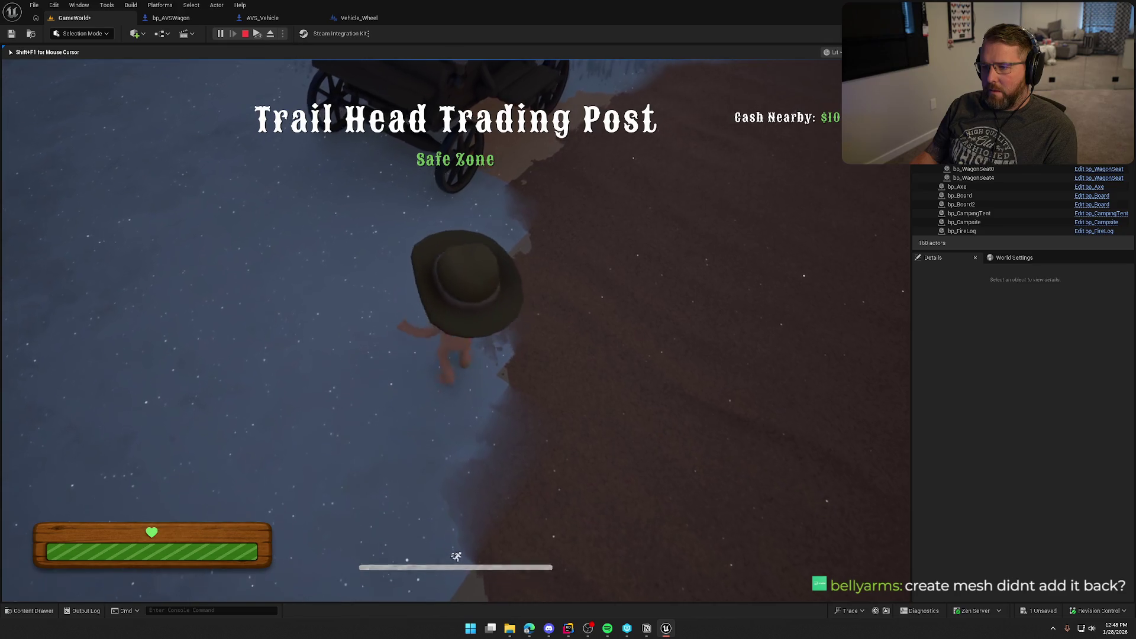
{"action": "key", "text": "w"}
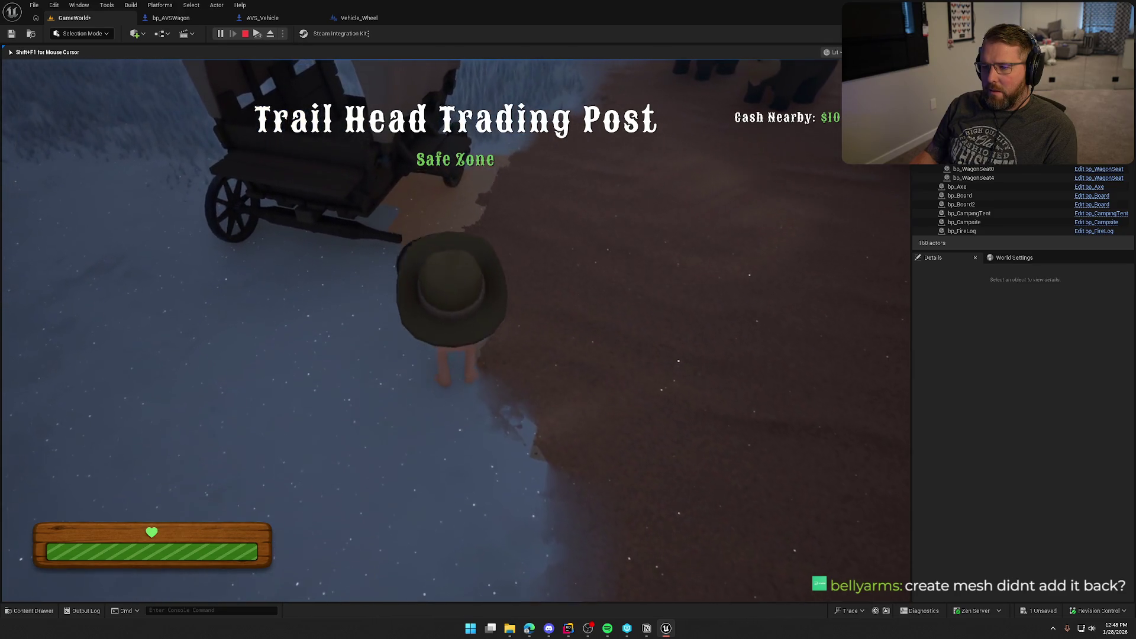
{"action": "right_click", "coordinate": [456, 332]}
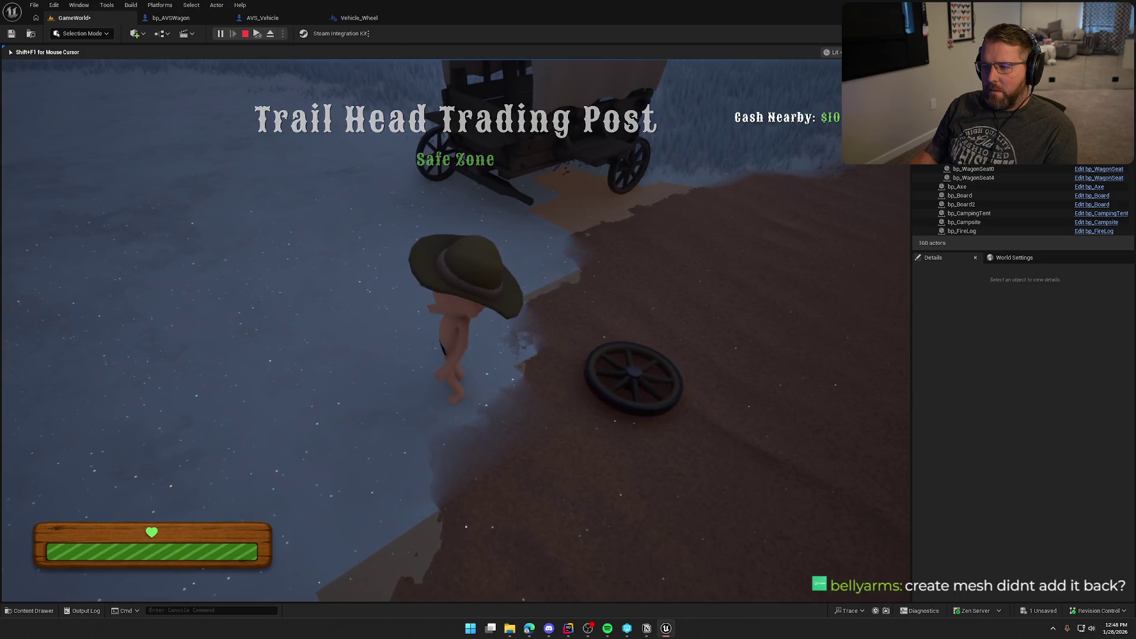
{"action": "key", "text": "w"}
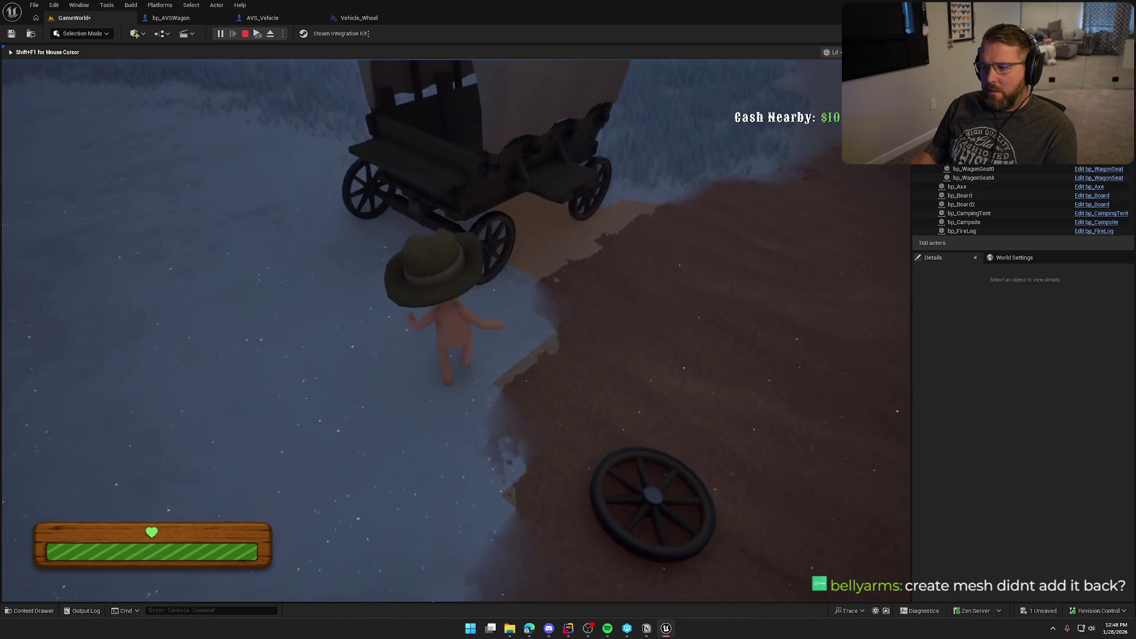
{"action": "key", "text": "e"}
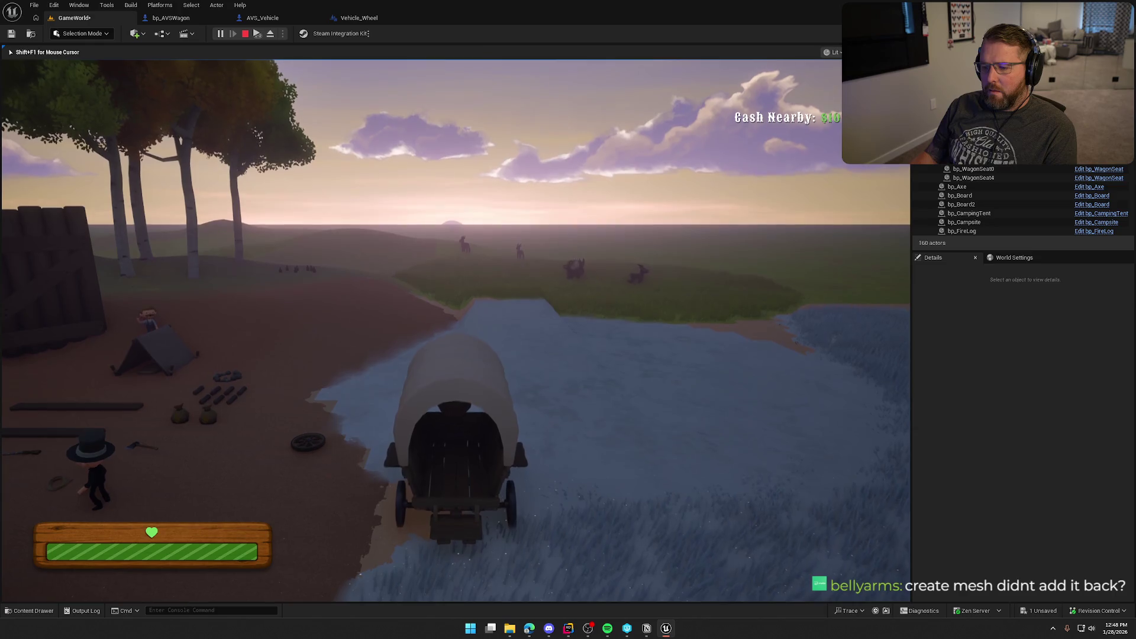
Step: Stop play and move the Detach row of nodes further down in WagonHealth
{"action": "key", "text": "Escape"}
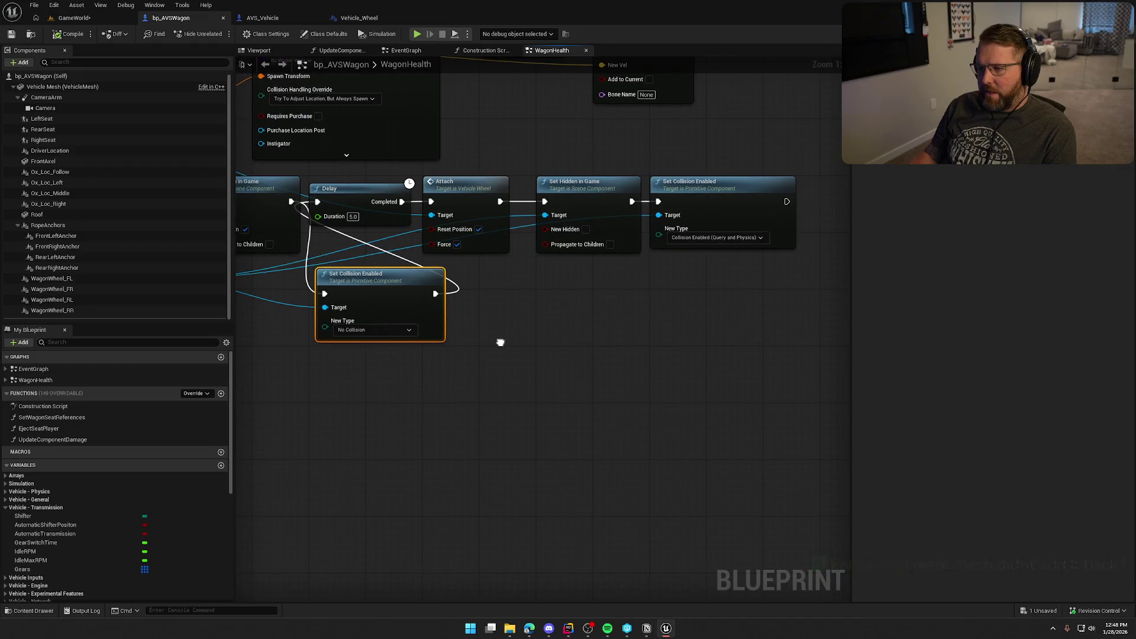
{"action": "scroll", "coordinate": [626, 190], "scroll_direction": "down", "scroll_amount": 2}
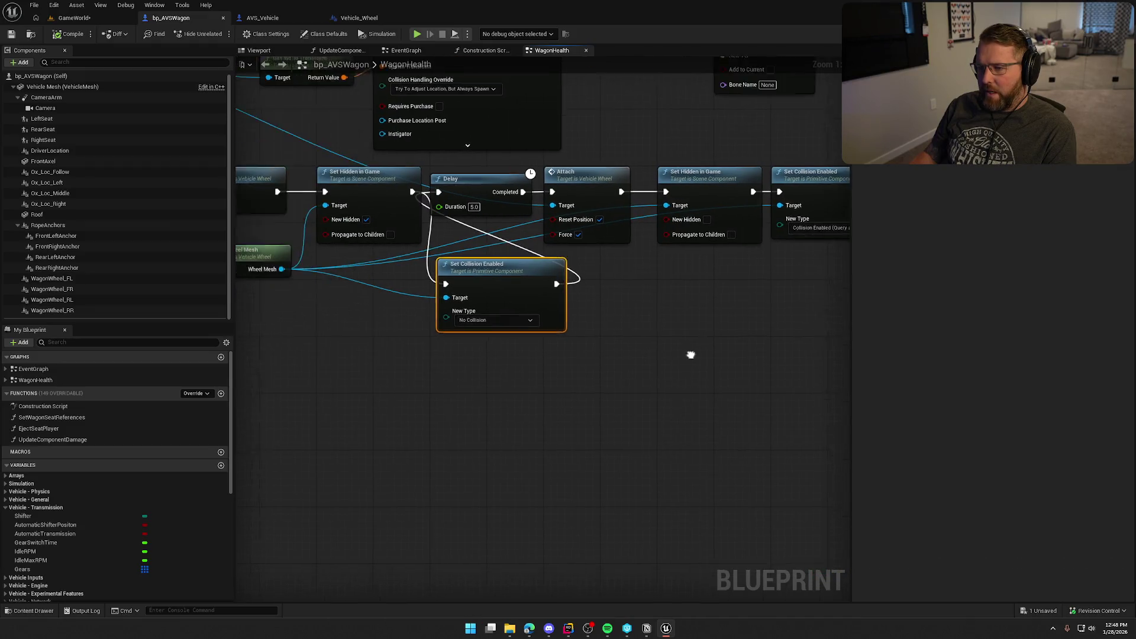
{"action": "scroll", "coordinate": [679, 352], "scroll_direction": "up", "scroll_amount": 1}
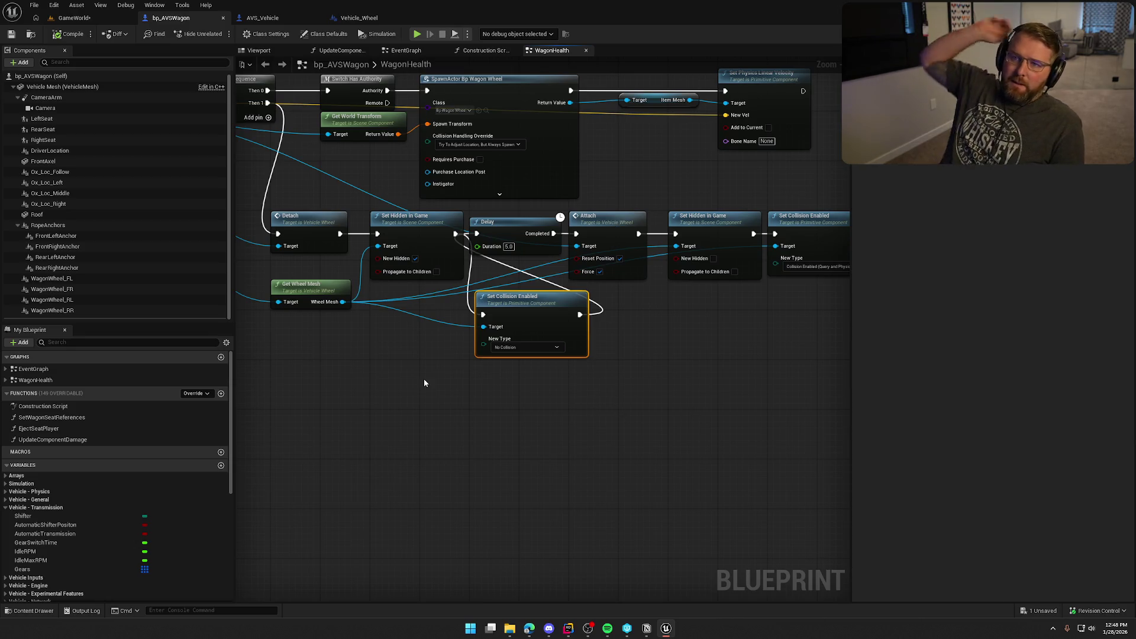
{"action": "scroll", "coordinate": [424, 383], "scroll_direction": "down", "scroll_amount": 2}
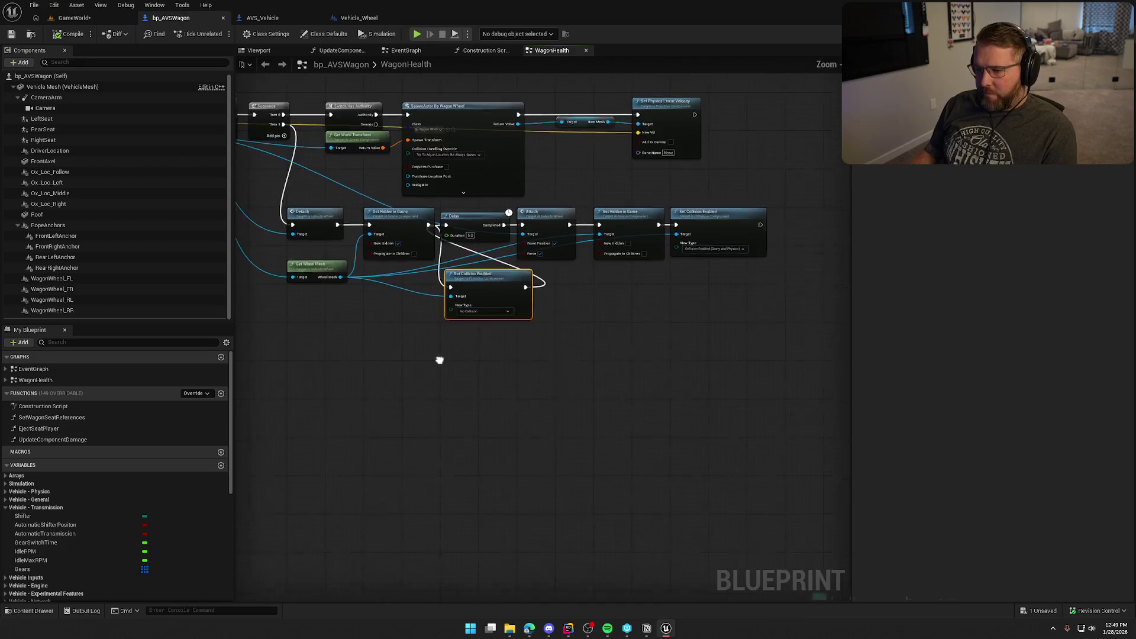
{"action": "mouse_move", "coordinate": [763, 344]}
{"action": "left_mouse_down"}
{"action": "mouse_move", "coordinate": [293, 198]}
{"action": "mouse_move", "coordinate": [317, 332]}
{"action": "mouse_move", "coordinate": [317, 286]}
{"action": "left_mouse_up"}
{"action": "left_click", "coordinate": [355, 260]}
{"action": "scroll", "coordinate": [467, 256], "scroll_direction": "up", "scroll_amount": 3}
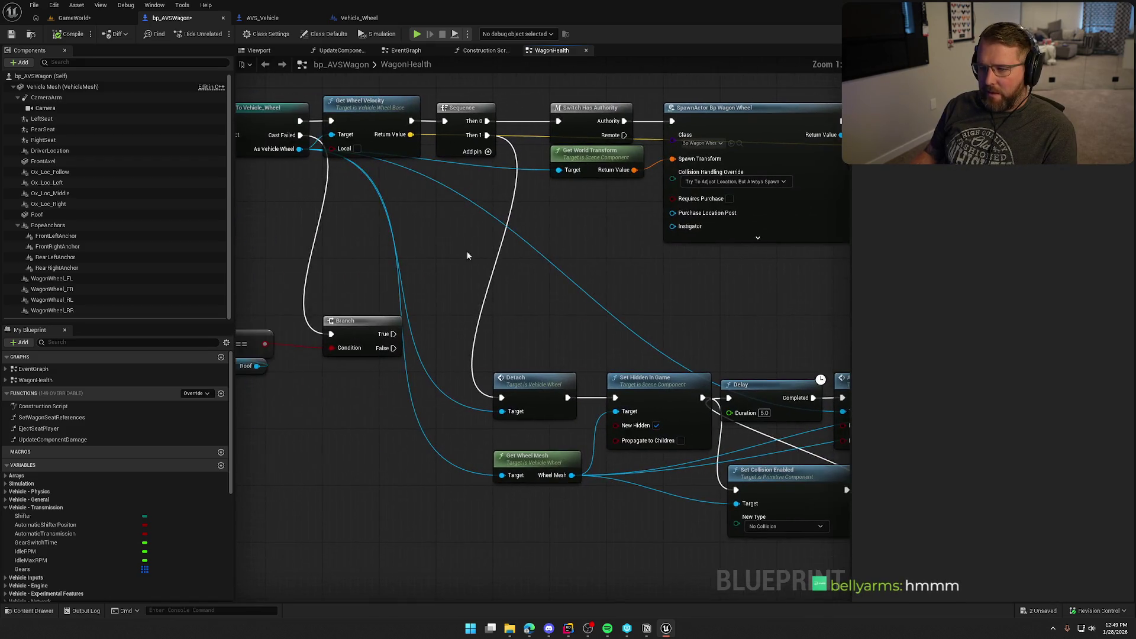
Step: Add Destroy Wheel Mesh on Sequence Then 1, followed by a 5-second Delay
{"action": "left_click_drag", "start_coordinate": [299, 148], "coordinate": [506, 243]}
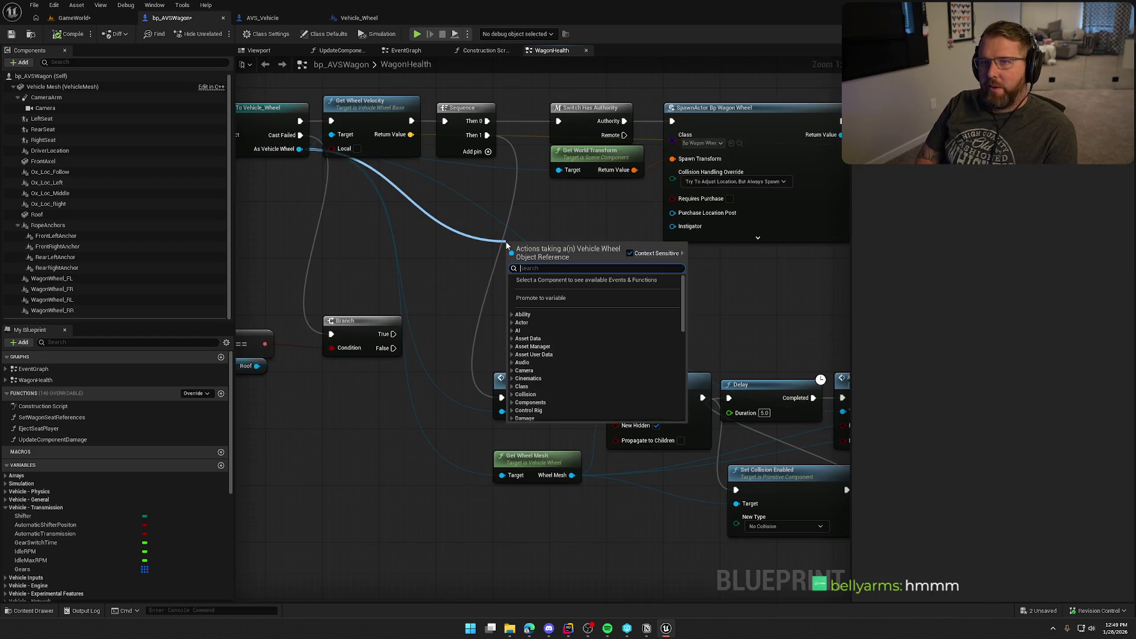
{"action": "type", "text": "destro"}
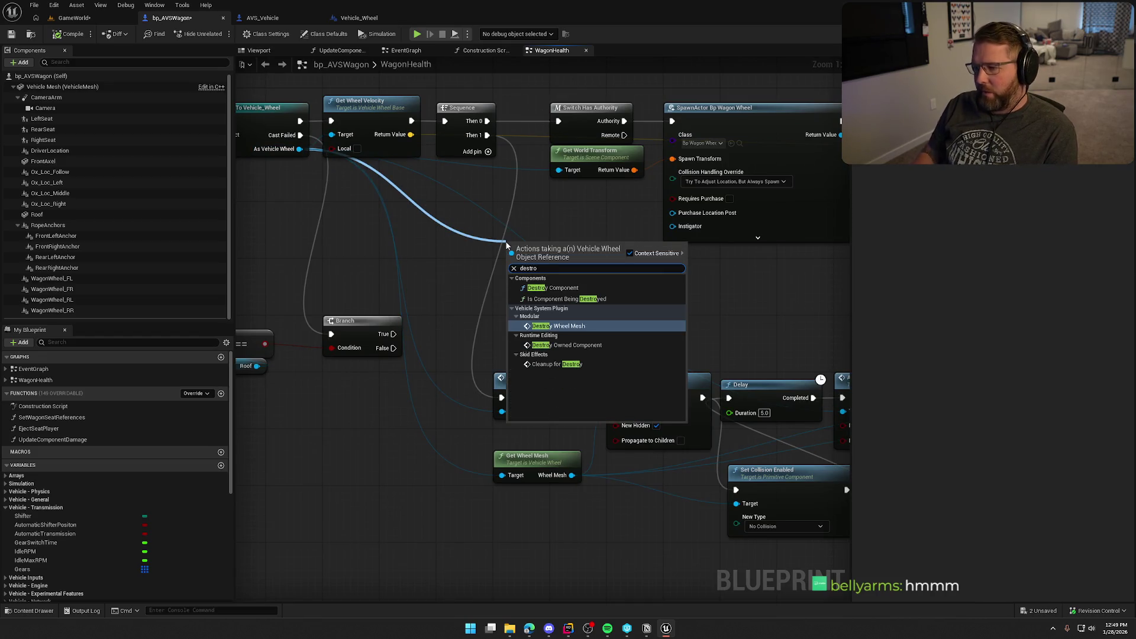
{"action": "left_click", "coordinate": [582, 330]}
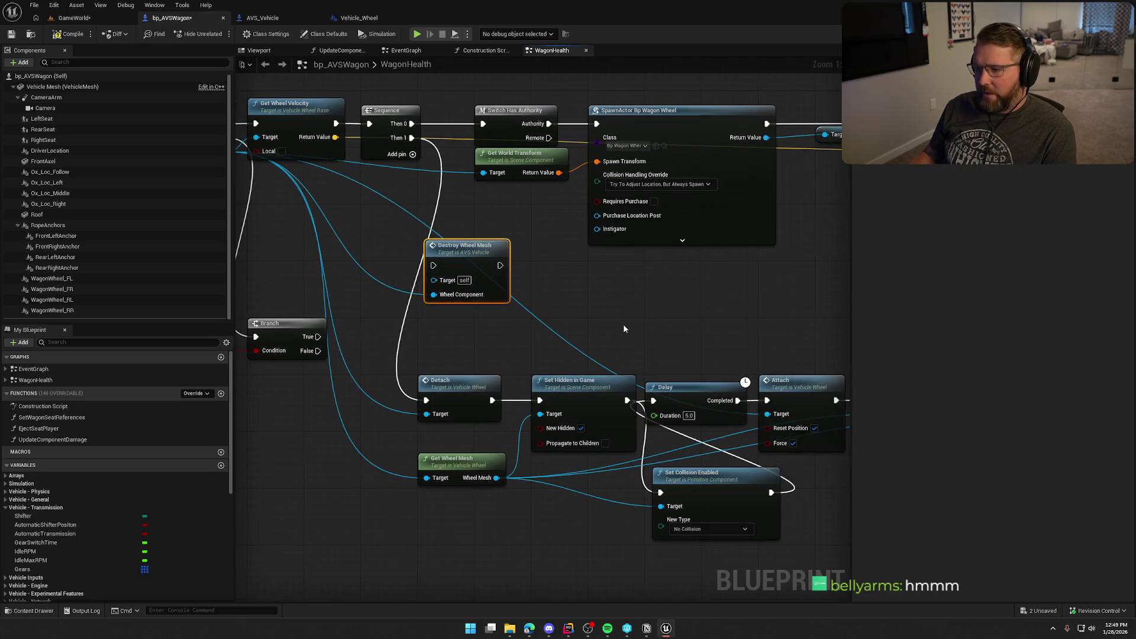
{"action": "left_click_drag", "start_coordinate": [439, 269], "coordinate": [414, 141]}
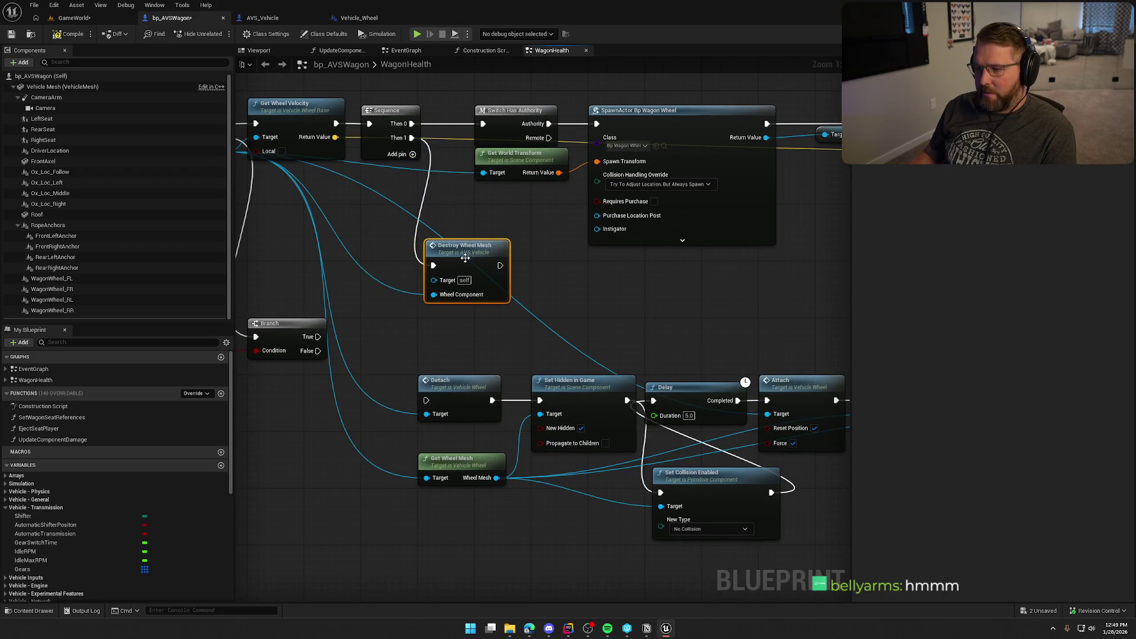
{"action": "mouse_move", "coordinate": [467, 252]}
{"action": "left_mouse_down"}
{"action": "mouse_move", "coordinate": [579, 292]}
{"action": "mouse_move", "coordinate": [597, 275]}
{"action": "left_mouse_up"}
{"action": "left_click", "coordinate": [560, 271]}
{"action": "type", "text": "5"}
{"action": "key", "text": "Return"}
Step: Add Create Wheel Mesh from the Wheel pin, running when the Delay completes
{"action": "scroll", "coordinate": [699, 297], "scroll_direction": "down", "scroll_amount": 1}
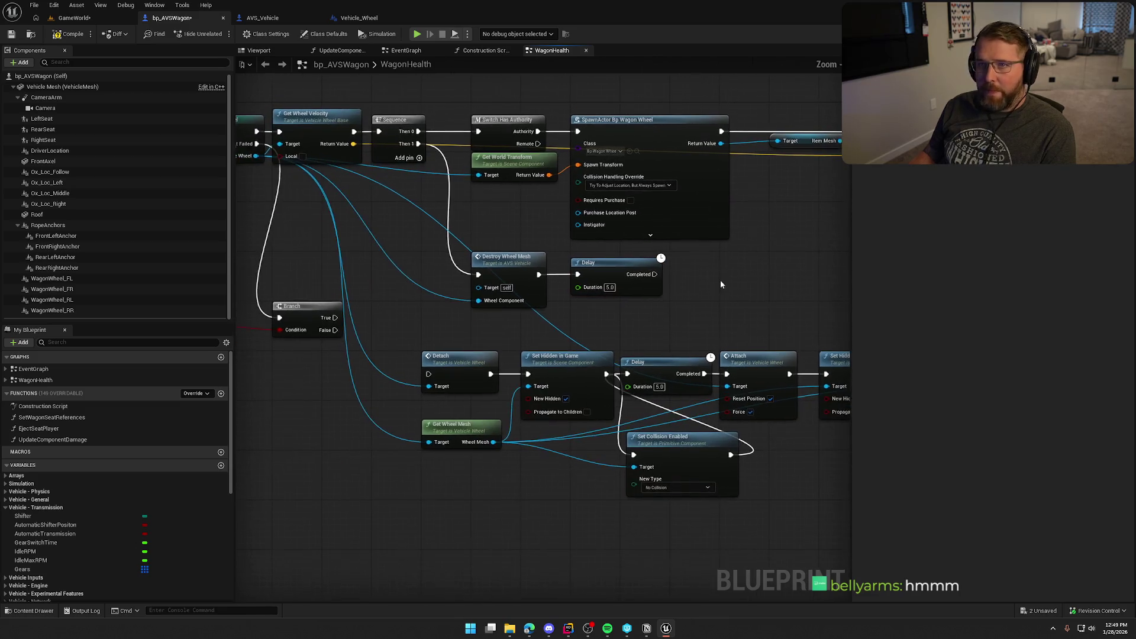
{"action": "left_click_drag", "start_coordinate": [257, 157], "coordinate": [725, 283]}
{"action": "type", "text": "create w"}
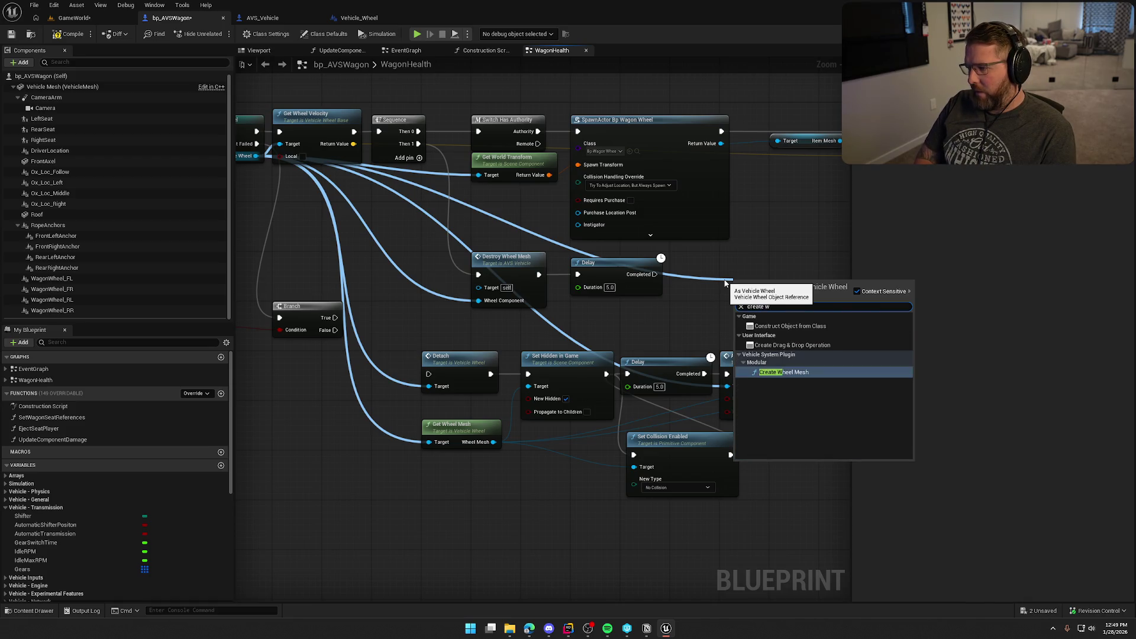
{"action": "key", "text": "Return"}
{"action": "left_click_drag", "start_coordinate": [740, 300], "coordinate": [655, 274]}
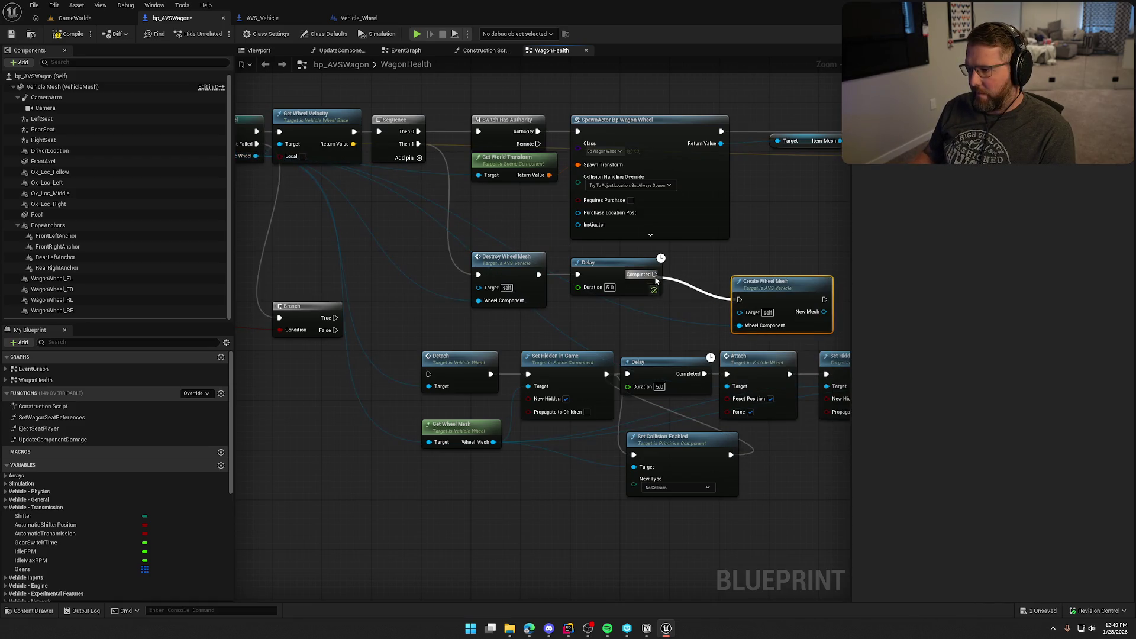
{"action": "left_click_drag", "start_coordinate": [779, 291], "coordinate": [718, 265]}
{"action": "scroll", "coordinate": [551, 315], "scroll_direction": "up", "scroll_amount": 1}
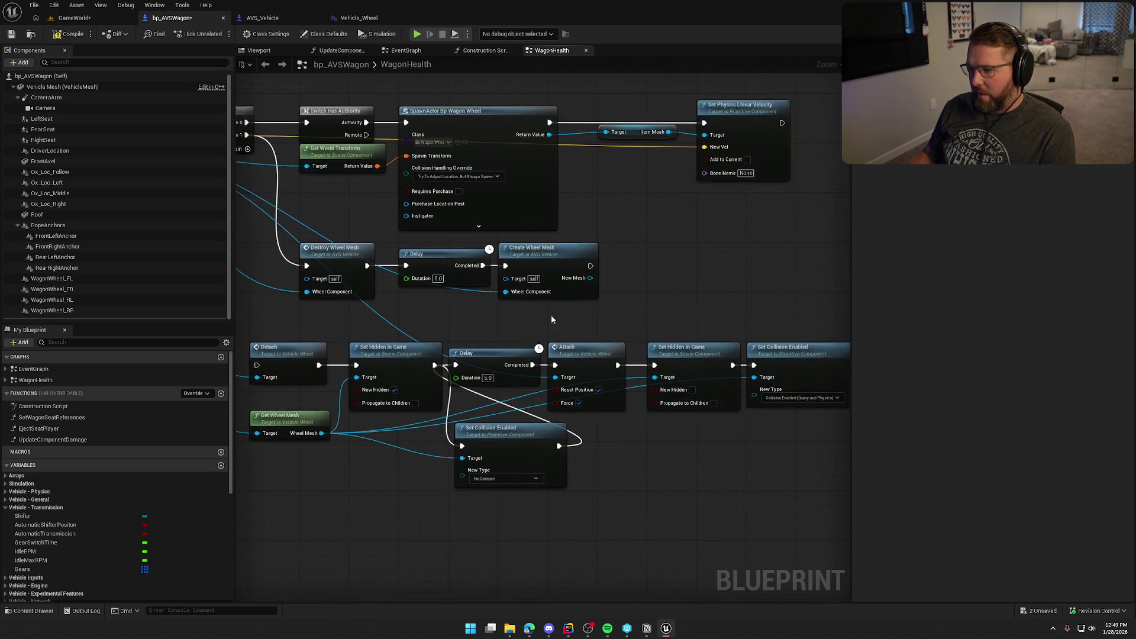
{"action": "left_click_drag", "start_coordinate": [701, 313], "coordinate": [337, 252]}
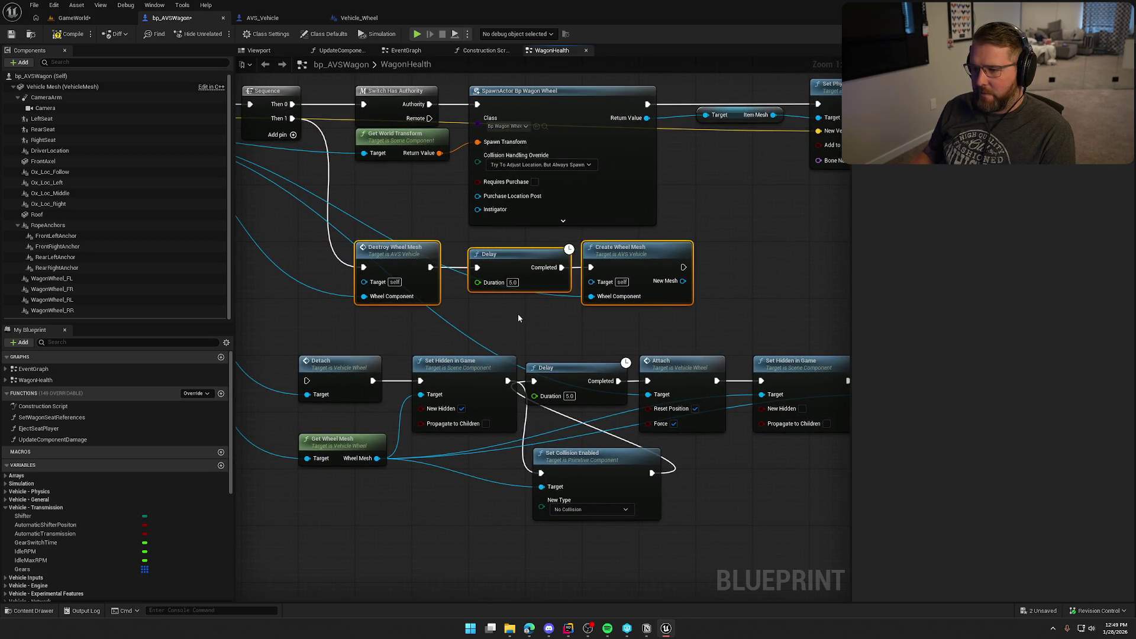
{"action": "left_click", "coordinate": [518, 314]}
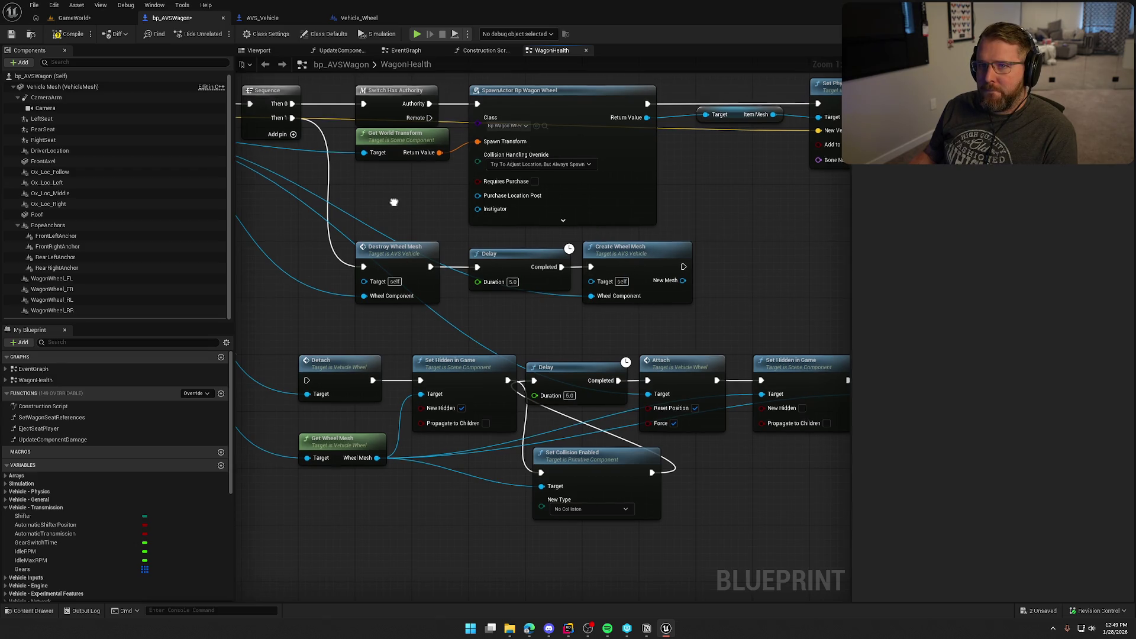
{"action": "left_click_drag", "start_coordinate": [432, 175], "coordinate": [470, 148]}
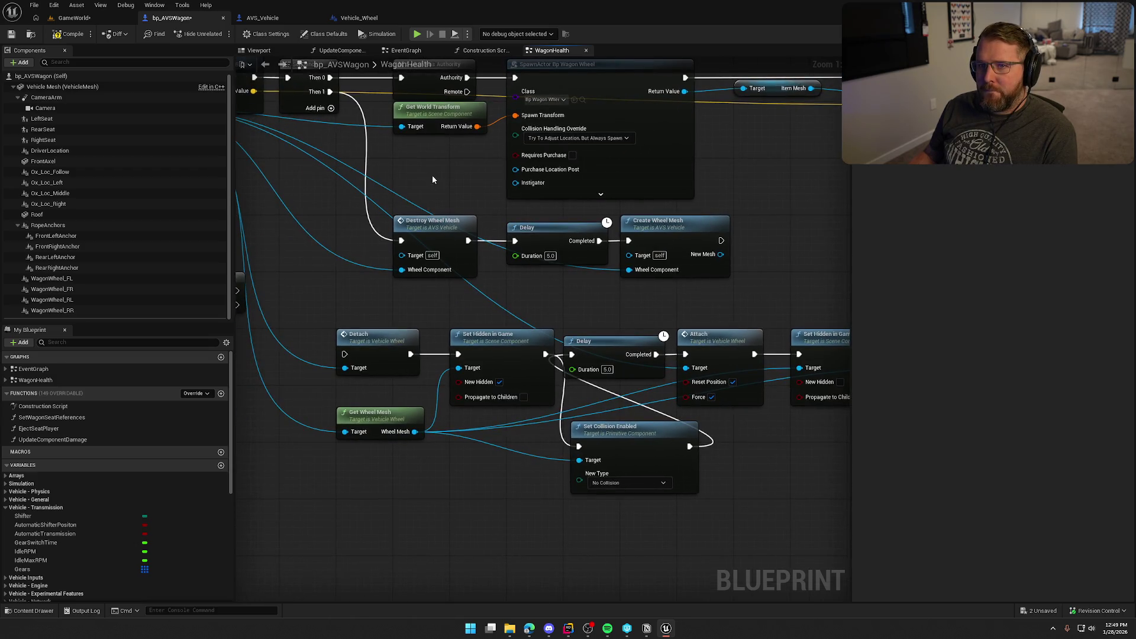
{"action": "left_click", "coordinate": [68, 19]}
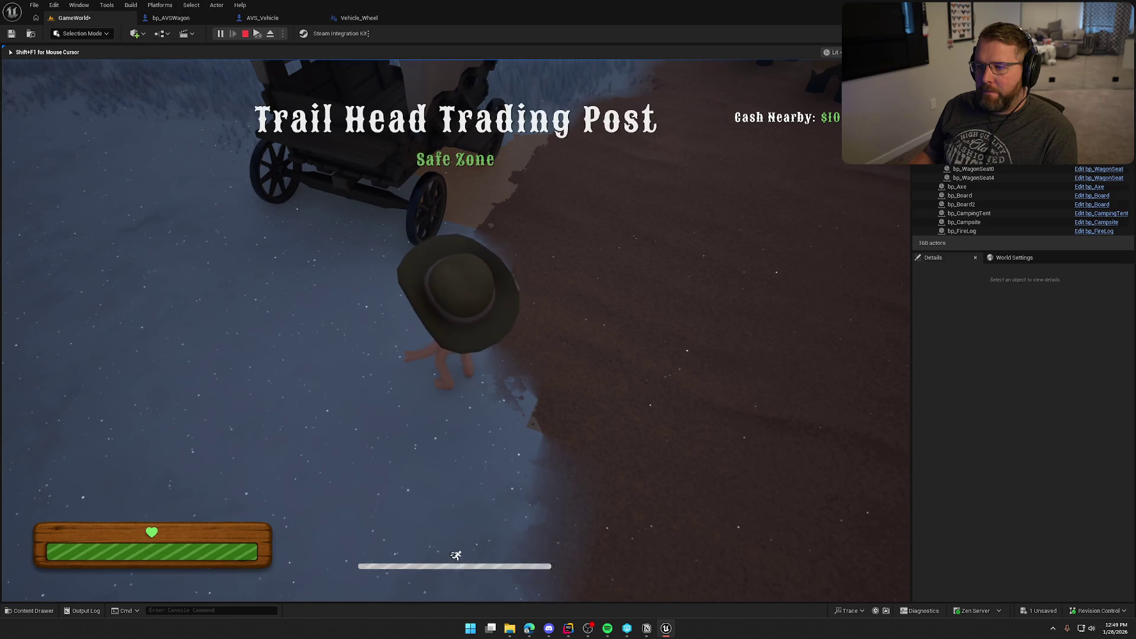
Step: Board and steer the wagon in play, then stop and close the wheel-mesh runtime error log
{"action": "key", "text": "e"}
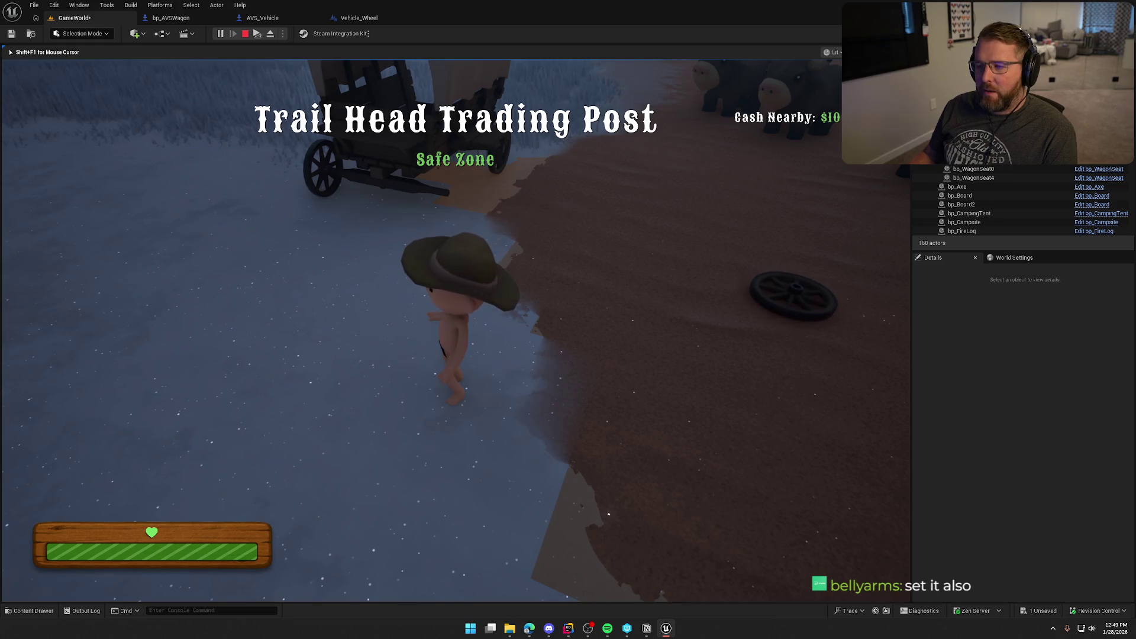
{"action": "key", "text": "shift+w"}
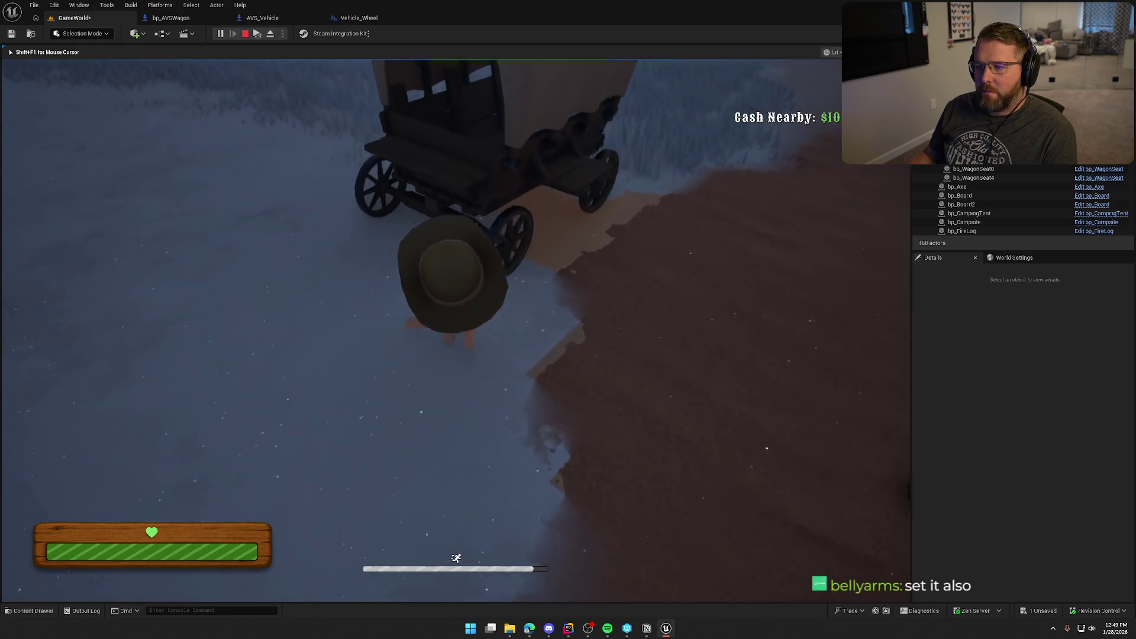
{"action": "key", "text": "e"}
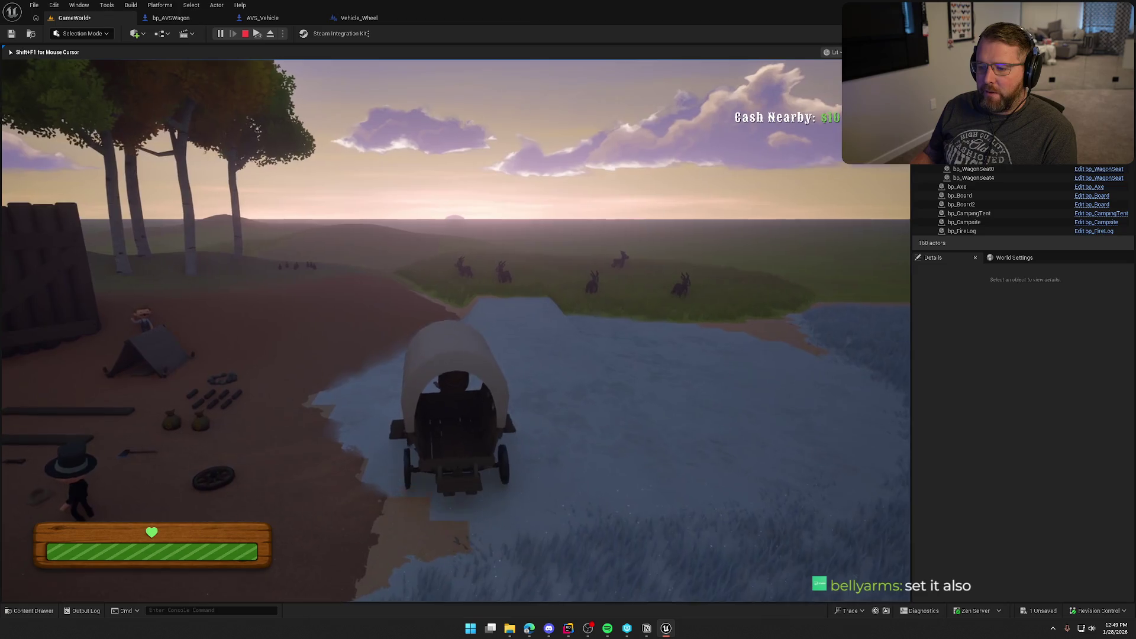
{"action": "key", "text": "a"}
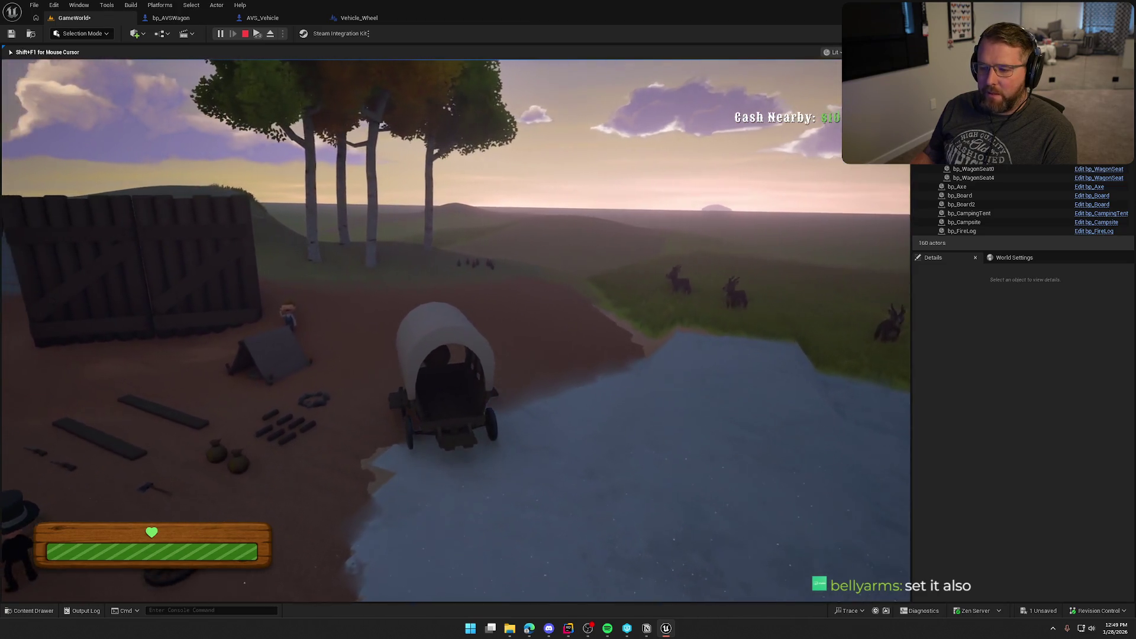
{"action": "key", "text": "Escape"}
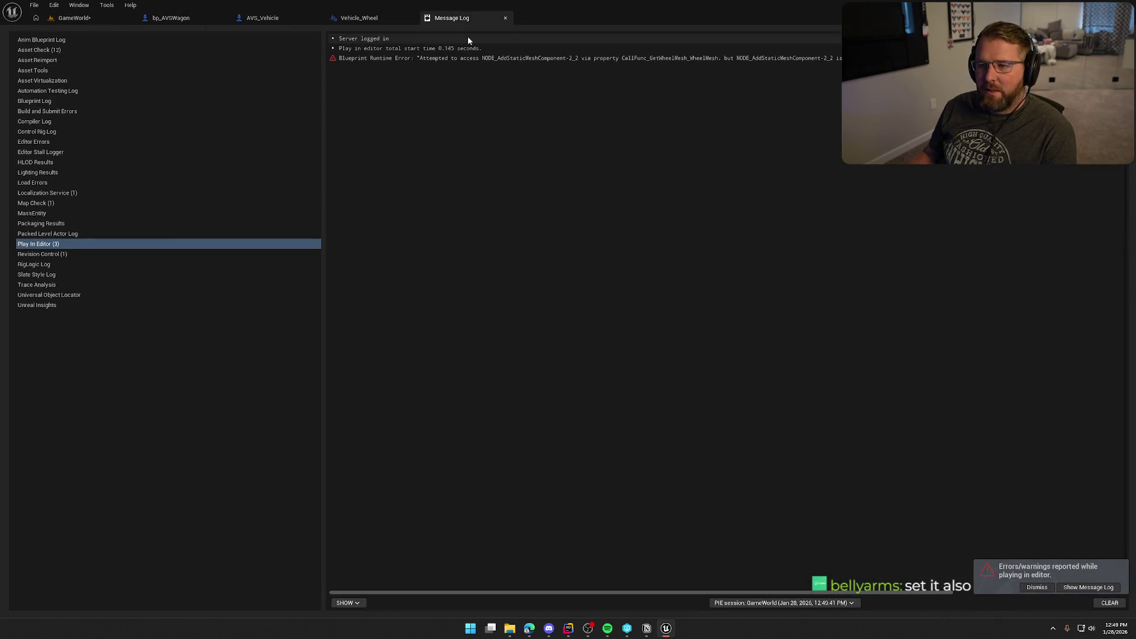
{"action": "left_click", "coordinate": [506, 18]}
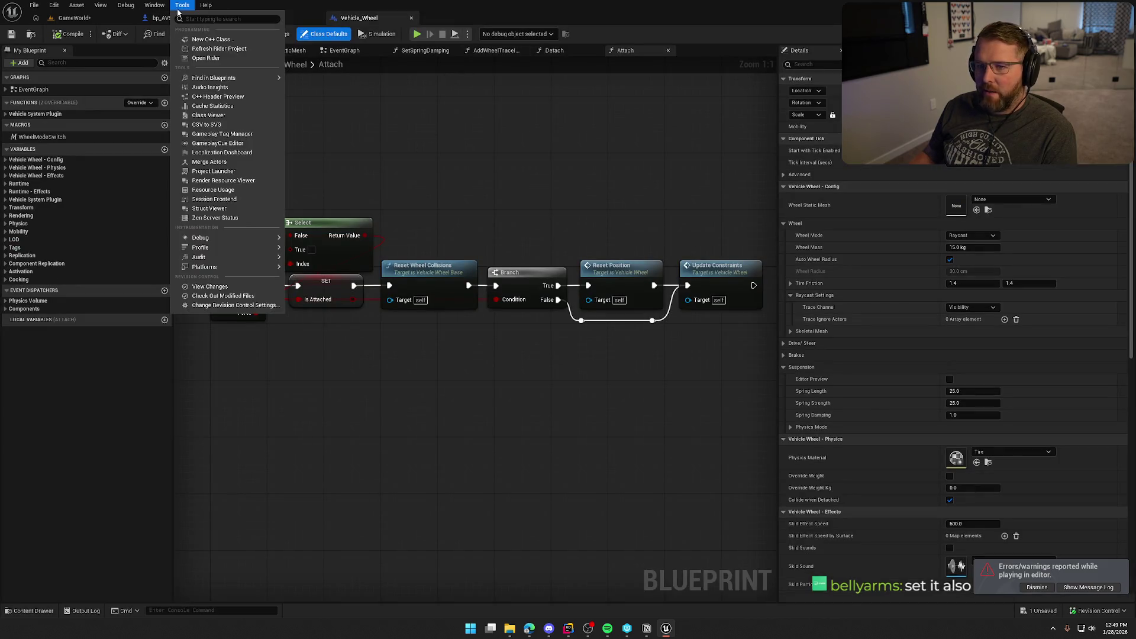
Step: Add Set Wheel Mesh Component off the wheel reference, fed by Create Wheel Mesh's New Mesh
{"action": "left_click", "coordinate": [176, 19]}
{"action": "mouse_move", "coordinate": [800, 328]}
{"action": "left_mouse_down"}
{"action": "mouse_move", "coordinate": [616, 296]}
{"action": "mouse_move", "coordinate": [528, 256]}
{"action": "mouse_move", "coordinate": [594, 229]}
{"action": "mouse_move", "coordinate": [583, 214]}
{"action": "mouse_move", "coordinate": [713, 270]}
{"action": "left_mouse_up"}
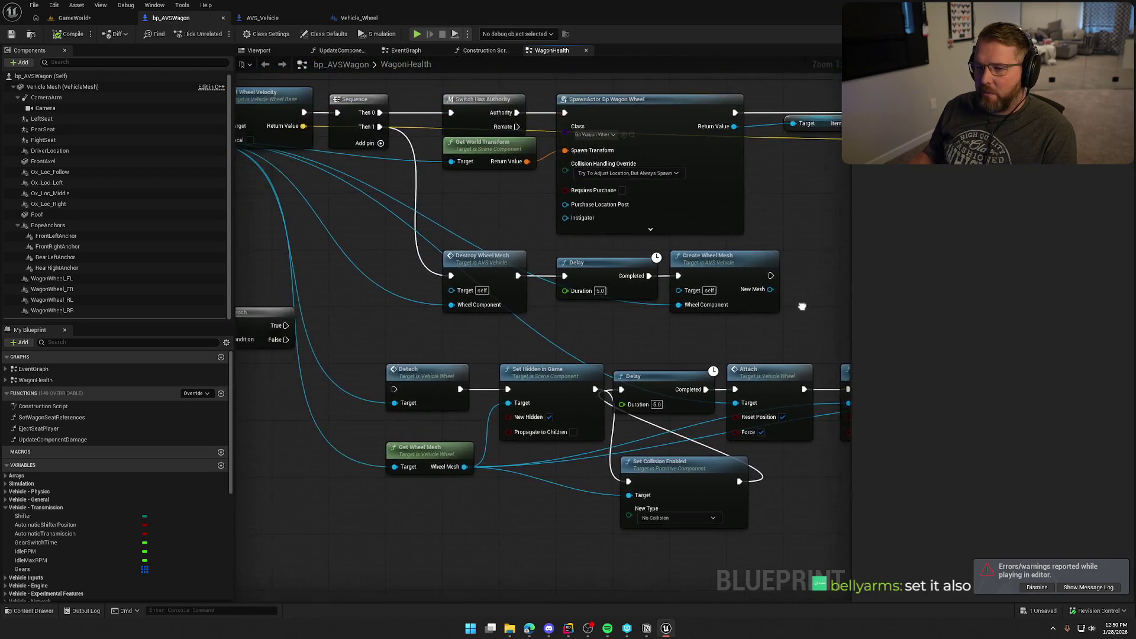
{"action": "scroll", "coordinate": [707, 274], "scroll_direction": "down", "scroll_amount": 1}
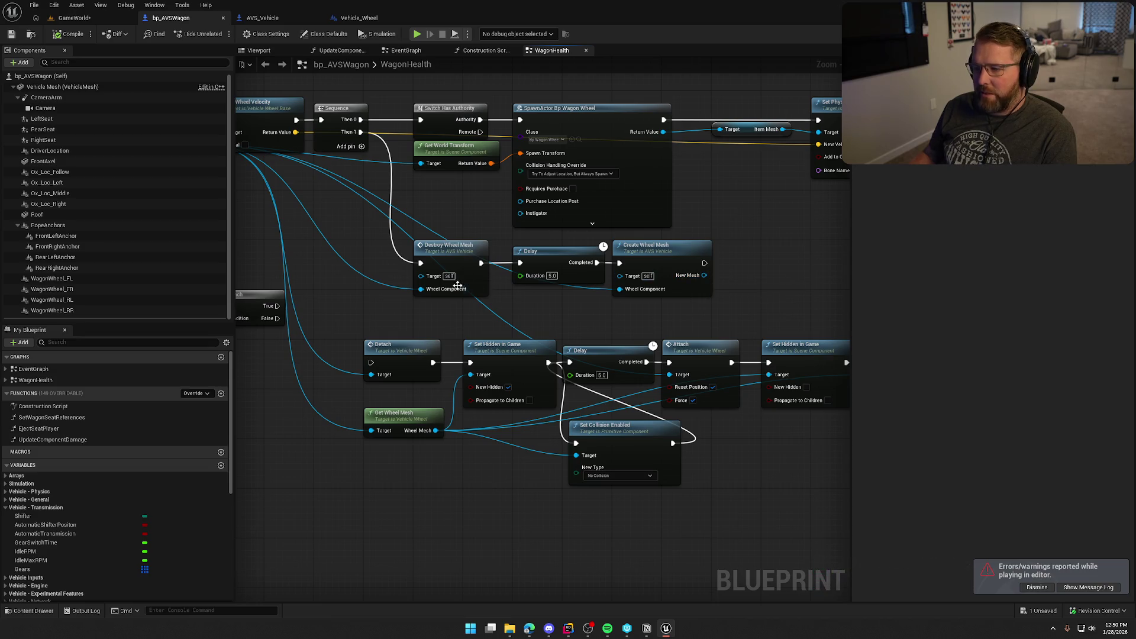
{"action": "mouse_move", "coordinate": [422, 291]}
{"action": "left_mouse_down"}
{"action": "mouse_move", "coordinate": [326, 124]}
{"action": "mouse_move", "coordinate": [773, 261]}
{"action": "left_mouse_up"}
{"action": "left_click_drag", "start_coordinate": [694, 237], "coordinate": [694, 237]}
{"action": "type", "text": "se"}
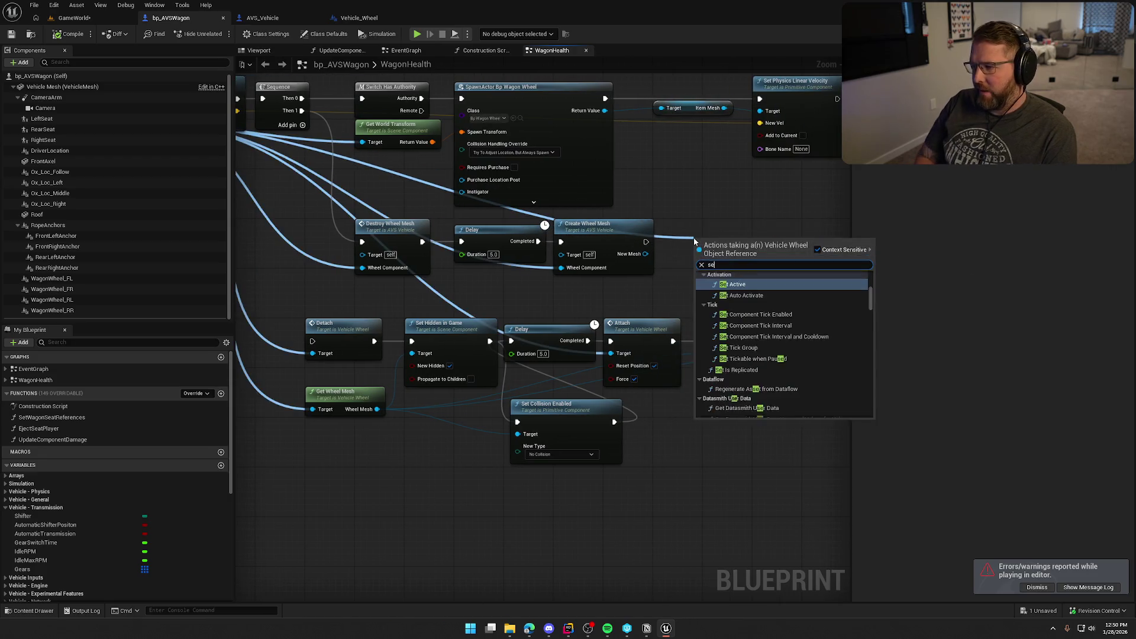
{"action": "type", "text": "t wheel mes"}
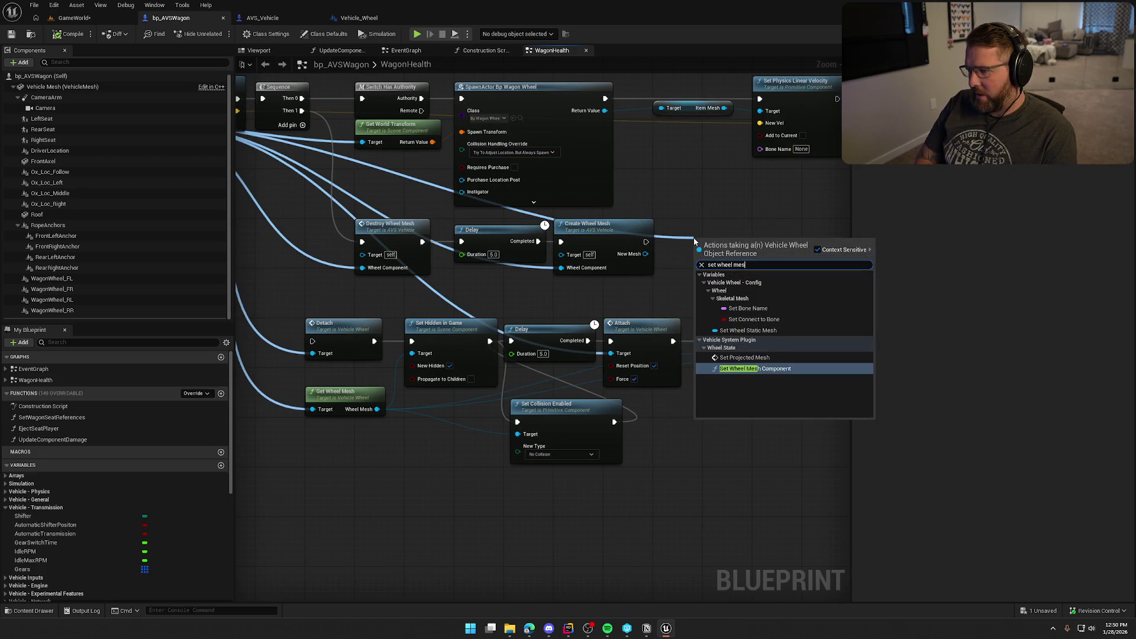
{"action": "left_click", "coordinate": [770, 369]}
{"action": "mouse_move", "coordinate": [646, 254]}
{"action": "left_mouse_down"}
{"action": "mouse_move", "coordinate": [698, 284]}
{"action": "mouse_move", "coordinate": [707, 240]}
{"action": "left_mouse_up"}
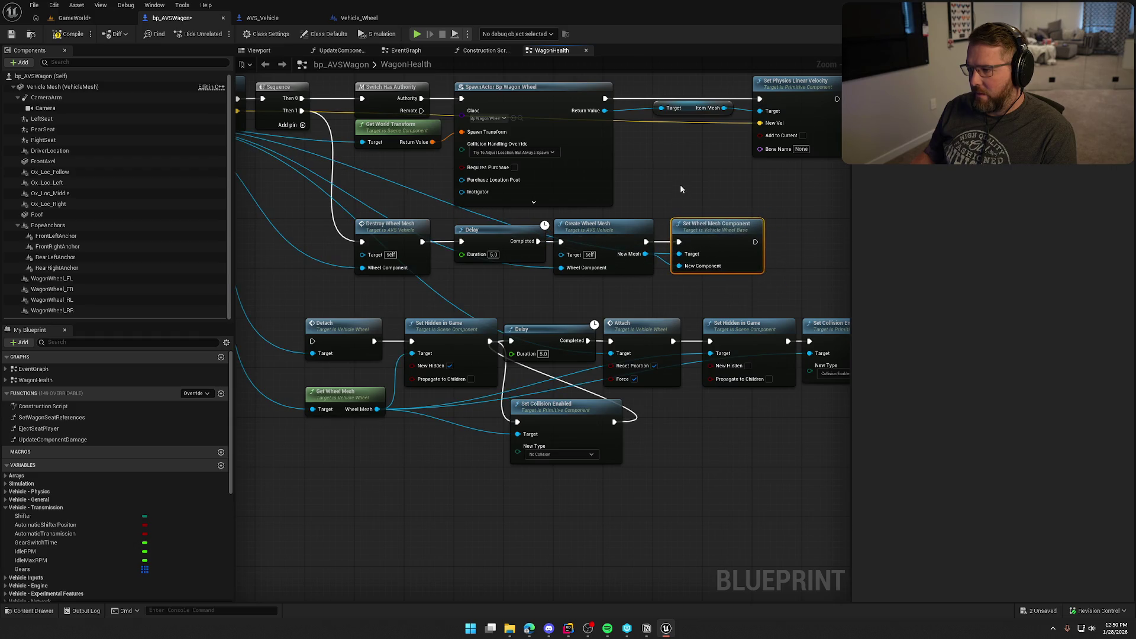
{"action": "left_click_drag", "start_coordinate": [681, 188], "coordinate": [700, 190]}
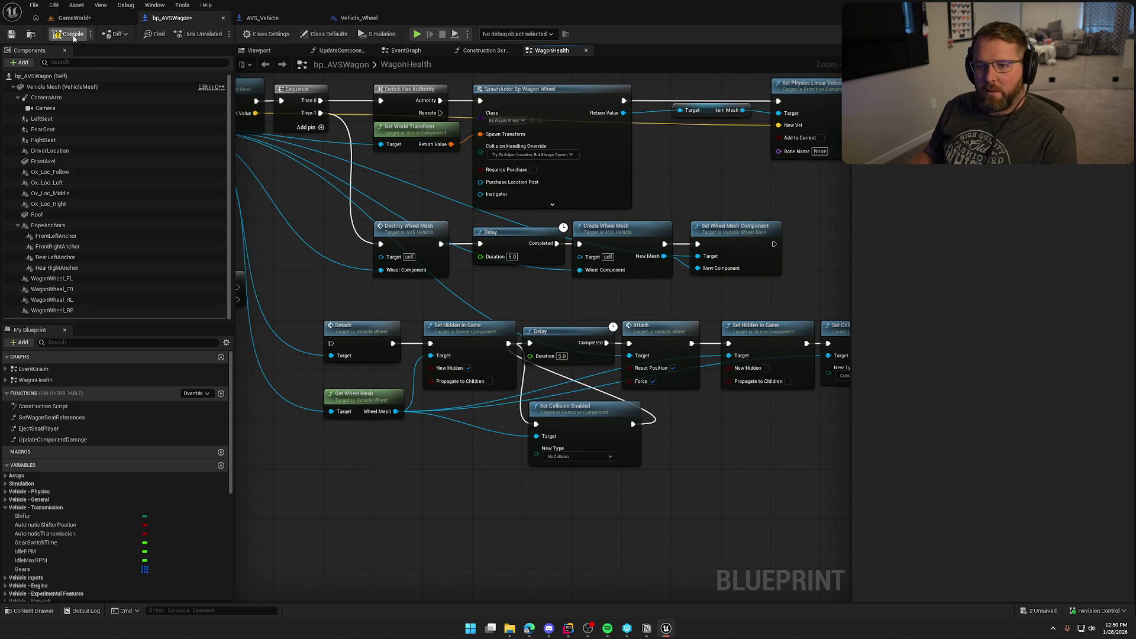
{"action": "left_click_drag", "start_coordinate": [347, 191], "coordinate": [300, 199]}
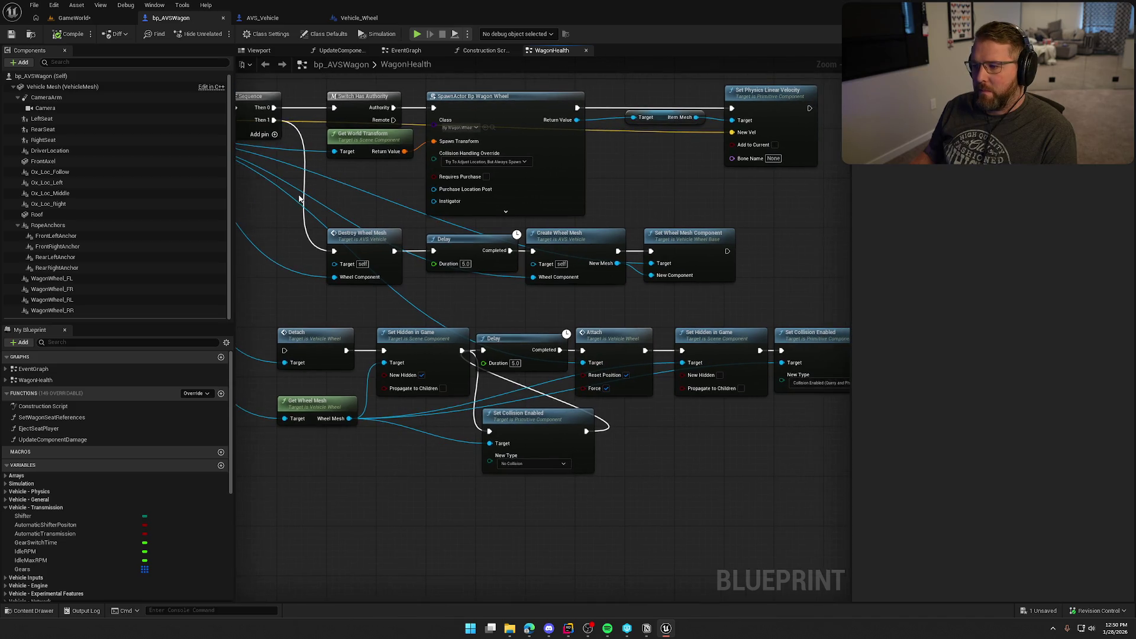
Step: Playtest by walking to the loose wheel, driving the wagon toward the shore, then stopping
{"action": "left_click", "coordinate": [71, 18]}
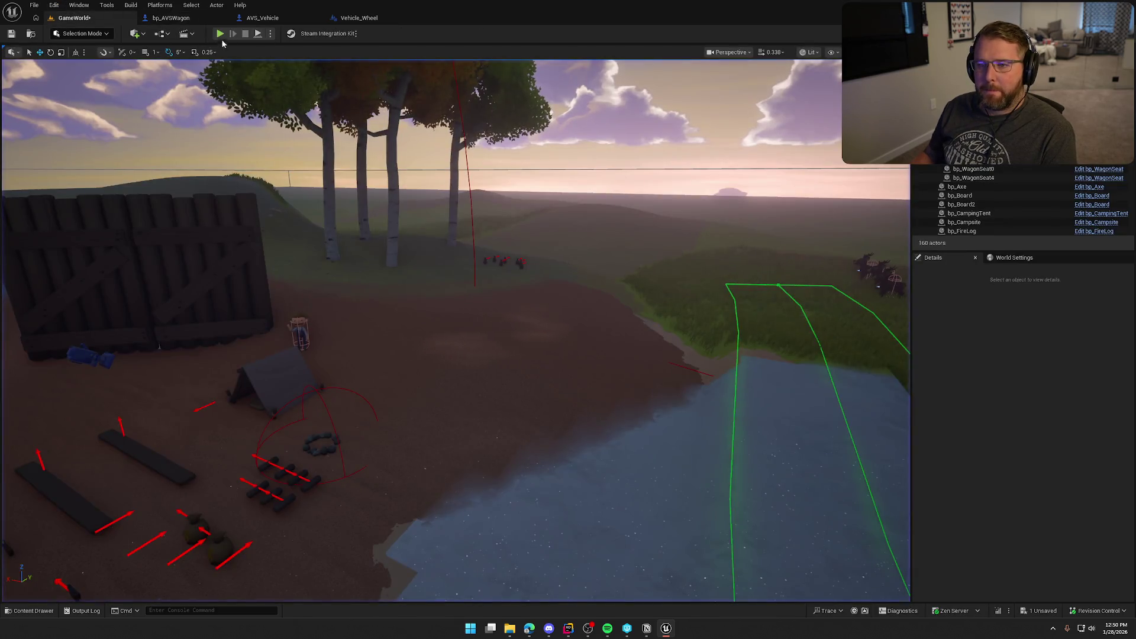
{"action": "key", "text": "alt+p"}
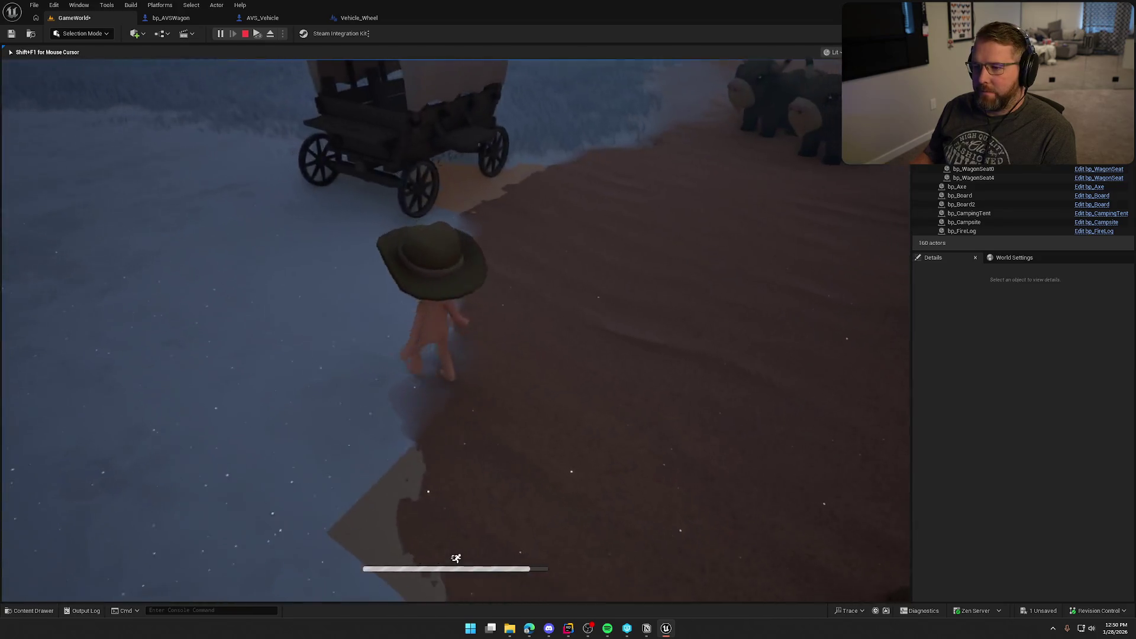
{"action": "key", "text": "d"}
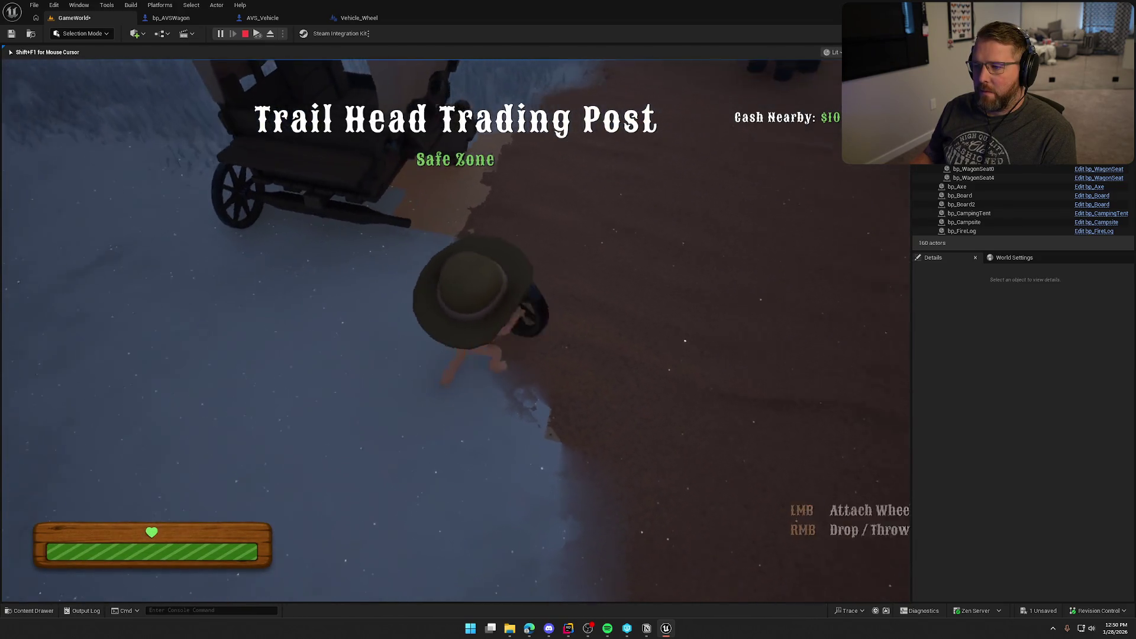
{"action": "key", "text": "a"}
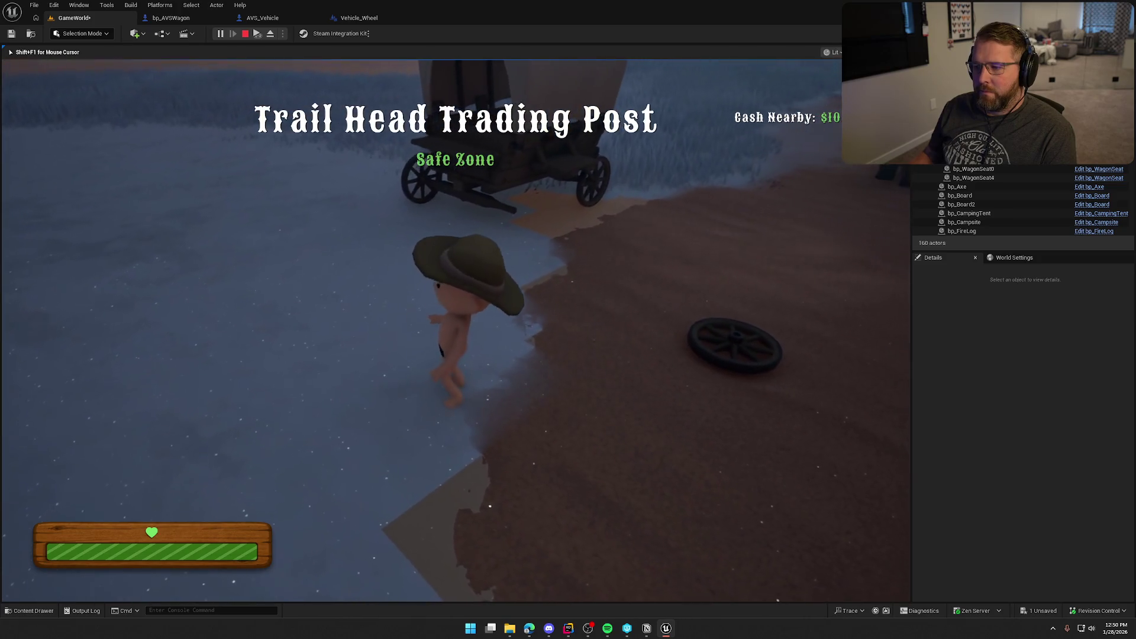
{"action": "key", "text": "w"}
{"action": "key", "text": "w"}
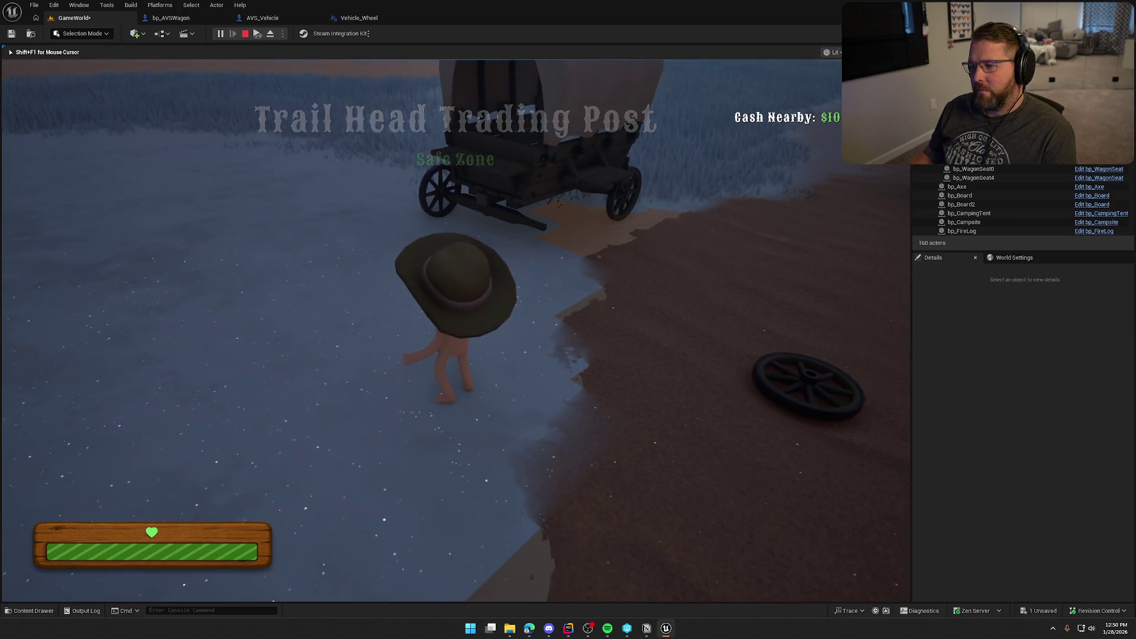
{"action": "key", "text": "e"}
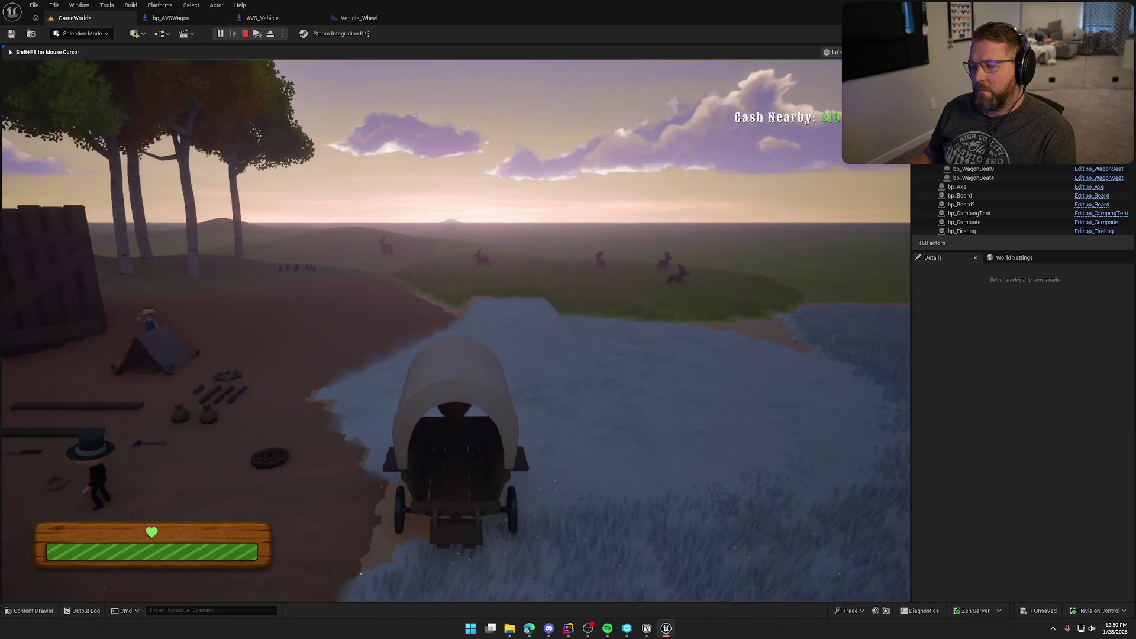
{"action": "key", "text": "w"}
{"action": "key", "text": "a"}
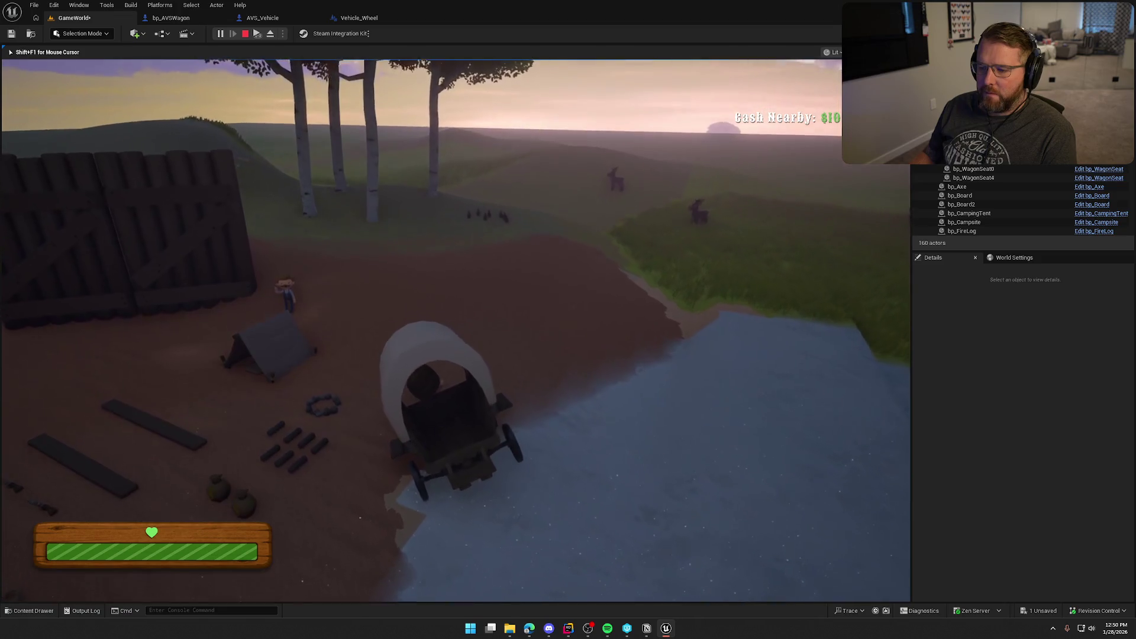
{"action": "key", "text": "e"}
{"action": "key", "text": "w"}
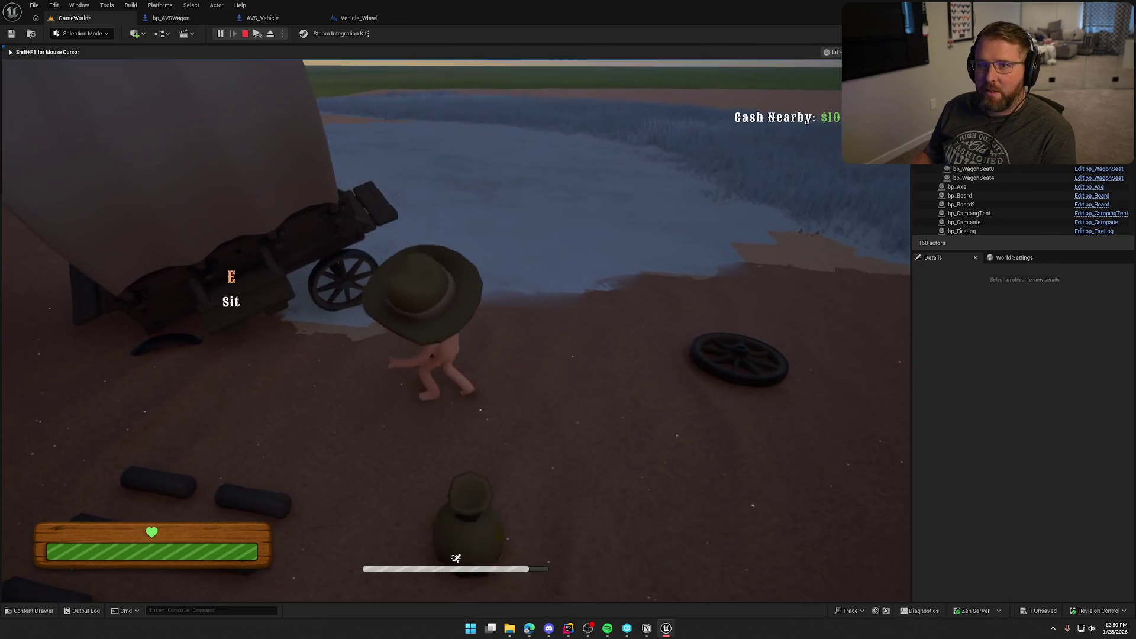
{"action": "key", "text": "Escape"}
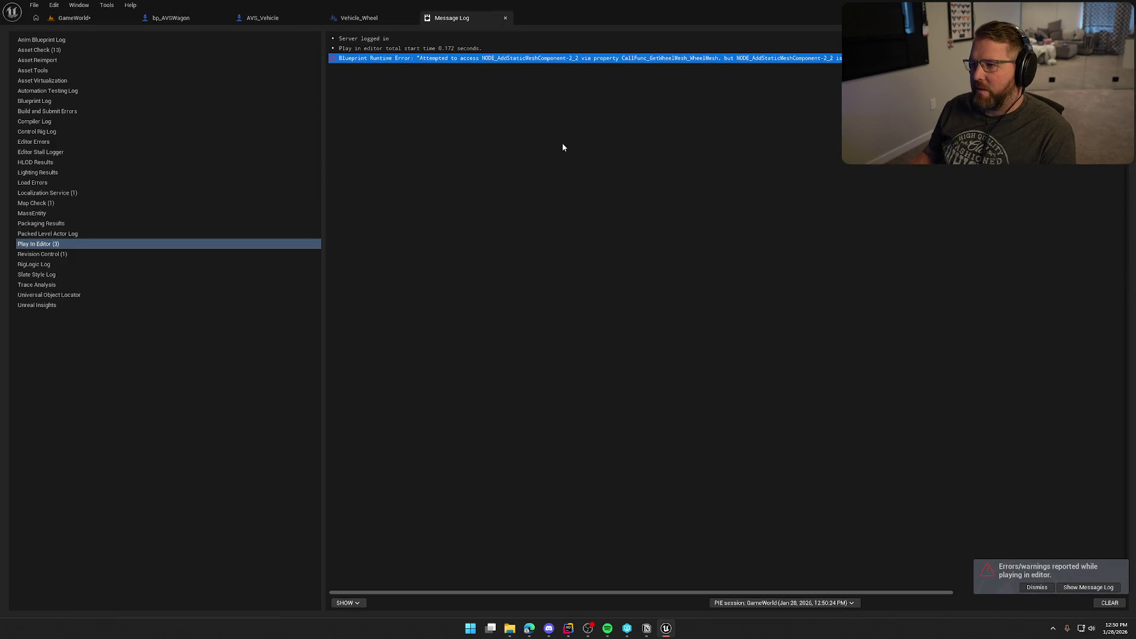
Step: Inspect WagonWheel_FL, the Cast To Vehicle_Wheel node, the wagon Viewport and AVS_Vehicle CreateWheelMesh
{"action": "left_click", "coordinate": [155, 20]}
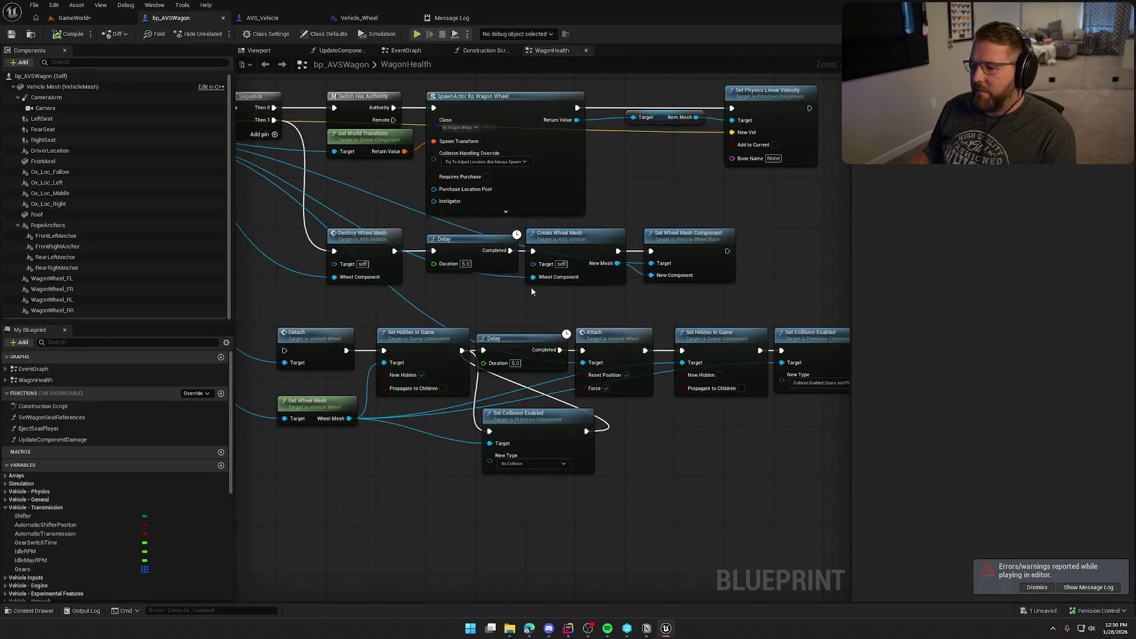
{"action": "mouse_move", "coordinate": [531, 291]}
{"action": "left_mouse_down"}
{"action": "mouse_move", "coordinate": [506, 225]}
{"action": "mouse_move", "coordinate": [531, 247]}
{"action": "mouse_move", "coordinate": [593, 260]}
{"action": "left_mouse_up"}
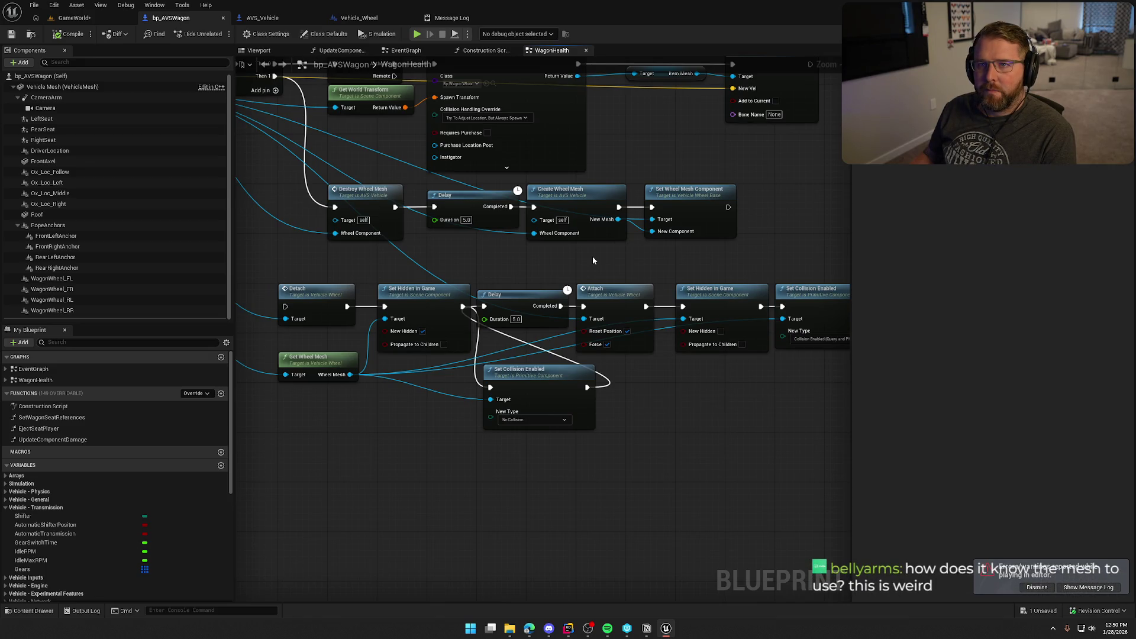
{"action": "mouse_move", "coordinate": [594, 260]}
{"action": "left_mouse_down"}
{"action": "mouse_move", "coordinate": [636, 296]}
{"action": "mouse_move", "coordinate": [669, 264]}
{"action": "mouse_move", "coordinate": [731, 269]}
{"action": "left_mouse_up"}
{"action": "scroll", "coordinate": [643, 287], "scroll_direction": "down", "scroll_amount": 1}
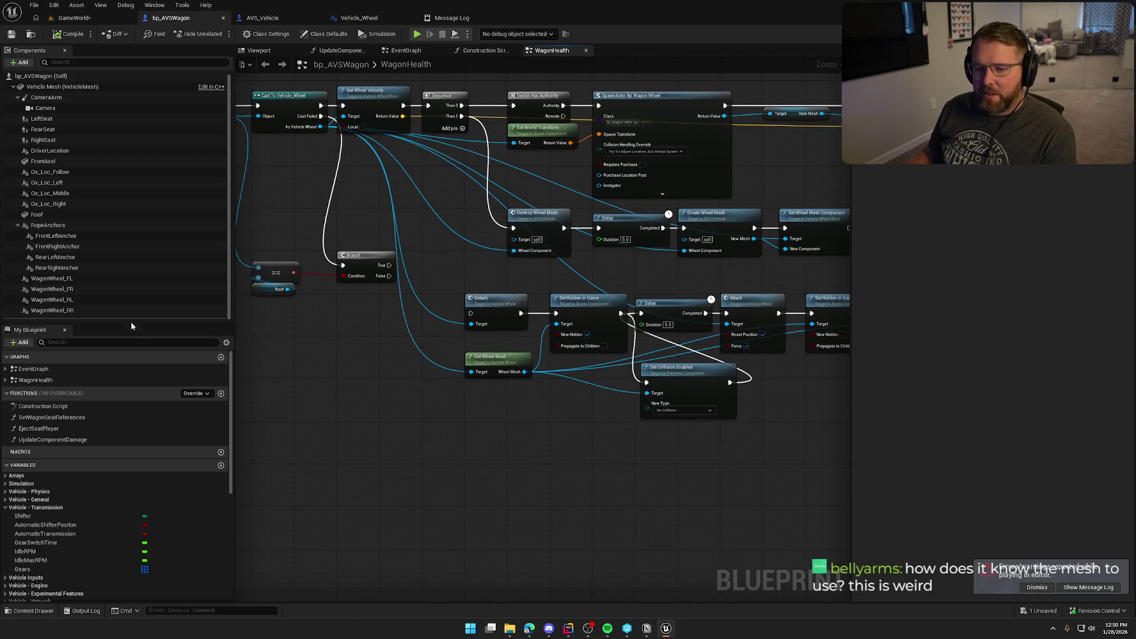
{"action": "left_click", "coordinate": [198, 279]}
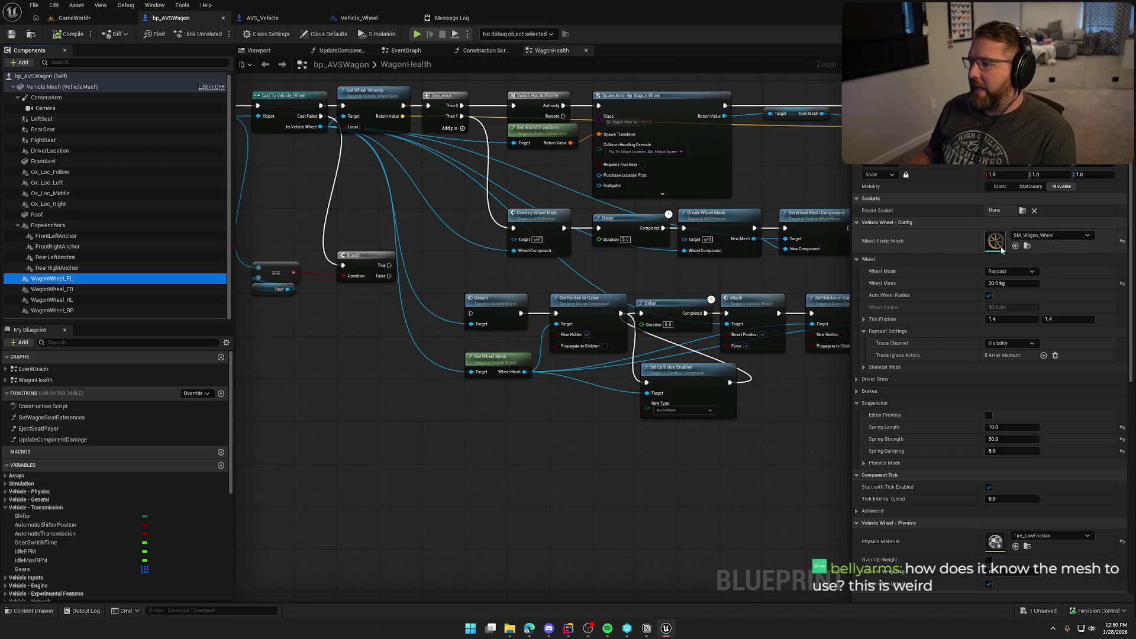
{"action": "left_click_drag", "start_coordinate": [743, 270], "coordinate": [645, 263]}
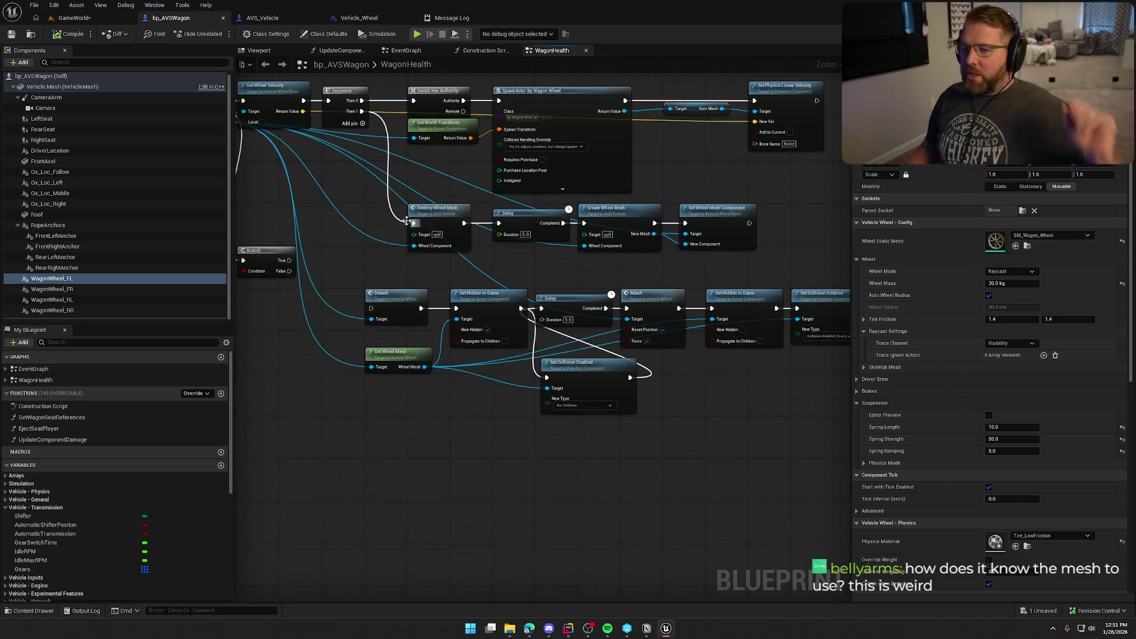
{"action": "left_click_drag", "start_coordinate": [199, 106], "coordinate": [274, 123]}
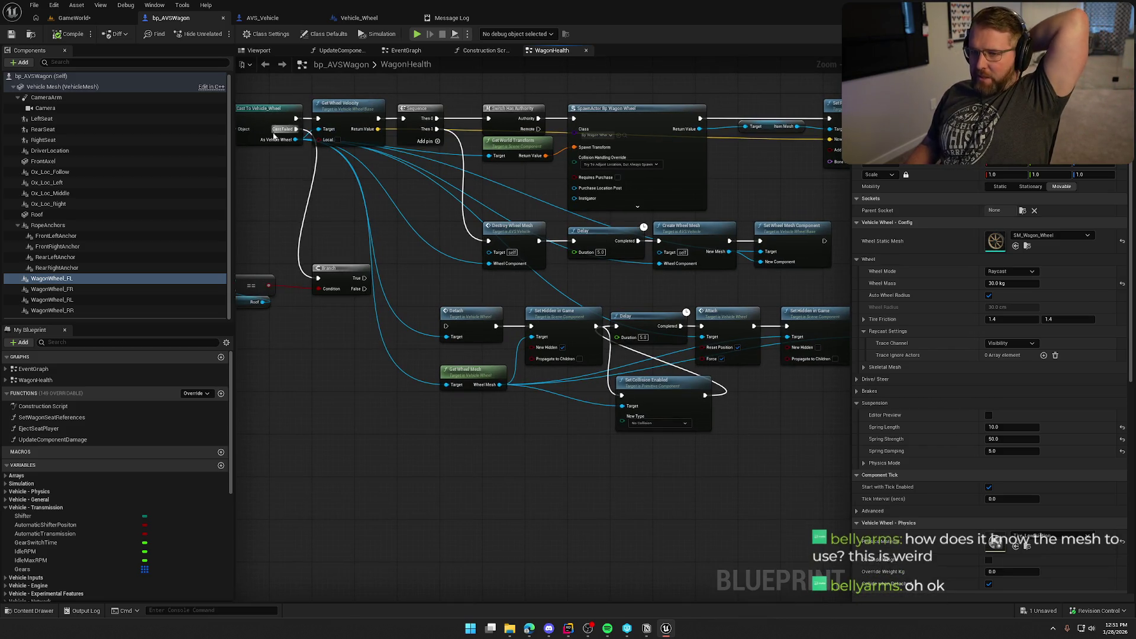
{"action": "mouse_move", "coordinate": [284, 135]}
{"action": "left_mouse_down"}
{"action": "mouse_move", "coordinate": [318, 138]}
{"action": "mouse_move", "coordinate": [278, 109]}
{"action": "left_mouse_up"}
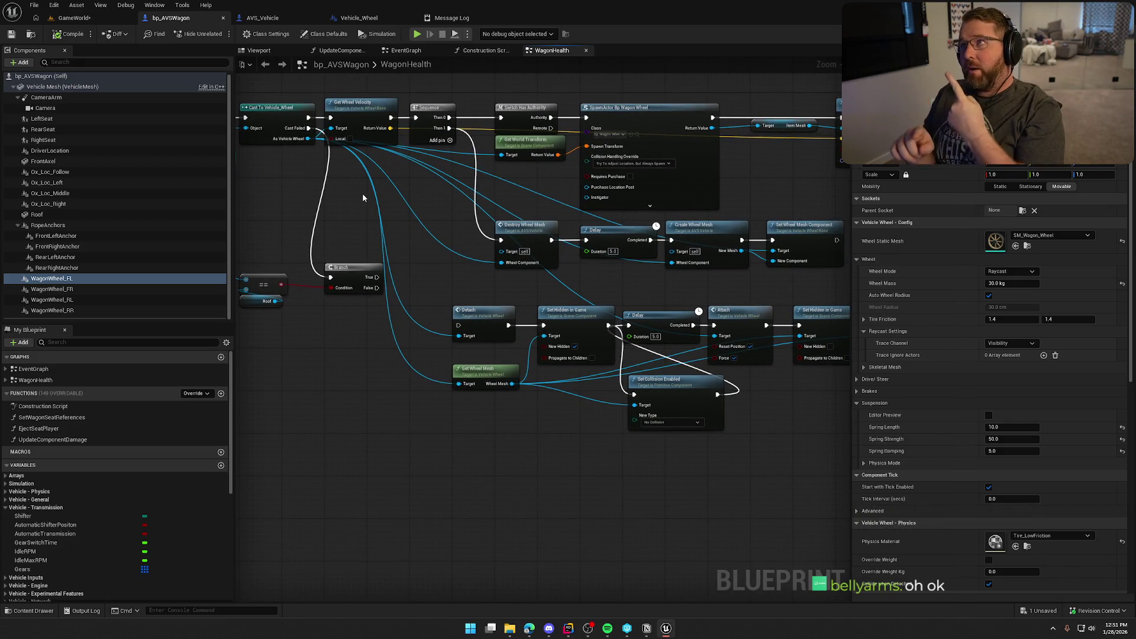
{"action": "left_click", "coordinate": [259, 51]}
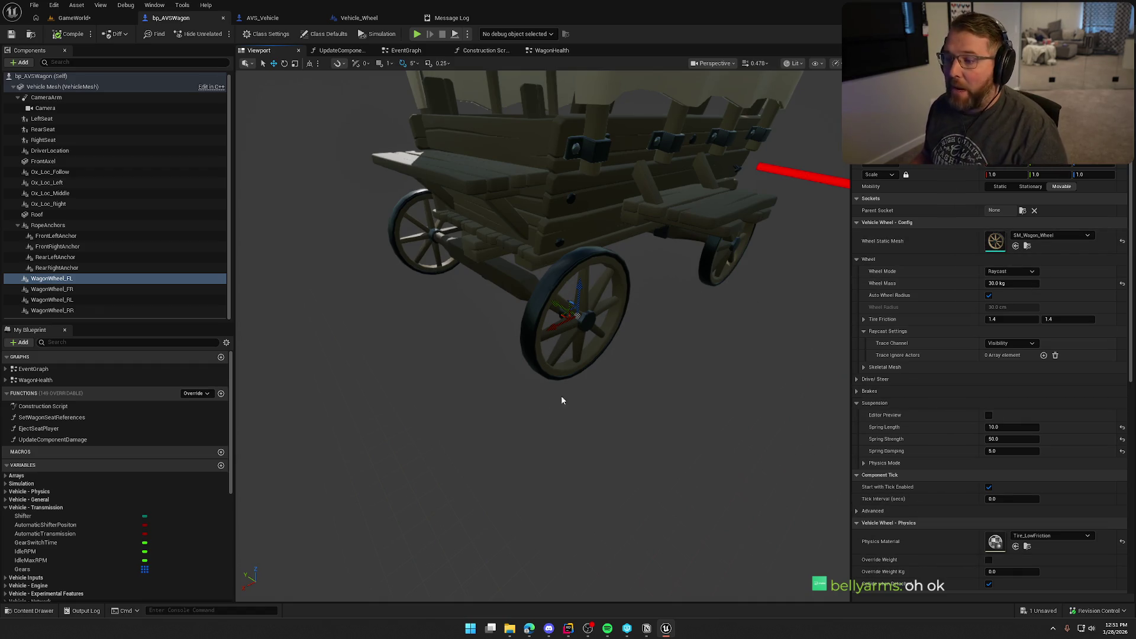
{"action": "left_click", "coordinate": [252, 20]}
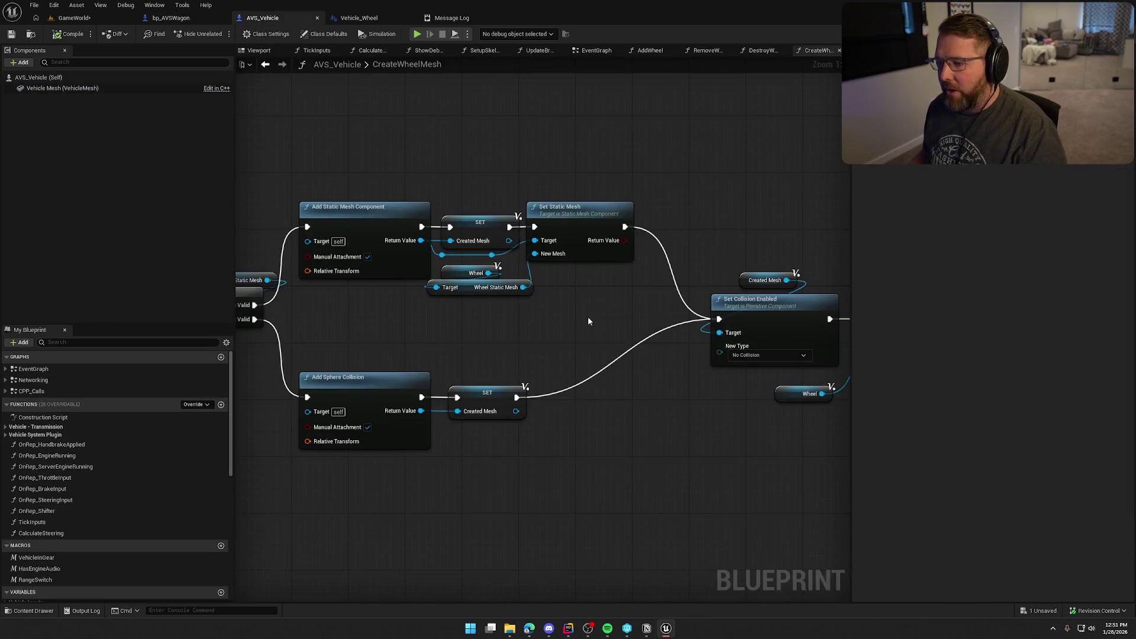
{"action": "left_click", "coordinate": [172, 18]}
Step: Select the wheel-mesh nodes and wire Sequence Then 1 directly into Detach
{"action": "left_click", "coordinate": [545, 52]}
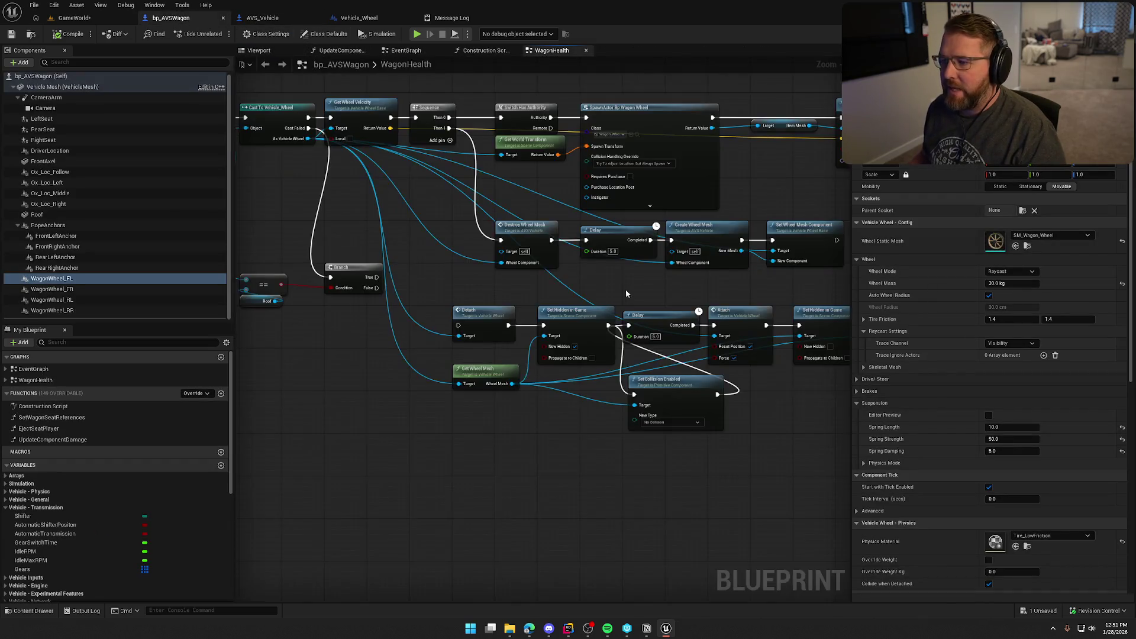
{"action": "scroll", "coordinate": [533, 248], "scroll_direction": "up", "scroll_amount": 2}
{"action": "left_click_drag", "start_coordinate": [687, 254], "coordinate": [343, 184]}
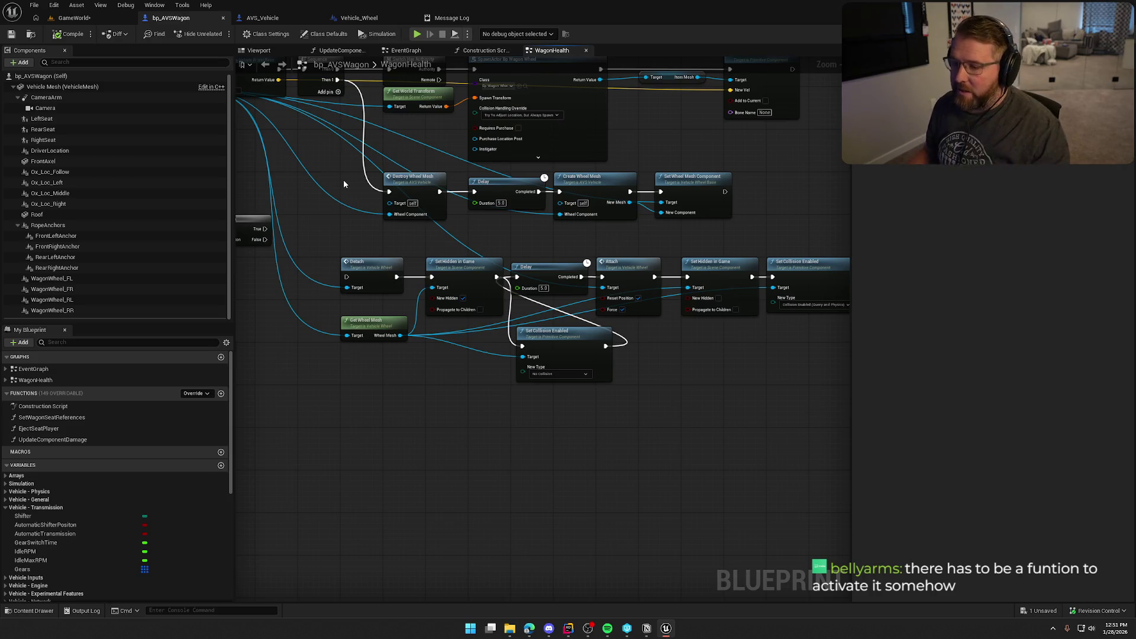
{"action": "mouse_move", "coordinate": [392, 93]}
{"action": "left_mouse_down"}
{"action": "mouse_move", "coordinate": [392, 298]}
{"action": "mouse_move", "coordinate": [456, 305]}
{"action": "mouse_move", "coordinate": [445, 408]}
{"action": "left_mouse_up"}
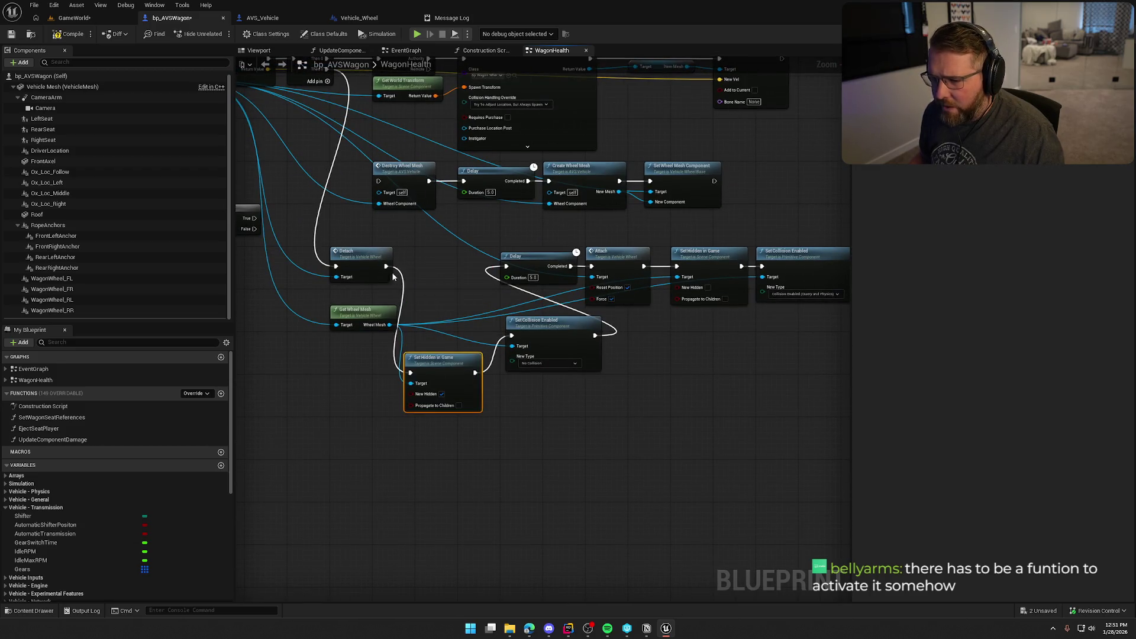
{"action": "left_click_drag", "start_coordinate": [672, 315], "coordinate": [601, 275]}
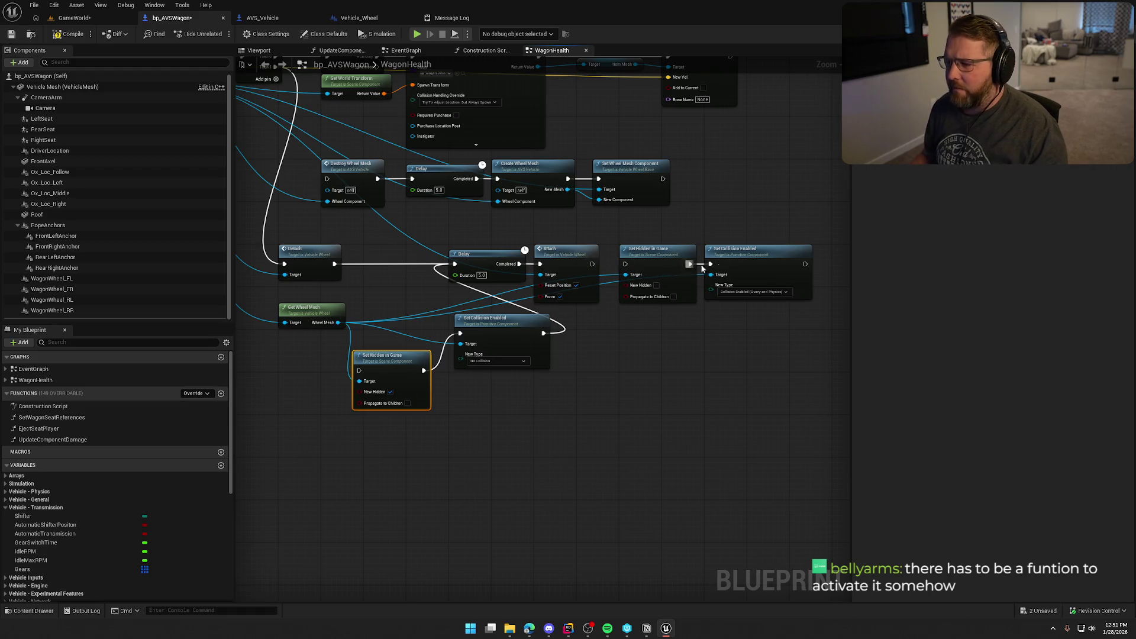
{"action": "left_click_drag", "start_coordinate": [458, 211], "coordinate": [531, 314]}
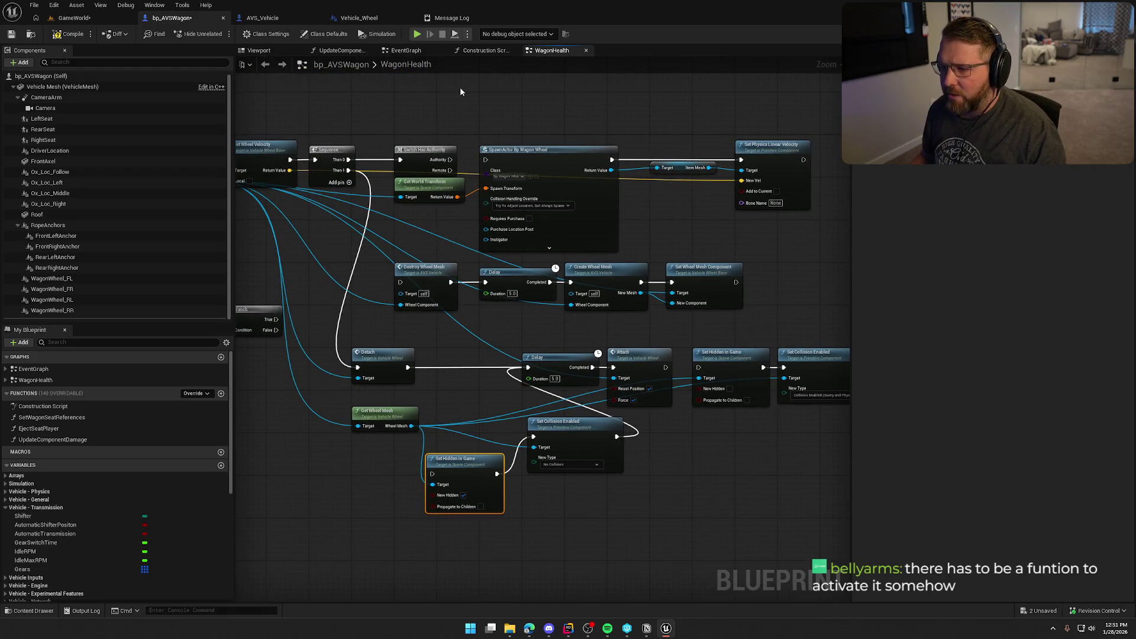
{"action": "left_click", "coordinate": [77, 21]}
Step: Playtest by walking to the wagon, taking the driver seat, and steering left
{"action": "left_click", "coordinate": [220, 34]}
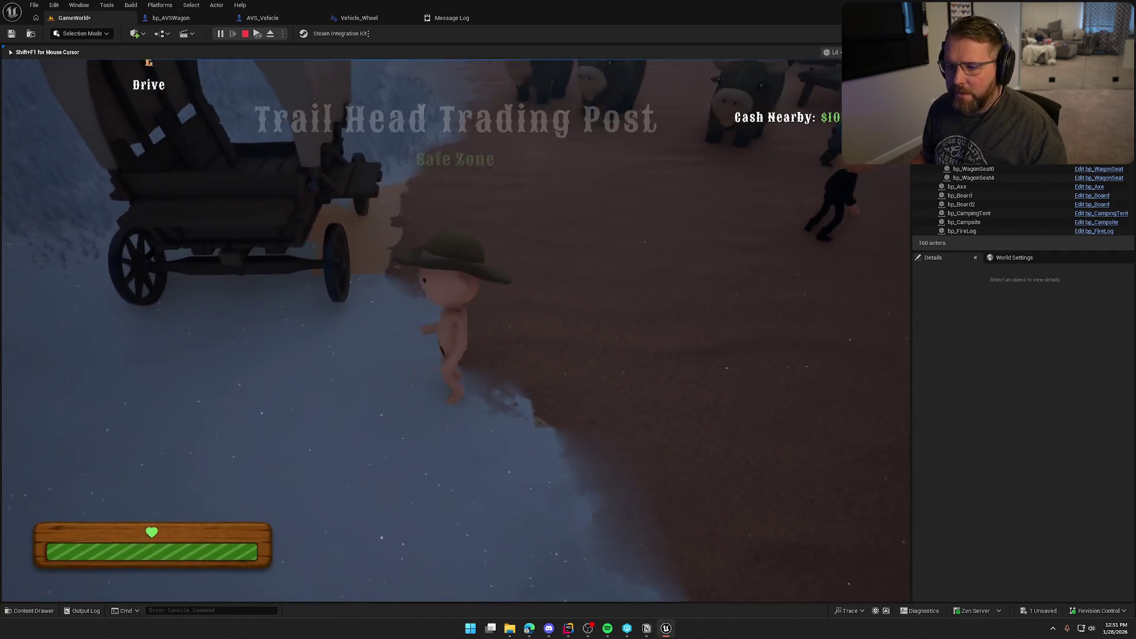
{"action": "key", "text": "s"}
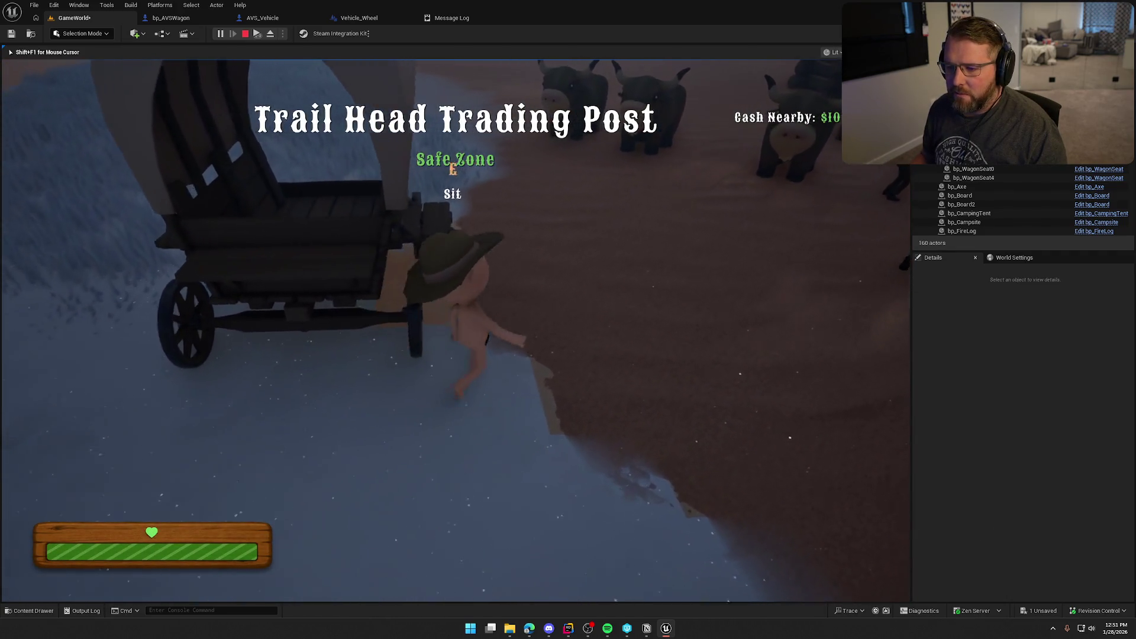
{"action": "key", "text": "s"}
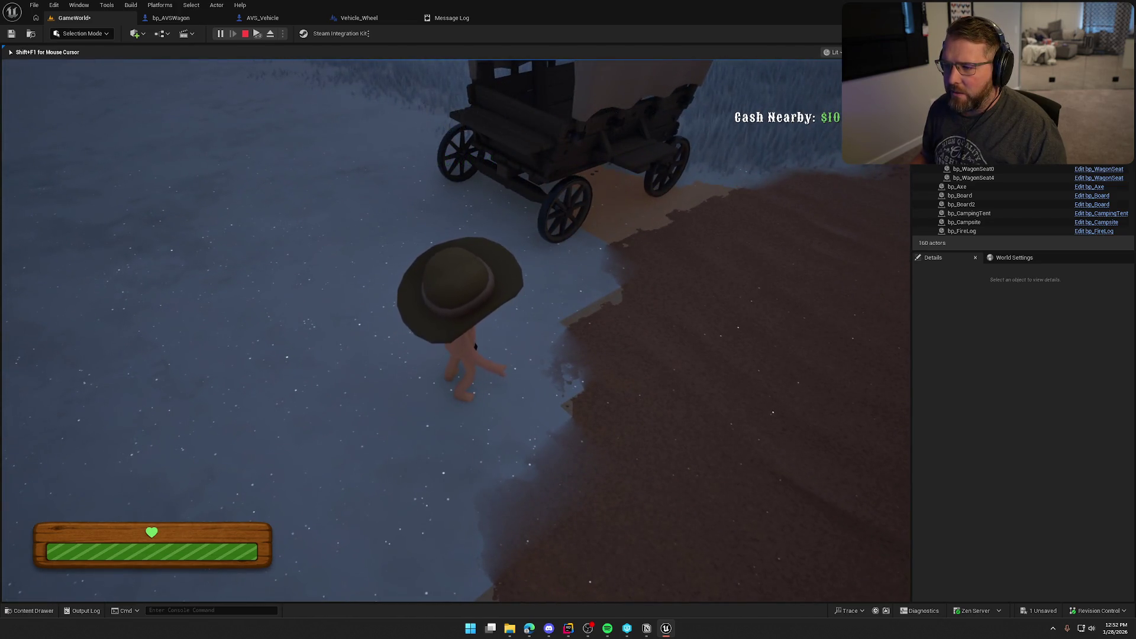
{"action": "key", "text": "w"}
{"action": "key", "text": "e"}
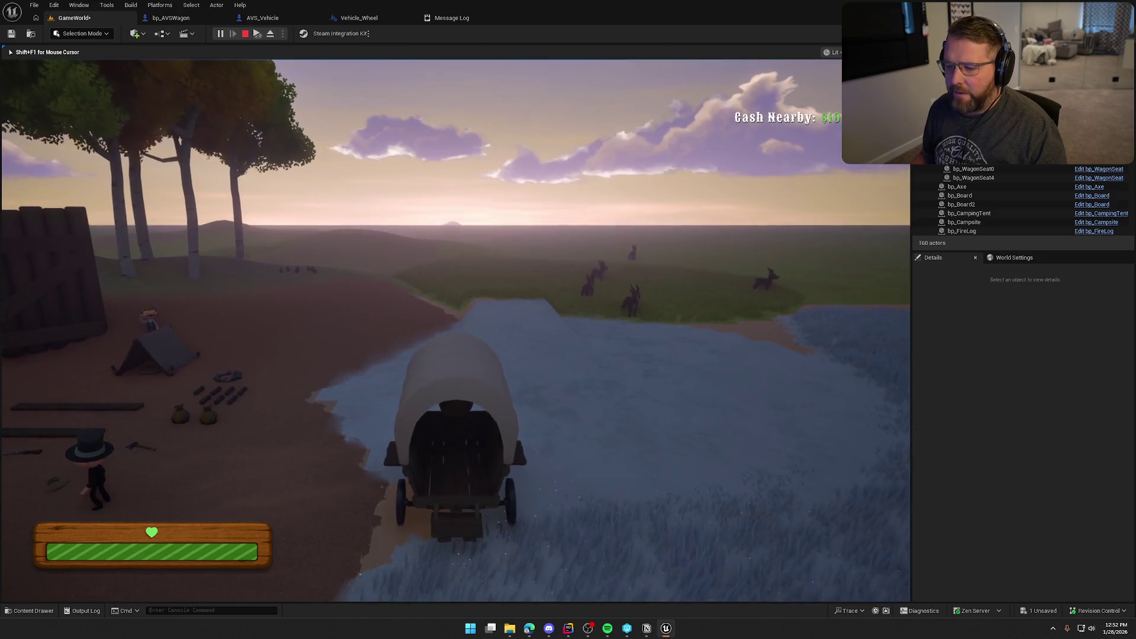
{"action": "key", "text": "a"}
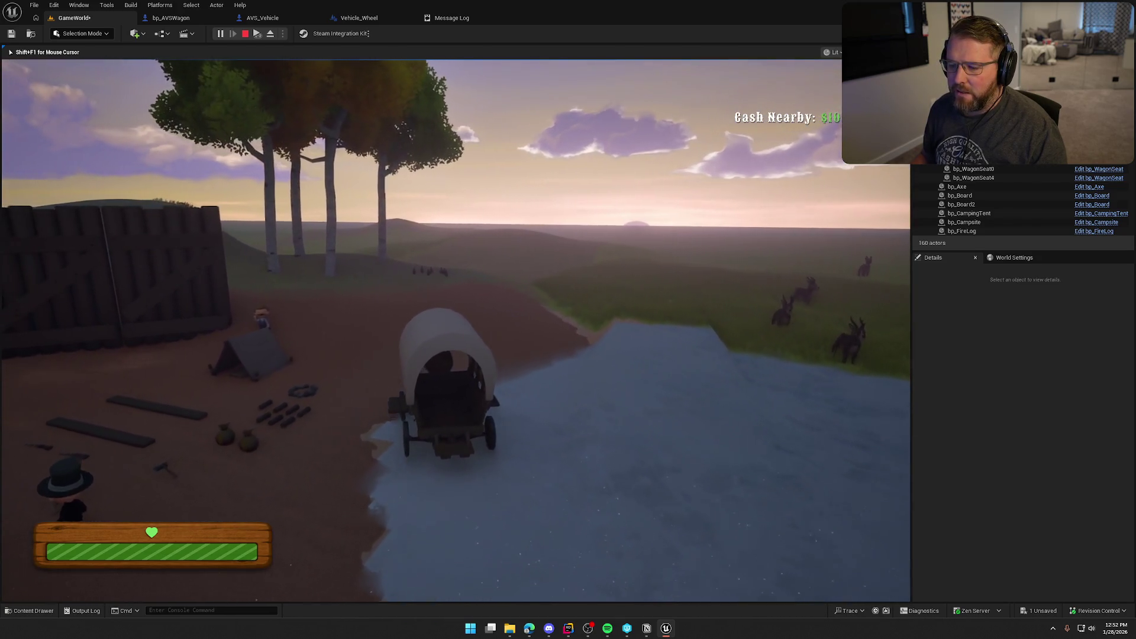
Step: Stop play and connect the Authority output to the SpawnActor node in bp_AVSWagon
{"action": "key", "text": "Escape"}
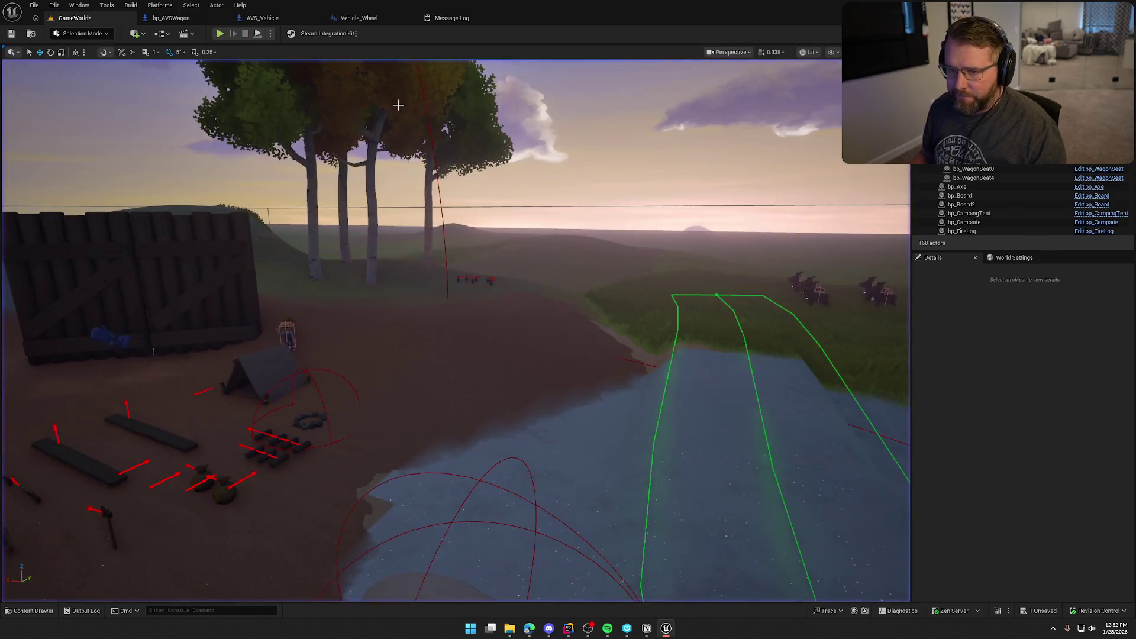
{"action": "left_click", "coordinate": [182, 19]}
{"action": "left_click_drag", "start_coordinate": [447, 210], "coordinate": [504, 110]}
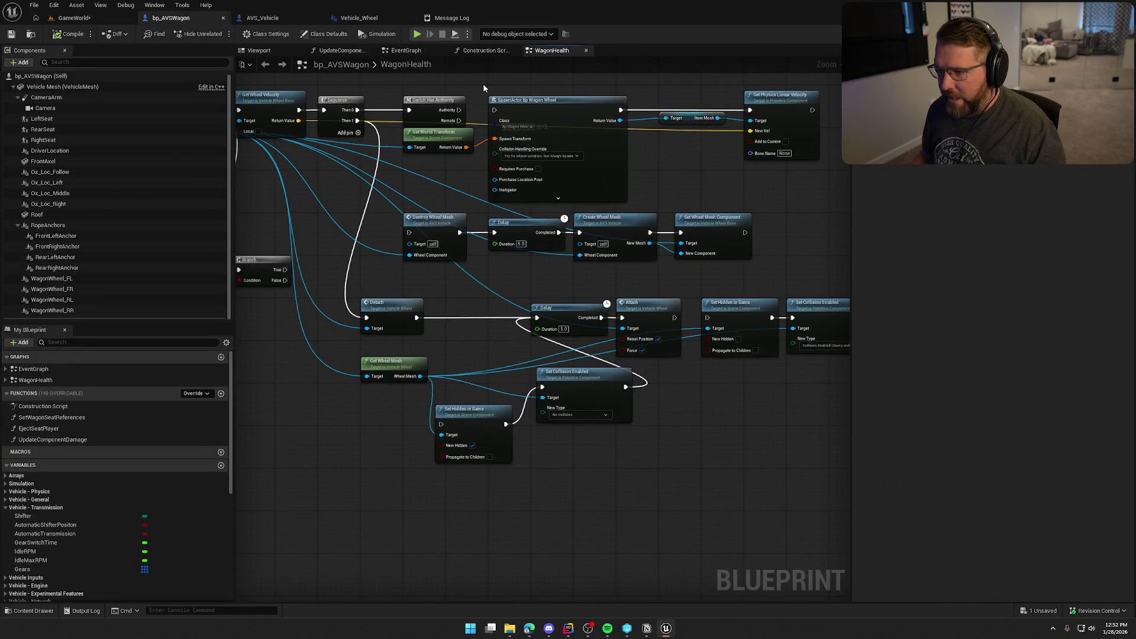
{"action": "left_click_drag", "start_coordinate": [655, 202], "coordinate": [692, 205]}
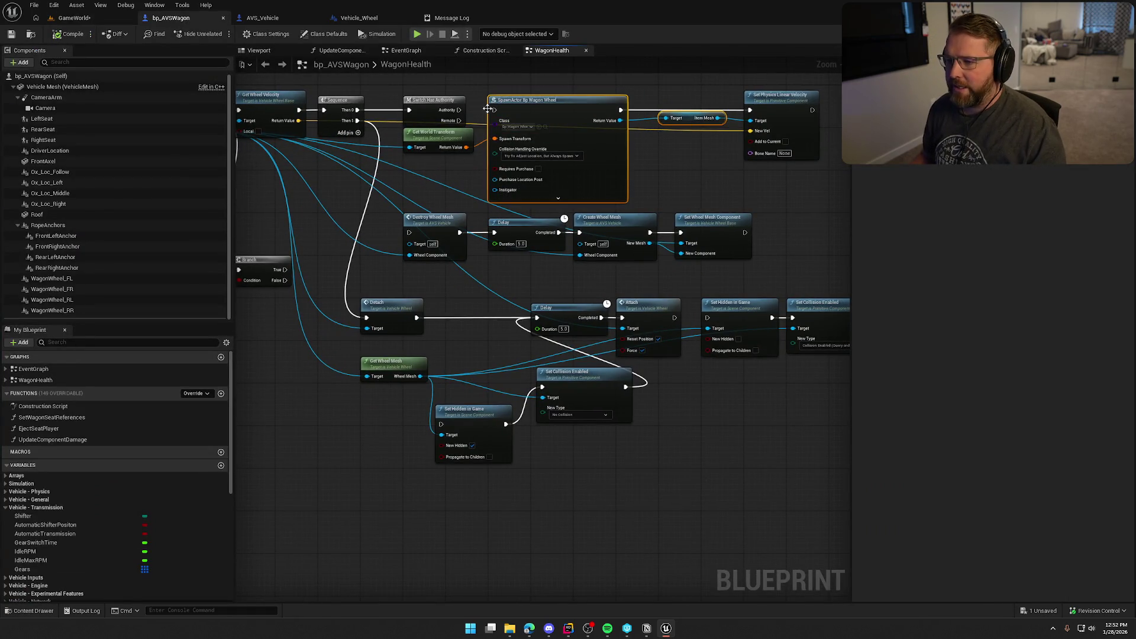
{"action": "left_click_drag", "start_coordinate": [460, 109], "coordinate": [494, 110]}
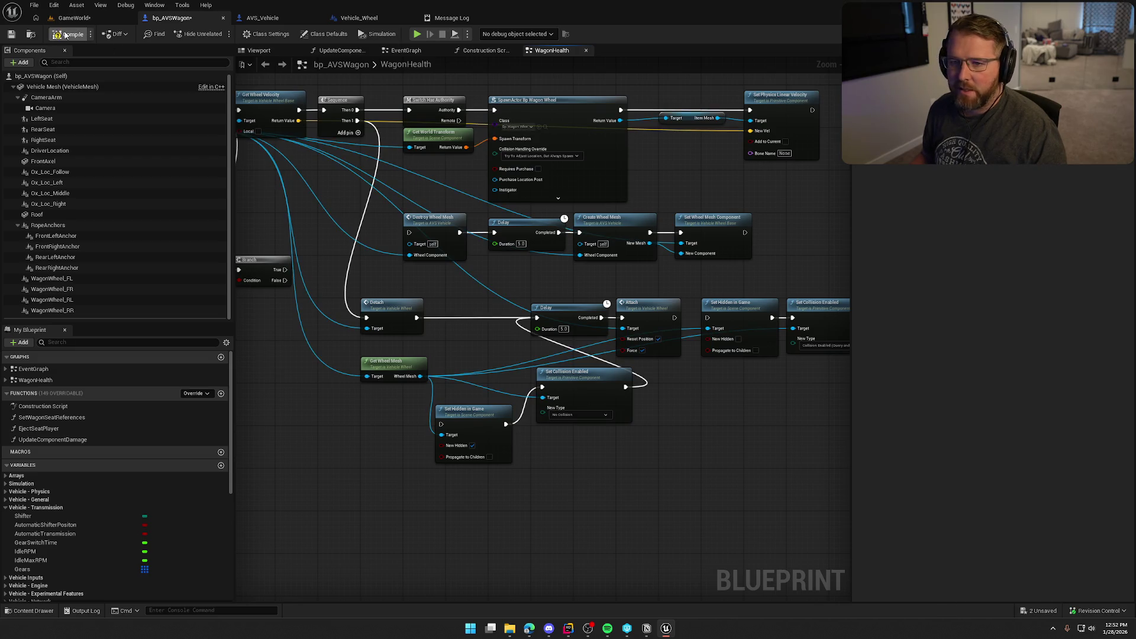
Step: Playtest by picking up and throwing a wheel, then driving the wagon toward the campsite
{"action": "left_click", "coordinate": [69, 19]}
{"action": "left_click", "coordinate": [220, 34]}
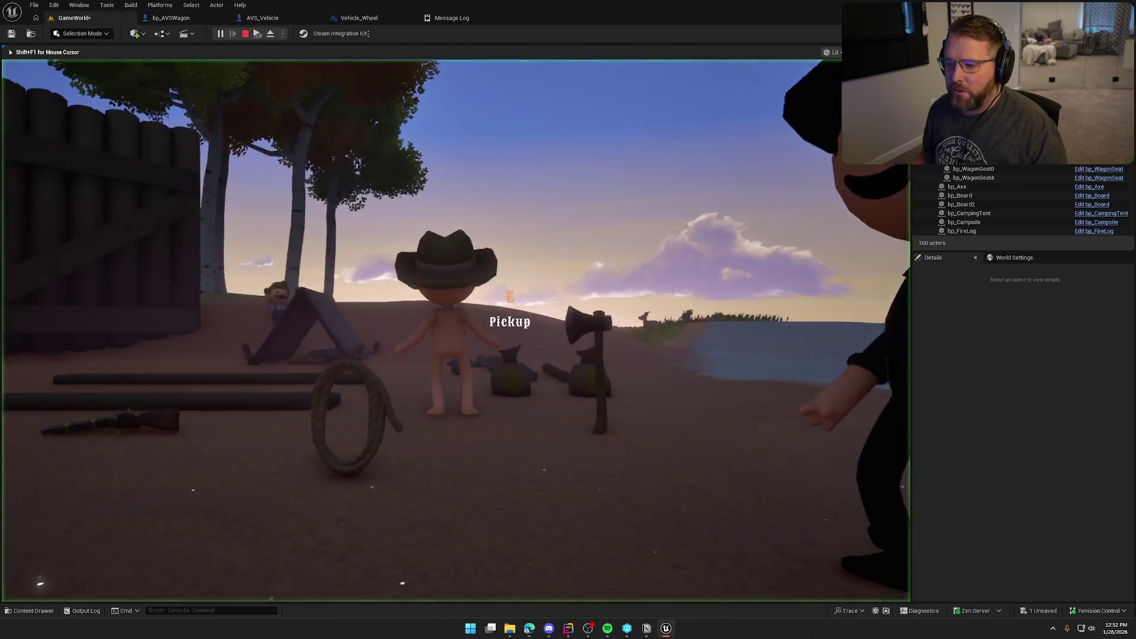
{"action": "key", "text": "w"}
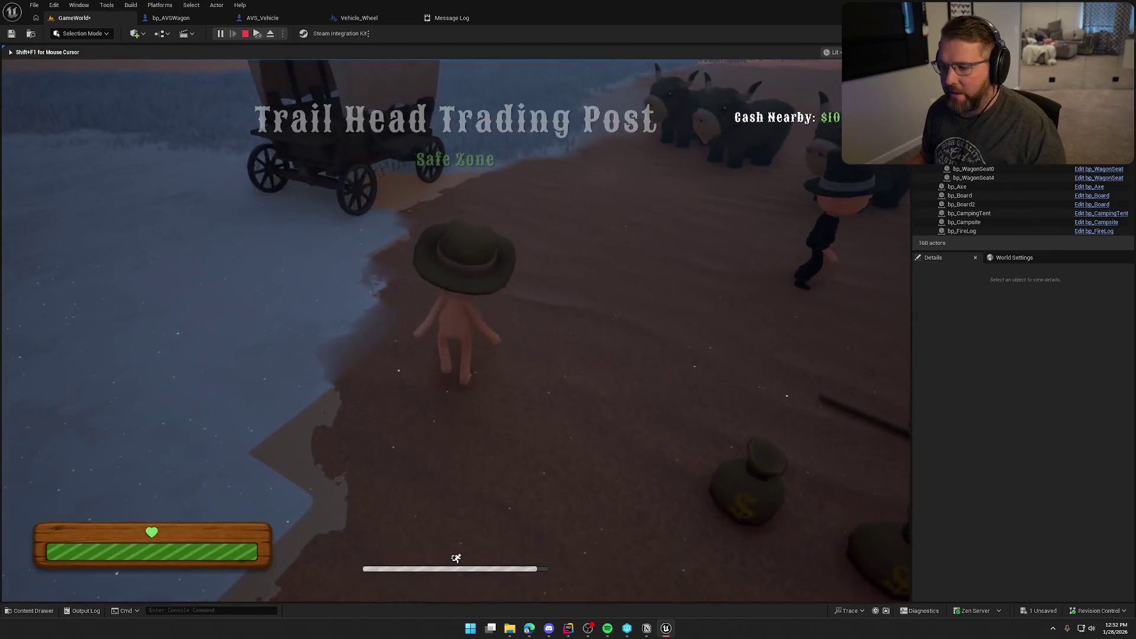
{"action": "key", "text": "e"}
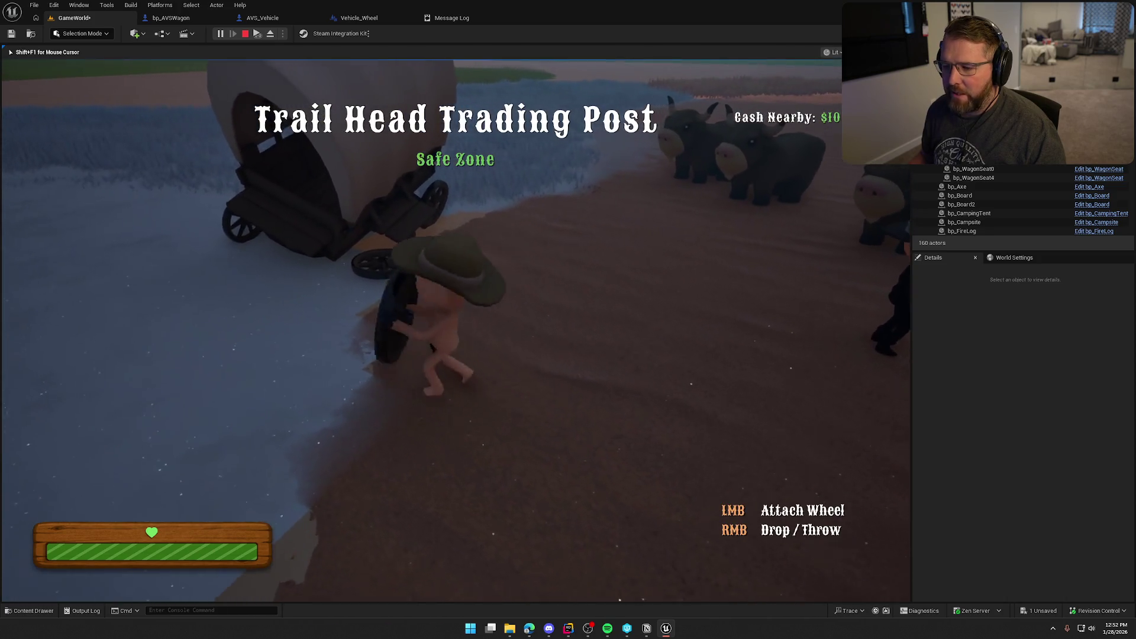
{"action": "right_click", "coordinate": [456, 331]}
{"action": "key", "text": "w"}
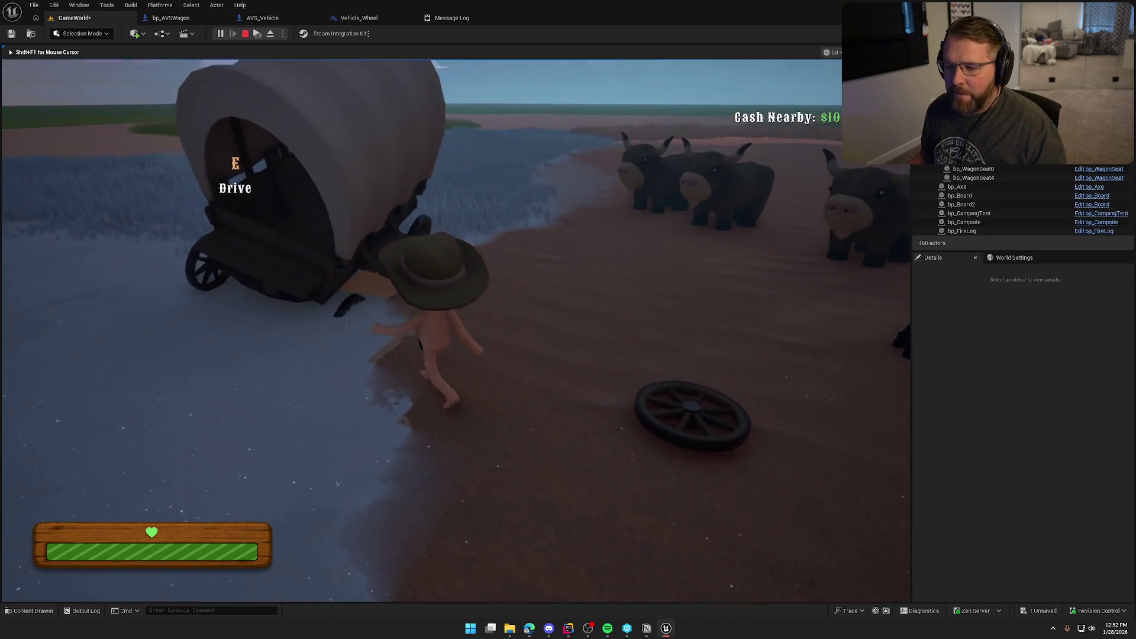
{"action": "key", "text": "e"}
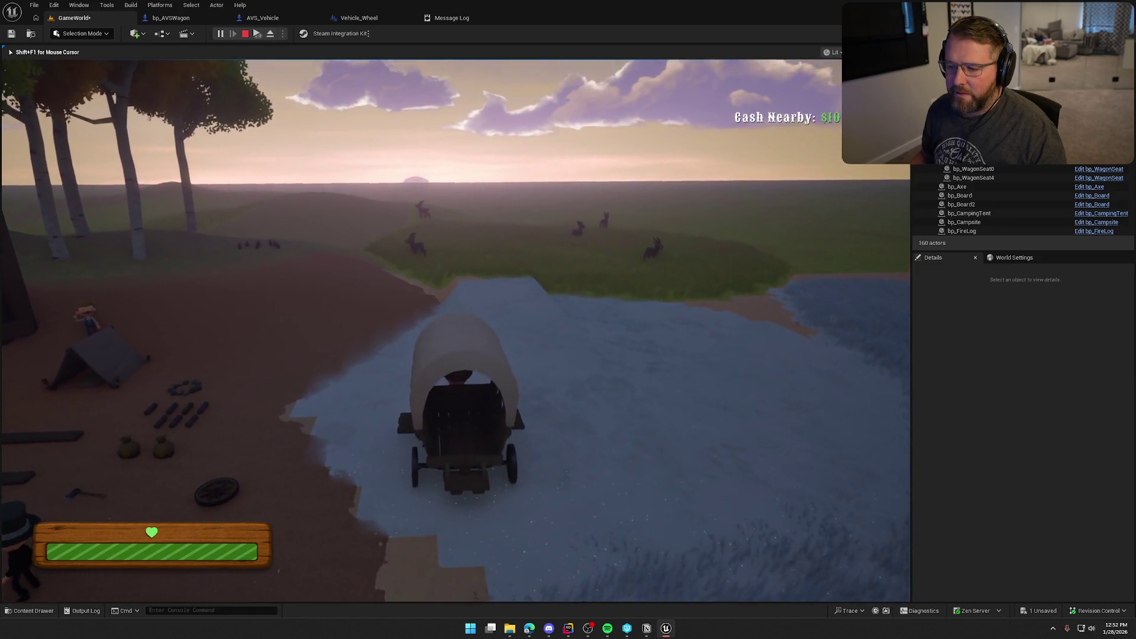
{"action": "key", "text": "a"}
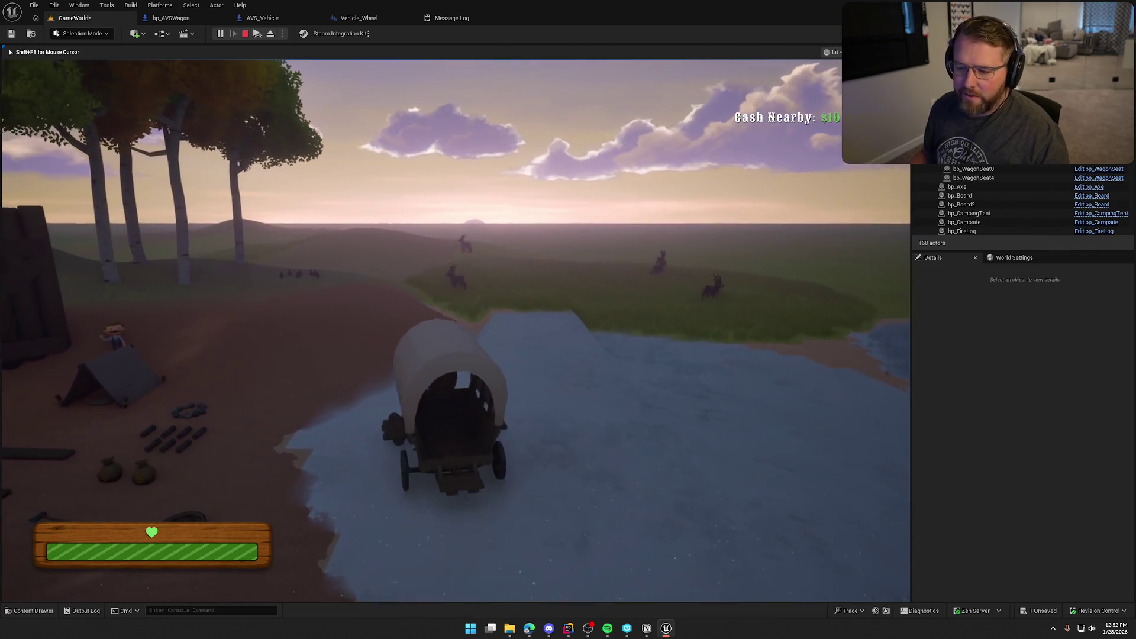
Step: Get out, carry the loose wheel to the wagon, drop it, and end the session
{"action": "key", "text": "e"}
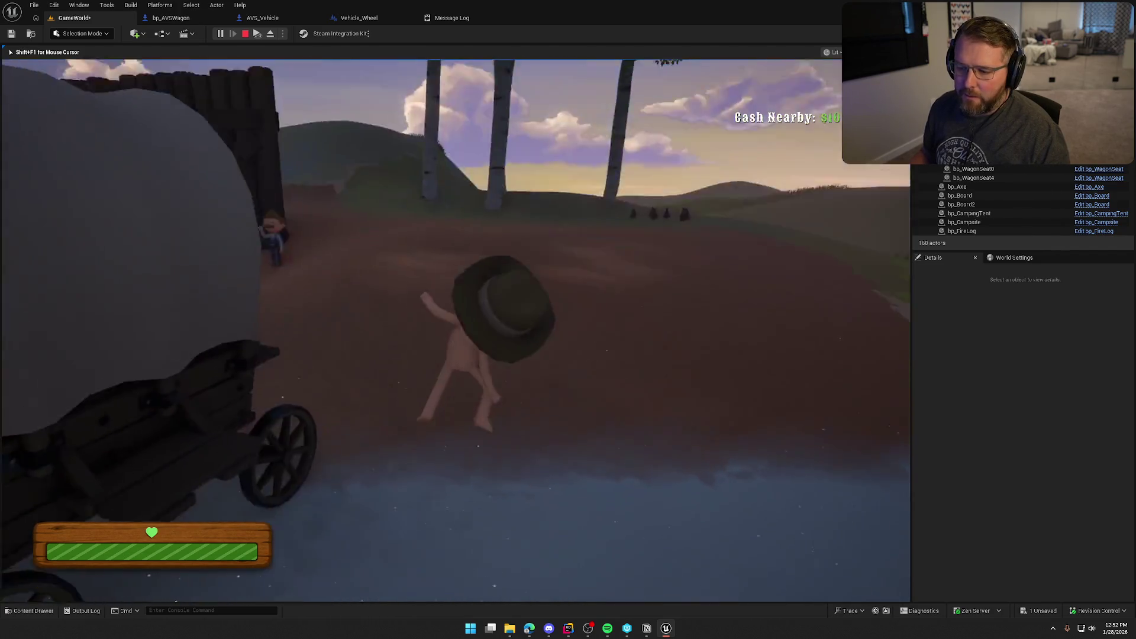
{"action": "key", "text": "shift+w"}
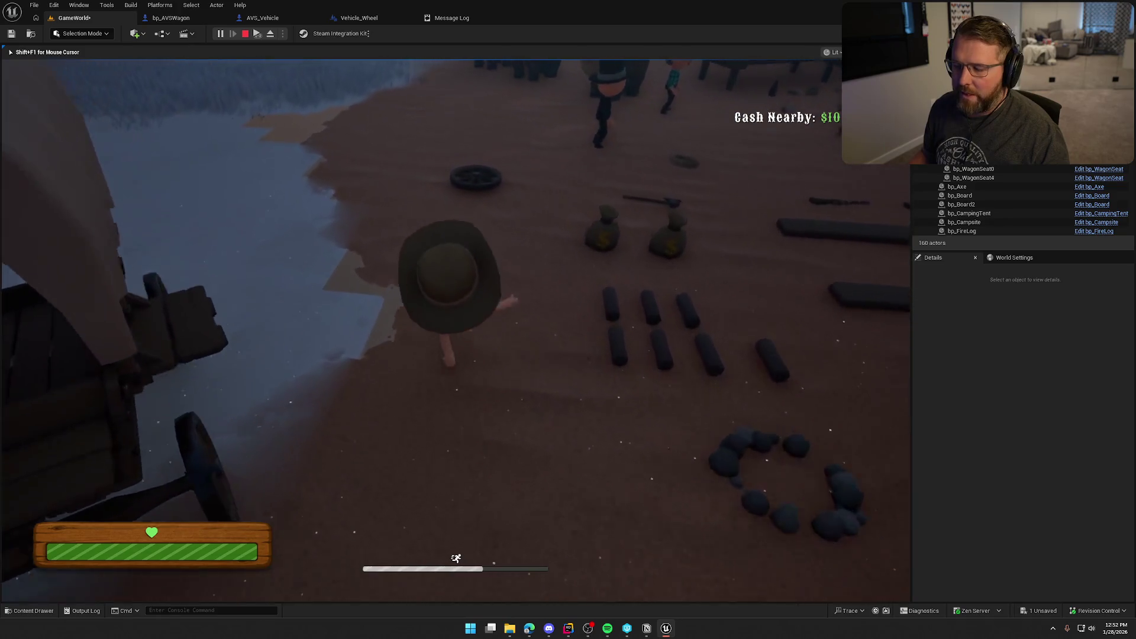
{"action": "key", "text": "e"}
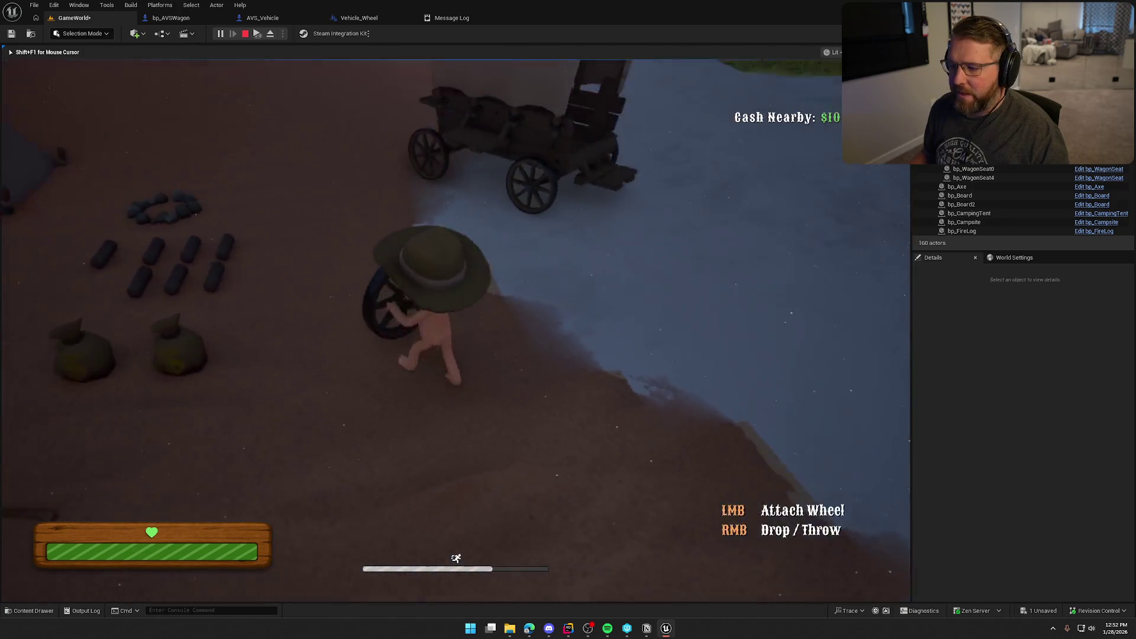
{"action": "key", "text": "w"}
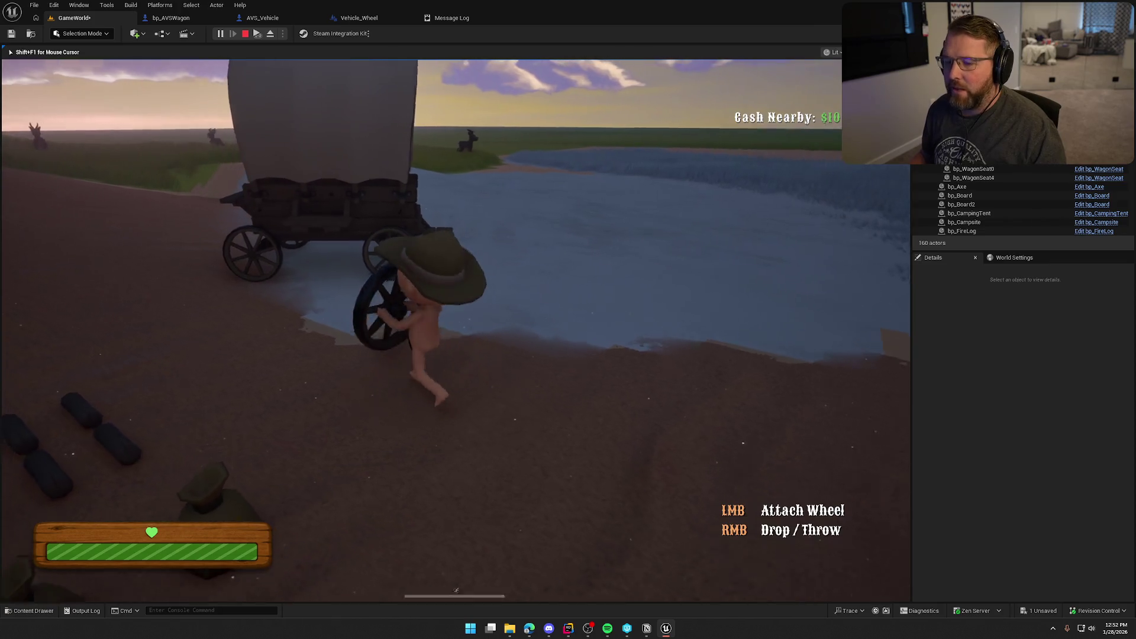
{"action": "key", "text": "w"}
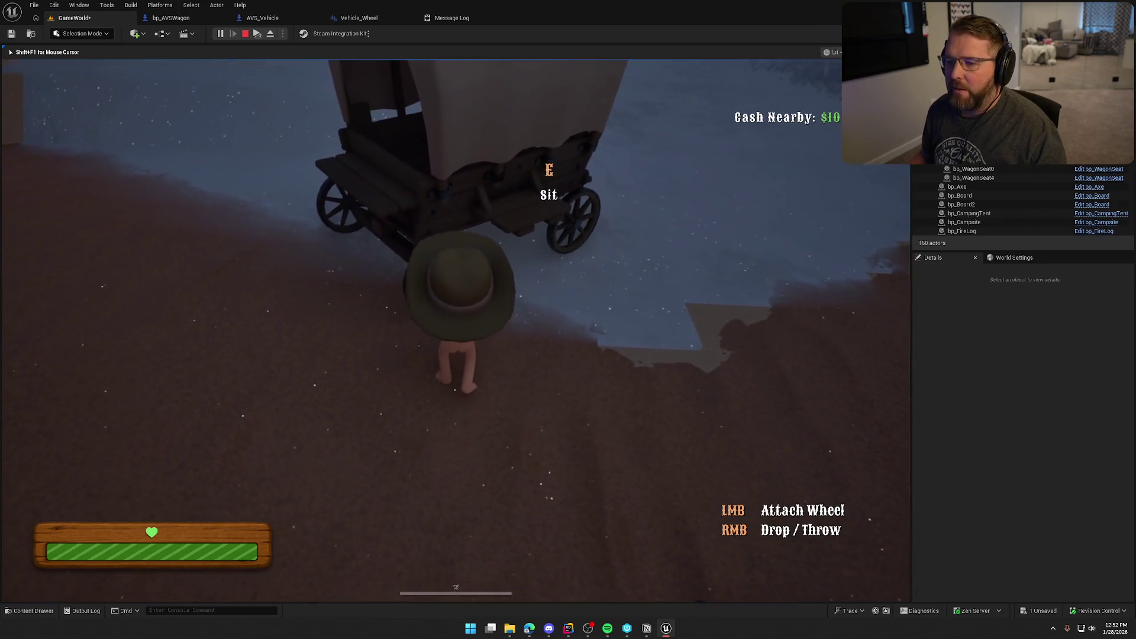
{"action": "key", "text": "a"}
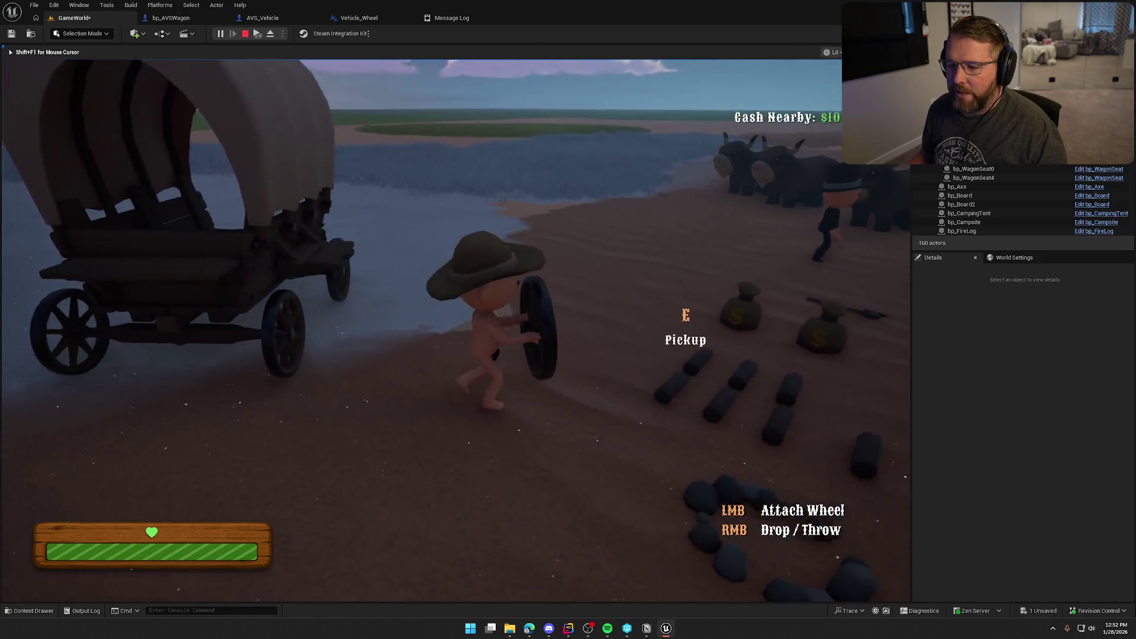
{"action": "right_click", "coordinate": [456, 330]}
{"action": "key", "text": "a"}
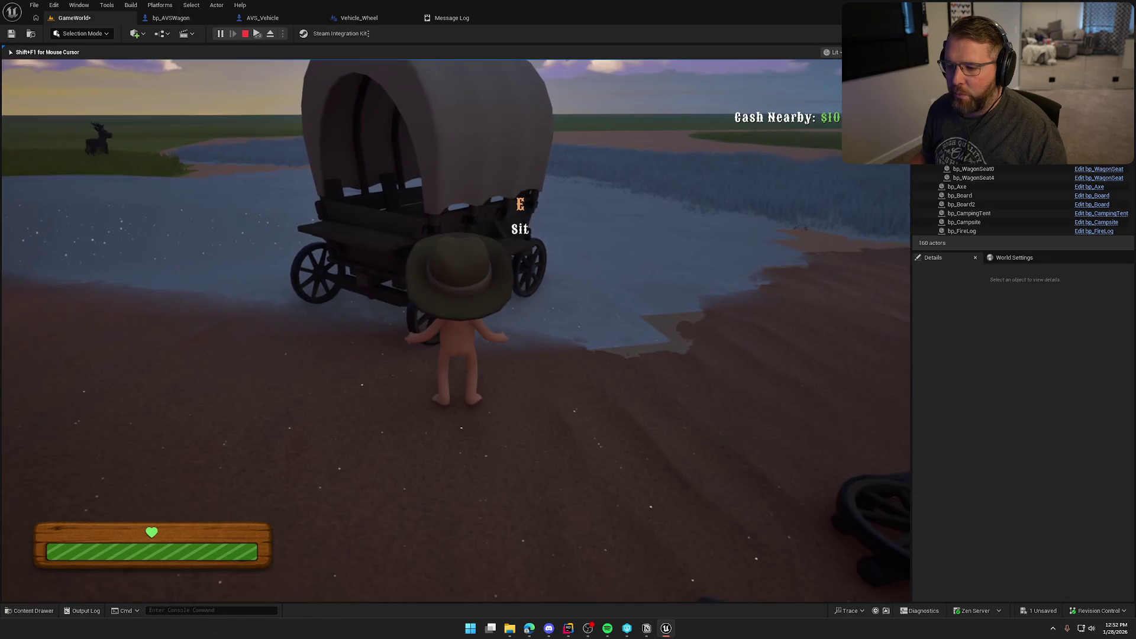
{"action": "key", "text": "w"}
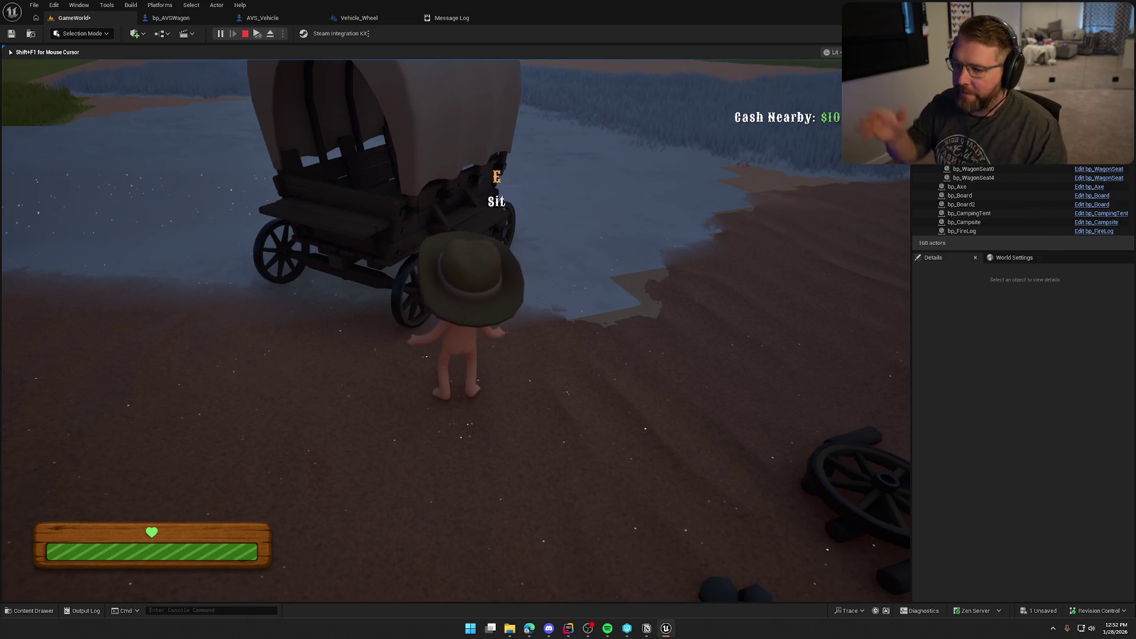
{"action": "key", "text": "d"}
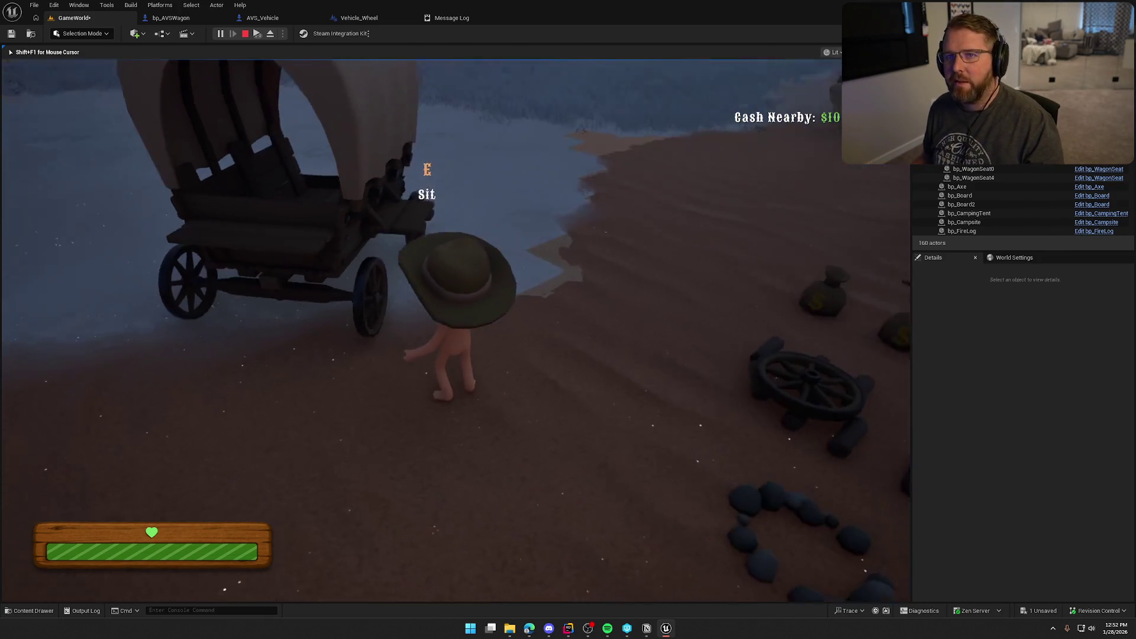
{"action": "key", "text": "s"}
{"action": "key", "text": "Escape"}
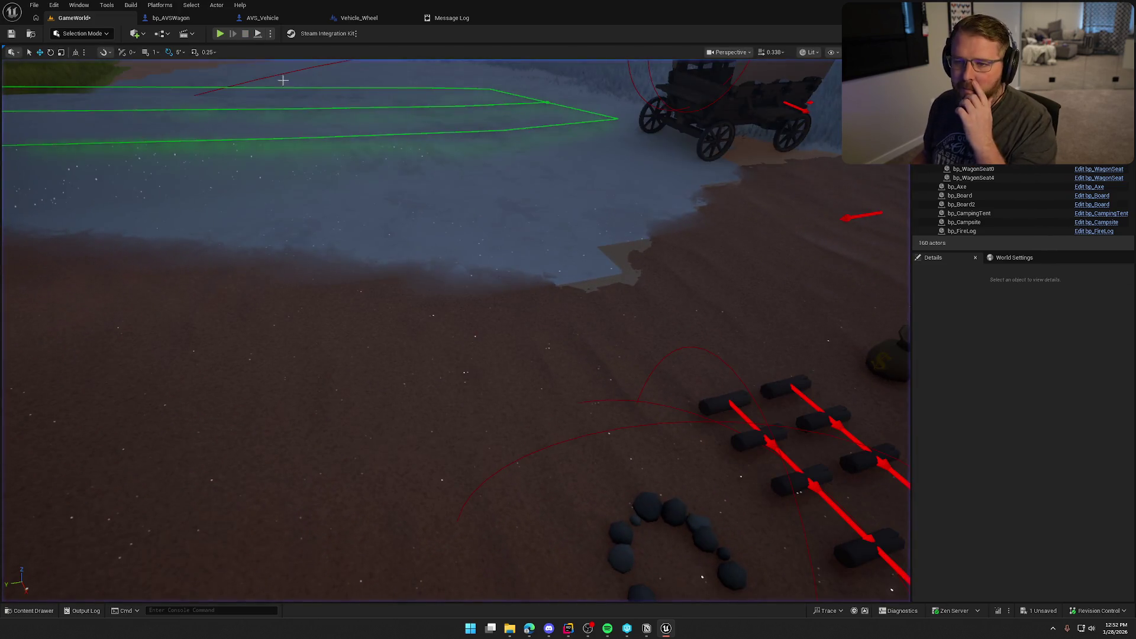
Step: Wire Detach into Set Hidden in Game and line that node up with Set Collision Enabled
{"action": "left_click", "coordinate": [199, 19]}
{"action": "scroll", "coordinate": [476, 357], "scroll_direction": "up", "scroll_amount": 2}
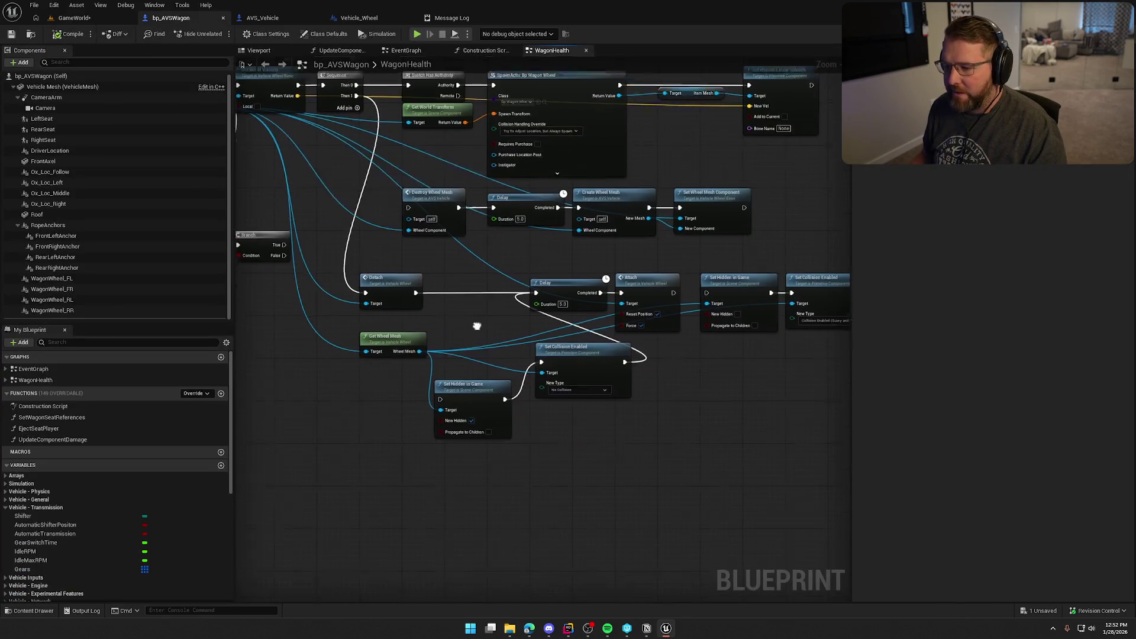
{"action": "left_click_drag", "start_coordinate": [419, 371], "coordinate": [386, 230]}
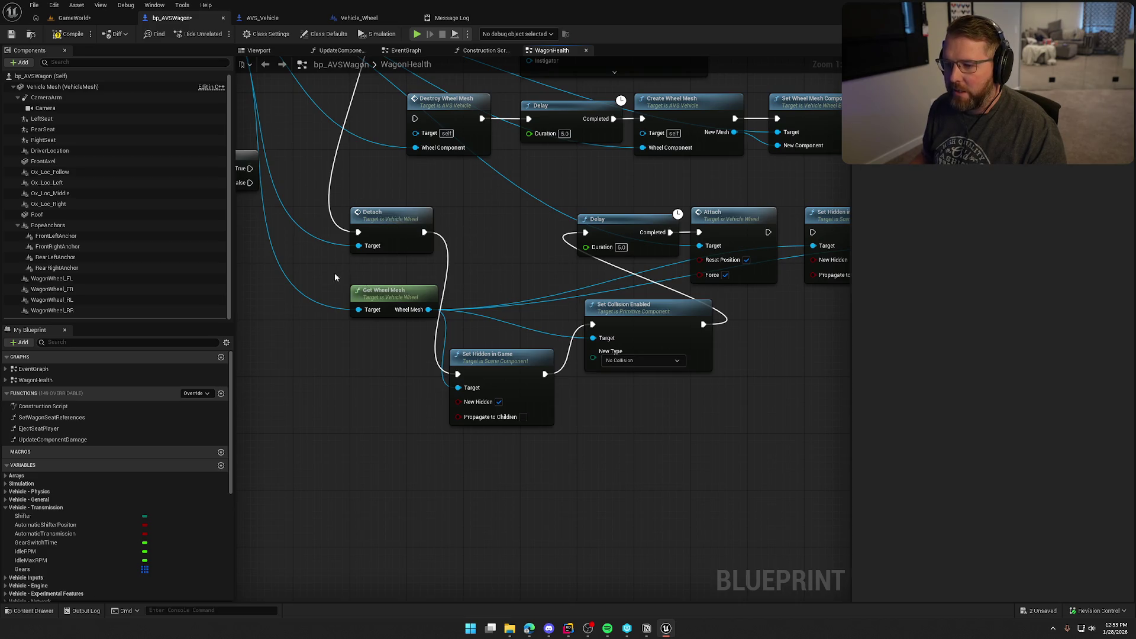
{"action": "left_click_drag", "start_coordinate": [335, 276], "coordinate": [662, 468]}
{"action": "left_click", "coordinate": [621, 449]}
{"action": "mouse_move", "coordinate": [502, 371]}
{"action": "left_mouse_down"}
{"action": "mouse_move", "coordinate": [517, 315]}
{"action": "mouse_move", "coordinate": [506, 317]}
{"action": "left_mouse_up"}
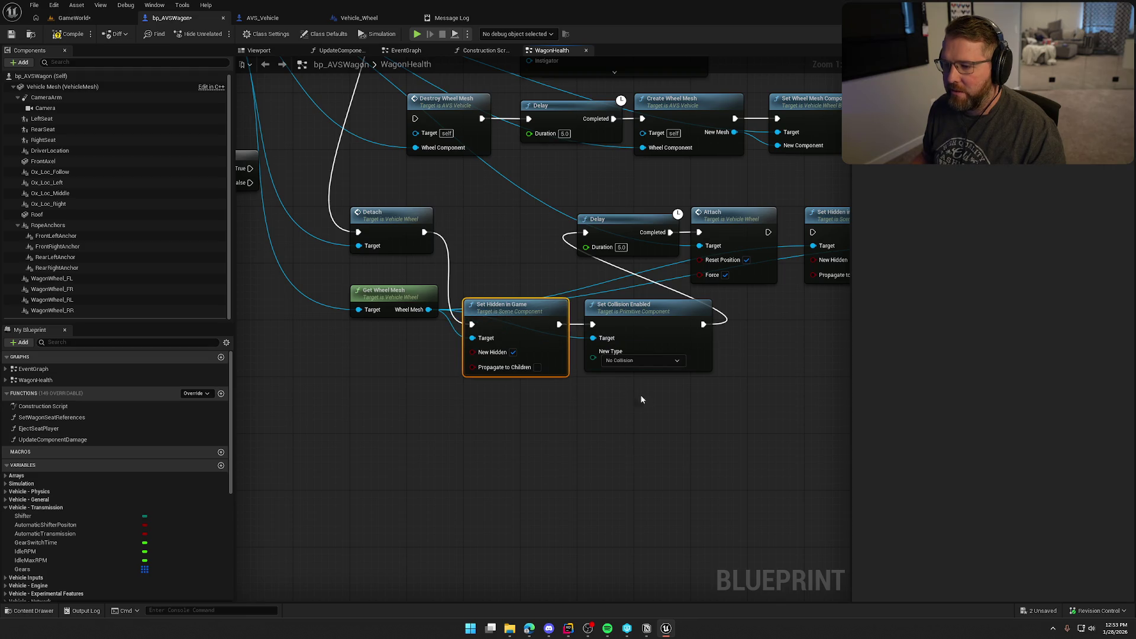
{"action": "left_click_drag", "start_coordinate": [685, 421], "coordinate": [498, 316]}
{"action": "left_click", "coordinate": [580, 449]}
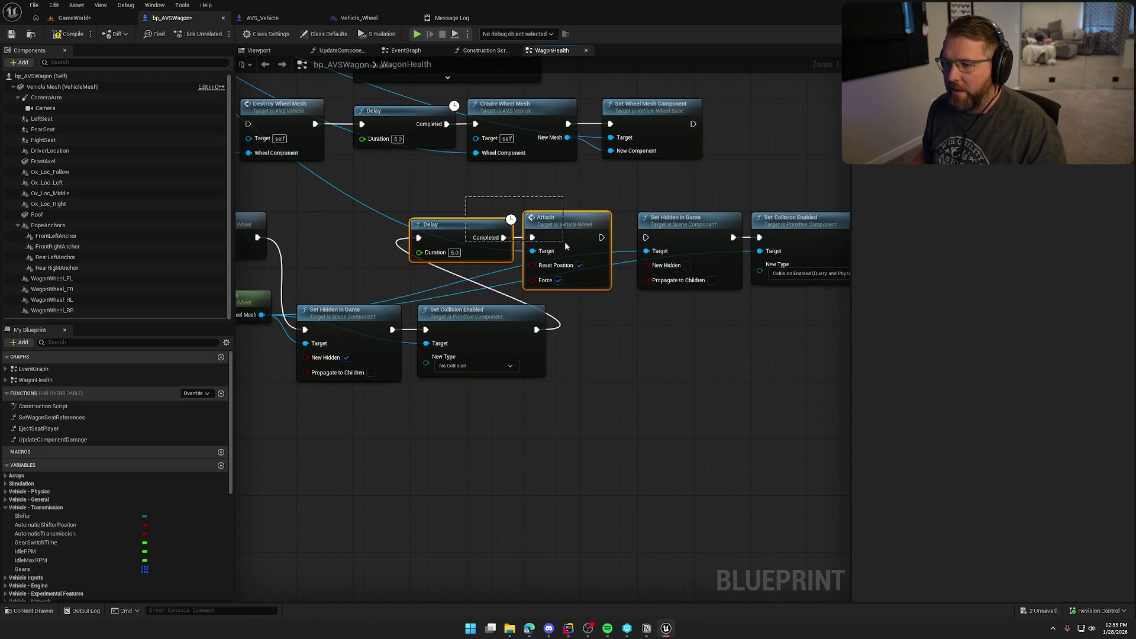
Step: Connect the Attach node's output to the second Set Hidden in Game node
{"action": "left_click", "coordinate": [663, 377]}
{"action": "left_click_drag", "start_coordinate": [662, 372], "coordinate": [598, 360]}
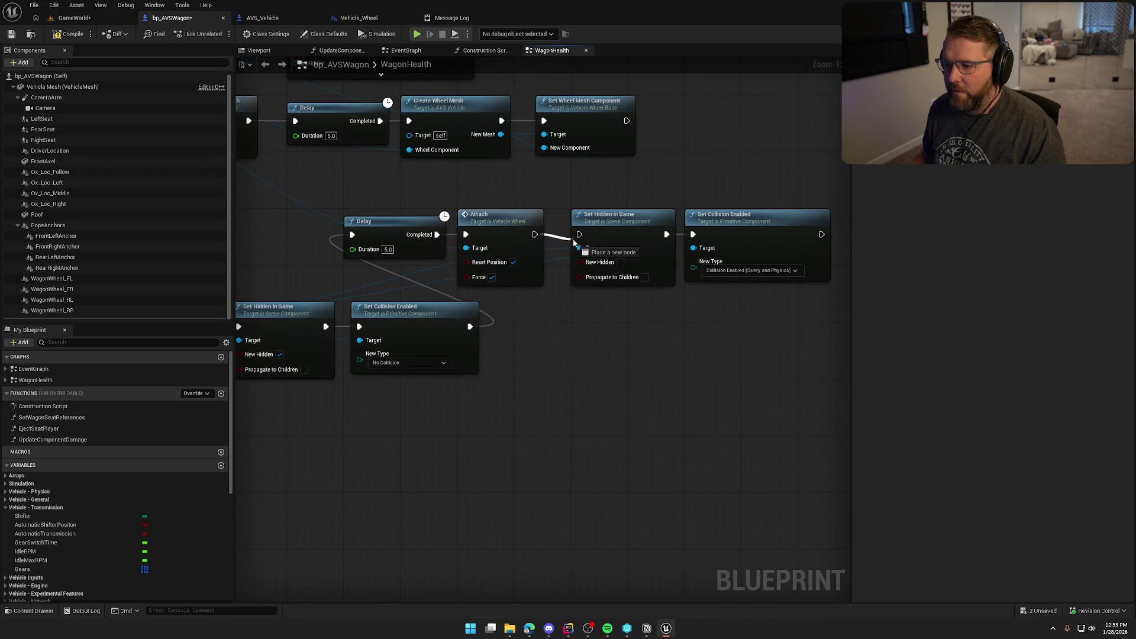
{"action": "left_click_drag", "start_coordinate": [574, 243], "coordinate": [580, 235]}
{"action": "left_click_drag", "start_coordinate": [626, 362], "coordinate": [691, 350]}
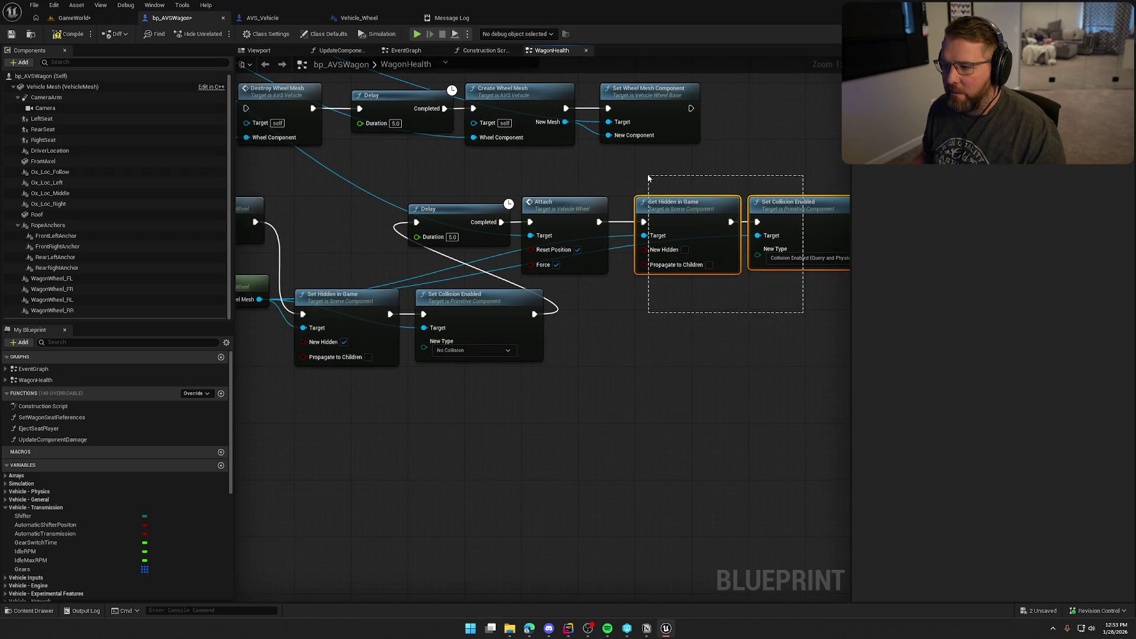
{"action": "left_click_drag", "start_coordinate": [647, 174], "coordinate": [654, 197]}
{"action": "left_click", "coordinate": [585, 166]}
Step: Shift the Delay and Attach nodes right so the whole chain reads in one row
{"action": "left_click_drag", "start_coordinate": [582, 247], "coordinate": [877, 276]}
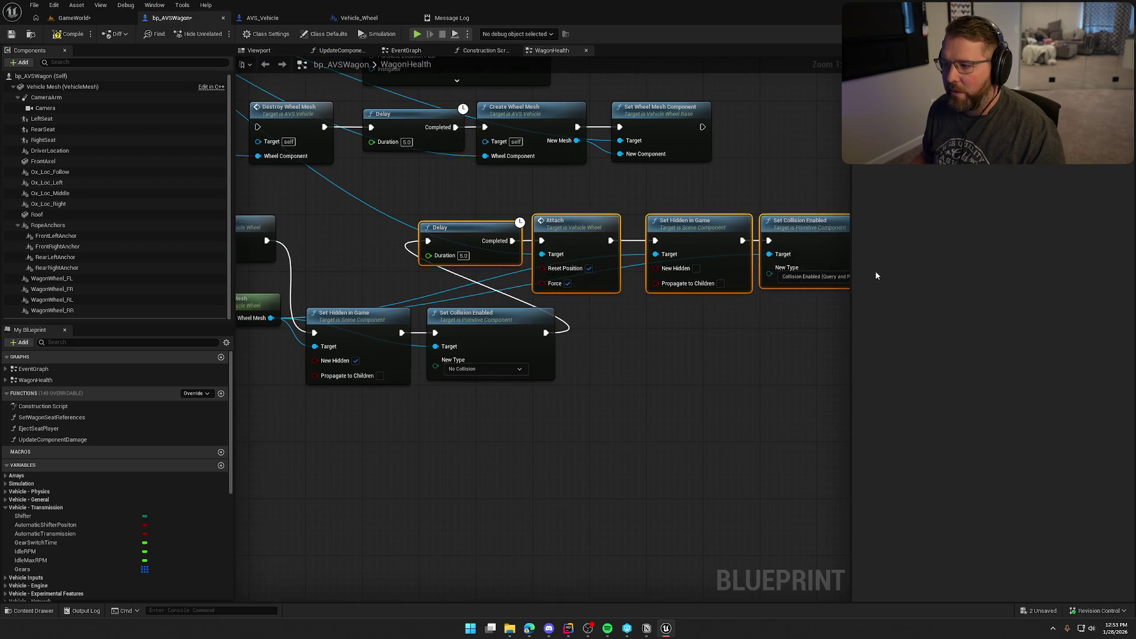
{"action": "left_click_drag", "start_coordinate": [454, 185], "coordinate": [412, 243]}
{"action": "left_click_drag", "start_coordinate": [290, 235], "coordinate": [462, 235]}
{"action": "left_click_drag", "start_coordinate": [457, 282], "coordinate": [757, 291]}
{"action": "mouse_move", "coordinate": [656, 446]}
{"action": "left_mouse_down"}
{"action": "mouse_move", "coordinate": [458, 301]}
{"action": "mouse_move", "coordinate": [459, 241]}
{"action": "left_mouse_up"}
{"action": "scroll", "coordinate": [521, 362], "scroll_direction": "down", "scroll_amount": 5}
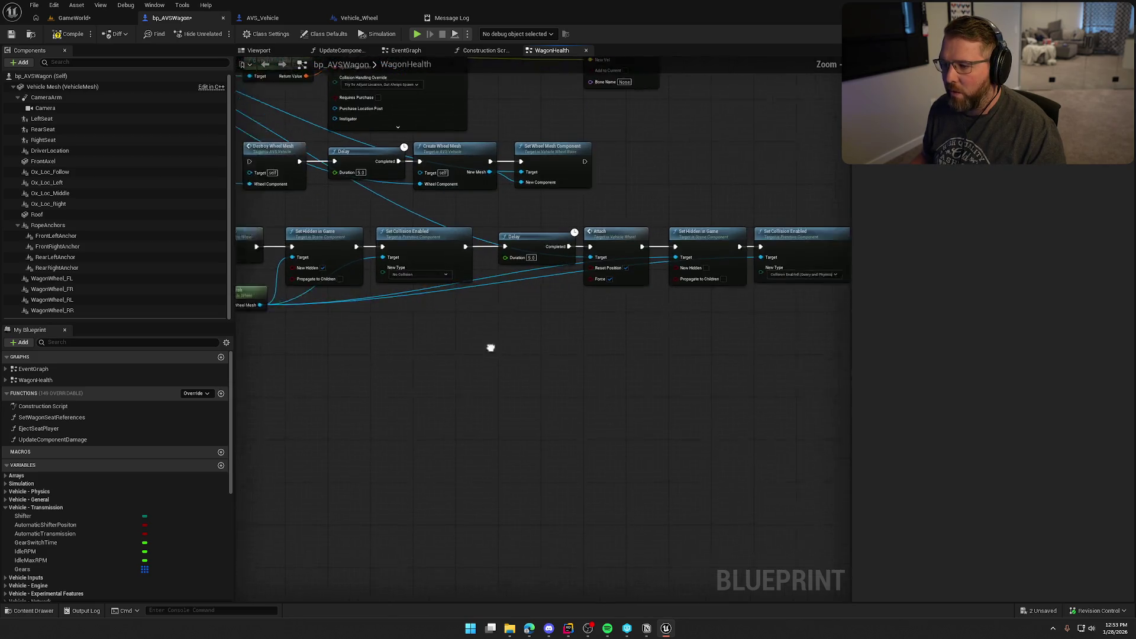
{"action": "mouse_move", "coordinate": [360, 222]}
{"action": "left_mouse_down"}
{"action": "mouse_move", "coordinate": [676, 314]}
{"action": "mouse_move", "coordinate": [489, 382]}
{"action": "mouse_move", "coordinate": [544, 392]}
{"action": "left_mouse_up"}
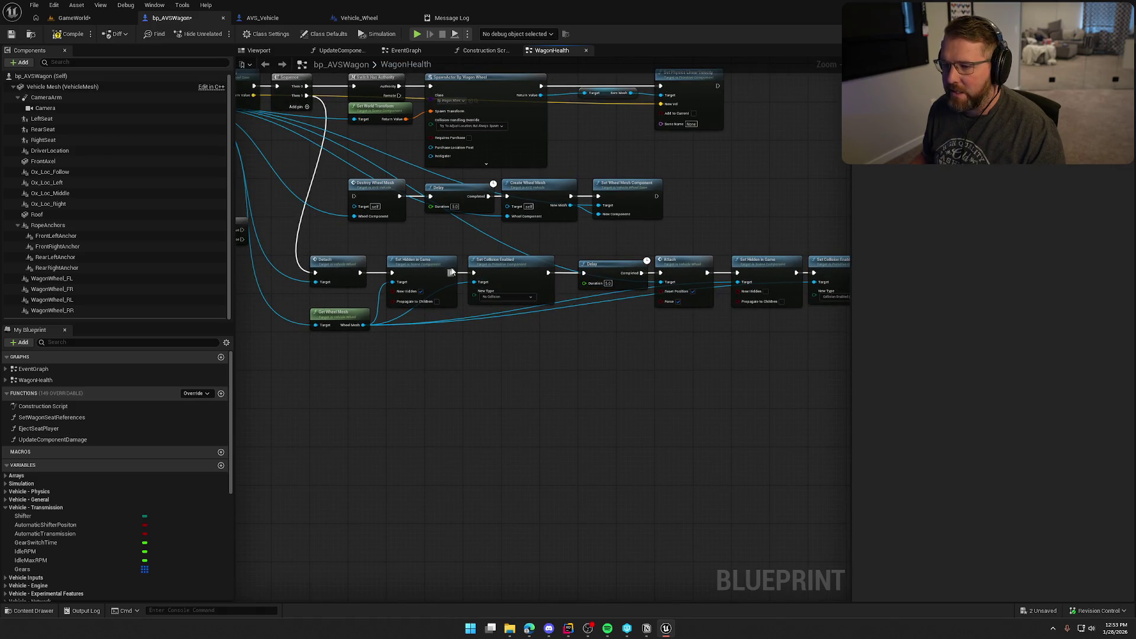
{"action": "left_click_drag", "start_coordinate": [451, 272], "coordinate": [491, 294]}
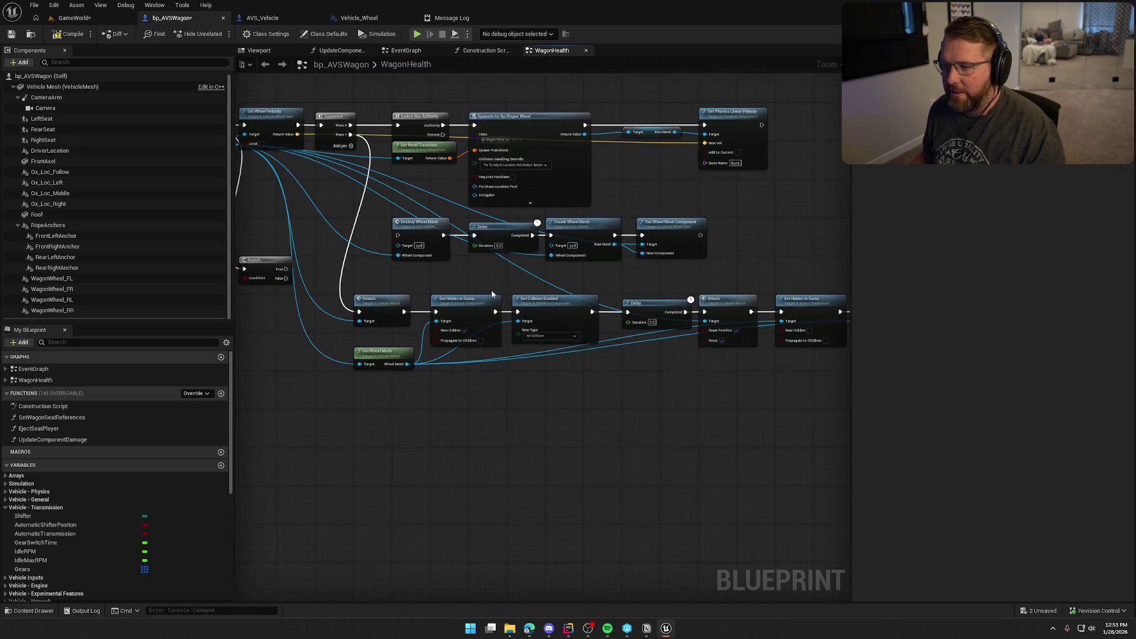
Step: In the running game, pick up the wheel, throw it, then carry it back to the wagon's front
{"action": "left_click", "coordinate": [69, 18]}
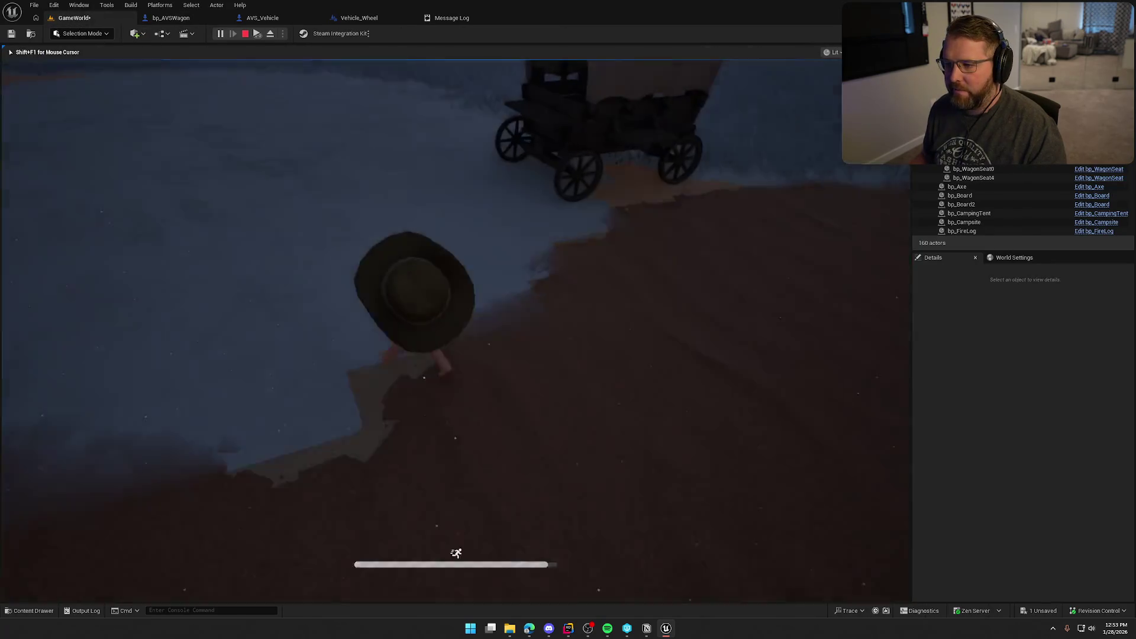
{"action": "key", "text": "d"}
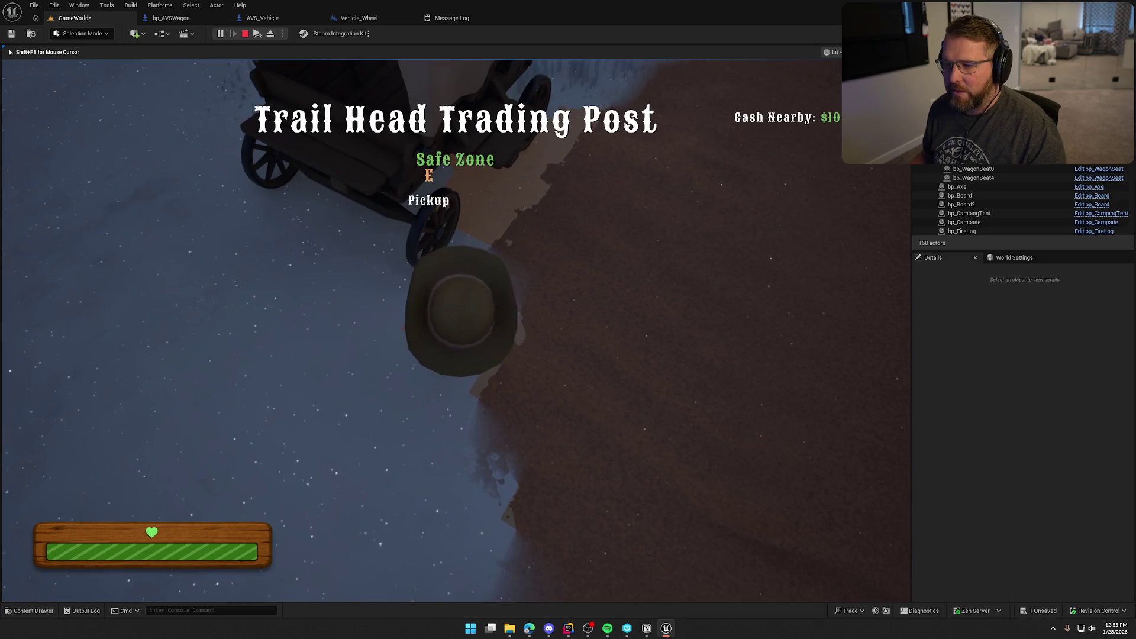
{"action": "key", "text": "e"}
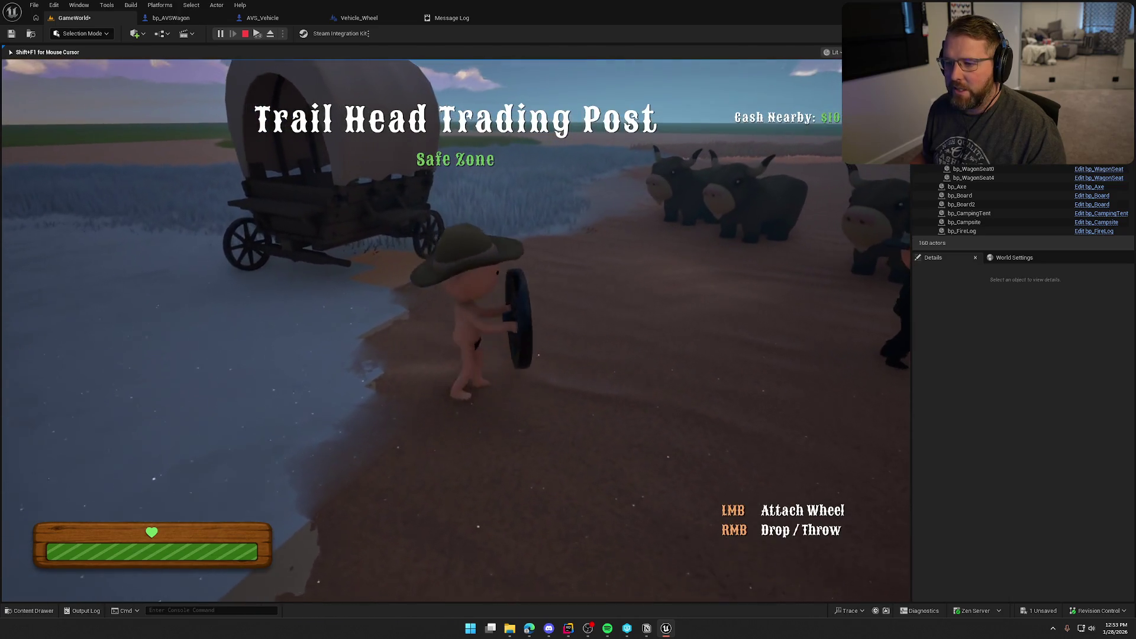
{"action": "right_click", "coordinate": [456, 330]}
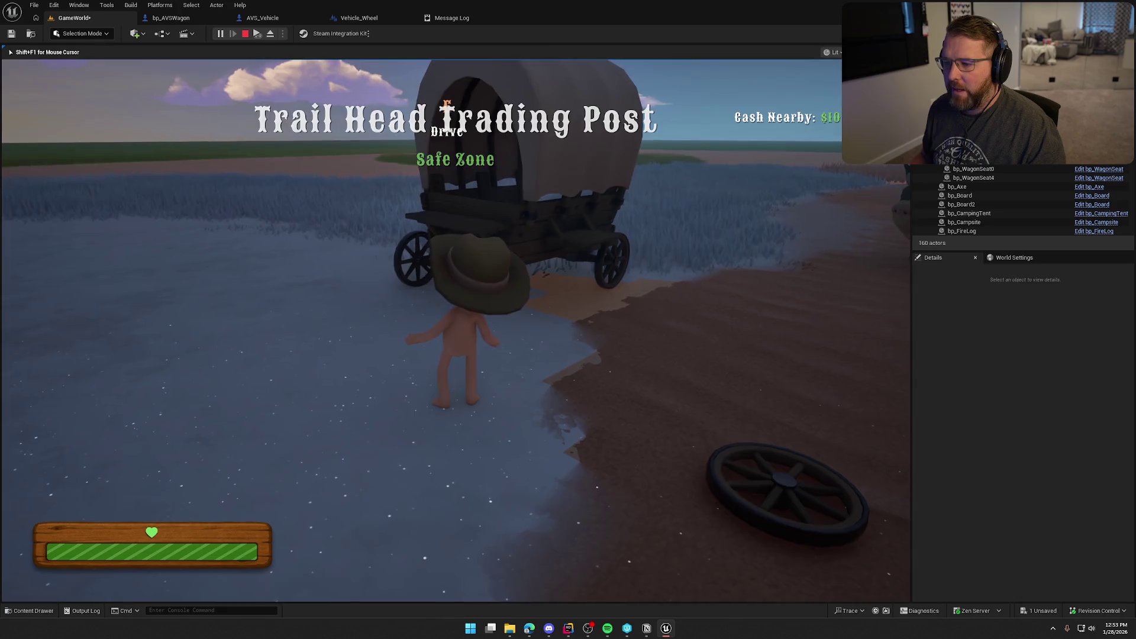
{"action": "key", "text": "w"}
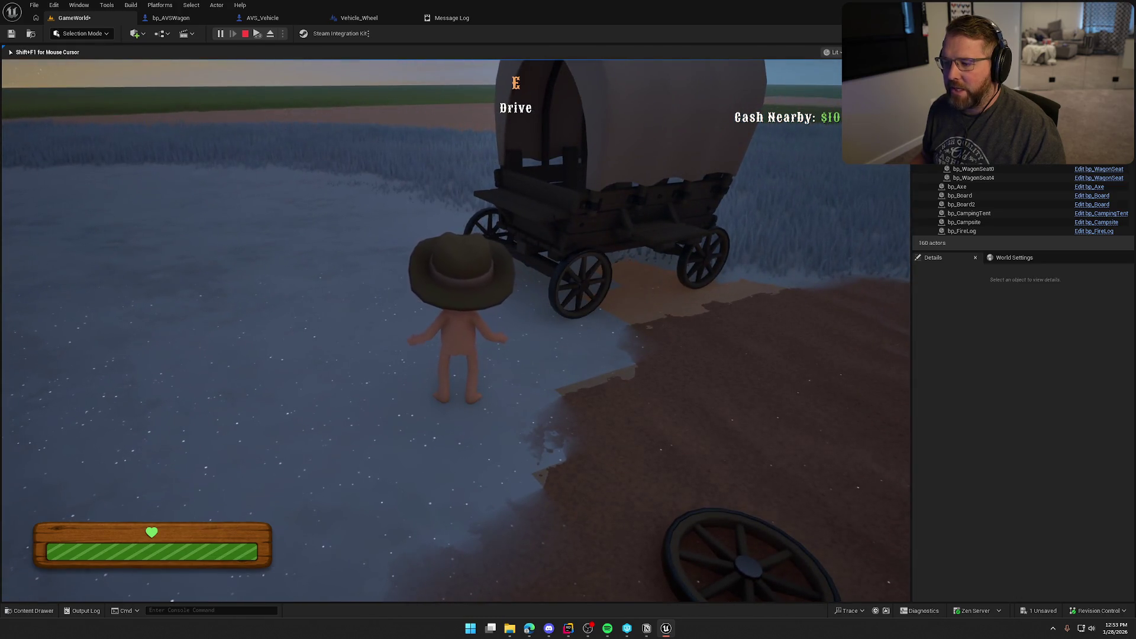
{"action": "key", "text": "e"}
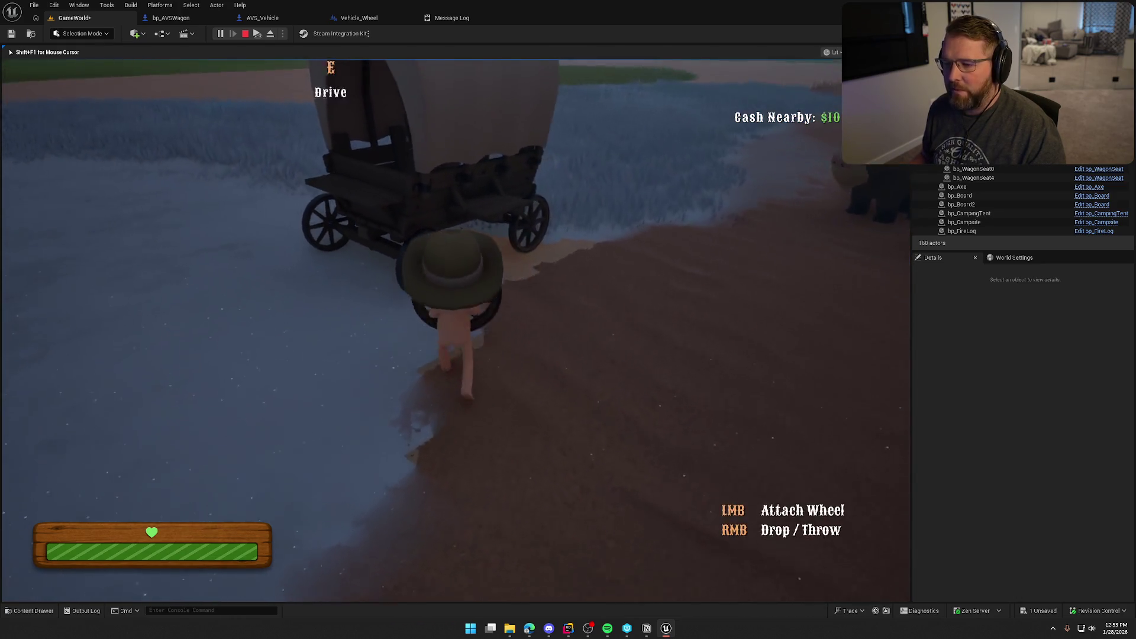
{"action": "key", "text": "w"}
{"action": "key", "text": "w"}
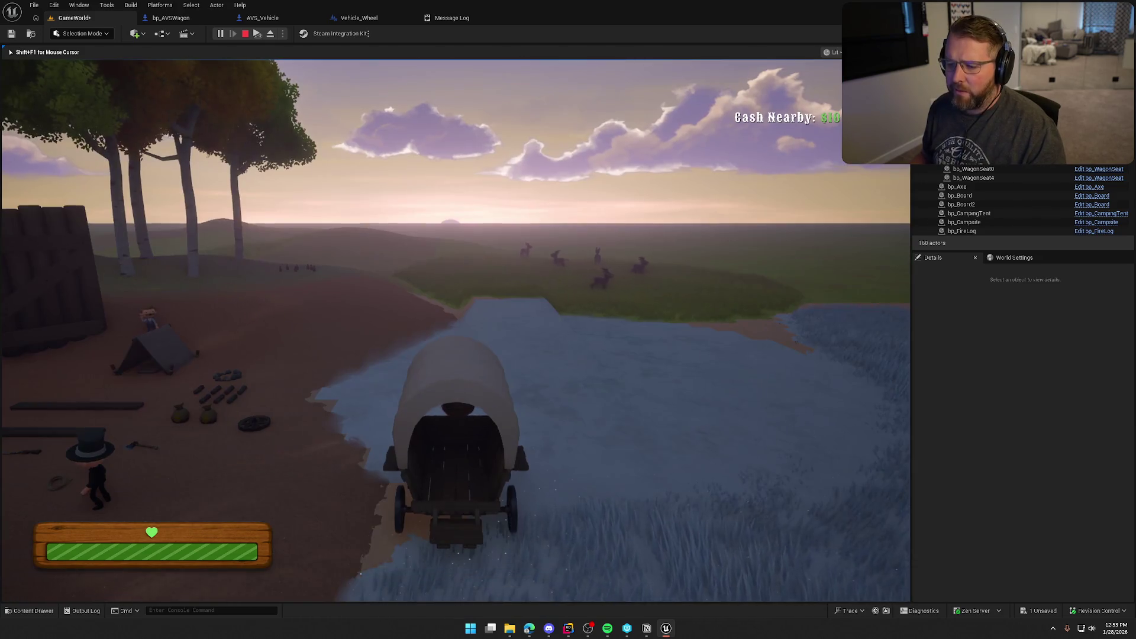
Step: Drive the wagon along the shore until the character is thrown, sprint toward the campsite, then stop
{"action": "key", "text": "a"}
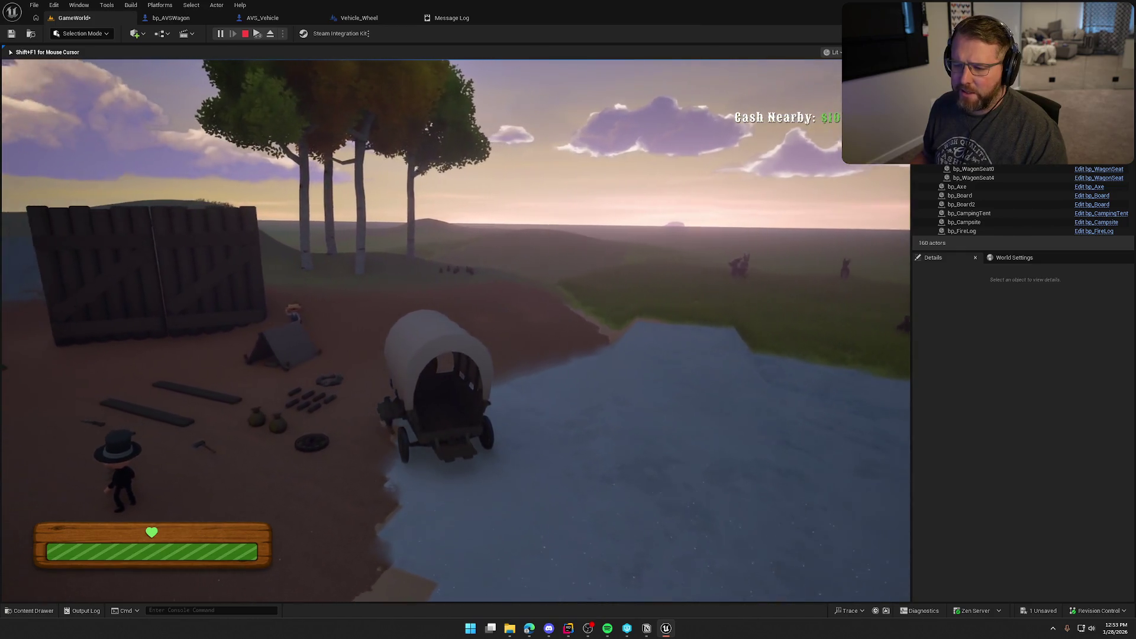
{"action": "key", "text": "d"}
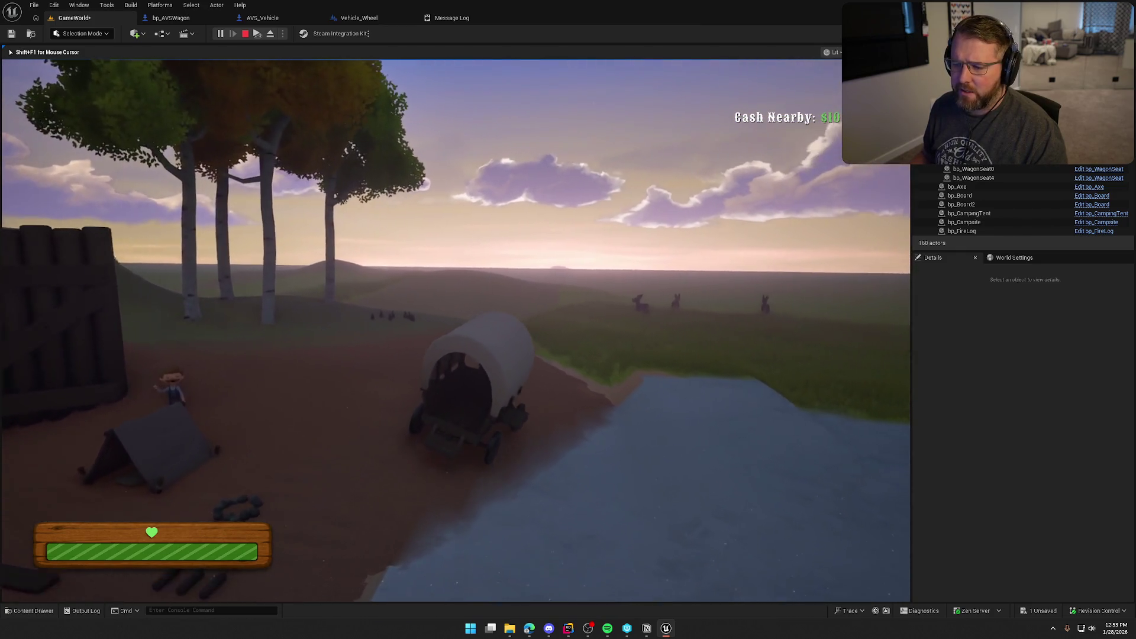
{"action": "key", "text": "a"}
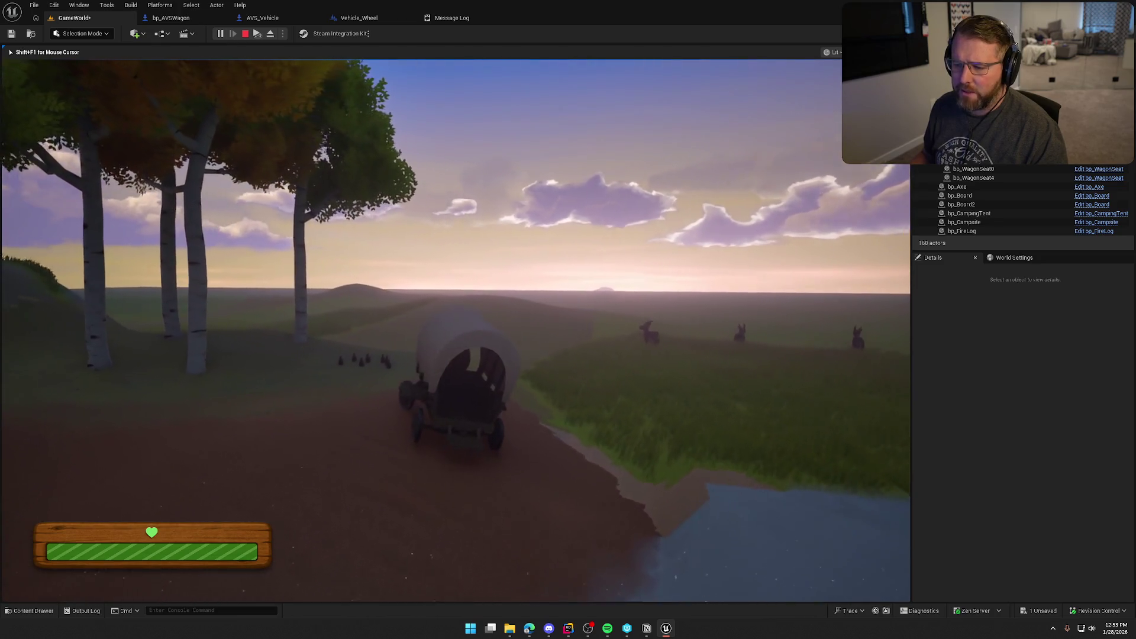
{"action": "key", "text": "e"}
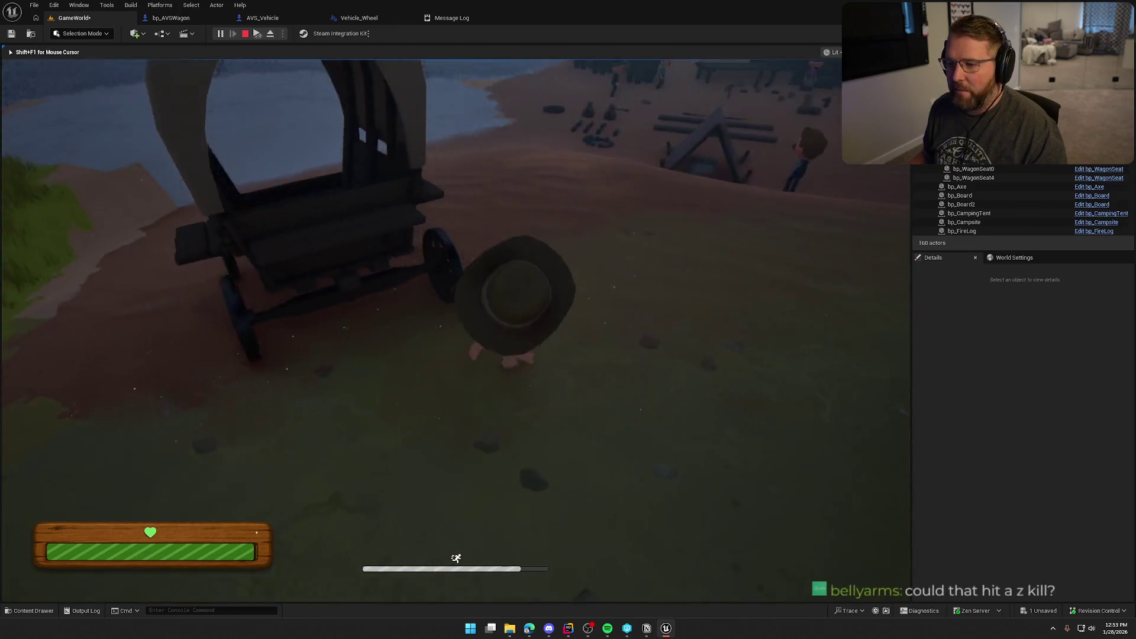
{"action": "key", "text": "w"}
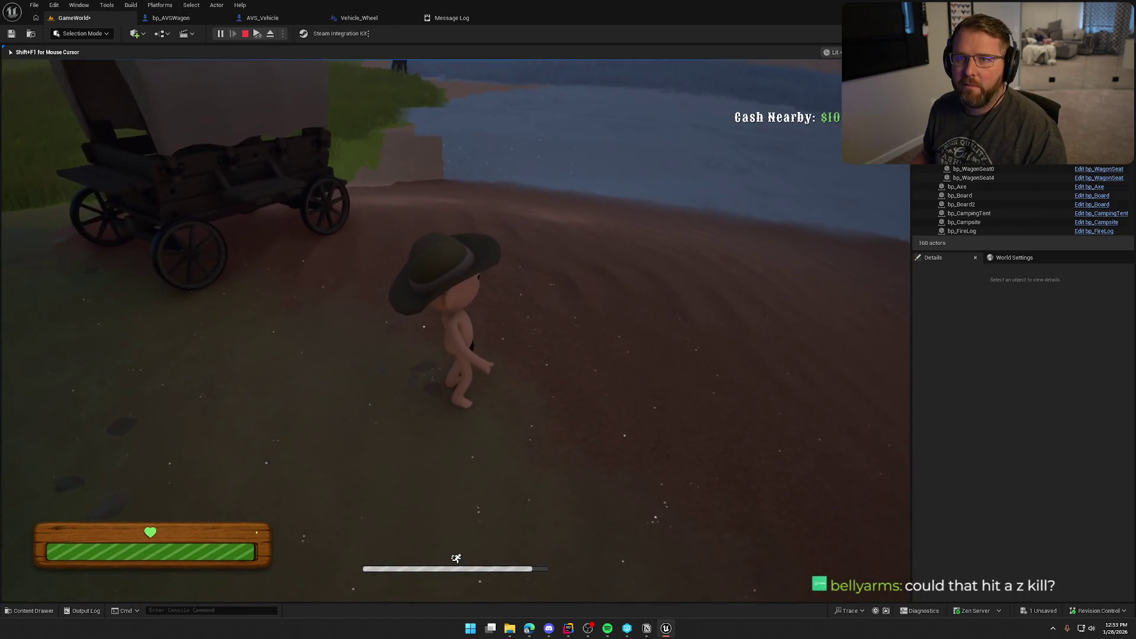
{"action": "key", "text": "w"}
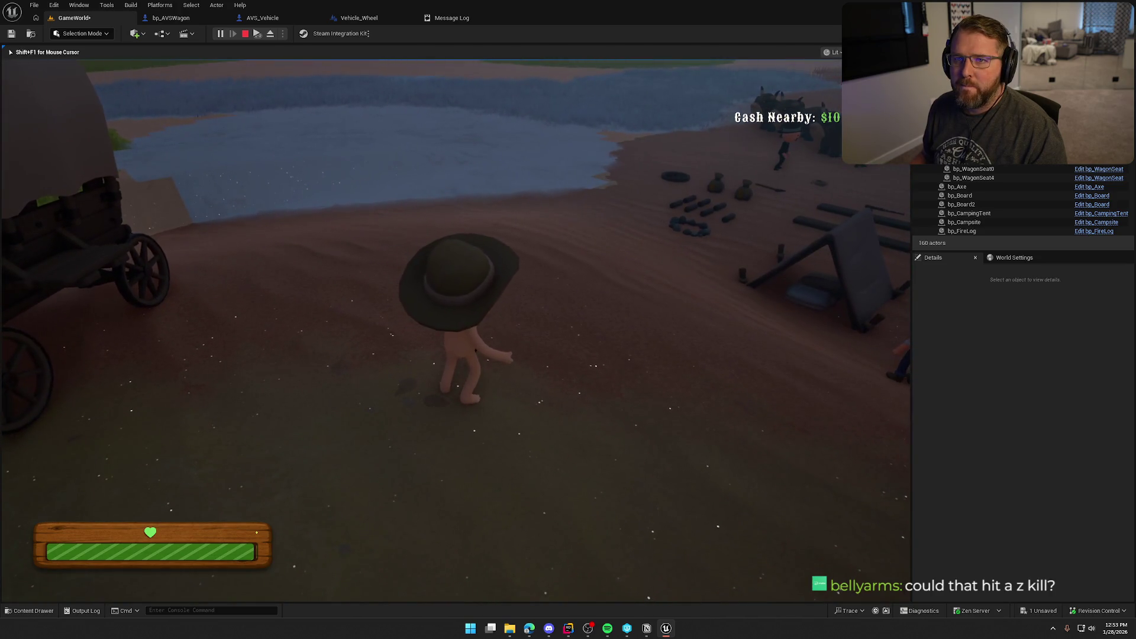
{"action": "key", "text": "w"}
{"action": "key", "text": "shift"}
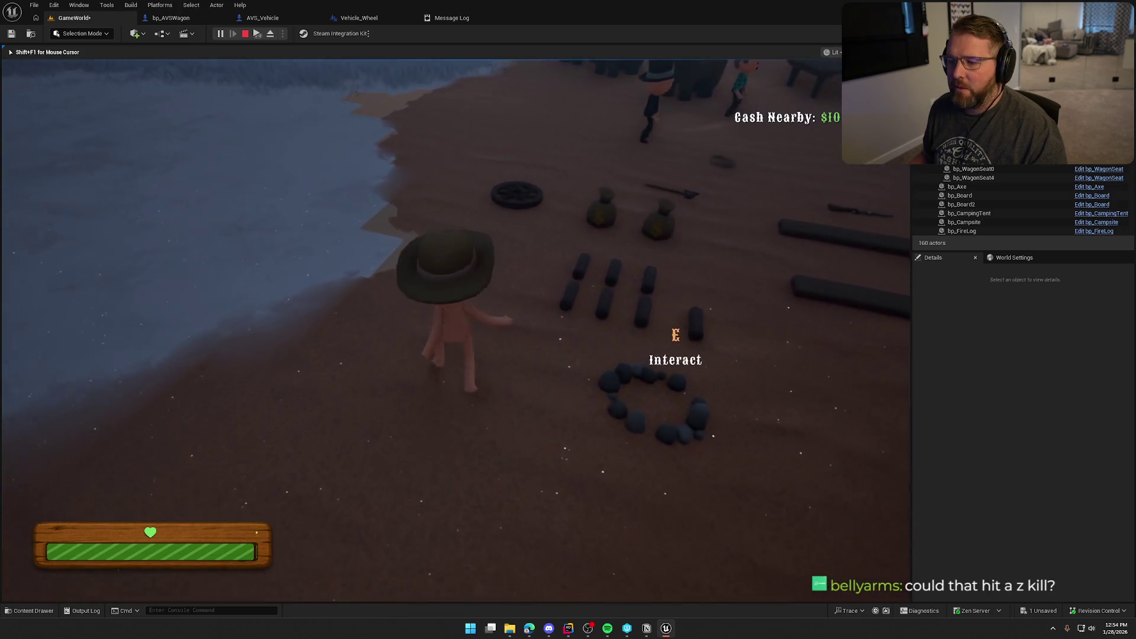
{"action": "key", "text": "Escape"}
{"action": "left_click", "coordinate": [171, 18]}
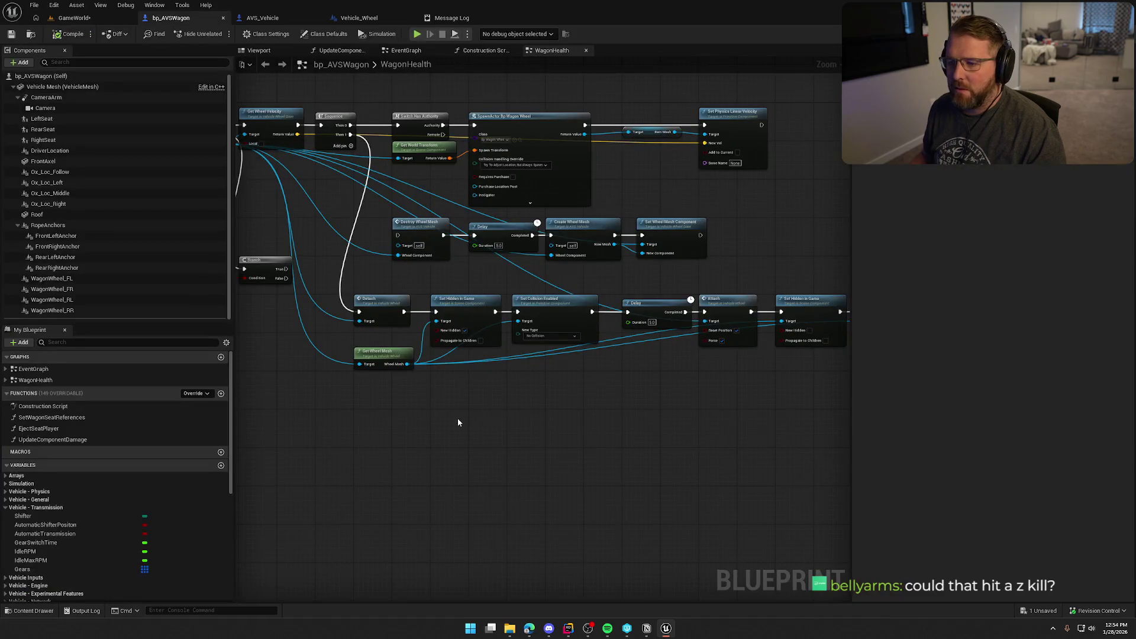
Step: Add a Set Collision Enabled copy (Query and Physics) after the last Set Hidden in Game
{"action": "scroll", "coordinate": [504, 390], "scroll_direction": "up", "scroll_amount": 3}
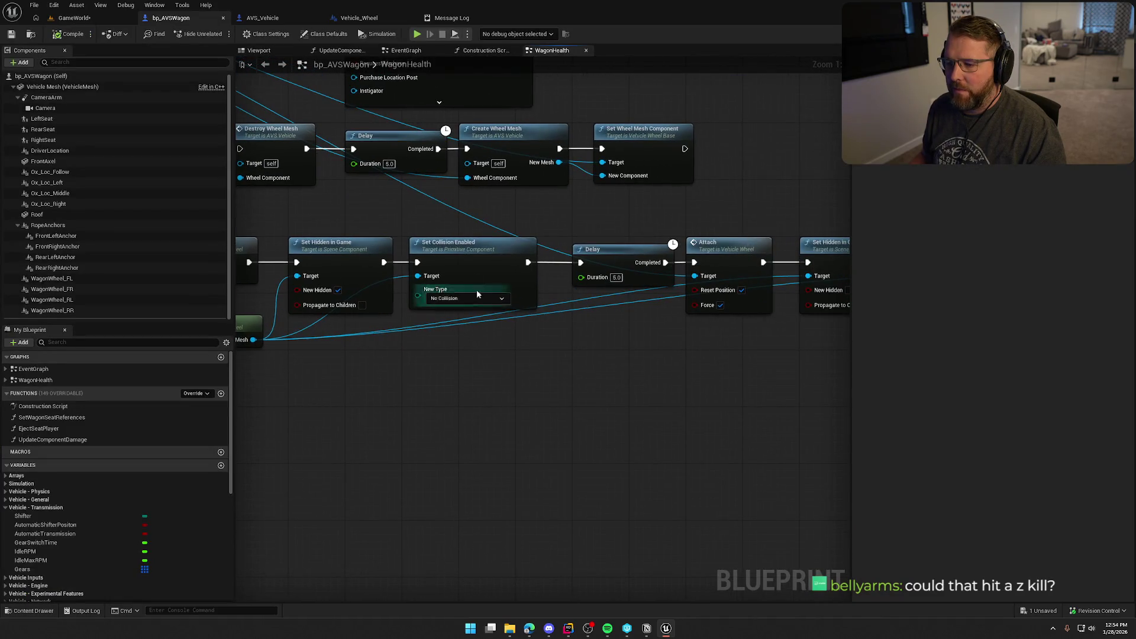
{"action": "left_click", "coordinate": [463, 260]}
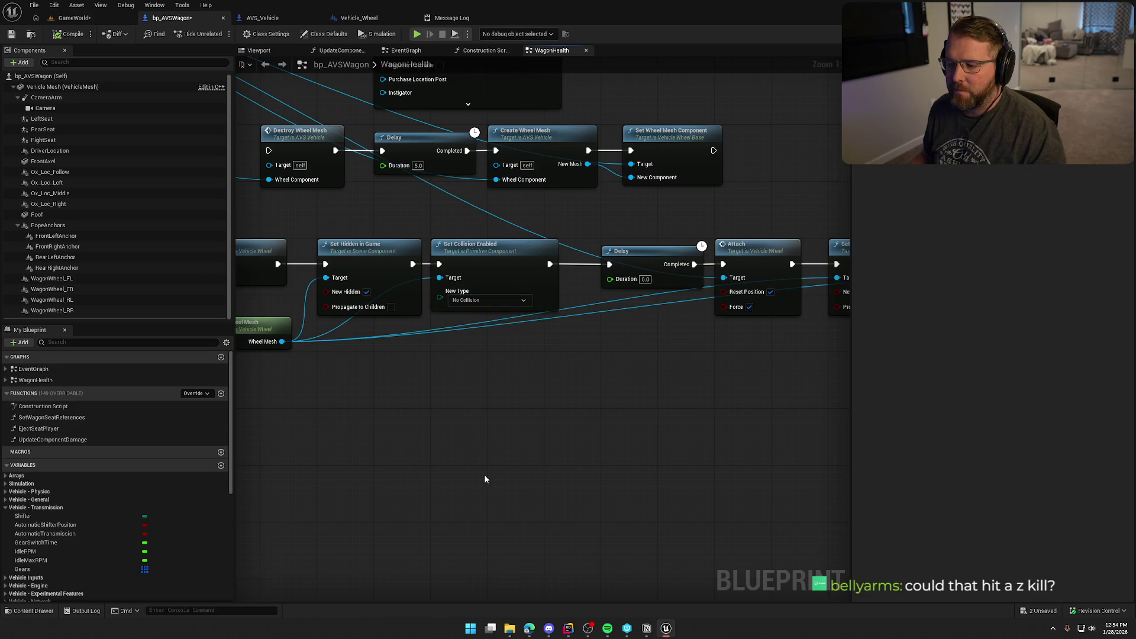
{"action": "scroll", "coordinate": [486, 479], "scroll_direction": "down", "scroll_amount": 2}
{"action": "mouse_move", "coordinate": [452, 459]}
{"action": "left_mouse_down"}
{"action": "mouse_move", "coordinate": [449, 431]}
{"action": "mouse_move", "coordinate": [401, 413]}
{"action": "mouse_move", "coordinate": [539, 386]}
{"action": "left_mouse_up"}
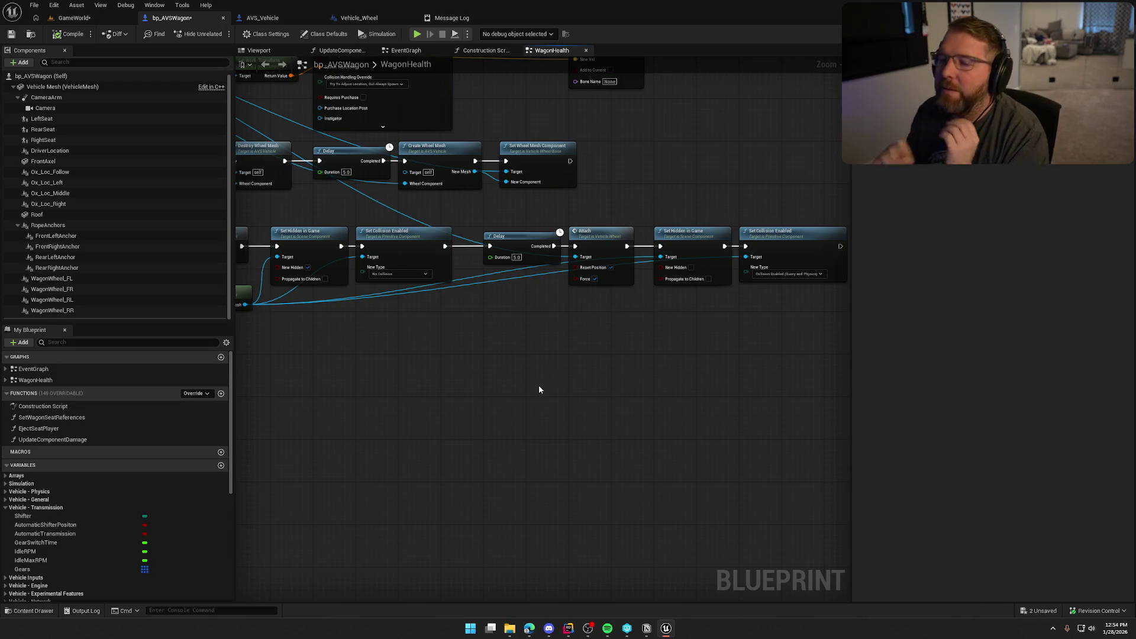
{"action": "left_click", "coordinate": [74, 17]}
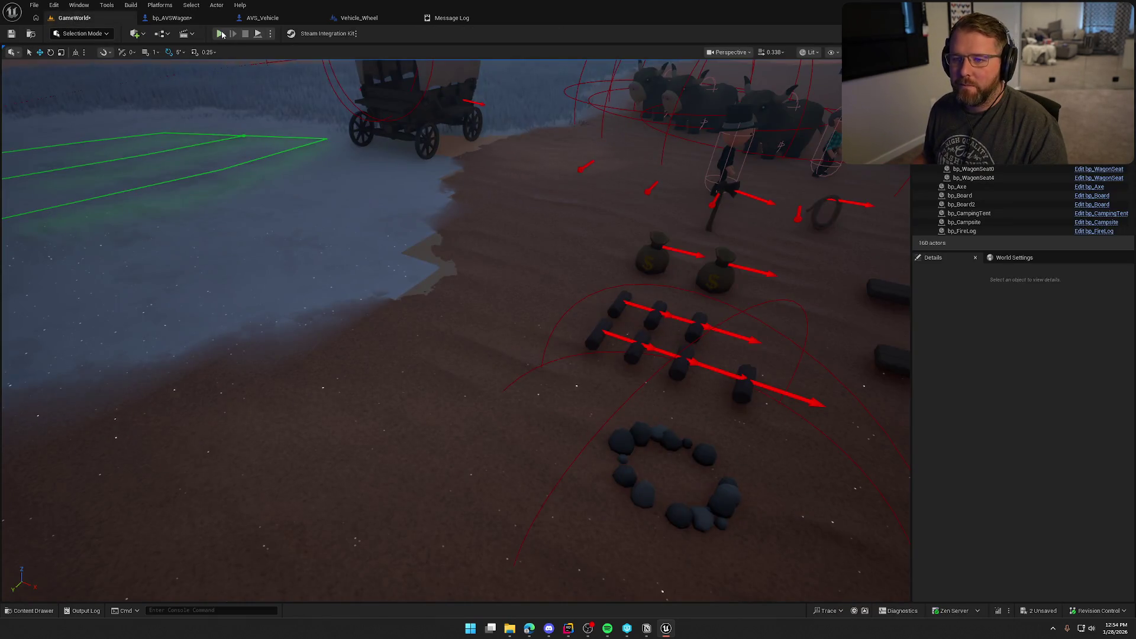
Step: Playtest with 'show collision' on, walking past the detached wheel beside the wagon, then stop
{"action": "key", "text": "alt+p"}
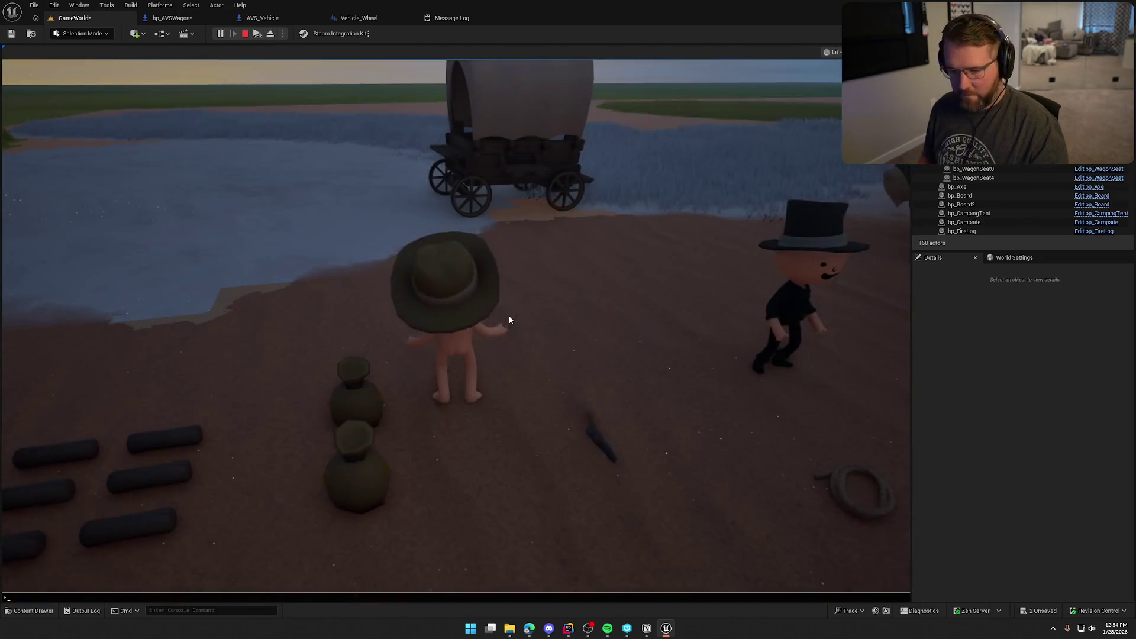
{"action": "key", "text": "grave"}
{"action": "key", "text": "Up"}
{"action": "key", "text": "Return"}
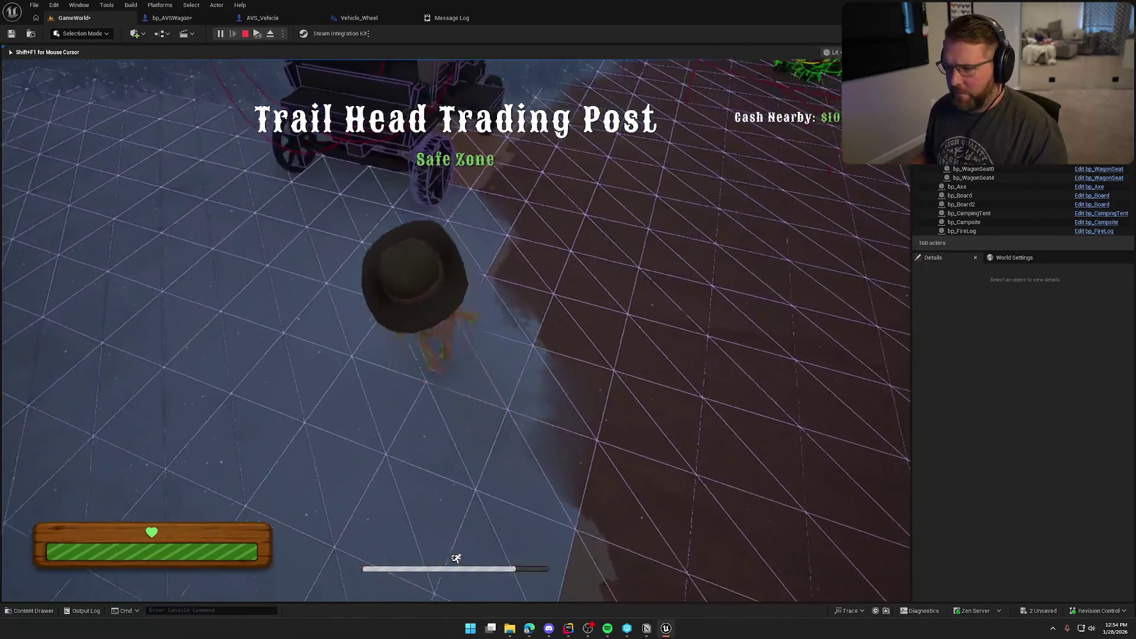
{"action": "key", "text": "e"}
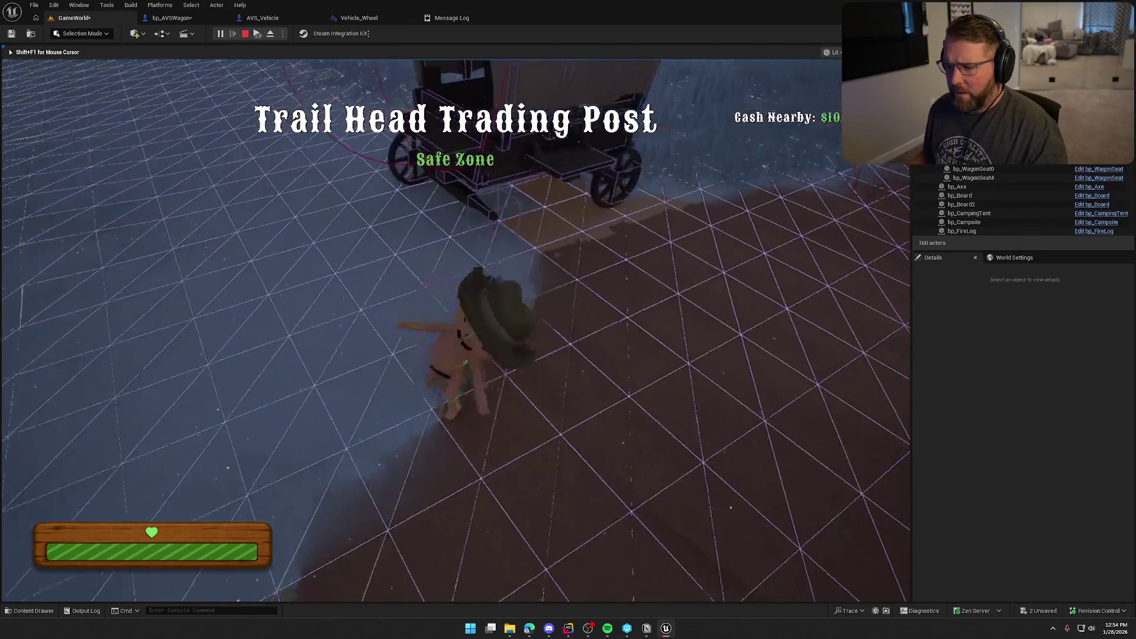
{"action": "key", "text": "w"}
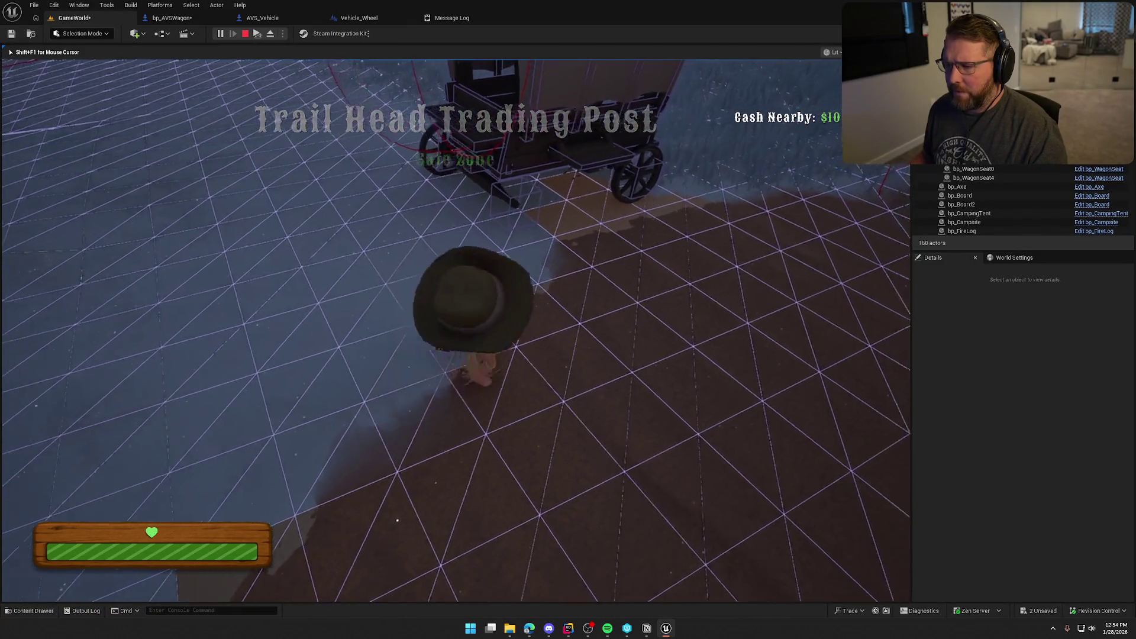
{"action": "key", "text": "d"}
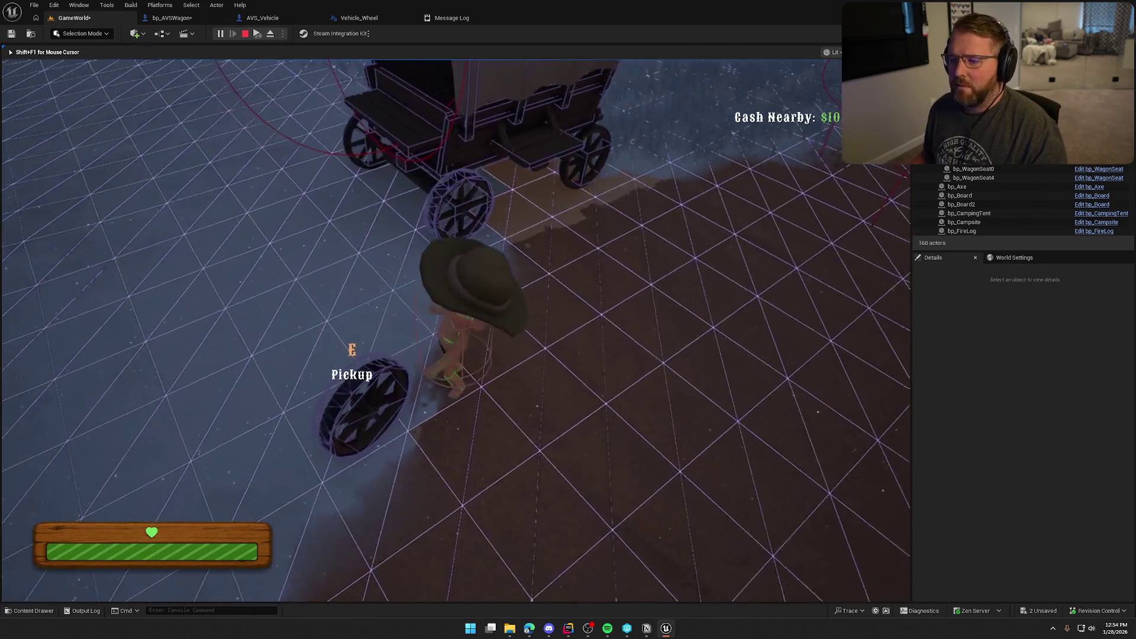
{"action": "key", "text": "Escape"}
{"action": "left_click", "coordinate": [172, 18]}
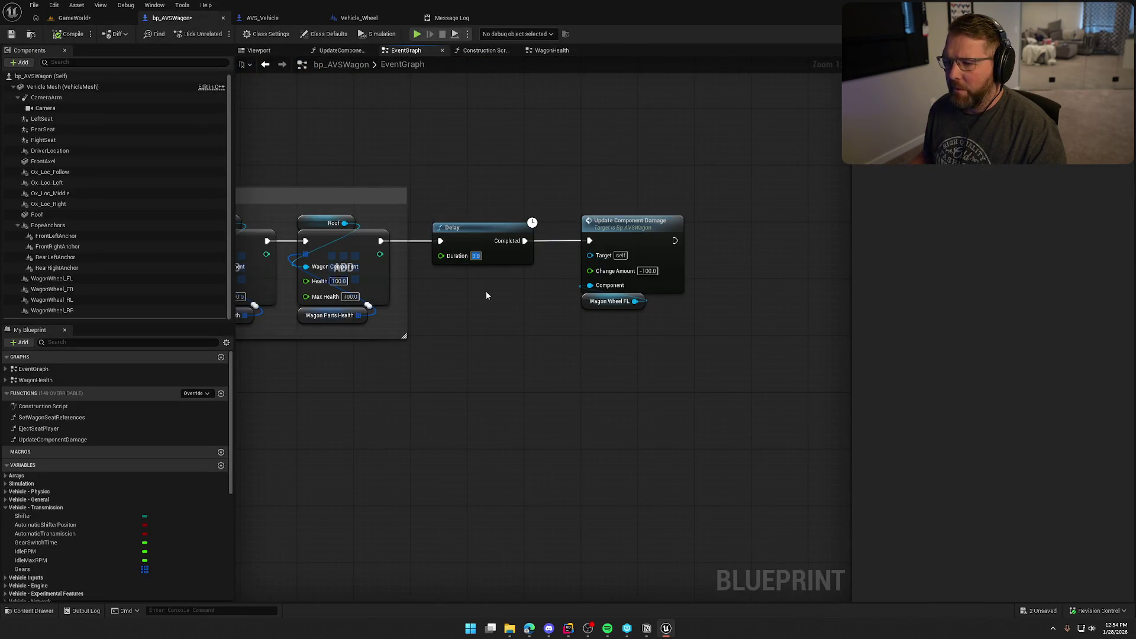
Step: Set the Delay duration to 6.0 and compile the wagon blueprint
{"action": "type", "text": "6"}
{"action": "key", "text": "Return"}
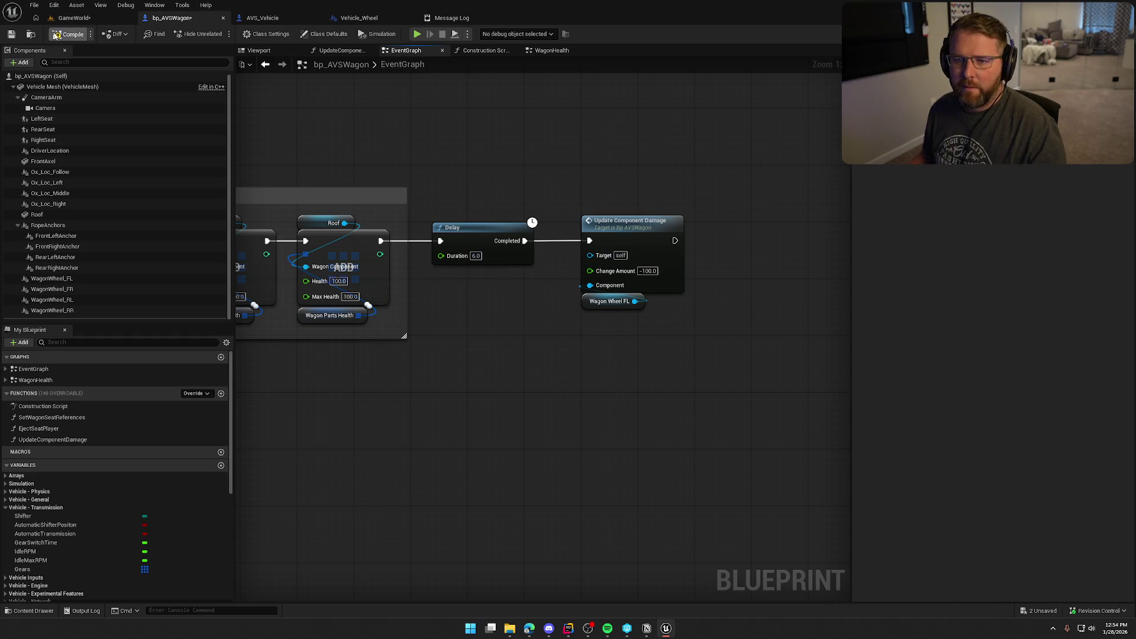
{"action": "left_click", "coordinate": [57, 35]}
Step: Playtest with 'show collision', picking up and dropping the wagon wheel, then stop
{"action": "left_click", "coordinate": [77, 18]}
{"action": "left_click", "coordinate": [219, 34]}
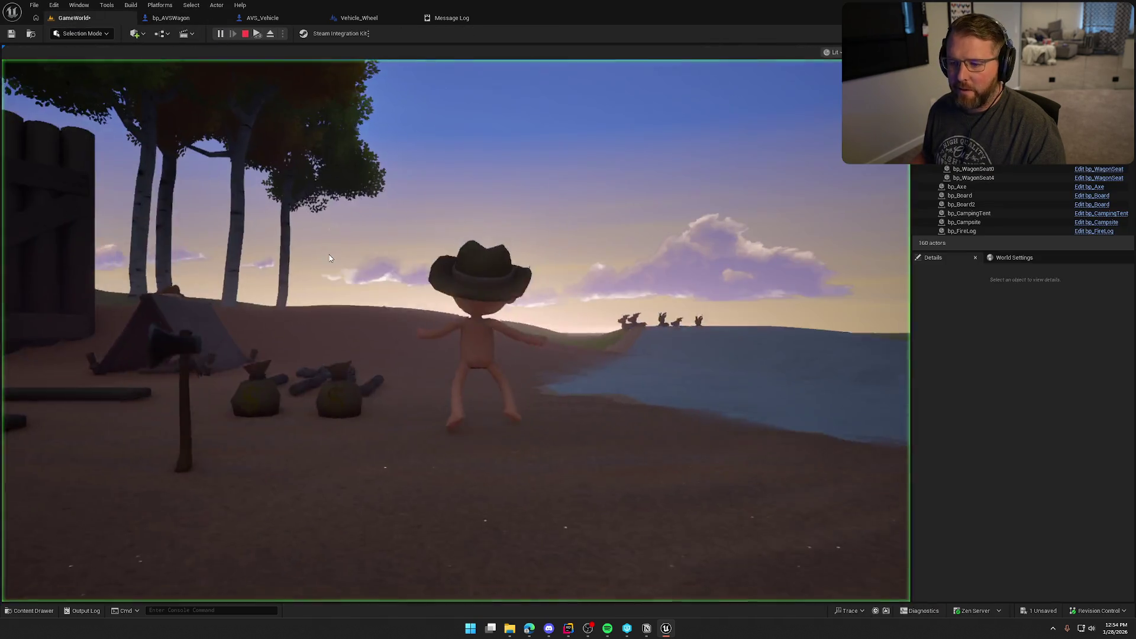
{"action": "key", "text": "grave"}
{"action": "key", "text": "Up"}
{"action": "key", "text": "Return"}
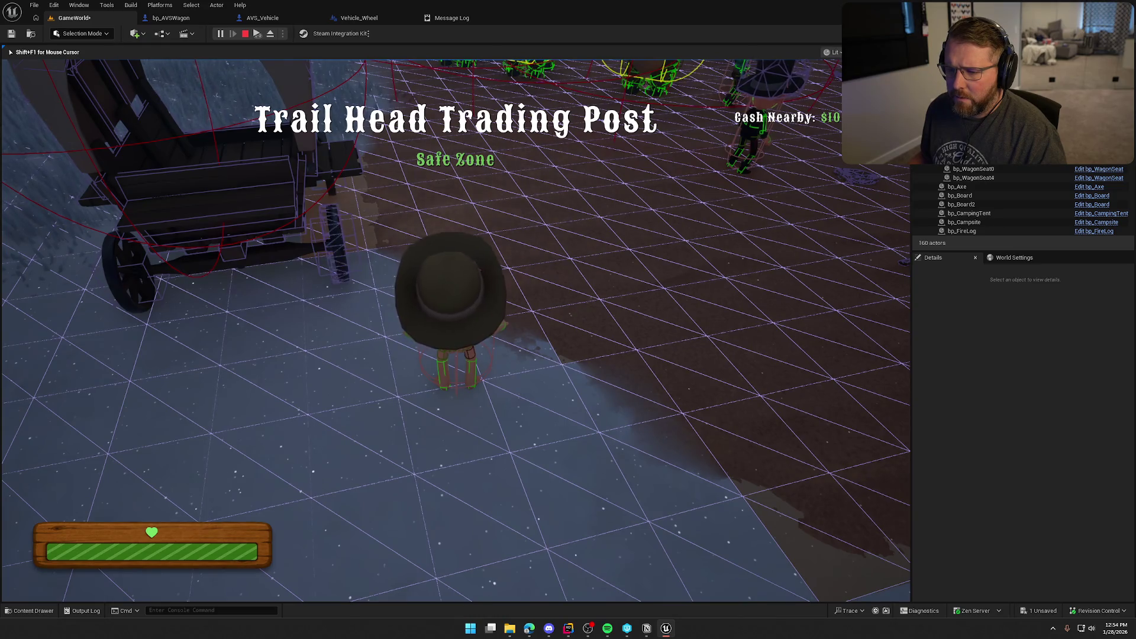
{"action": "key", "text": "e"}
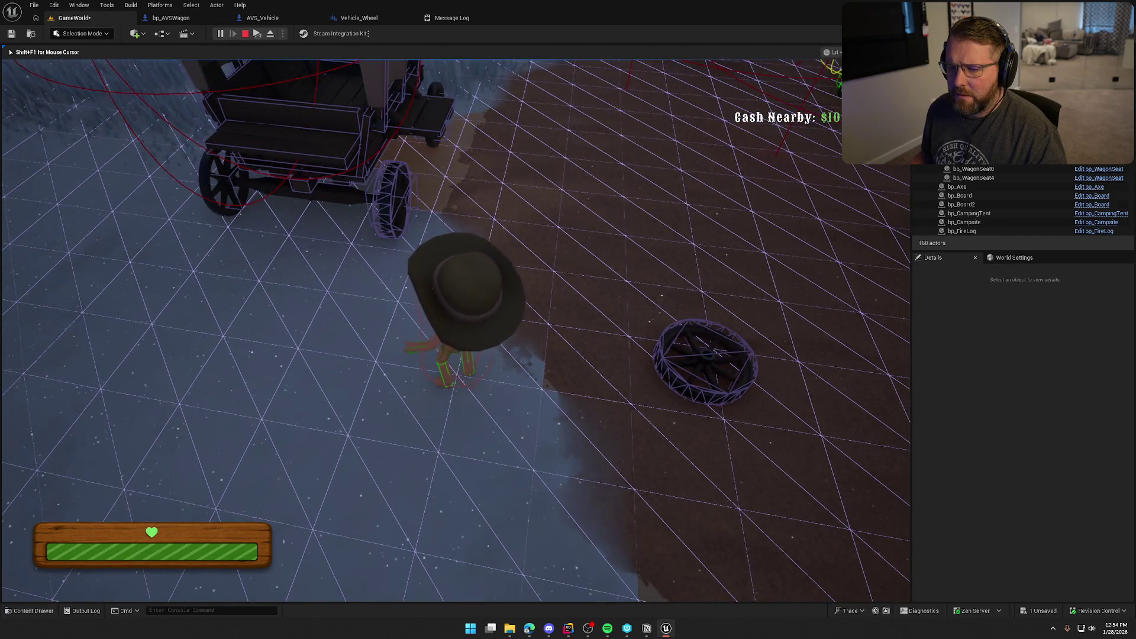
{"action": "key", "text": "Escape"}
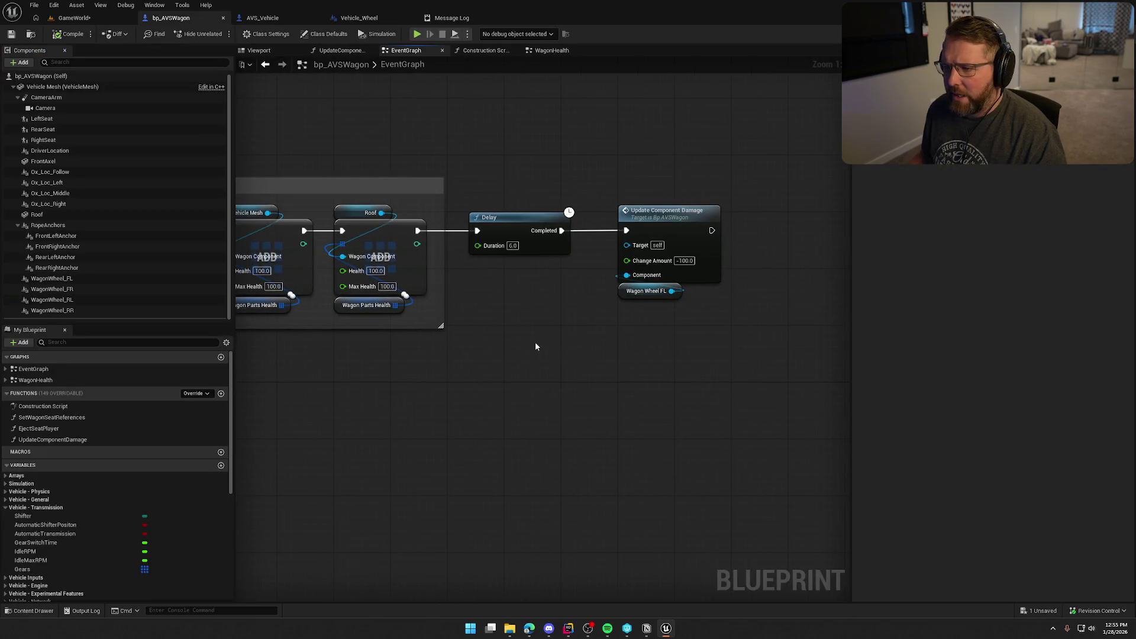
Step: Wire Detach's exec output directly into Set Collision Enabled in WagonHealth and compile
{"action": "left_click", "coordinate": [541, 54]}
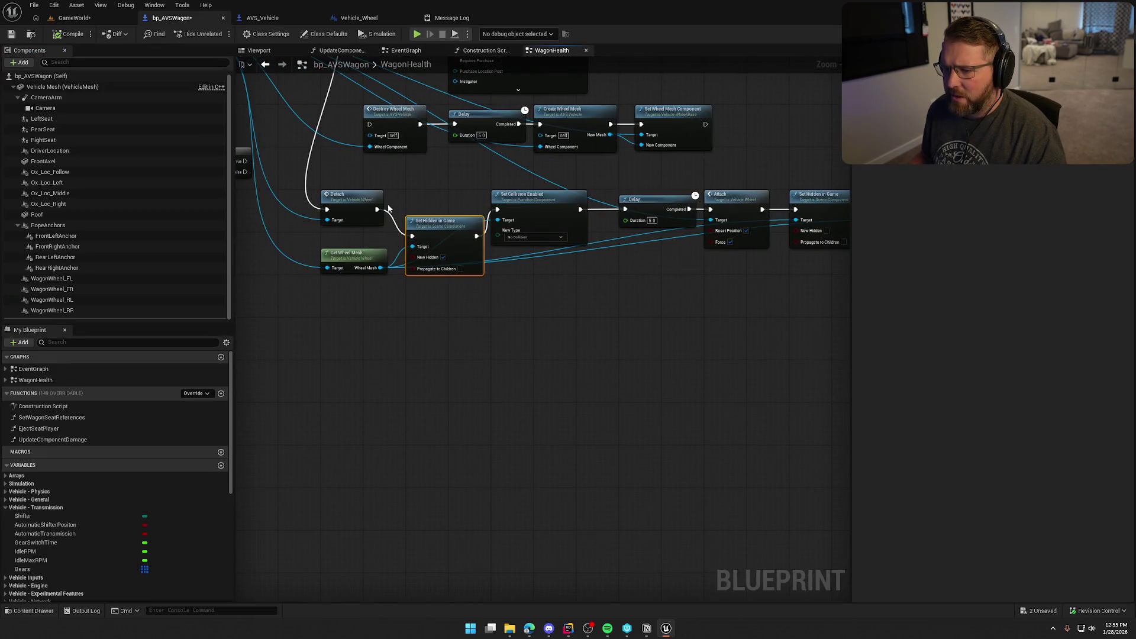
{"action": "left_click_drag", "start_coordinate": [499, 211], "coordinate": [498, 210]}
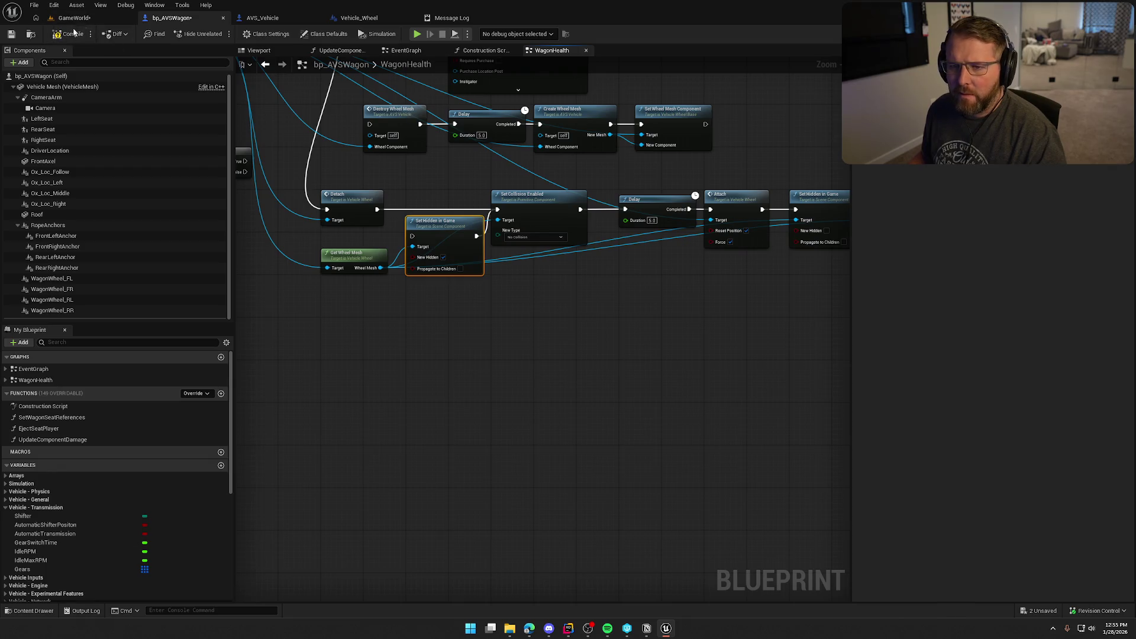
{"action": "left_click", "coordinate": [74, 18]}
Step: Playtest by walking to the wagon and throwing the wheel down, then return to bp_AVSWagon
{"action": "left_click", "coordinate": [222, 35]}
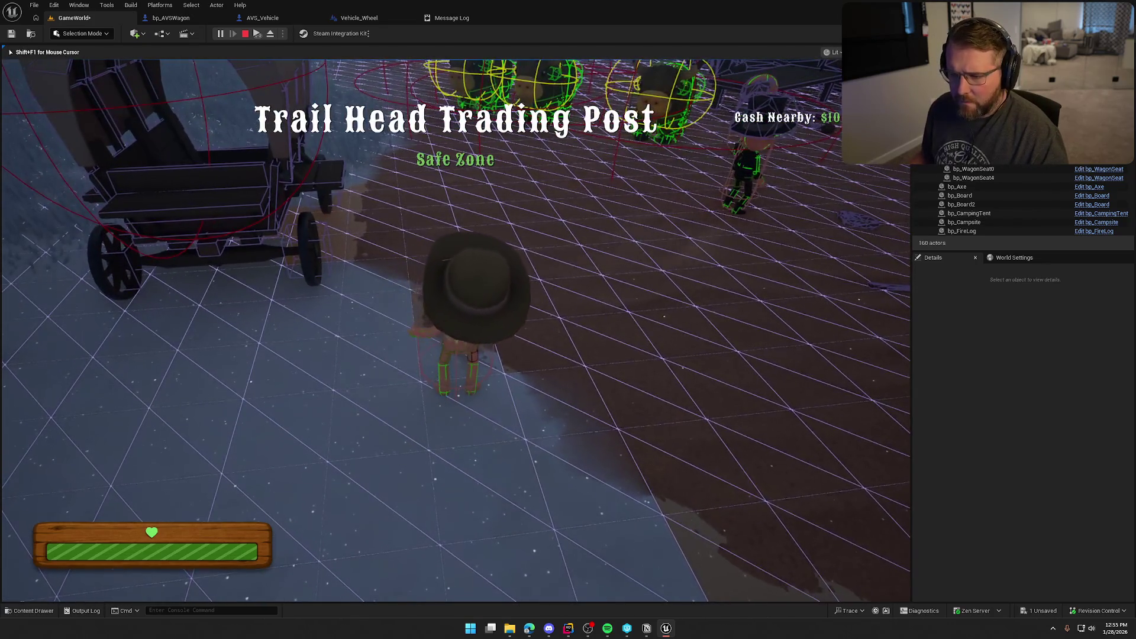
{"action": "key", "text": "w"}
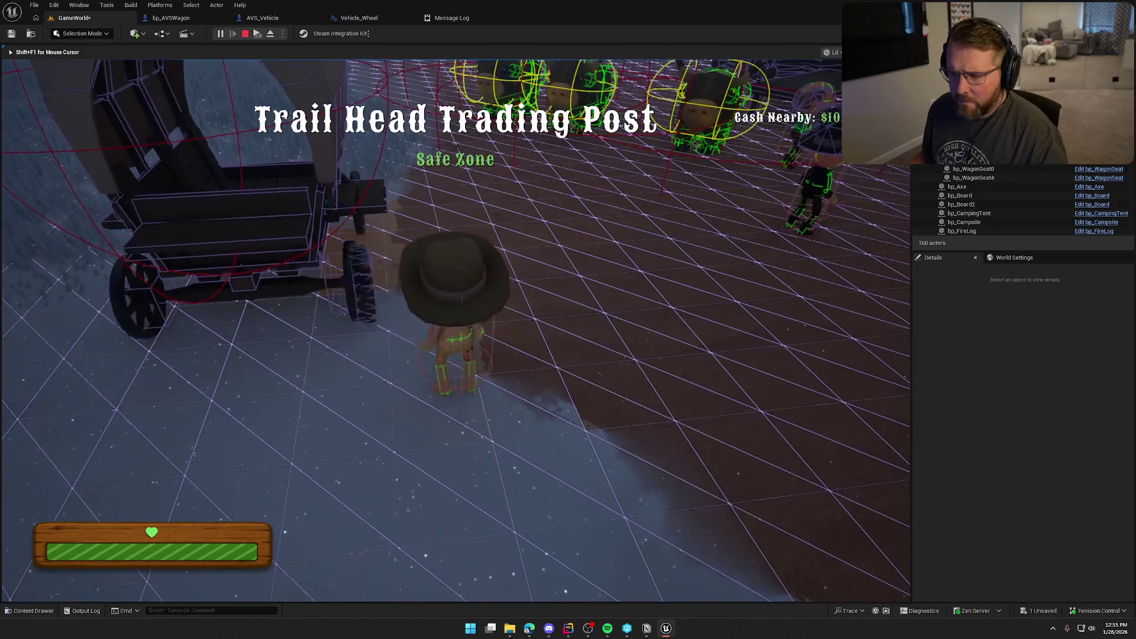
{"action": "right_click", "coordinate": [456, 331]}
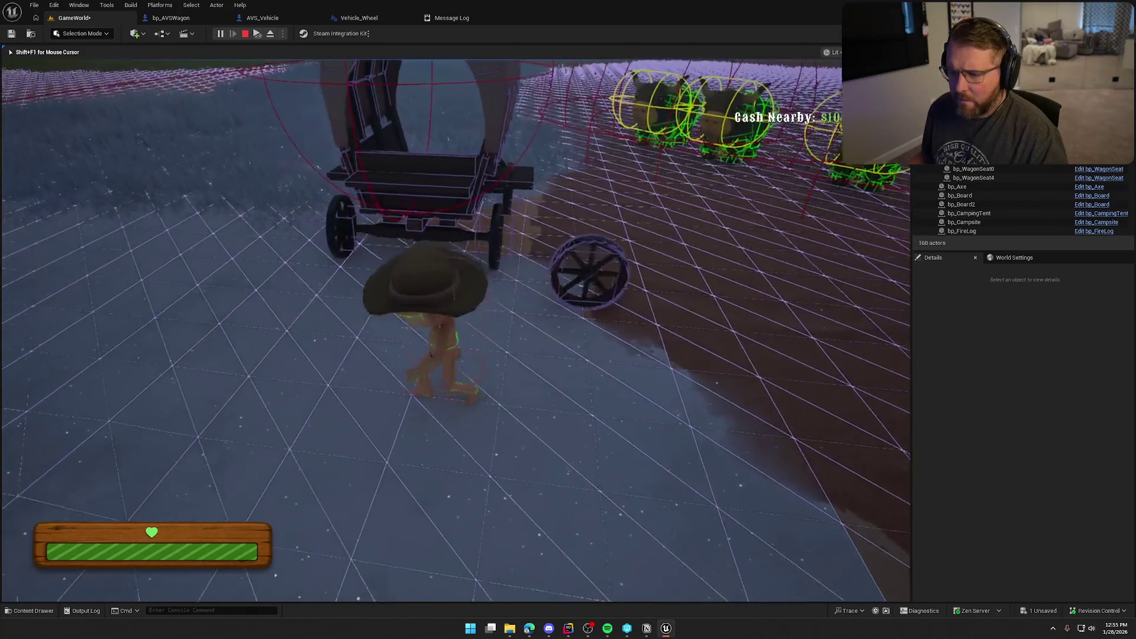
{"action": "key", "text": "shift+F1"}
{"action": "left_click", "coordinate": [171, 17]}
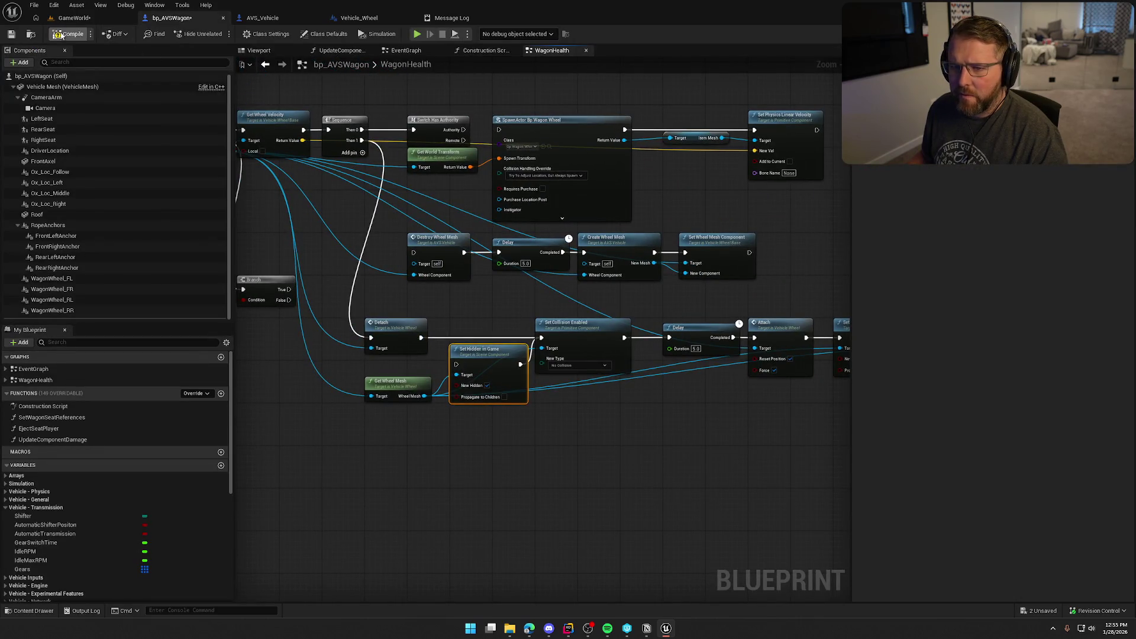
Step: Run a play session walking up to the wagon's side and back, then return to WagonHealth
{"action": "left_click", "coordinate": [73, 17]}
{"action": "left_click", "coordinate": [219, 34]}
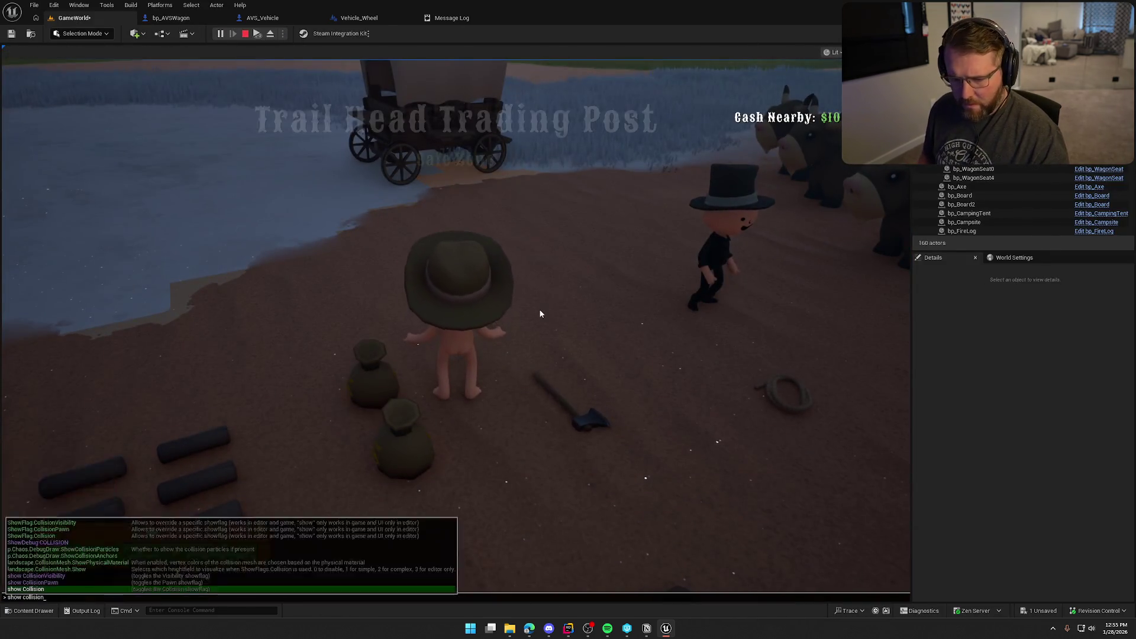
{"action": "left_click", "coordinate": [541, 314]}
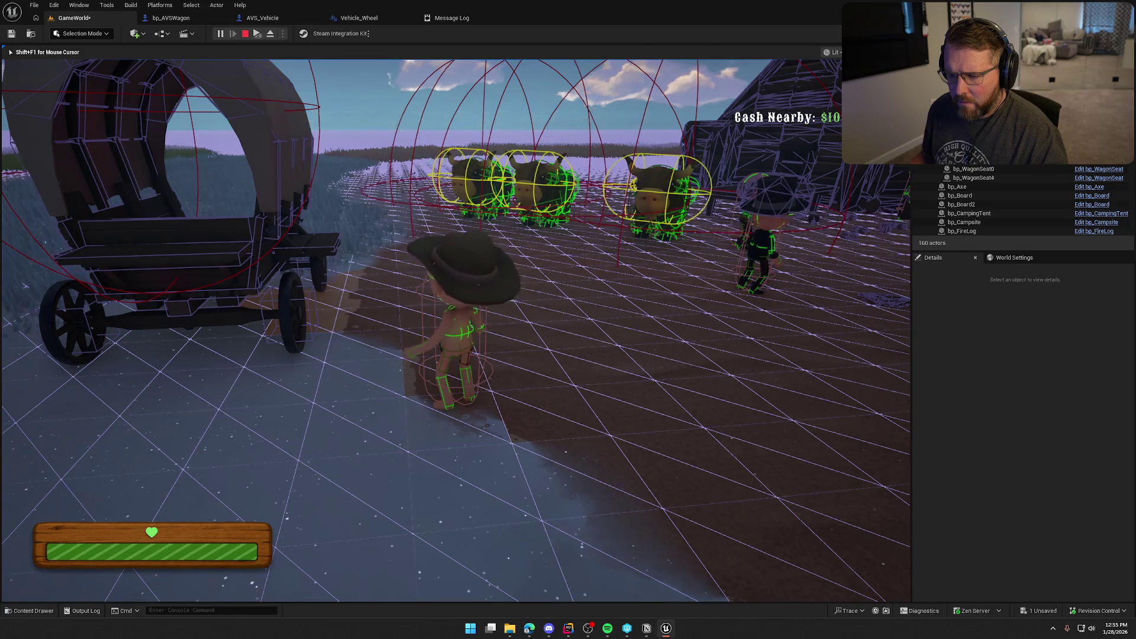
{"action": "key", "text": "a"}
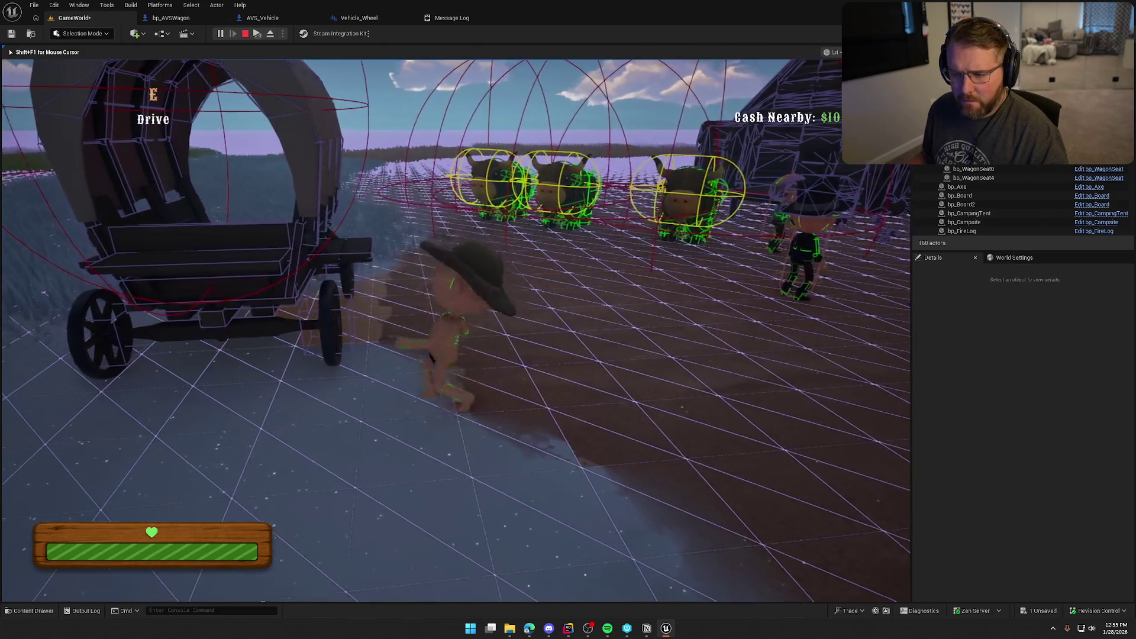
{"action": "key", "text": "w"}
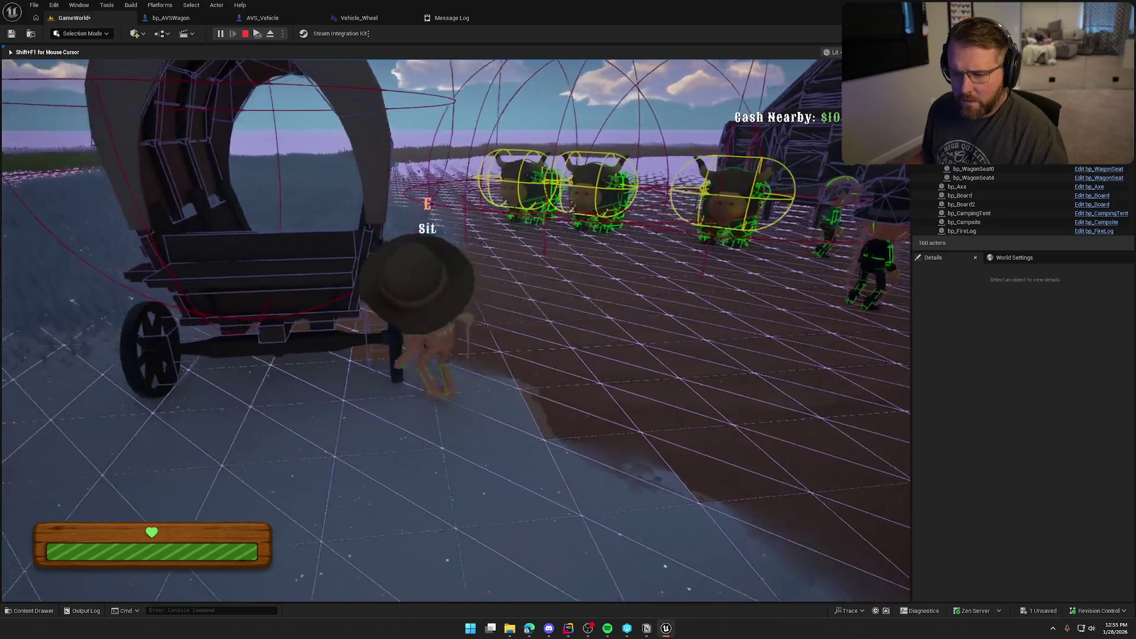
{"action": "key", "text": "s"}
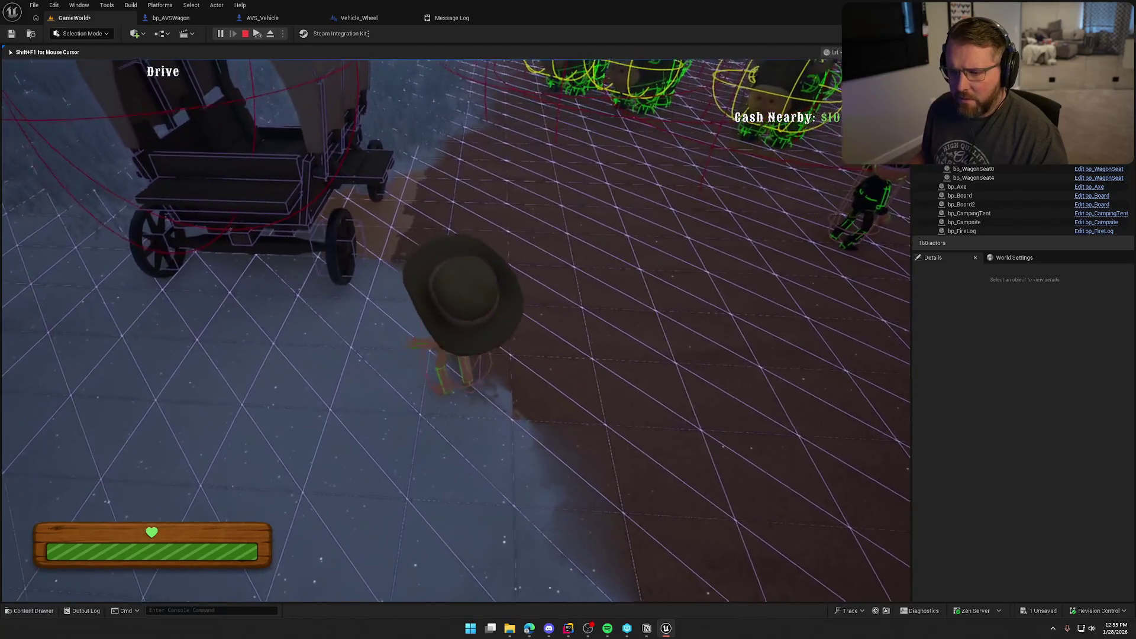
{"action": "key", "text": "shift+F1"}
{"action": "left_click", "coordinate": [184, 19]}
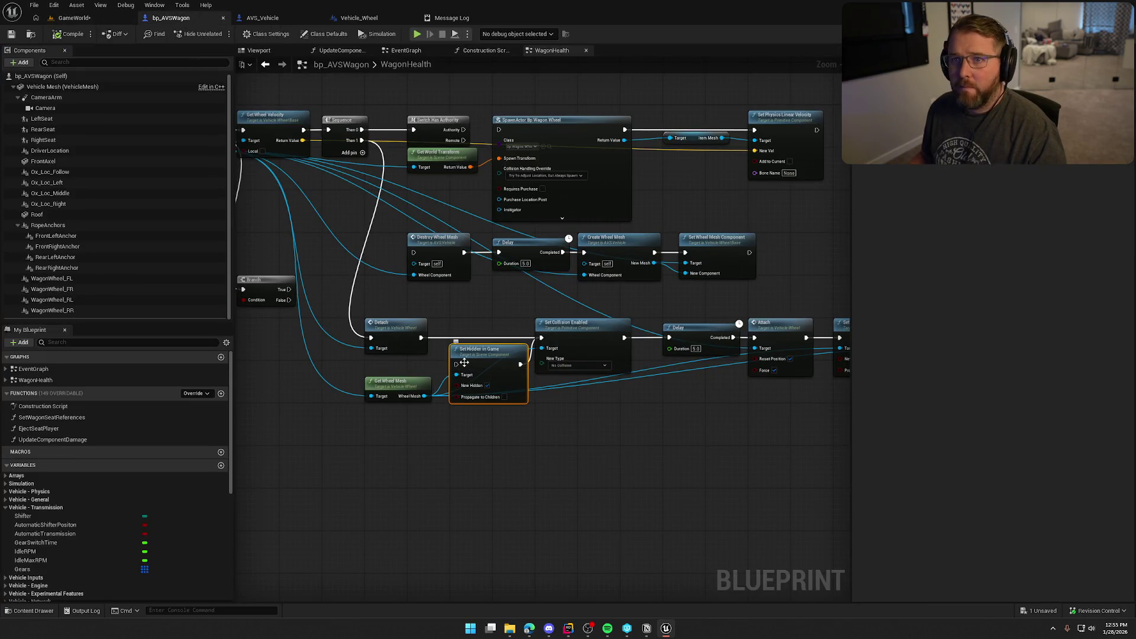
Step: Move Set Hidden in Game into the Detach row and start a play session
{"action": "left_click_drag", "start_coordinate": [467, 355], "coordinate": [467, 329]}
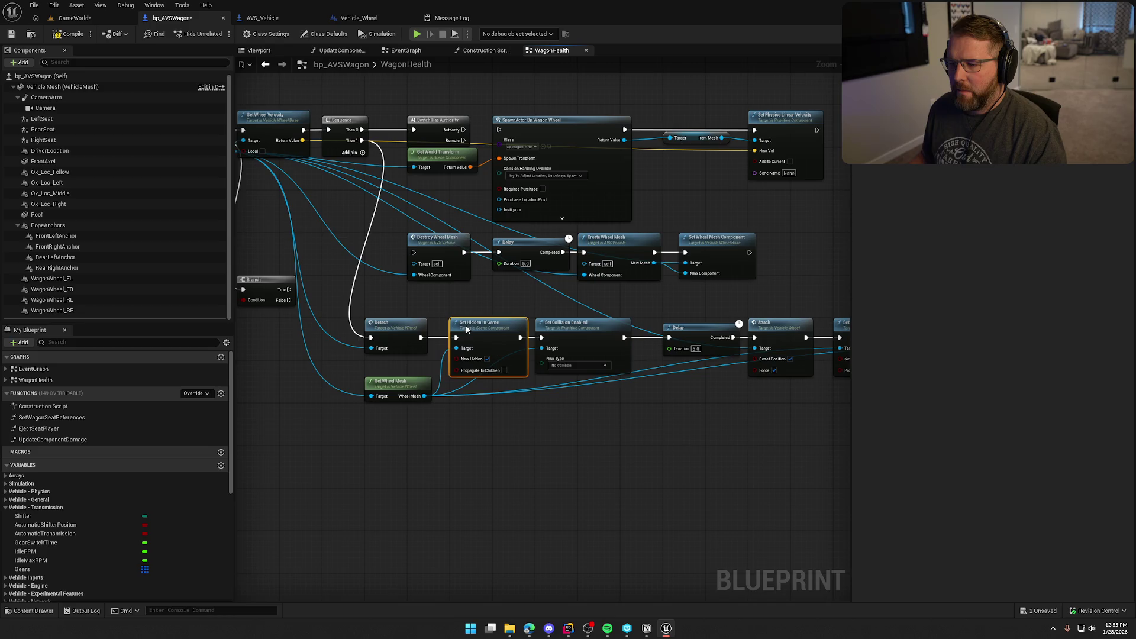
{"action": "left_click", "coordinate": [79, 18]}
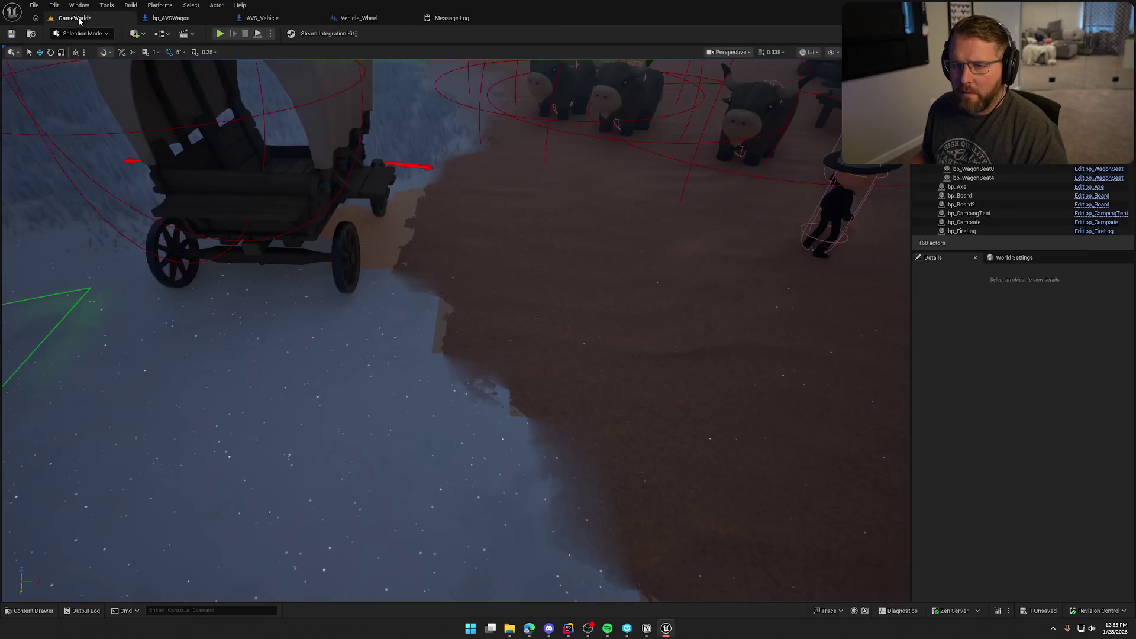
{"action": "left_click", "coordinate": [220, 34]}
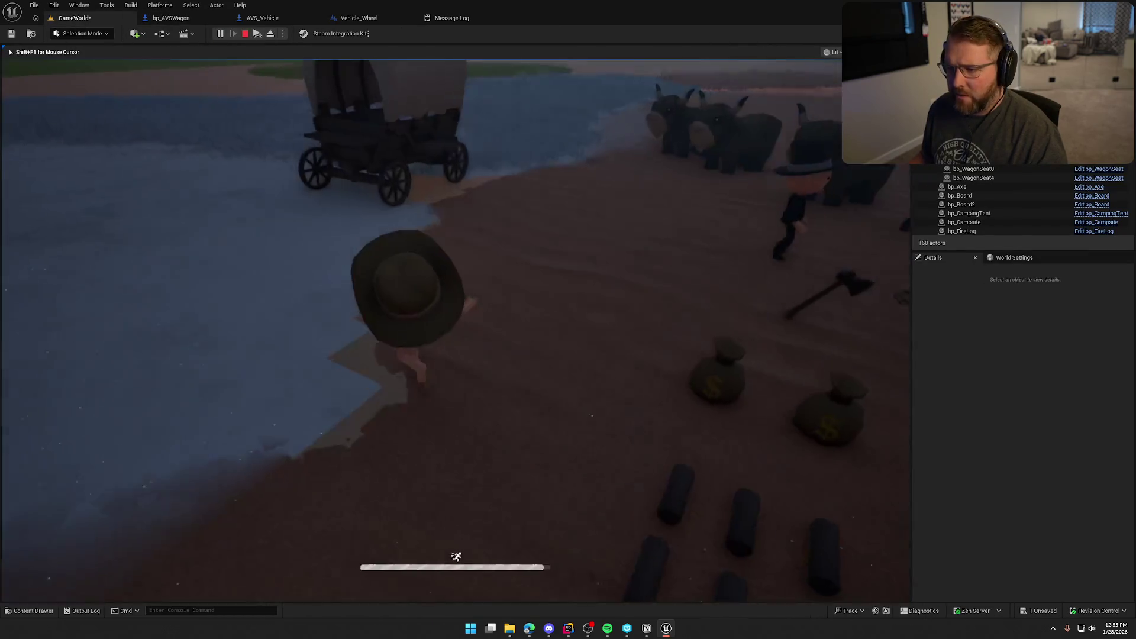
Step: Turn on 'show collision' in the console, walk over to the wagon, then stop
{"action": "key", "text": "grave"}
{"action": "key", "text": "grave"}
{"action": "key", "text": "Up"}
{"action": "key", "text": "Return"}
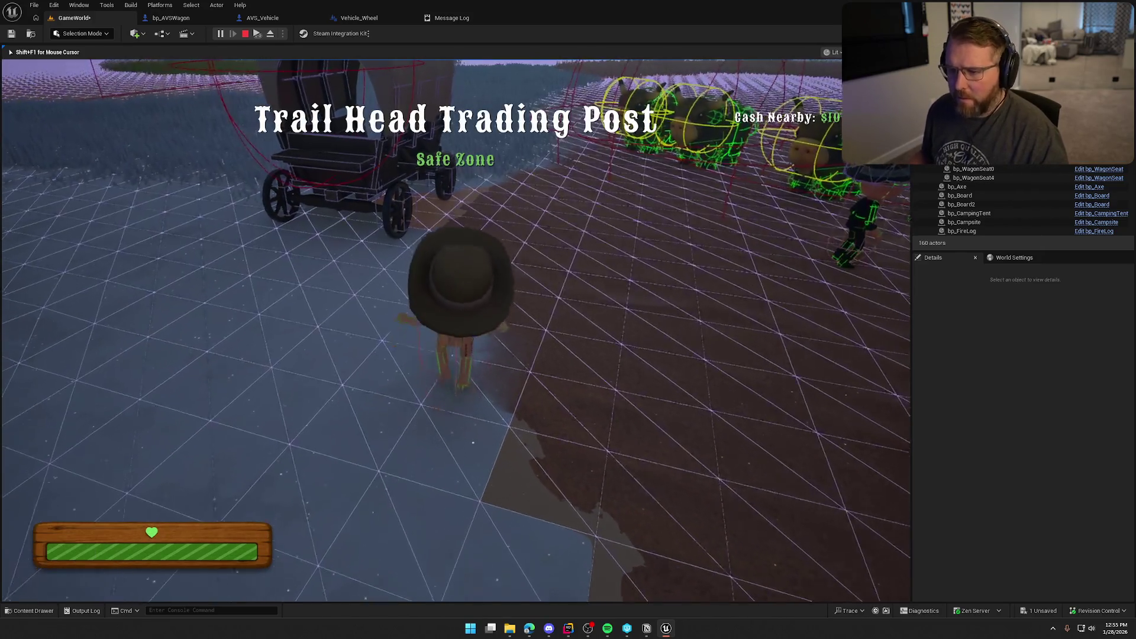
{"action": "key", "text": "w"}
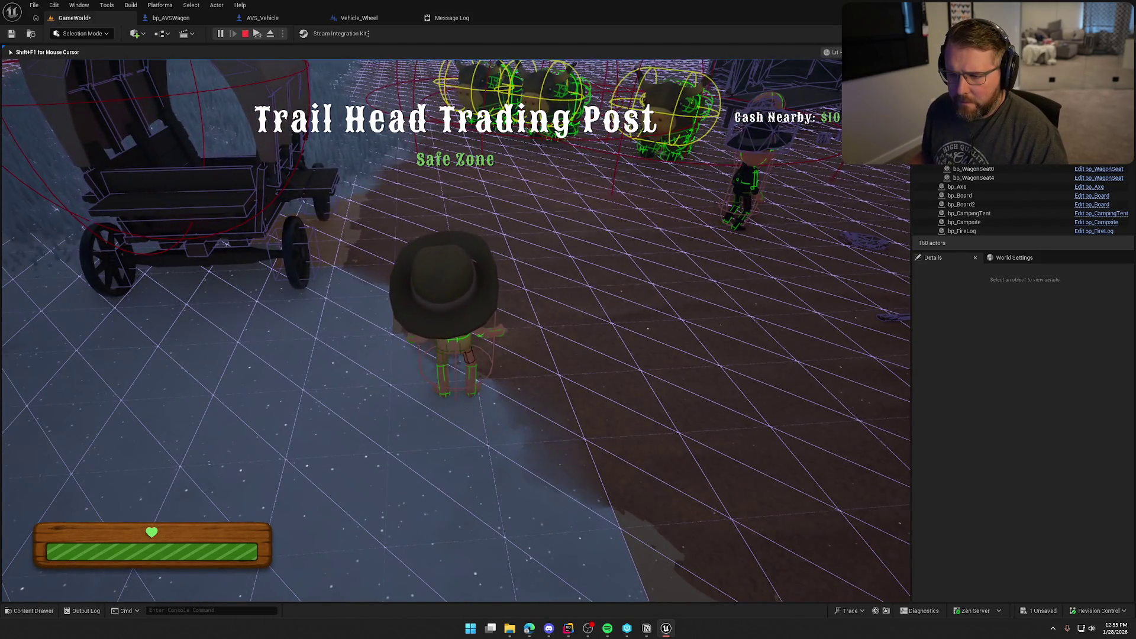
{"action": "key", "text": "a"}
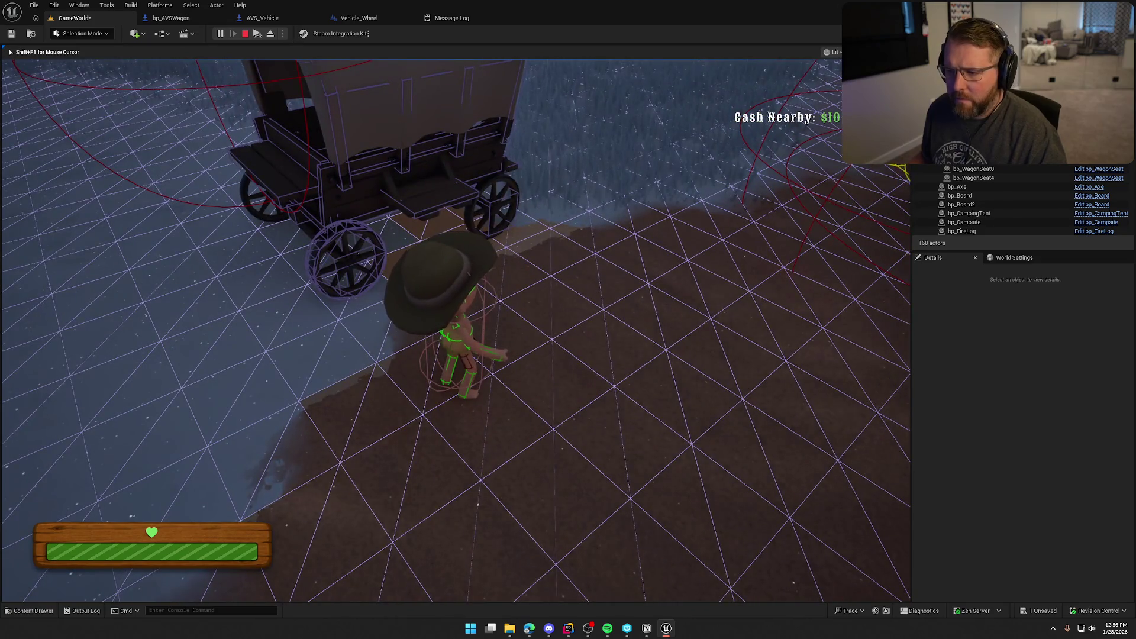
{"action": "key", "text": "Escape"}
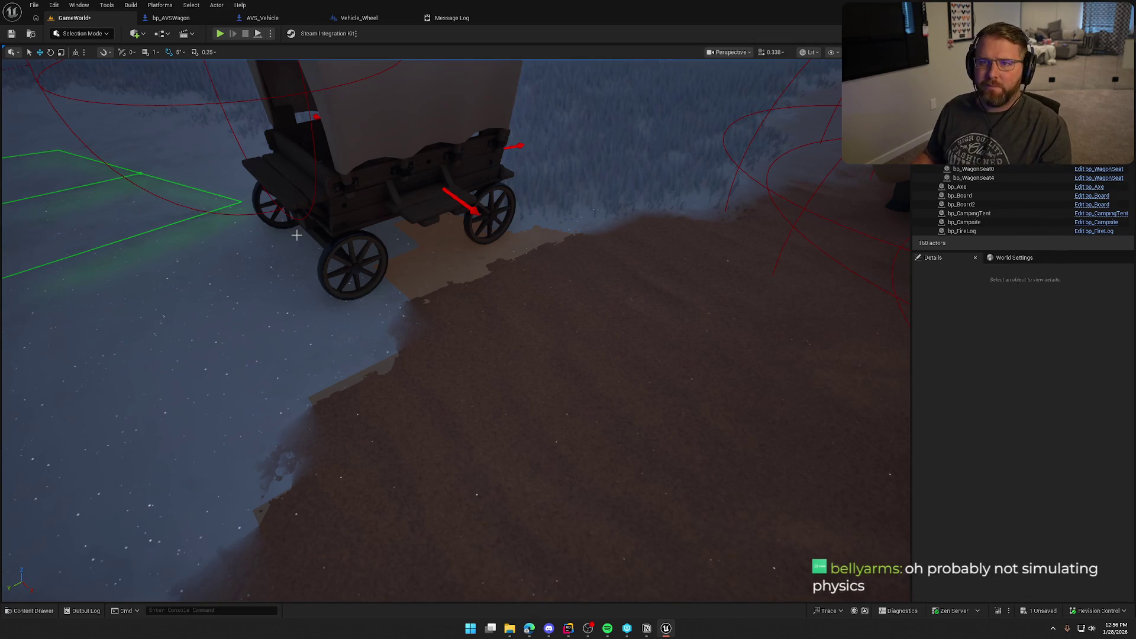
Step: Move Set Collision Enabled below the chain and wire Set Hidden in Game straight into Delay
{"action": "left_click", "coordinate": [170, 18]}
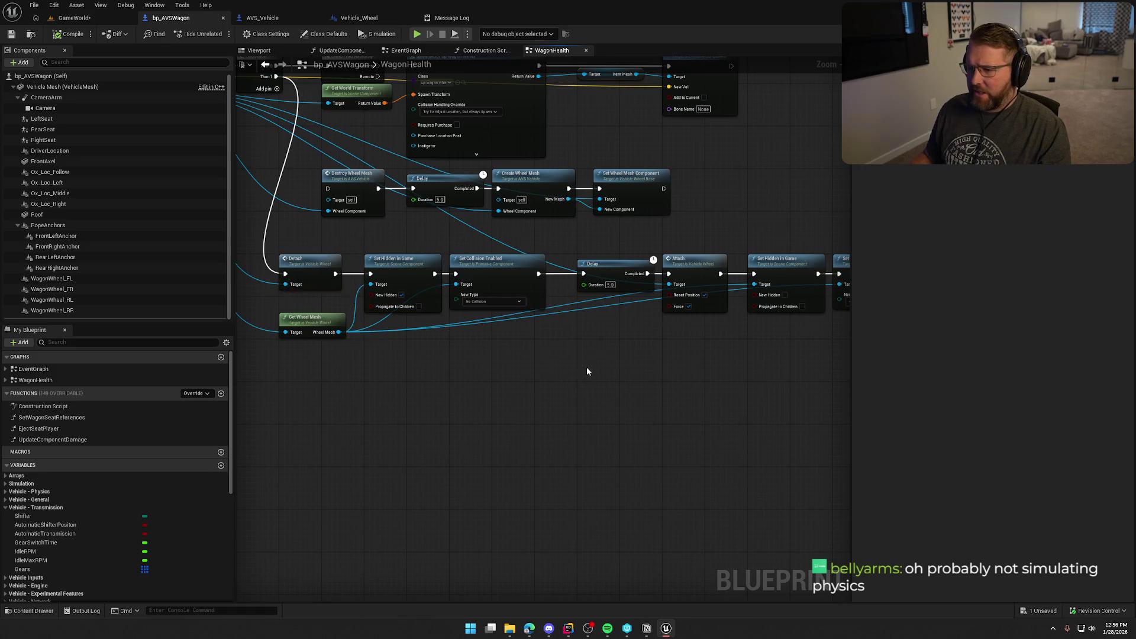
{"action": "mouse_move", "coordinate": [587, 372]}
{"action": "left_mouse_down"}
{"action": "mouse_move", "coordinate": [432, 335]}
{"action": "mouse_move", "coordinate": [528, 340]}
{"action": "mouse_move", "coordinate": [655, 326]}
{"action": "left_mouse_up"}
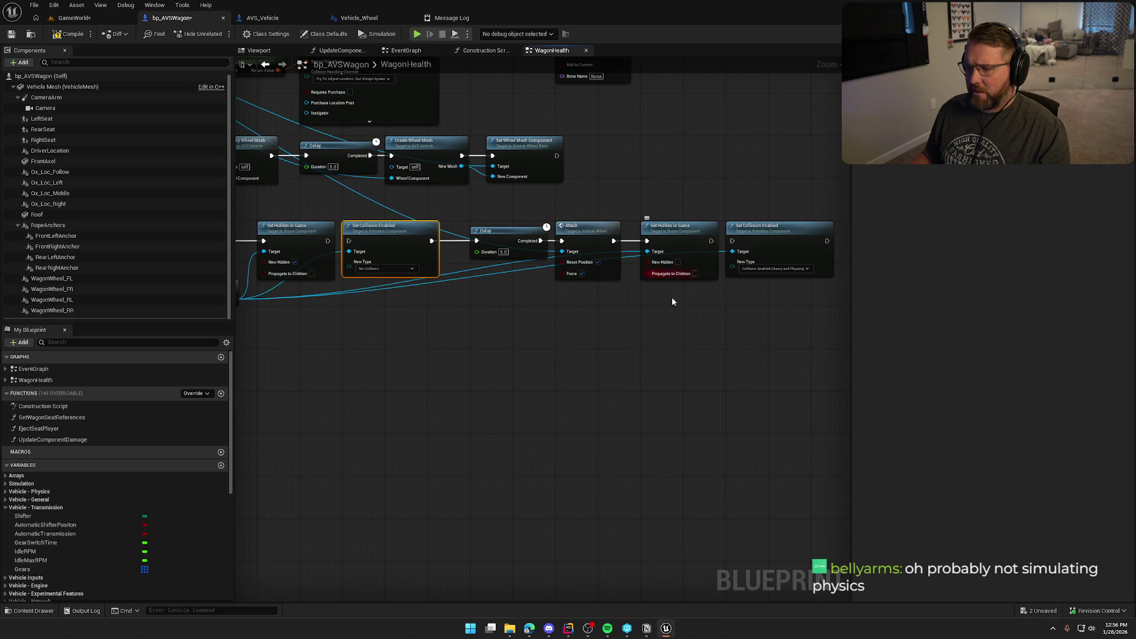
{"action": "left_click_drag", "start_coordinate": [510, 359], "coordinate": [621, 360]}
{"action": "left_click_drag", "start_coordinate": [521, 248], "coordinate": [529, 312]}
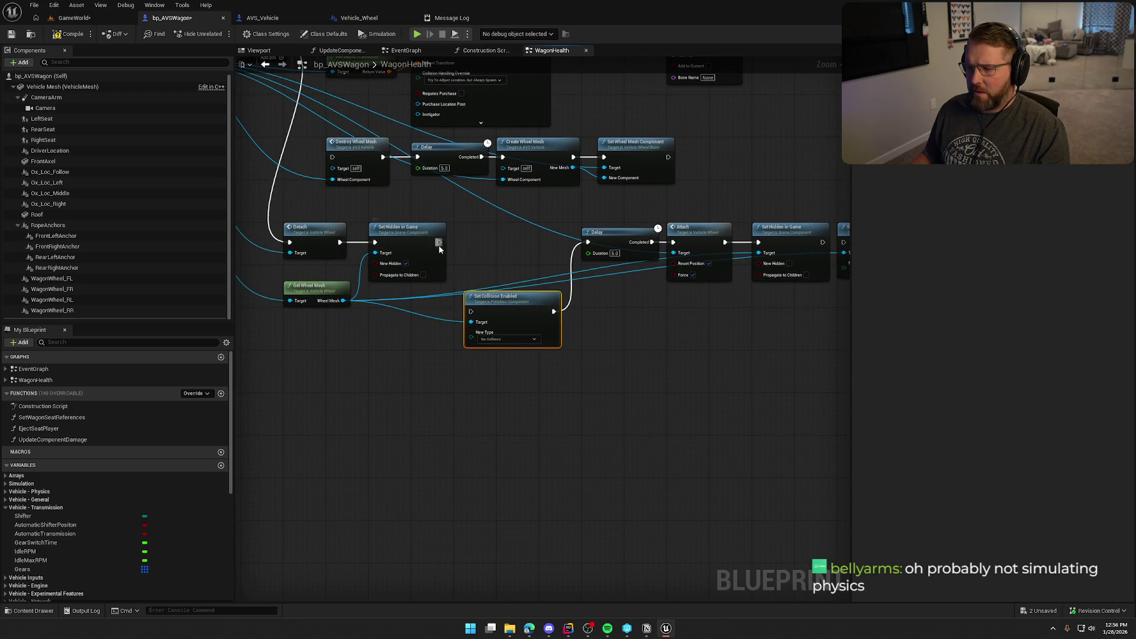
{"action": "left_click_drag", "start_coordinate": [439, 243], "coordinate": [588, 242]}
{"action": "scroll", "coordinate": [629, 347], "scroll_direction": "down", "scroll_amount": 1}
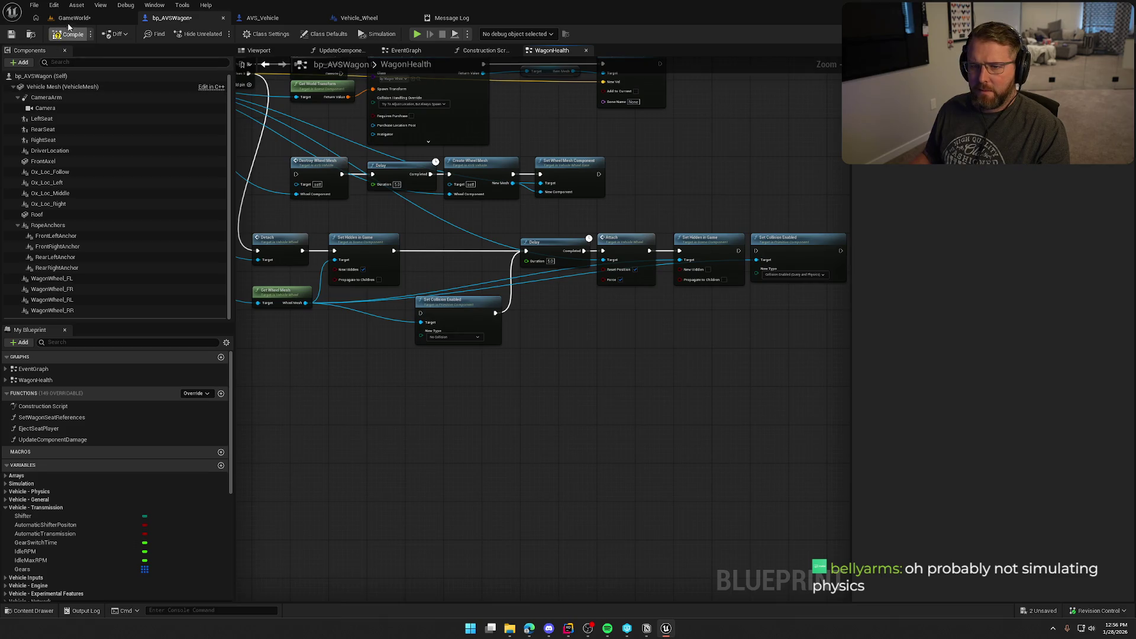
{"action": "left_click", "coordinate": [90, 22]}
Step: Playtest with 'show collision', walking to and from the wagon to inspect its wheels, then stop
{"action": "key", "text": "alt+p"}
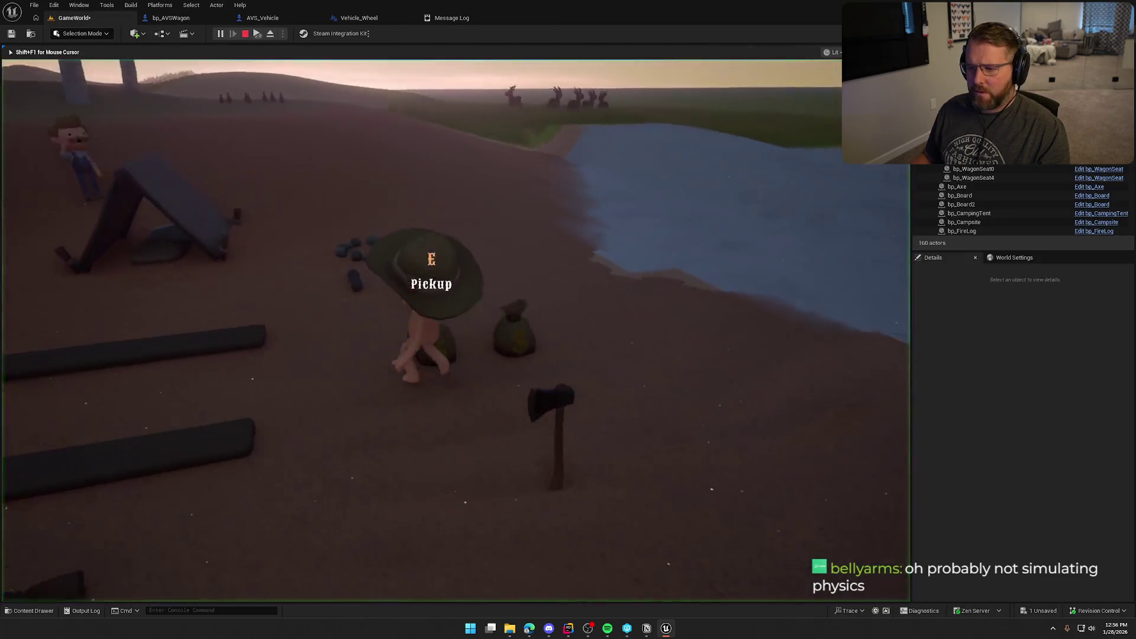
{"action": "key", "text": "grave"}
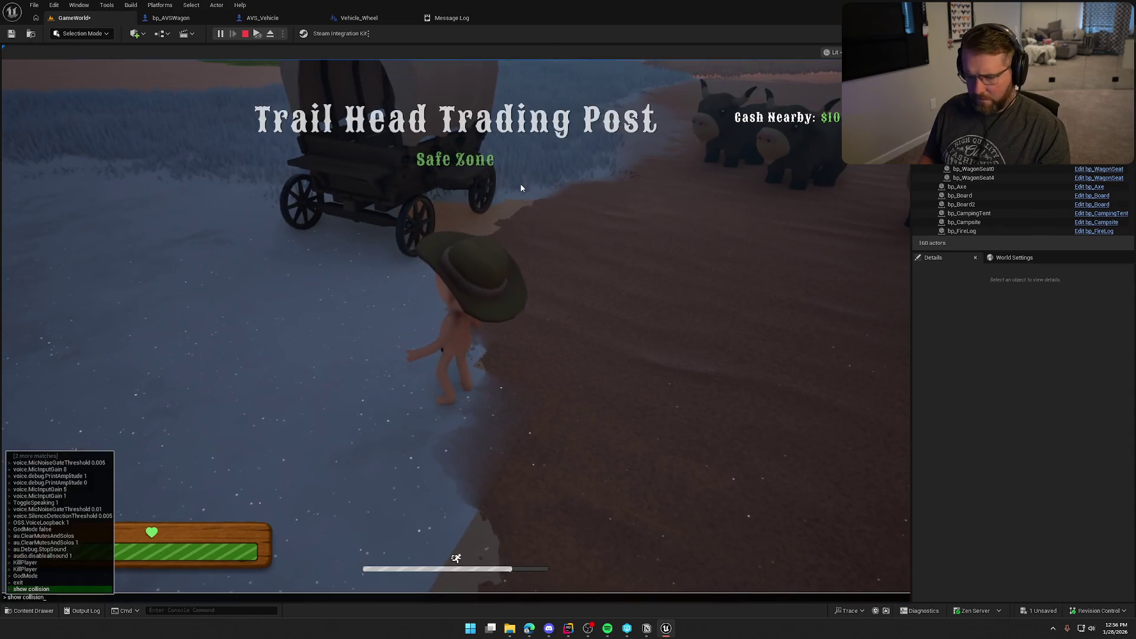
{"action": "key", "text": "Up"}
{"action": "key", "text": "Return"}
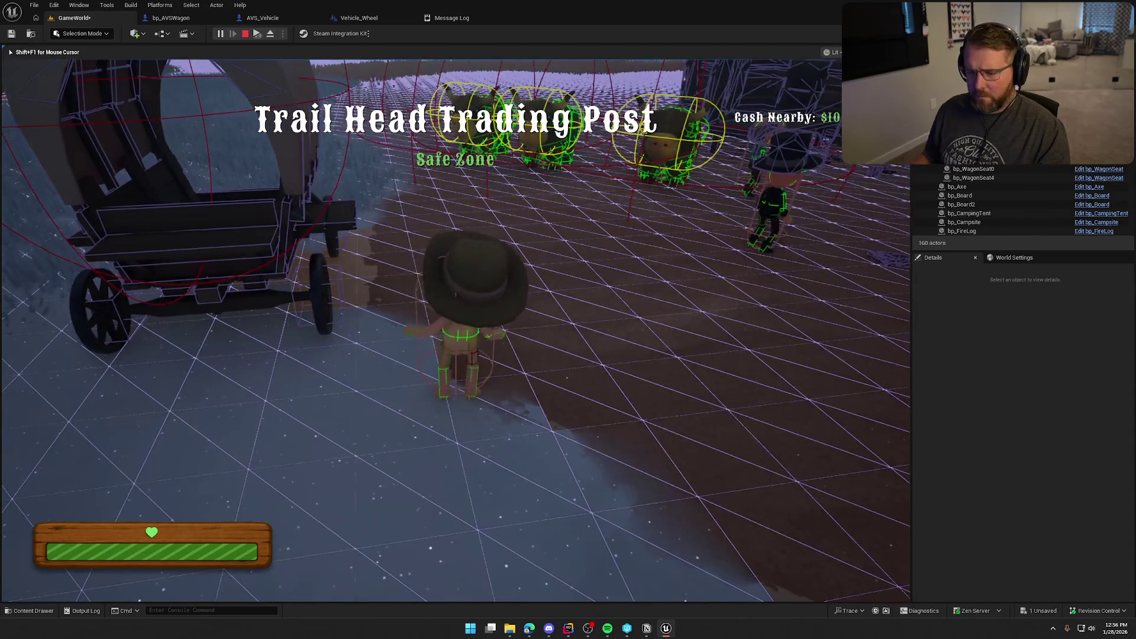
{"action": "key", "text": "w"}
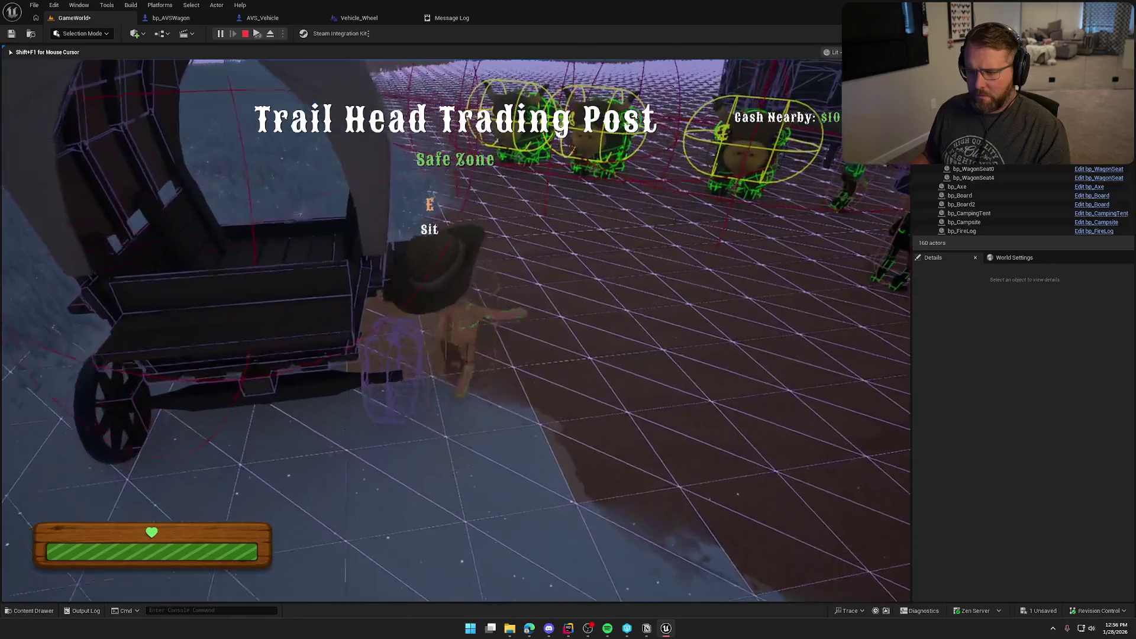
{"action": "key", "text": "s"}
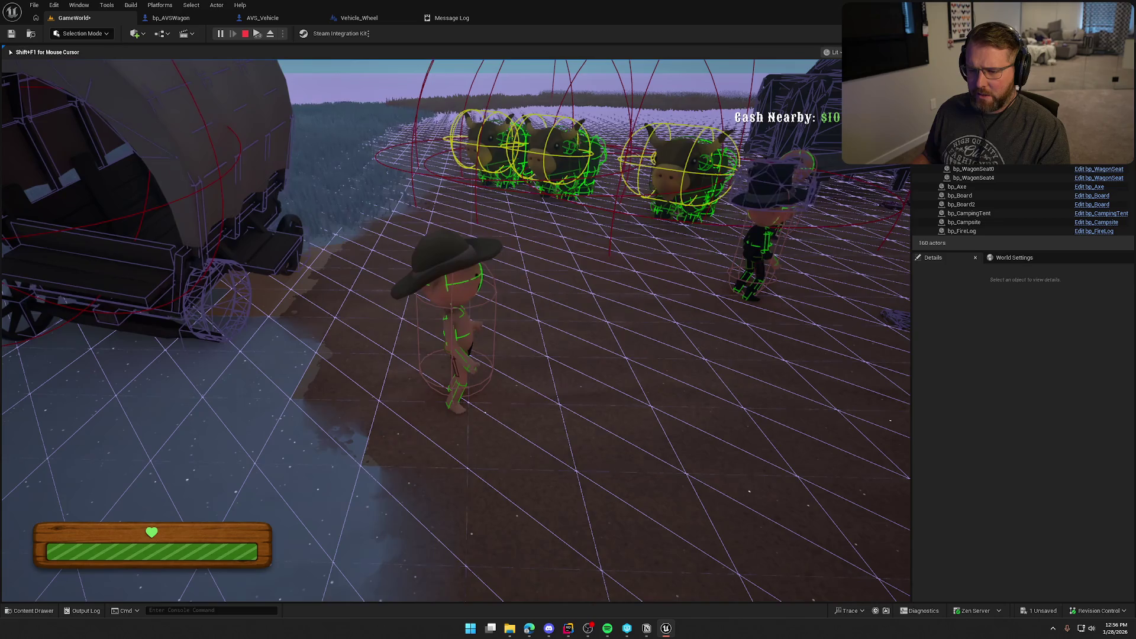
{"action": "key", "text": "w"}
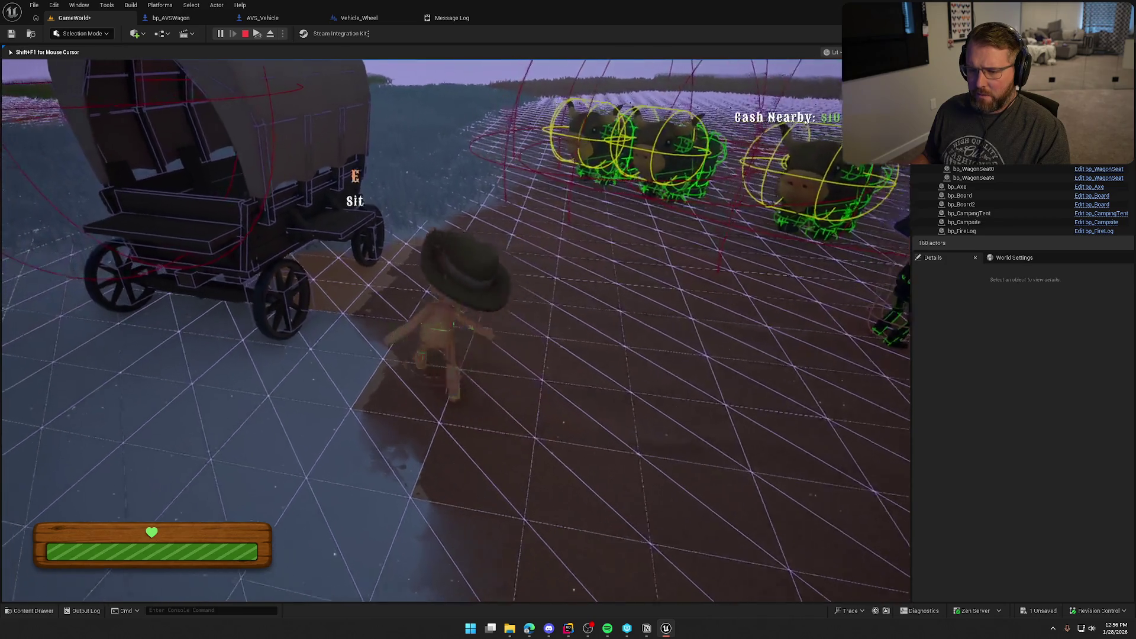
{"action": "key", "text": "w"}
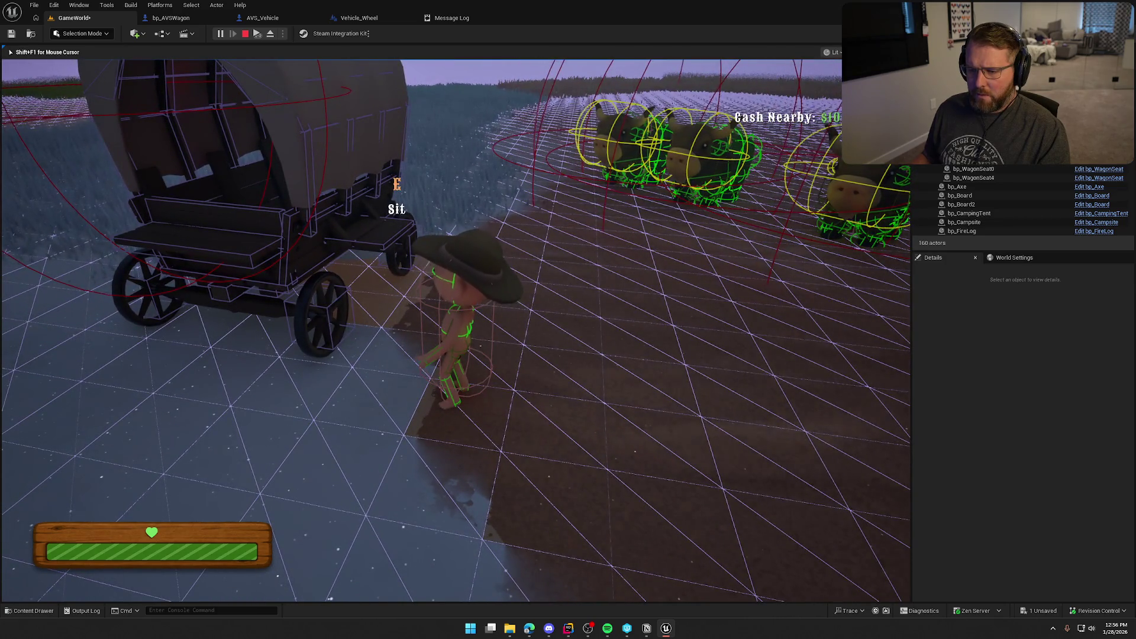
{"action": "key", "text": "Escape"}
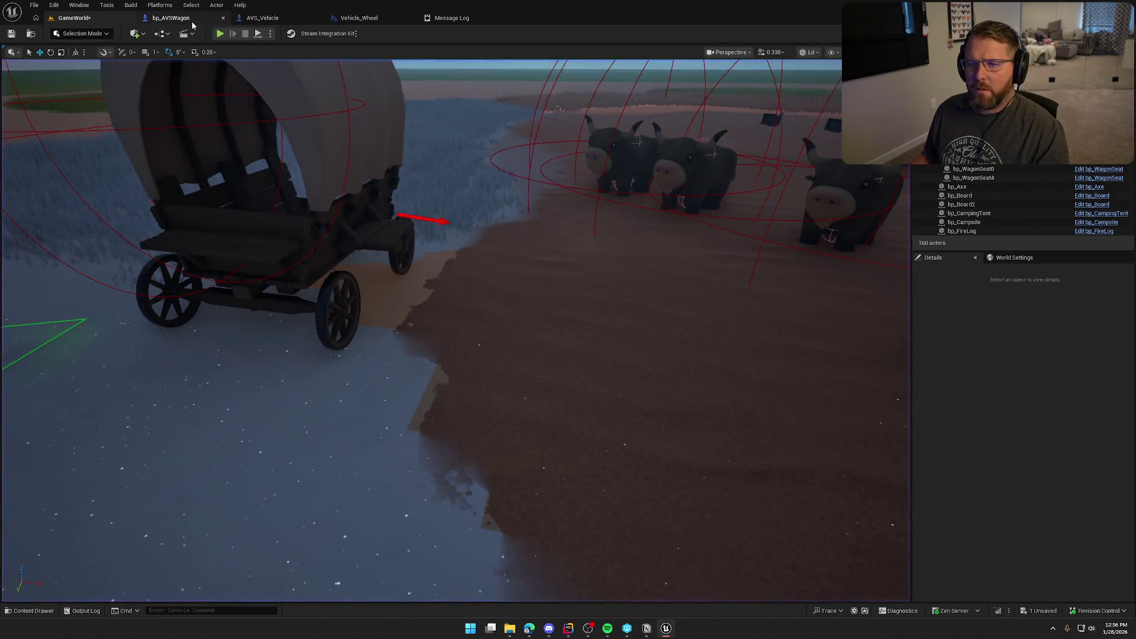
Step: Move both Set Collision Enabled nodes down and wire Set Hidden in Game into the No Collision node before Delay
{"action": "left_click", "coordinate": [192, 21]}
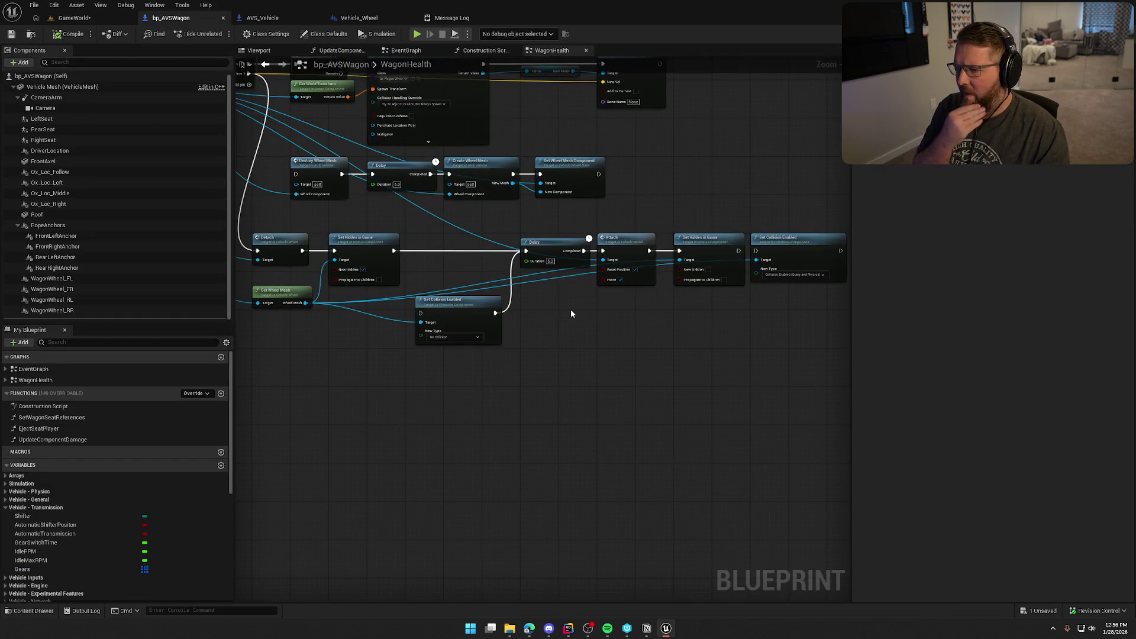
{"action": "mouse_move", "coordinate": [777, 249]}
{"action": "left_mouse_down"}
{"action": "mouse_move", "coordinate": [691, 357]}
{"action": "mouse_move", "coordinate": [657, 327]}
{"action": "mouse_move", "coordinate": [546, 312]}
{"action": "left_mouse_up"}
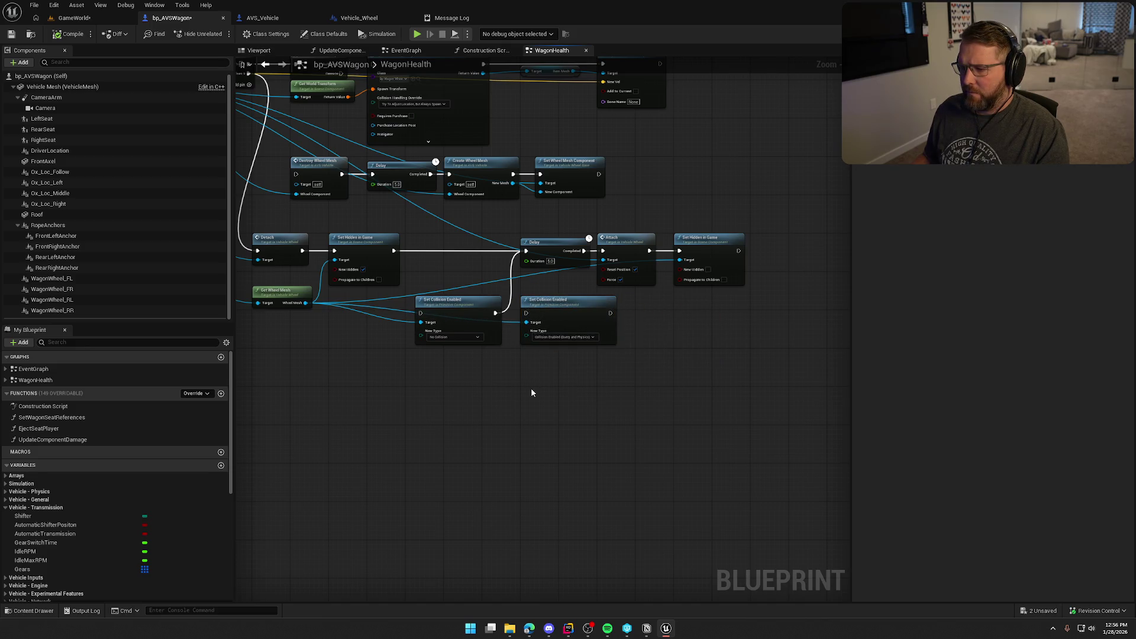
{"action": "mouse_move", "coordinate": [531, 389]}
{"action": "left_mouse_down"}
{"action": "mouse_move", "coordinate": [453, 306]}
{"action": "mouse_move", "coordinate": [405, 340]}
{"action": "mouse_move", "coordinate": [368, 317]}
{"action": "mouse_move", "coordinate": [335, 330]}
{"action": "left_mouse_up"}
{"action": "left_click", "coordinate": [518, 396]}
{"action": "left_click_drag", "start_coordinate": [390, 253], "coordinate": [391, 253]}
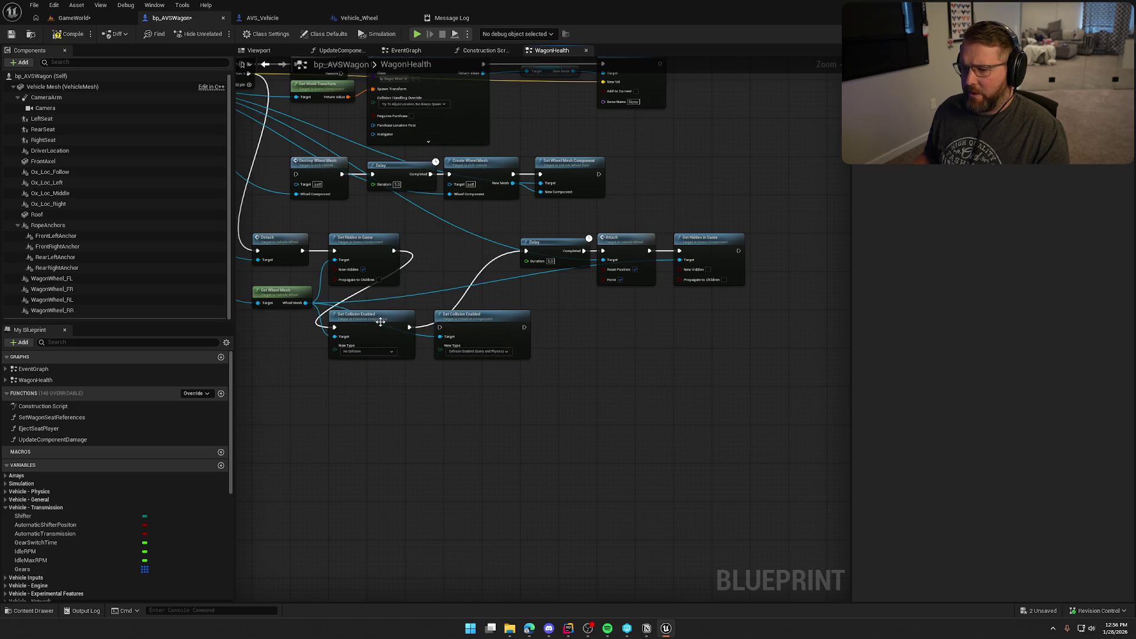
{"action": "mouse_move", "coordinate": [383, 321]}
{"action": "left_mouse_down"}
{"action": "mouse_move", "coordinate": [470, 240]}
{"action": "mouse_move", "coordinate": [458, 244]}
{"action": "left_mouse_up"}
{"action": "left_click", "coordinate": [595, 326]}
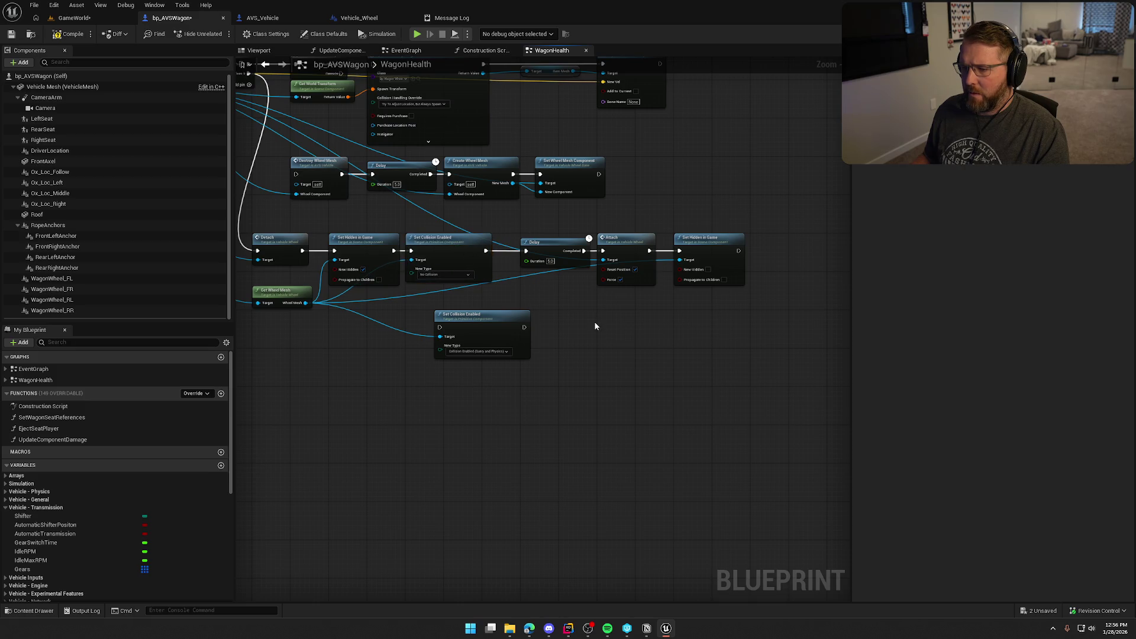
Step: Playtest the level with the collision wireframe view on, walking the character up to the wagon
{"action": "left_click", "coordinate": [74, 21]}
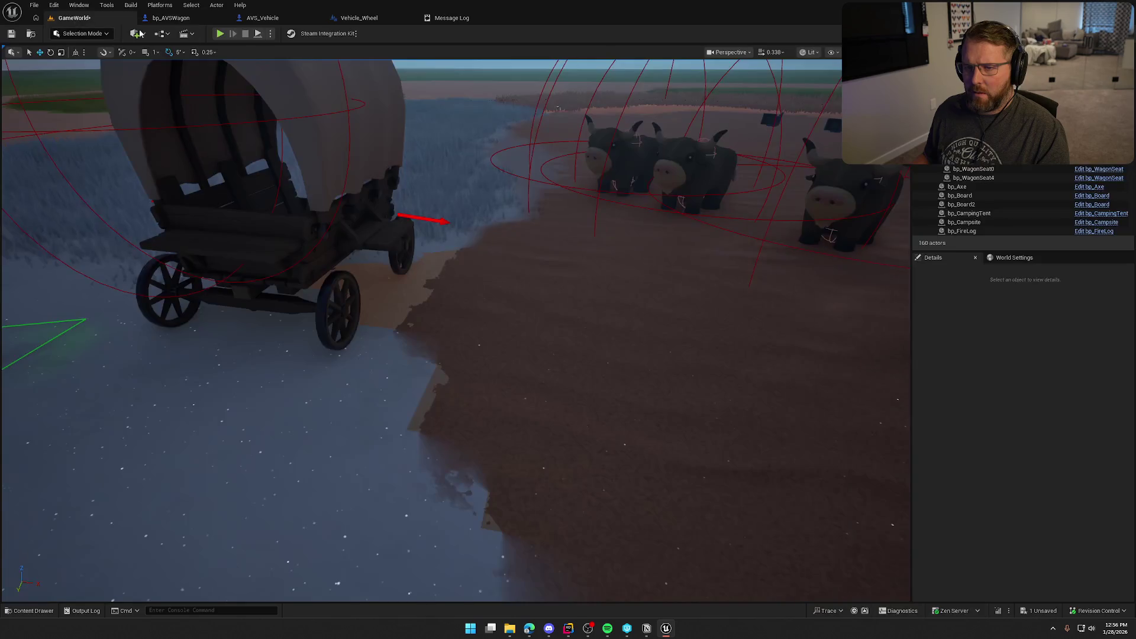
{"action": "left_click", "coordinate": [219, 34]}
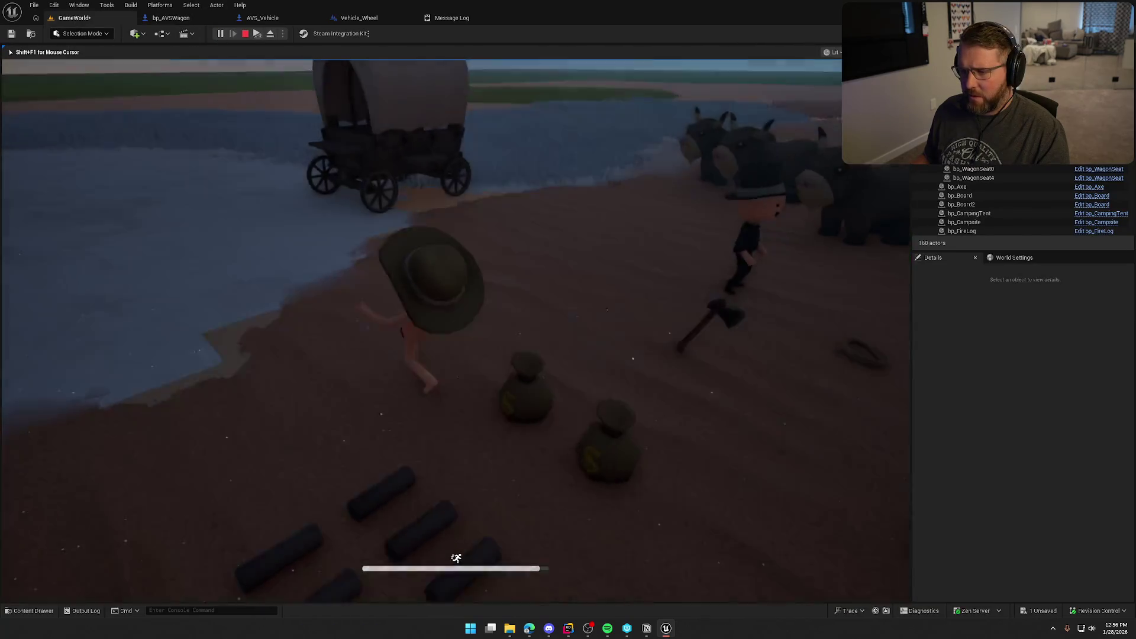
{"action": "key", "text": "grave"}
{"action": "key", "text": "Up"}
{"action": "key", "text": "Return"}
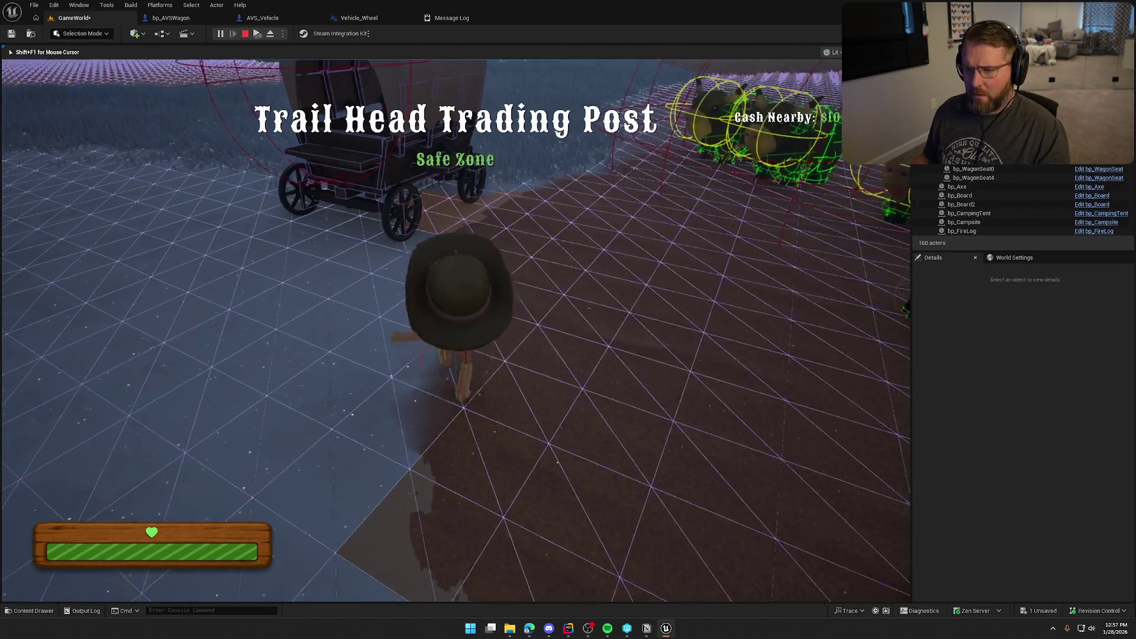
{"action": "key", "text": "w"}
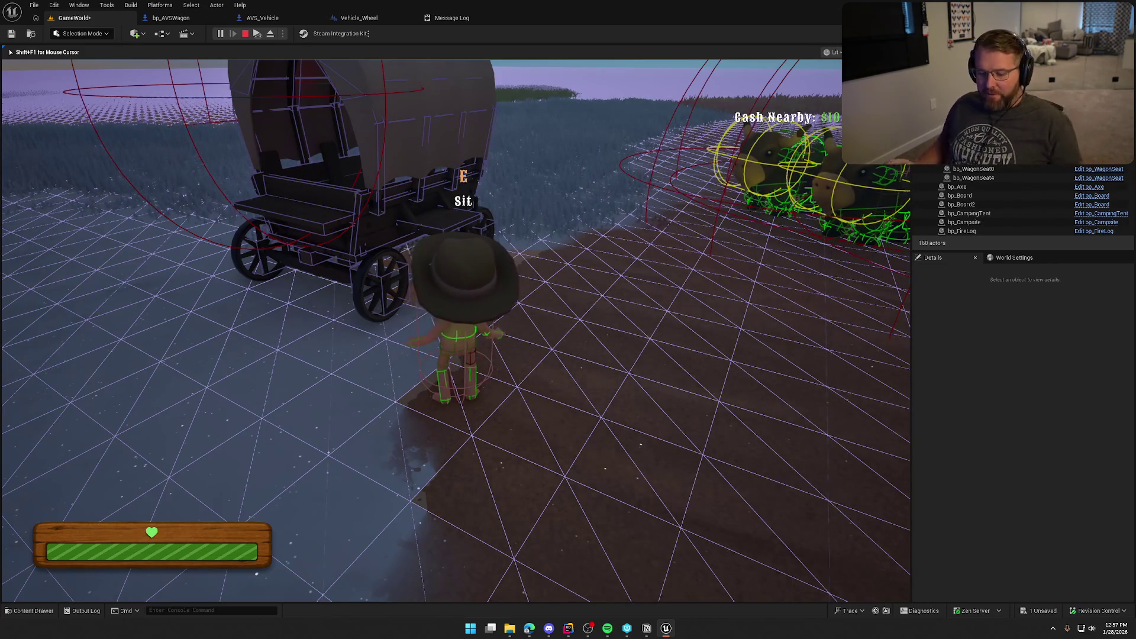
{"action": "key", "text": "Escape"}
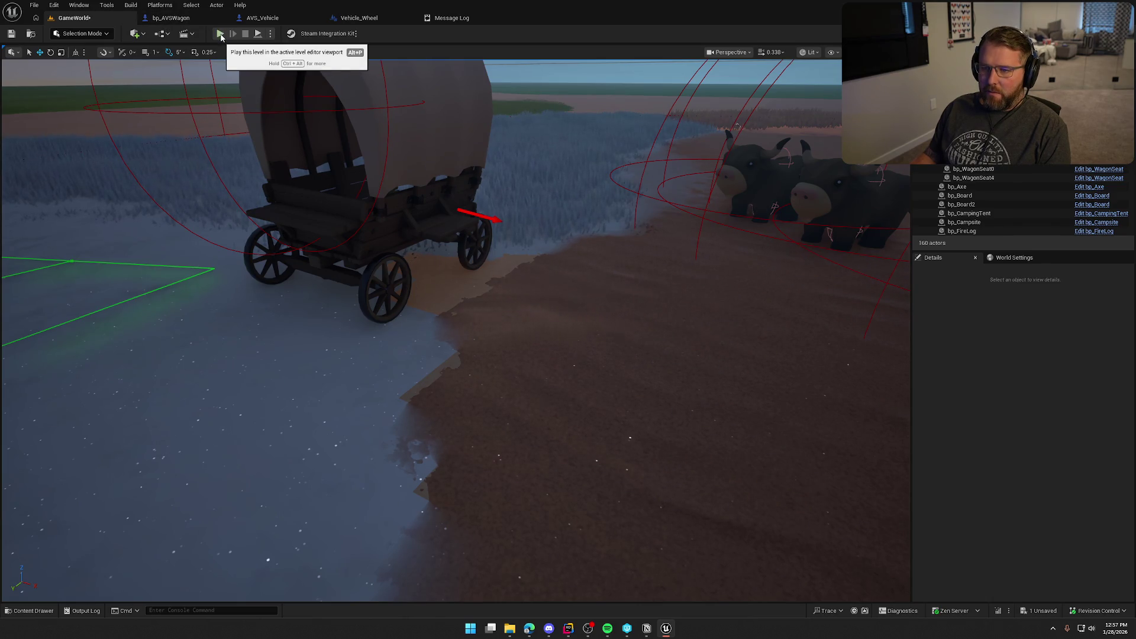
Step: Pull a connection from Detach's execution output, then playtest driving the wagon out of the water
{"action": "left_click", "coordinate": [171, 17]}
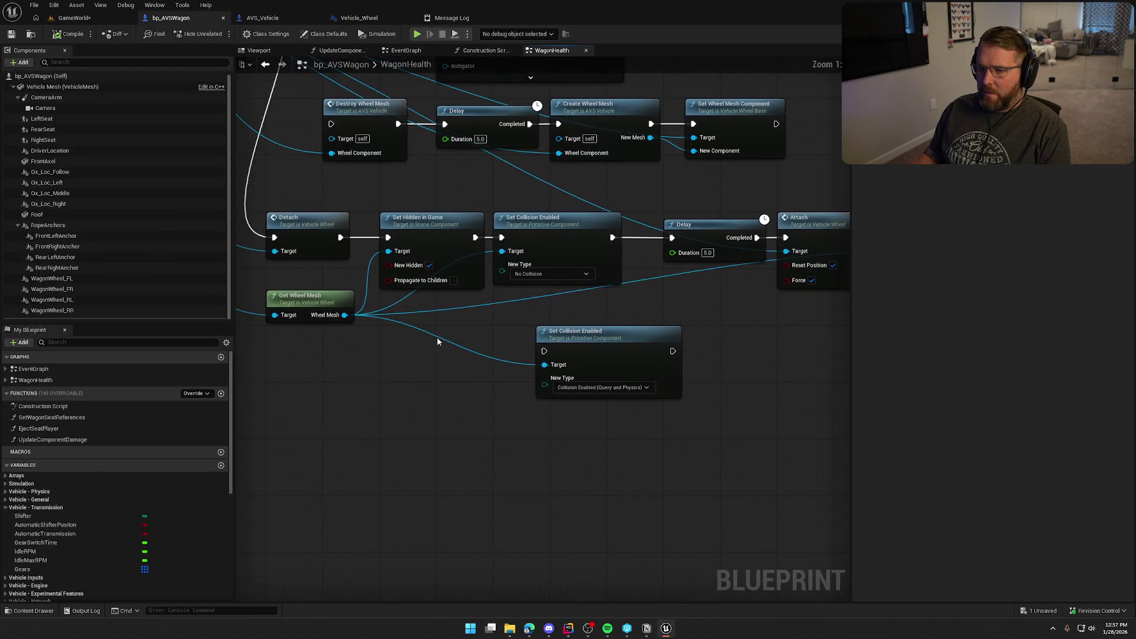
{"action": "left_click_drag", "start_coordinate": [341, 236], "coordinate": [501, 237]}
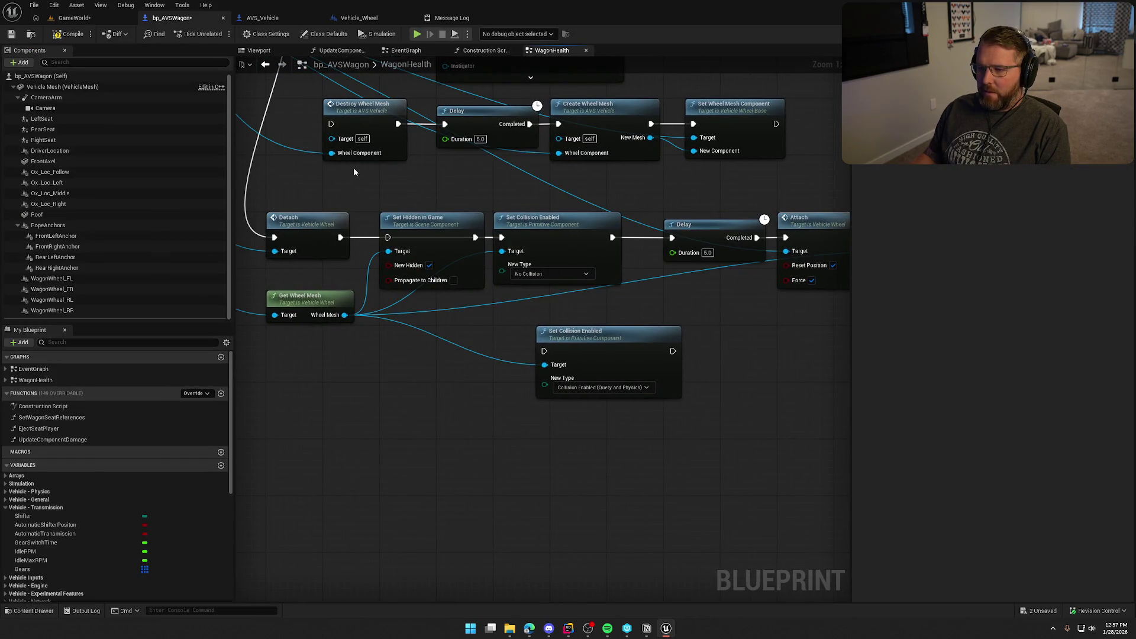
{"action": "left_click", "coordinate": [74, 19]}
{"action": "key", "text": "alt+p"}
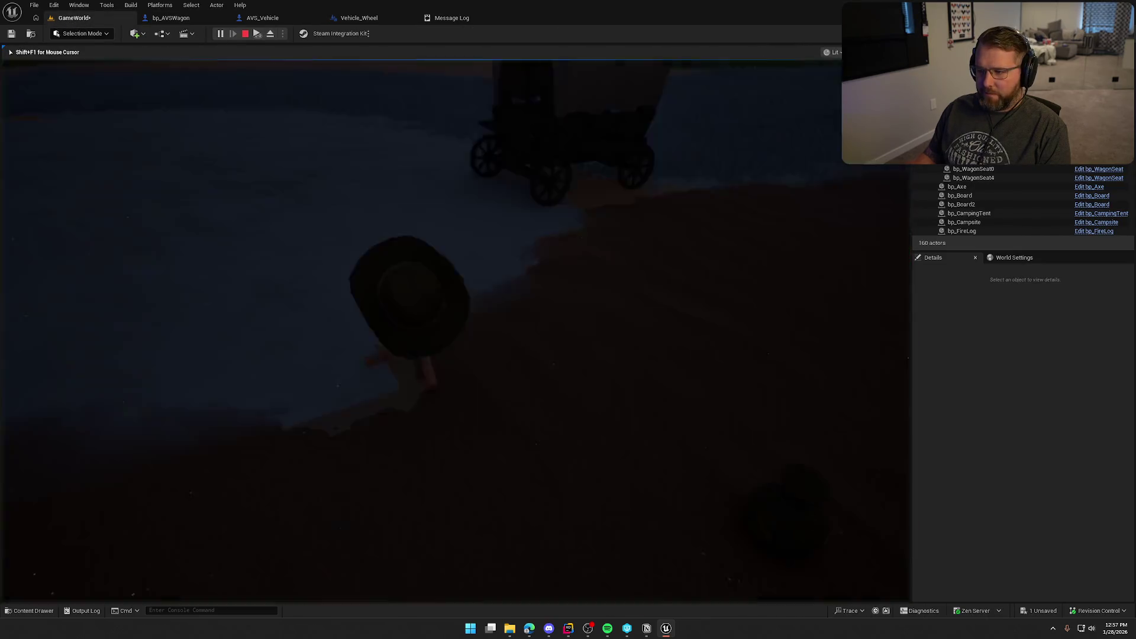
{"action": "key", "text": "e"}
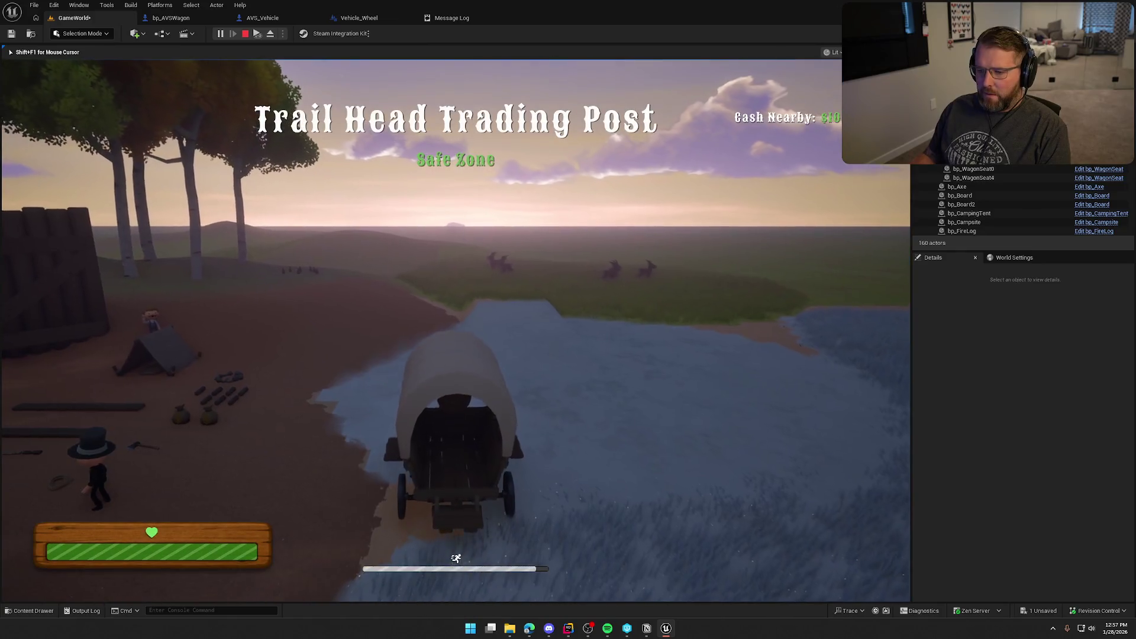
{"action": "key", "text": "s"}
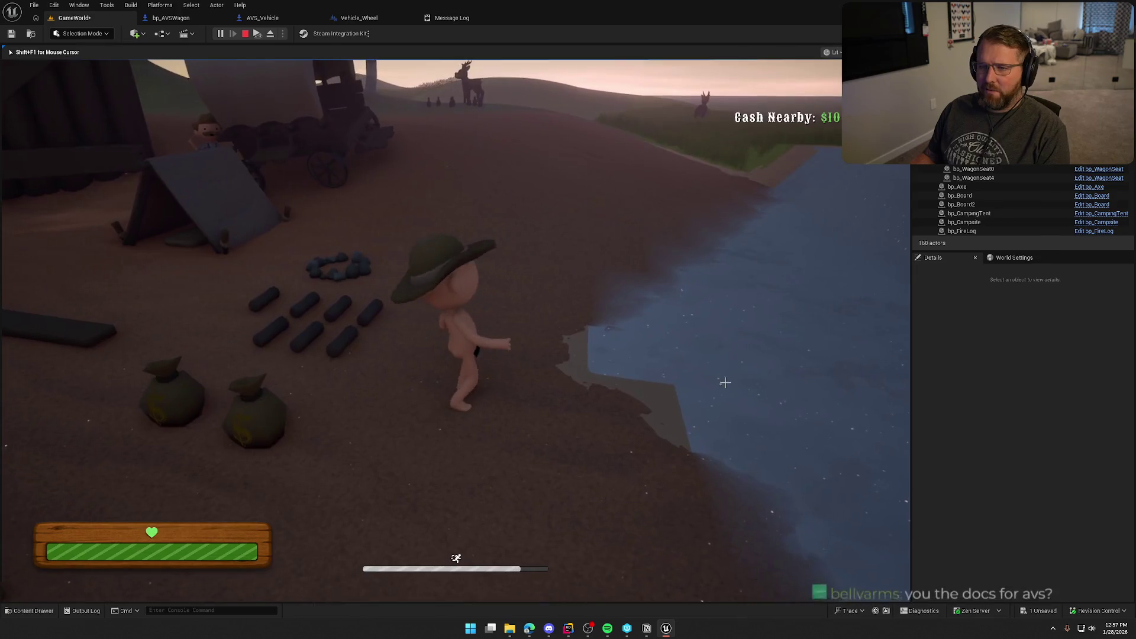
{"action": "key", "text": "Escape"}
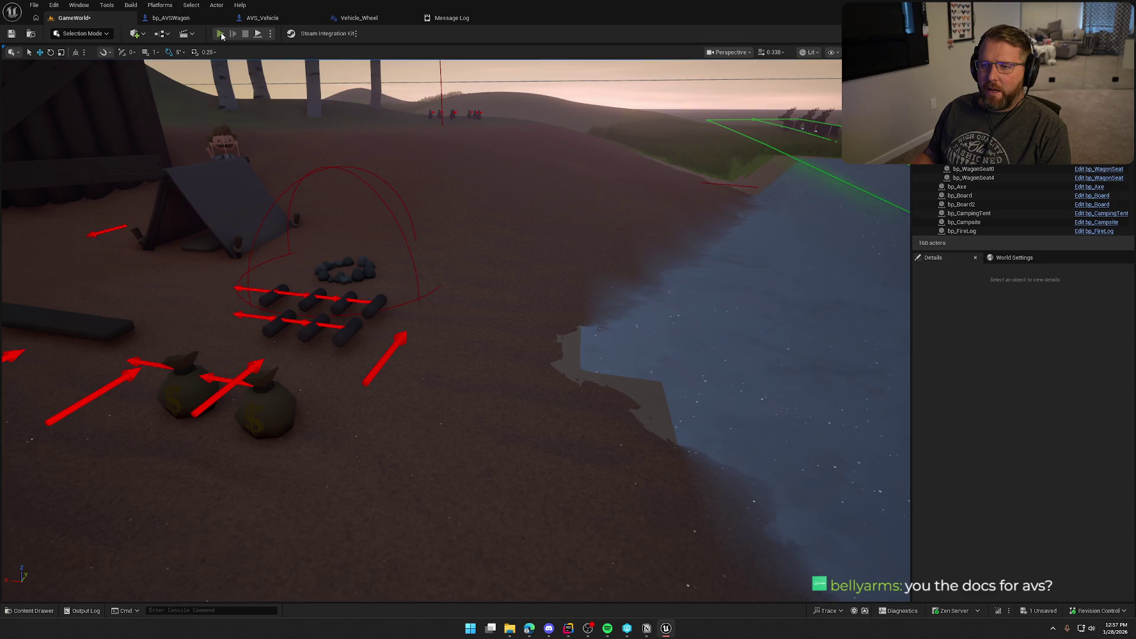
Step: Drive the wagon across the water until a wheel breaks off, then run away from it on foot
{"action": "left_click", "coordinate": [220, 34]}
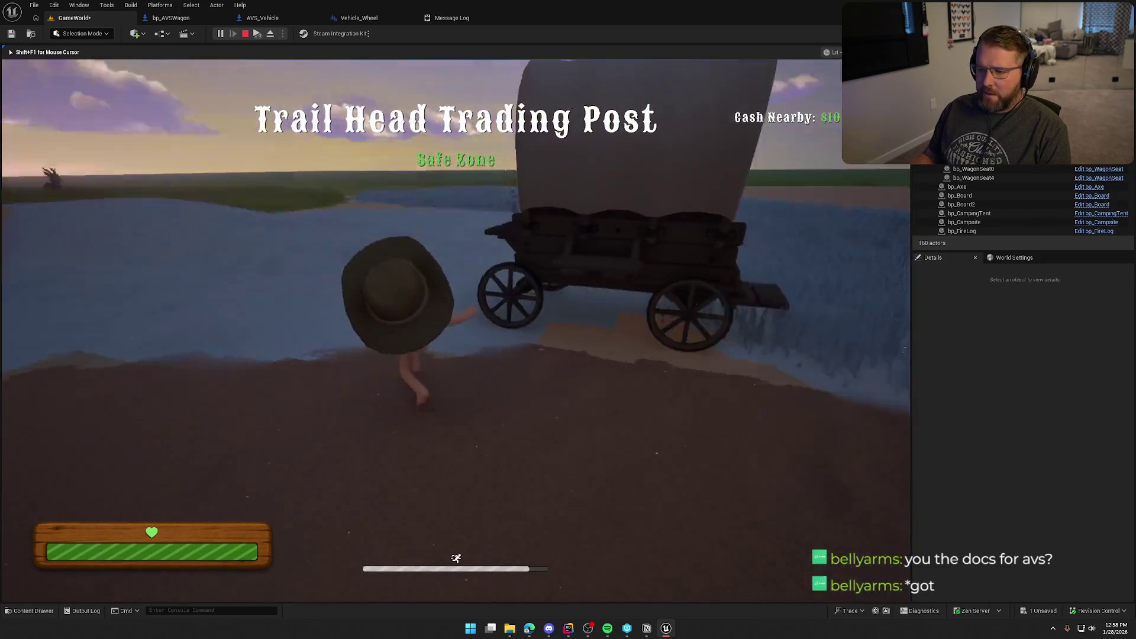
{"action": "key", "text": "e"}
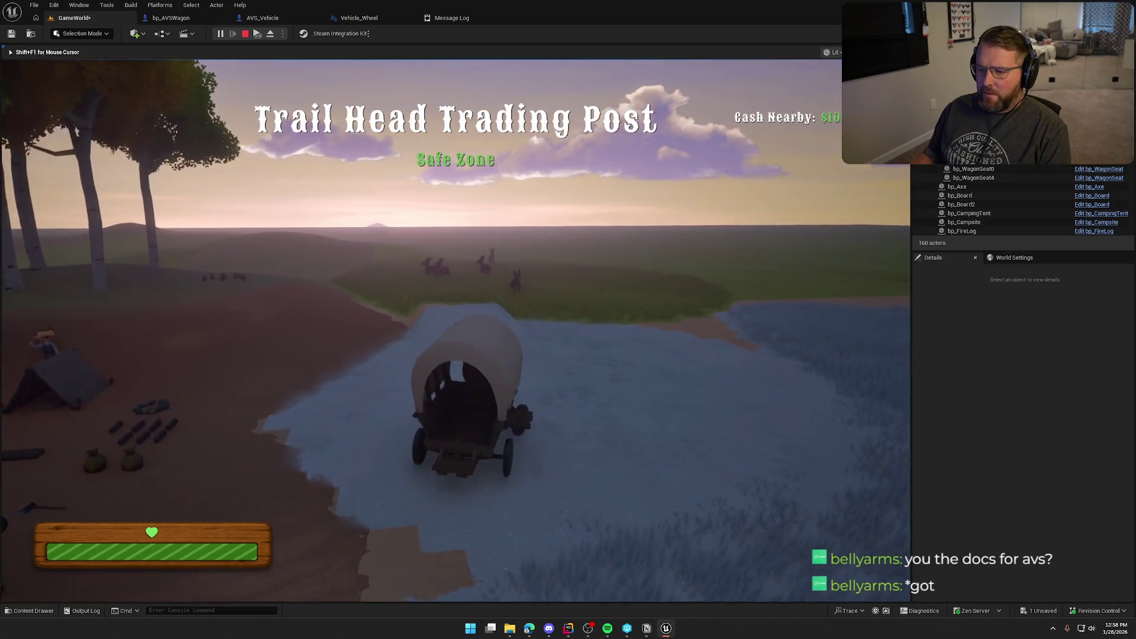
{"action": "key", "text": "w"}
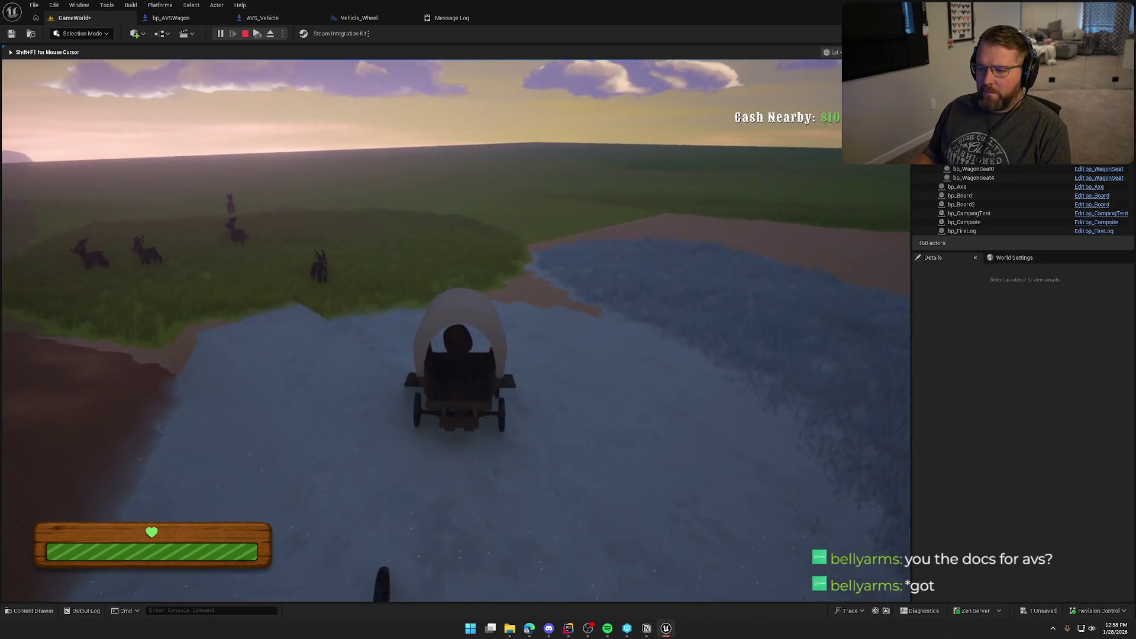
{"action": "key", "text": "a"}
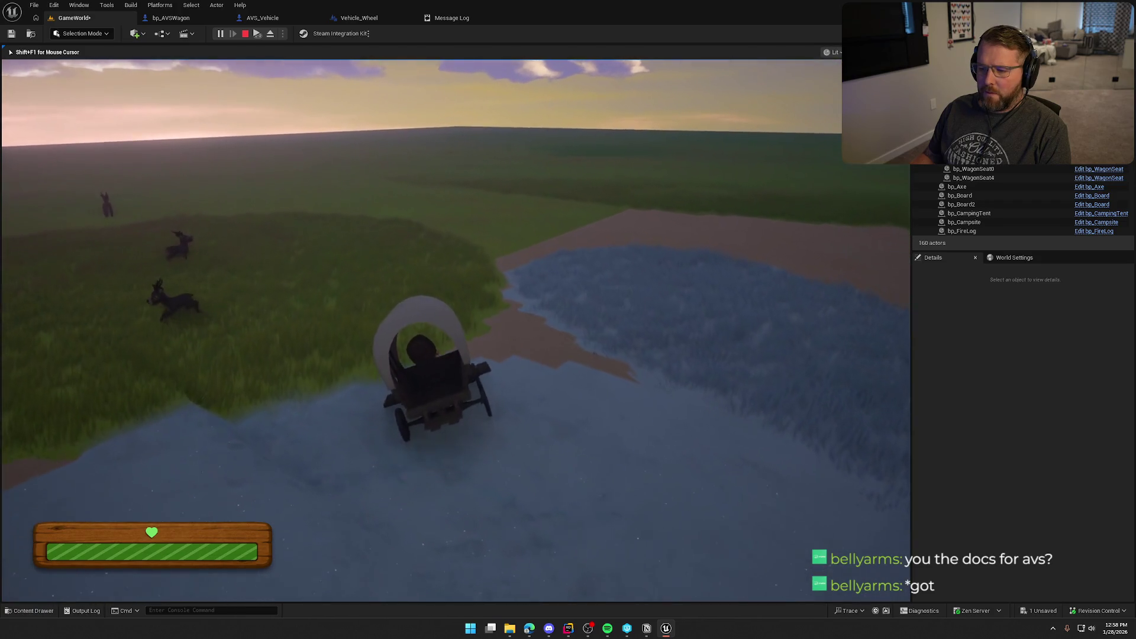
{"action": "key", "text": "d"}
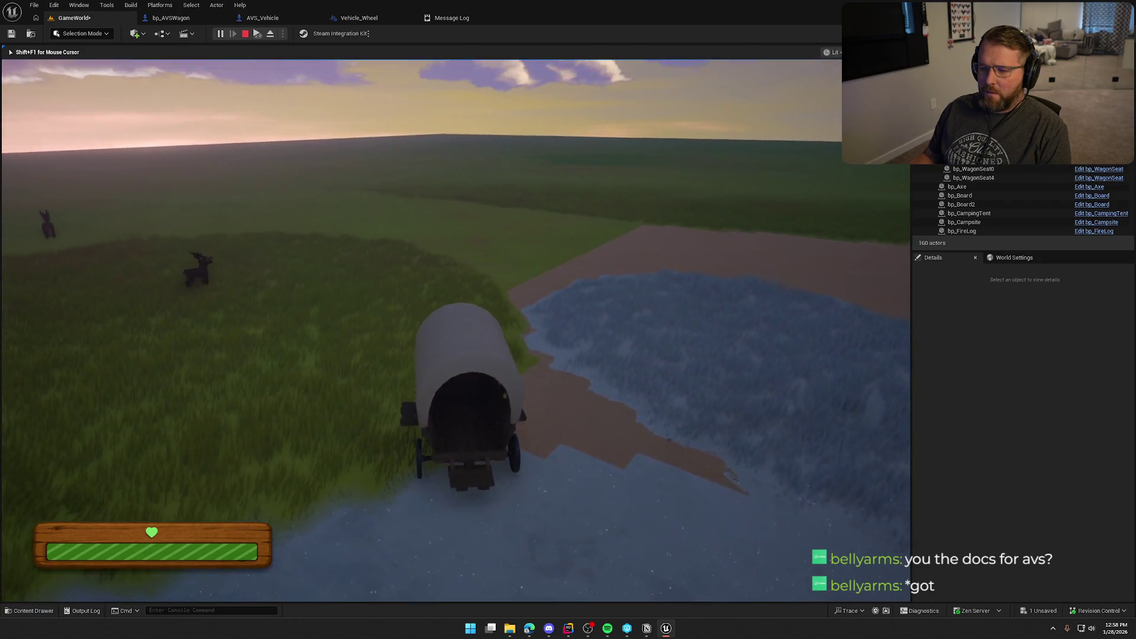
{"action": "key", "text": "a"}
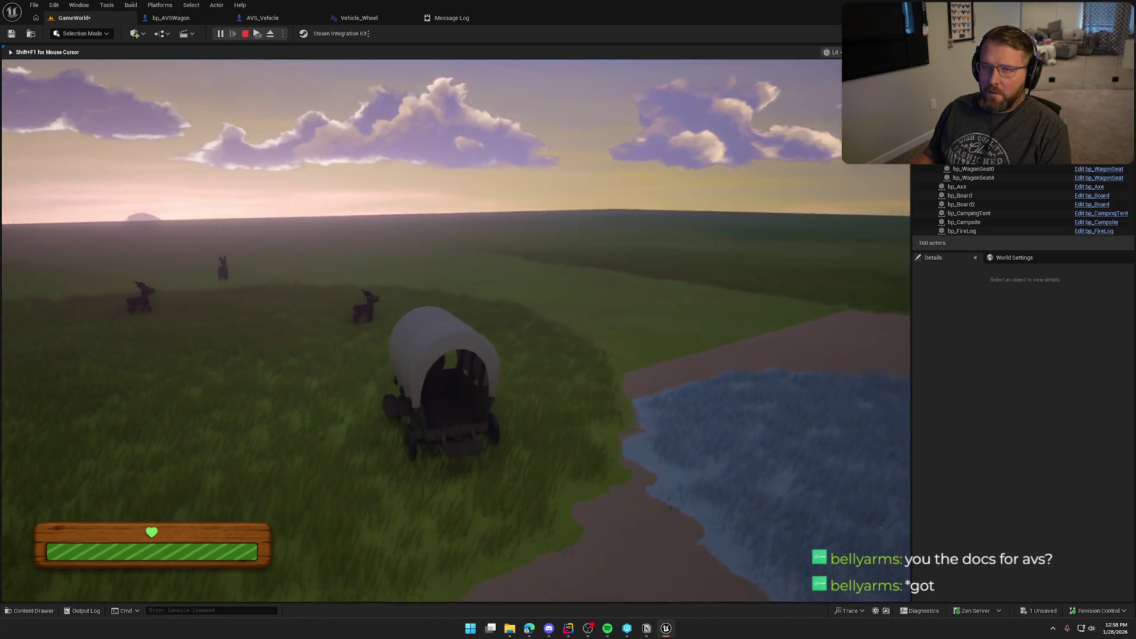
{"action": "key", "text": "e"}
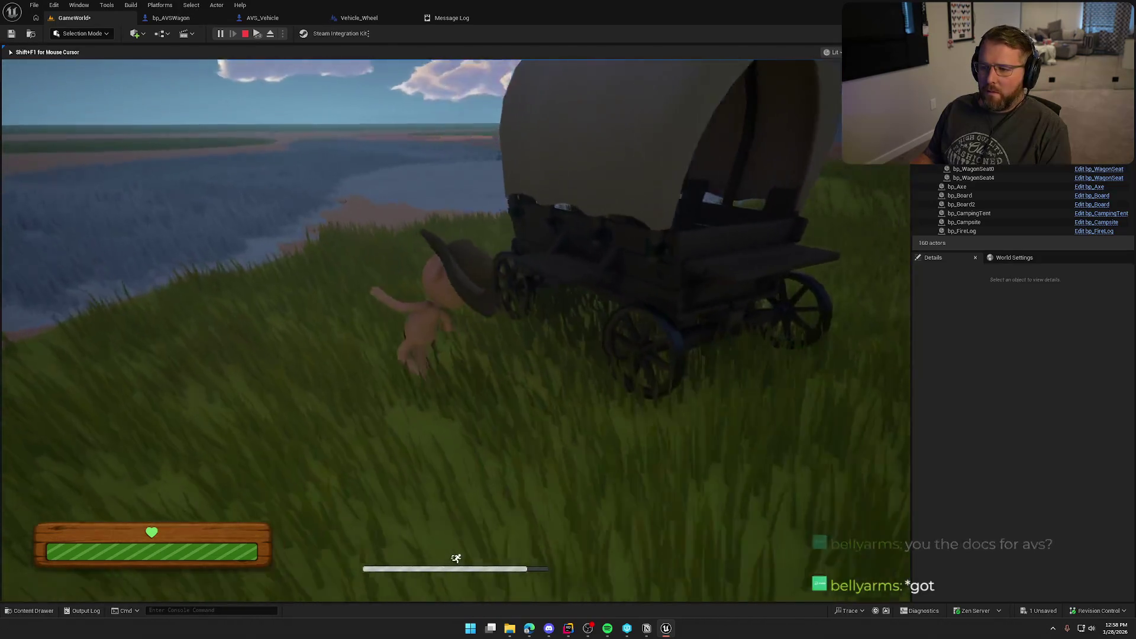
{"action": "key", "text": "shift+w"}
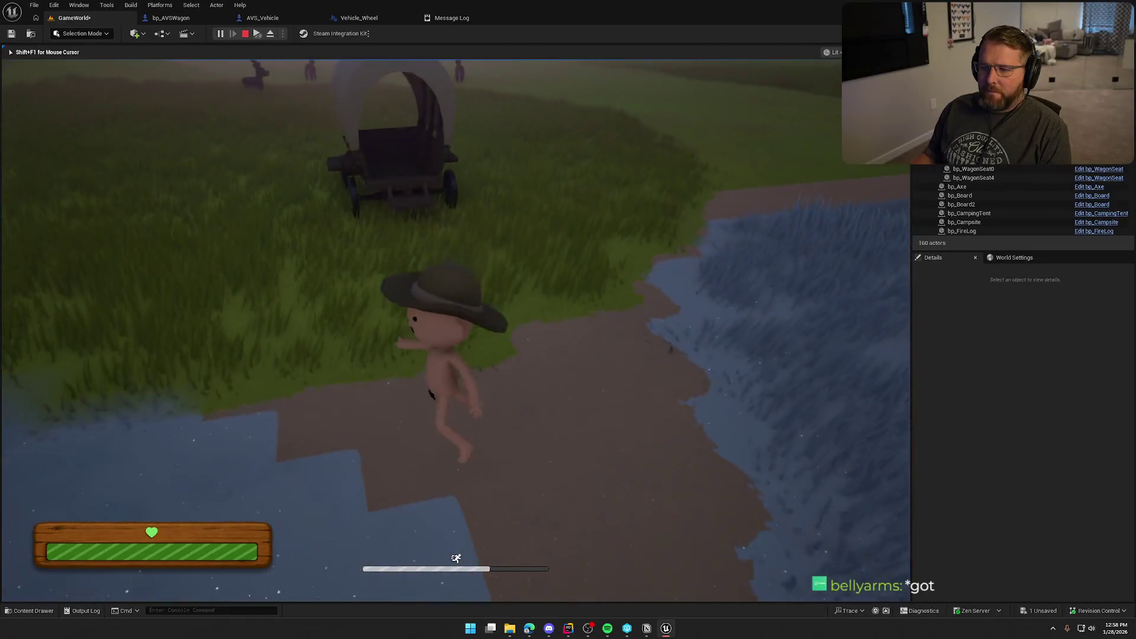
{"action": "key", "text": "shift+w"}
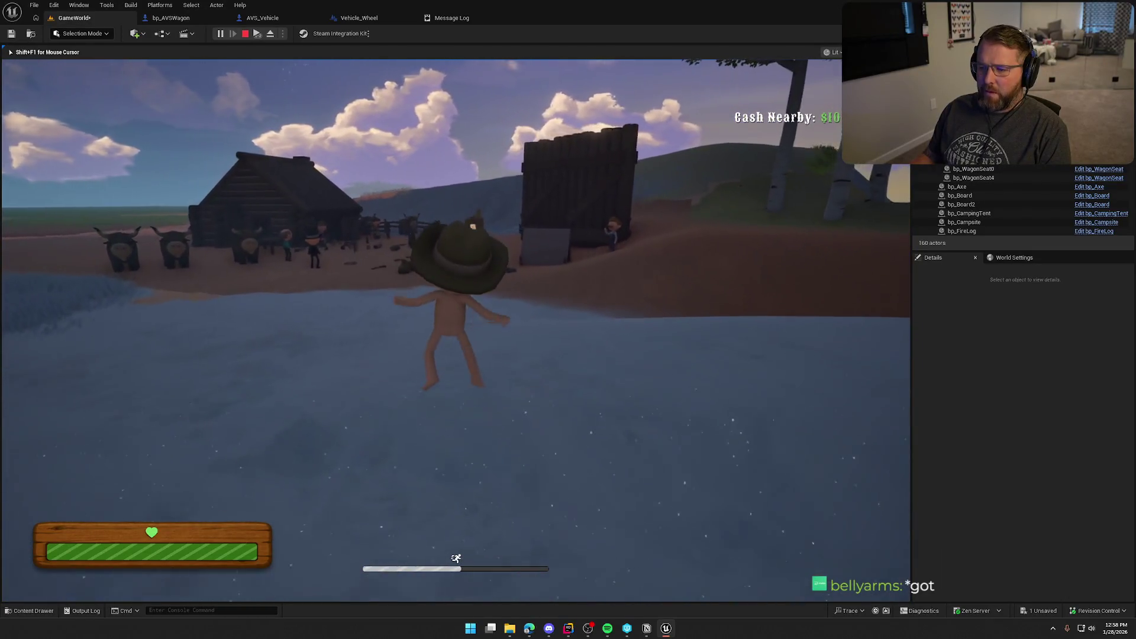
{"action": "key", "text": "w"}
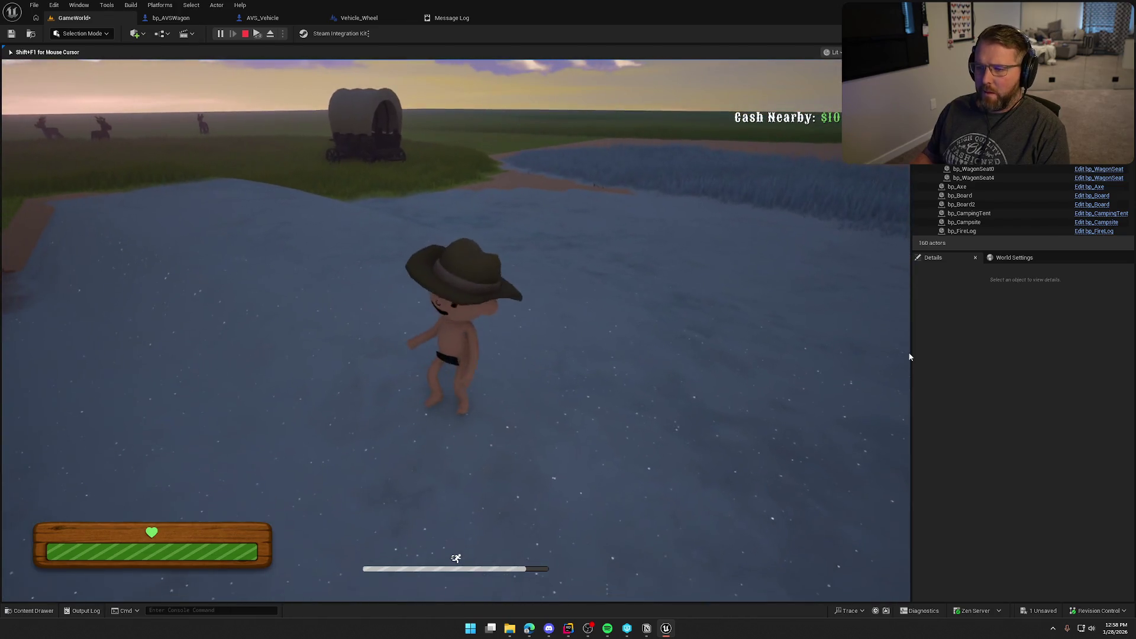
{"action": "key", "text": "Escape"}
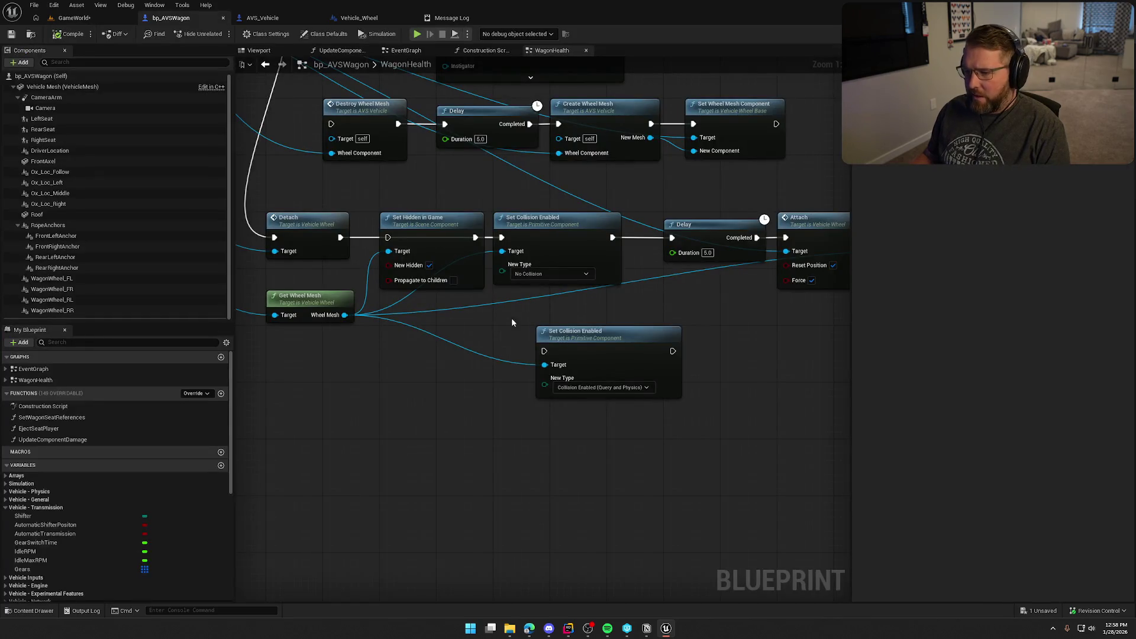
Step: Delete the extra Set Collision Enabled node, wire Detach into Set Hidden in Game, and compile
{"action": "left_click_drag", "start_coordinate": [595, 332], "coordinate": [516, 339]}
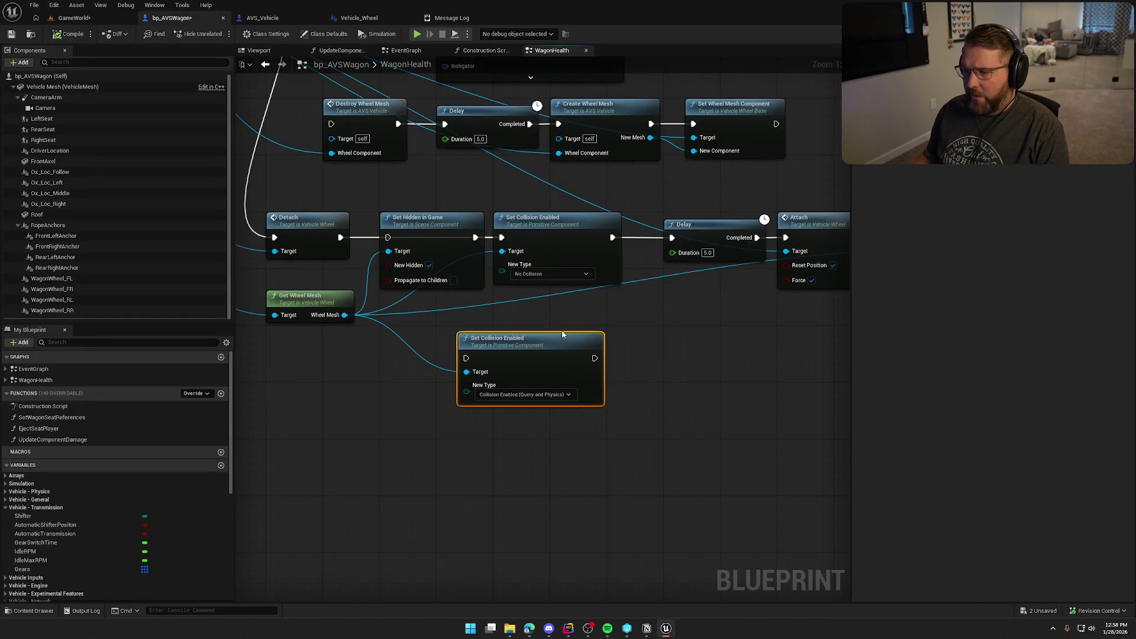
{"action": "key", "text": "Delete"}
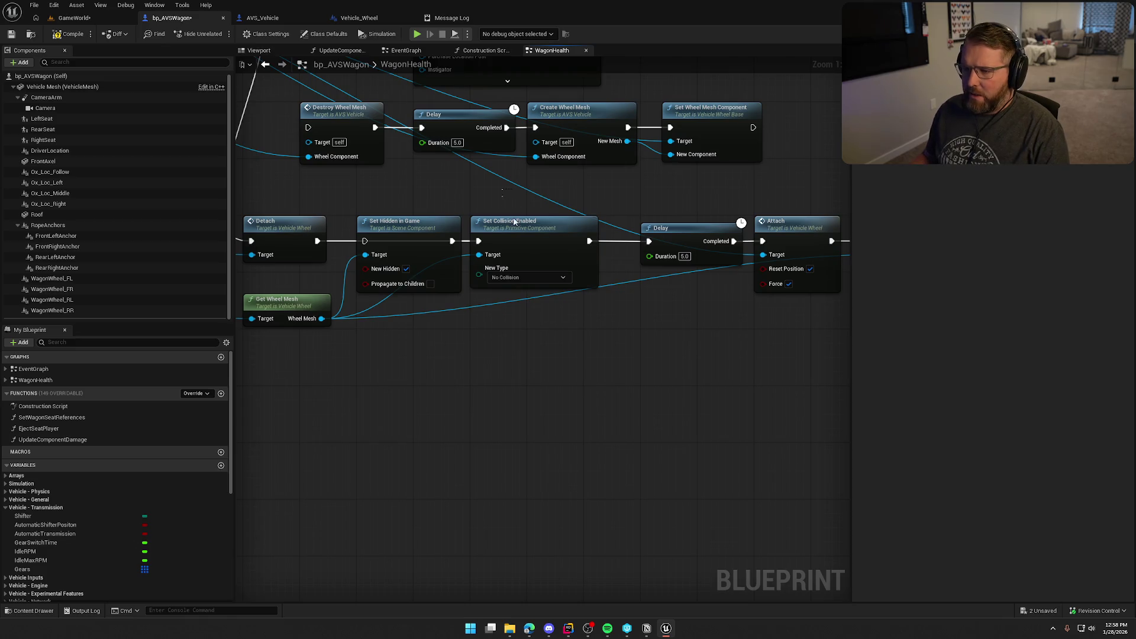
{"action": "left_click", "coordinate": [514, 222]}
{"action": "left_click", "coordinate": [552, 337]}
{"action": "left_click_drag", "start_coordinate": [317, 241], "coordinate": [365, 242]}
{"action": "left_click", "coordinate": [69, 34]}
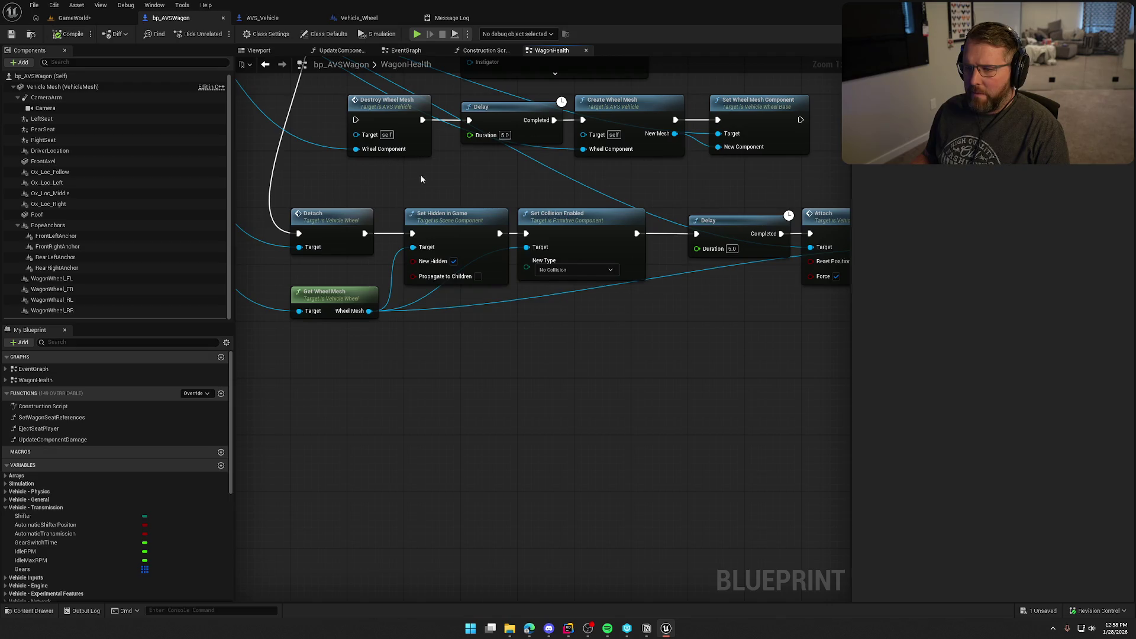
Step: Wire Switch Has Authority's Authority output into SpawnActor Bp Wagon Wheel and review the chain
{"action": "left_click_drag", "start_coordinate": [510, 134], "coordinate": [558, 134]}
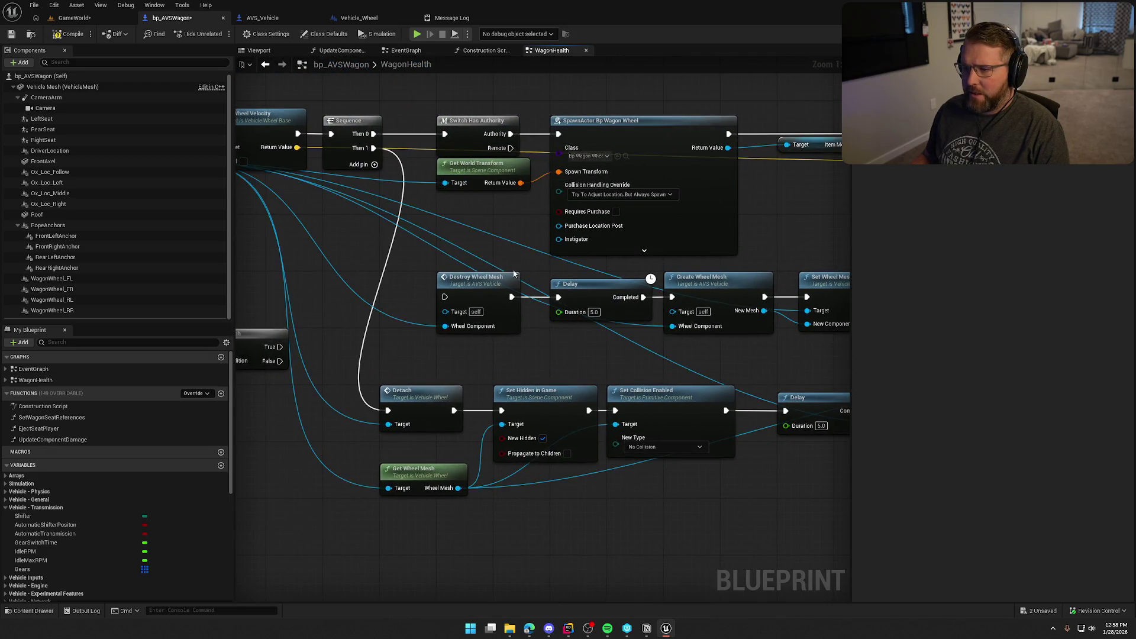
{"action": "left_click_drag", "start_coordinate": [511, 402], "coordinate": [429, 364]}
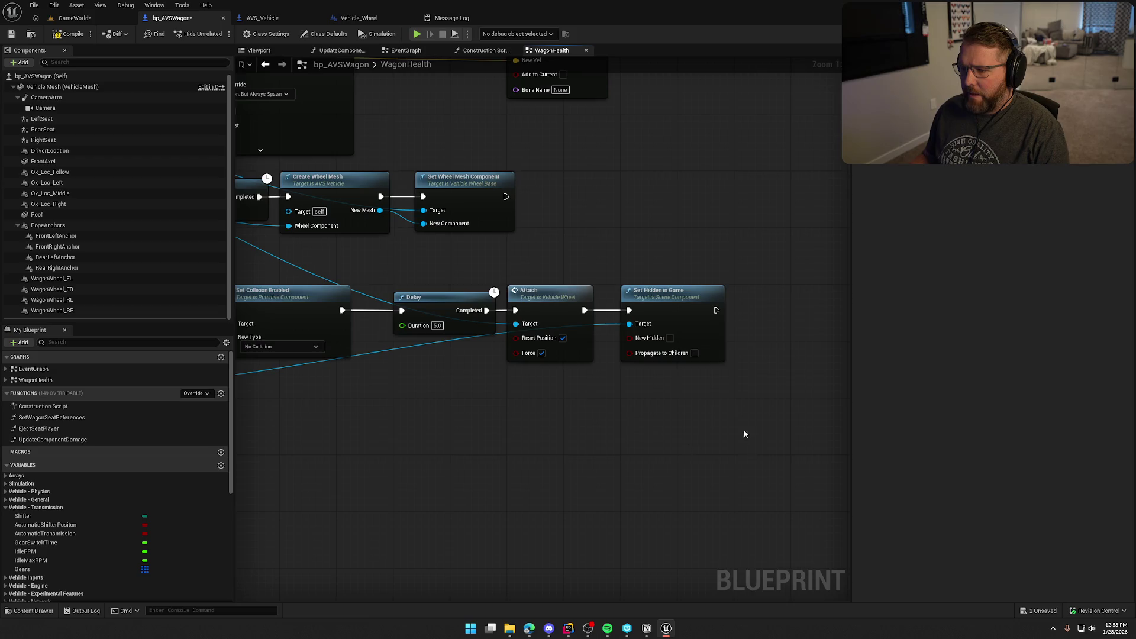
{"action": "mouse_move", "coordinate": [749, 436]}
{"action": "left_mouse_down"}
{"action": "mouse_move", "coordinate": [500, 258]}
{"action": "mouse_move", "coordinate": [379, 256]}
{"action": "left_mouse_up"}
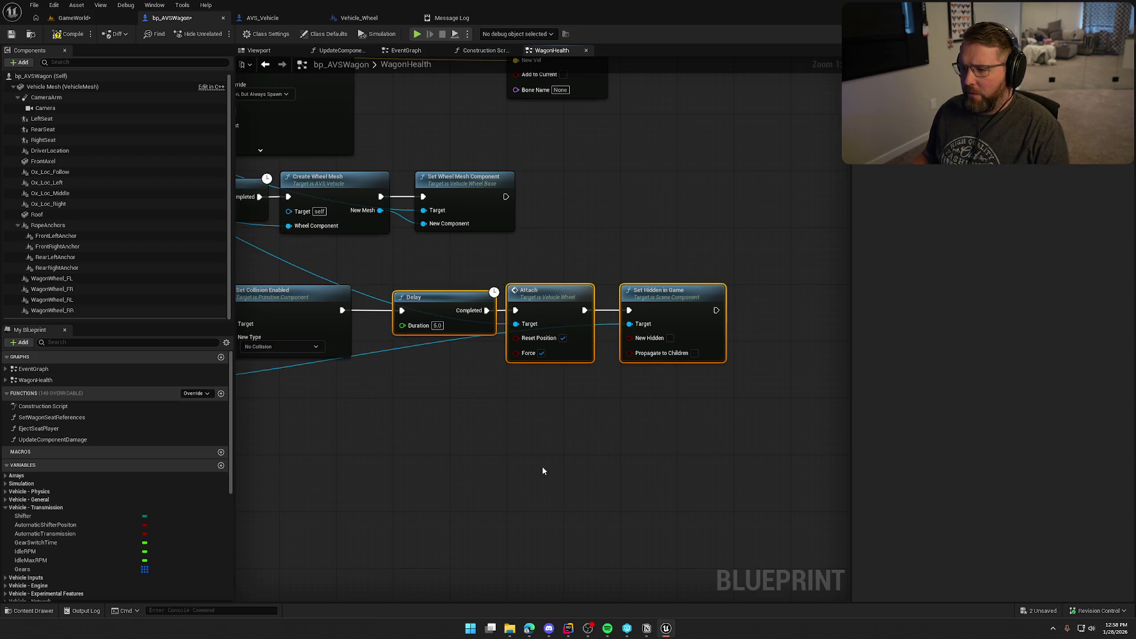
{"action": "left_click", "coordinate": [542, 458]}
{"action": "scroll", "coordinate": [678, 427], "scroll_direction": "down", "scroll_amount": 1}
{"action": "mouse_move", "coordinate": [499, 449]}
{"action": "left_mouse_down"}
{"action": "mouse_move", "coordinate": [678, 428]}
{"action": "mouse_move", "coordinate": [644, 378]}
{"action": "left_mouse_up"}
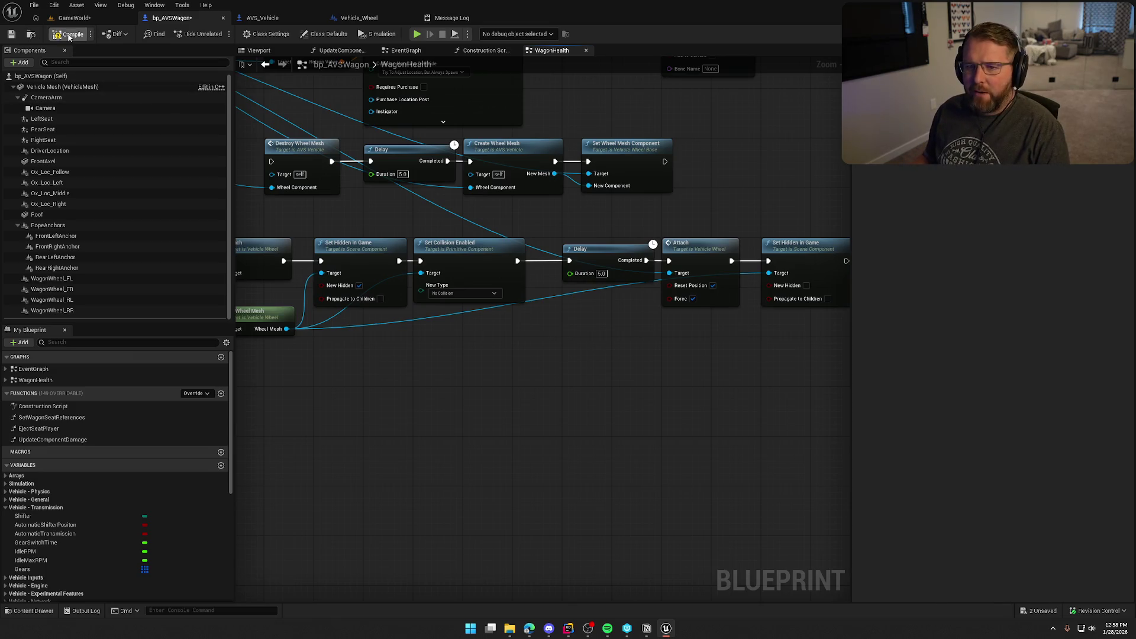
Step: Filter Edit > Plugins to Physics and open the Advanced Vehicle System documentation maximised
{"action": "left_click", "coordinate": [74, 17]}
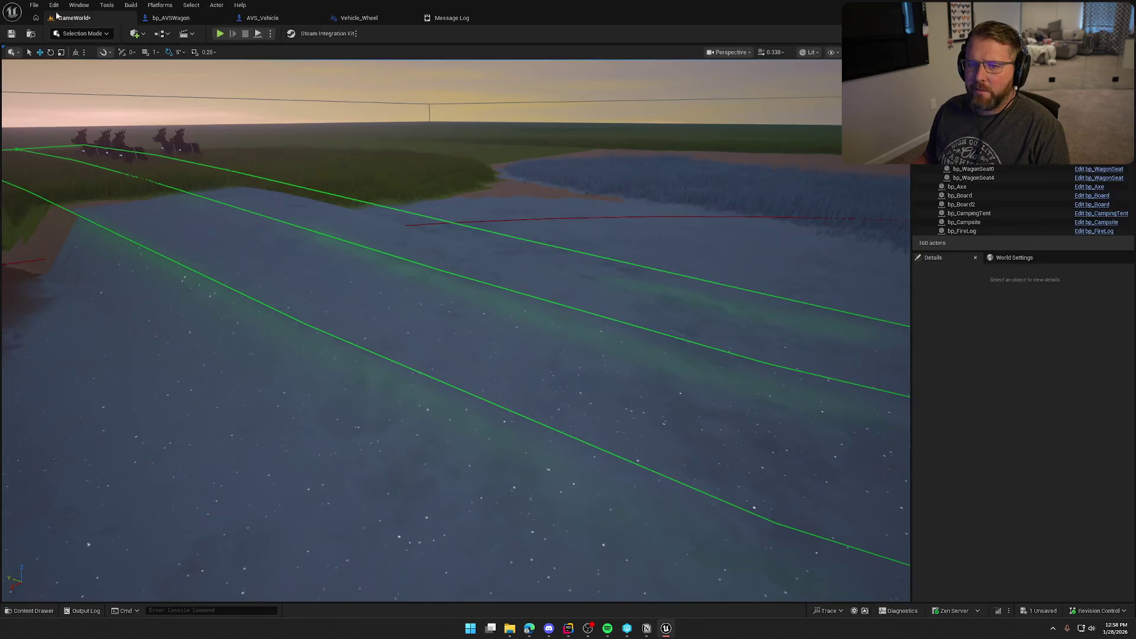
{"action": "left_click", "coordinate": [59, 5]}
{"action": "left_click", "coordinate": [107, 170]}
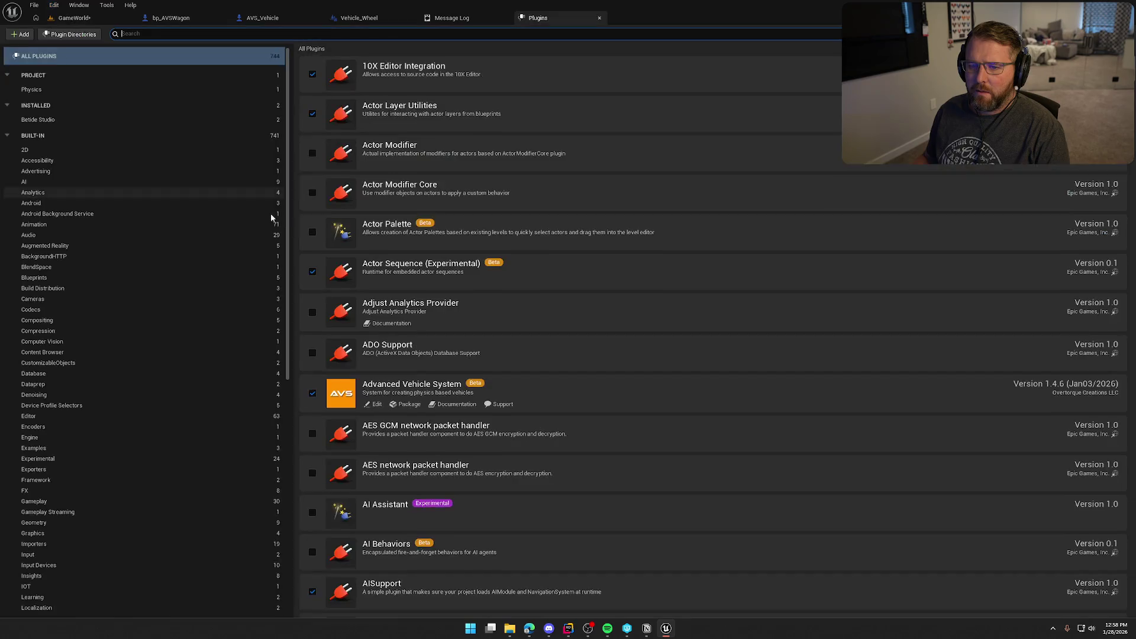
{"action": "left_click", "coordinate": [50, 88]}
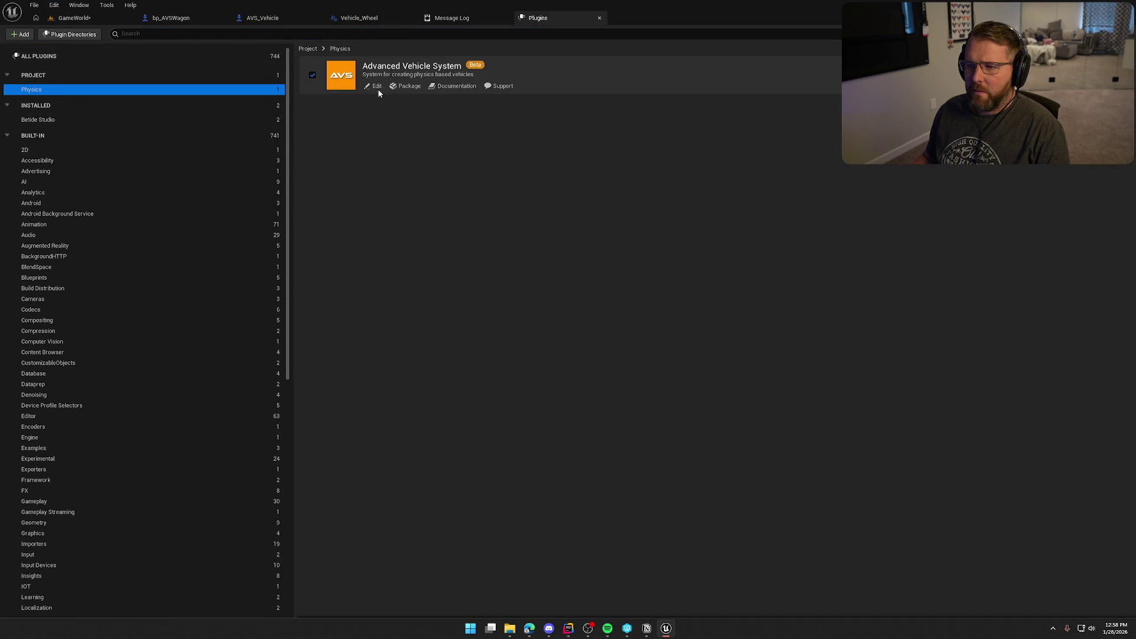
{"action": "left_click", "coordinate": [448, 90]}
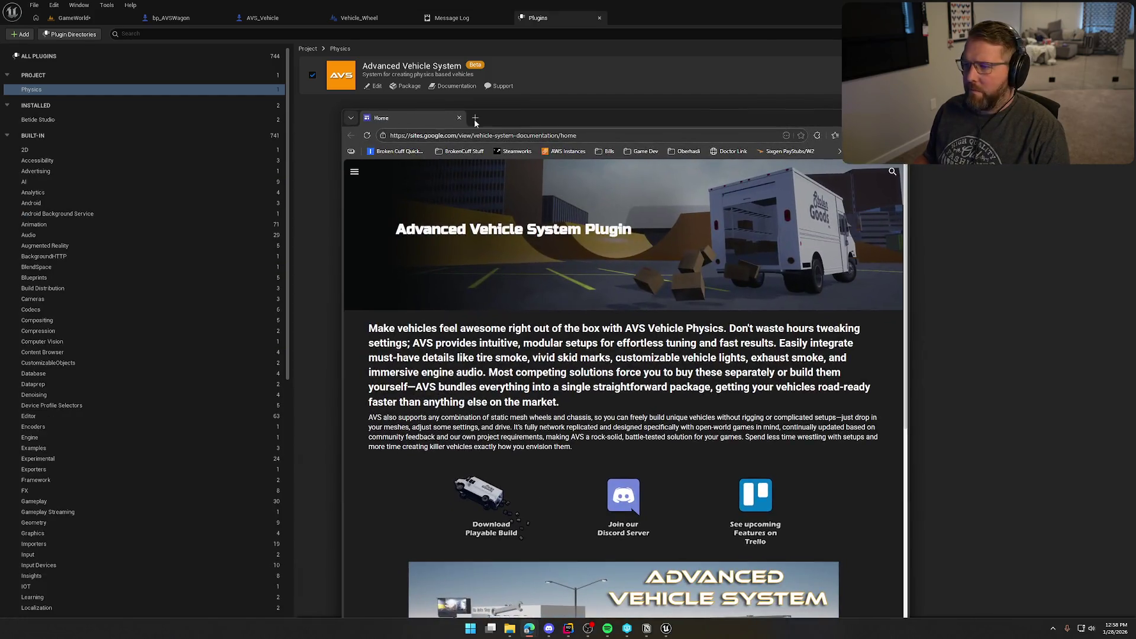
{"action": "double_click", "coordinate": [474, 119]}
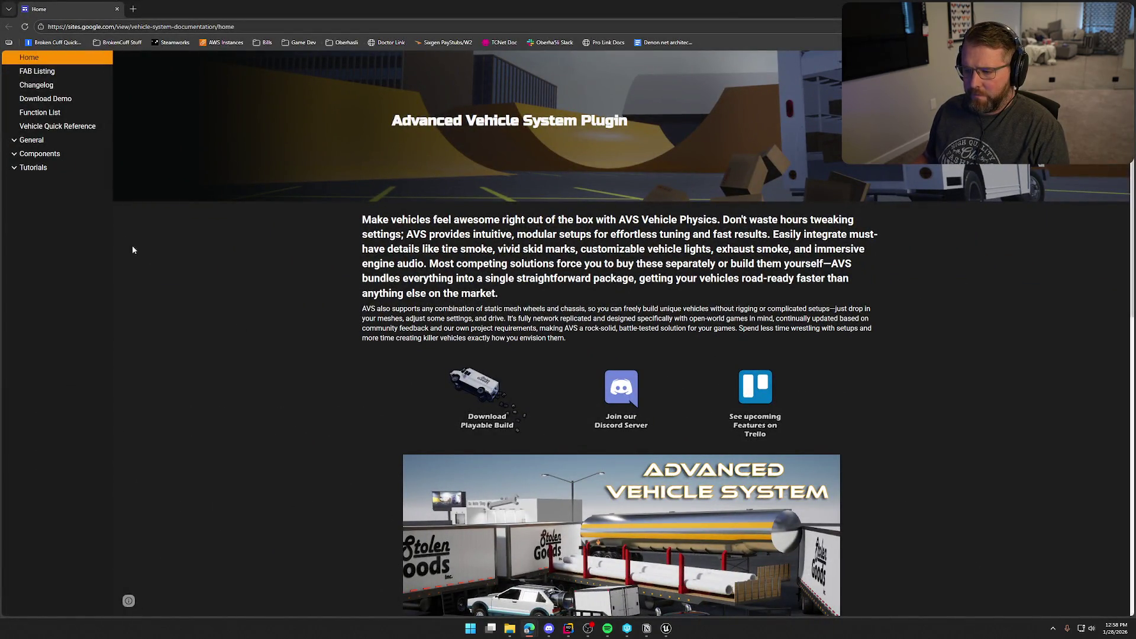
Step: Open the Vehicle Quick Reference function spreadsheet from the documentation sidebar
{"action": "scroll", "coordinate": [210, 315], "scroll_direction": "down", "scroll_amount": 10}
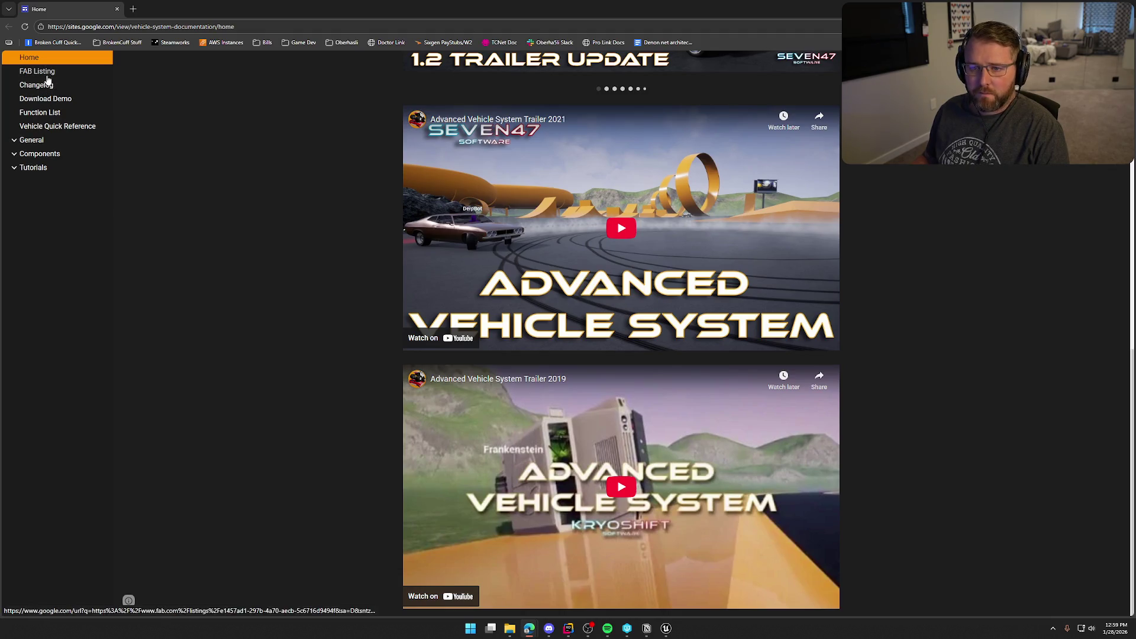
{"action": "left_click", "coordinate": [53, 128]}
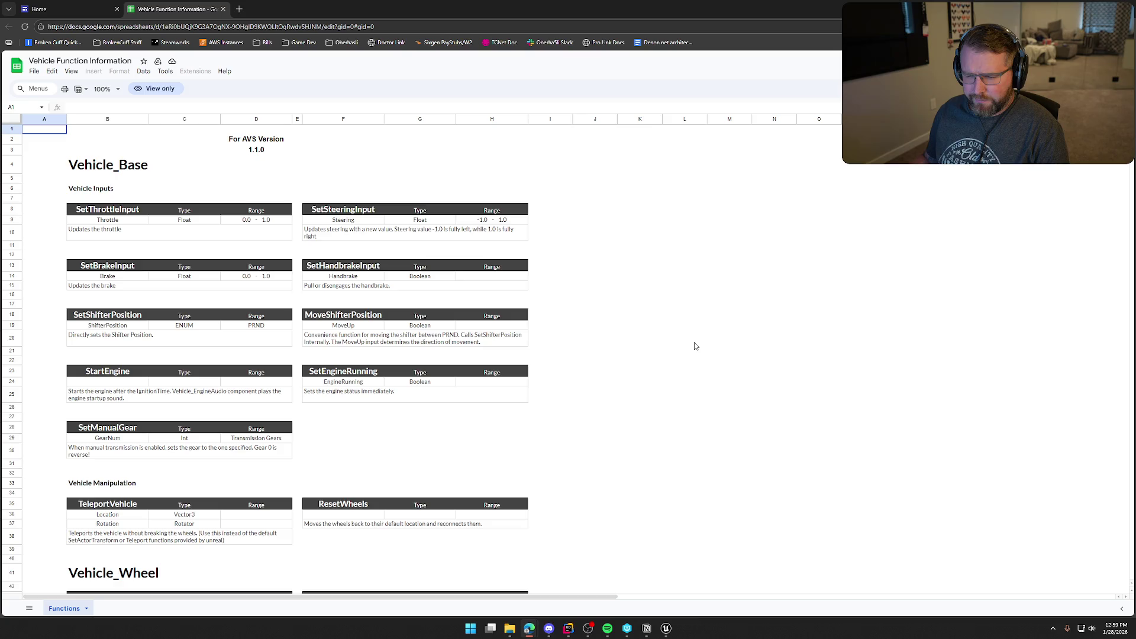
Step: Scroll the Vehicle Function Information sheet down to the Vehicle_Wheel section
{"action": "scroll", "coordinate": [696, 347], "scroll_direction": "down", "scroll_amount": 5}
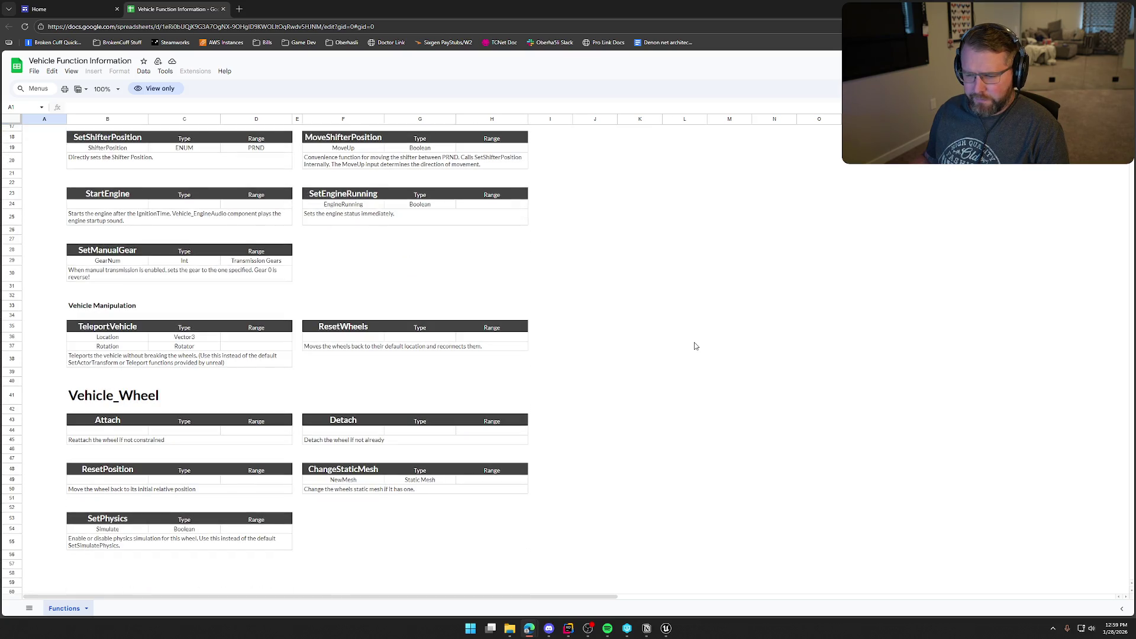
{"action": "scroll", "coordinate": [696, 346], "scroll_direction": "down", "scroll_amount": 3}
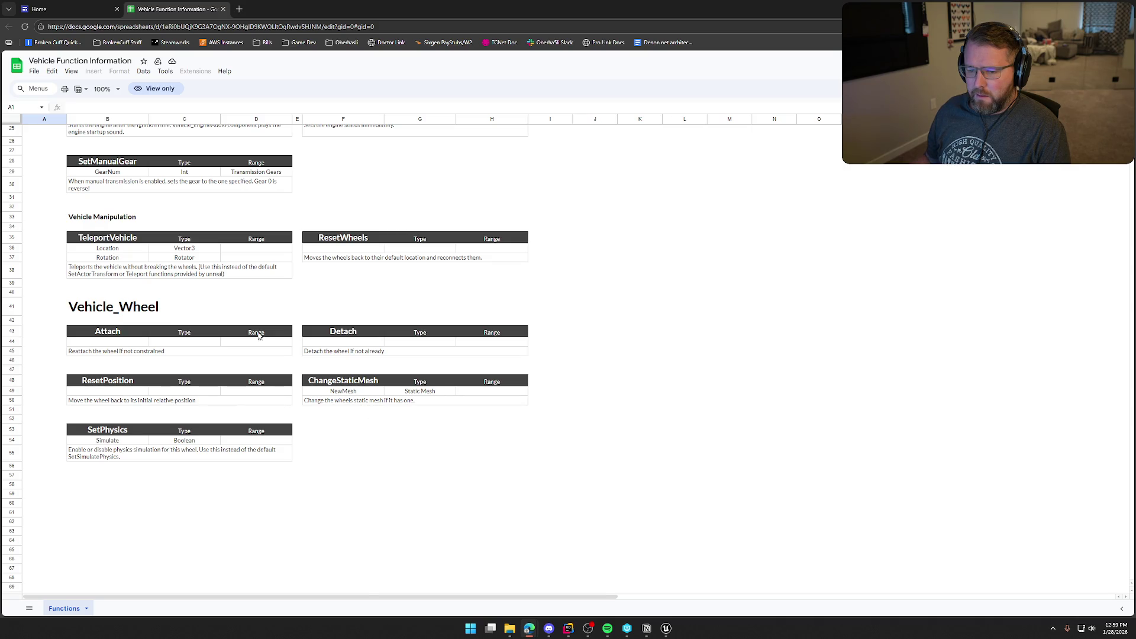
{"action": "scroll", "coordinate": [399, 462], "scroll_direction": "up", "scroll_amount": 5}
{"action": "scroll", "coordinate": [400, 463], "scroll_direction": "down", "scroll_amount": 2}
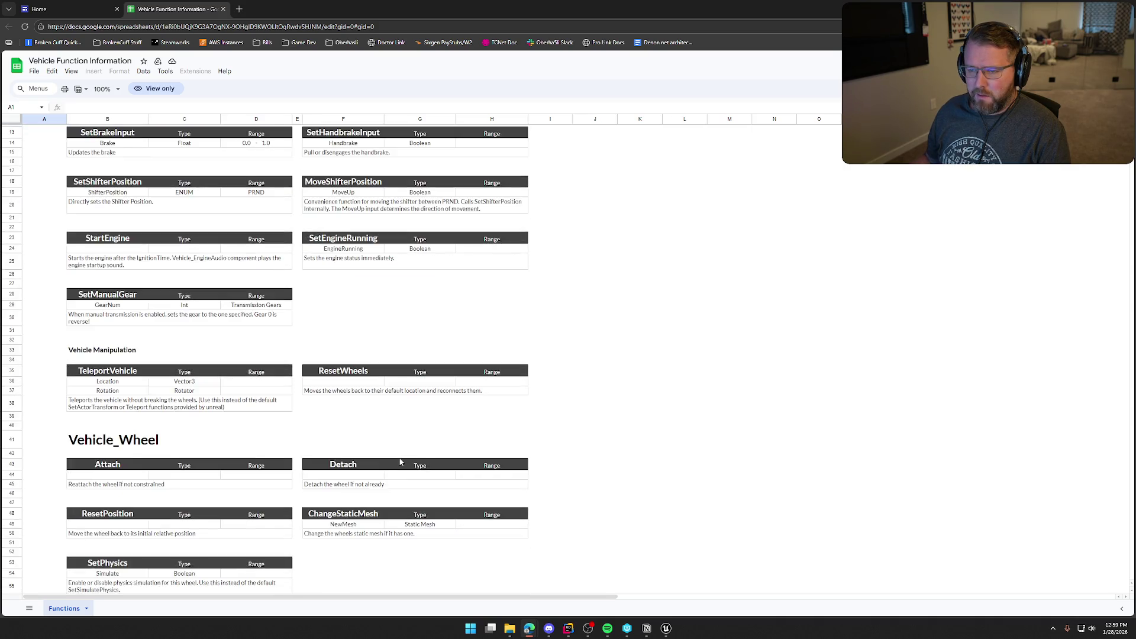
{"action": "scroll", "coordinate": [400, 462], "scroll_direction": "down", "scroll_amount": 2}
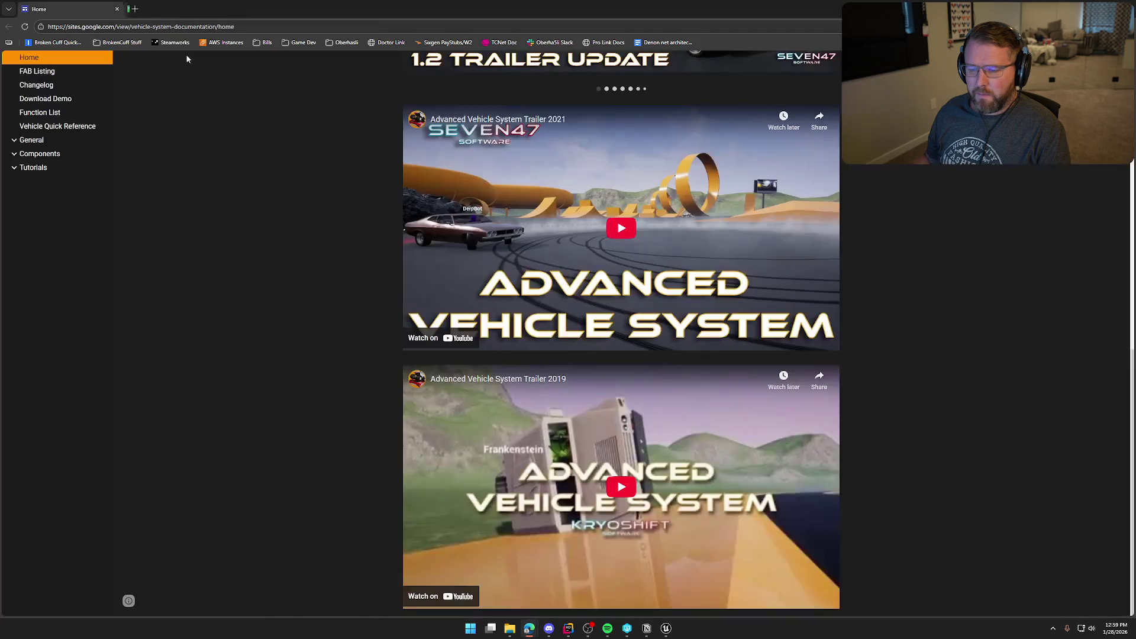
Step: Close the function sheet, glance at the AVS Quick-Start Reference spreadsheet, and close it
{"action": "left_click", "coordinate": [223, 9]}
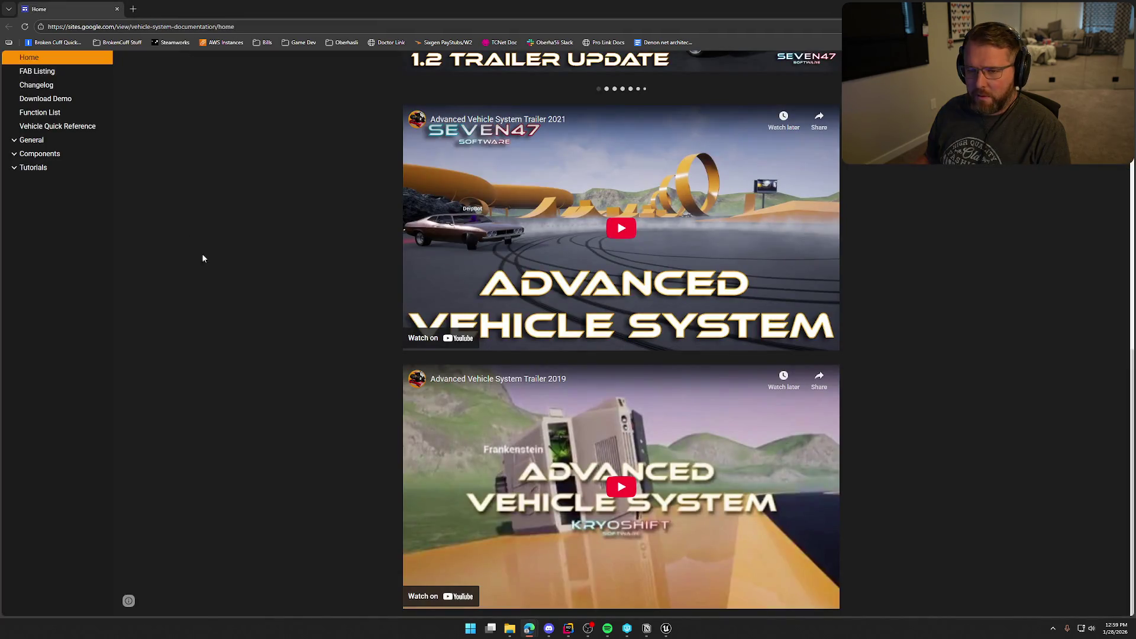
{"action": "left_click", "coordinate": [57, 127]}
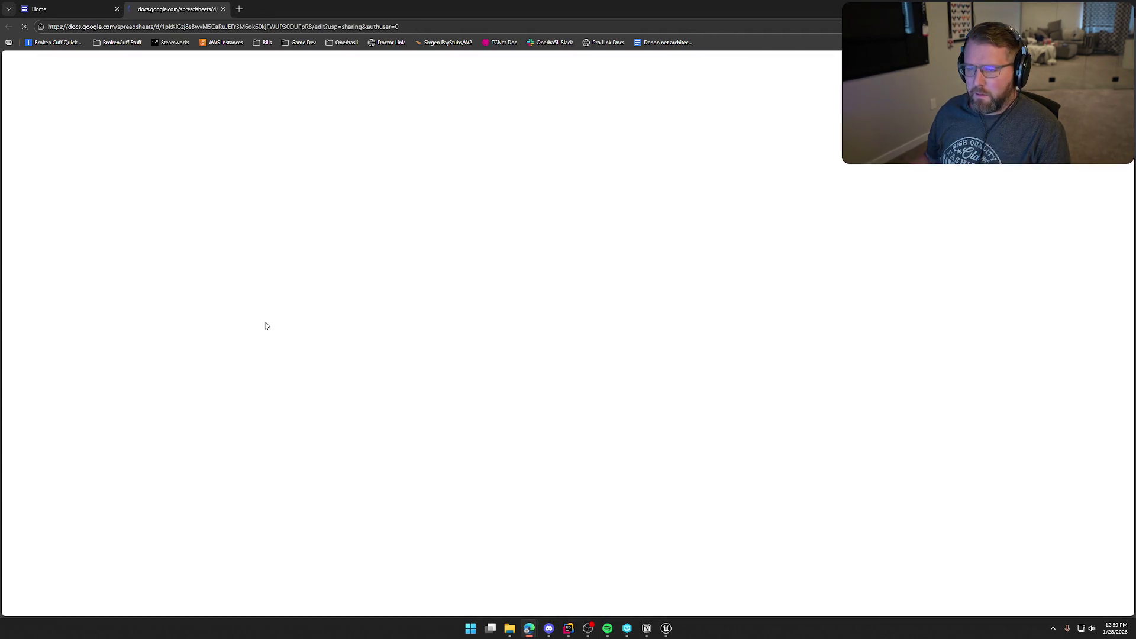
{"action": "scroll", "coordinate": [505, 266], "scroll_direction": "down", "scroll_amount": 15}
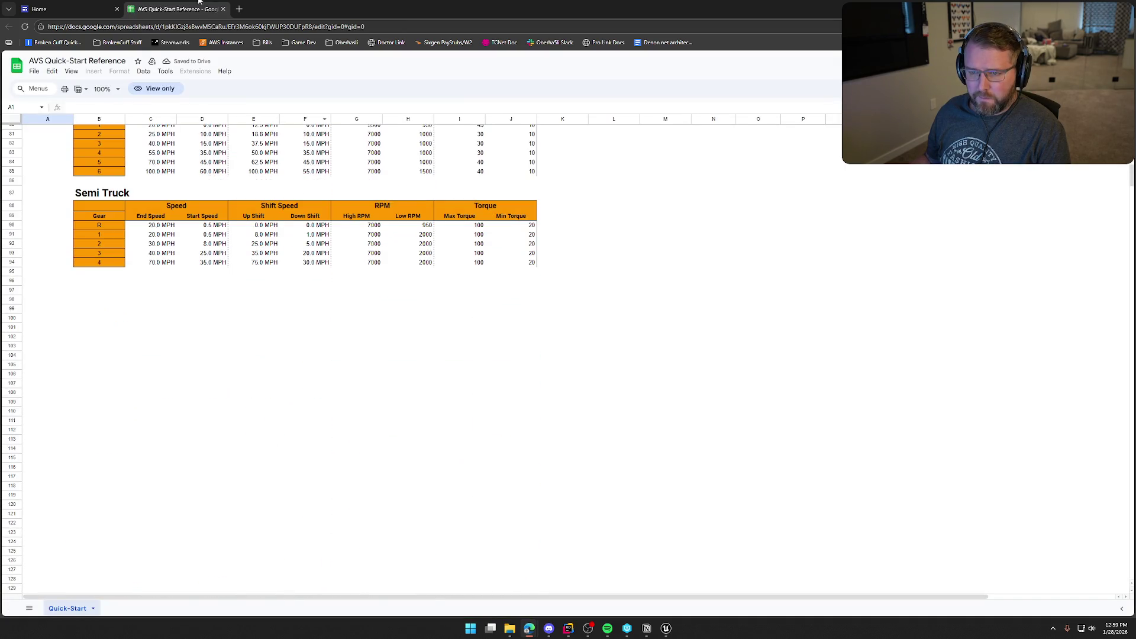
{"action": "left_click", "coordinate": [223, 9]}
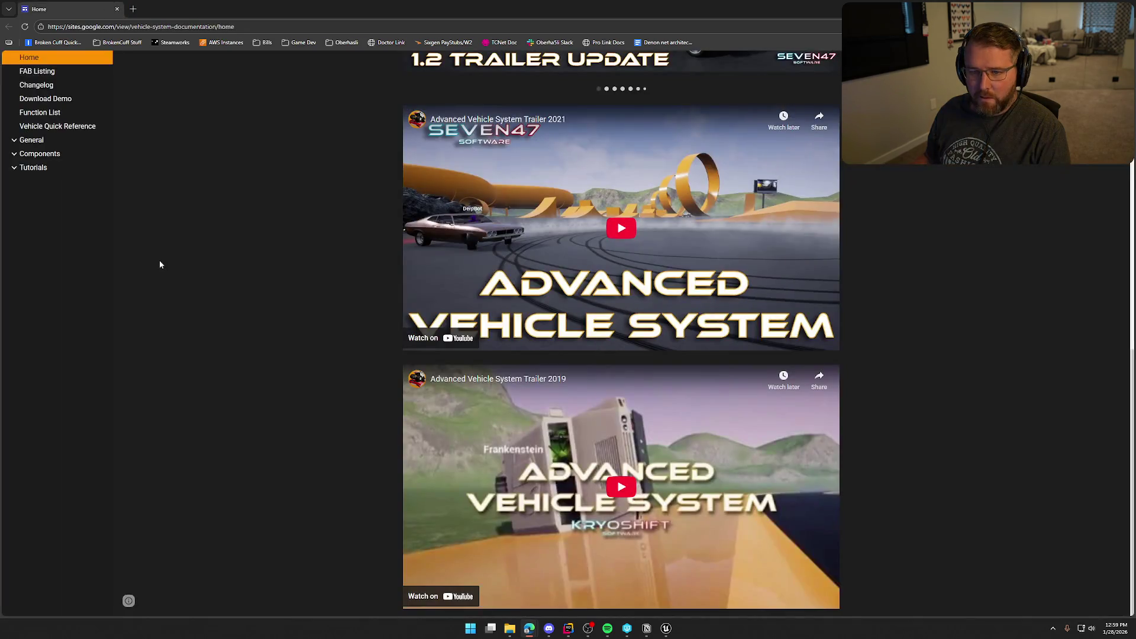
Step: Read through the General > Important Information documentation page
{"action": "left_click", "coordinate": [28, 144]}
{"action": "left_click", "coordinate": [72, 155]}
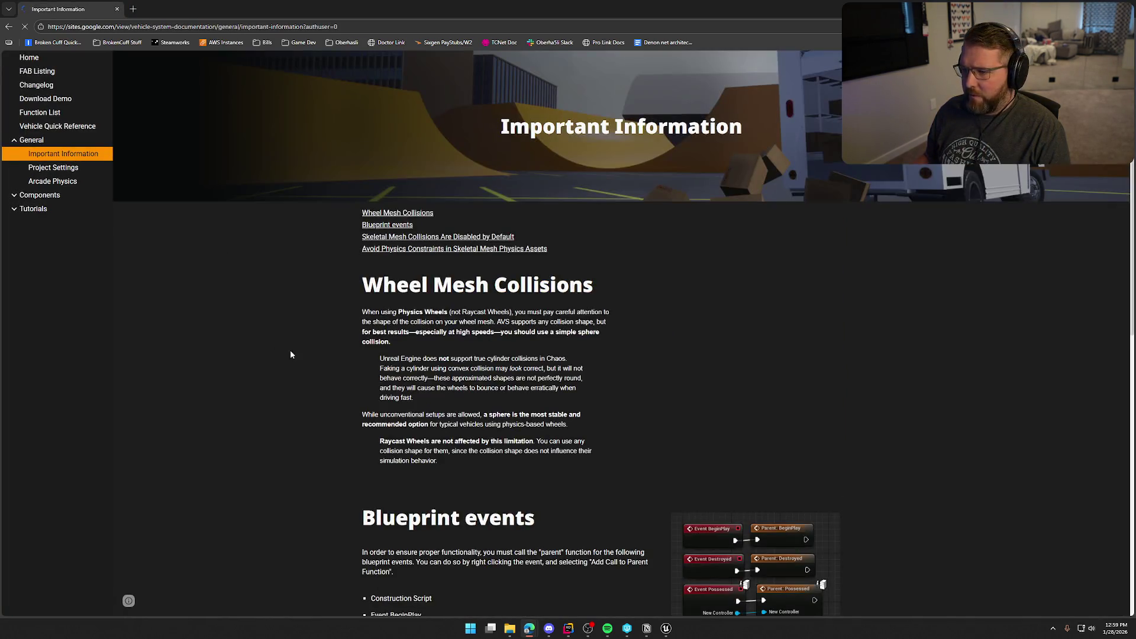
{"action": "scroll", "coordinate": [290, 354], "scroll_direction": "down", "scroll_amount": 2}
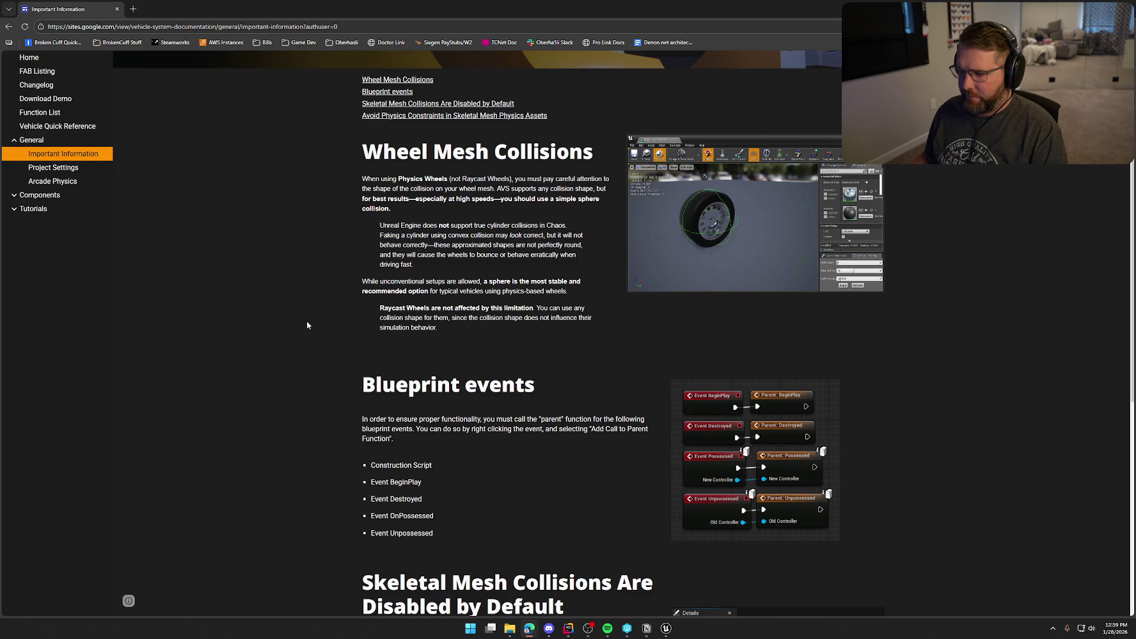
{"action": "scroll", "coordinate": [317, 323], "scroll_direction": "down", "scroll_amount": 3}
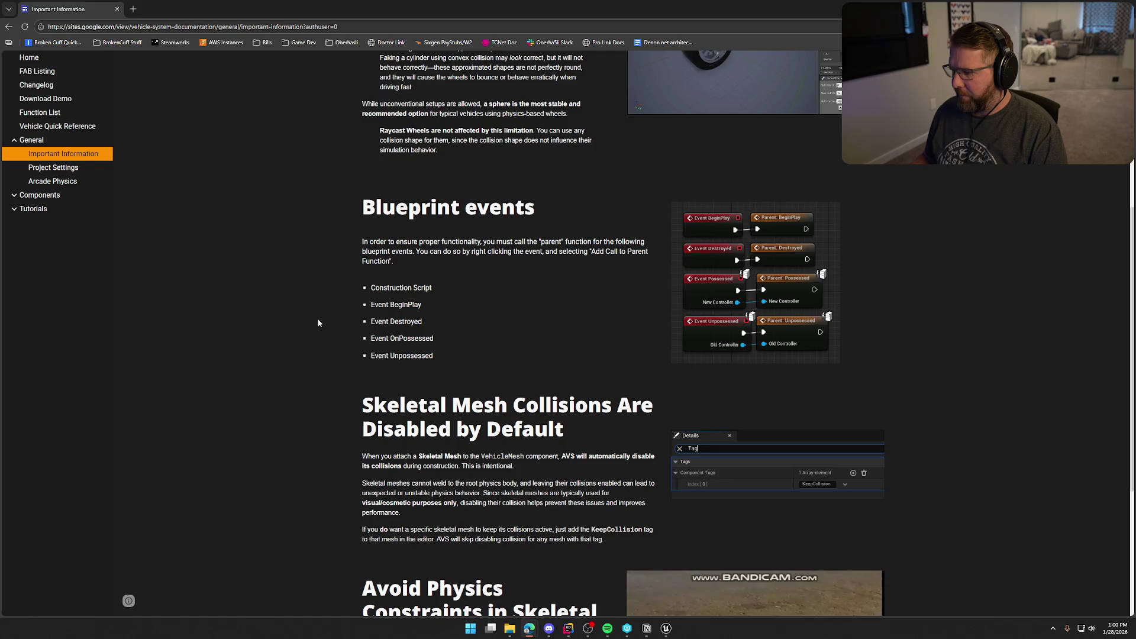
{"action": "scroll", "coordinate": [318, 322], "scroll_direction": "down", "scroll_amount": 4}
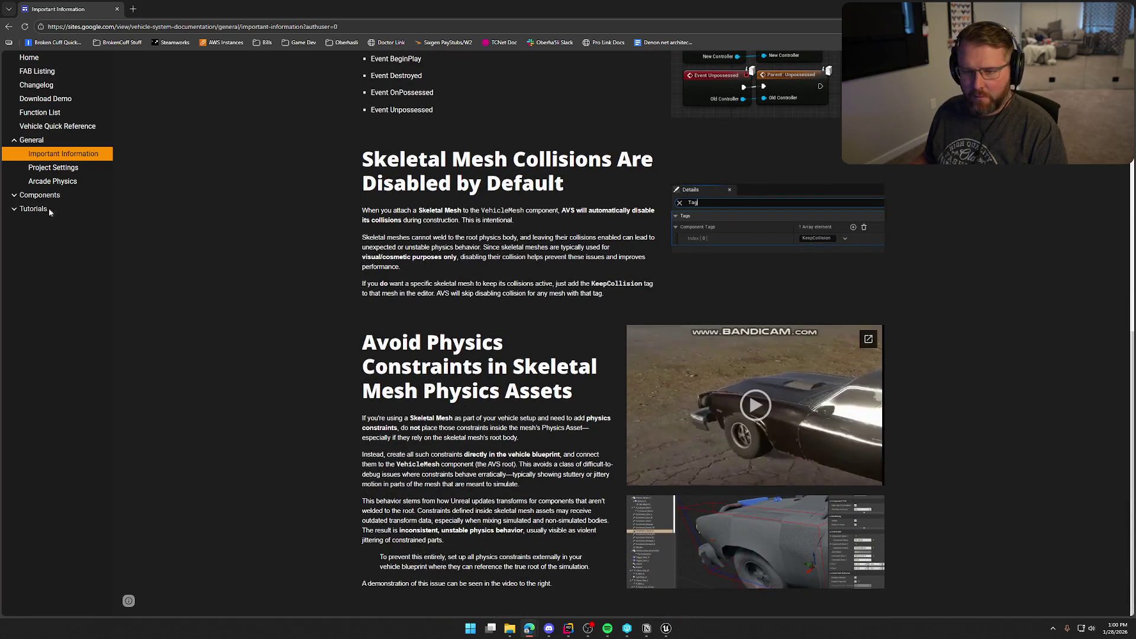
{"action": "scroll", "coordinate": [268, 292], "scroll_direction": "down", "scroll_amount": 10}
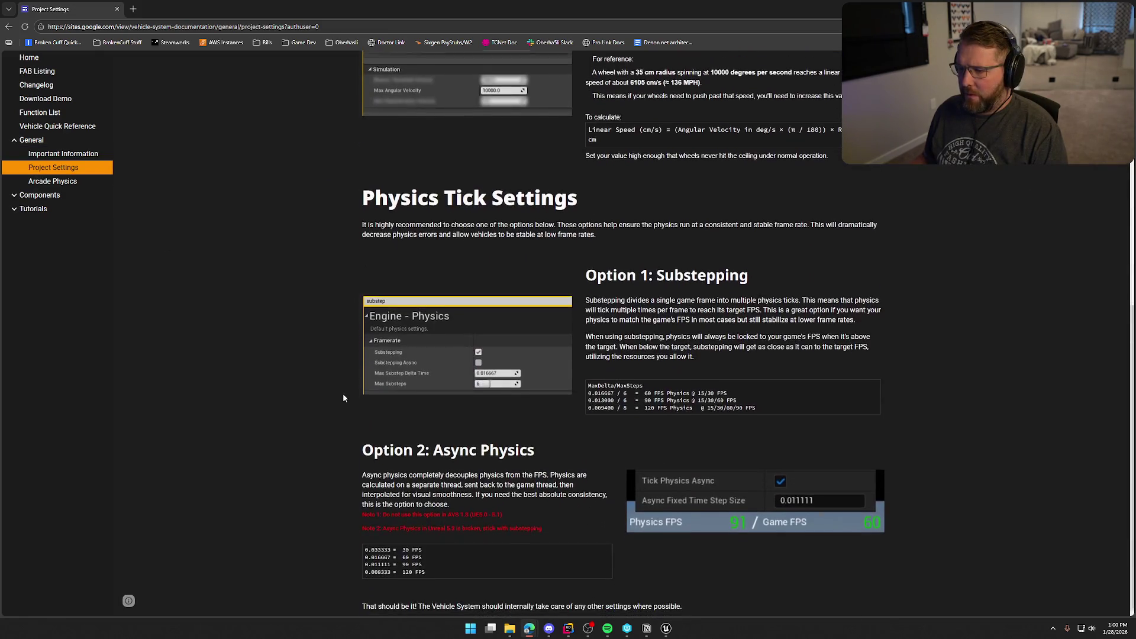
Step: Look at the Wheels, Vehicle Quick Start Guide and Engine Audio pages, then return Home
{"action": "left_click", "coordinate": [15, 197]}
{"action": "left_click", "coordinate": [55, 210]}
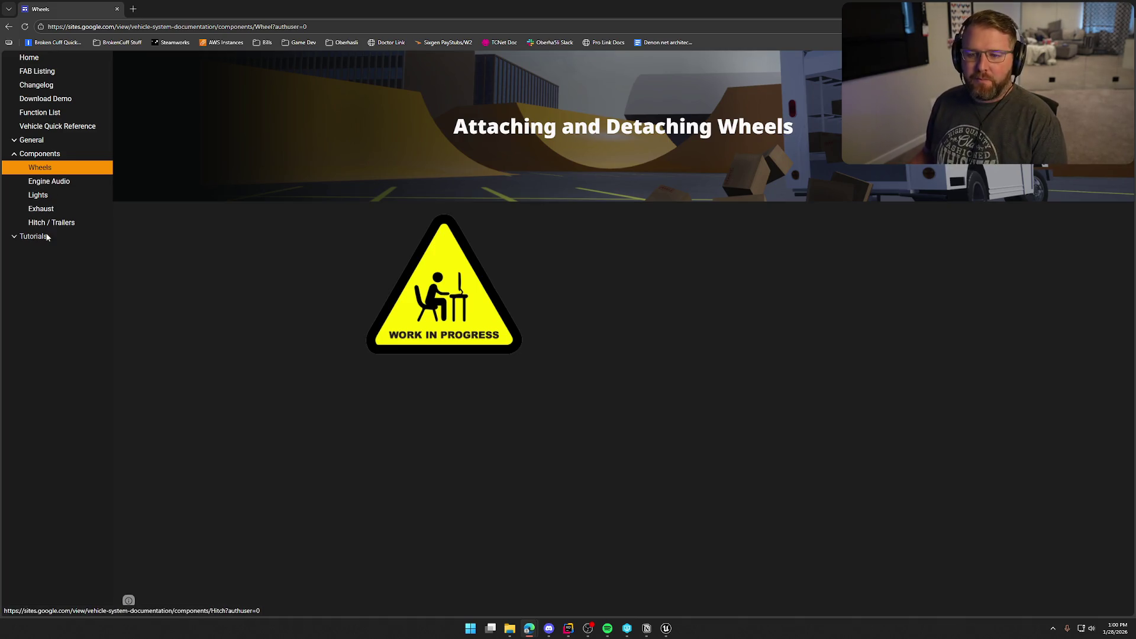
{"action": "left_click", "coordinate": [15, 237]}
{"action": "left_click", "coordinate": [46, 252]}
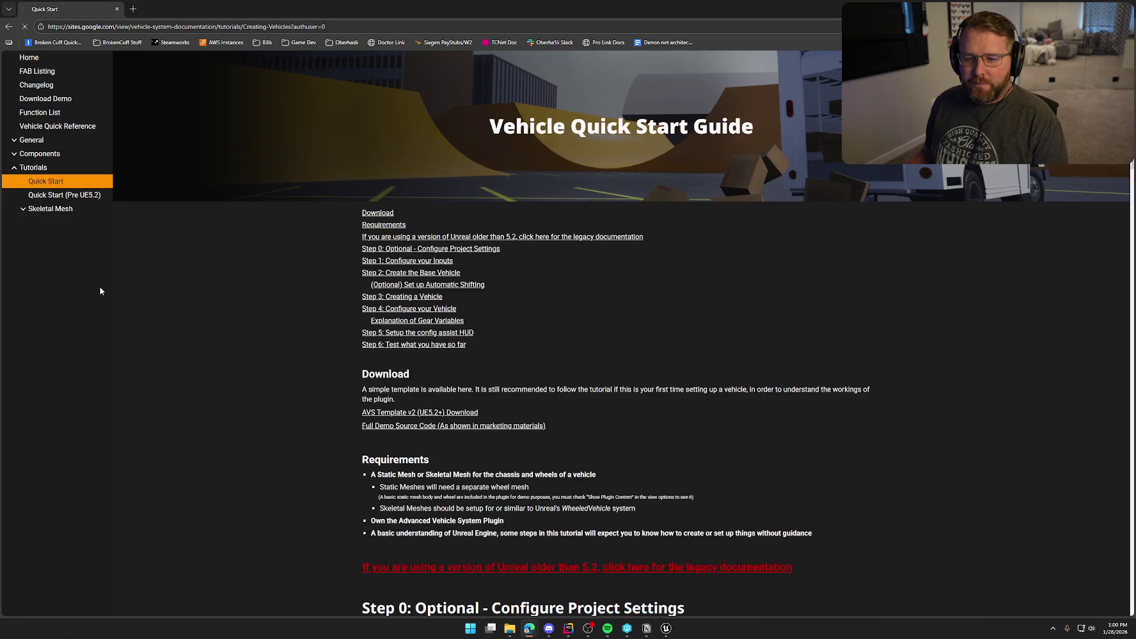
{"action": "scroll", "coordinate": [346, 411], "scroll_direction": "down", "scroll_amount": 1}
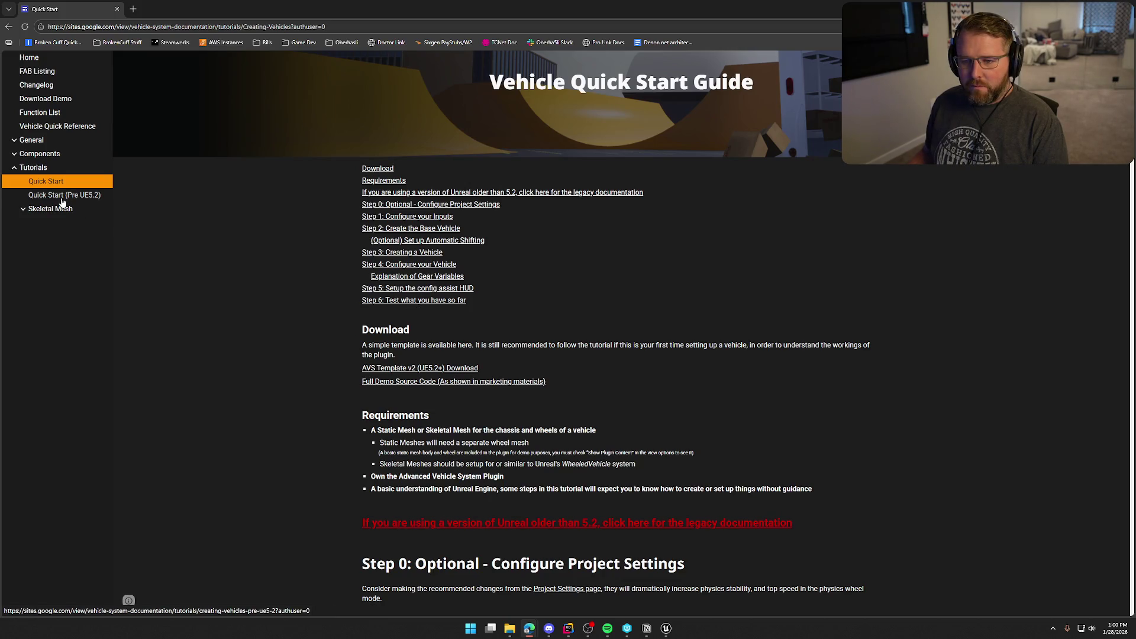
{"action": "left_click", "coordinate": [32, 154]}
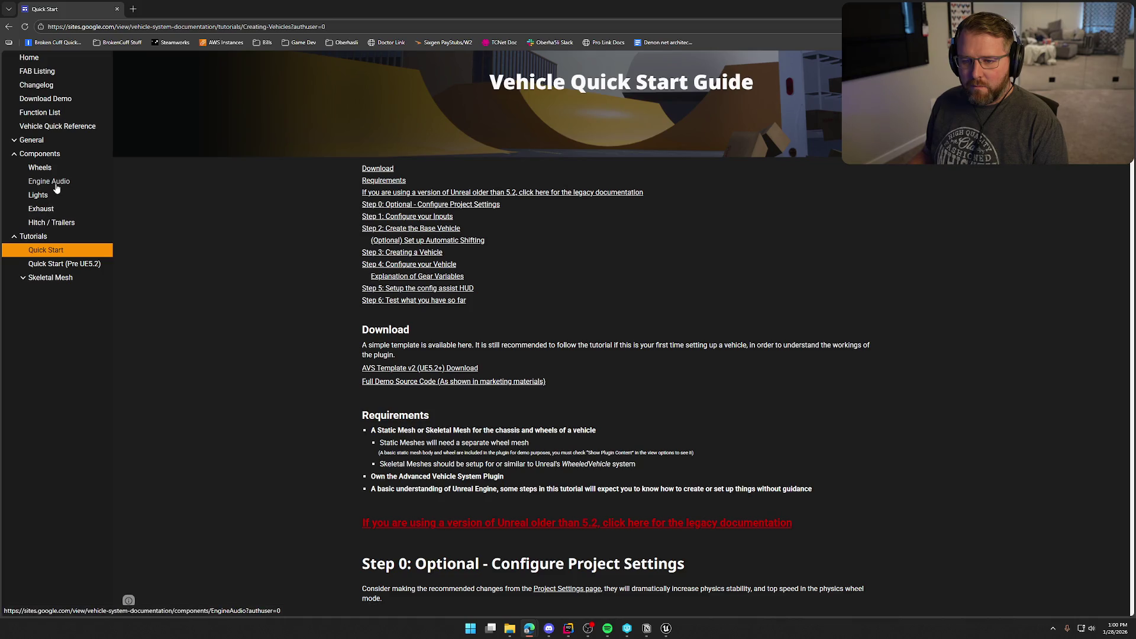
{"action": "left_click", "coordinate": [56, 187]}
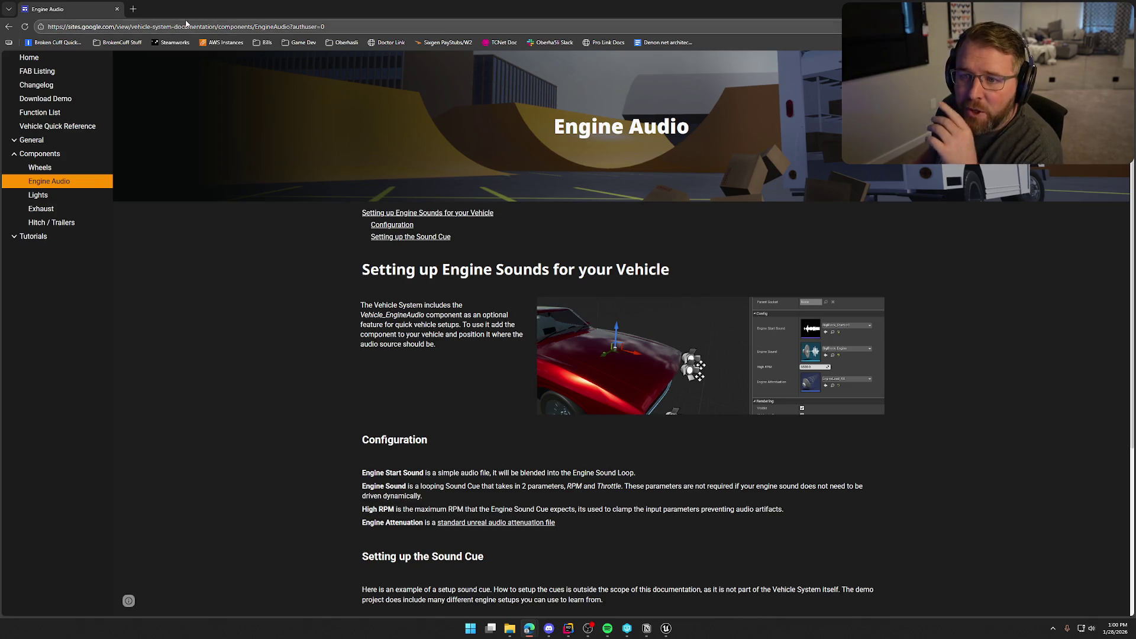
{"action": "left_click", "coordinate": [30, 58]}
{"action": "left_click", "coordinate": [242, 27]}
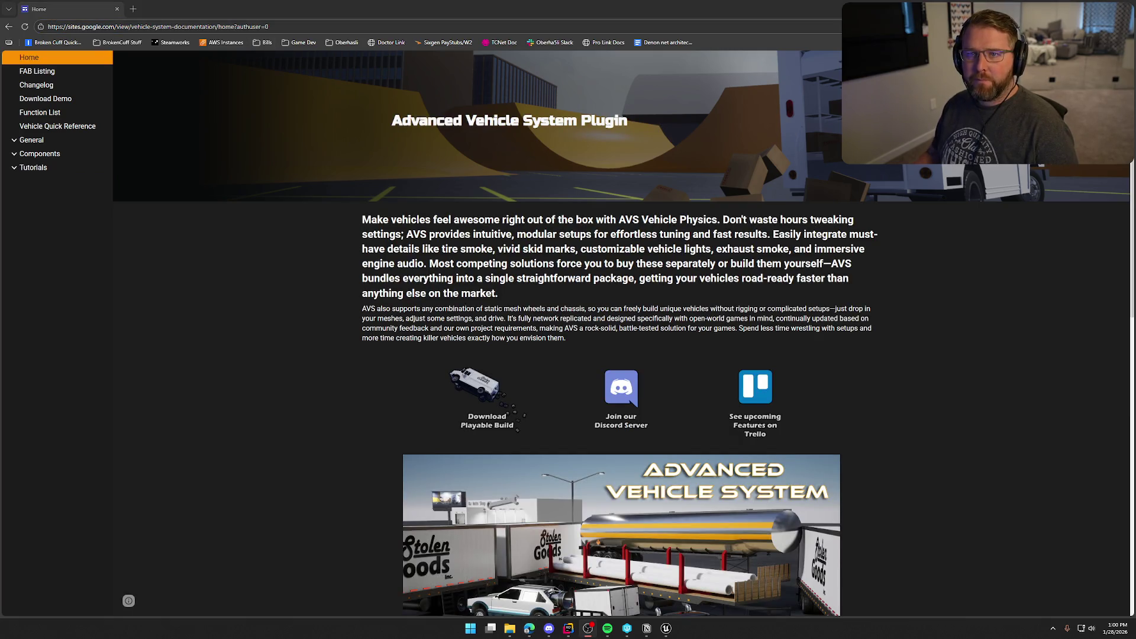
Step: Browse Engine Audio, Vehicle Lights, Exhaust and Hitch / Trailers, ending on the Wheels page
{"action": "left_click", "coordinate": [19, 156]}
{"action": "left_click", "coordinate": [39, 167]}
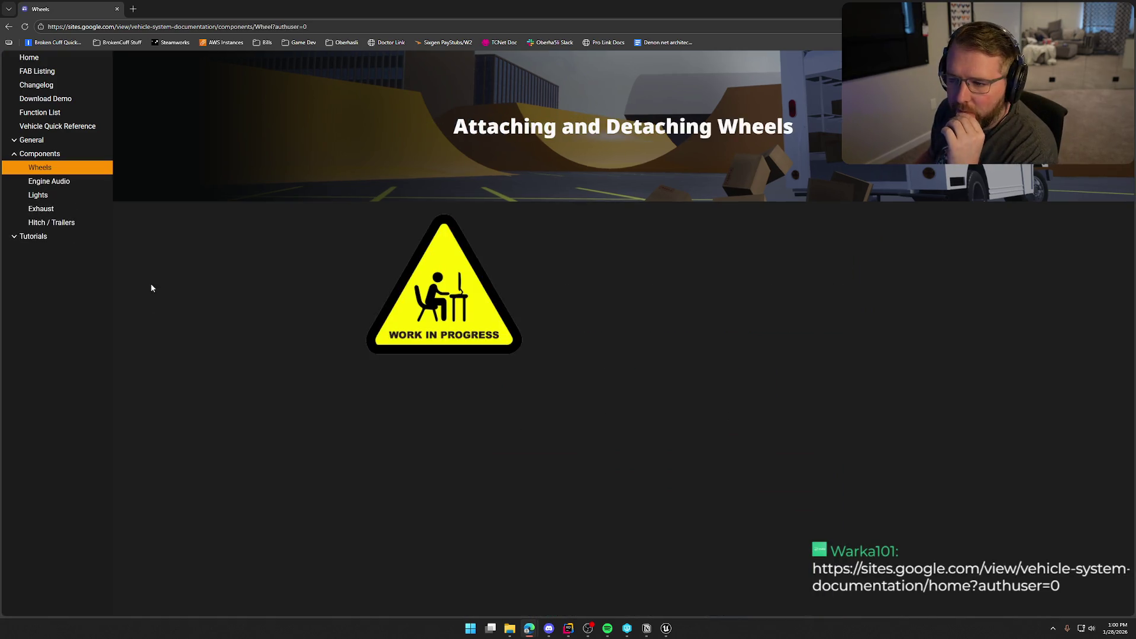
{"action": "left_click", "coordinate": [41, 182]}
{"action": "left_click", "coordinate": [49, 196]}
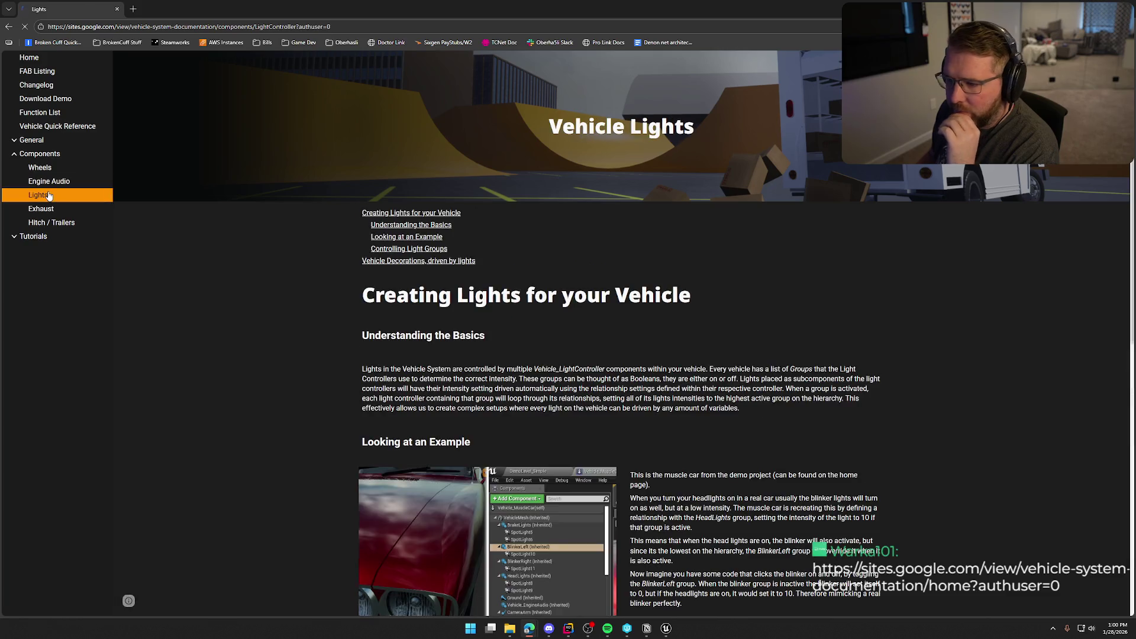
{"action": "scroll", "coordinate": [286, 418], "scroll_direction": "down", "scroll_amount": 7}
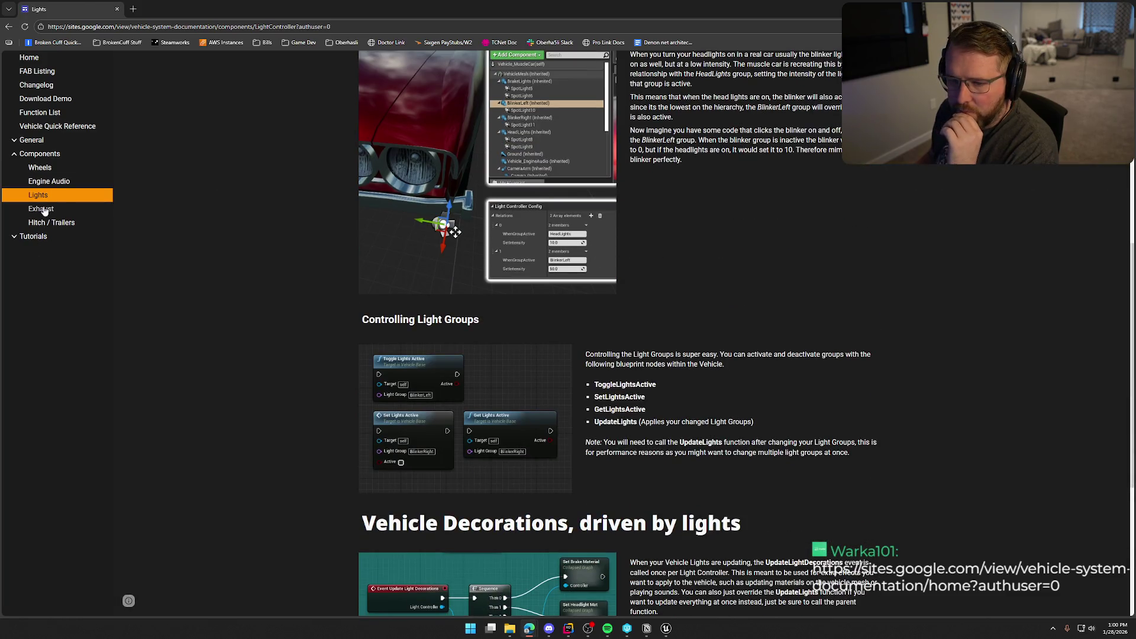
{"action": "left_click", "coordinate": [51, 210]}
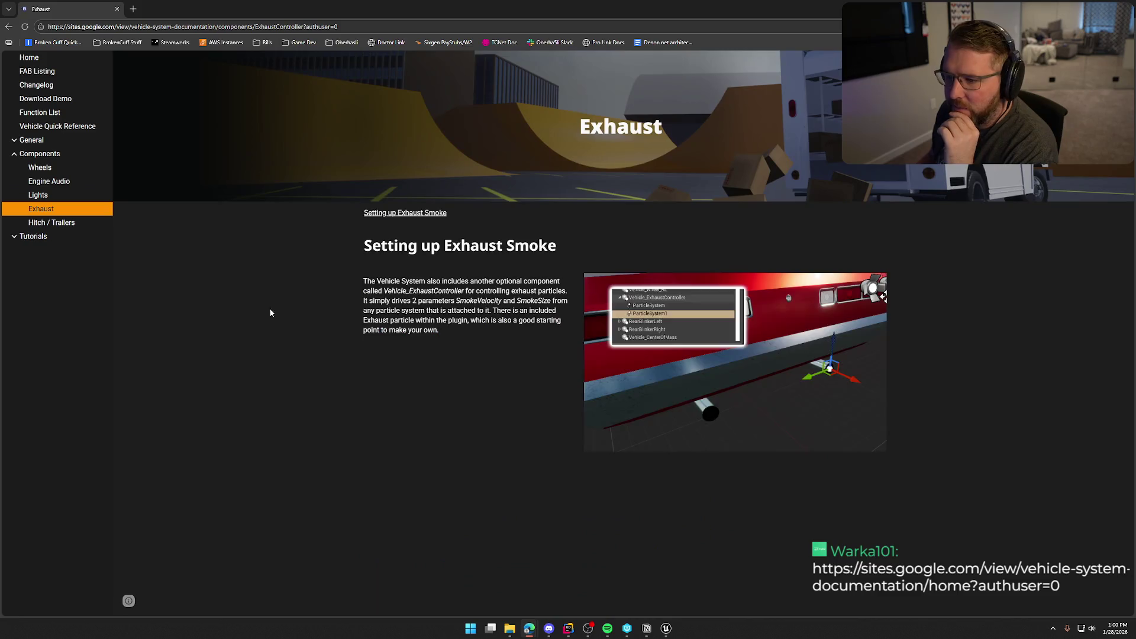
{"action": "left_click", "coordinate": [44, 223]}
{"action": "scroll", "coordinate": [266, 349], "scroll_direction": "down", "scroll_amount": 4}
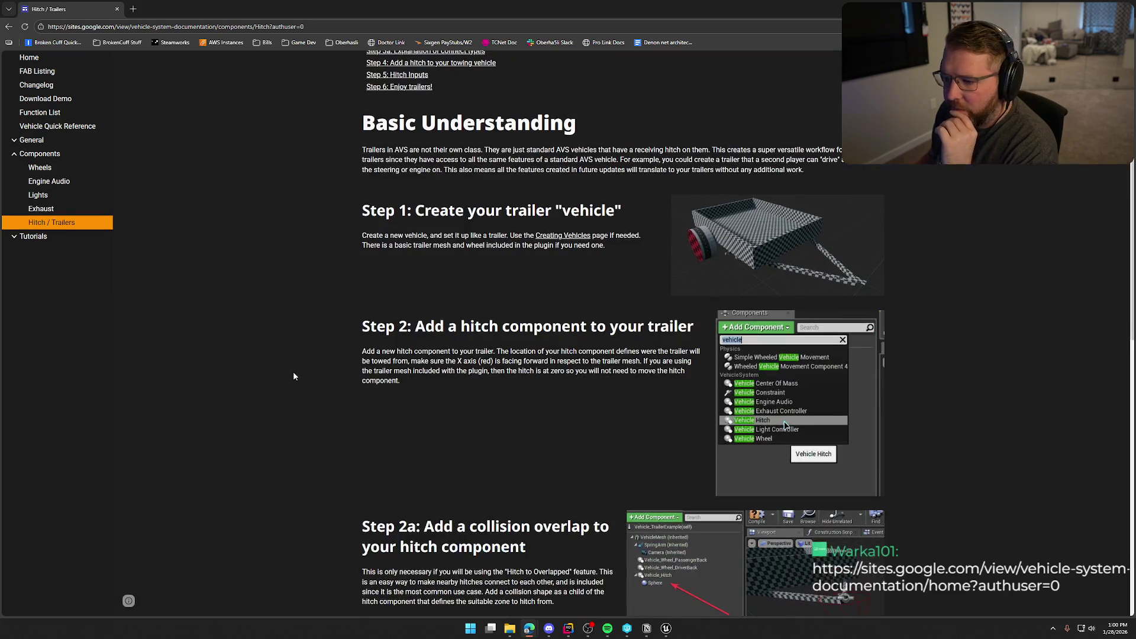
{"action": "scroll", "coordinate": [293, 371], "scroll_direction": "down", "scroll_amount": 12}
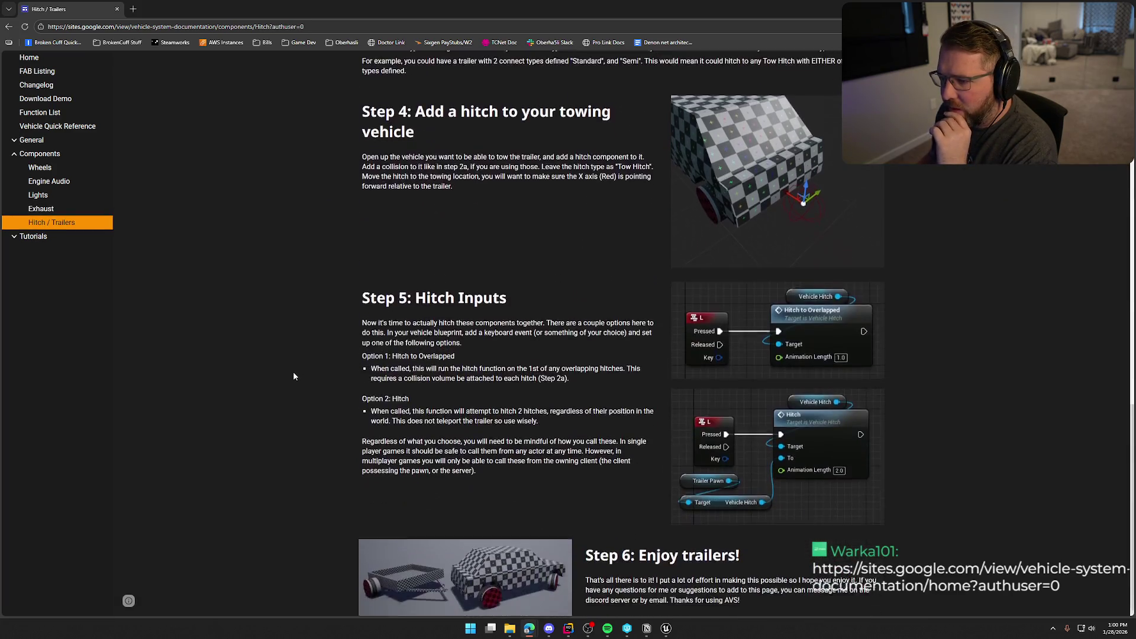
{"action": "scroll", "coordinate": [293, 370], "scroll_direction": "up", "scroll_amount": 15}
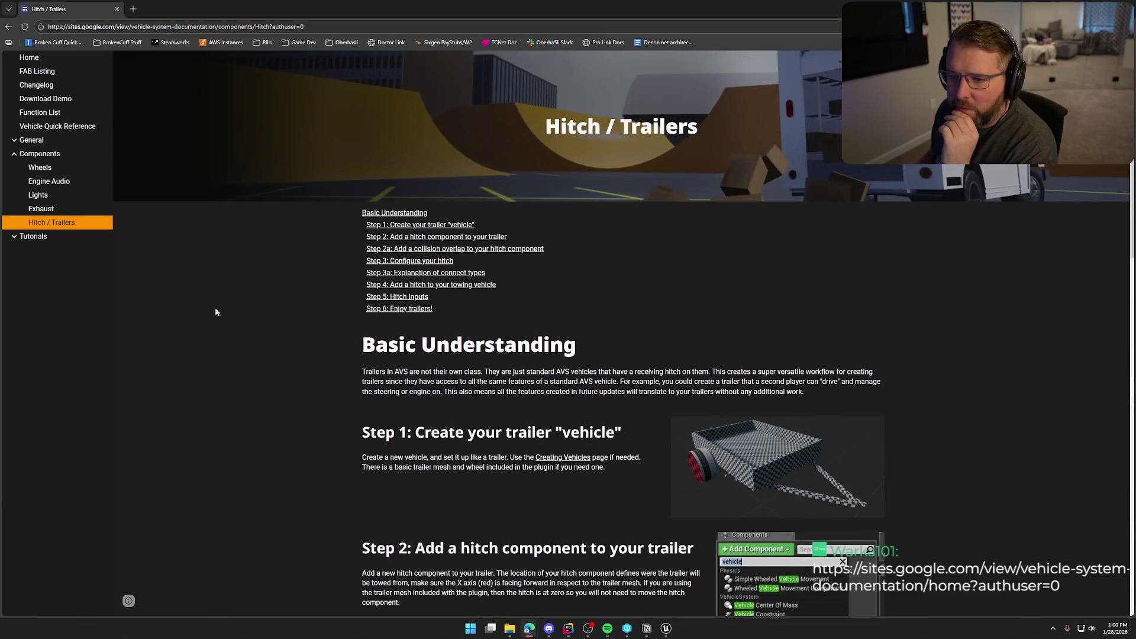
{"action": "left_click", "coordinate": [44, 169]}
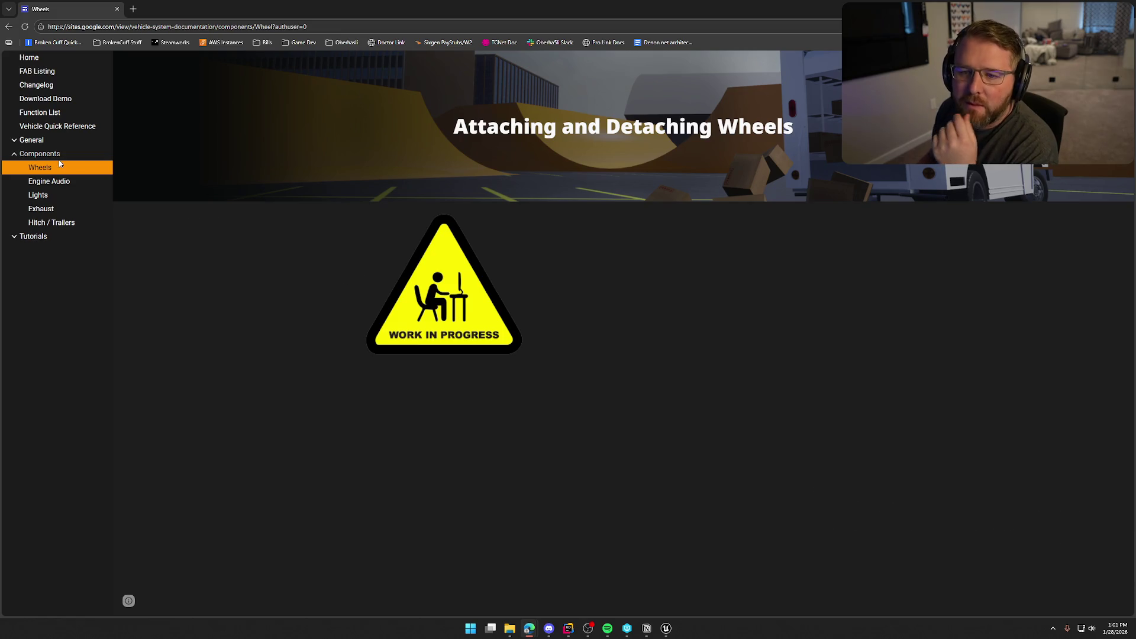
Step: Reopen the function sheet and scroll to Vehicle_Wheel's Attach, Detach, ResetPosition, ChangeStaticMesh and SetPhysics
{"action": "left_click", "coordinate": [40, 113]}
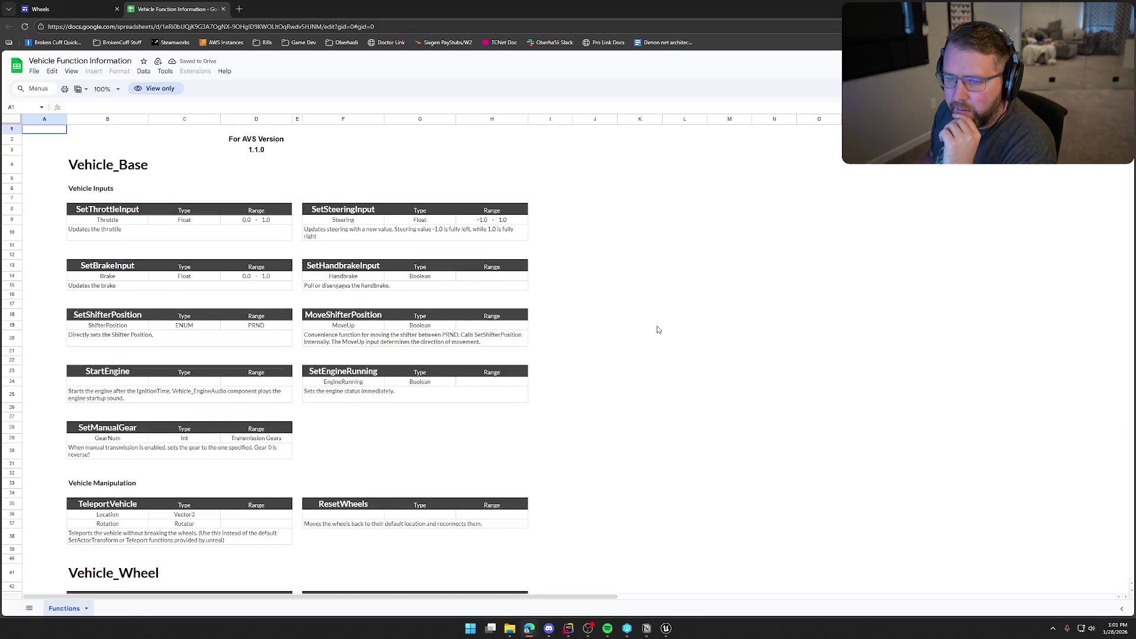
{"action": "scroll", "coordinate": [658, 330], "scroll_direction": "down", "scroll_amount": 10}
{"action": "scroll", "coordinate": [658, 330], "scroll_direction": "up", "scroll_amount": 10}
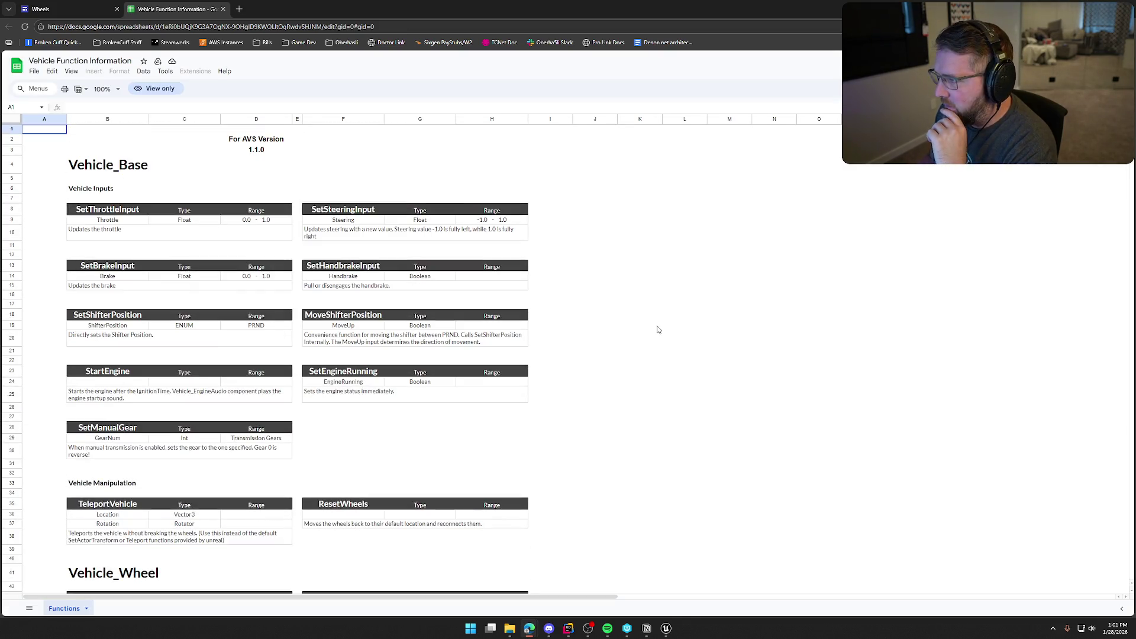
{"action": "scroll", "coordinate": [772, 274], "scroll_direction": "down", "scroll_amount": 1}
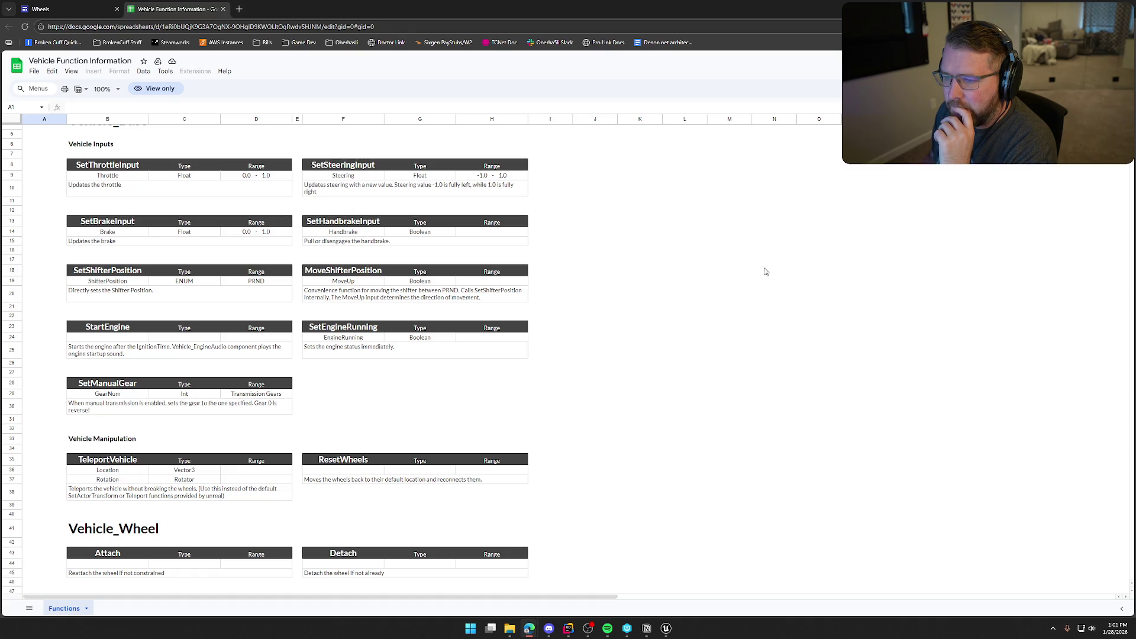
{"action": "scroll", "coordinate": [620, 319], "scroll_direction": "down", "scroll_amount": 5}
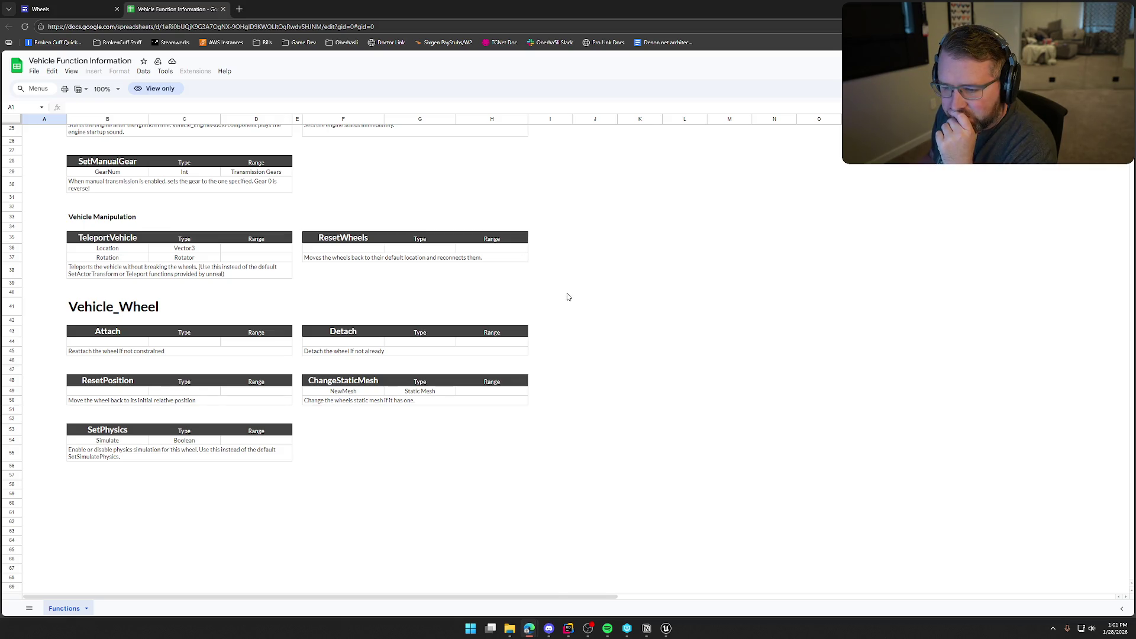
Step: Switch to Unreal, close the Fab and Message Log views, and open bp_AVSWagon's WagonHealth graph
{"action": "left_click", "coordinate": [108, 10]}
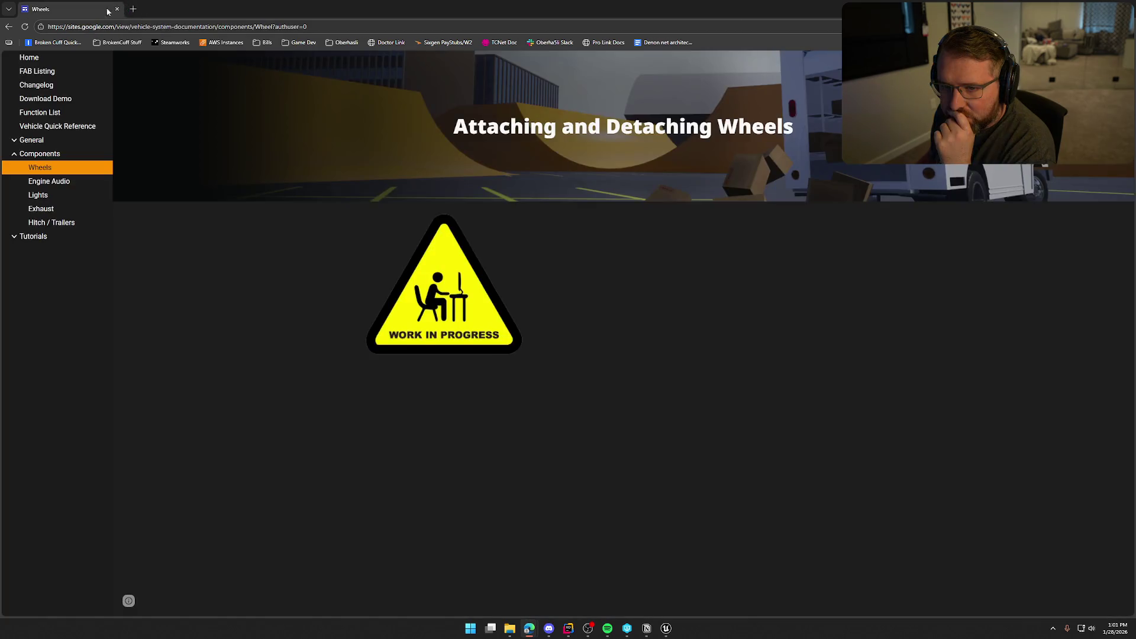
{"action": "key", "text": "alt+Tab"}
{"action": "middle_click", "coordinate": [562, 19]}
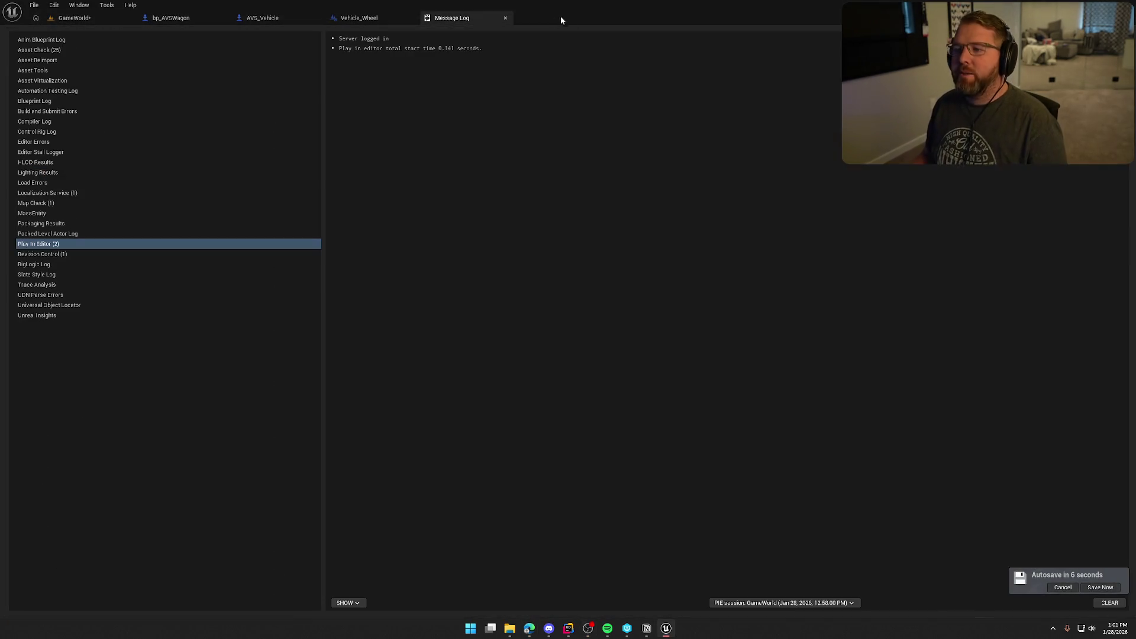
{"action": "middle_click", "coordinate": [455, 18]}
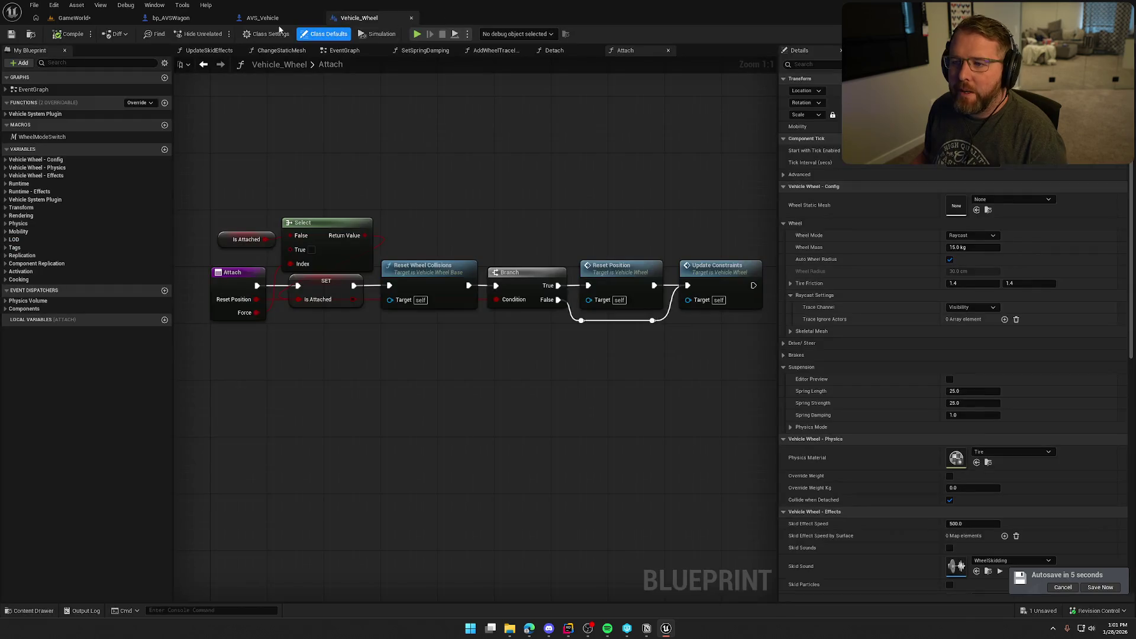
{"action": "left_click", "coordinate": [195, 19]}
Step: Review the detach and reattach node chain, from Detach through Attach and Set Hidden in Game
{"action": "left_click_drag", "start_coordinate": [544, 399], "coordinate": [296, 229]}
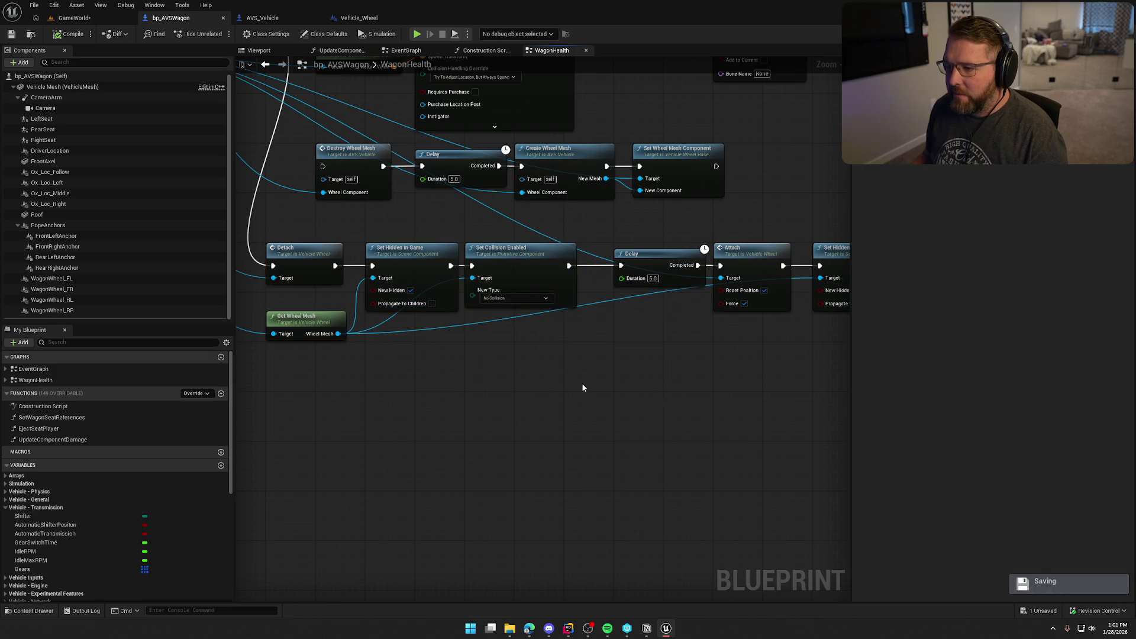
{"action": "left_click_drag", "start_coordinate": [581, 382], "coordinate": [459, 364]}
{"action": "mouse_move", "coordinate": [716, 361]}
{"action": "left_mouse_down"}
{"action": "mouse_move", "coordinate": [654, 287]}
{"action": "mouse_move", "coordinate": [559, 213]}
{"action": "left_mouse_up"}
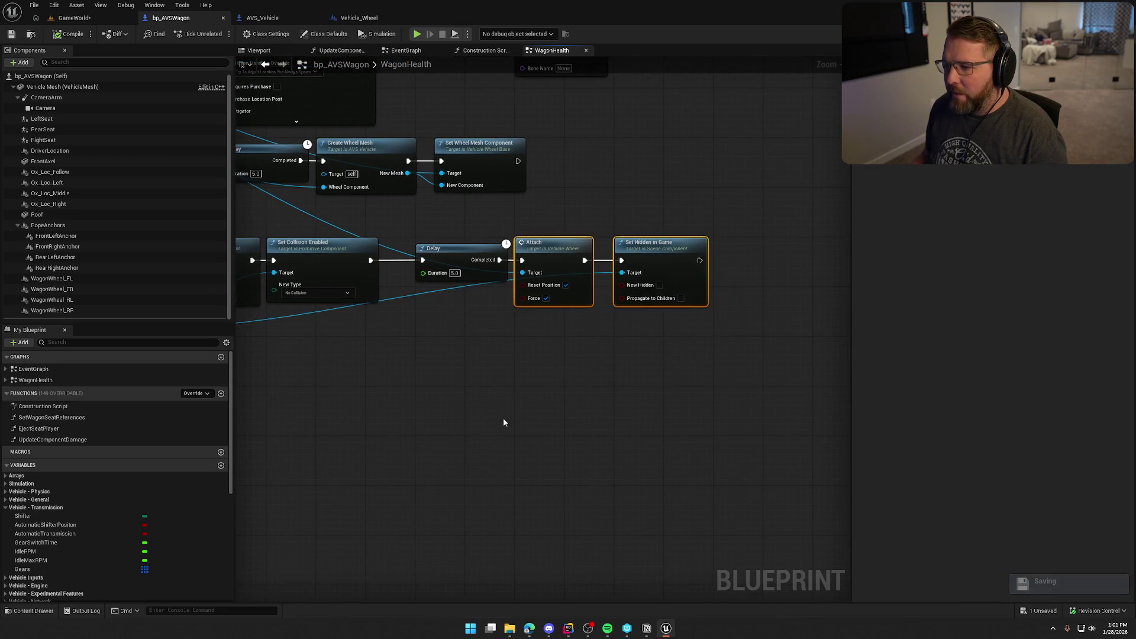
{"action": "scroll", "coordinate": [504, 418], "scroll_direction": "down", "scroll_amount": 2}
{"action": "mouse_move", "coordinate": [607, 393]}
{"action": "left_mouse_down"}
{"action": "mouse_move", "coordinate": [538, 403]}
{"action": "mouse_move", "coordinate": [551, 399]}
{"action": "left_mouse_up"}
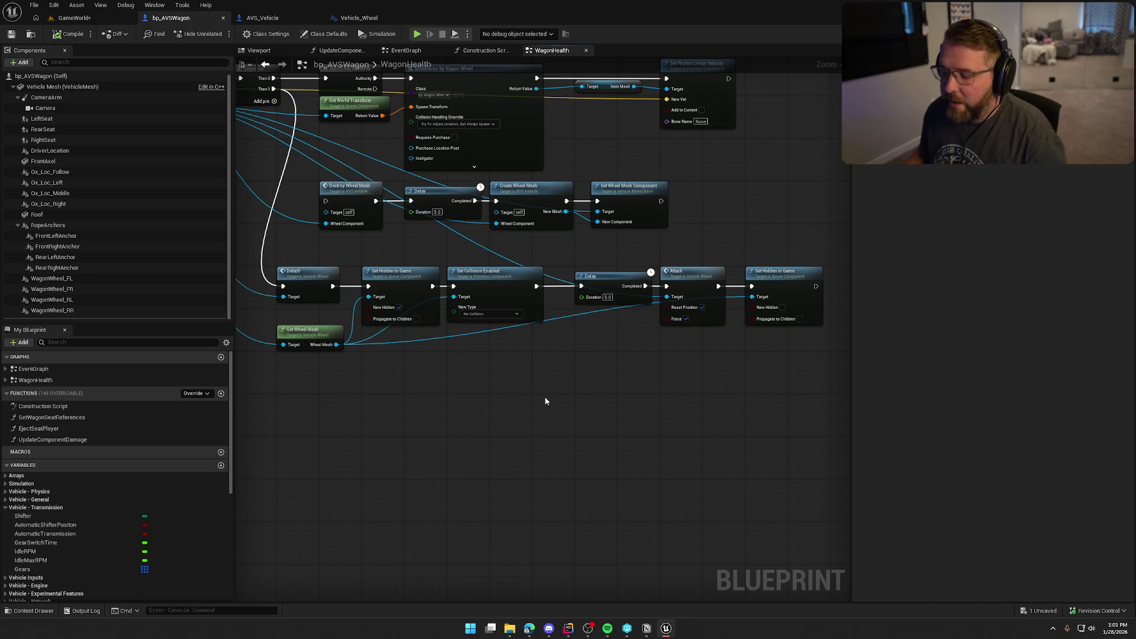
{"action": "left_click_drag", "start_coordinate": [413, 406], "coordinate": [433, 316]}
{"action": "scroll", "coordinate": [432, 316], "scroll_direction": "up", "scroll_amount": 2}
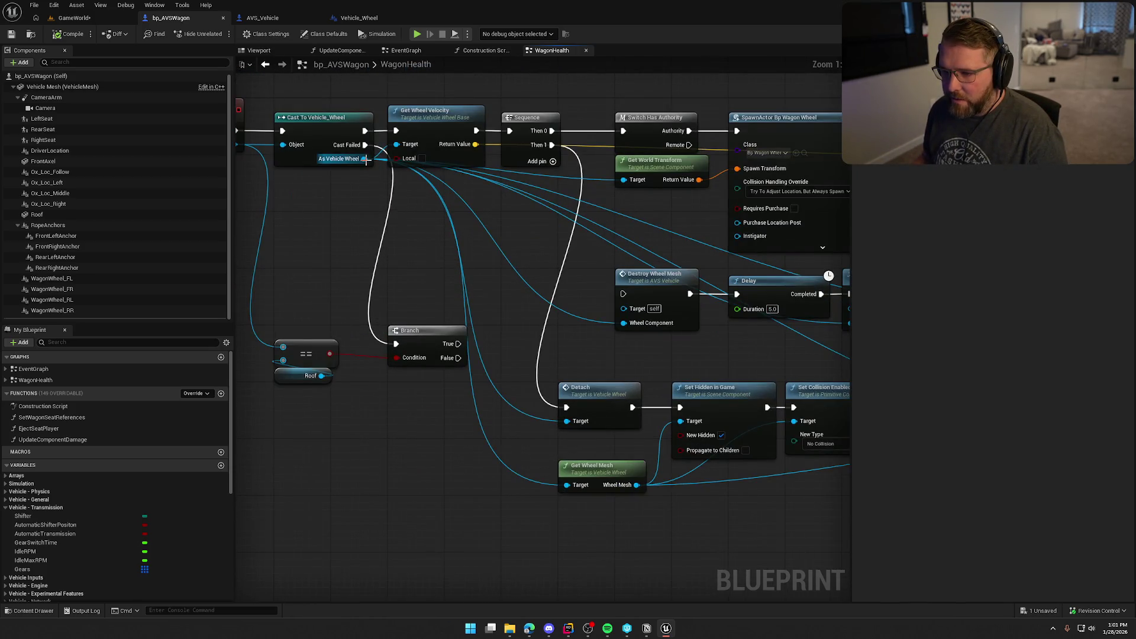
Step: Add a Get Is Attached node off As Vehicle Wheel and place it below Get Wheel Mesh
{"action": "left_click_drag", "start_coordinate": [364, 158], "coordinate": [457, 244]}
{"action": "type", "text": "stat"}
{"action": "key", "text": "BackSpace"}
{"action": "key", "text": "BackSpace"}
{"action": "key", "text": "BackSpace"}
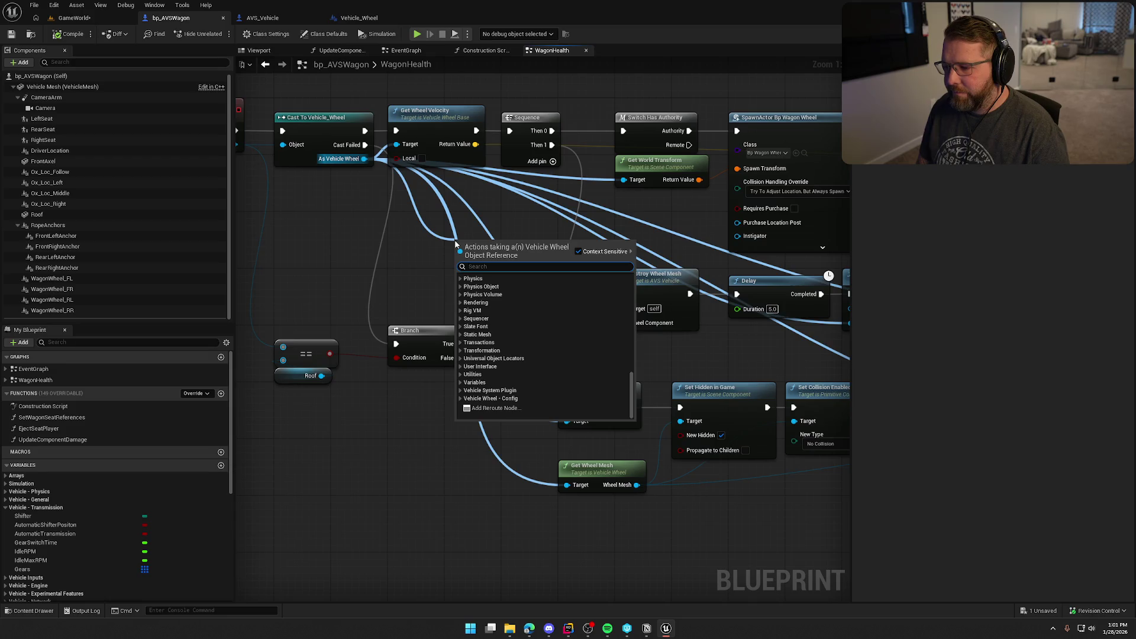
{"action": "type", "text": "is"}
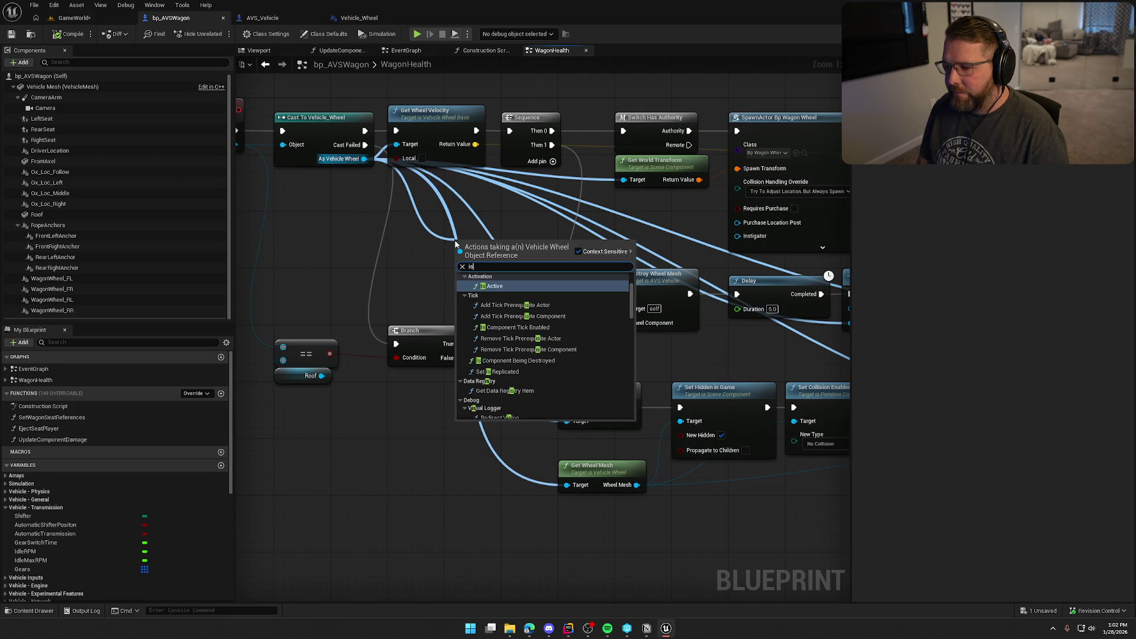
{"action": "type", "text": "att"}
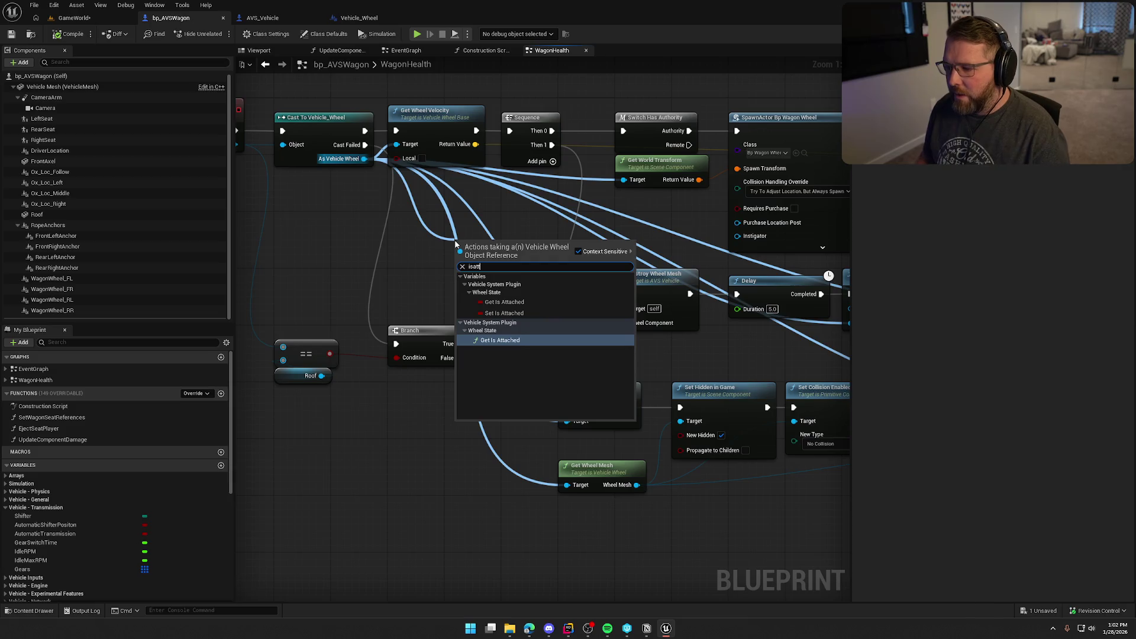
{"action": "left_click", "coordinate": [502, 341]}
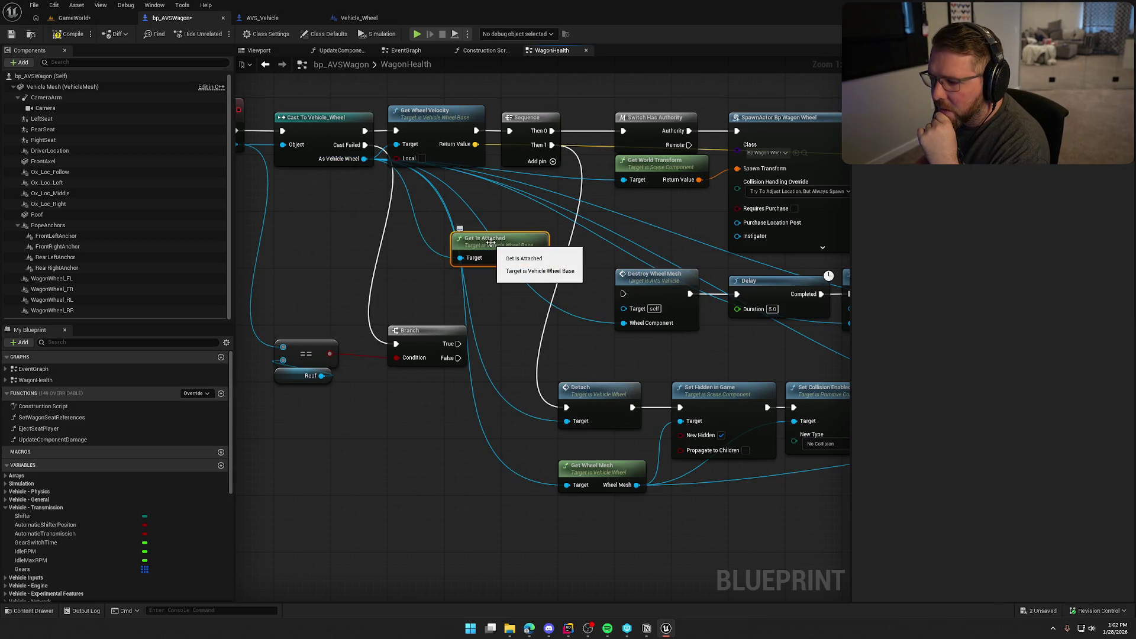
{"action": "mouse_move", "coordinate": [492, 243]}
{"action": "left_mouse_down"}
{"action": "mouse_move", "coordinate": [673, 550]}
{"action": "mouse_move", "coordinate": [669, 526]}
{"action": "left_mouse_up"}
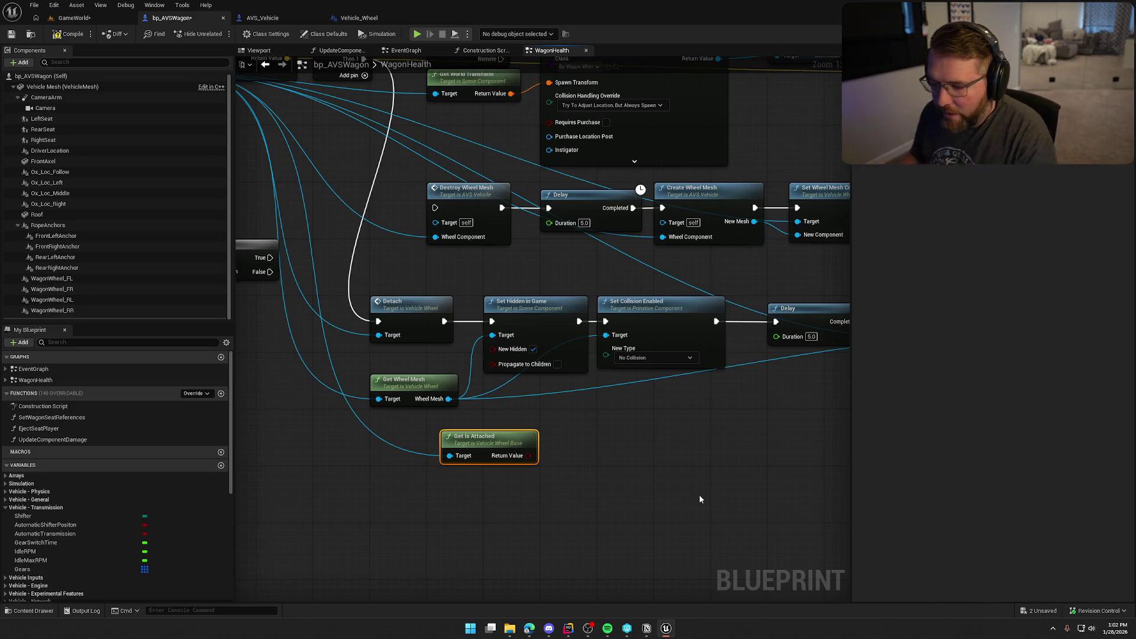
{"action": "left_click_drag", "start_coordinate": [287, 552], "coordinate": [332, 513]}
Step: Add a Wheels array getter to the graph and feed it into a For Each Loop
{"action": "left_click", "coordinate": [16, 476]}
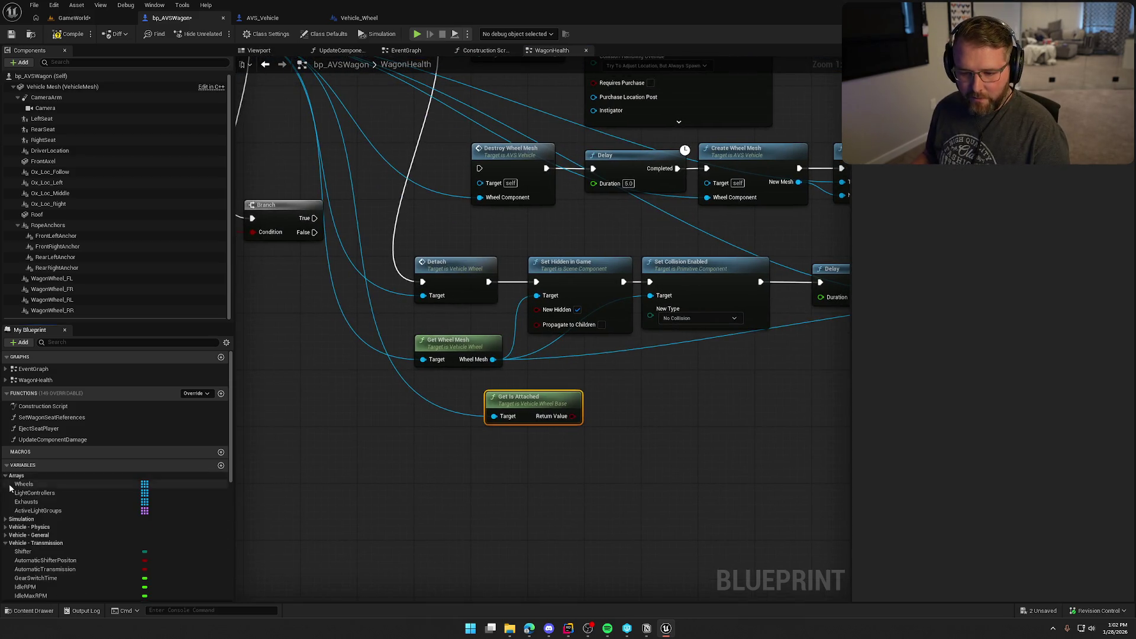
{"action": "left_click_drag", "start_coordinate": [24, 485], "coordinate": [563, 477]}
{"action": "left_click", "coordinate": [435, 489]}
{"action": "left_click", "coordinate": [563, 491]}
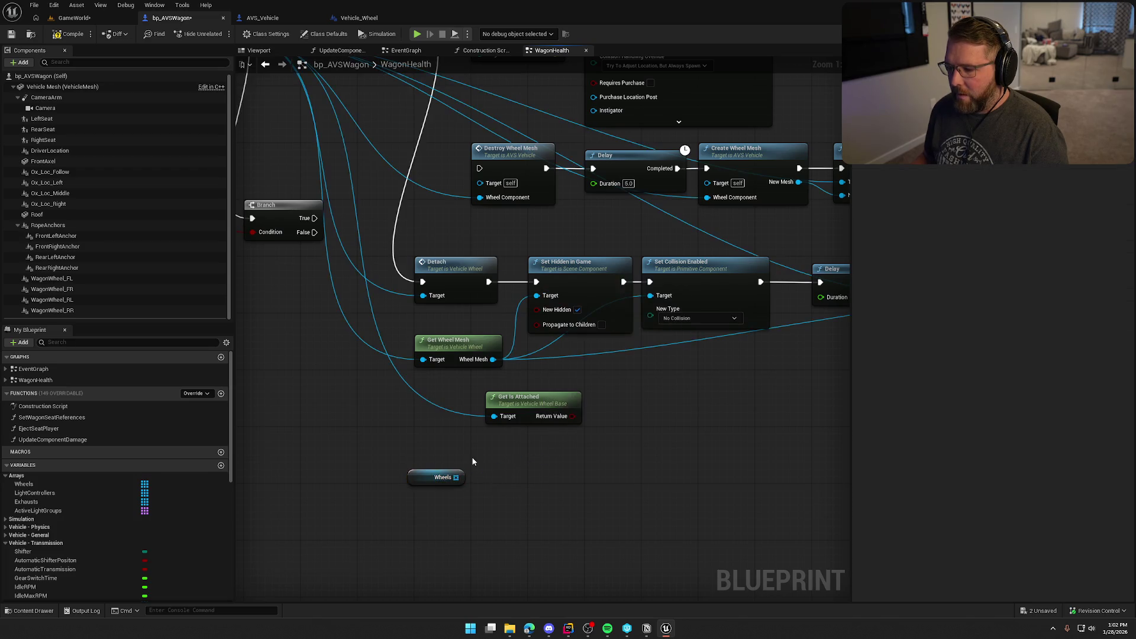
{"action": "left_click_drag", "start_coordinate": [456, 477], "coordinate": [497, 474]}
{"action": "left_click", "coordinate": [510, 450]}
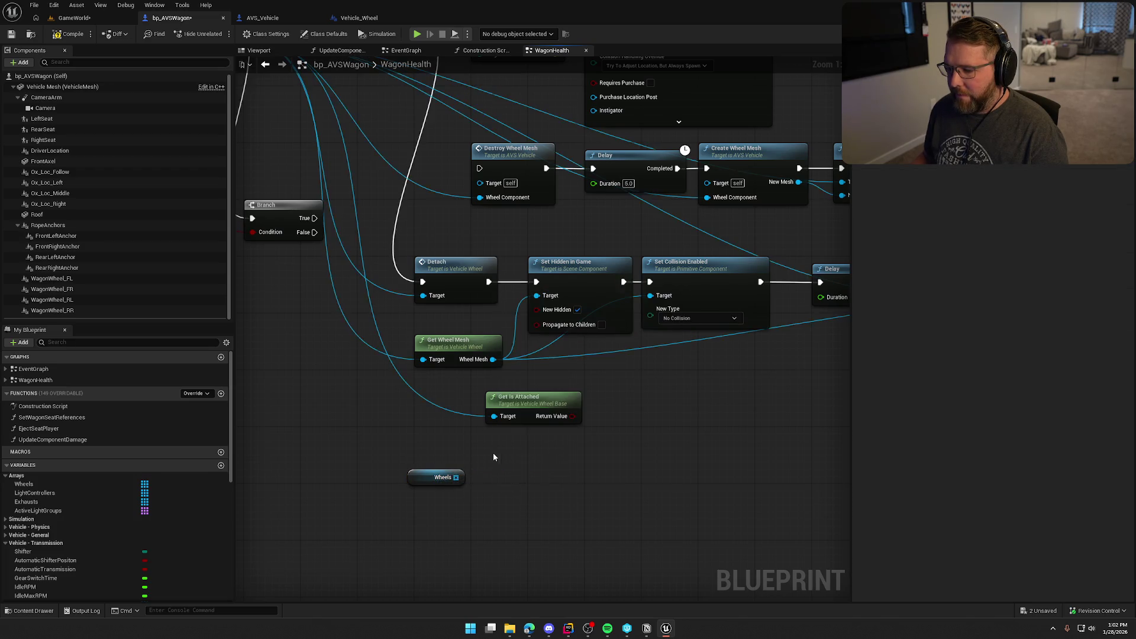
Step: Connect the loop's Array Element to a new Get Is Attached node
{"action": "left_click_drag", "start_coordinate": [571, 489], "coordinate": [620, 486]}
{"action": "type", "text": "get is atta"}
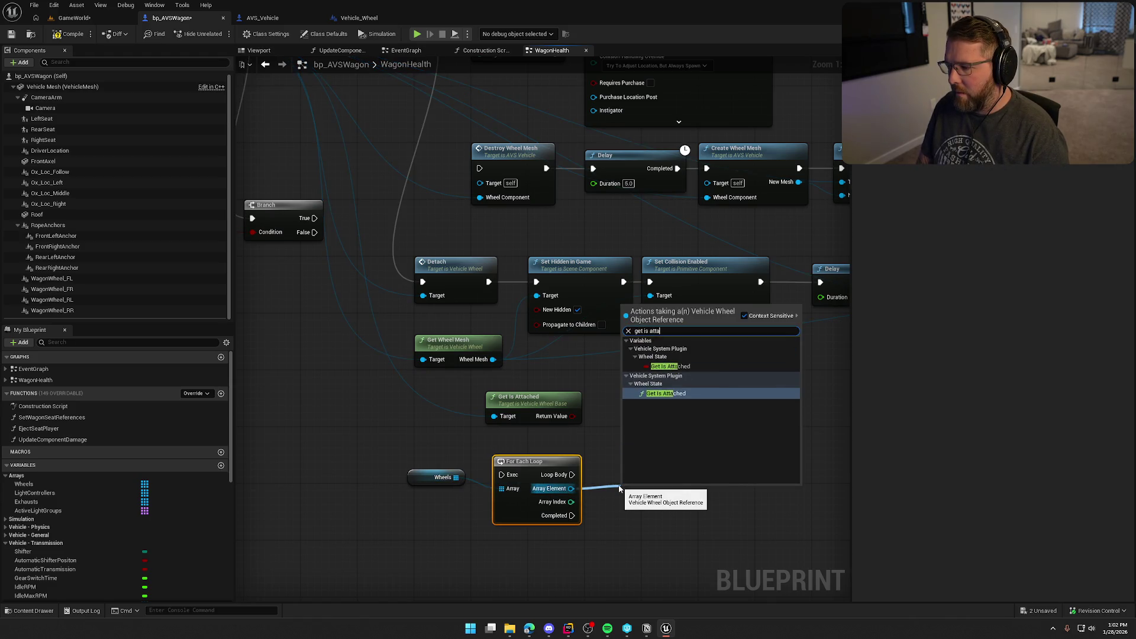
{"action": "left_click", "coordinate": [668, 394]}
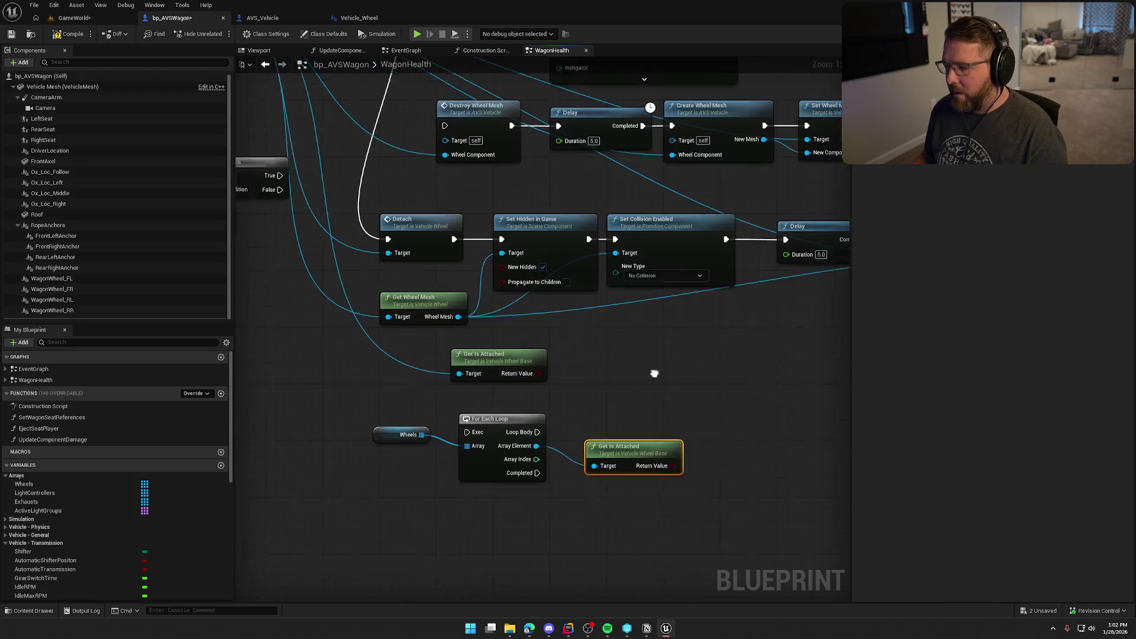
{"action": "left_click_drag", "start_coordinate": [630, 386], "coordinate": [624, 326]}
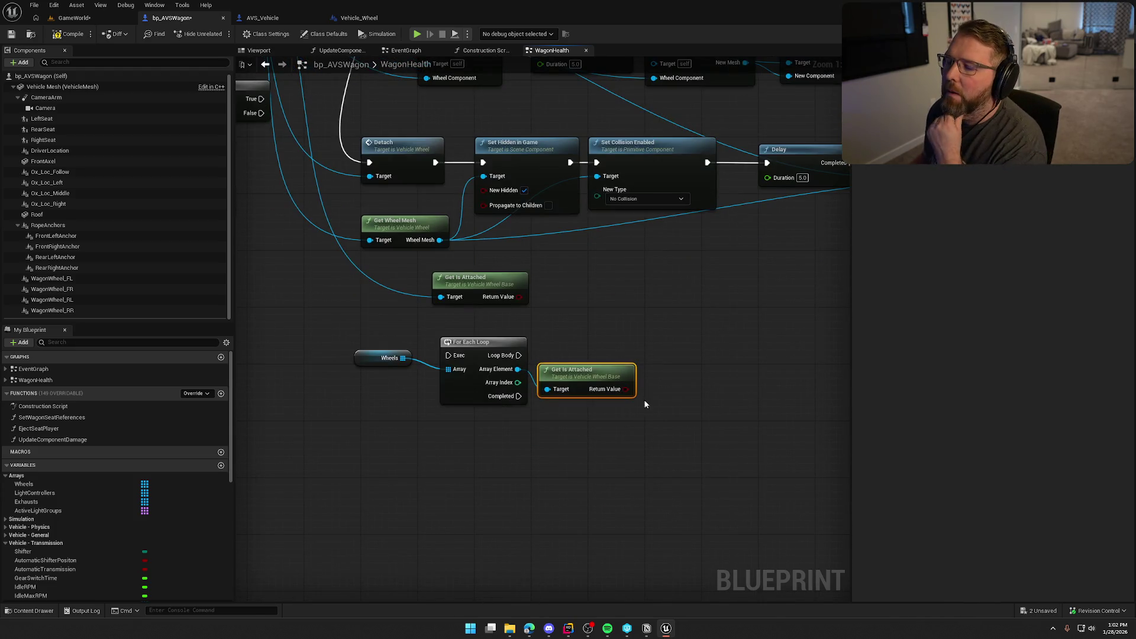
{"action": "mouse_move", "coordinate": [622, 472]}
{"action": "left_mouse_down"}
{"action": "mouse_move", "coordinate": [464, 344]}
{"action": "mouse_move", "coordinate": [319, 346]}
{"action": "mouse_move", "coordinate": [314, 297]}
{"action": "left_mouse_up"}
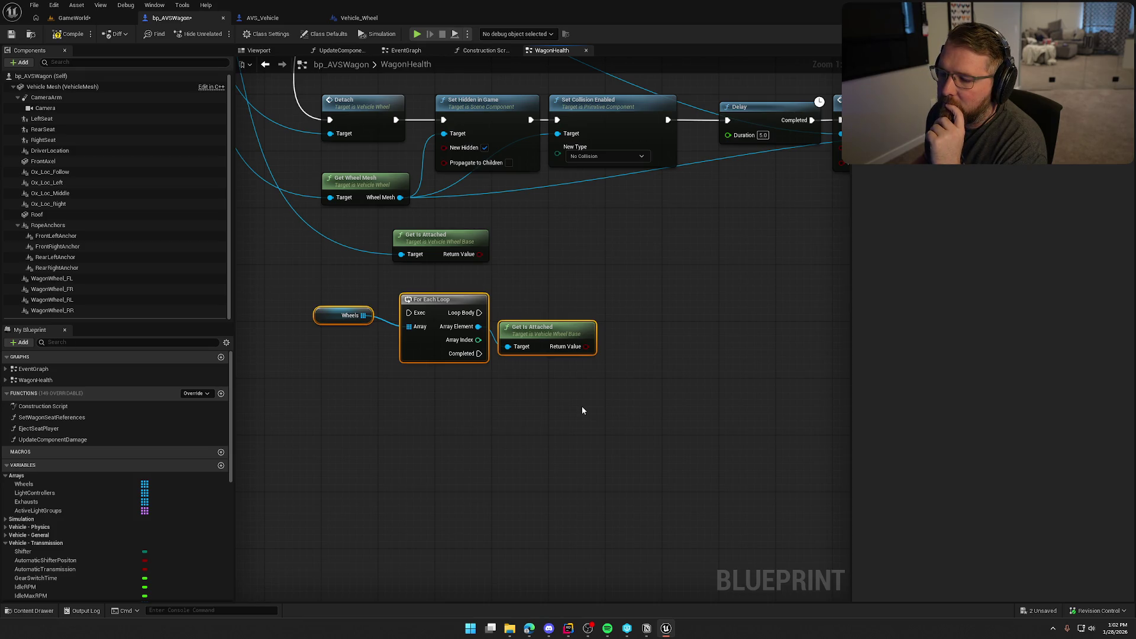
Step: Delete the leftover standalone Get Is Attached node and shift the loop group up and left
{"action": "left_click_drag", "start_coordinate": [576, 405], "coordinate": [631, 477]}
{"action": "left_click", "coordinate": [497, 329]}
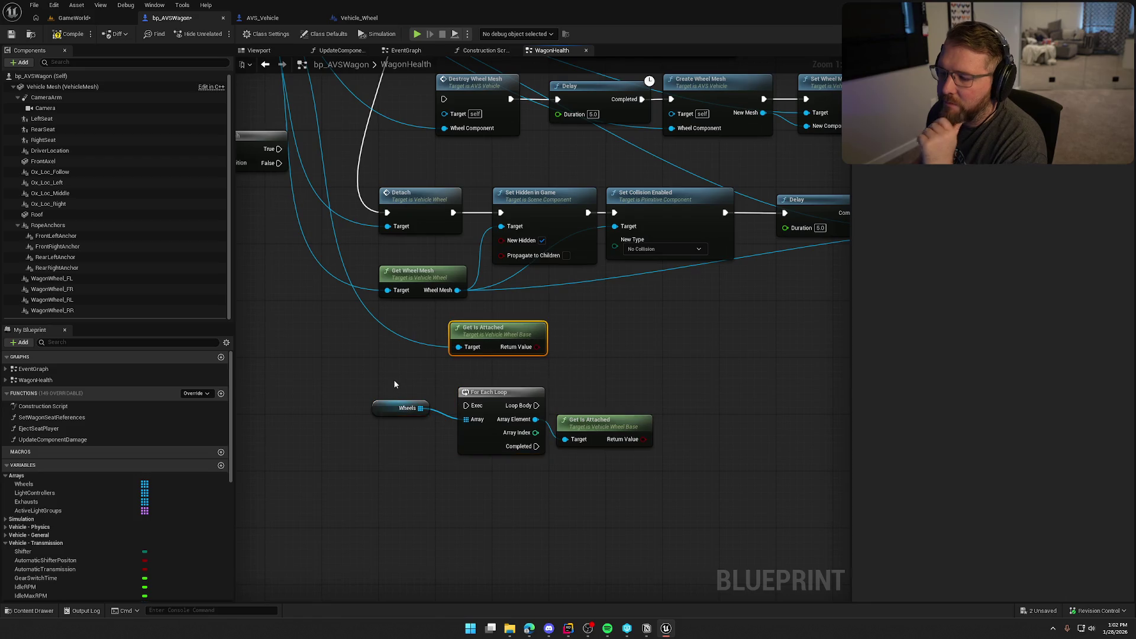
{"action": "key", "text": "Delete"}
{"action": "left_click_drag", "start_coordinate": [435, 358], "coordinate": [477, 302]}
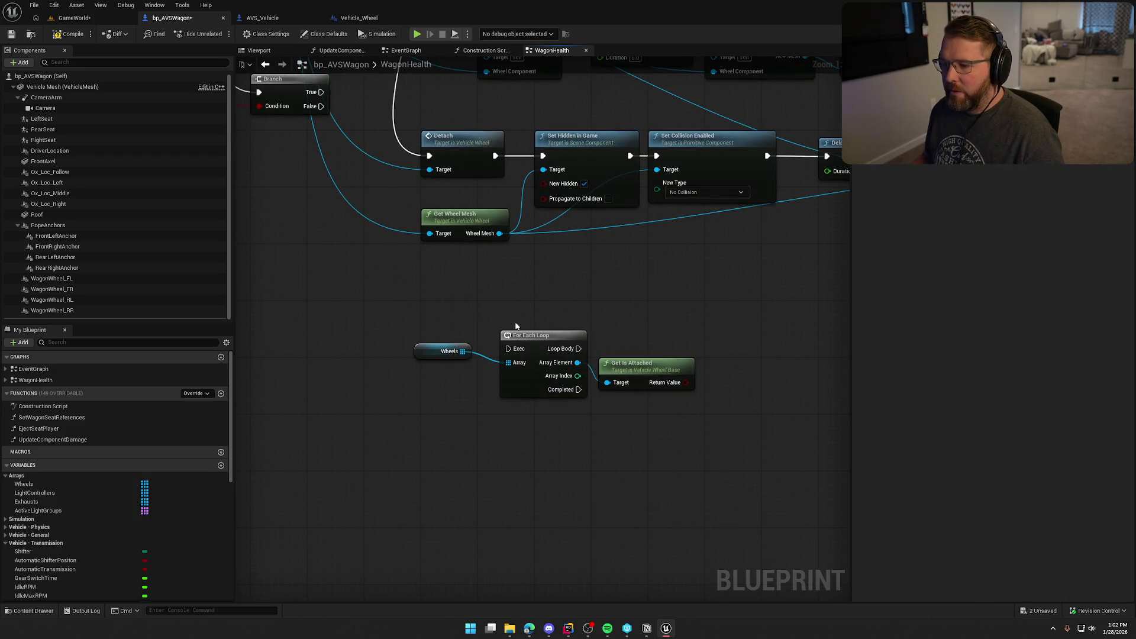
{"action": "left_click_drag", "start_coordinate": [631, 337], "coordinate": [450, 367]}
{"action": "mouse_move", "coordinate": [539, 336]}
{"action": "left_mouse_down"}
{"action": "mouse_move", "coordinate": [487, 308]}
{"action": "mouse_move", "coordinate": [516, 307]}
{"action": "left_mouse_up"}
{"action": "left_click", "coordinate": [594, 279]}
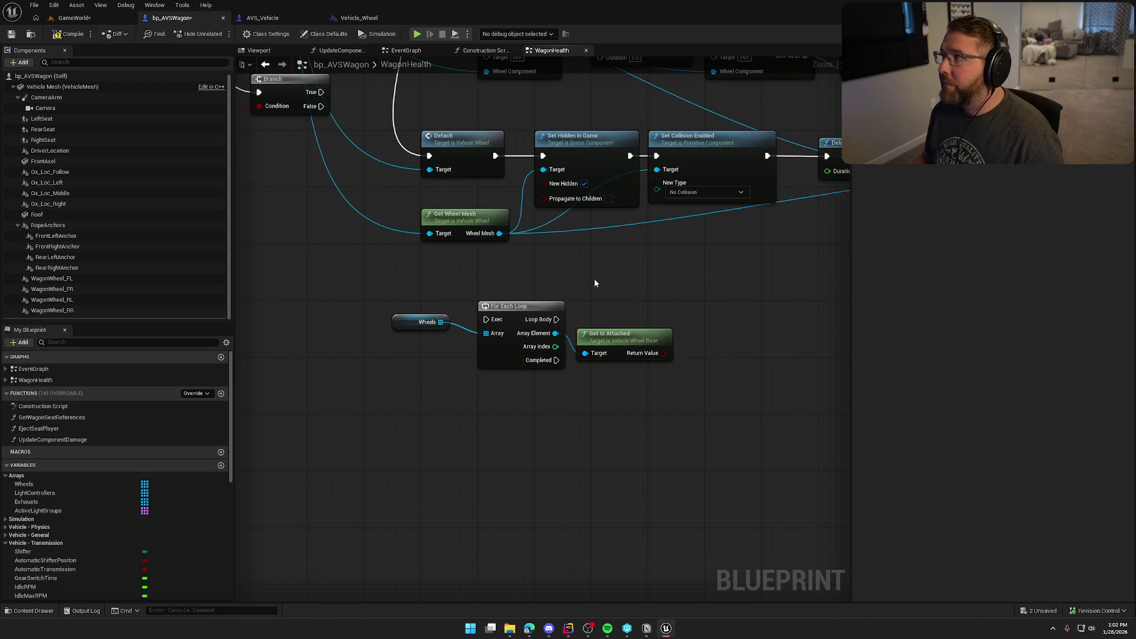
{"action": "mouse_move", "coordinate": [595, 278]}
{"action": "left_mouse_down"}
{"action": "mouse_move", "coordinate": [562, 340]}
{"action": "mouse_move", "coordinate": [570, 354]}
{"action": "left_mouse_up"}
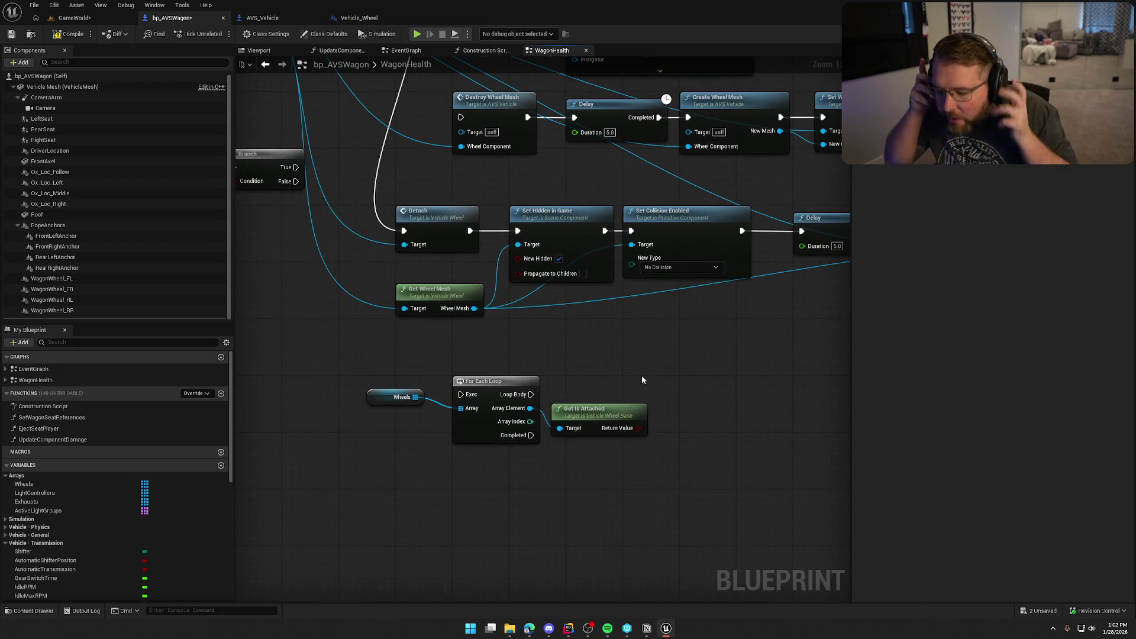
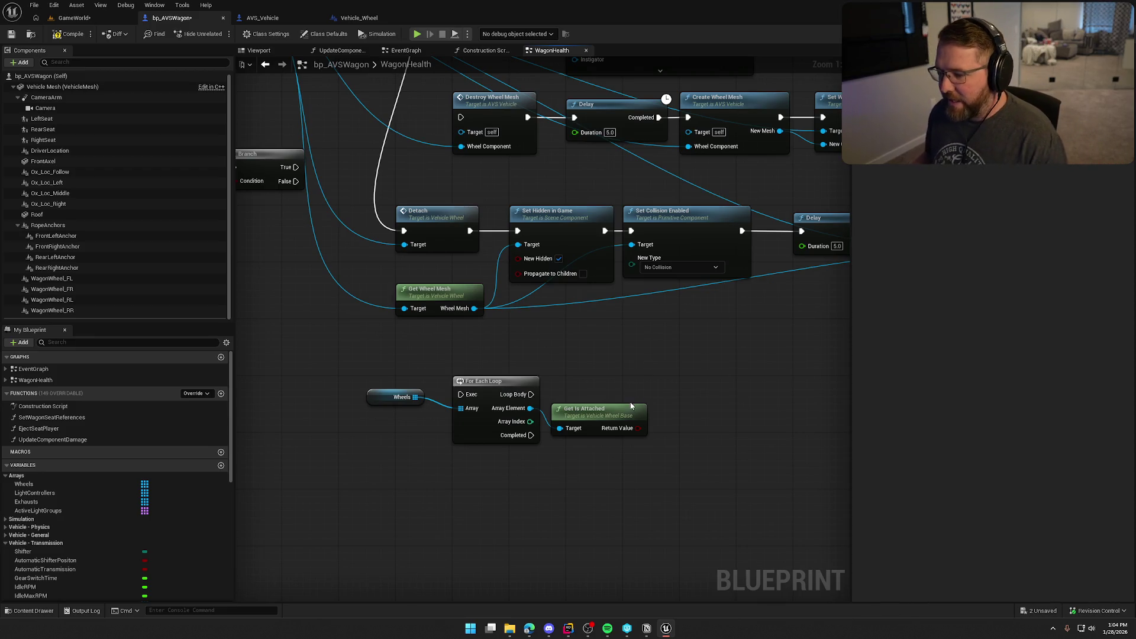
Step: Delete the Destroy Wheel Mesh, Create Wheel Mesh and Set Wheel Mesh Component respawn nodes
{"action": "mouse_move", "coordinate": [656, 372]}
{"action": "left_mouse_down"}
{"action": "mouse_move", "coordinate": [572, 374]}
{"action": "mouse_move", "coordinate": [743, 427]}
{"action": "mouse_move", "coordinate": [395, 404]}
{"action": "mouse_move", "coordinate": [535, 464]}
{"action": "mouse_move", "coordinate": [332, 449]}
{"action": "left_mouse_up"}
{"action": "scroll", "coordinate": [476, 305], "scroll_direction": "down", "scroll_amount": 1}
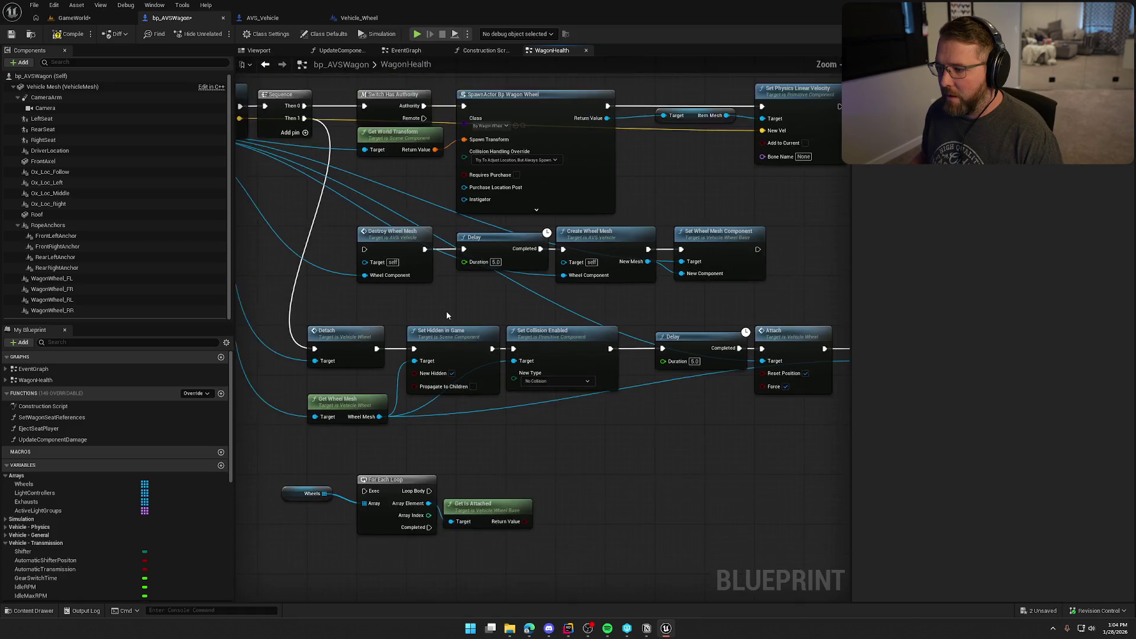
{"action": "left_click_drag", "start_coordinate": [485, 277], "coordinate": [784, 245]}
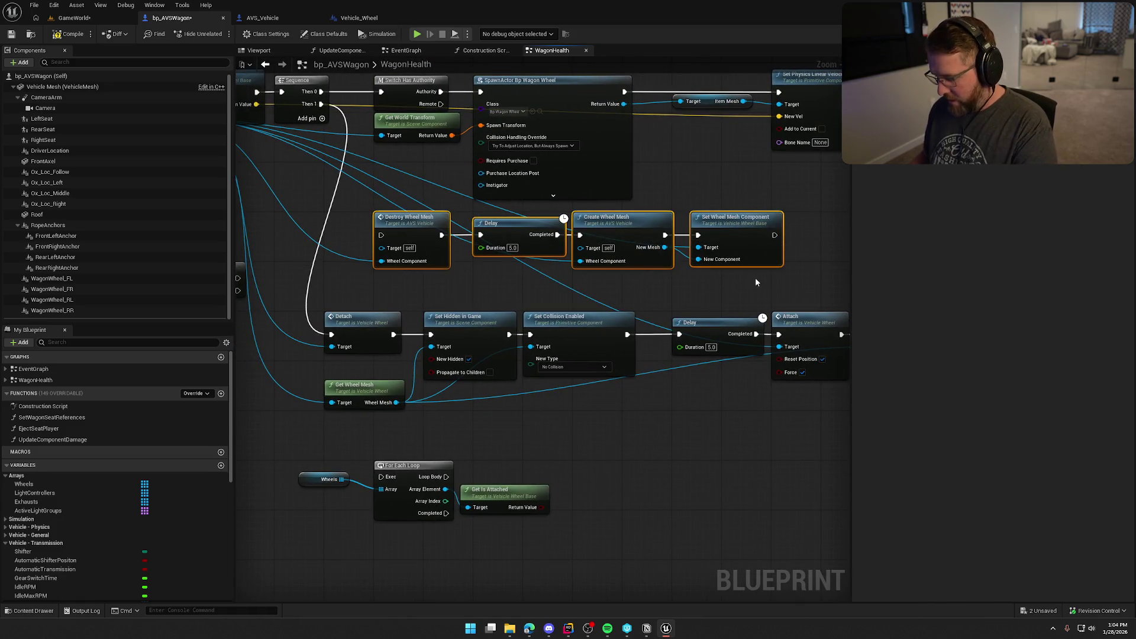
{"action": "key", "text": "Delete"}
Step: Move the Detach chain and Get Wheel Mesh up into the gap and delete the remaining Delay node
{"action": "left_click_drag", "start_coordinate": [346, 291], "coordinate": [531, 424]}
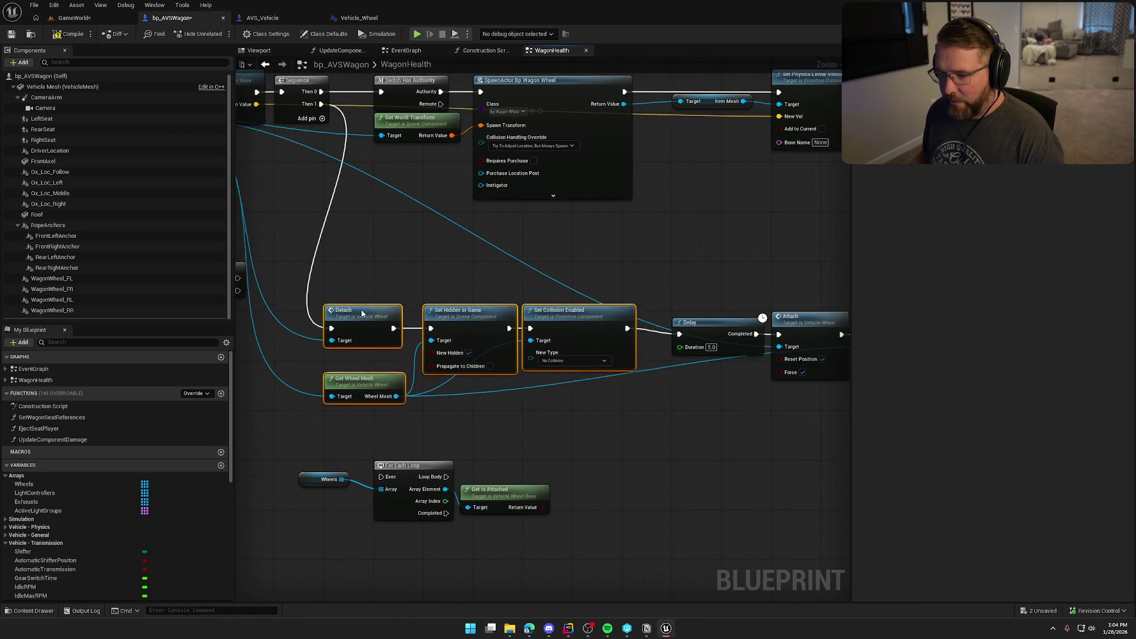
{"action": "left_click_drag", "start_coordinate": [357, 319], "coordinate": [354, 219]}
{"action": "left_click", "coordinate": [503, 346]}
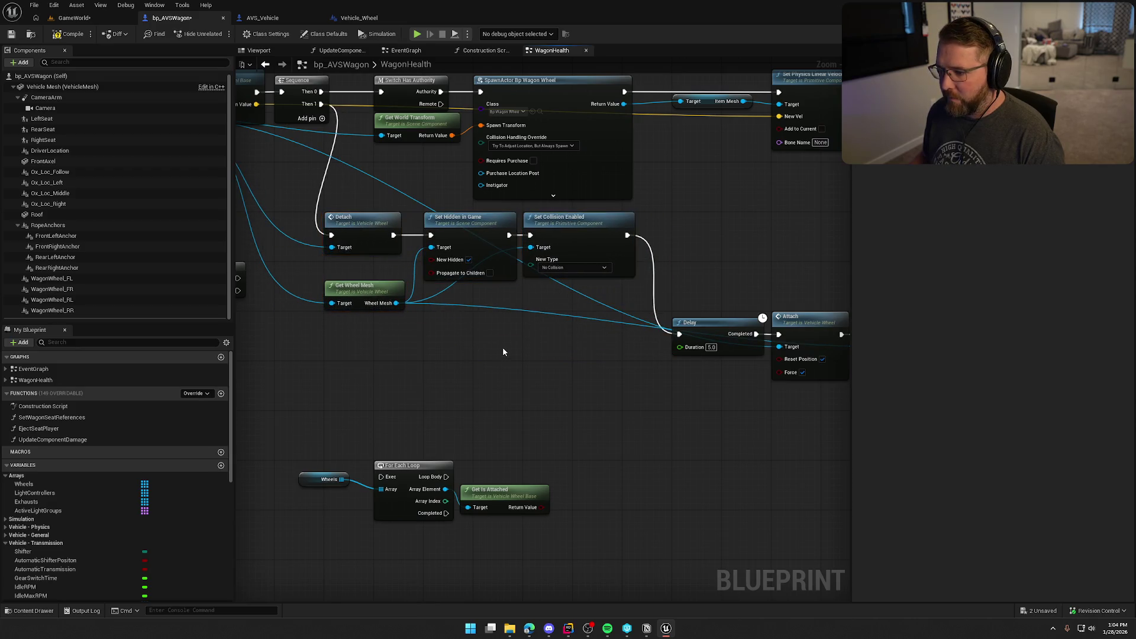
{"action": "left_click_drag", "start_coordinate": [371, 286], "coordinate": [371, 268]}
{"action": "left_click_drag", "start_coordinate": [372, 353], "coordinate": [156, 332]}
{"action": "mouse_move", "coordinate": [499, 324]}
{"action": "left_mouse_down"}
{"action": "mouse_move", "coordinate": [521, 263]}
{"action": "mouse_move", "coordinate": [494, 224]}
{"action": "left_mouse_up"}
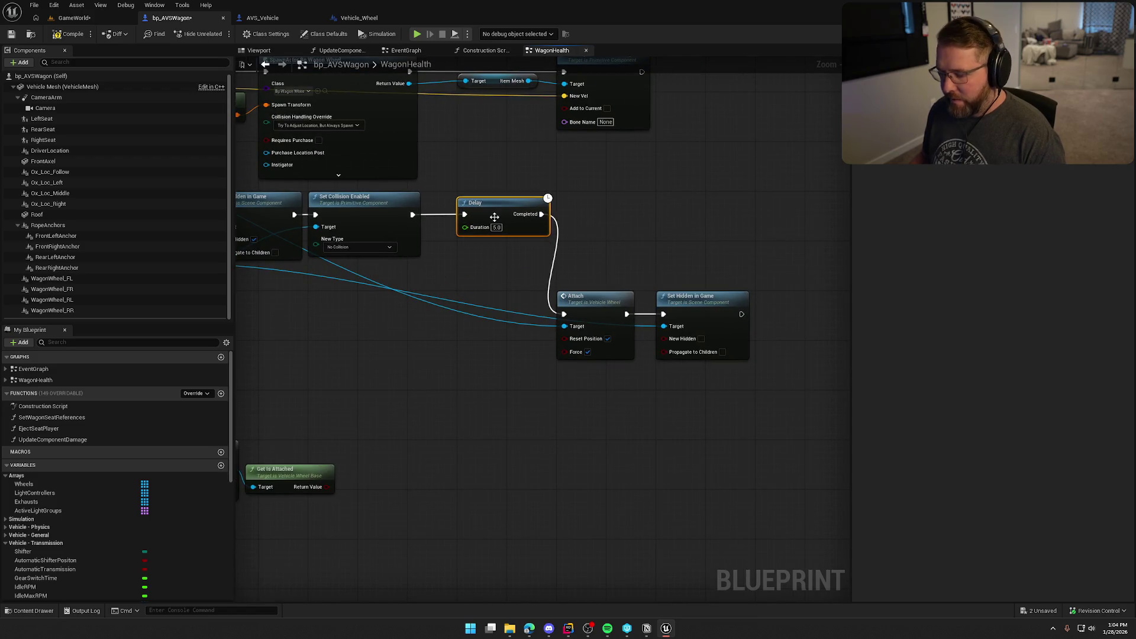
{"action": "key", "text": "Delete"}
Step: Shift the Attach and Set Hidden in Game nodes left, closer to the Detach chain
{"action": "left_click_drag", "start_coordinate": [541, 277], "coordinate": [639, 358]}
{"action": "mouse_move", "coordinate": [577, 304]}
{"action": "left_mouse_down"}
{"action": "mouse_move", "coordinate": [501, 292]}
{"action": "mouse_move", "coordinate": [427, 305]}
{"action": "left_mouse_up"}
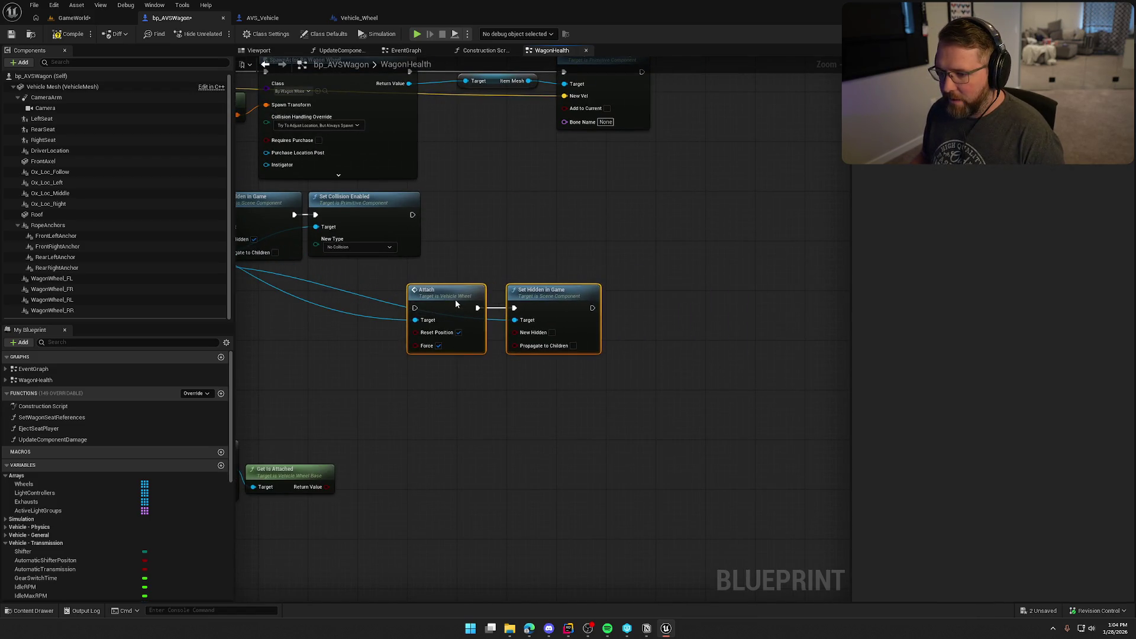
{"action": "left_click_drag", "start_coordinate": [418, 458], "coordinate": [616, 407]}
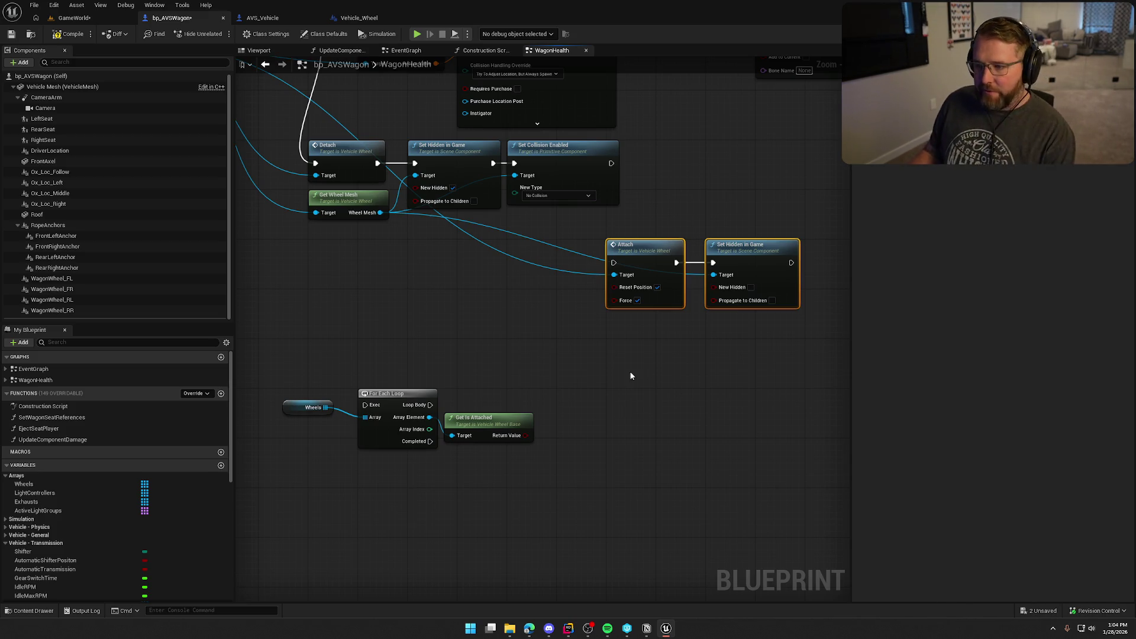
{"action": "scroll", "coordinate": [631, 376], "scroll_direction": "down", "scroll_amount": 2}
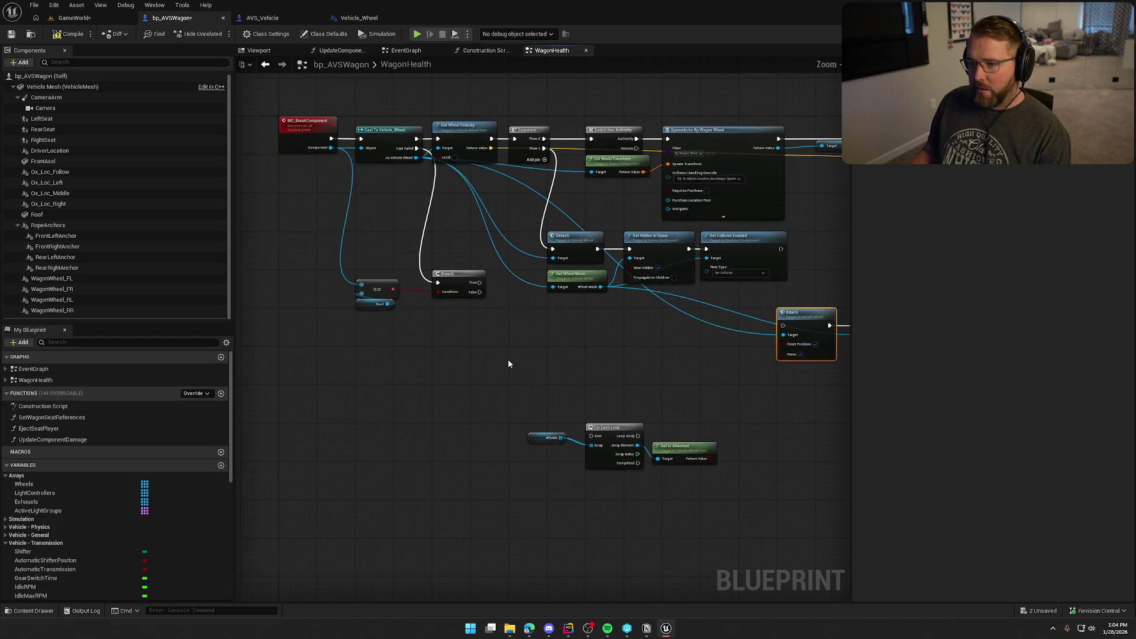
Step: Add a custom event named MC_AttachWheel to the WagonHealth graph
{"action": "scroll", "coordinate": [317, 397], "scroll_direction": "up", "scroll_amount": 1}
{"action": "right_click", "coordinate": [283, 385]}
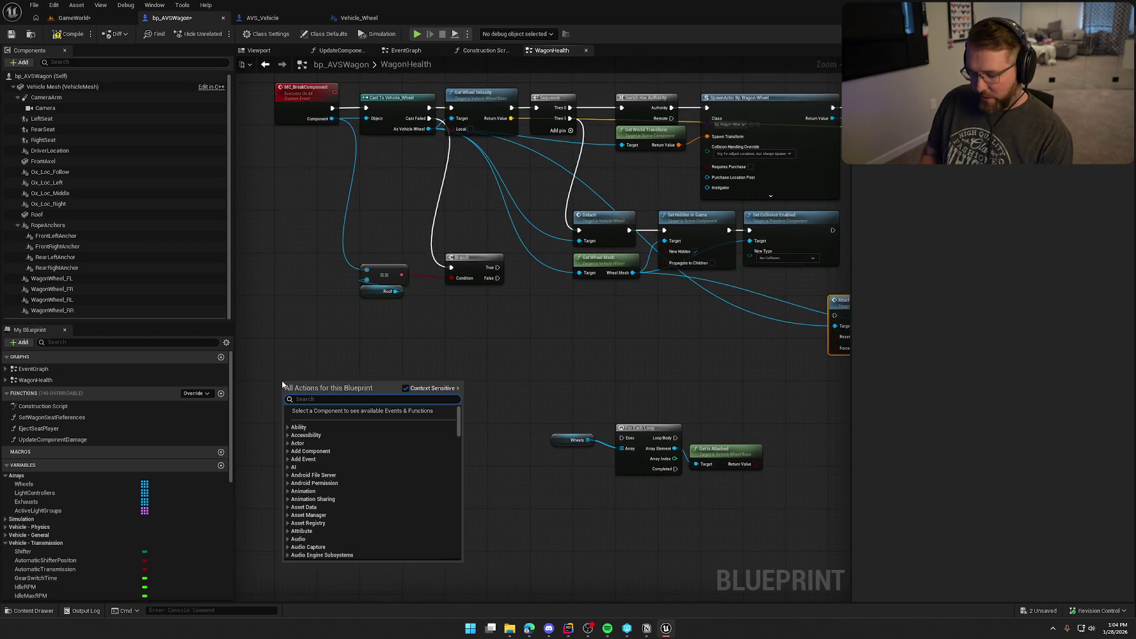
{"action": "type", "text": "custom event"}
{"action": "key", "text": "Return"}
{"action": "type", "text": "MC_"}
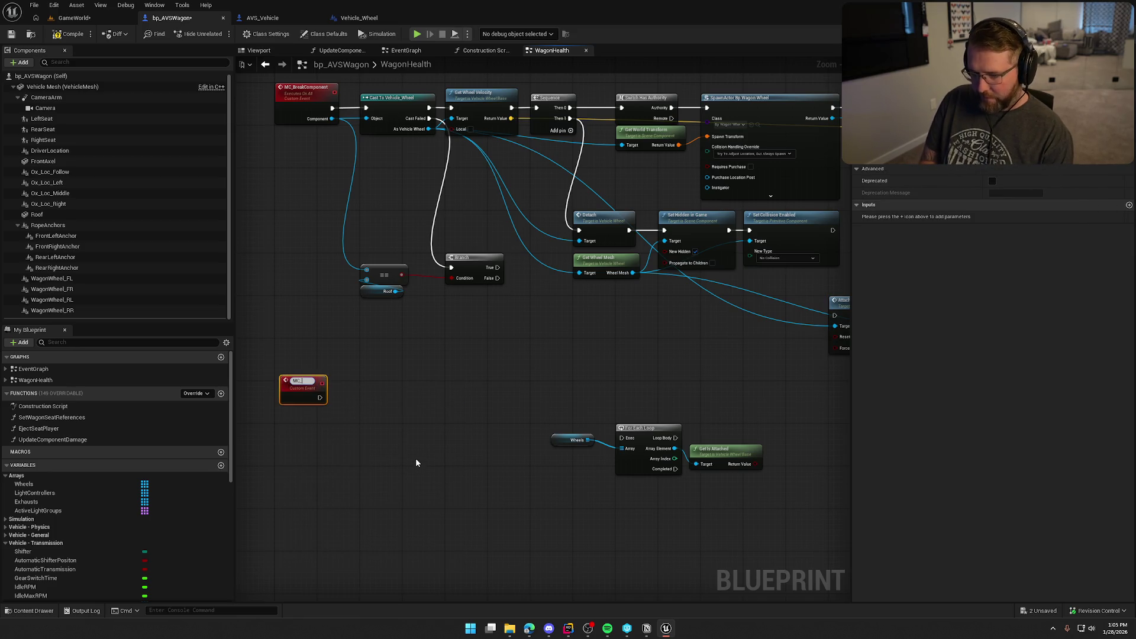
{"action": "type", "text": "Attach"}
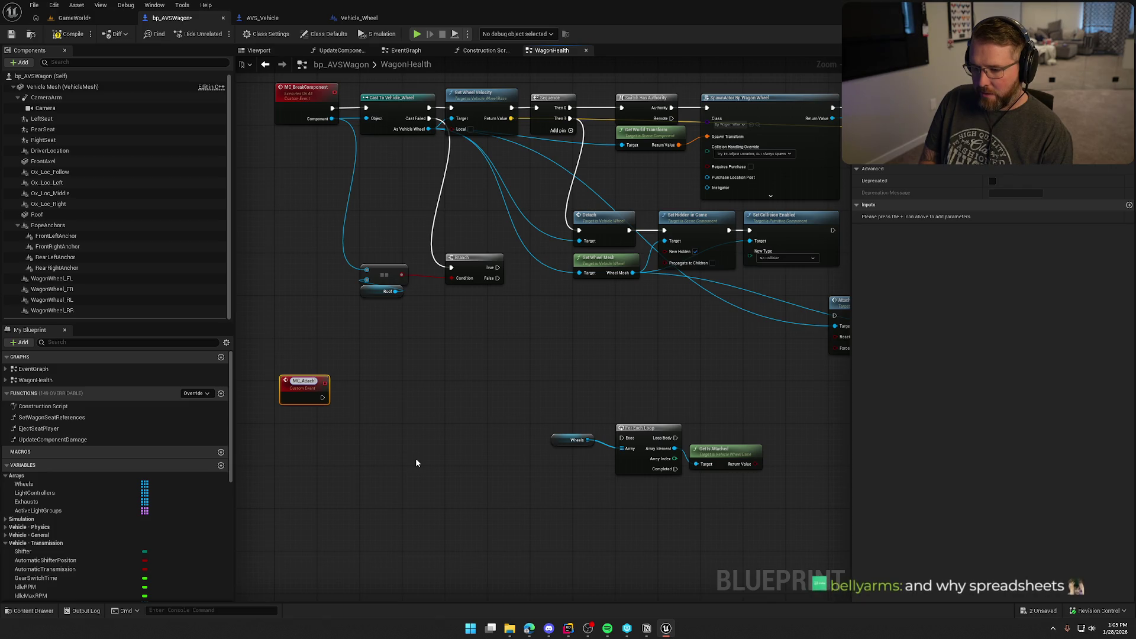
{"action": "type", "text": "Wheel"}
{"action": "key", "text": "Return"}
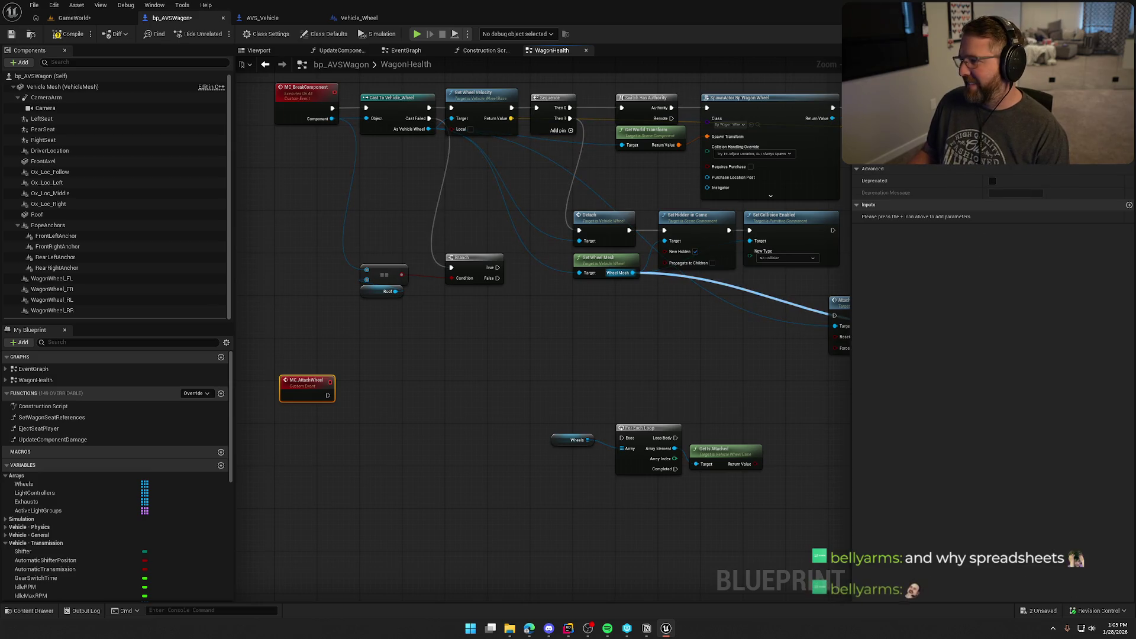
Step: Set MC_AttachWheel to replicate as Multicast and save the blueprint
{"action": "left_click", "coordinate": [1018, 159]}
{"action": "left_click", "coordinate": [1006, 177]}
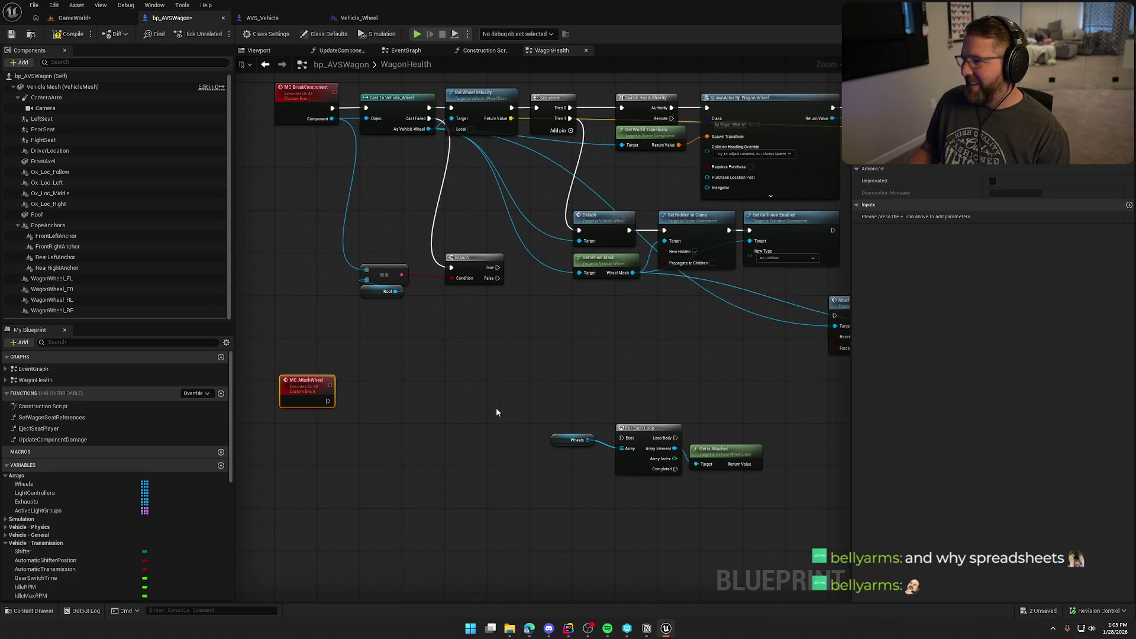
{"action": "scroll", "coordinate": [473, 385], "scroll_direction": "up", "scroll_amount": 2}
{"action": "left_click_drag", "start_coordinate": [384, 309], "coordinate": [377, 316]}
{"action": "left_click", "coordinate": [541, 346]}
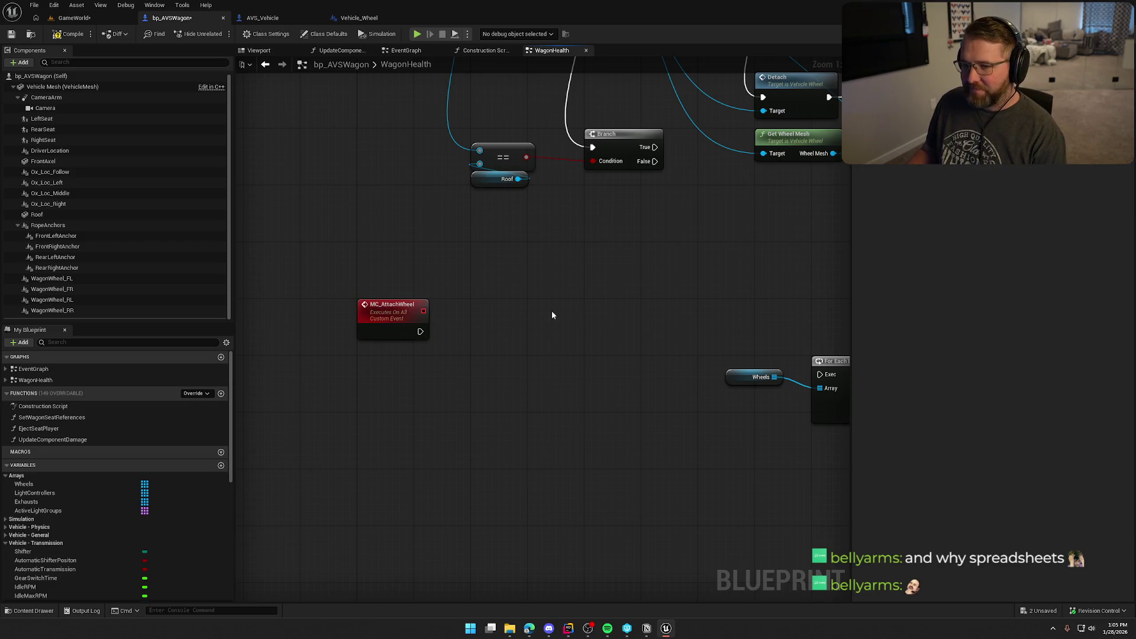
{"action": "mouse_move", "coordinate": [551, 310]}
{"action": "left_mouse_down"}
{"action": "mouse_move", "coordinate": [515, 279]}
{"action": "mouse_move", "coordinate": [526, 254]}
{"action": "left_mouse_up"}
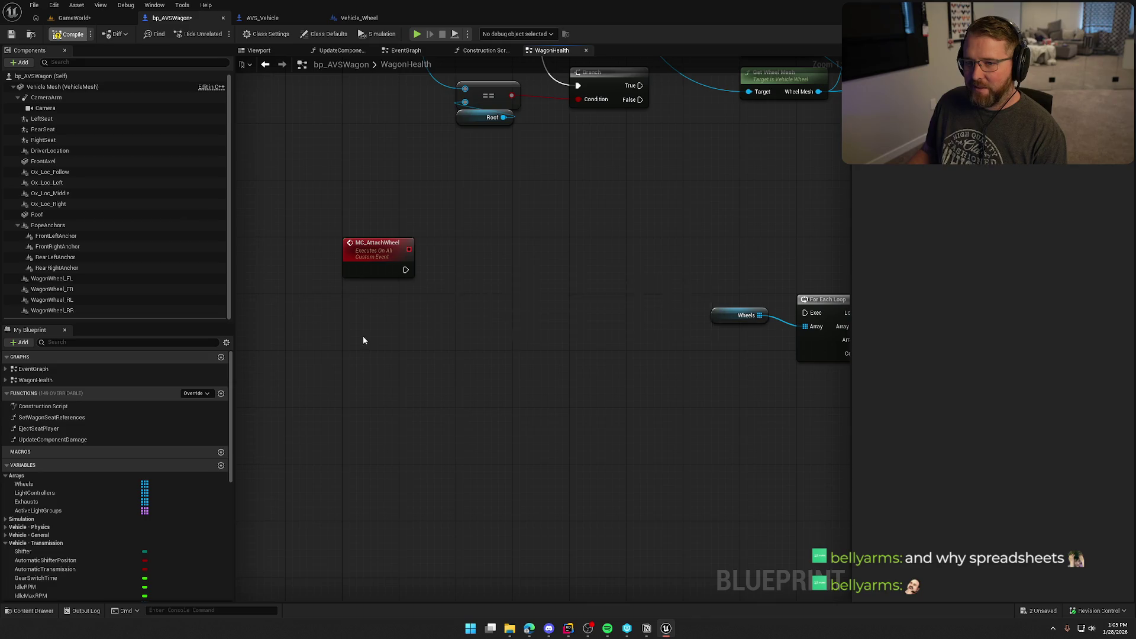
{"action": "key", "text": "ctrl+s"}
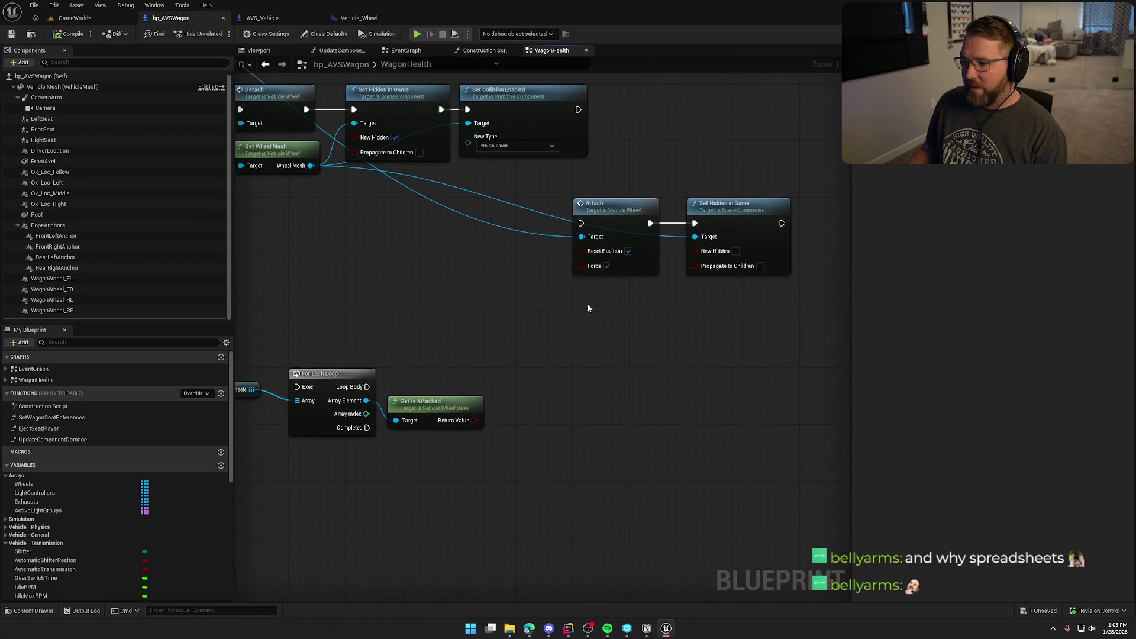
Step: Make room by moving Attach and Set Hidden in Game, then wire MC_AttachWheel into For Each Loop
{"action": "left_click_drag", "start_coordinate": [566, 194], "coordinate": [797, 278]}
{"action": "mouse_move", "coordinate": [615, 204]}
{"action": "left_mouse_down"}
{"action": "mouse_move", "coordinate": [289, 280]}
{"action": "mouse_move", "coordinate": [600, 234]}
{"action": "mouse_move", "coordinate": [310, 252]}
{"action": "mouse_move", "coordinate": [495, 347]}
{"action": "mouse_move", "coordinate": [418, 368]}
{"action": "mouse_move", "coordinate": [338, 322]}
{"action": "left_mouse_up"}
{"action": "mouse_move", "coordinate": [747, 416]}
{"action": "left_mouse_down"}
{"action": "mouse_move", "coordinate": [706, 380]}
{"action": "mouse_move", "coordinate": [530, 313]}
{"action": "left_mouse_up"}
{"action": "mouse_move", "coordinate": [651, 307]}
{"action": "left_mouse_down"}
{"action": "mouse_move", "coordinate": [404, 376]}
{"action": "mouse_move", "coordinate": [605, 391]}
{"action": "left_mouse_up"}
{"action": "mouse_move", "coordinate": [734, 380]}
{"action": "left_mouse_down"}
{"action": "mouse_move", "coordinate": [490, 250]}
{"action": "mouse_move", "coordinate": [754, 296]}
{"action": "left_mouse_up"}
{"action": "left_click_drag", "start_coordinate": [523, 429], "coordinate": [372, 315]}
Step: Arrange Wheels above For Each Loop, with Get Is Attached beneath it, next to MC_AttachWheel
{"action": "left_click_drag", "start_coordinate": [424, 343], "coordinate": [618, 438]}
{"action": "mouse_move", "coordinate": [538, 436]}
{"action": "left_mouse_down"}
{"action": "mouse_move", "coordinate": [447, 335]}
{"action": "mouse_move", "coordinate": [448, 352]}
{"action": "left_mouse_up"}
{"action": "left_click_drag", "start_coordinate": [364, 349], "coordinate": [342, 342]}
{"action": "left_click_drag", "start_coordinate": [418, 304], "coordinate": [591, 421]}
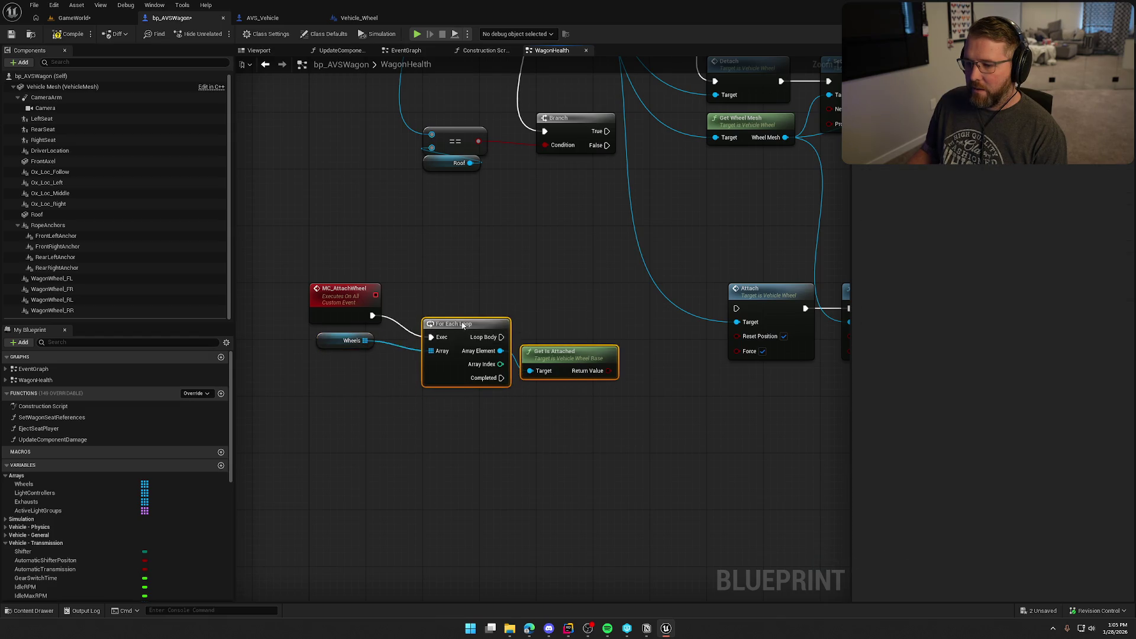
{"action": "mouse_move", "coordinate": [462, 341]}
{"action": "left_mouse_down"}
{"action": "mouse_move", "coordinate": [461, 320]}
{"action": "mouse_move", "coordinate": [524, 312]}
{"action": "mouse_move", "coordinate": [421, 361]}
{"action": "mouse_move", "coordinate": [428, 353]}
{"action": "left_mouse_up"}
{"action": "left_click_drag", "start_coordinate": [361, 293], "coordinate": [466, 249]}
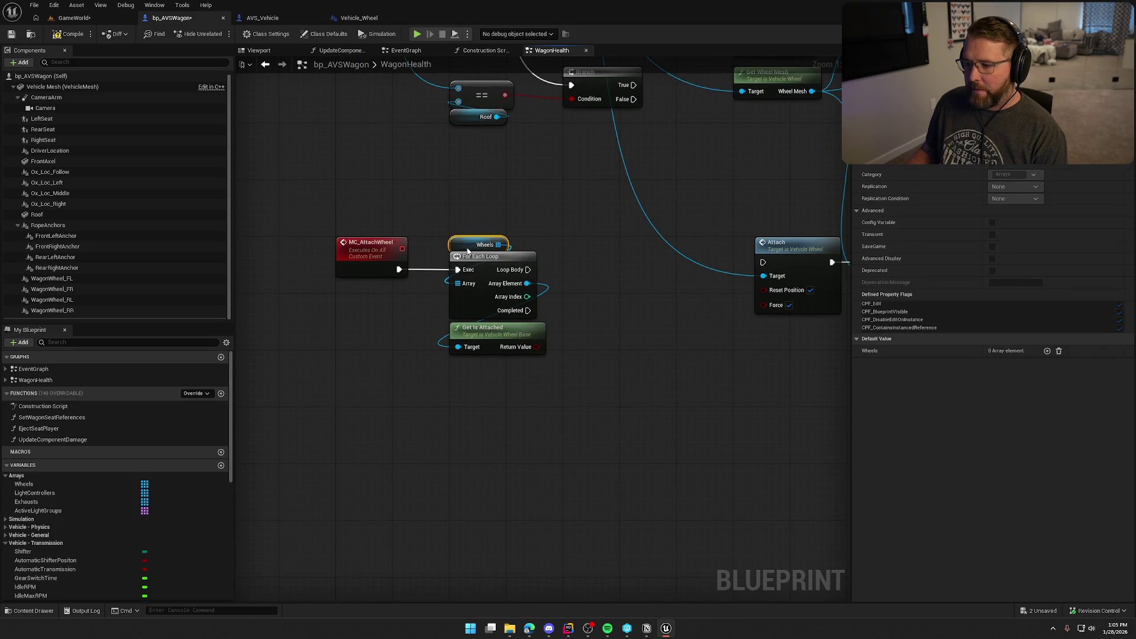
{"action": "mouse_move", "coordinate": [631, 351]}
{"action": "left_mouse_down"}
{"action": "mouse_move", "coordinate": [505, 346]}
{"action": "mouse_move", "coordinate": [555, 371]}
{"action": "mouse_move", "coordinate": [449, 381]}
{"action": "left_mouse_up"}
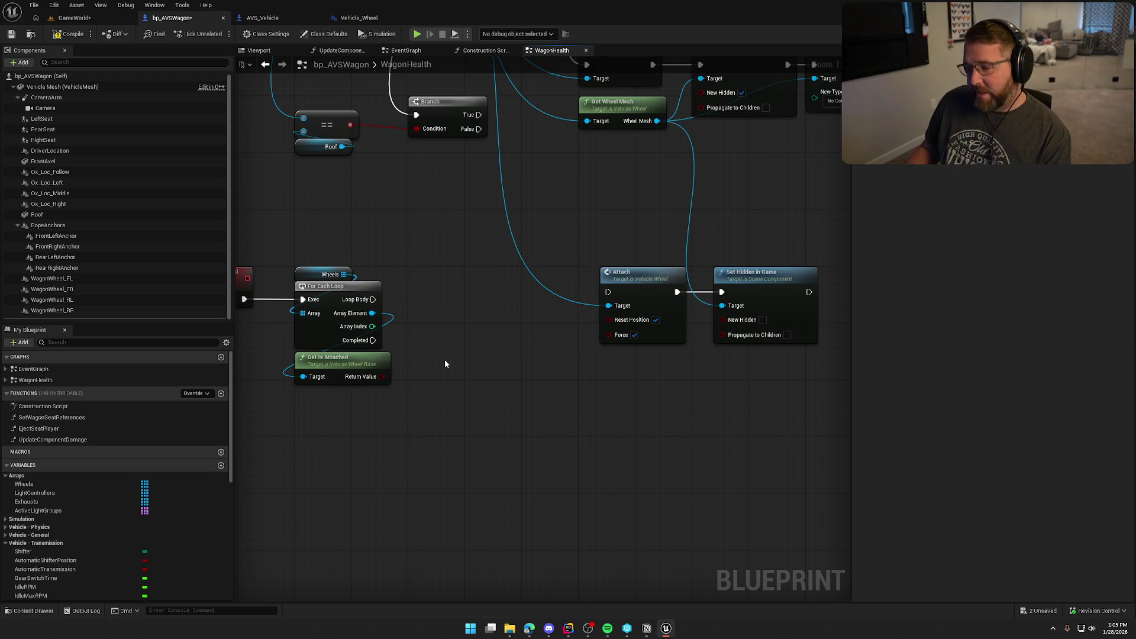
{"action": "mouse_move", "coordinate": [445, 360]}
{"action": "left_mouse_down"}
{"action": "mouse_move", "coordinate": [516, 357]}
{"action": "mouse_move", "coordinate": [564, 318]}
{"action": "left_mouse_up"}
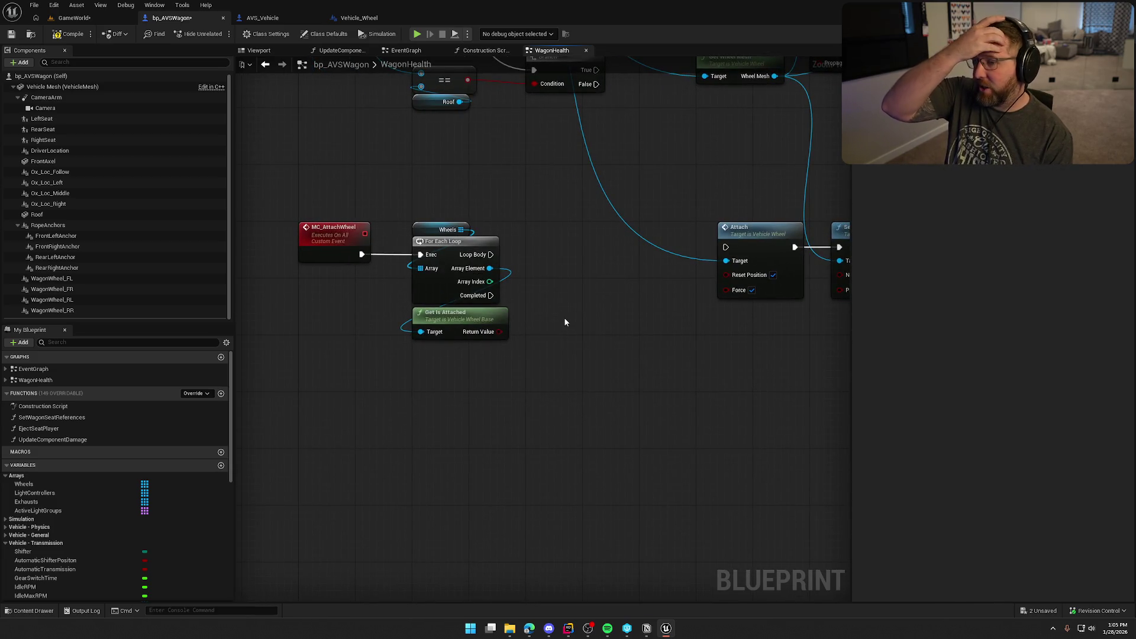
{"action": "left_click_drag", "start_coordinate": [564, 322], "coordinate": [535, 294]}
{"action": "left_click_drag", "start_coordinate": [585, 260], "coordinate": [507, 265]}
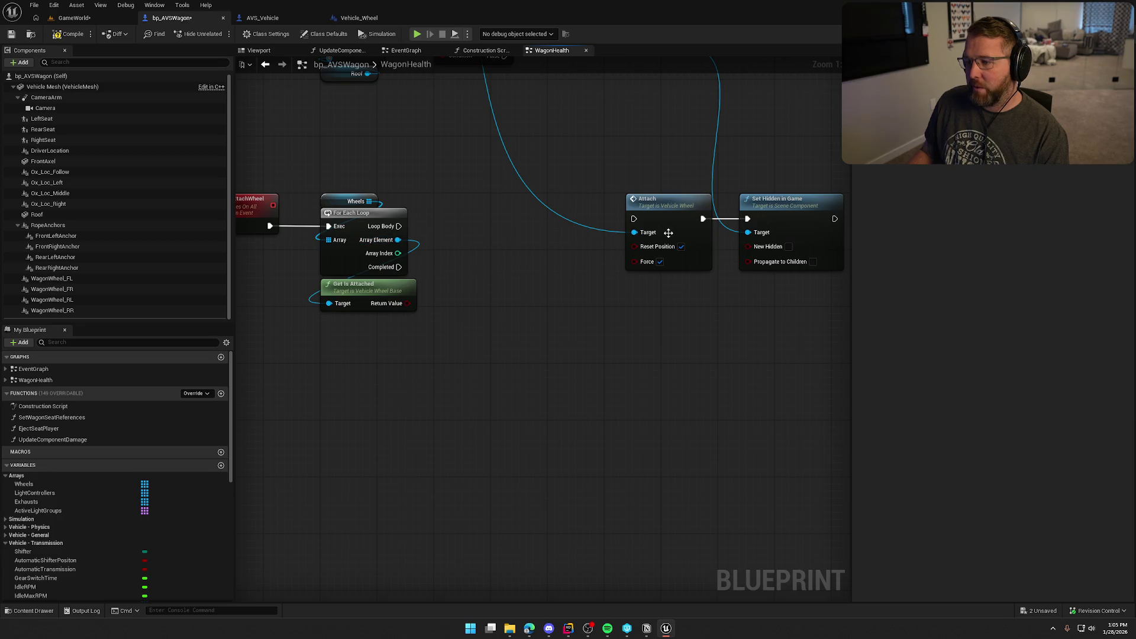
{"action": "left_click_drag", "start_coordinate": [498, 187], "coordinate": [583, 198]}
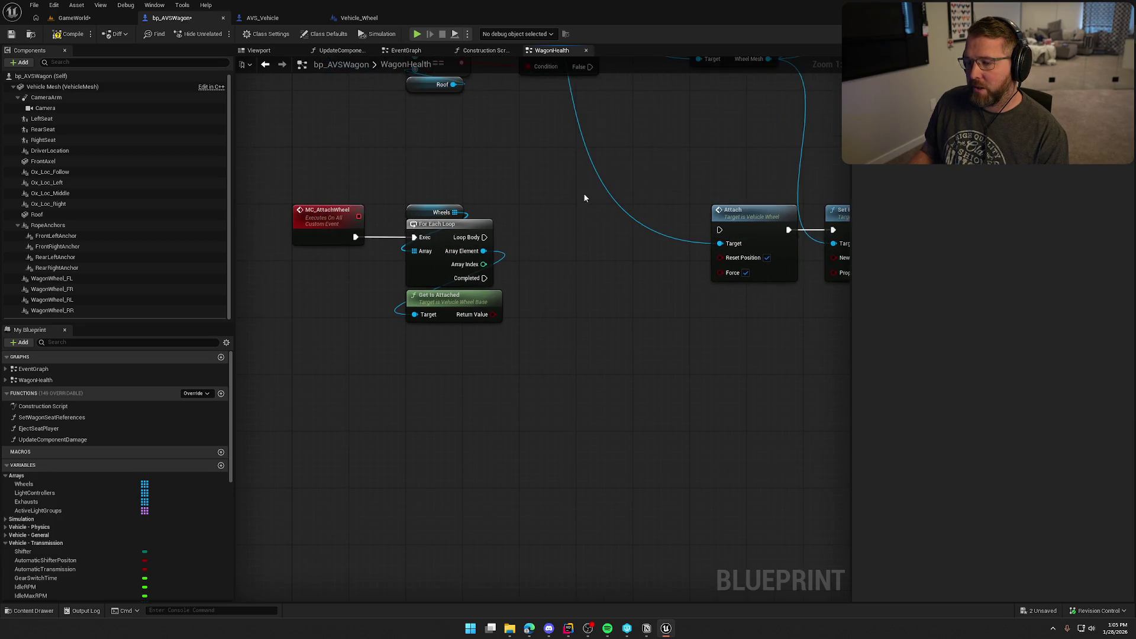
{"action": "left_click_drag", "start_coordinate": [566, 355], "coordinate": [411, 197]}
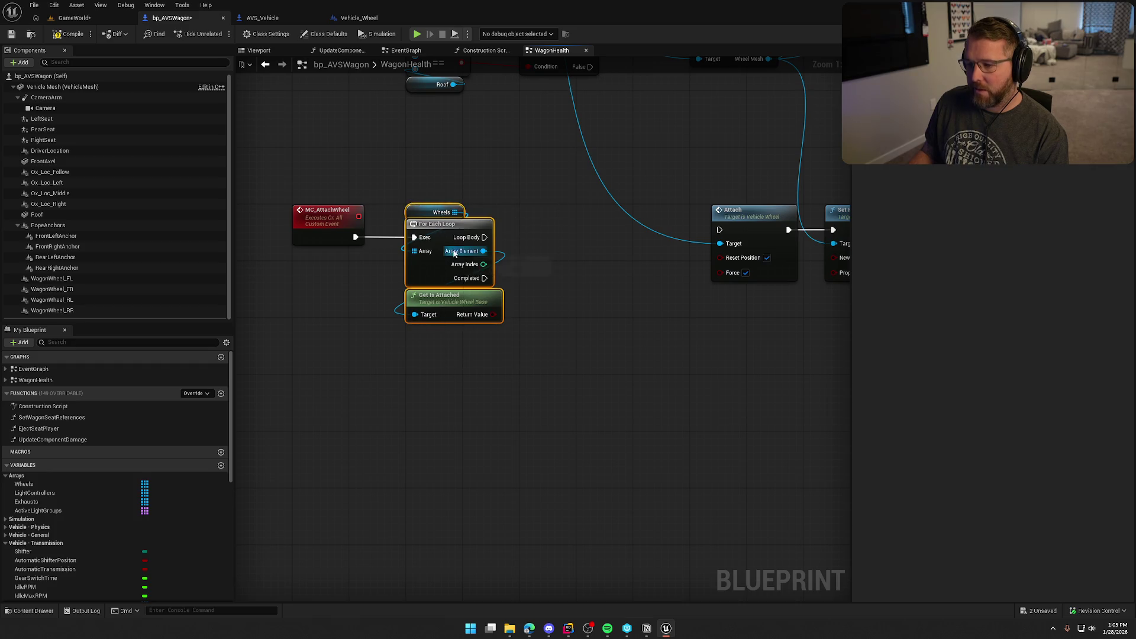
Step: Collapse For Each Loop and Get Is Attached into a function named FindNearestMissingWheel
{"action": "right_click", "coordinate": [443, 232]}
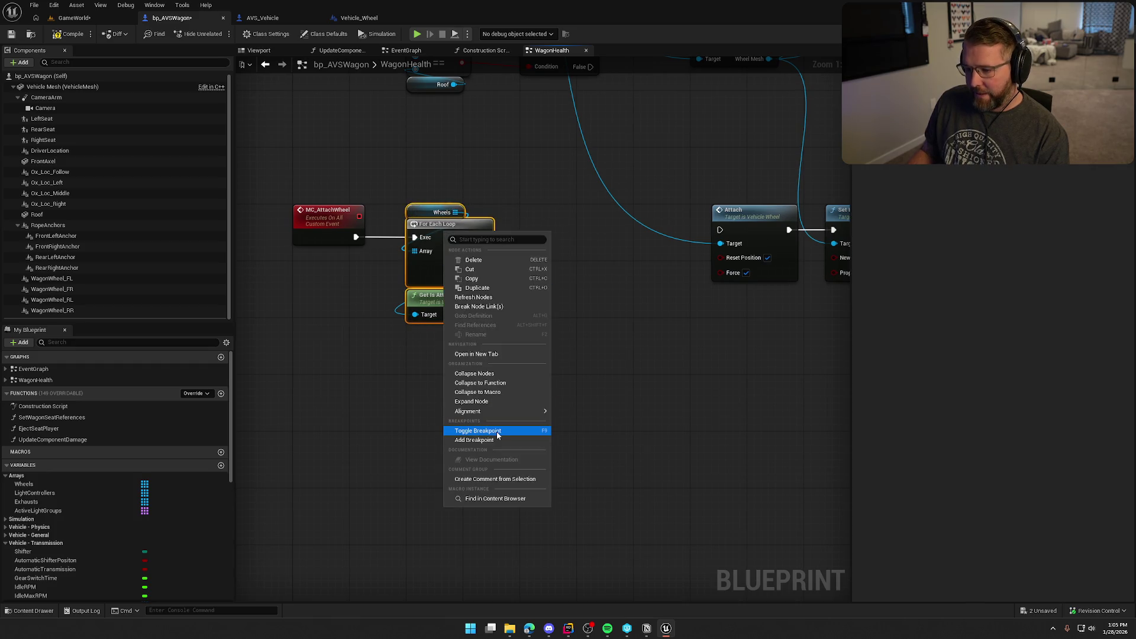
{"action": "left_click", "coordinate": [515, 384]}
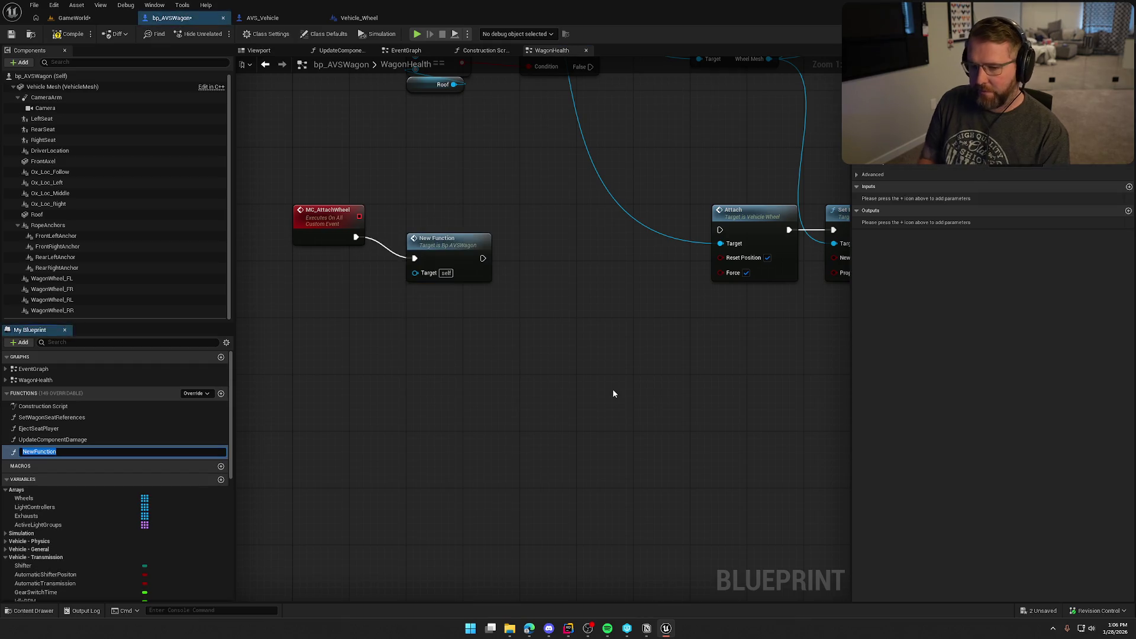
{"action": "type", "text": "FindNeare"}
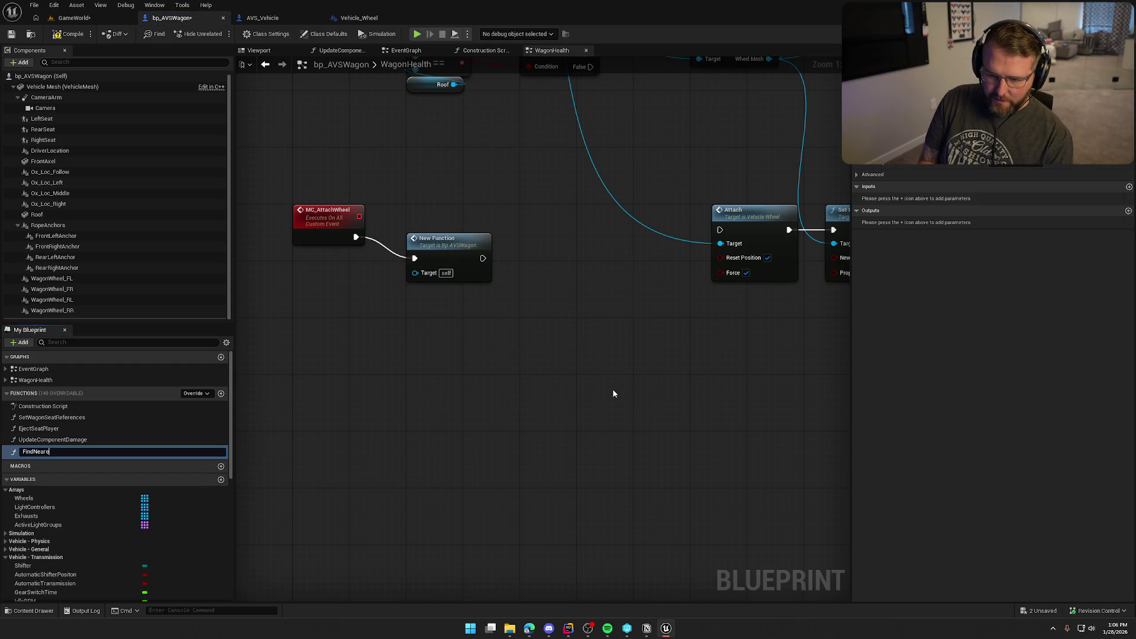
{"action": "type", "text": "heel"}
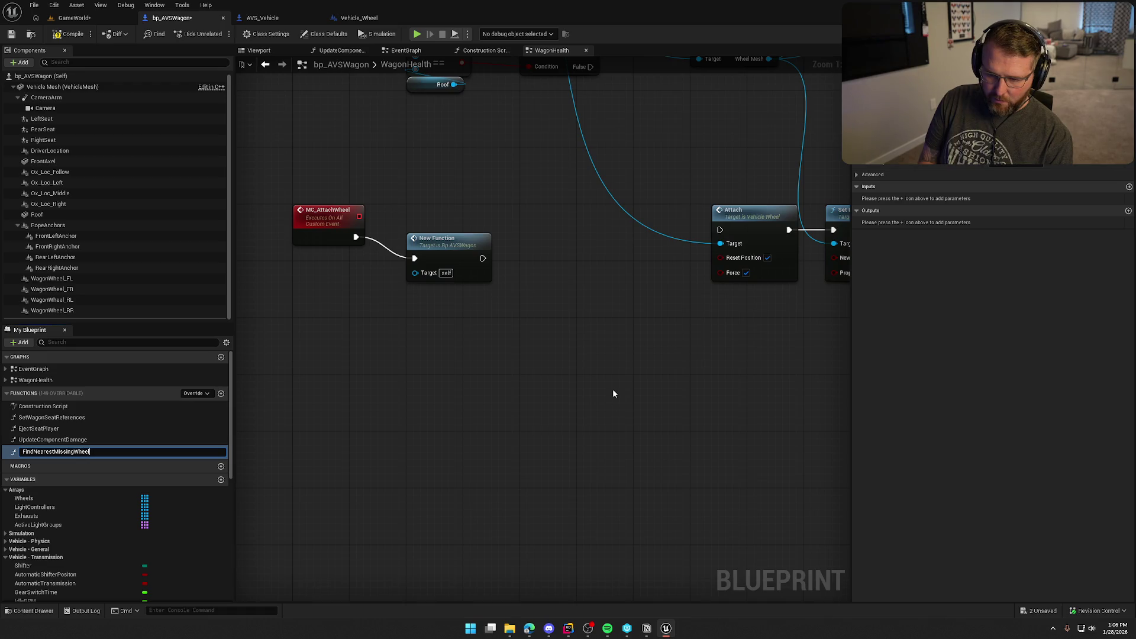
{"action": "key", "text": "Return"}
{"action": "left_click", "coordinate": [453, 231]}
{"action": "left_click", "coordinate": [495, 343]}
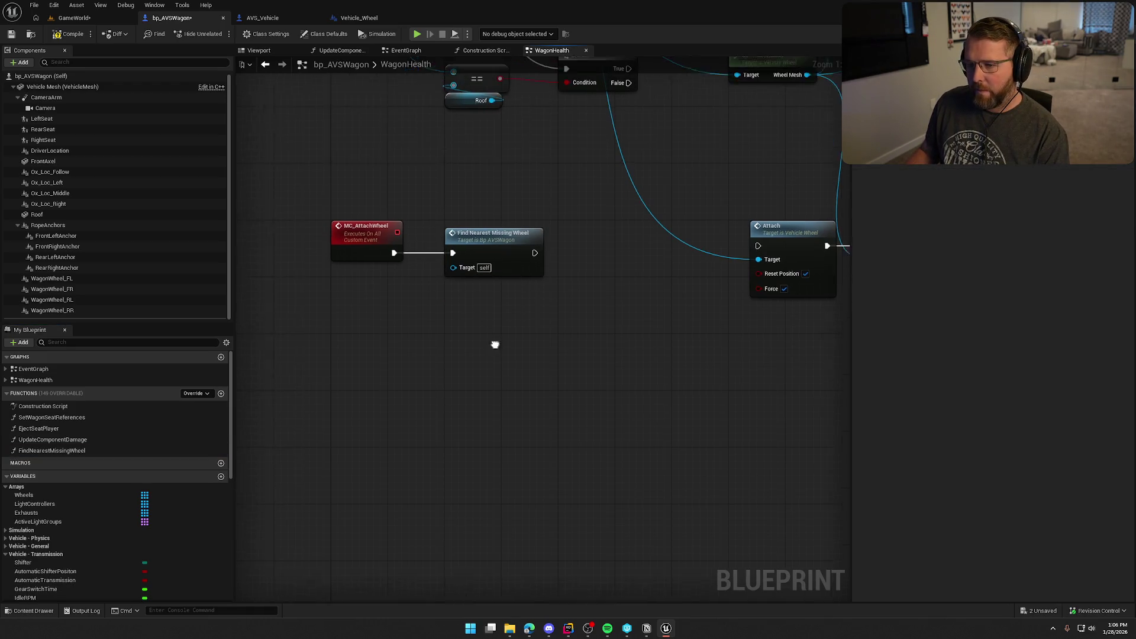
{"action": "left_click", "coordinate": [364, 263]}
{"action": "left_click", "coordinate": [496, 249]}
Step: Add an InteractingPlayer input of type Player Character to the MC_AttachWheel event
{"action": "left_click", "coordinate": [371, 236]}
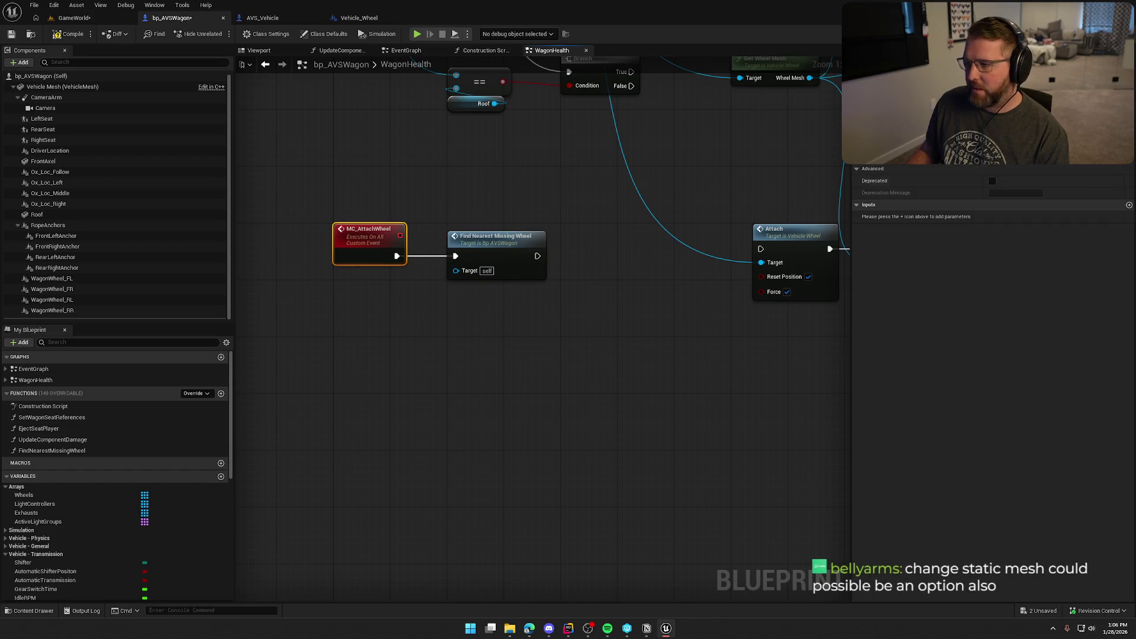
{"action": "left_click", "coordinate": [1129, 205]}
{"action": "type", "text": "Int"}
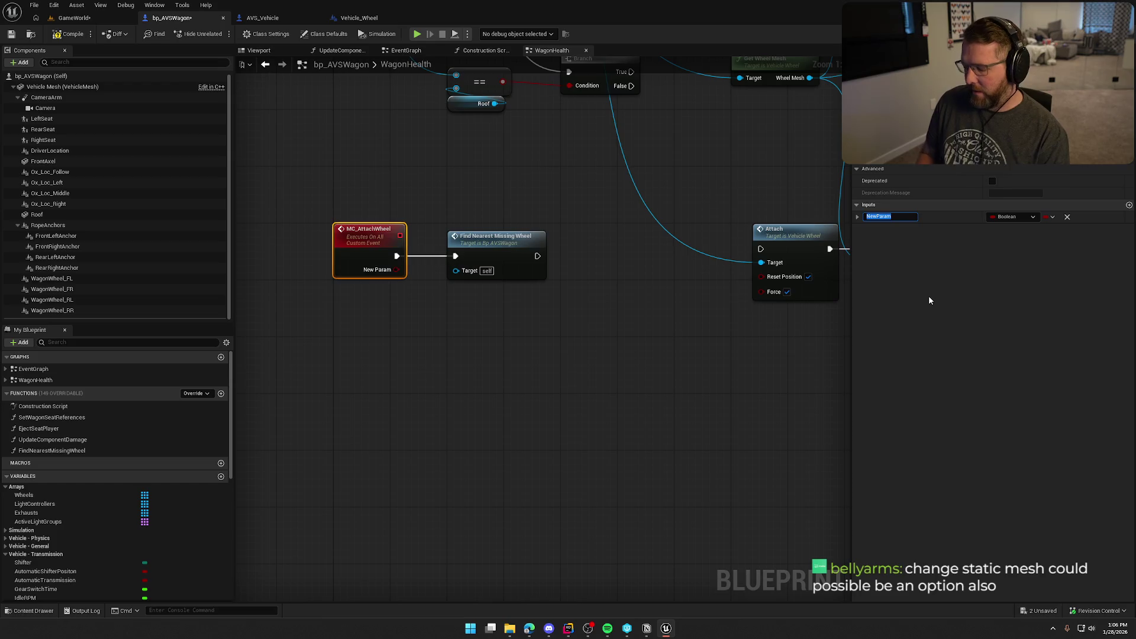
{"action": "type", "text": "eractinP"}
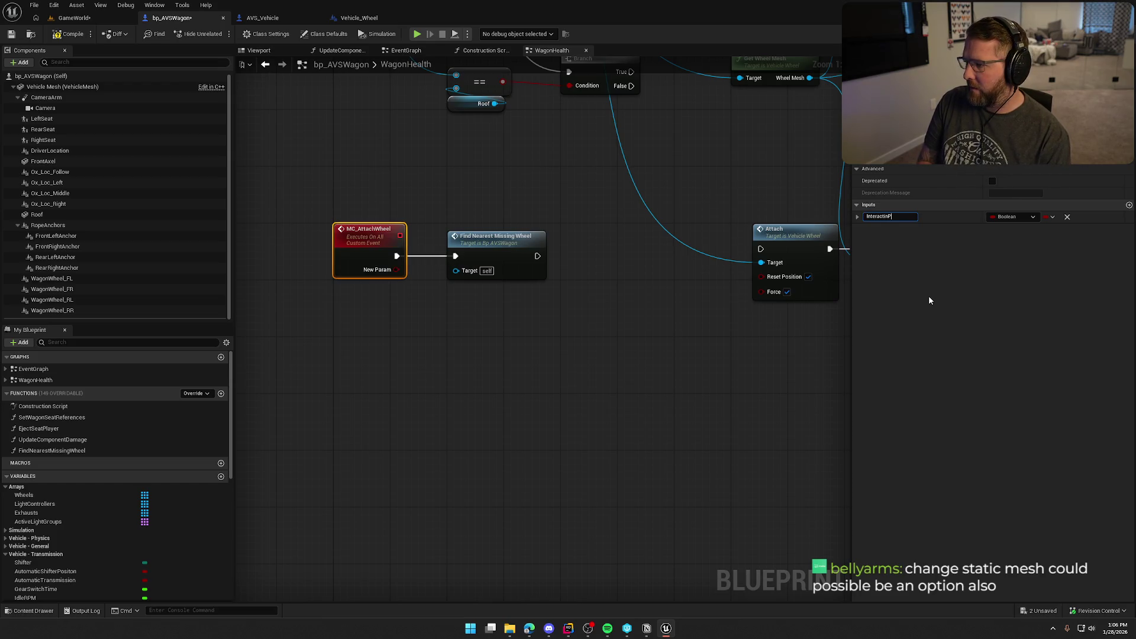
{"action": "key", "text": "BackSpace"}
{"action": "type", "text": "g"}
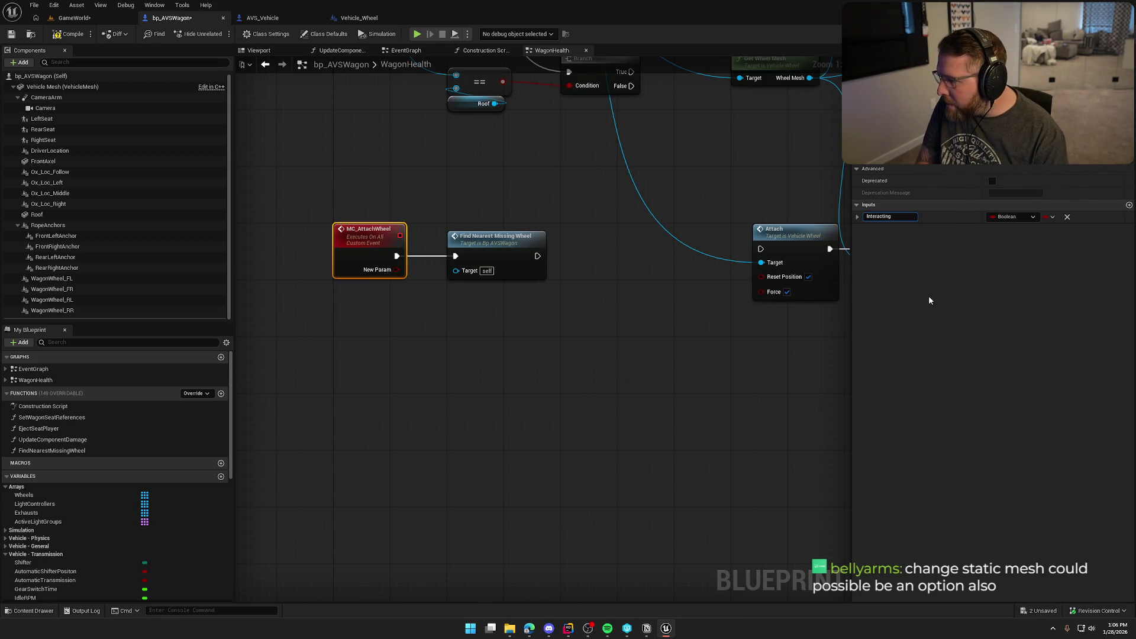
{"action": "type", "text": "Player"}
{"action": "key", "text": "Return"}
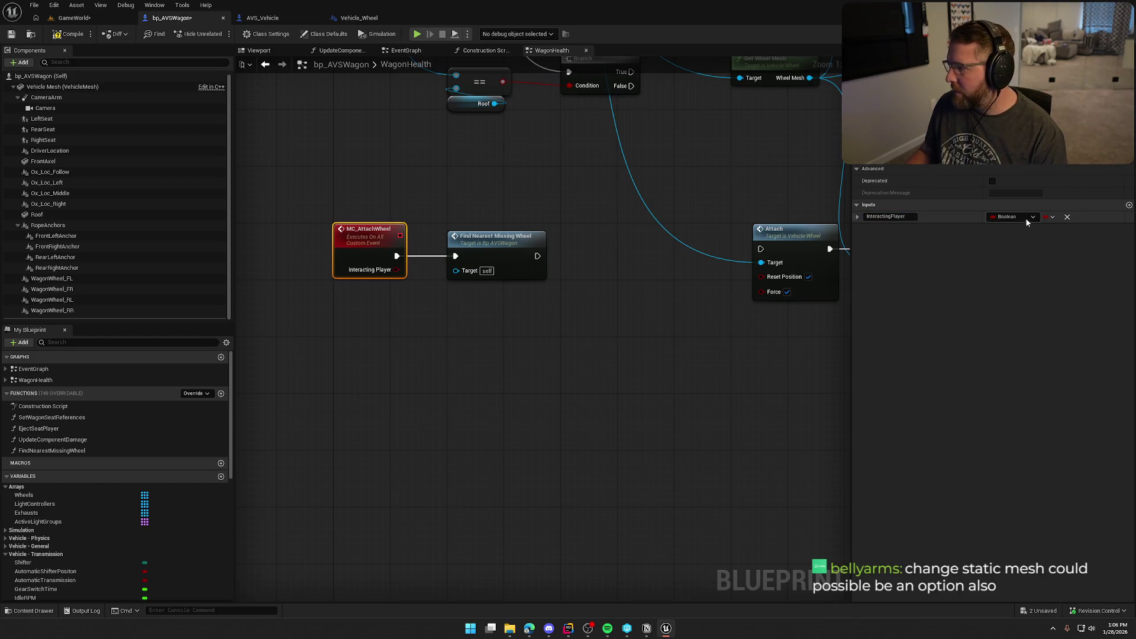
{"action": "left_click", "coordinate": [1025, 217]}
{"action": "type", "text": "bp player"}
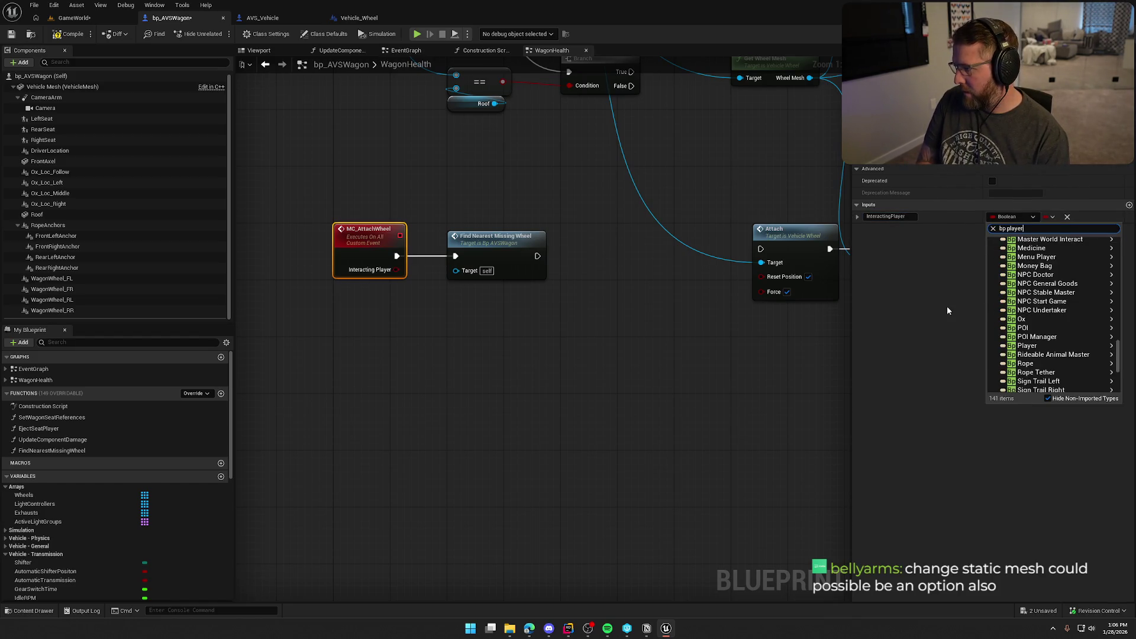
{"action": "key", "text": "ctrl+a"}
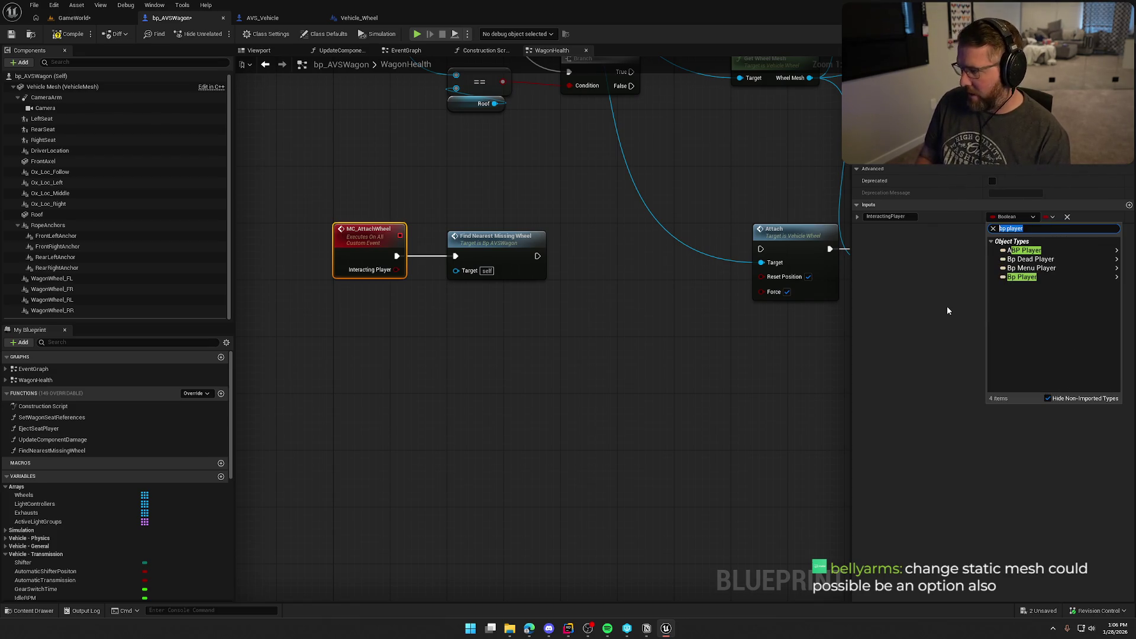
{"action": "type", "text": "player character main"}
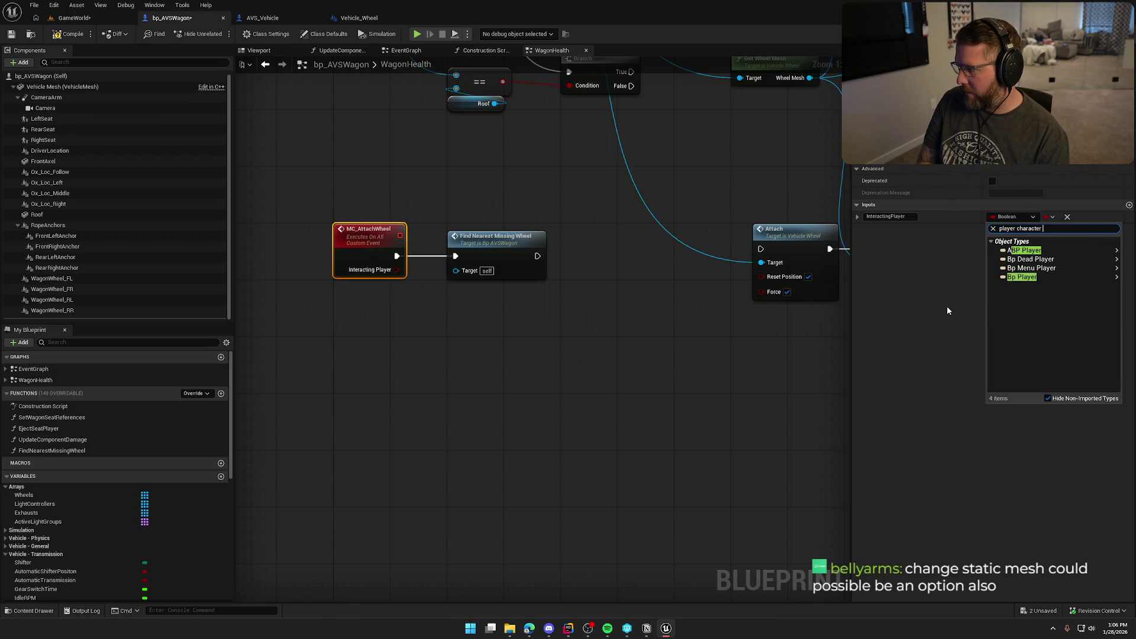
{"action": "left_click", "coordinate": [976, 289]}
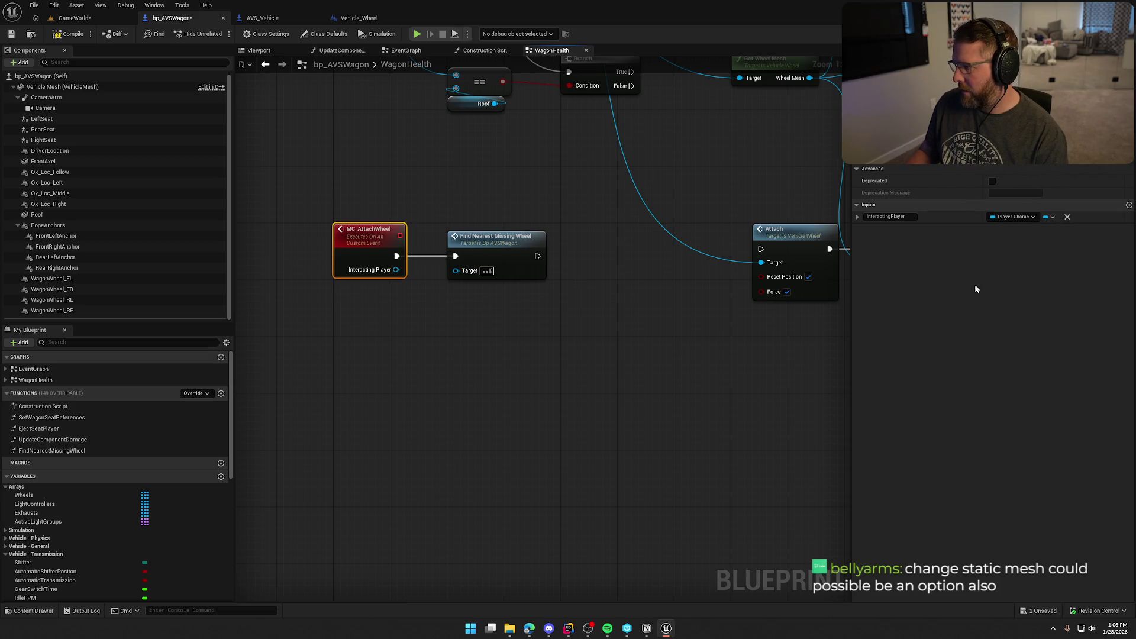
Step: Give Find Nearest Missing Wheel a Player input, wire InteractingPlayer to it, and open its graph
{"action": "left_click", "coordinate": [474, 248]}
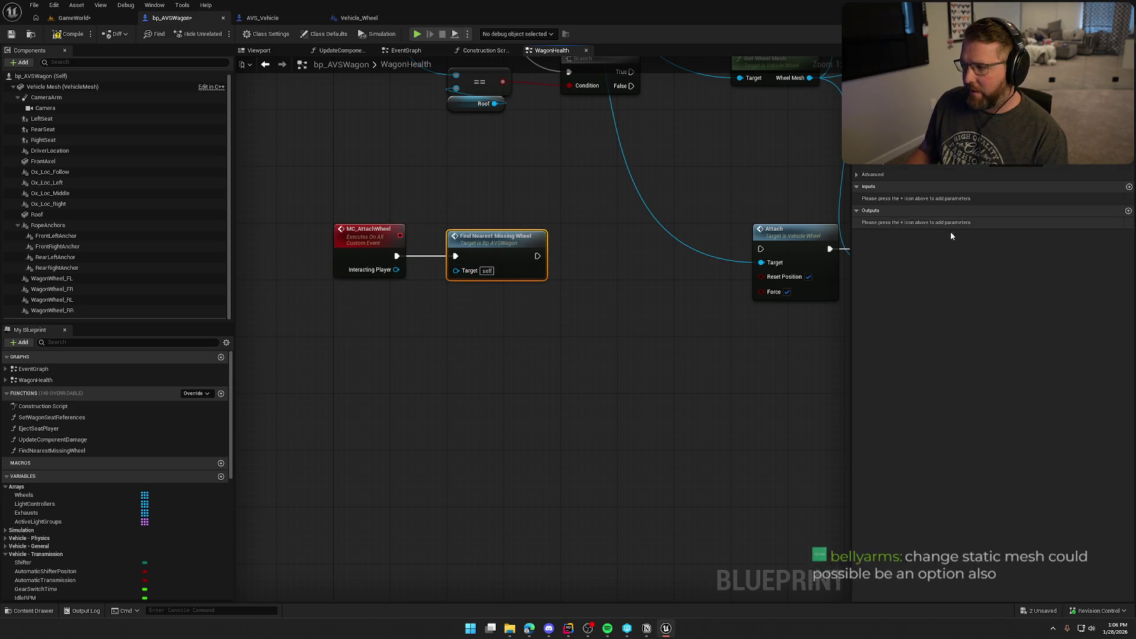
{"action": "left_click", "coordinate": [1130, 187]}
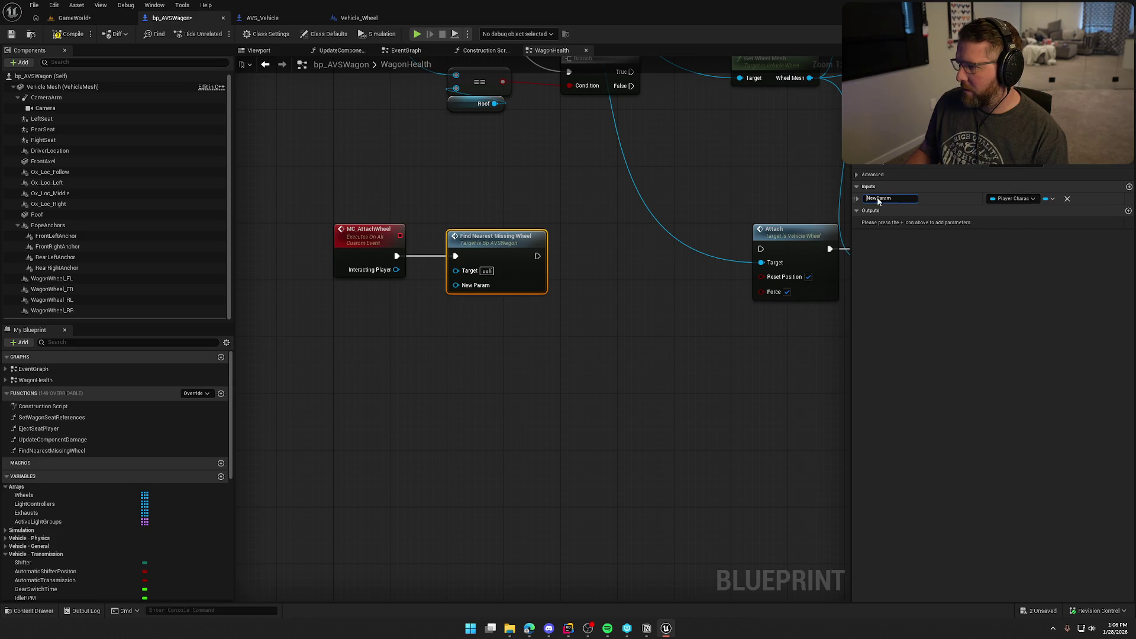
{"action": "type", "text": "Player"}
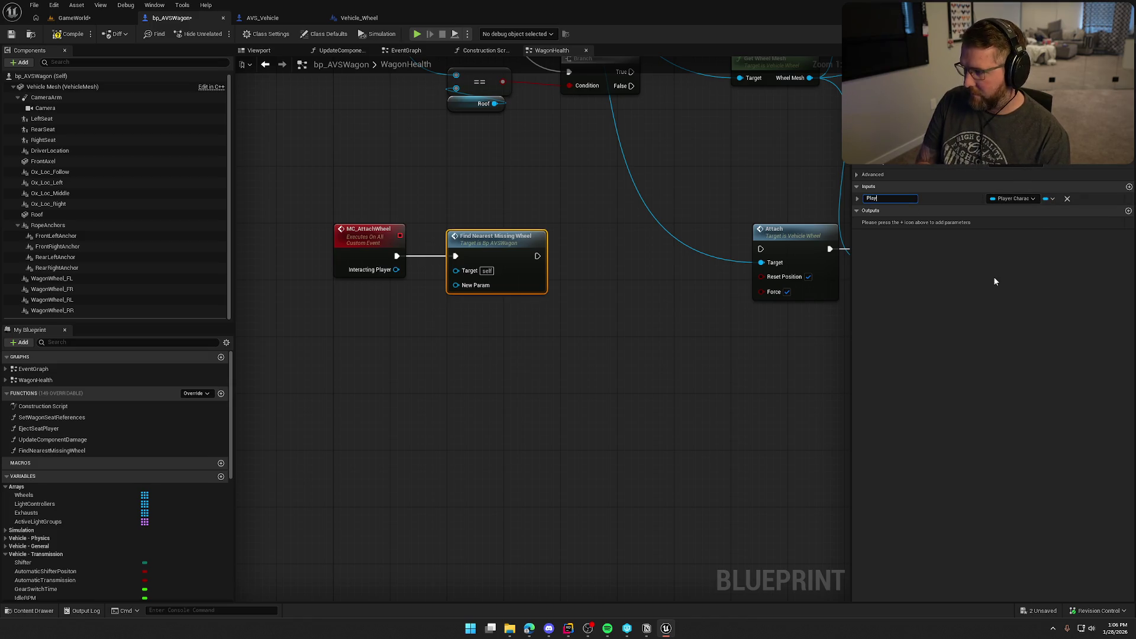
{"action": "left_click", "coordinate": [396, 375]}
{"action": "left_click_drag", "start_coordinate": [395, 270], "coordinate": [456, 285]}
{"action": "double_click", "coordinate": [515, 258]}
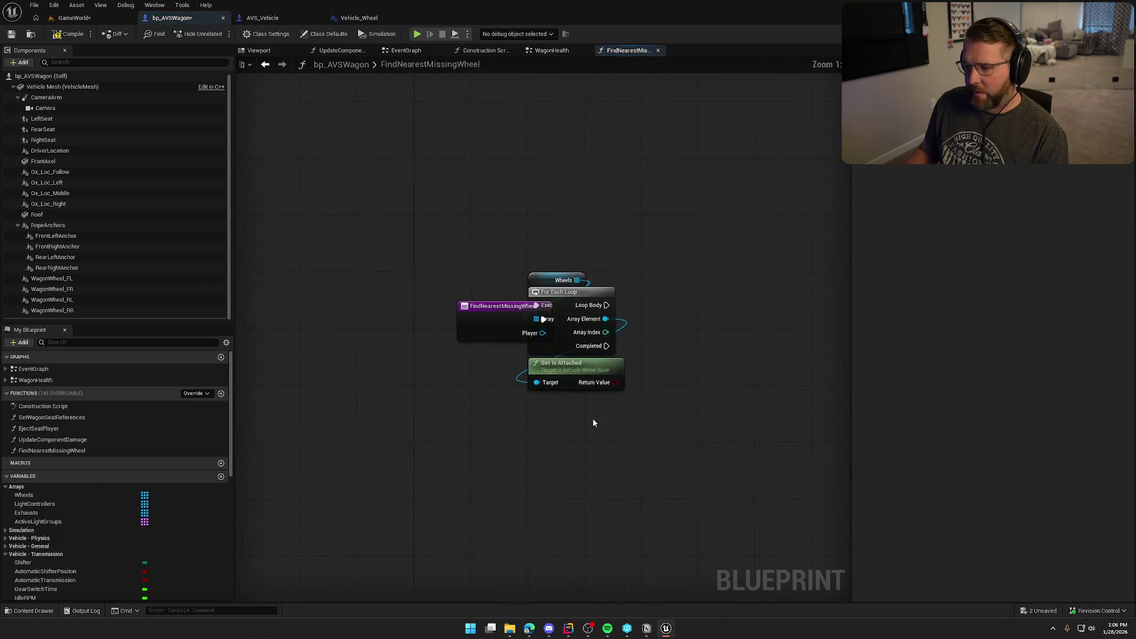
{"action": "scroll", "coordinate": [414, 267], "scroll_direction": "down", "scroll_amount": 8}
Step: Reposition the loop nodes up and left in the FindNearestMissingWheel graph
{"action": "left_click", "coordinate": [354, 241]}
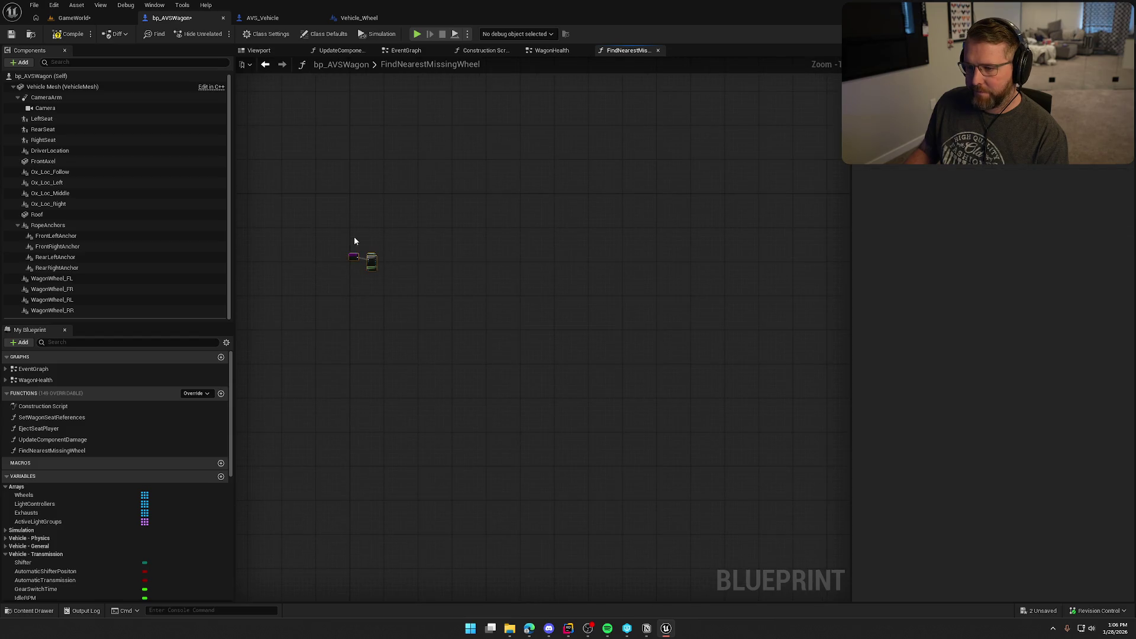
{"action": "left_click_drag", "start_coordinate": [350, 254], "coordinate": [356, 201]}
{"action": "scroll", "coordinate": [356, 202], "scroll_direction": "up", "scroll_amount": 8}
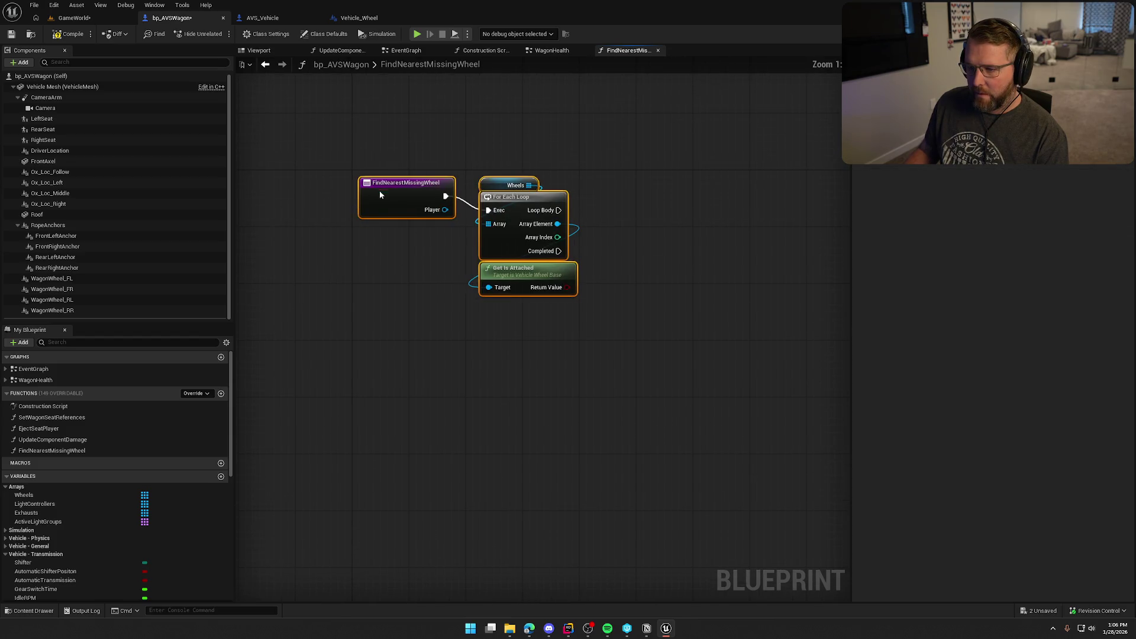
{"action": "left_click", "coordinate": [419, 256]}
{"action": "left_click_drag", "start_coordinate": [574, 346], "coordinate": [459, 166]}
{"action": "left_click_drag", "start_coordinate": [510, 203], "coordinate": [503, 190]}
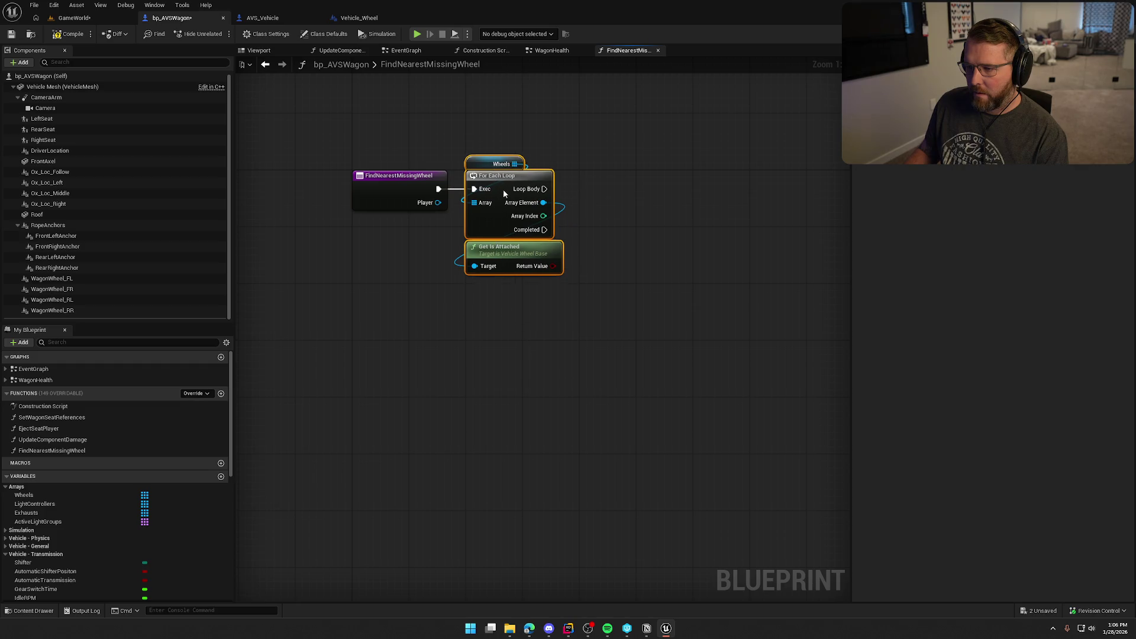
{"action": "left_click", "coordinate": [516, 335]}
{"action": "scroll", "coordinate": [148, 492], "scroll_direction": "down", "scroll_amount": 10}
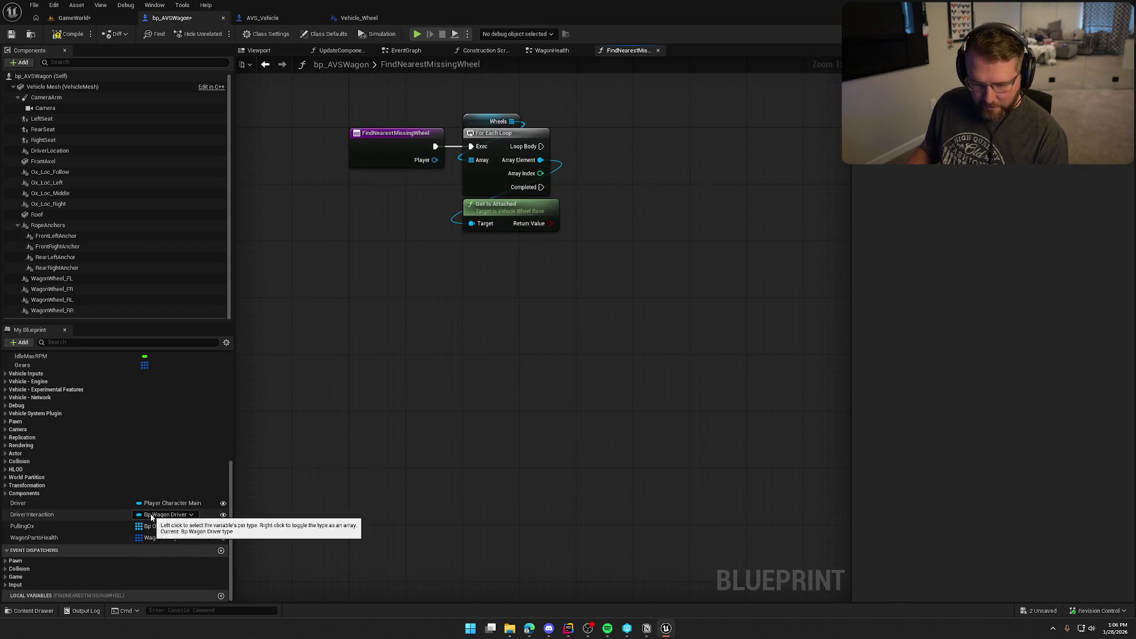
Step: Add a Float local variable named ClosestDistance and compile the blueprint
{"action": "left_click", "coordinate": [220, 596]}
{"action": "type", "text": "ClosestDistance"}
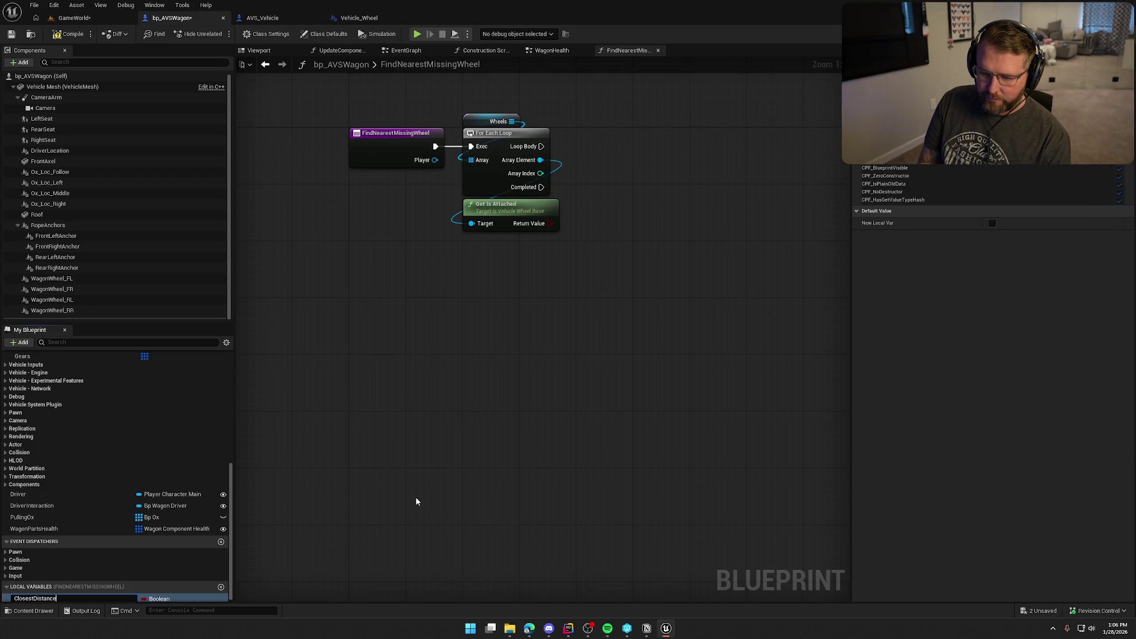
{"action": "key", "text": "Return"}
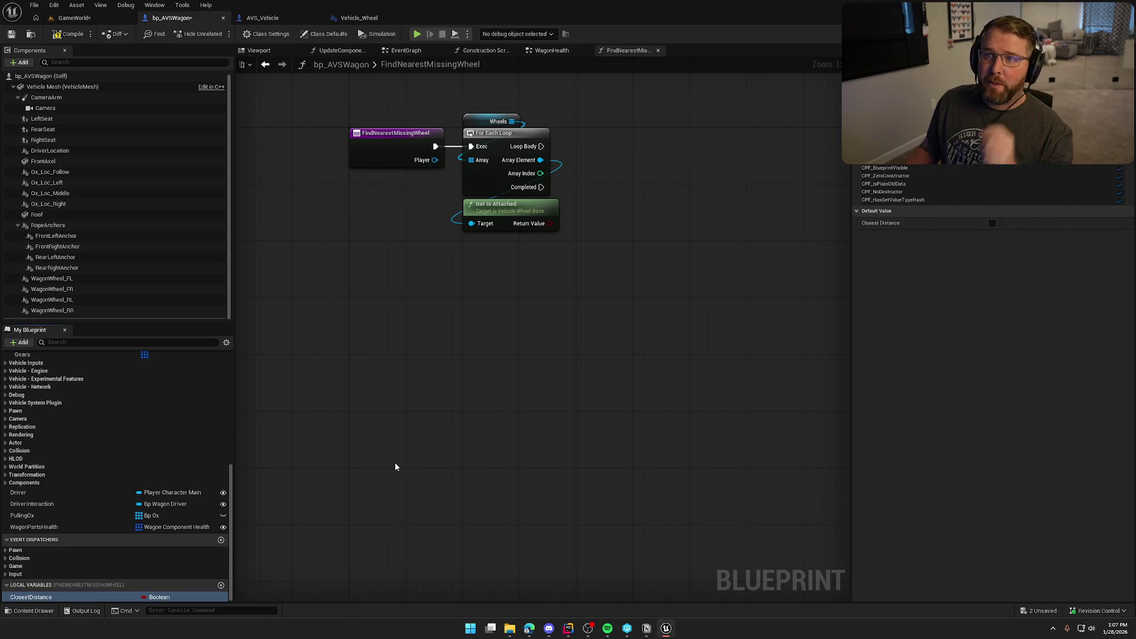
{"action": "left_click", "coordinate": [159, 598]}
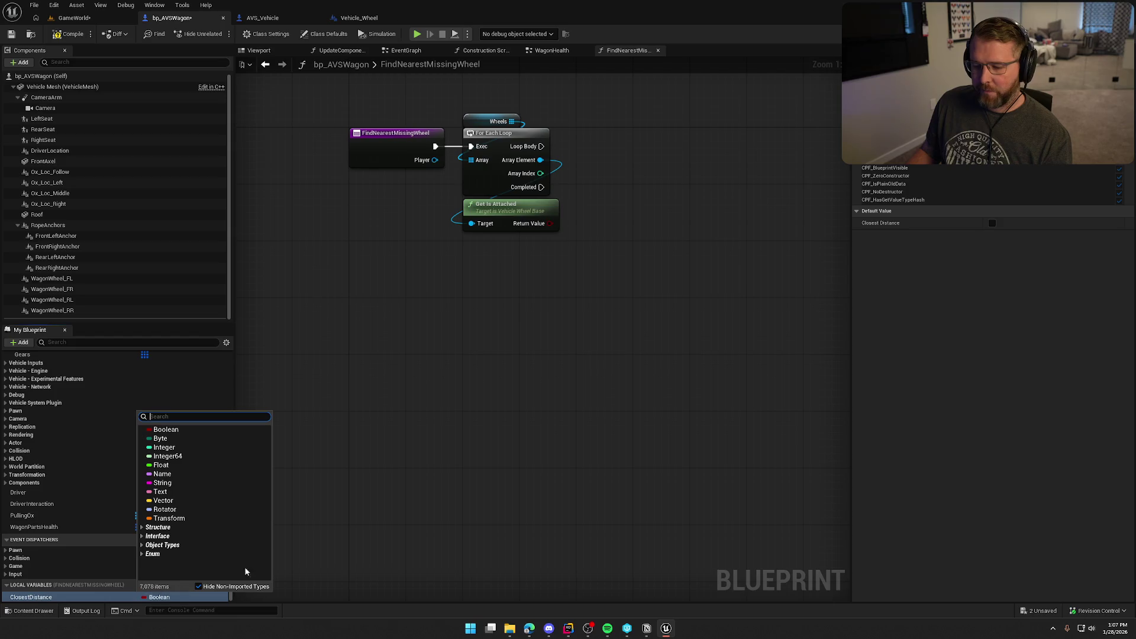
{"action": "type", "text": "foat"}
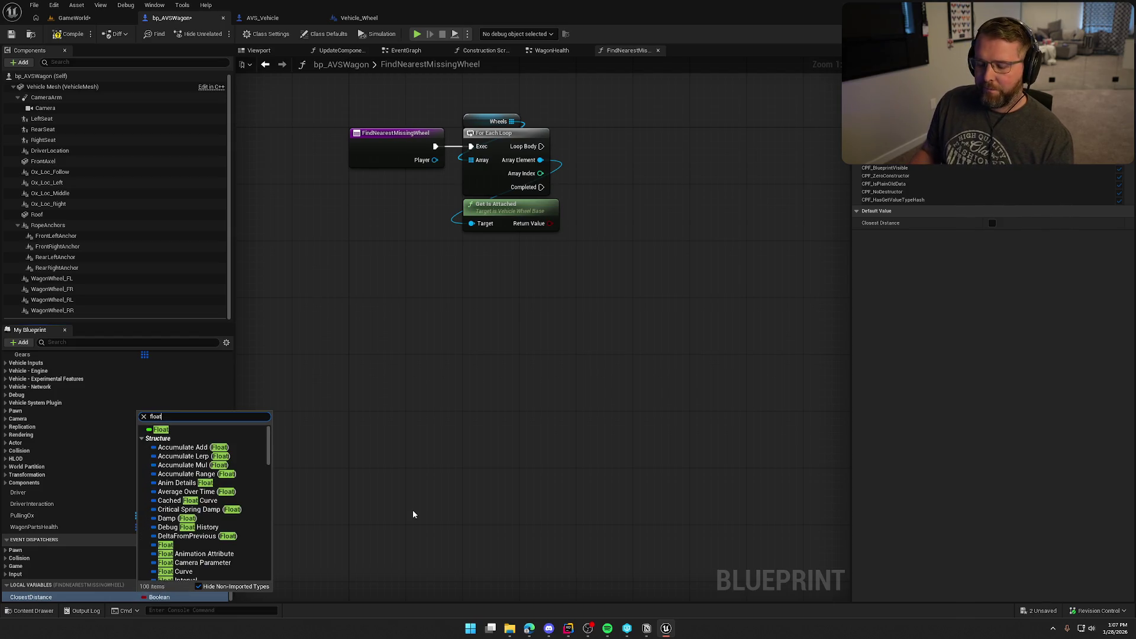
{"action": "left_click", "coordinate": [160, 430]}
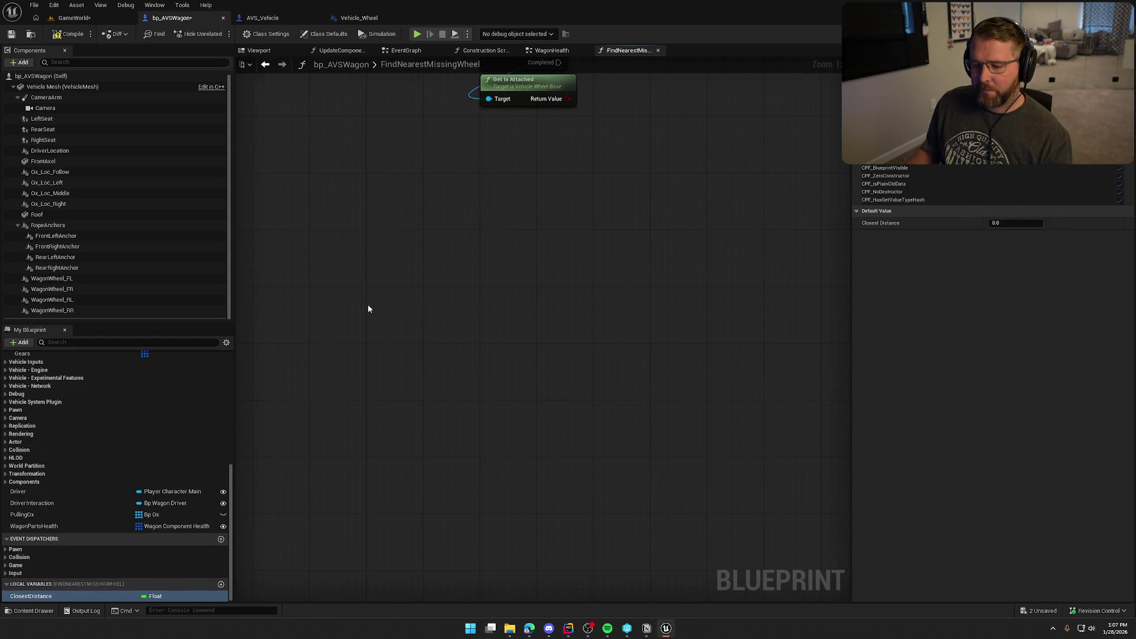
{"action": "key", "text": "F7"}
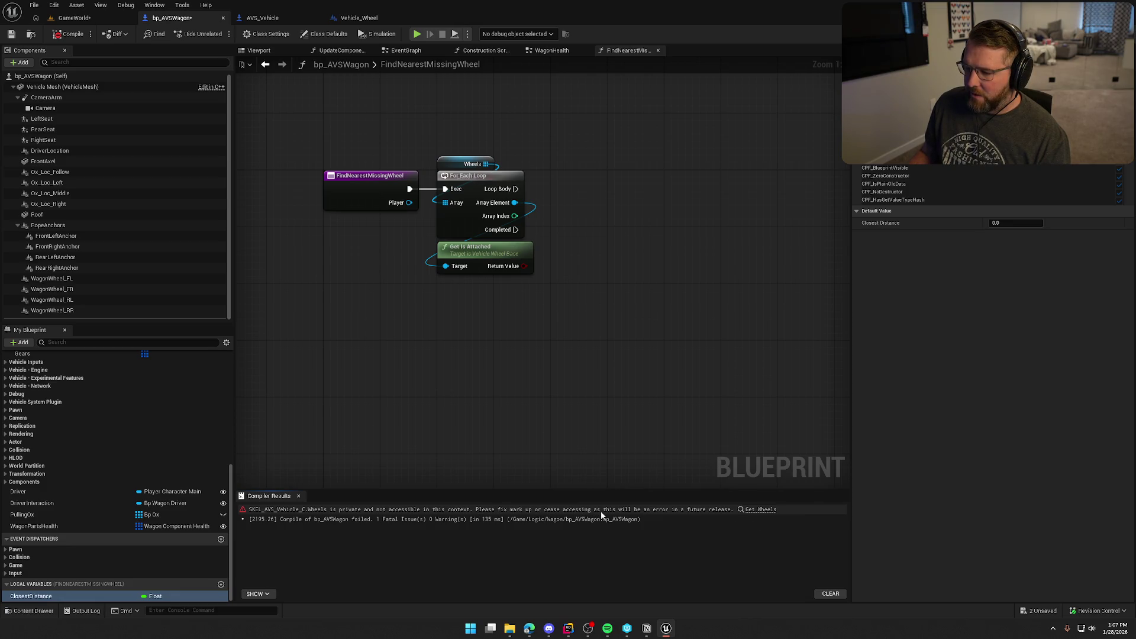
Step: Inspect the Wheels getter and its variable settings
{"action": "left_click", "coordinate": [464, 164]}
{"action": "scroll", "coordinate": [96, 473], "scroll_direction": "up", "scroll_amount": 2}
{"action": "scroll", "coordinate": [60, 445], "scroll_direction": "up", "scroll_amount": 5}
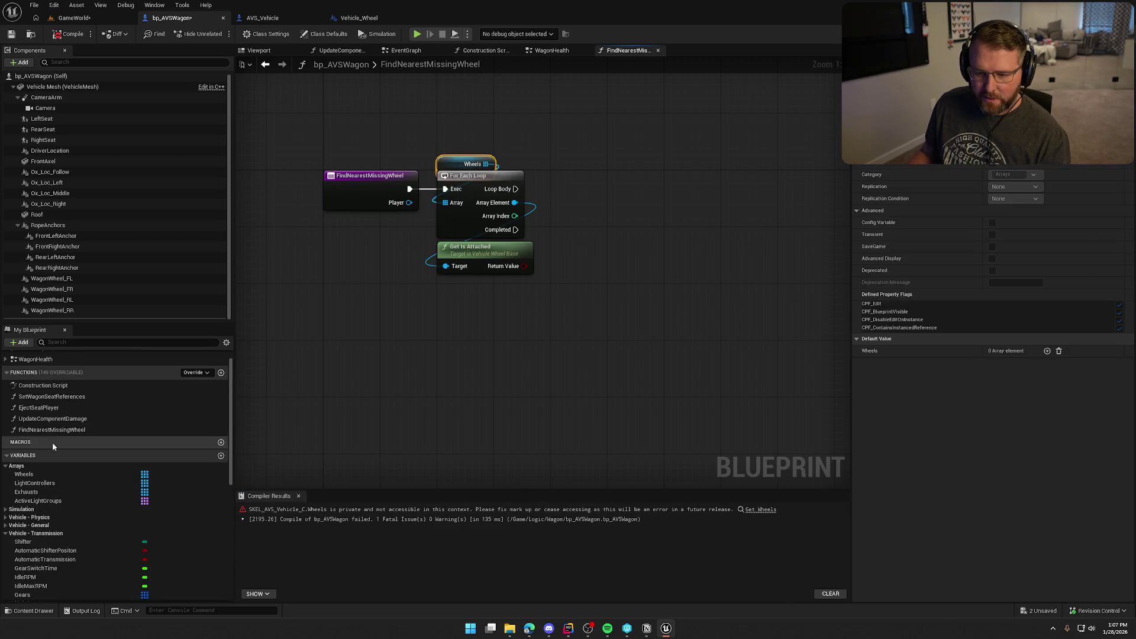
{"action": "left_click", "coordinate": [35, 474]}
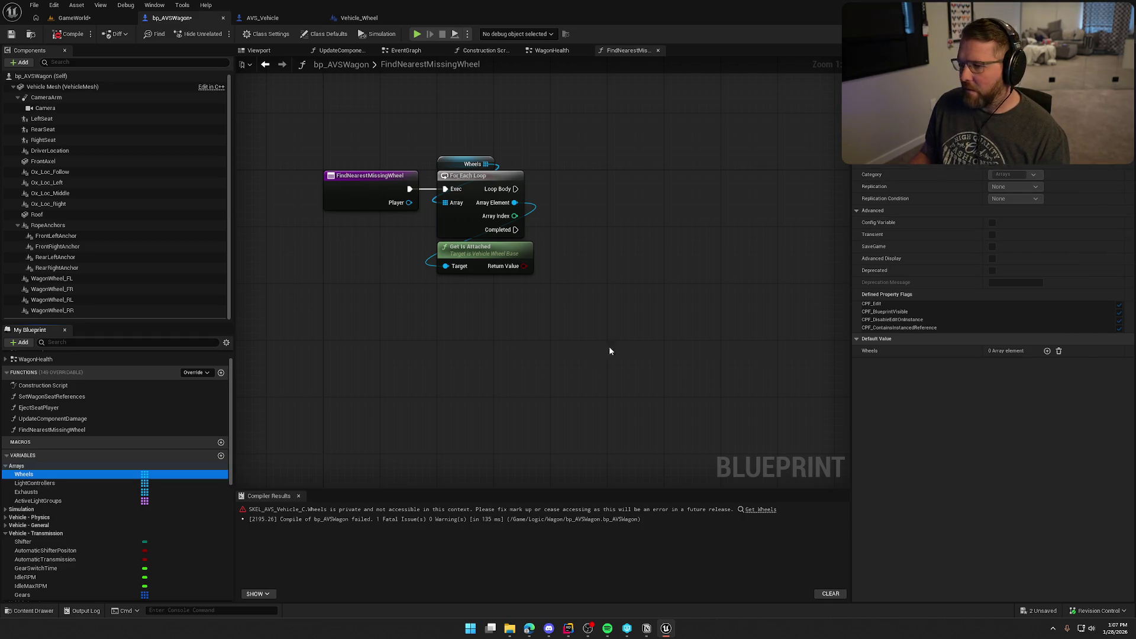
Step: Replace the Wheels getter with a Get All Wheels node feeding the loop's Array
{"action": "left_click_drag", "start_coordinate": [479, 302], "coordinate": [512, 324]}
{"action": "right_click", "coordinate": [506, 325]}
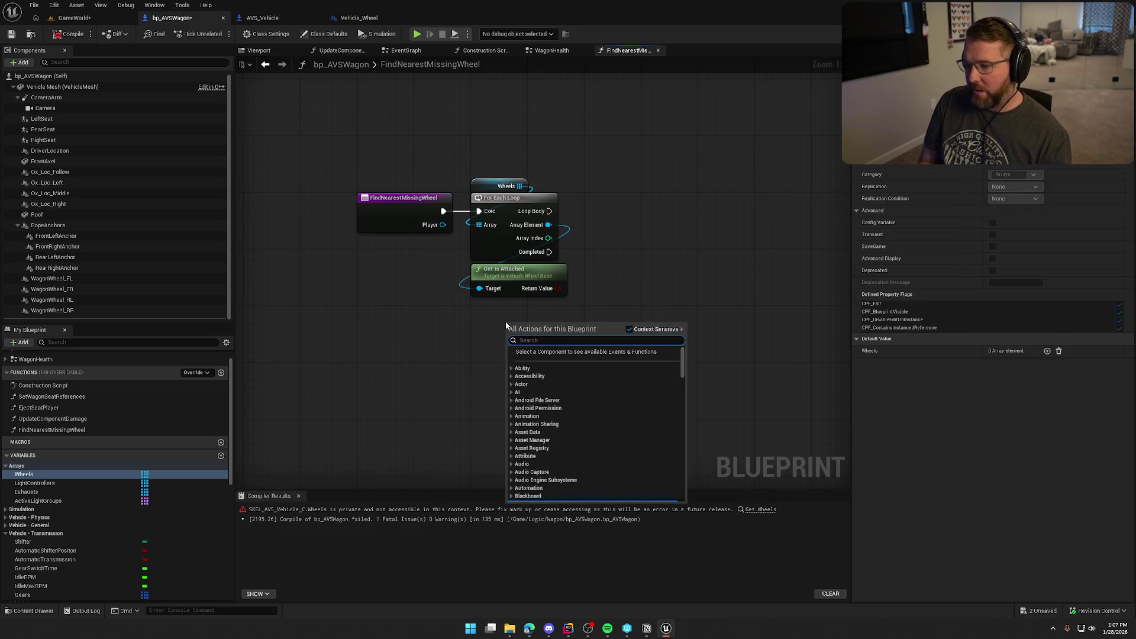
{"action": "type", "text": "get wheels"}
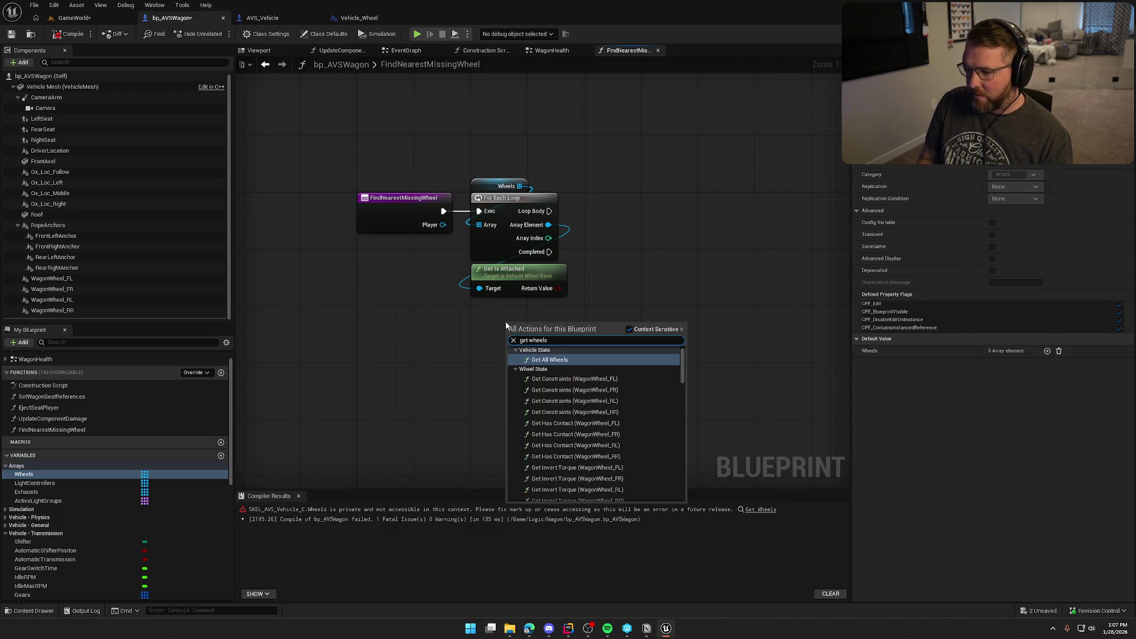
{"action": "left_click", "coordinate": [557, 357]}
{"action": "mouse_move", "coordinate": [540, 345]}
{"action": "left_mouse_down"}
{"action": "mouse_move", "coordinate": [506, 316]}
{"action": "mouse_move", "coordinate": [480, 225]}
{"action": "left_mouse_up"}
{"action": "left_click", "coordinate": [495, 186]}
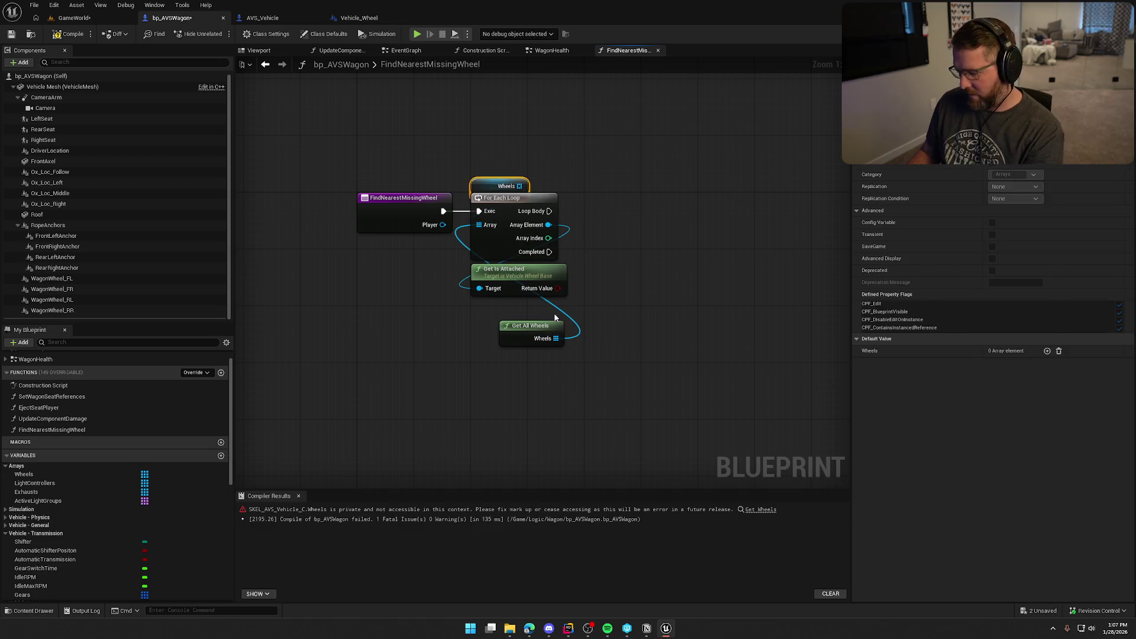
{"action": "key", "text": "Delete"}
{"action": "left_click_drag", "start_coordinate": [532, 326], "coordinate": [504, 170]}
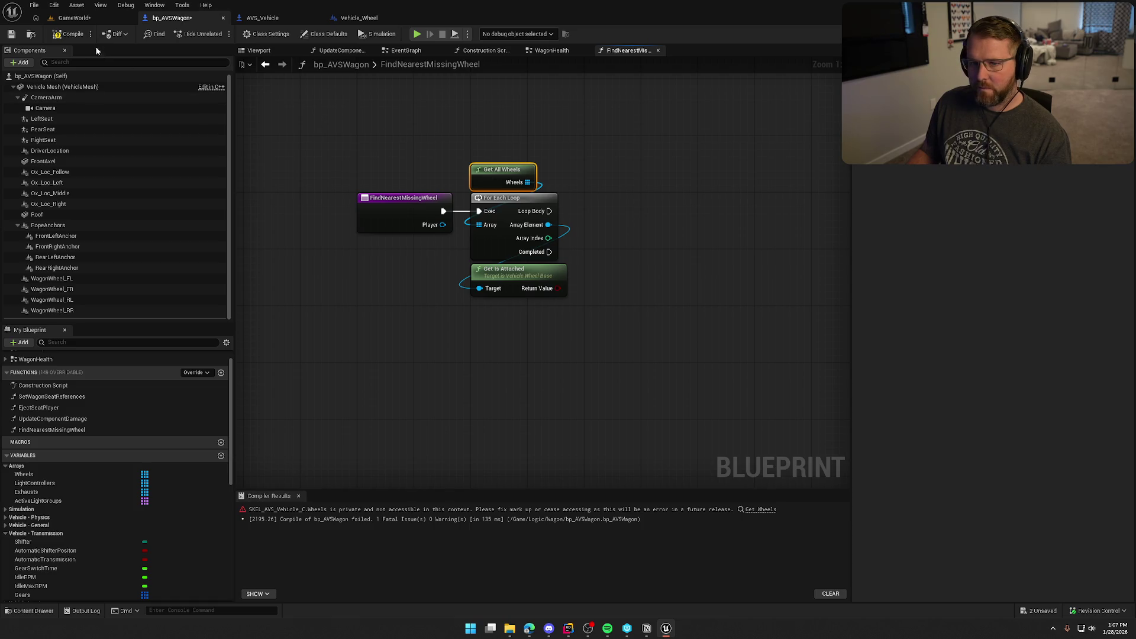
Step: Recompile the blueprint successfully and close the compiler results
{"action": "left_click", "coordinate": [70, 34]}
{"action": "left_click", "coordinate": [298, 496]}
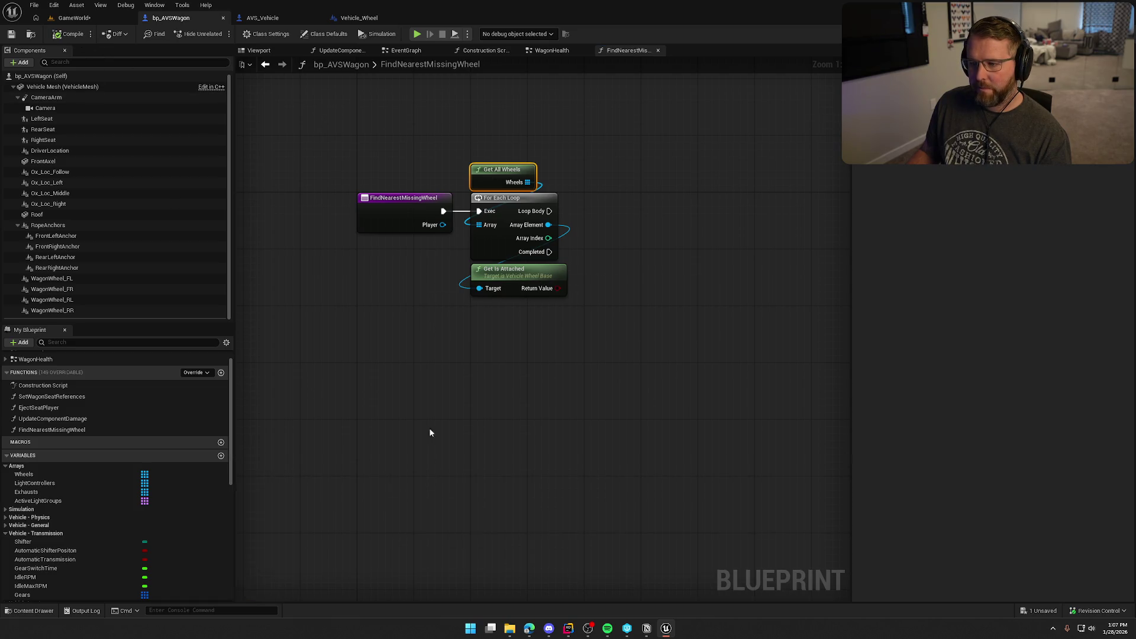
{"action": "left_click_drag", "start_coordinate": [429, 431], "coordinate": [388, 477]}
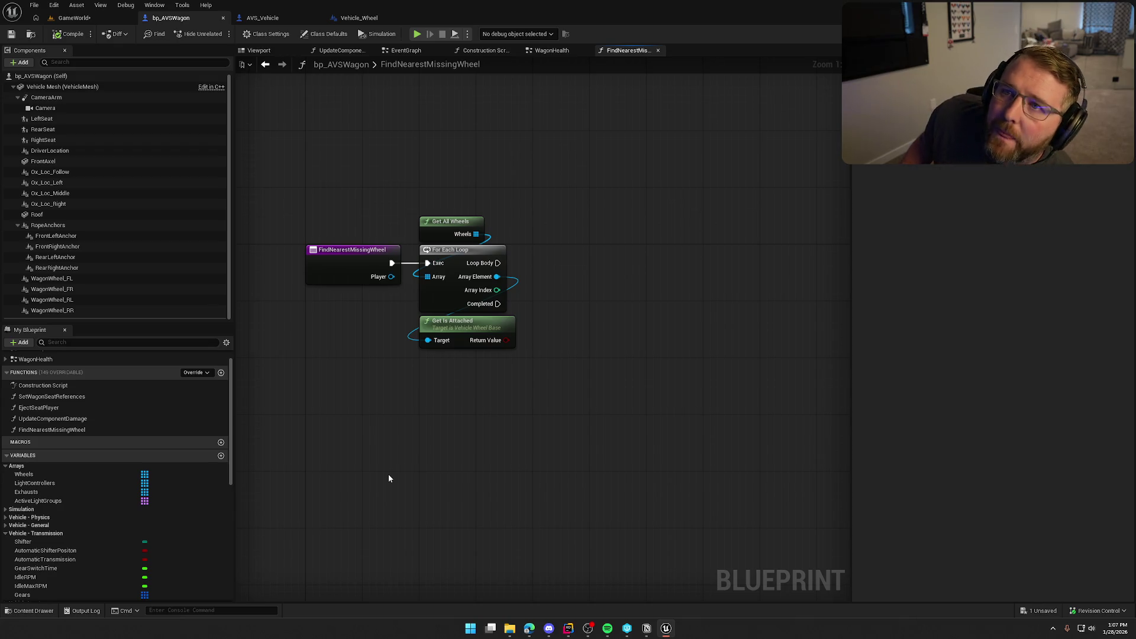
Step: Add a Change Static Mesh node off As Vehicle Wheel in WagonHealth, then playtest the game
{"action": "left_click", "coordinate": [551, 50]}
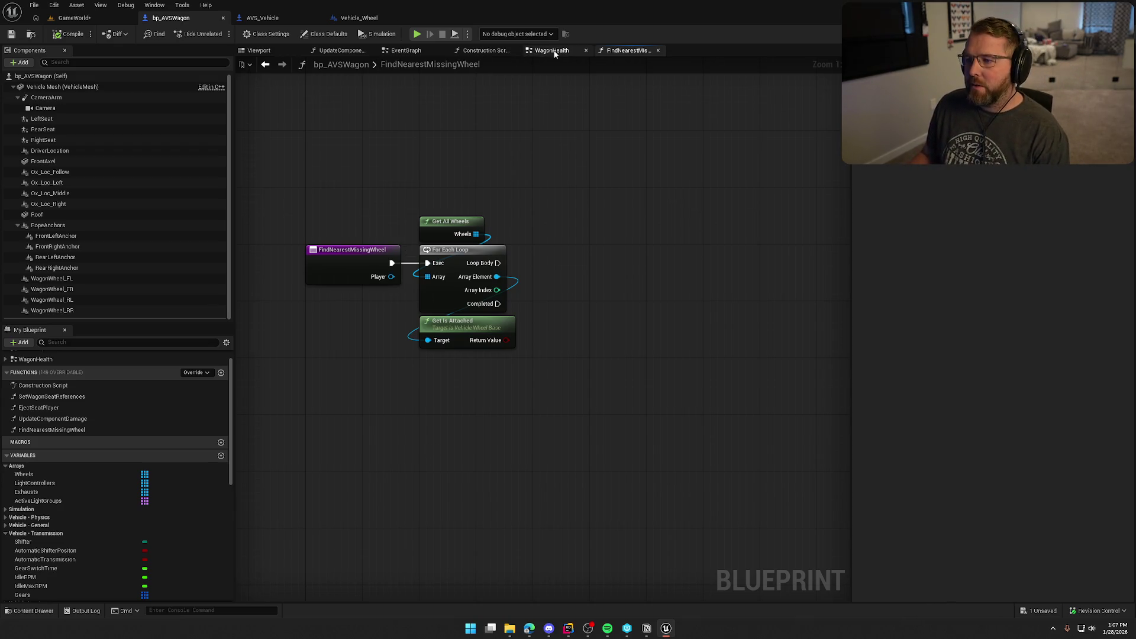
{"action": "mouse_move", "coordinate": [560, 183]}
{"action": "left_mouse_down"}
{"action": "mouse_move", "coordinate": [538, 386]}
{"action": "mouse_move", "coordinate": [563, 468]}
{"action": "left_mouse_up"}
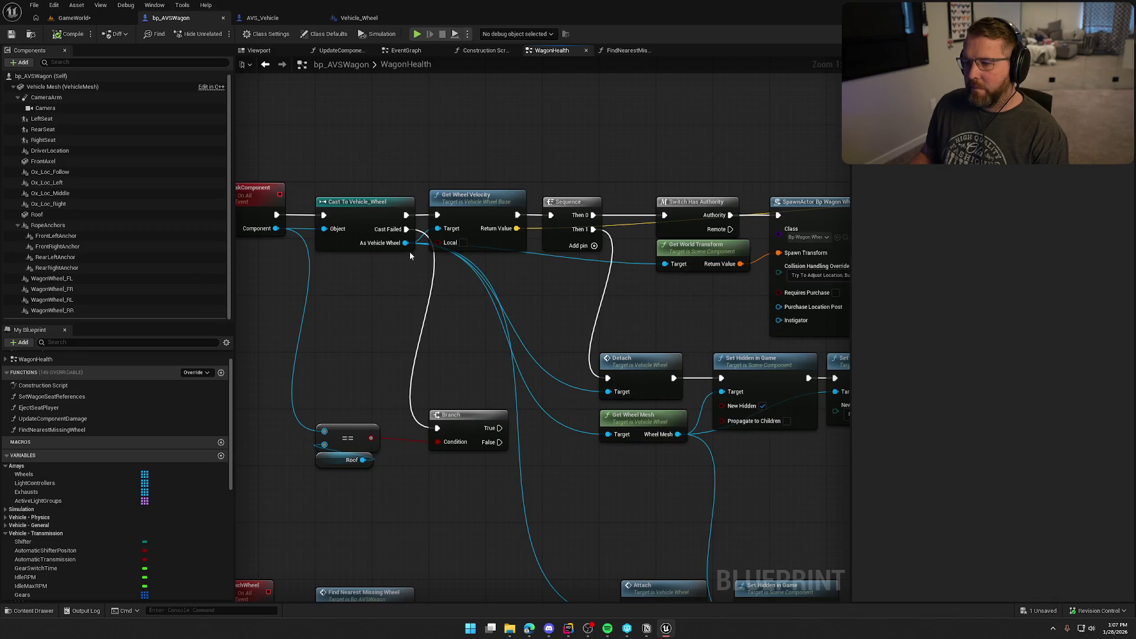
{"action": "left_click_drag", "start_coordinate": [406, 243], "coordinate": [592, 489]}
{"action": "type", "text": "change s"}
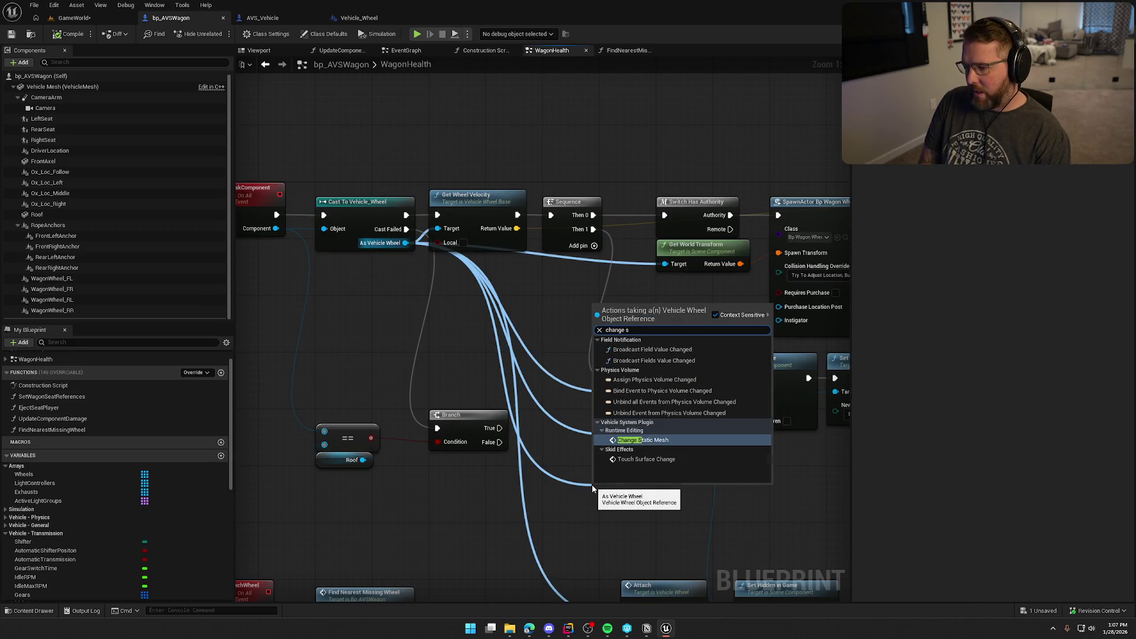
{"action": "key", "text": "Return"}
{"action": "left_click_drag", "start_coordinate": [526, 382], "coordinate": [532, 342]}
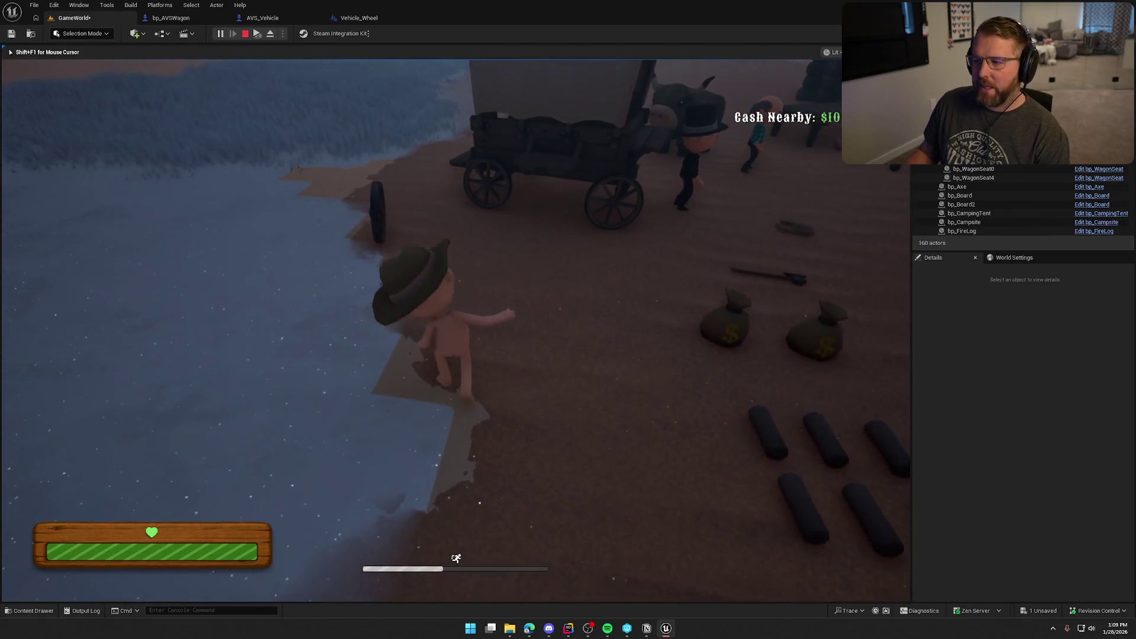
{"action": "key", "text": "Escape"}
Step: Wire Sequence Then 1 directly to Detach and delete the Change Static Mesh and Delay nodes
{"action": "left_click", "coordinate": [168, 19]}
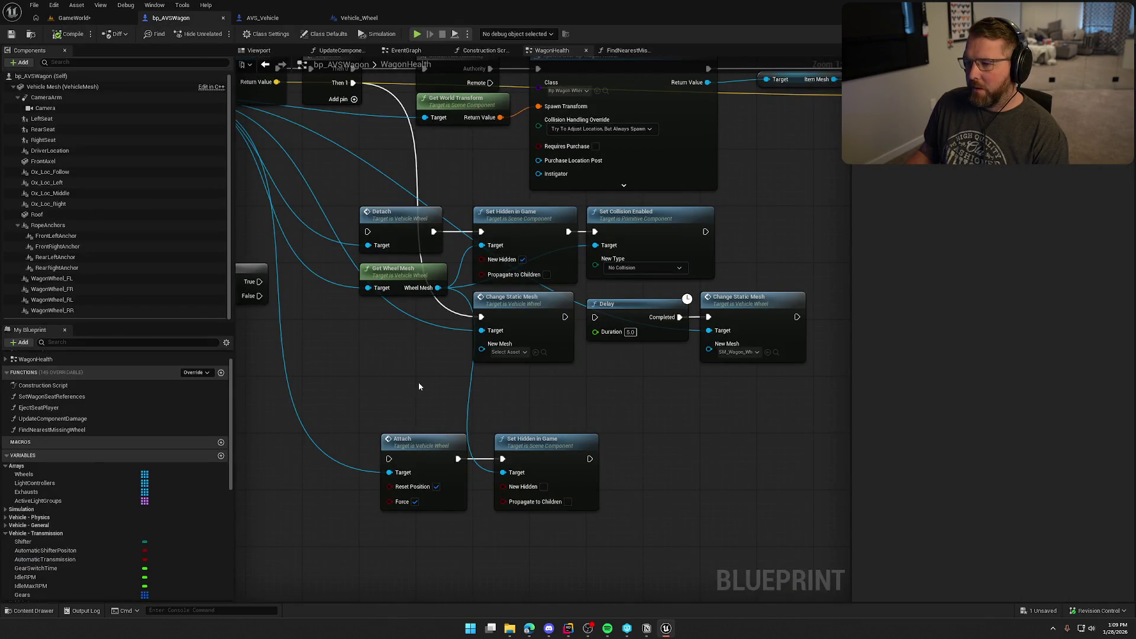
{"action": "left_click_drag", "start_coordinate": [409, 265], "coordinate": [409, 265]}
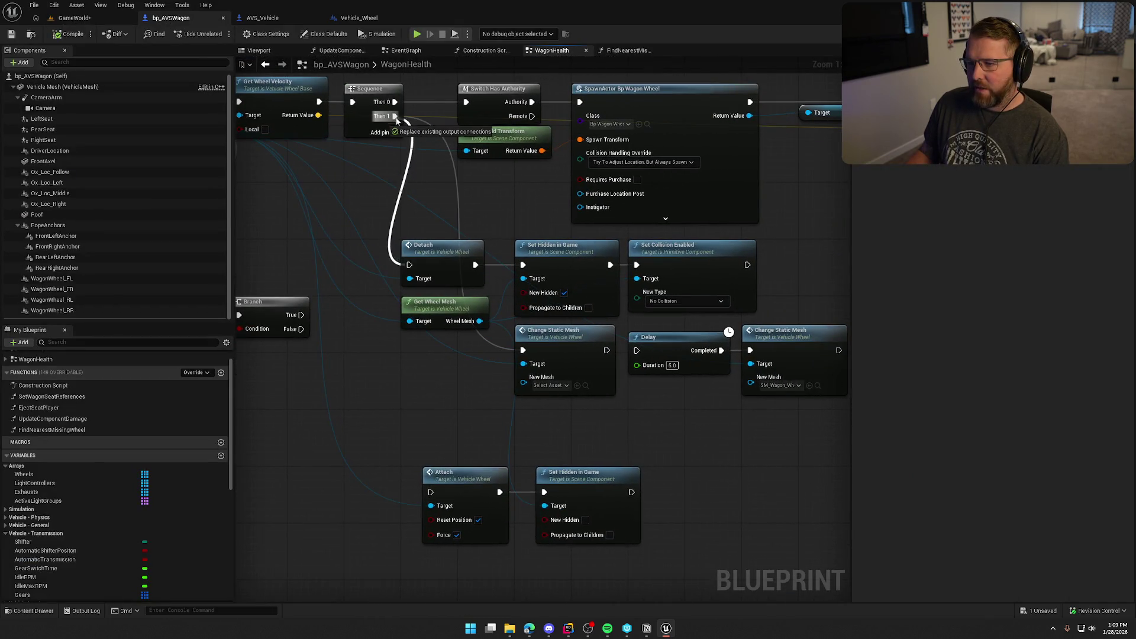
{"action": "left_click_drag", "start_coordinate": [680, 371], "coordinate": [464, 310]}
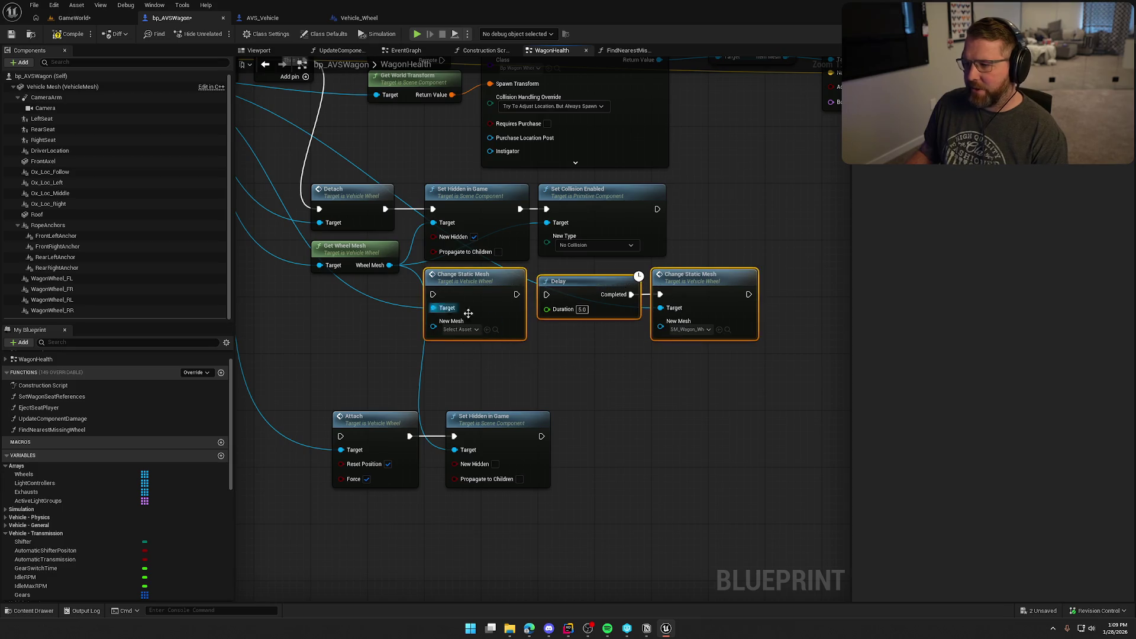
{"action": "key", "text": "Delete"}
Step: Save bp_AVSWagon and open the FindNearestMissingWheel function graph
{"action": "mouse_move", "coordinate": [653, 330]}
{"action": "left_mouse_down"}
{"action": "mouse_move", "coordinate": [647, 317]}
{"action": "mouse_move", "coordinate": [526, 317]}
{"action": "mouse_move", "coordinate": [603, 321]}
{"action": "left_mouse_up"}
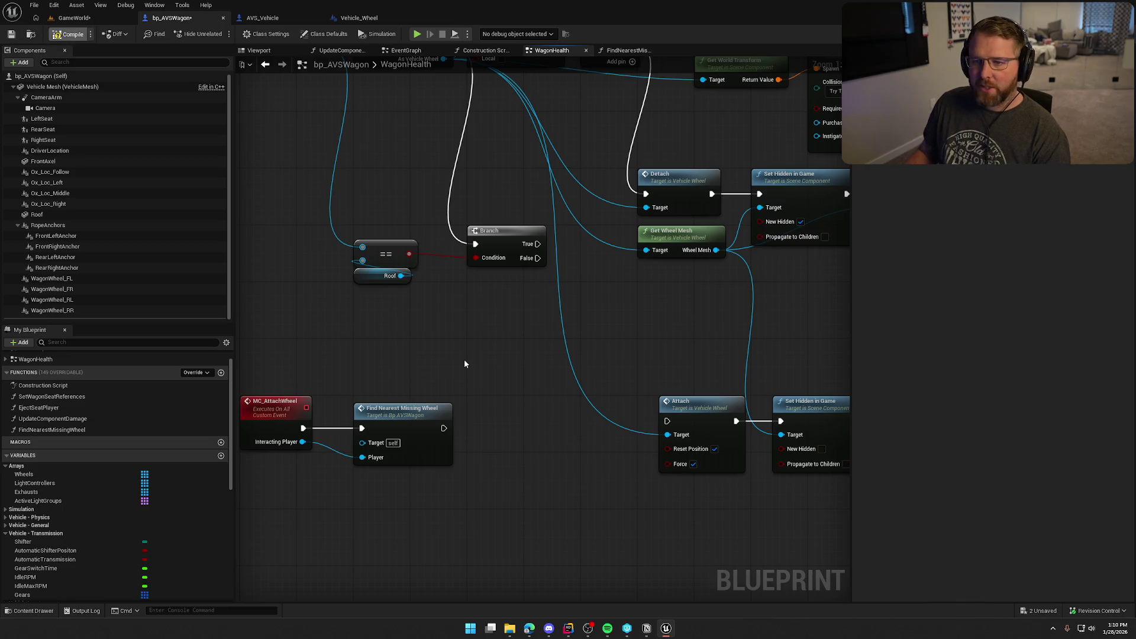
{"action": "key", "text": "ctrl+s"}
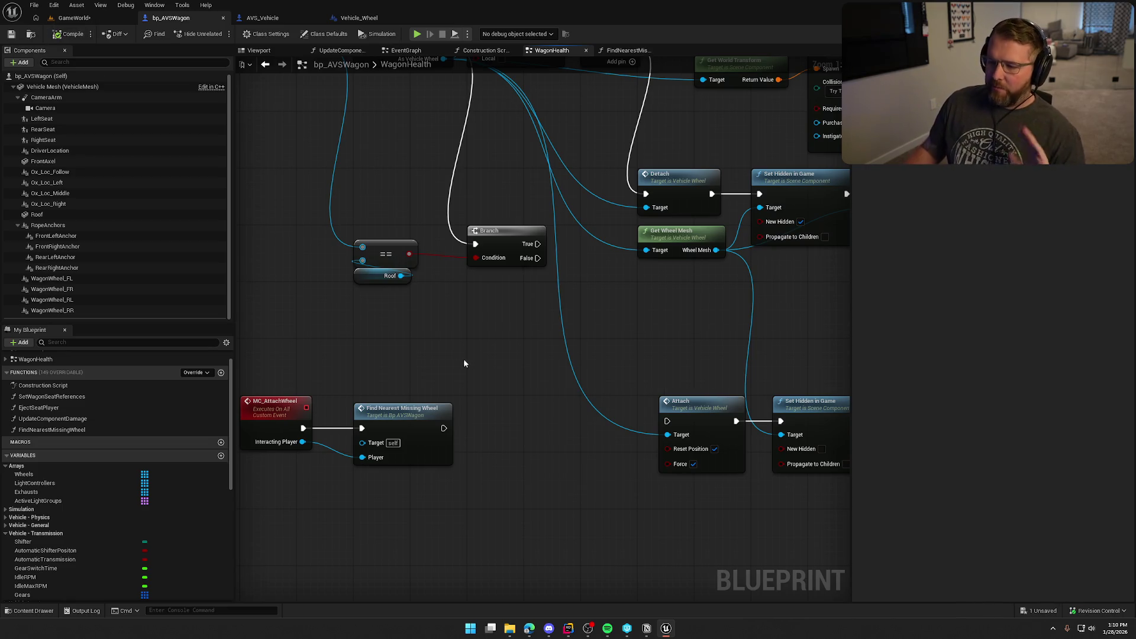
{"action": "double_click", "coordinate": [414, 283]}
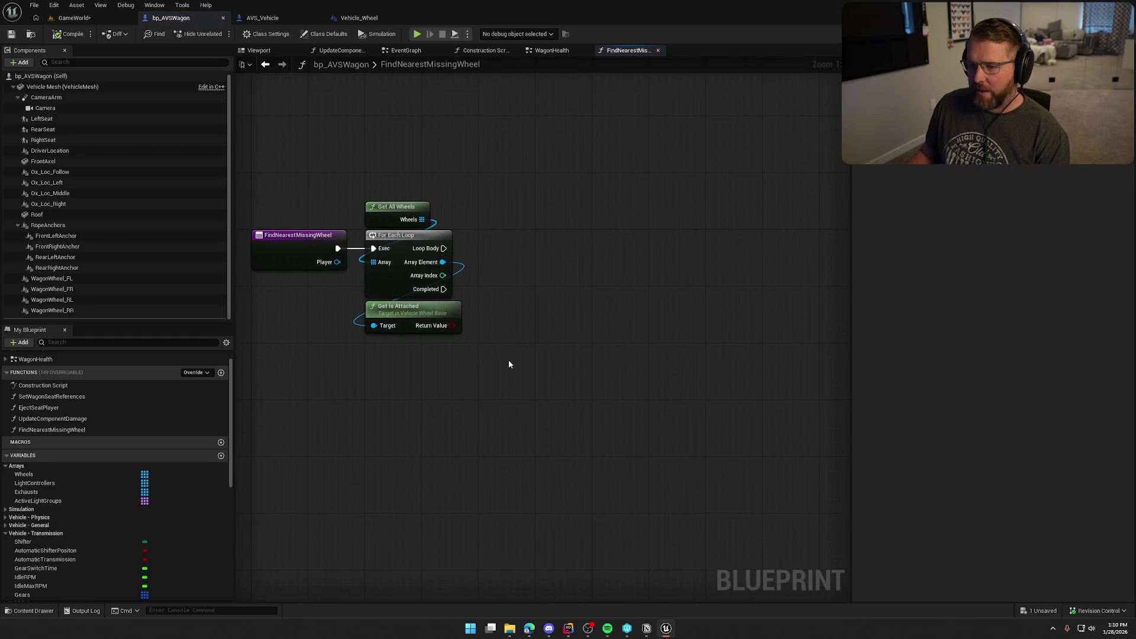
Step: Add a Branch after Loop Body, its Condition fed by Get Is Attached's Return Value
{"action": "scroll", "coordinate": [84, 528], "scroll_direction": "down", "scroll_amount": 5}
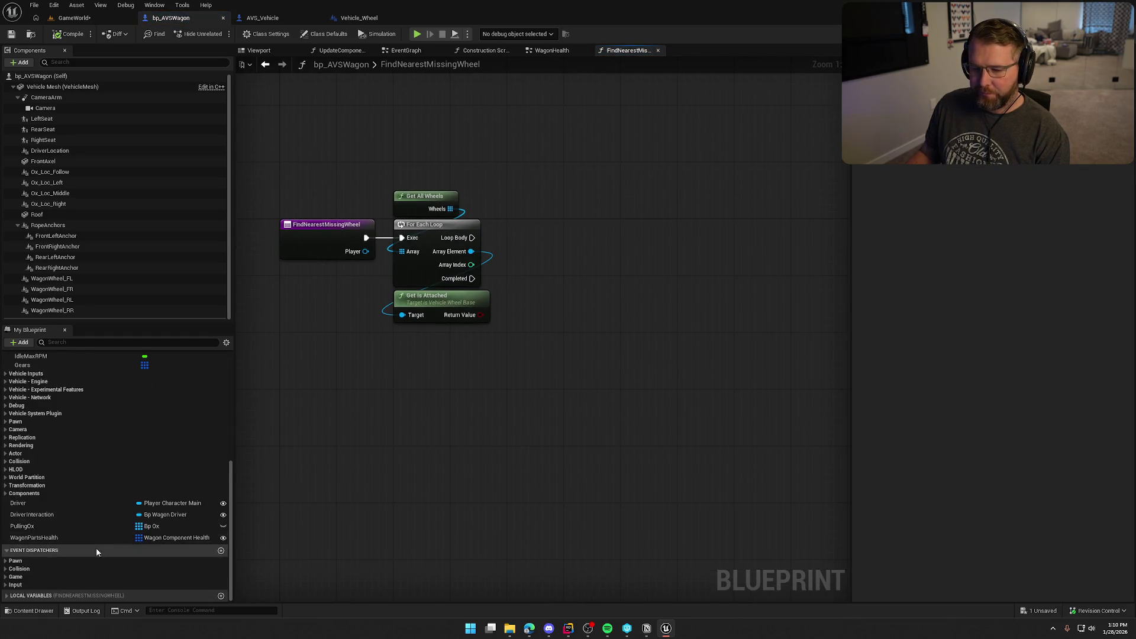
{"action": "scroll", "coordinate": [77, 569], "scroll_direction": "down", "scroll_amount": 2}
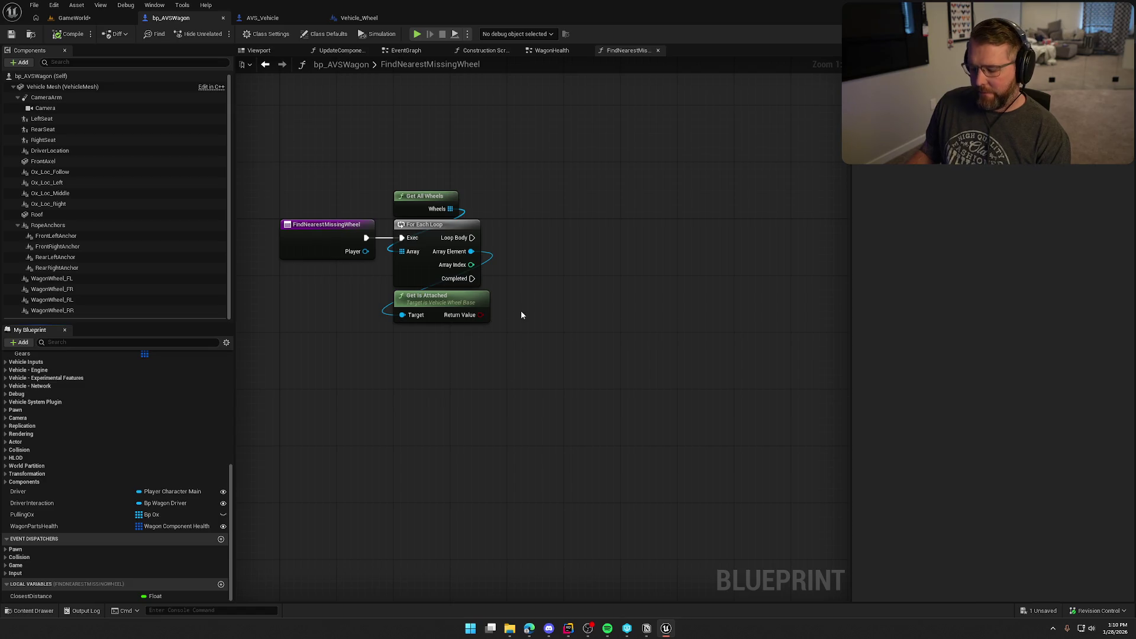
{"action": "left_click", "coordinate": [538, 223]}
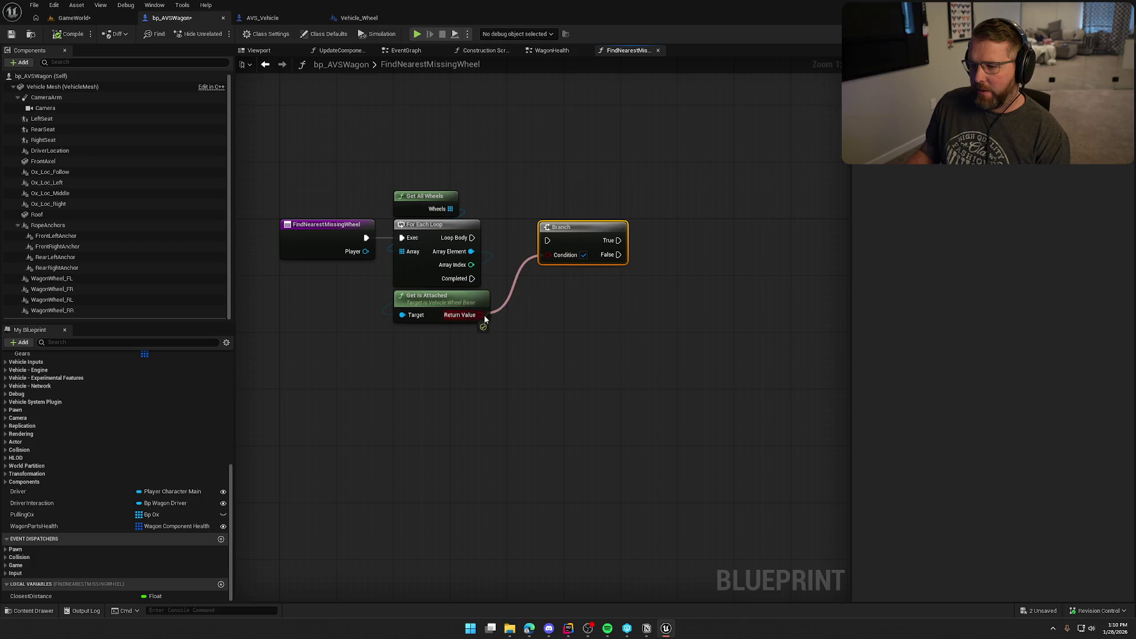
{"action": "left_click_drag", "start_coordinate": [484, 319], "coordinate": [484, 320]}
{"action": "left_click_drag", "start_coordinate": [471, 238], "coordinate": [534, 233]}
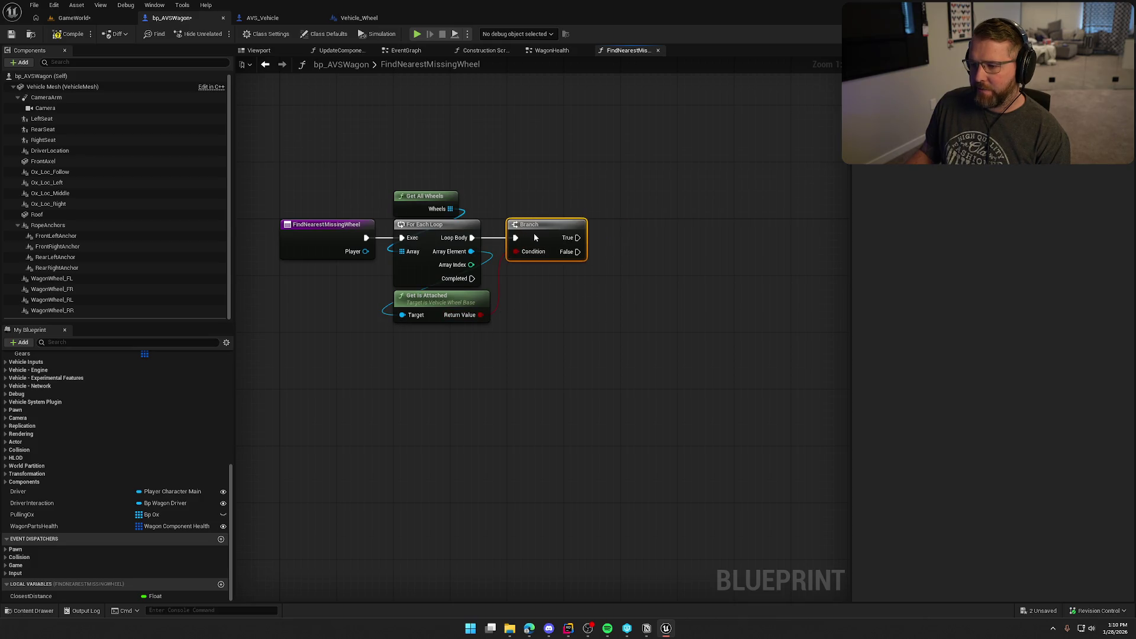
{"action": "left_click", "coordinate": [493, 314]}
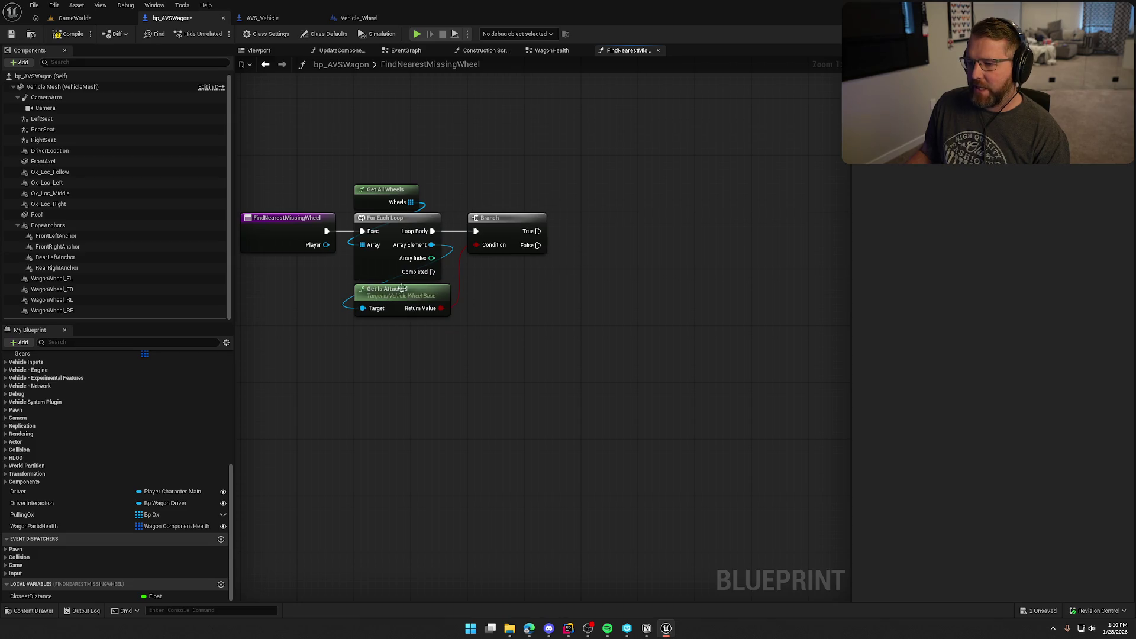
{"action": "mouse_move", "coordinate": [538, 245]}
{"action": "left_mouse_down"}
{"action": "mouse_move", "coordinate": [580, 268]}
{"action": "mouse_move", "coordinate": [559, 262]}
{"action": "left_mouse_up"}
{"action": "left_click", "coordinate": [609, 232]}
Step: Add a Player variable getter and place it beside the Branch
{"action": "right_click", "coordinate": [529, 285]}
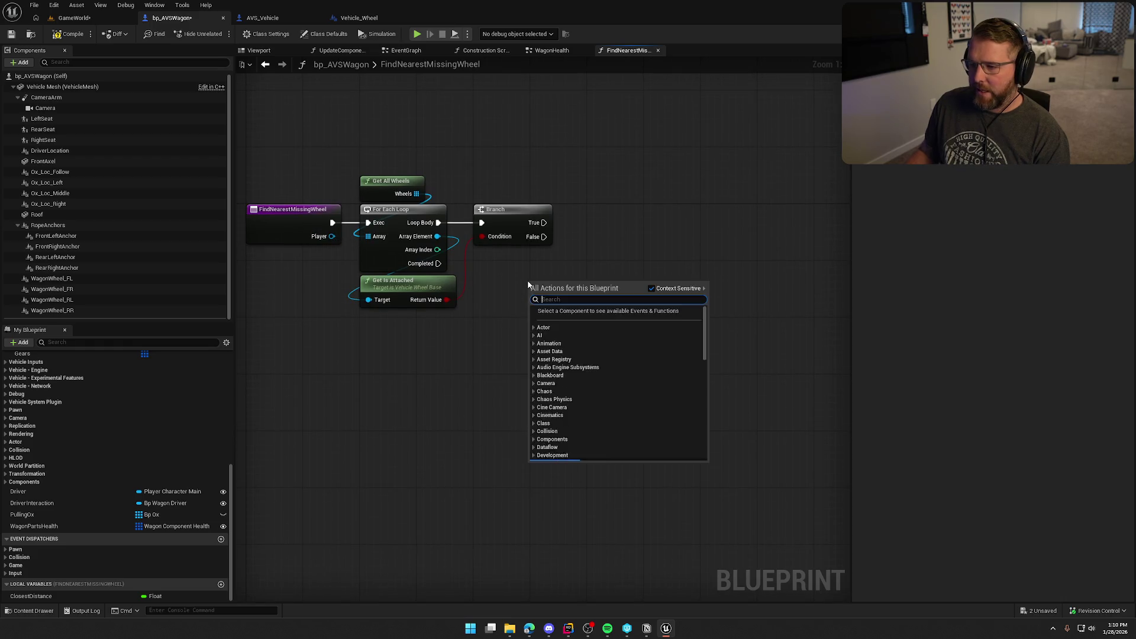
{"action": "type", "text": "get player"}
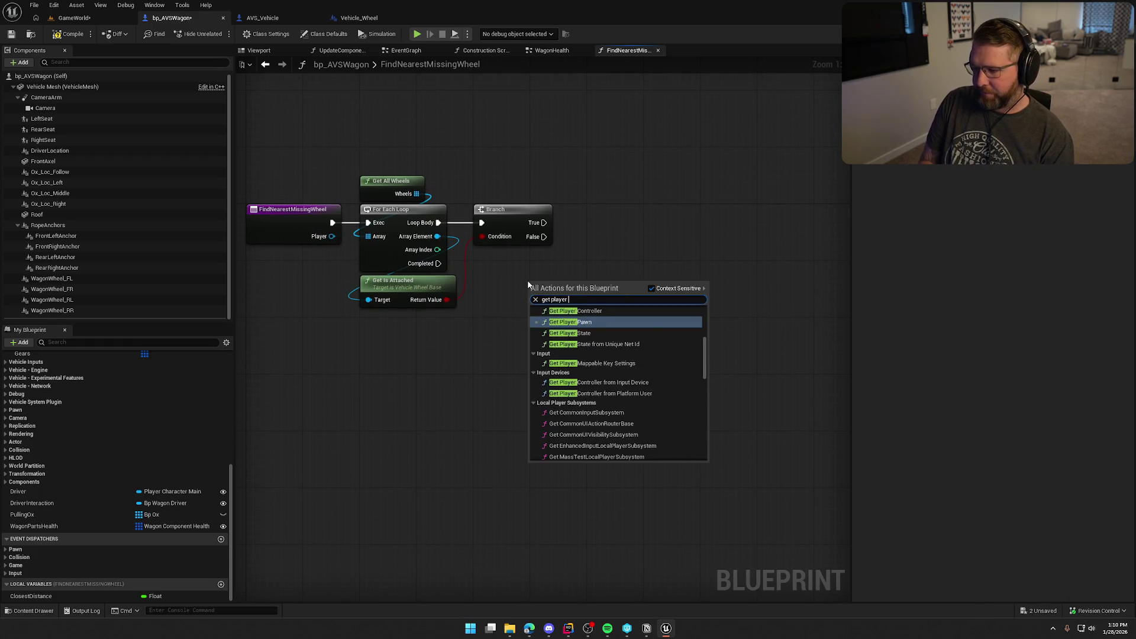
{"action": "scroll", "coordinate": [704, 353], "scroll_direction": "down", "scroll_amount": 3}
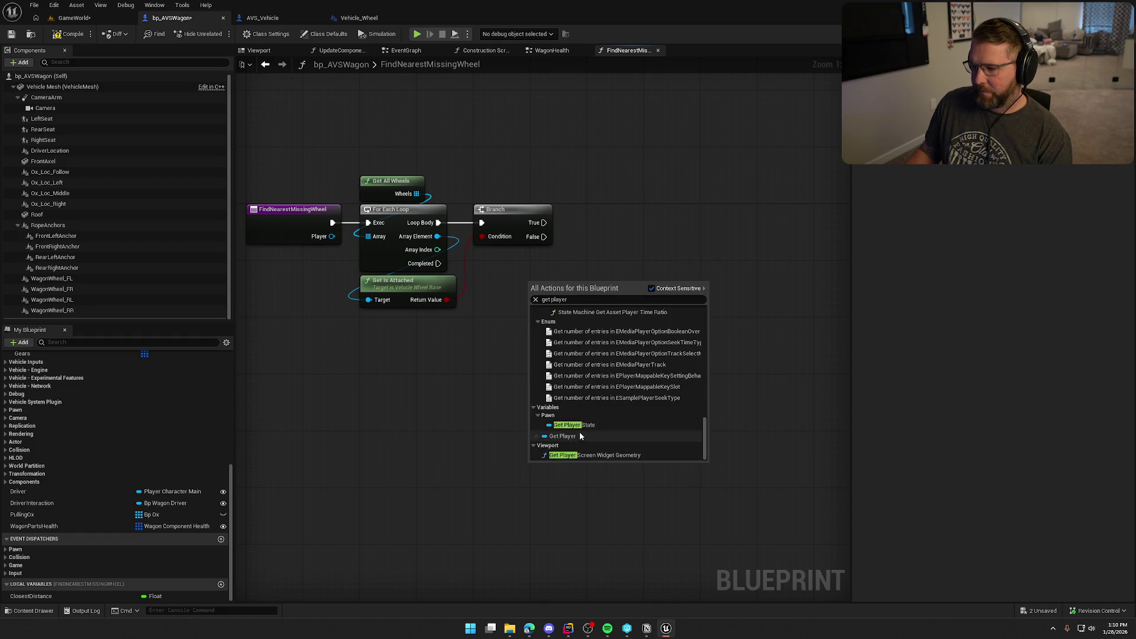
{"action": "left_click", "coordinate": [577, 435]}
{"action": "left_click_drag", "start_coordinate": [537, 279], "coordinate": [501, 258]}
{"action": "left_click", "coordinate": [534, 321]}
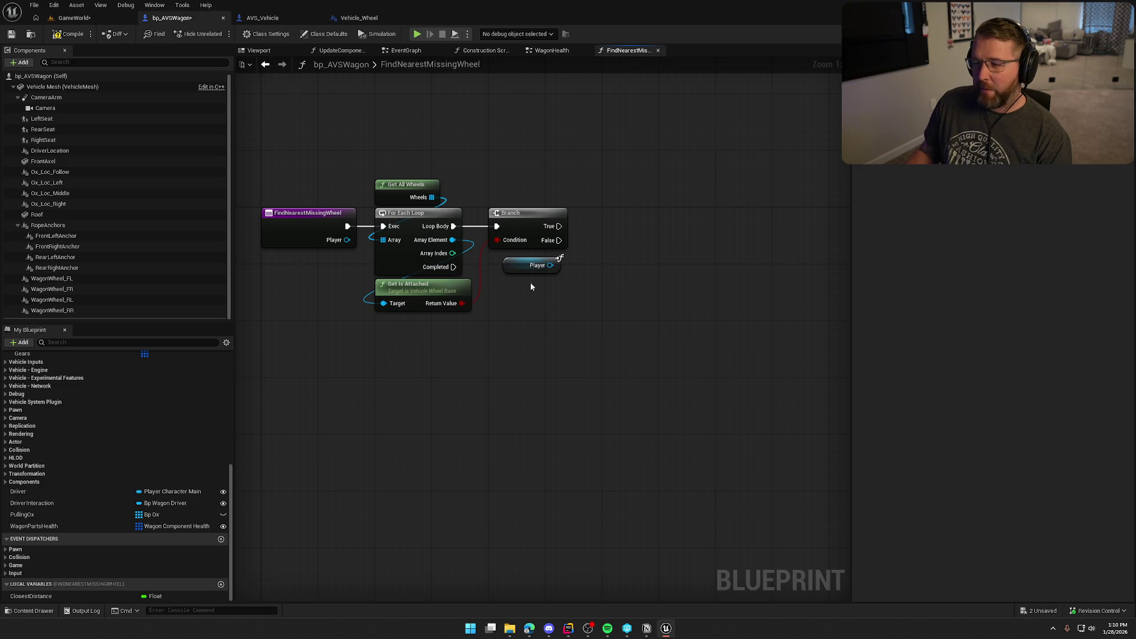
{"action": "left_click_drag", "start_coordinate": [517, 268], "coordinate": [525, 261]}
{"action": "left_click", "coordinate": [517, 298]}
Step: Add Get World Location from the Array Element and Get Actor Location from Player
{"action": "mouse_move", "coordinate": [452, 240]}
{"action": "left_mouse_down"}
{"action": "mouse_move", "coordinate": [556, 307]}
{"action": "mouse_move", "coordinate": [527, 283]}
{"action": "mouse_move", "coordinate": [539, 311]}
{"action": "left_mouse_up"}
{"action": "type", "text": "get world"}
{"action": "left_click", "coordinate": [573, 326]}
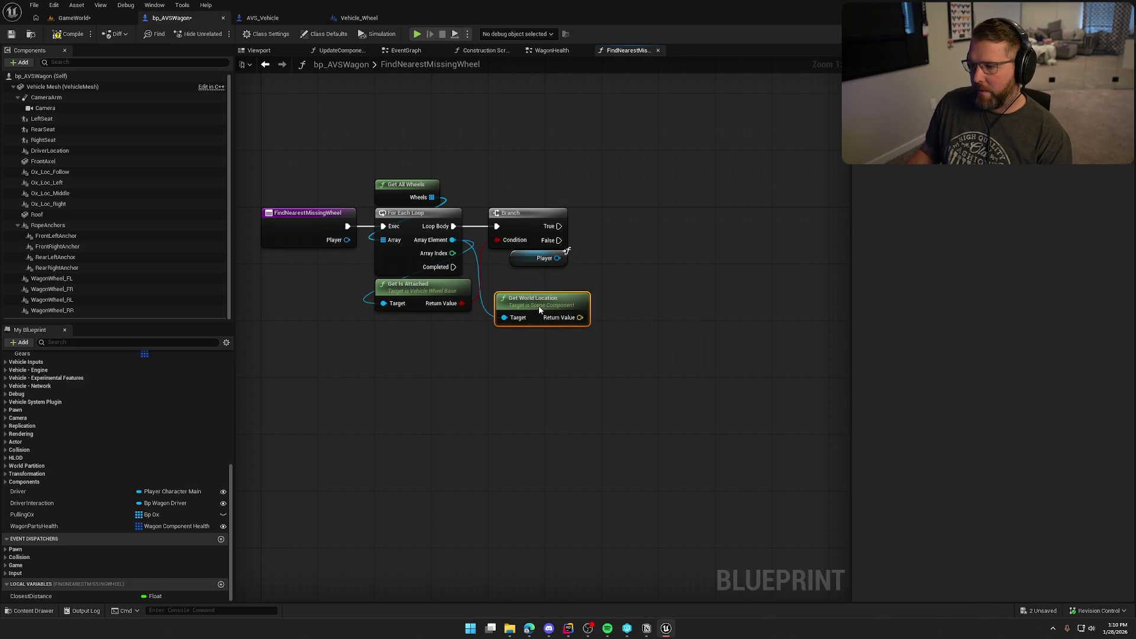
{"action": "left_click_drag", "start_coordinate": [558, 258], "coordinate": [531, 281]}
{"action": "type", "text": "get actor loca"}
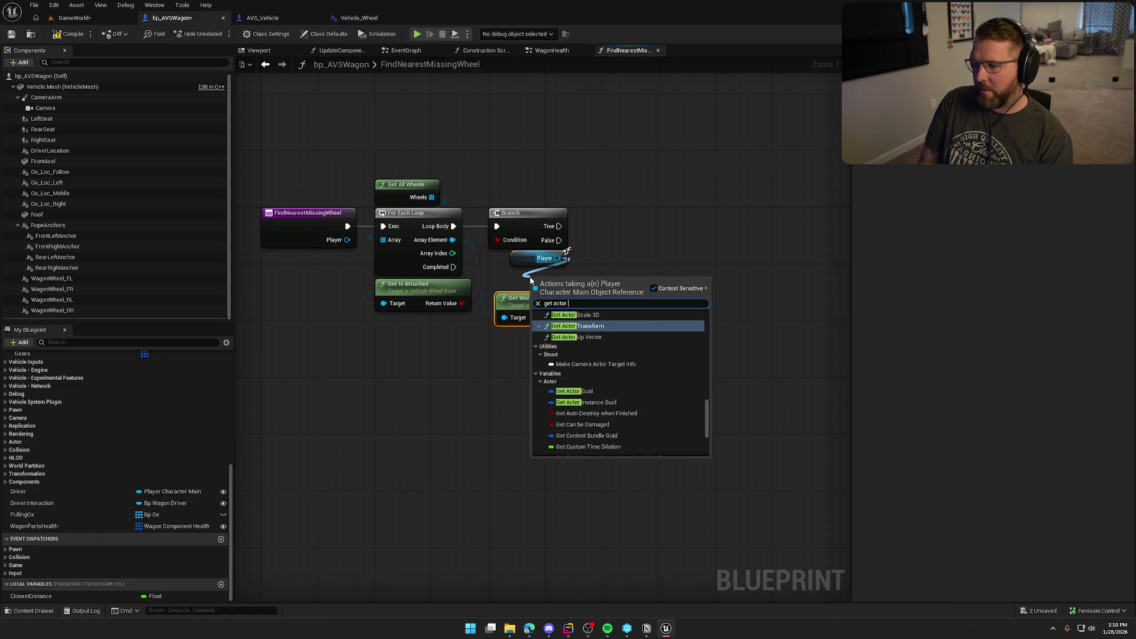
{"action": "left_click", "coordinate": [575, 350]}
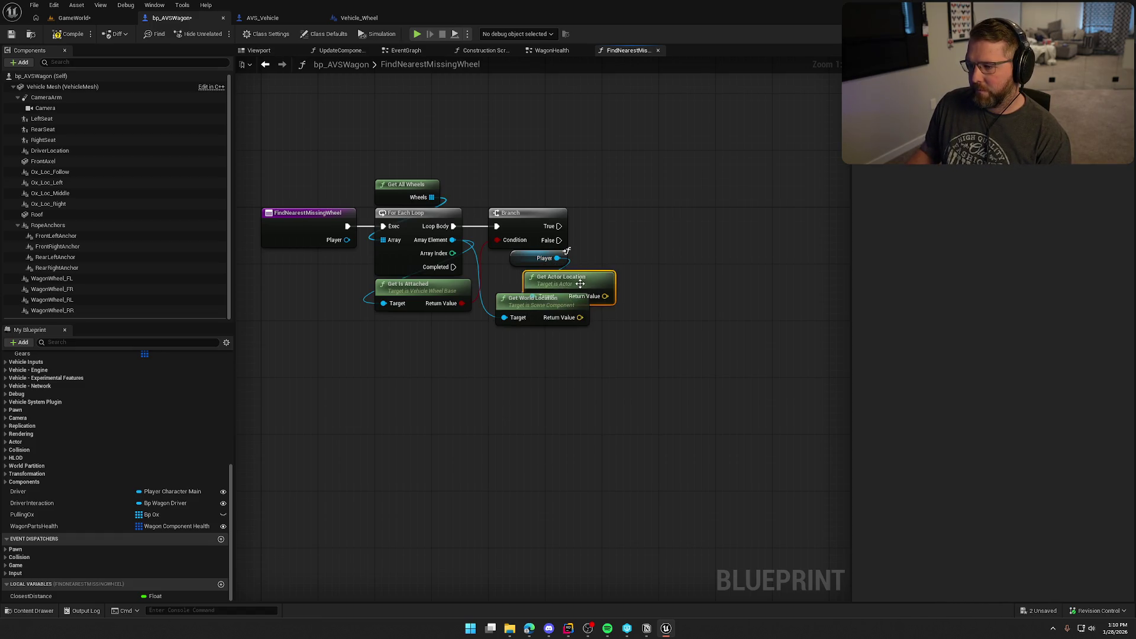
Step: Arrange the Player getter and both location nodes beside the loop
{"action": "mouse_move", "coordinate": [590, 292]}
{"action": "left_mouse_down"}
{"action": "mouse_move", "coordinate": [555, 270]}
{"action": "mouse_move", "coordinate": [520, 285]}
{"action": "mouse_move", "coordinate": [502, 365]}
{"action": "left_mouse_up"}
{"action": "left_click", "coordinate": [521, 255]}
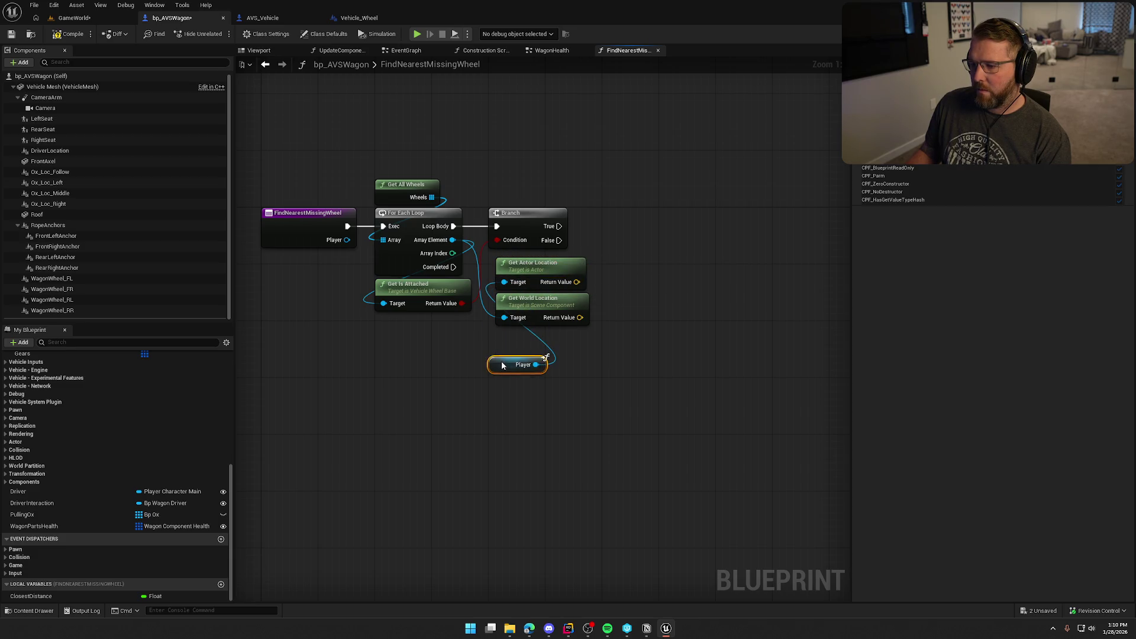
{"action": "left_click_drag", "start_coordinate": [531, 274], "coordinate": [535, 344]}
{"action": "mouse_move", "coordinate": [627, 379]}
{"action": "left_mouse_down"}
{"action": "mouse_move", "coordinate": [494, 290]}
{"action": "mouse_move", "coordinate": [526, 256]}
{"action": "mouse_move", "coordinate": [526, 291]}
{"action": "left_mouse_up"}
{"action": "left_click", "coordinate": [526, 284]}
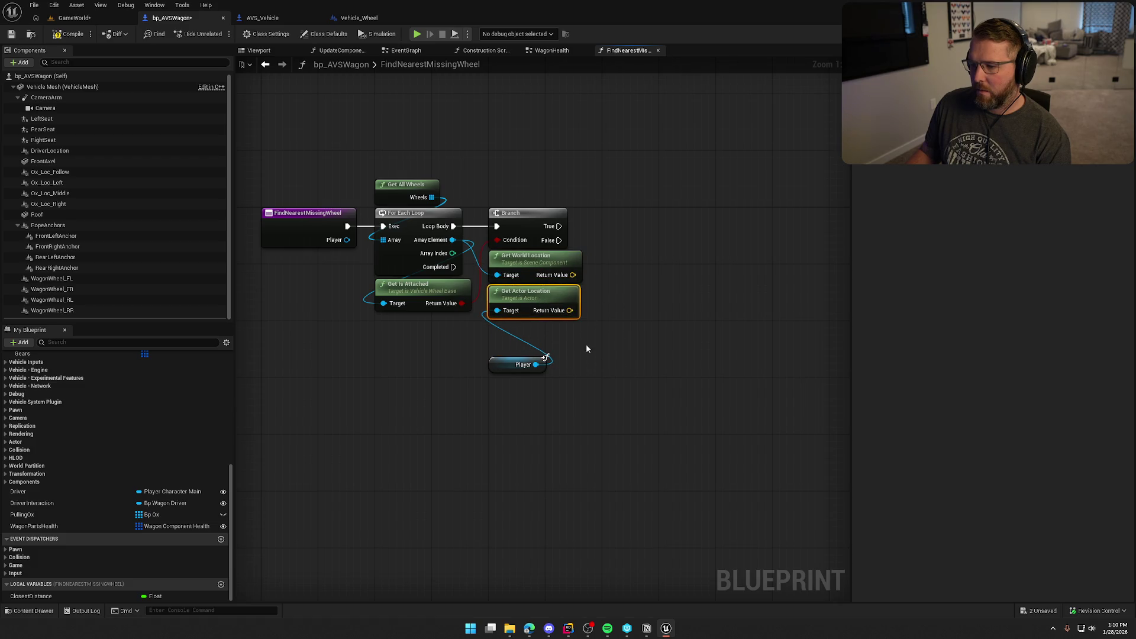
{"action": "left_click_drag", "start_coordinate": [498, 366], "coordinate": [498, 330]}
{"action": "left_click", "coordinate": [594, 389]}
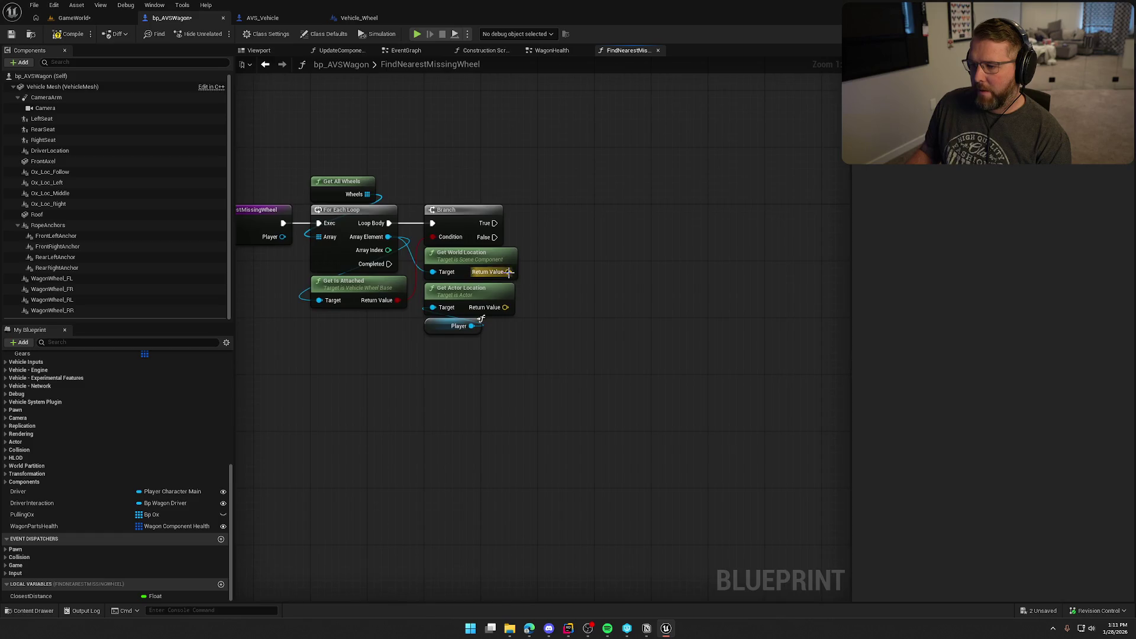
Step: Add a Distance (Vector) node between the wheel's world location and the Player's location
{"action": "left_click_drag", "start_coordinate": [509, 272], "coordinate": [543, 287]}
{"action": "type", "text": "distance"}
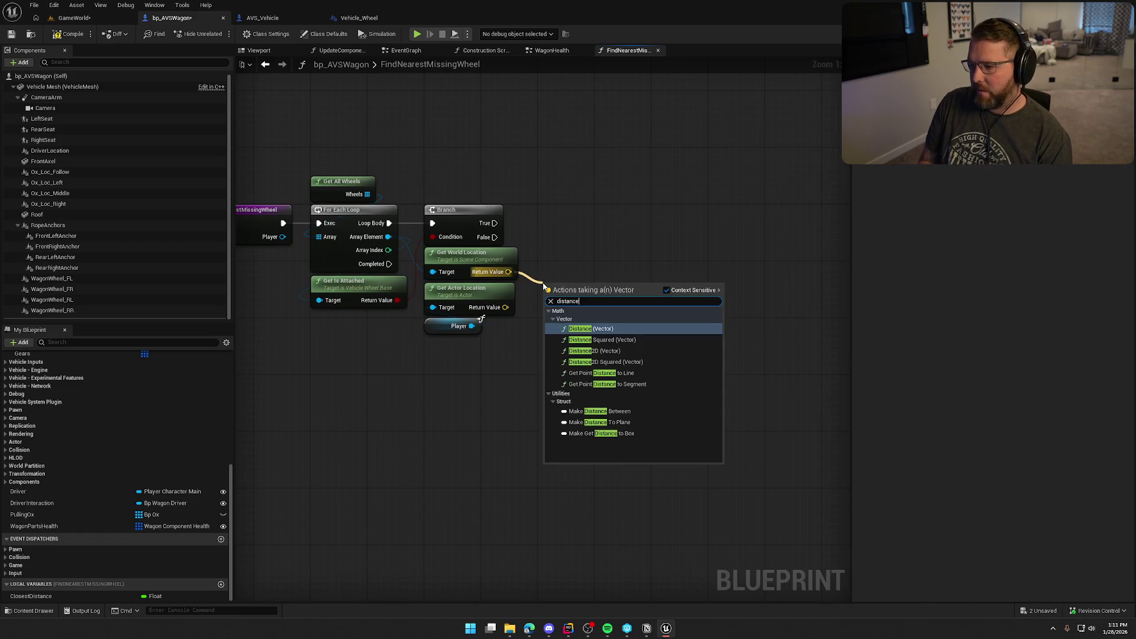
{"action": "key", "text": "Return"}
{"action": "left_click_drag", "start_coordinate": [505, 307], "coordinate": [546, 314]}
{"action": "left_click", "coordinate": [588, 372]}
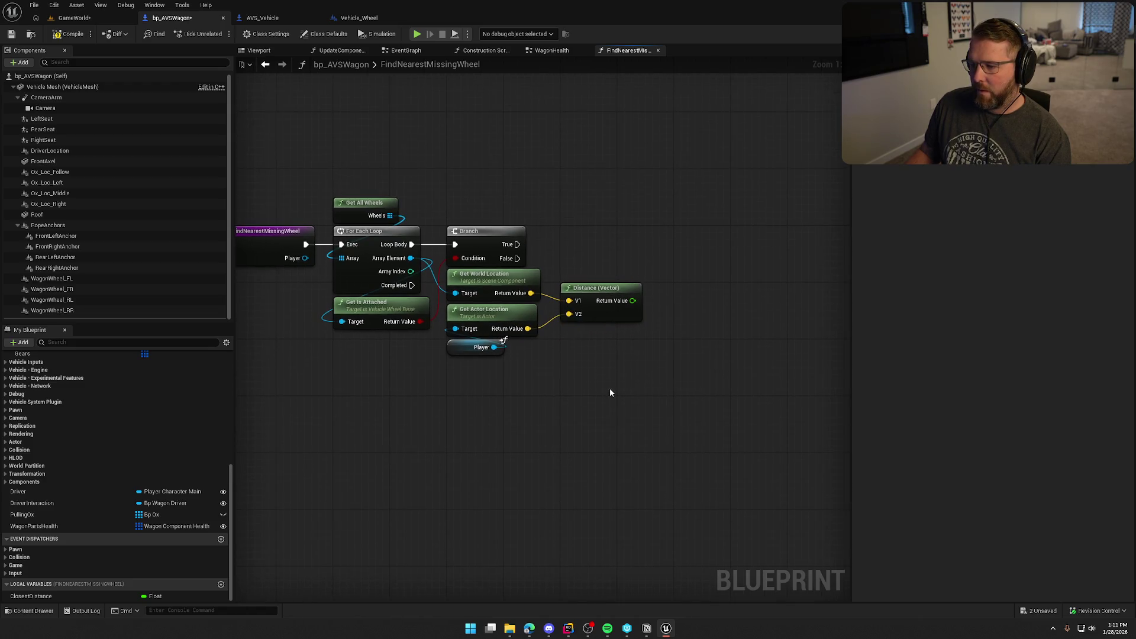
{"action": "left_click_drag", "start_coordinate": [594, 372], "coordinate": [562, 357]}
Step: Add and position a second Branch after the False path
{"action": "left_click", "coordinate": [642, 232]}
{"action": "left_click_drag", "start_coordinate": [648, 247], "coordinate": [486, 244]}
{"action": "left_click_drag", "start_coordinate": [663, 232], "coordinate": [670, 230]}
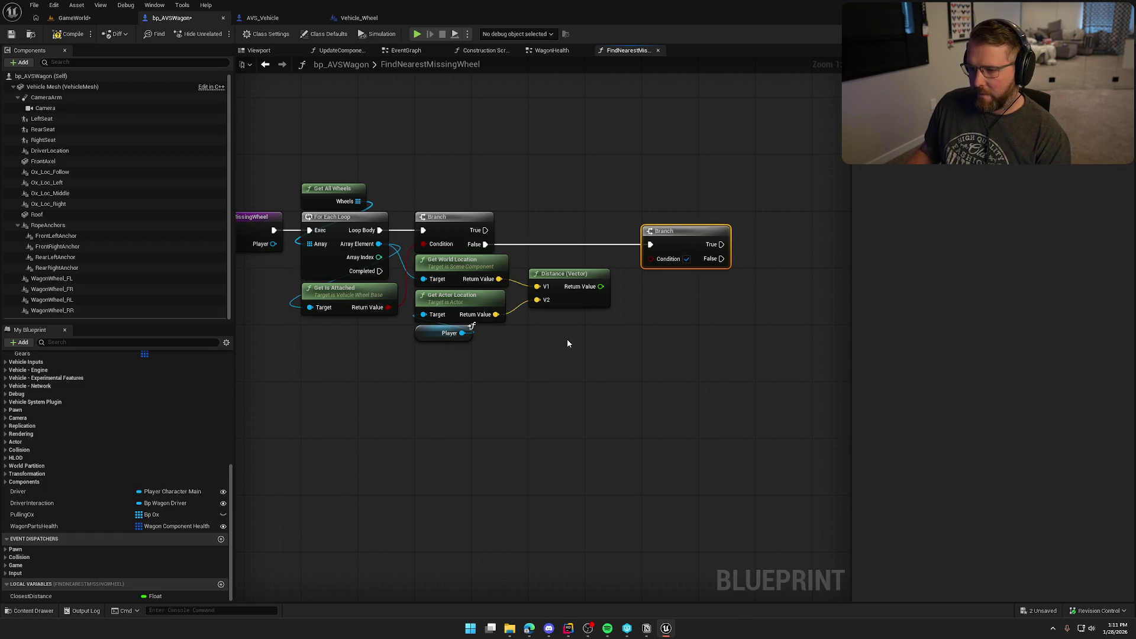
Step: Place a Closest Distance getter below Distance and set its default to 5000.0
{"action": "left_click_drag", "start_coordinate": [30, 596], "coordinate": [561, 355]}
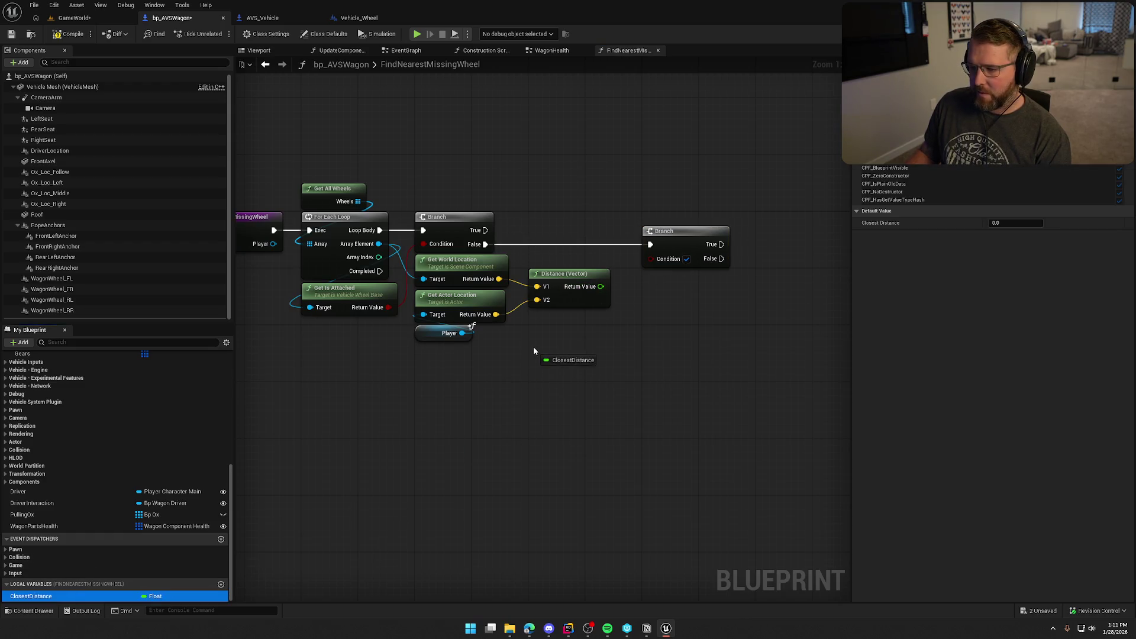
{"action": "left_click", "coordinate": [71, 596]}
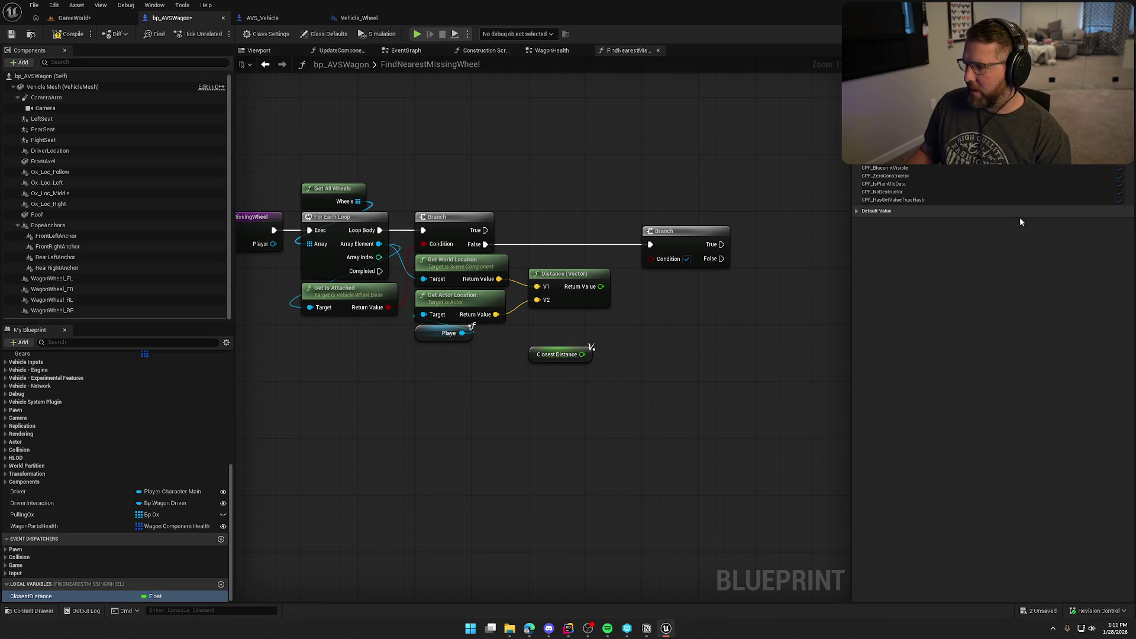
{"action": "left_click", "coordinate": [896, 212]}
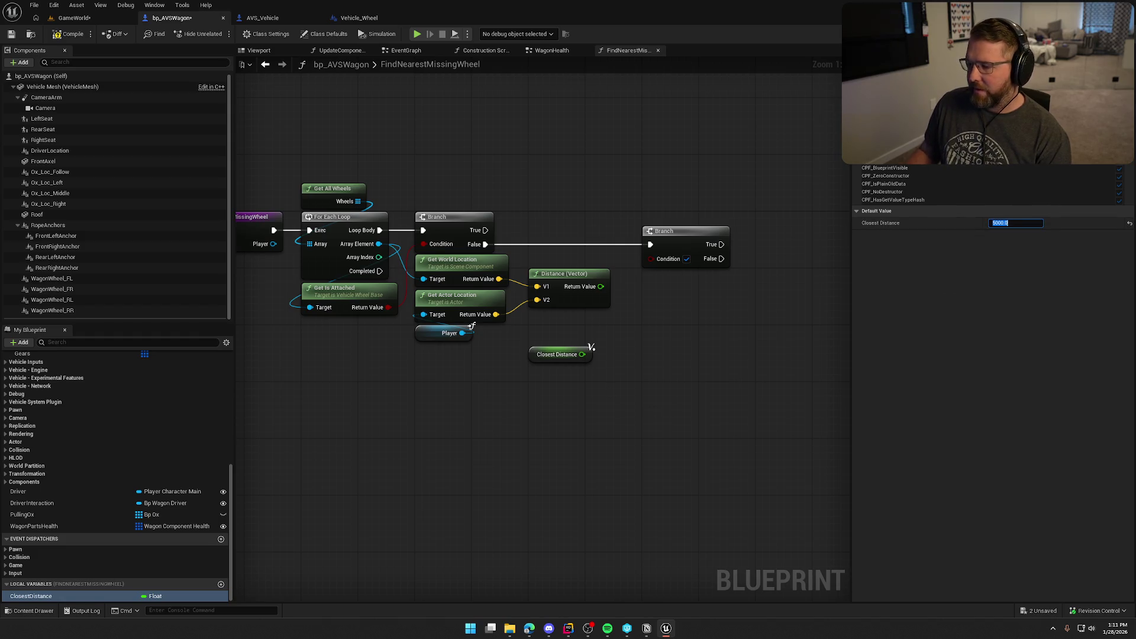
{"action": "left_click_drag", "start_coordinate": [747, 299], "coordinate": [679, 280]}
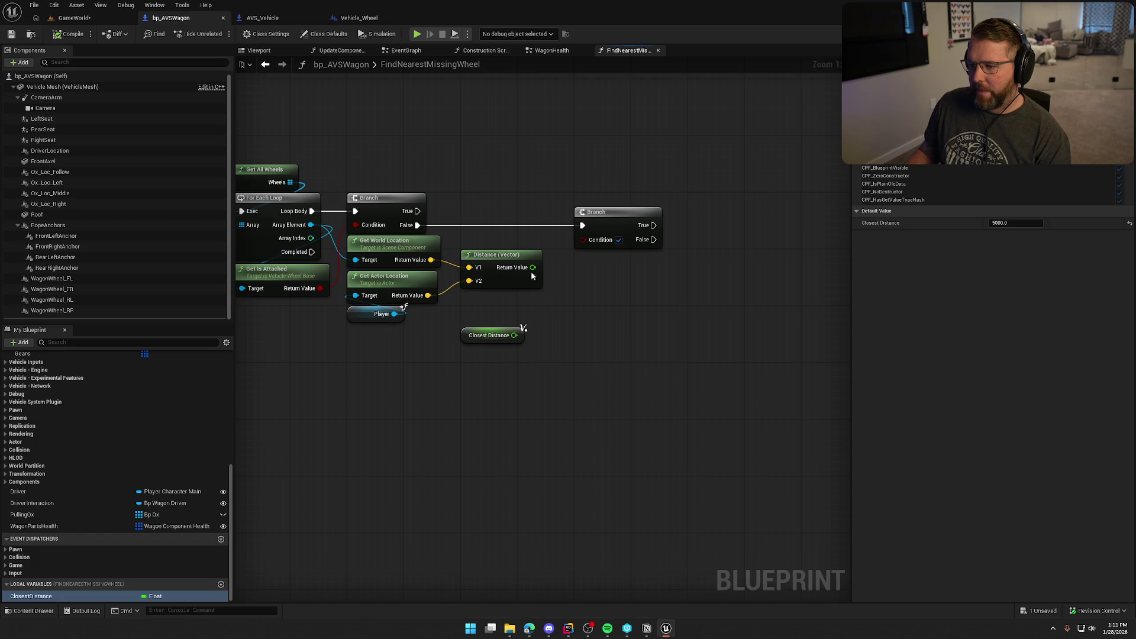
Step: Compare Distance < Closest Distance and use the result as the Branch condition
{"action": "mouse_move", "coordinate": [533, 267]}
{"action": "left_mouse_down"}
{"action": "mouse_move", "coordinate": [577, 297]}
{"action": "mouse_move", "coordinate": [569, 291]}
{"action": "left_mouse_up"}
{"action": "type", "text": "<"}
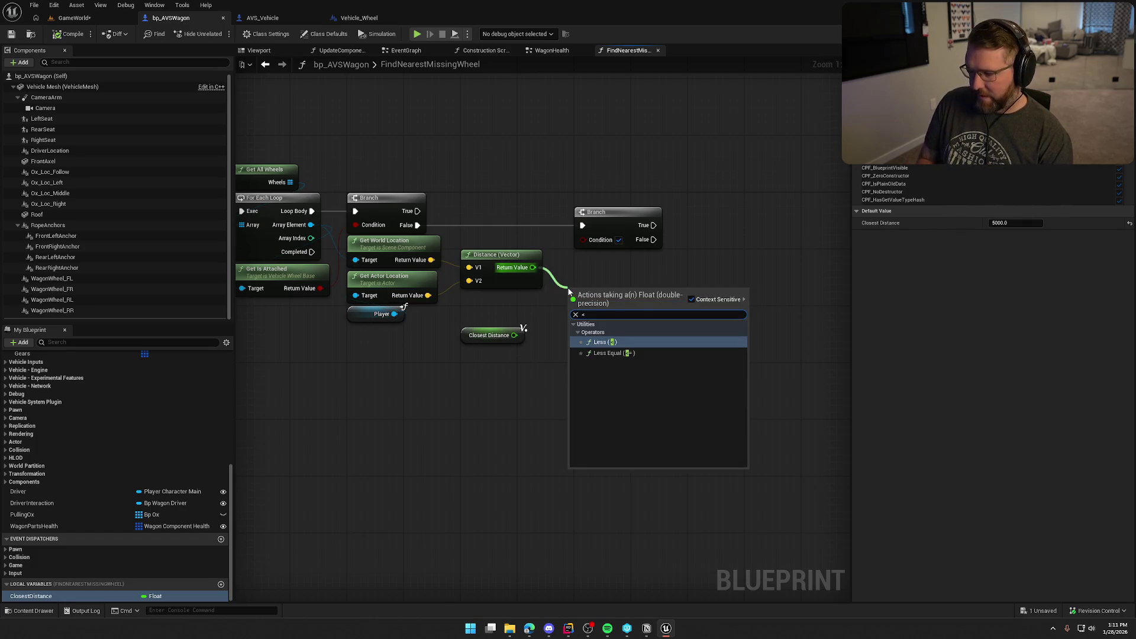
{"action": "key", "text": "Return"}
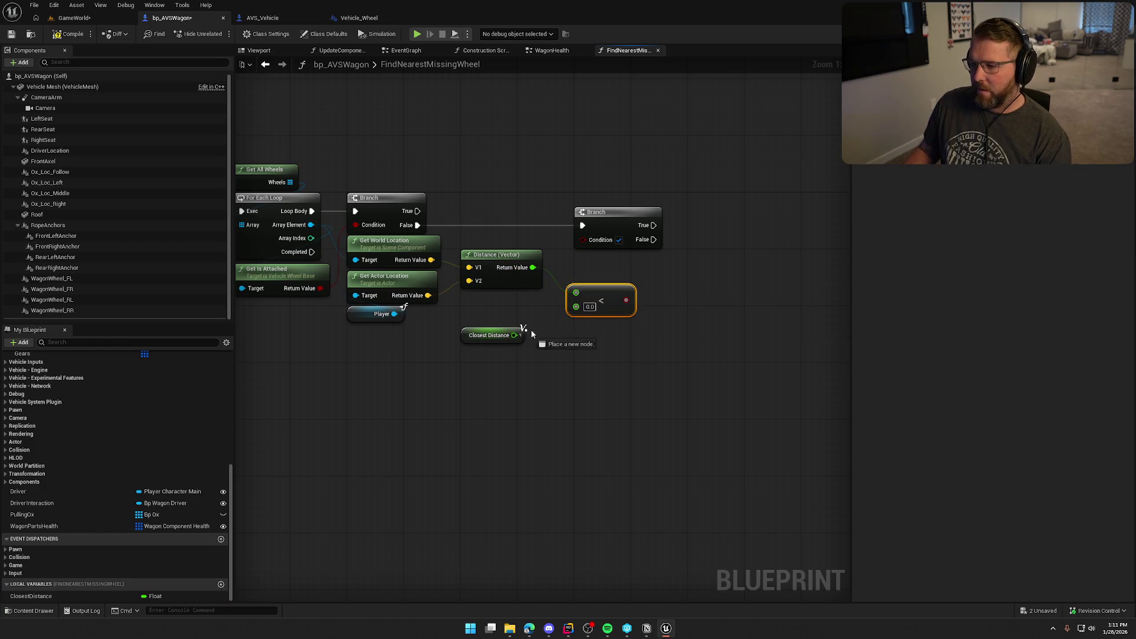
{"action": "left_click_drag", "start_coordinate": [515, 335], "coordinate": [577, 308]}
{"action": "left_click_drag", "start_coordinate": [480, 336], "coordinate": [491, 301]}
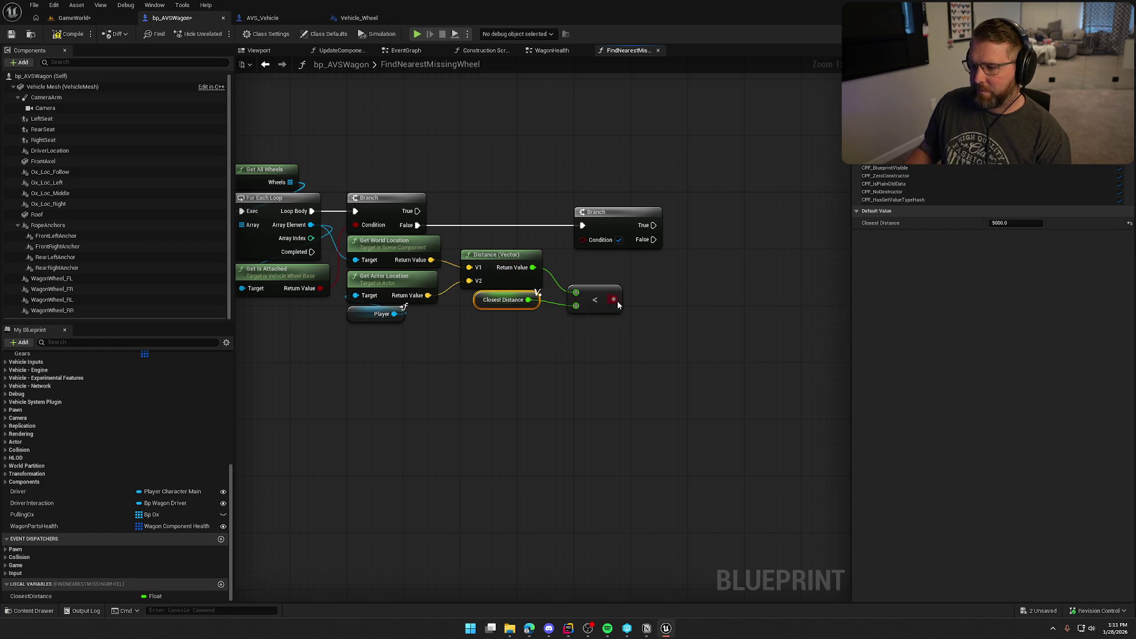
{"action": "mouse_move", "coordinate": [615, 300]}
{"action": "left_mouse_down"}
{"action": "mouse_move", "coordinate": [583, 239]}
{"action": "mouse_move", "coordinate": [609, 286]}
{"action": "mouse_move", "coordinate": [611, 272]}
{"action": "left_mouse_up"}
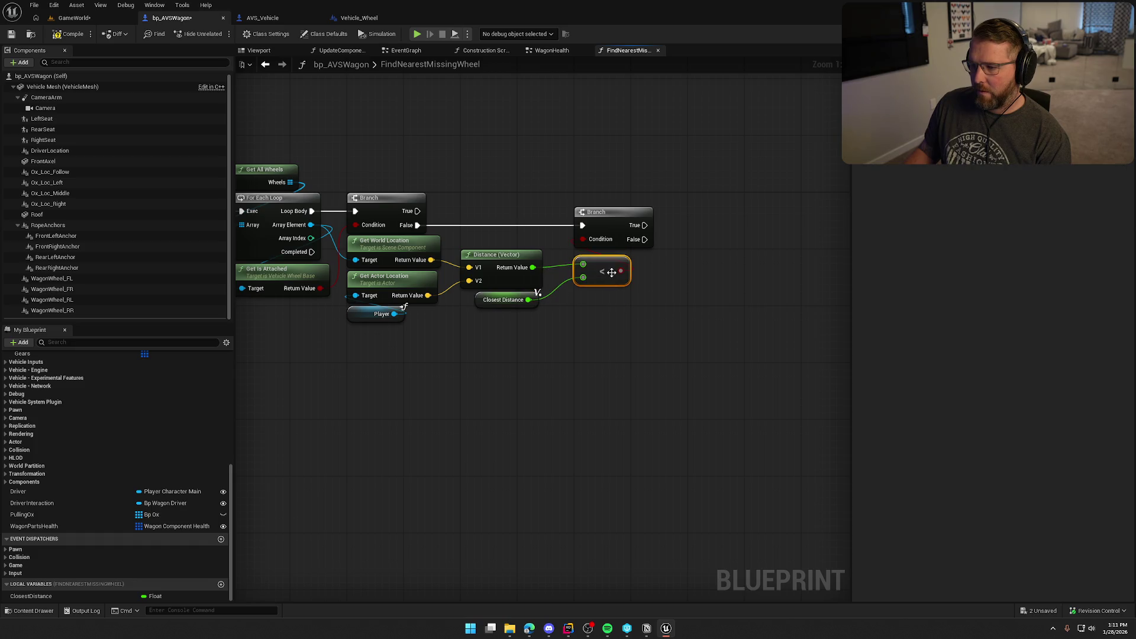
Step: Add SET Closest Distance on the Branch's True path, storing the Distance result
{"action": "mouse_move", "coordinate": [33, 596]}
{"action": "left_mouse_down"}
{"action": "mouse_move", "coordinate": [71, 595]}
{"action": "mouse_move", "coordinate": [714, 221]}
{"action": "left_mouse_up"}
{"action": "left_click_drag", "start_coordinate": [718, 225], "coordinate": [645, 226]}
{"action": "left_click_drag", "start_coordinate": [759, 232], "coordinate": [738, 232]}
{"action": "left_click", "coordinate": [698, 276]}
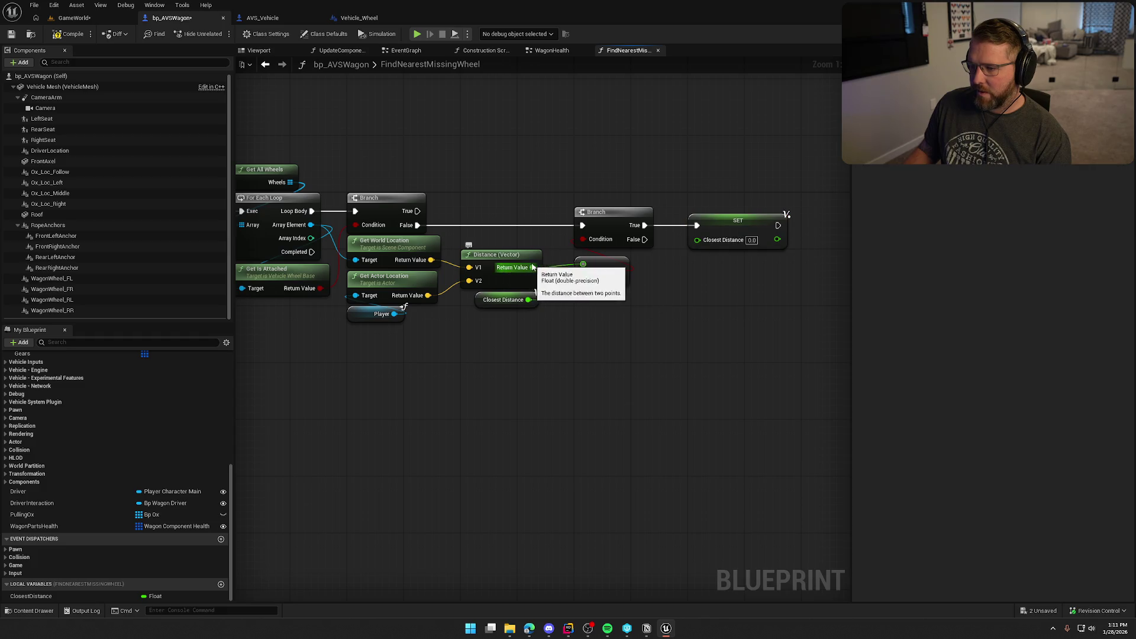
{"action": "left_click_drag", "start_coordinate": [533, 267], "coordinate": [697, 239]}
Step: Promote the loop's Array Element to a new local variable
{"action": "scroll", "coordinate": [644, 332], "scroll_direction": "down", "scroll_amount": 2}
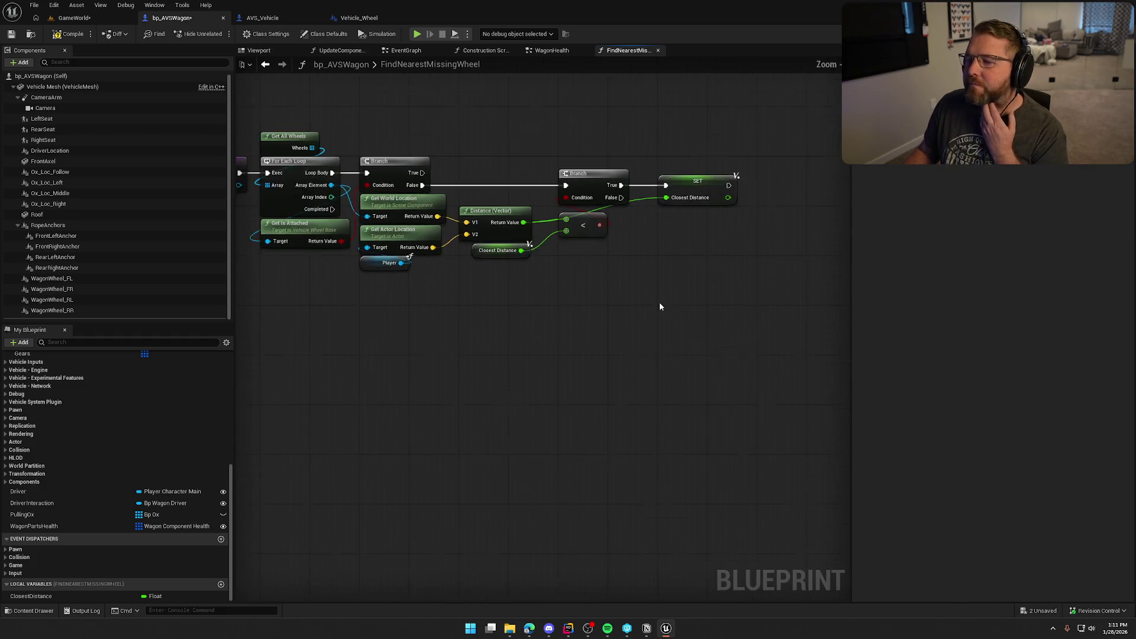
{"action": "scroll", "coordinate": [661, 307], "scroll_direction": "down", "scroll_amount": 1}
{"action": "mouse_move", "coordinate": [291, 245]}
{"action": "left_mouse_down"}
{"action": "mouse_move", "coordinate": [613, 292]}
{"action": "mouse_move", "coordinate": [604, 283]}
{"action": "left_mouse_up"}
{"action": "left_click", "coordinate": [661, 341]}
{"action": "type", "text": "CurrentWheelToFix"}
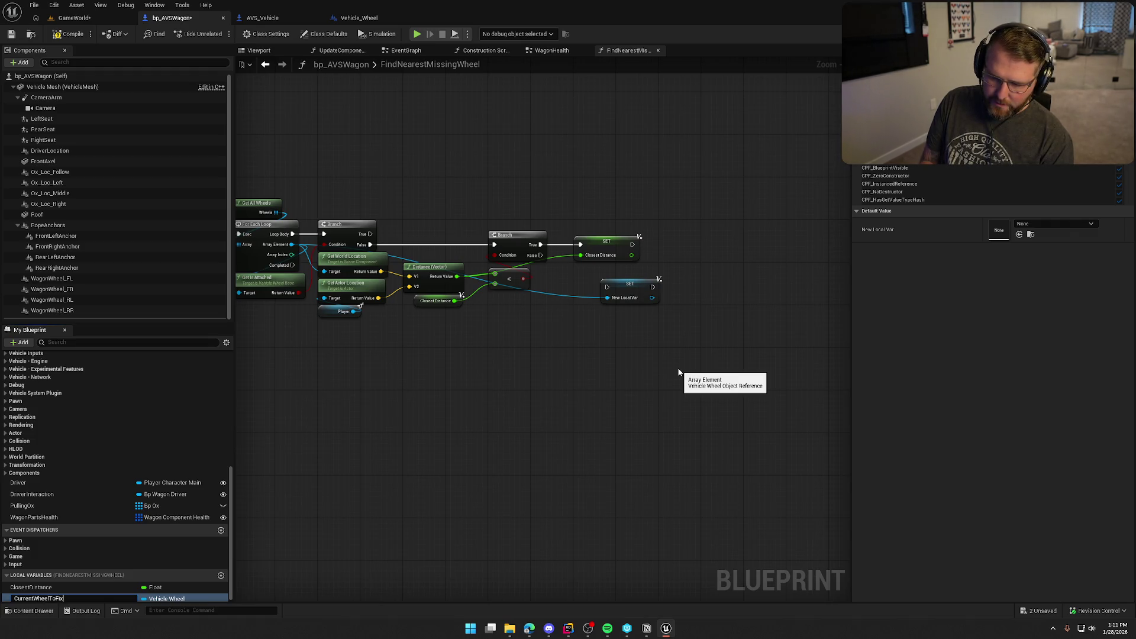
Step: Name the variable CurrentWheelToFix and chain its setter after the Closest Distance setter
{"action": "key", "text": "Return"}
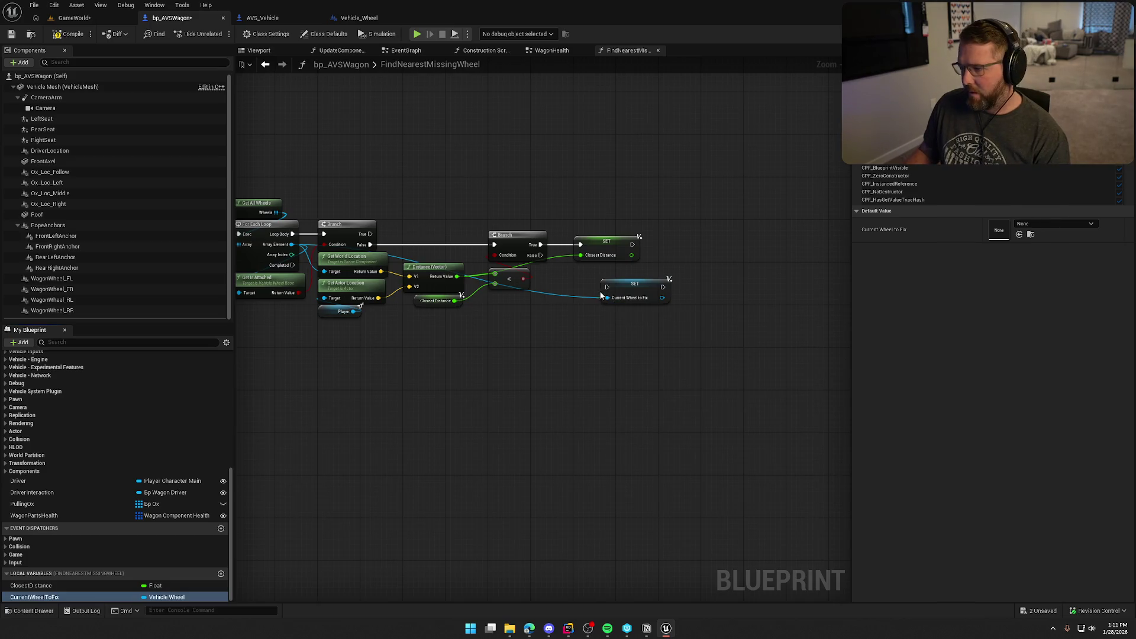
{"action": "mouse_move", "coordinate": [606, 287]}
{"action": "left_mouse_down"}
{"action": "mouse_move", "coordinate": [642, 251]}
{"action": "mouse_move", "coordinate": [633, 244]}
{"action": "left_mouse_up"}
{"action": "mouse_move", "coordinate": [644, 283]}
{"action": "left_mouse_down"}
{"action": "mouse_move", "coordinate": [699, 234]}
{"action": "mouse_move", "coordinate": [702, 244]}
{"action": "left_mouse_up"}
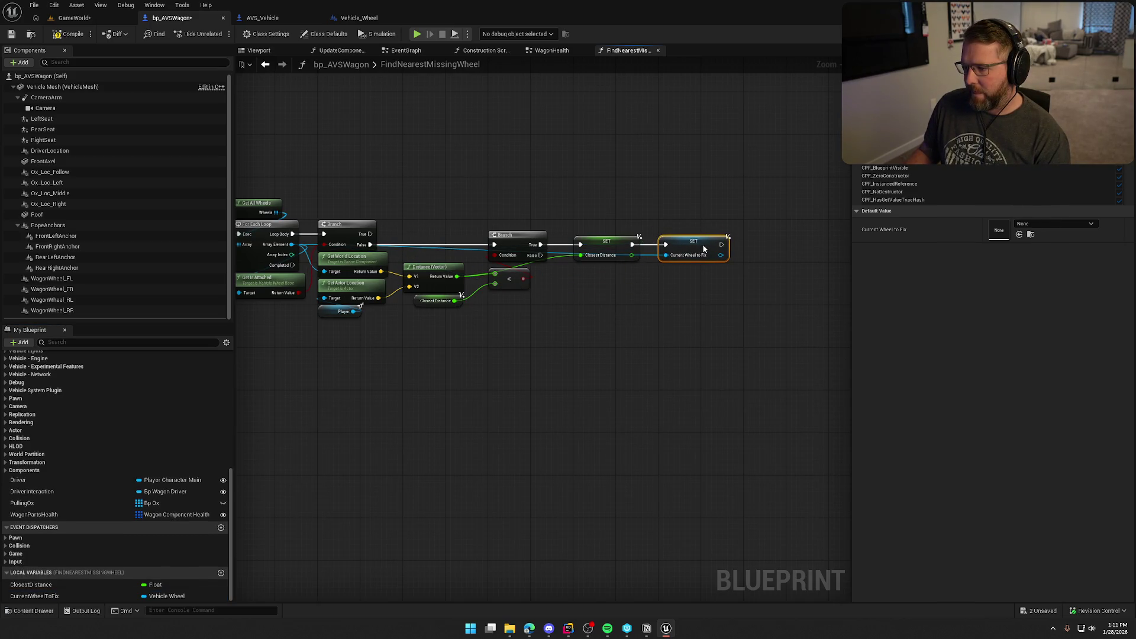
{"action": "left_click", "coordinate": [659, 332]}
Step: Pan and zoom the graph to review the Current Wheel to Fix setter
{"action": "scroll", "coordinate": [671, 364], "scroll_direction": "up", "scroll_amount": 2}
{"action": "scroll", "coordinate": [671, 364], "scroll_direction": "down", "scroll_amount": 1}
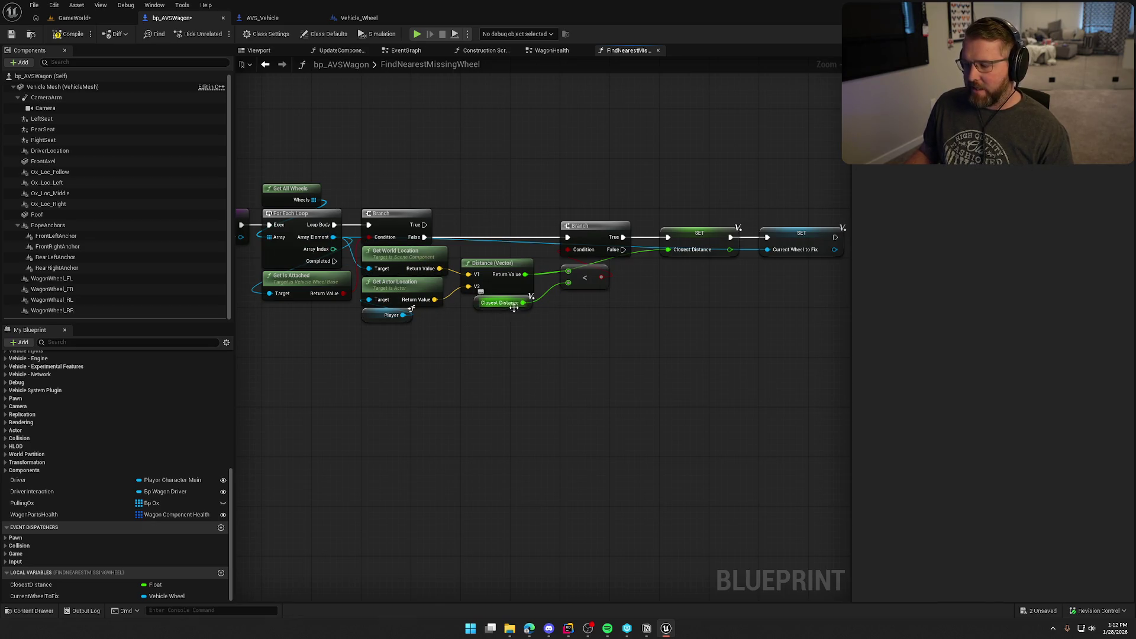
{"action": "left_click_drag", "start_coordinate": [645, 322], "coordinate": [572, 302]}
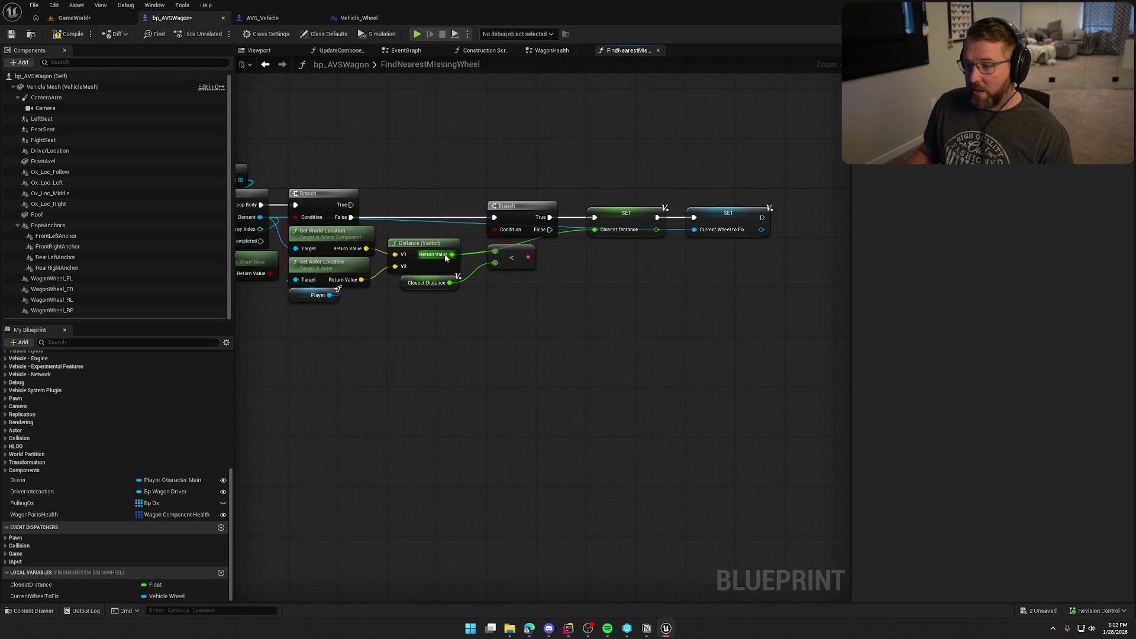
{"action": "left_click_drag", "start_coordinate": [709, 183], "coordinate": [781, 307]}
{"action": "left_click_drag", "start_coordinate": [715, 278], "coordinate": [769, 285]}
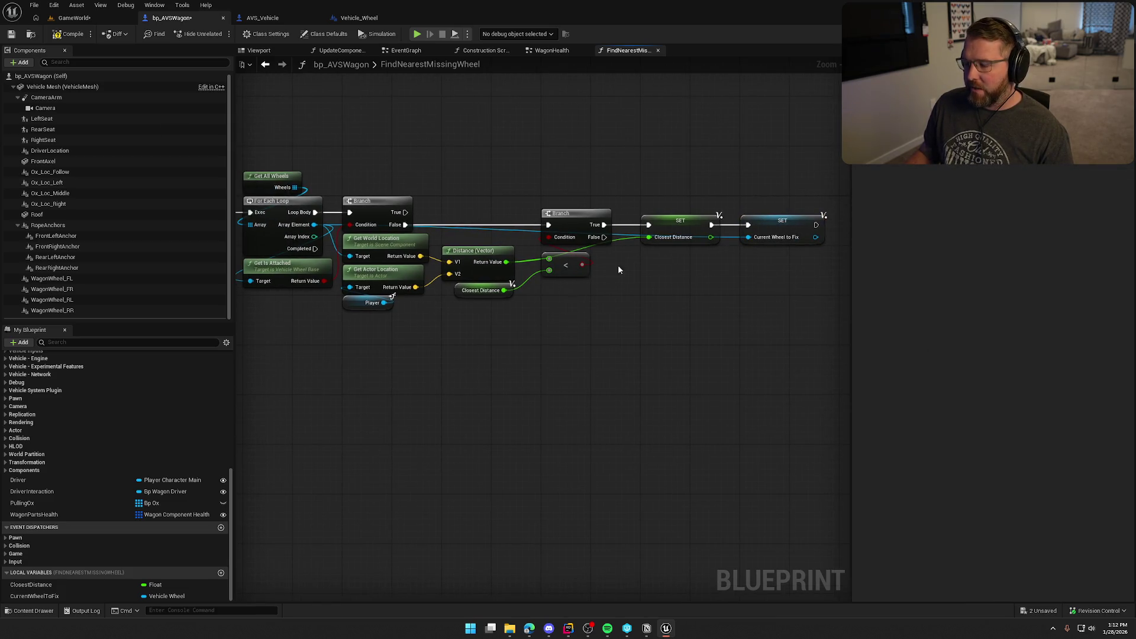
{"action": "left_click", "coordinate": [748, 244]}
{"action": "left_click", "coordinate": [700, 339]}
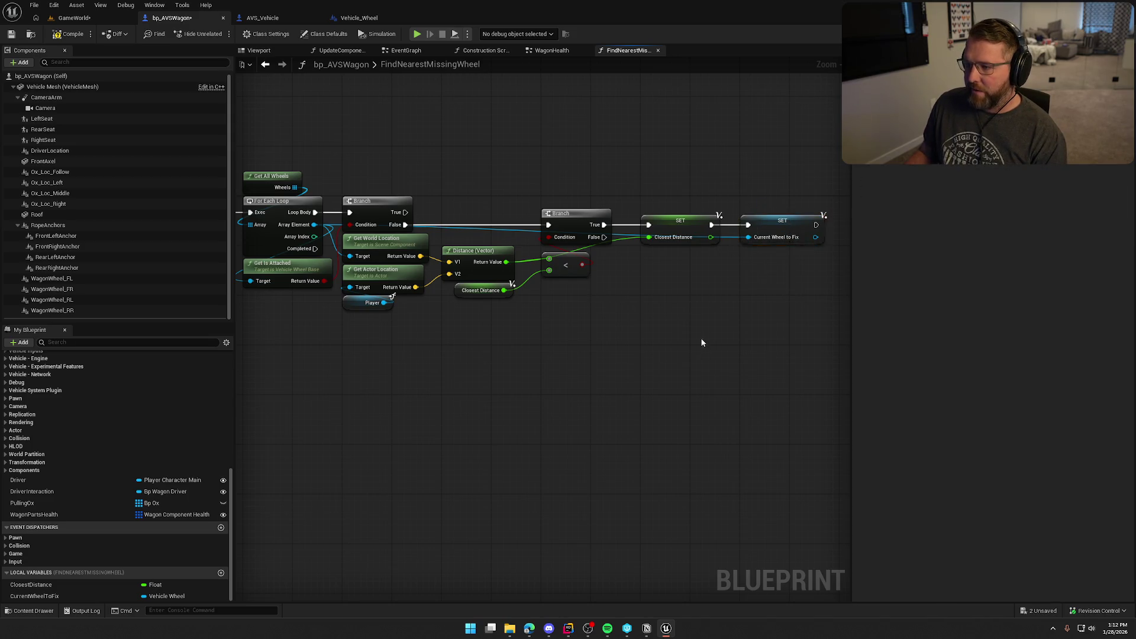
{"action": "left_click_drag", "start_coordinate": [700, 339], "coordinate": [659, 328]}
{"action": "scroll", "coordinate": [542, 338], "scroll_direction": "up", "scroll_amount": 2}
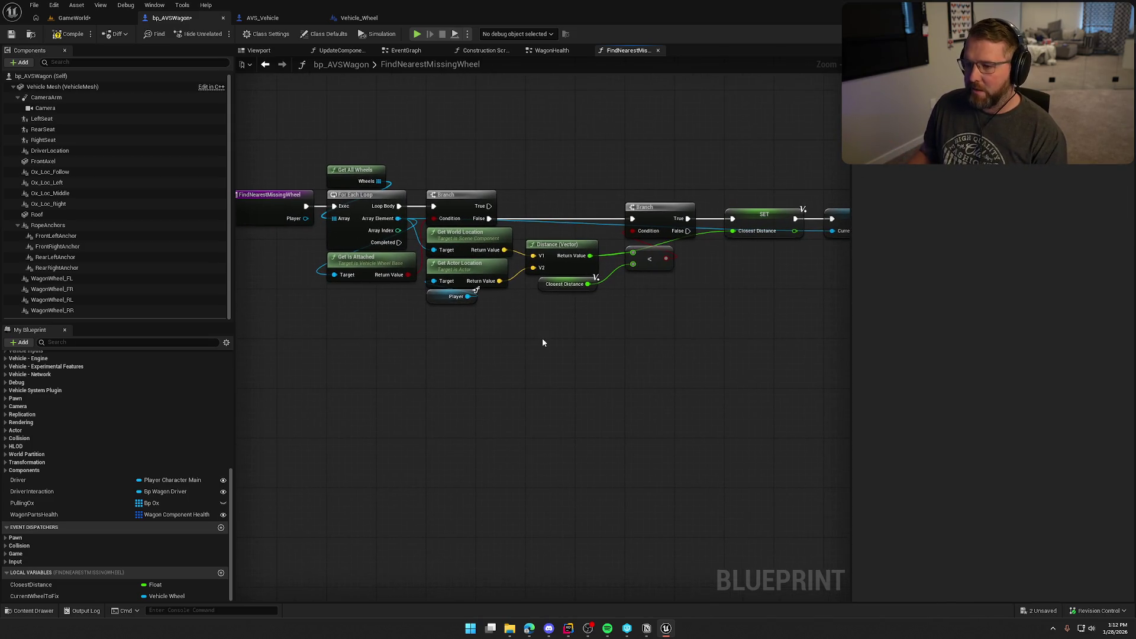
Step: Pull a wire from the loop's Completed output, then cancel without adding a node
{"action": "scroll", "coordinate": [605, 375], "scroll_direction": "down", "scroll_amount": 1}
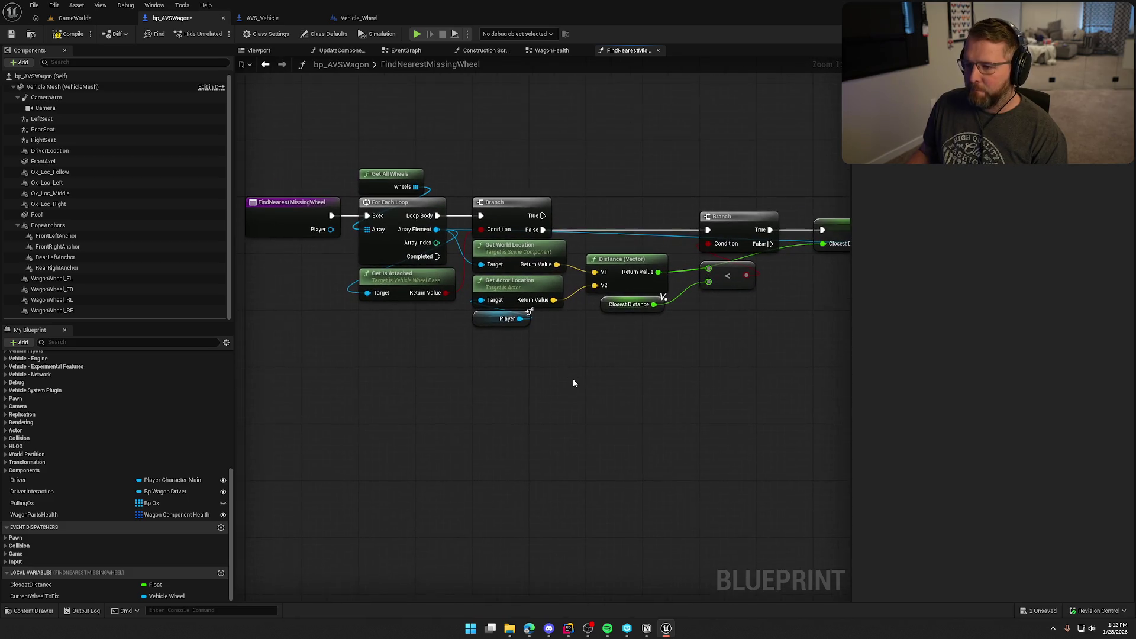
{"action": "scroll", "coordinate": [541, 347], "scroll_direction": "up", "scroll_amount": 1}
{"action": "left_click_drag", "start_coordinate": [409, 227], "coordinate": [488, 366]}
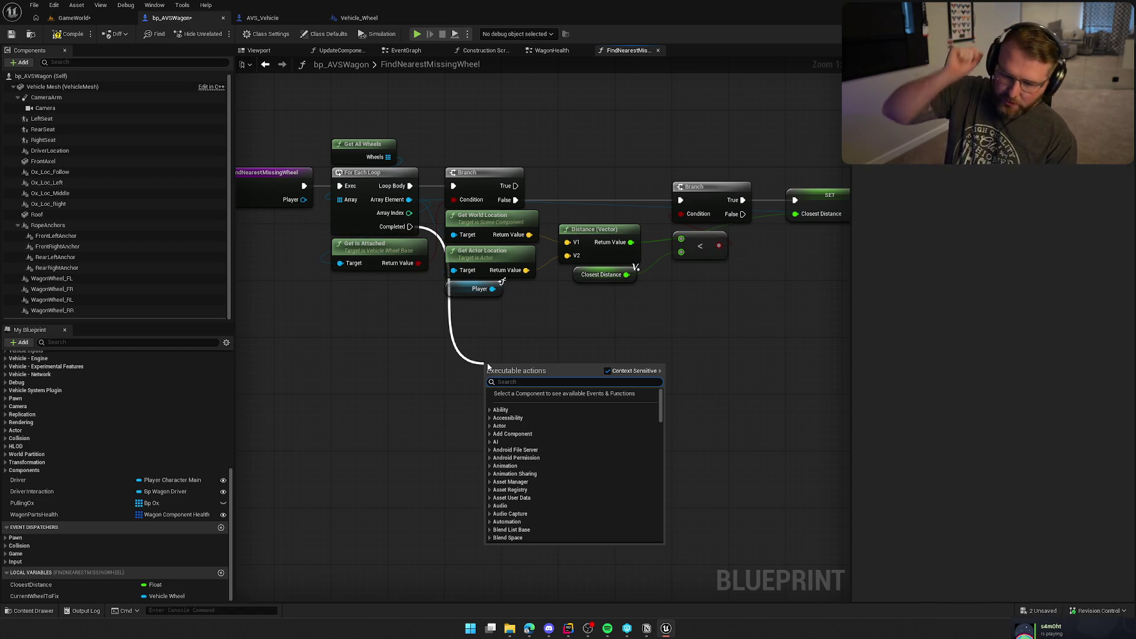
{"action": "left_click", "coordinate": [428, 347]}
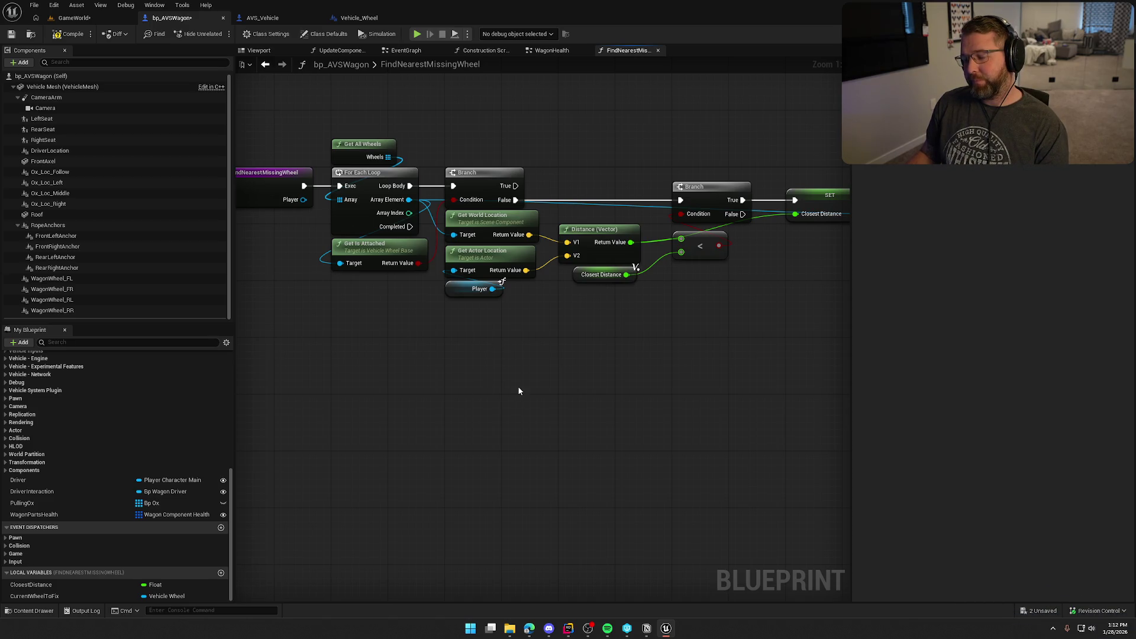
Step: Inspect the function entry node's Player input, then go to the WagonHealth graph
{"action": "left_click", "coordinate": [280, 187]}
{"action": "right_click", "coordinate": [280, 187]}
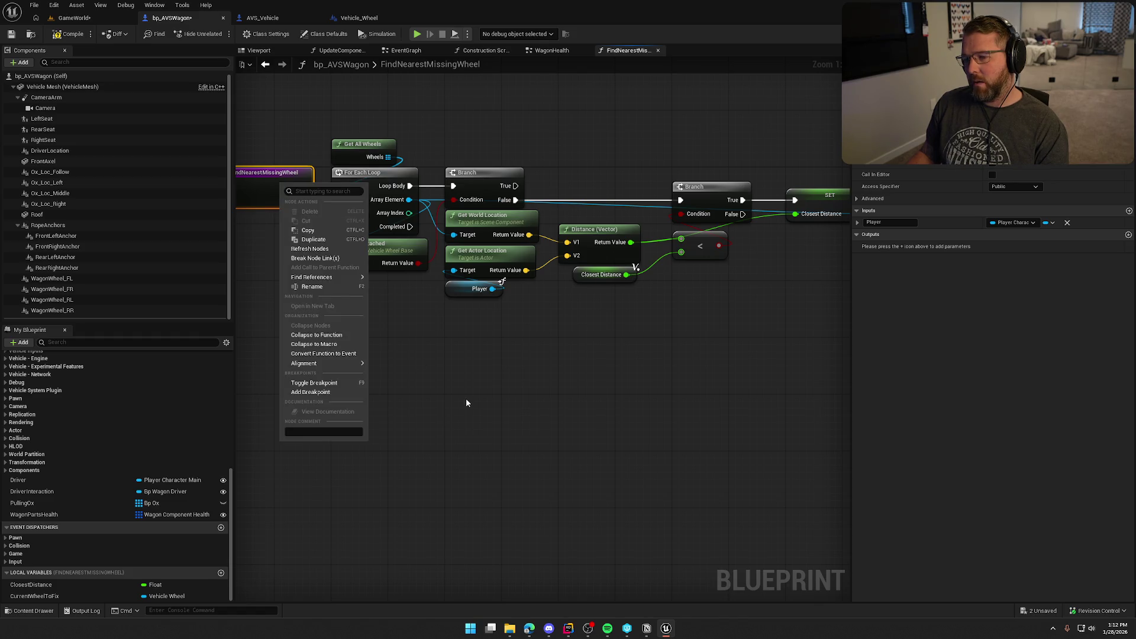
{"action": "right_click", "coordinate": [510, 340]}
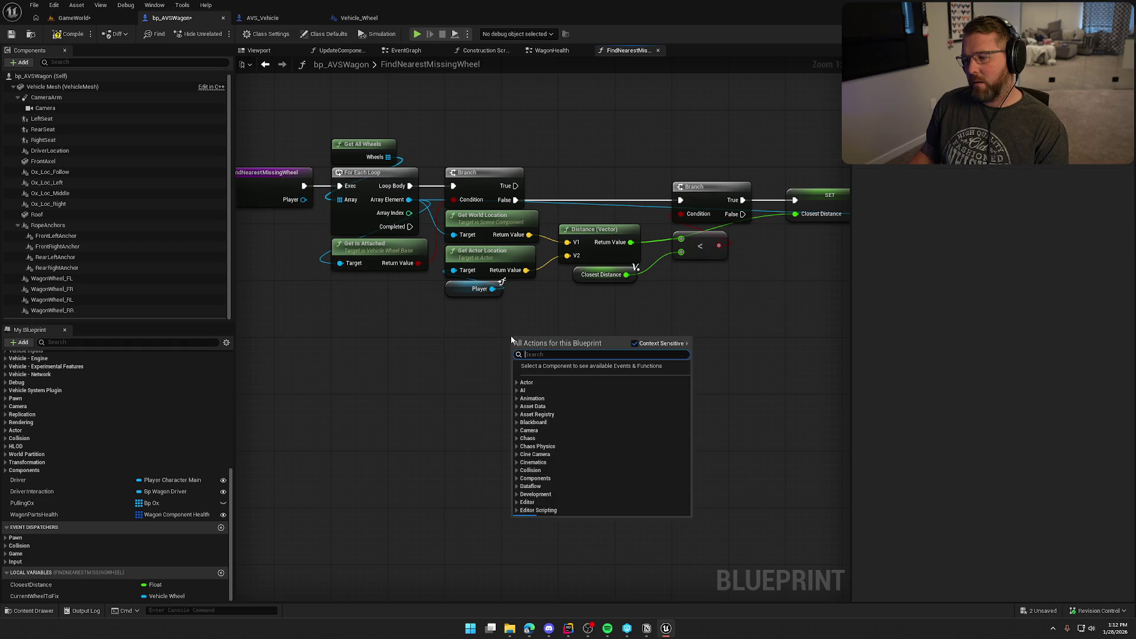
{"action": "left_click", "coordinate": [463, 339]}
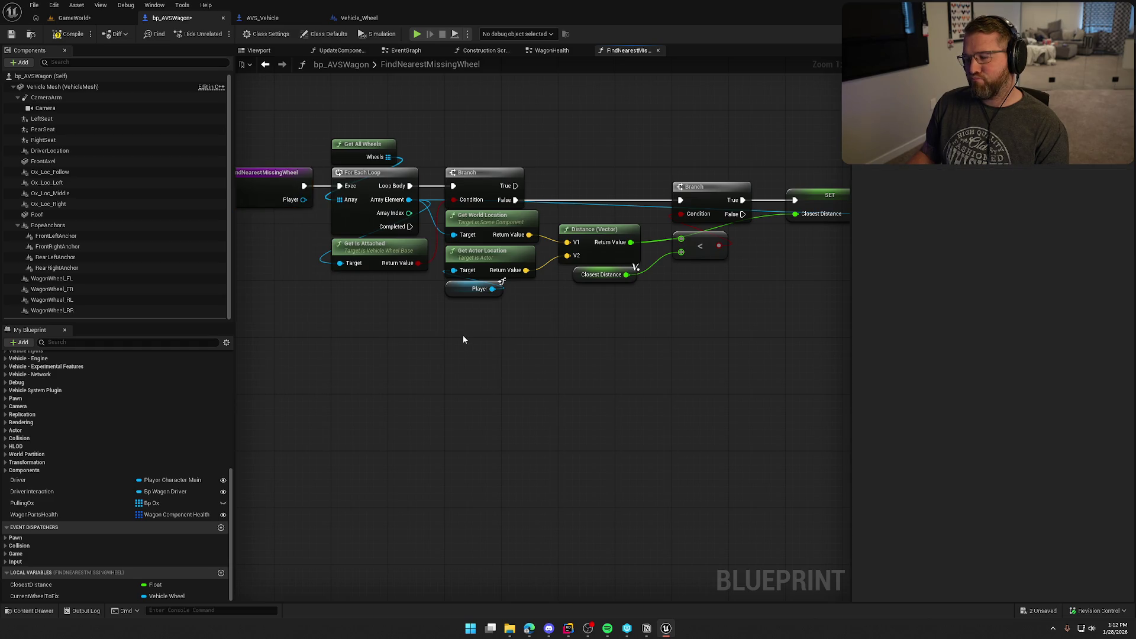
{"action": "left_click", "coordinate": [274, 182]}
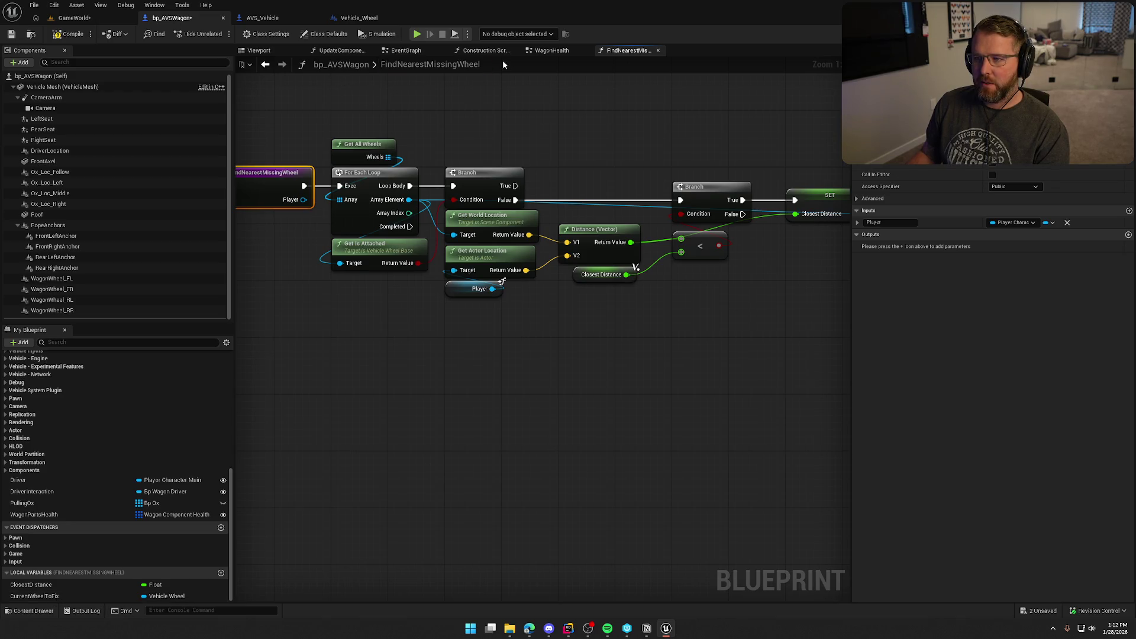
{"action": "left_click", "coordinate": [551, 50]}
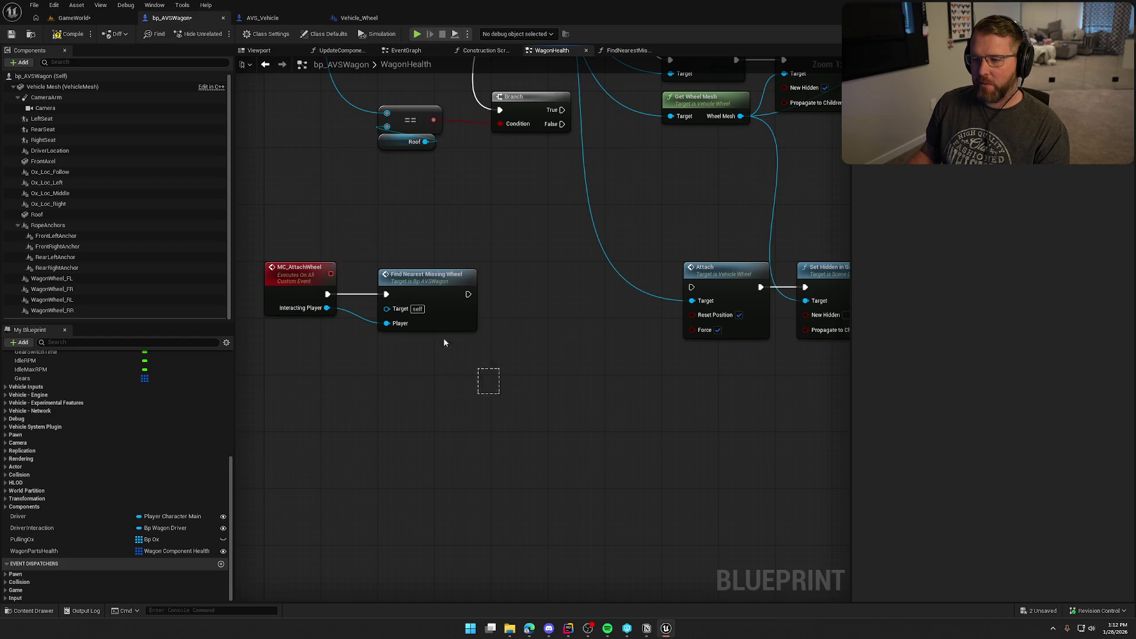
Step: Review the WagonHealth Attach and Set Hidden nodes, then reopen Find Nearest Missing Wheel
{"action": "mouse_move", "coordinate": [444, 343]}
{"action": "left_mouse_down"}
{"action": "mouse_move", "coordinate": [515, 386]}
{"action": "mouse_move", "coordinate": [558, 376]}
{"action": "mouse_move", "coordinate": [459, 422]}
{"action": "mouse_move", "coordinate": [492, 368]}
{"action": "left_mouse_up"}
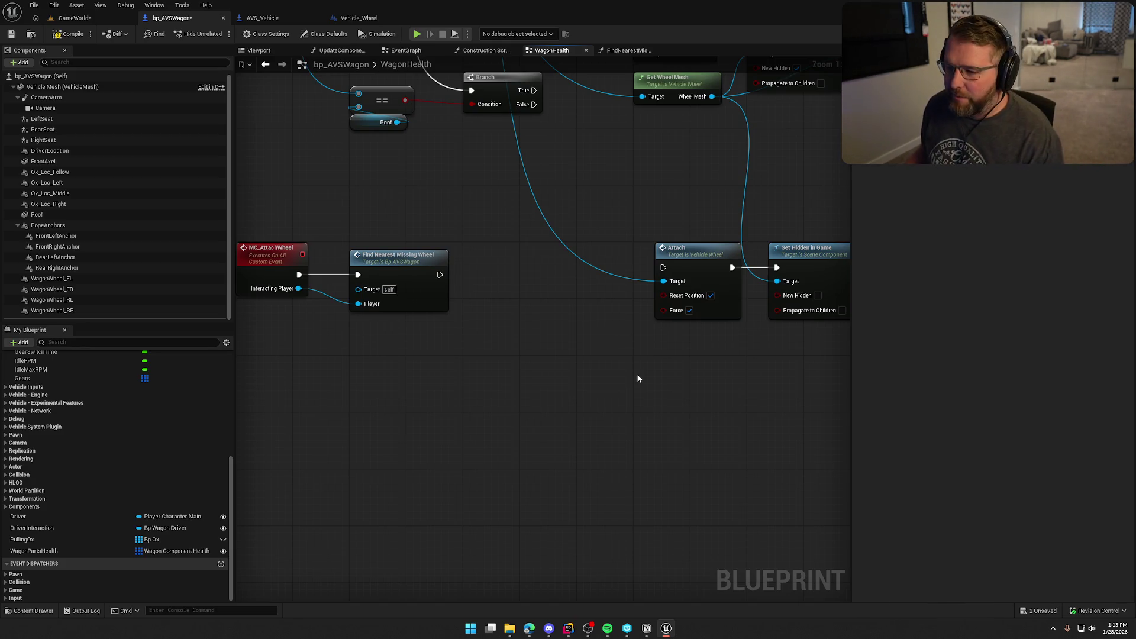
{"action": "left_click_drag", "start_coordinate": [519, 386], "coordinate": [520, 426]}
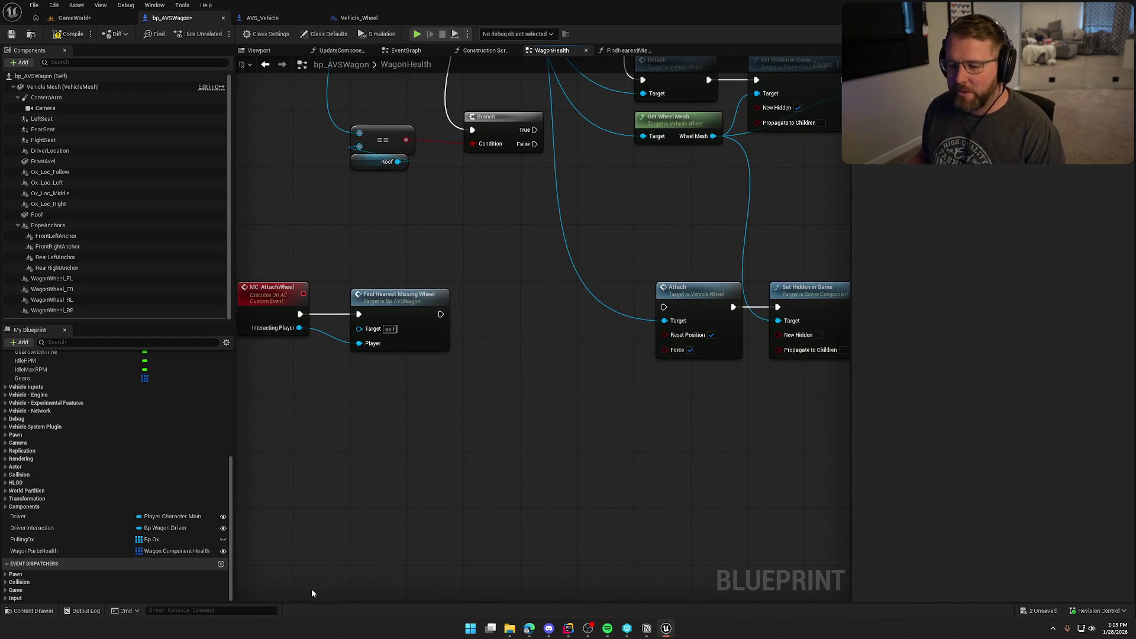
{"action": "mouse_move", "coordinate": [521, 481]}
{"action": "left_mouse_down"}
{"action": "mouse_move", "coordinate": [429, 472]}
{"action": "mouse_move", "coordinate": [460, 447]}
{"action": "mouse_move", "coordinate": [533, 436]}
{"action": "mouse_move", "coordinate": [534, 416]}
{"action": "mouse_move", "coordinate": [582, 404]}
{"action": "left_mouse_up"}
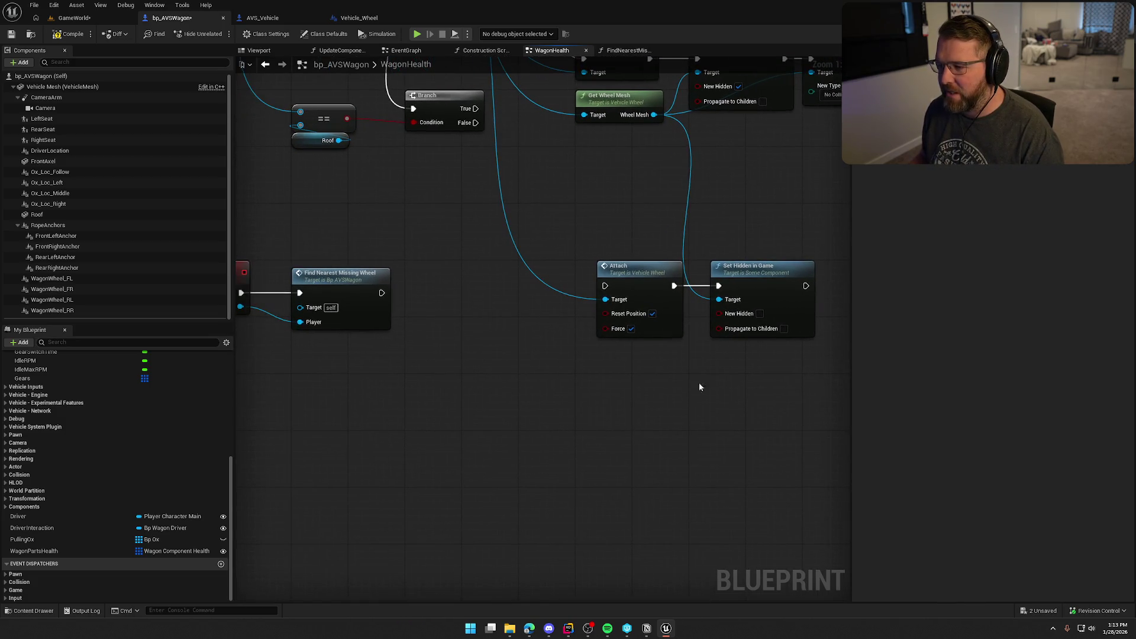
{"action": "left_click_drag", "start_coordinate": [760, 378], "coordinate": [514, 237]}
{"action": "left_click", "coordinate": [465, 296]}
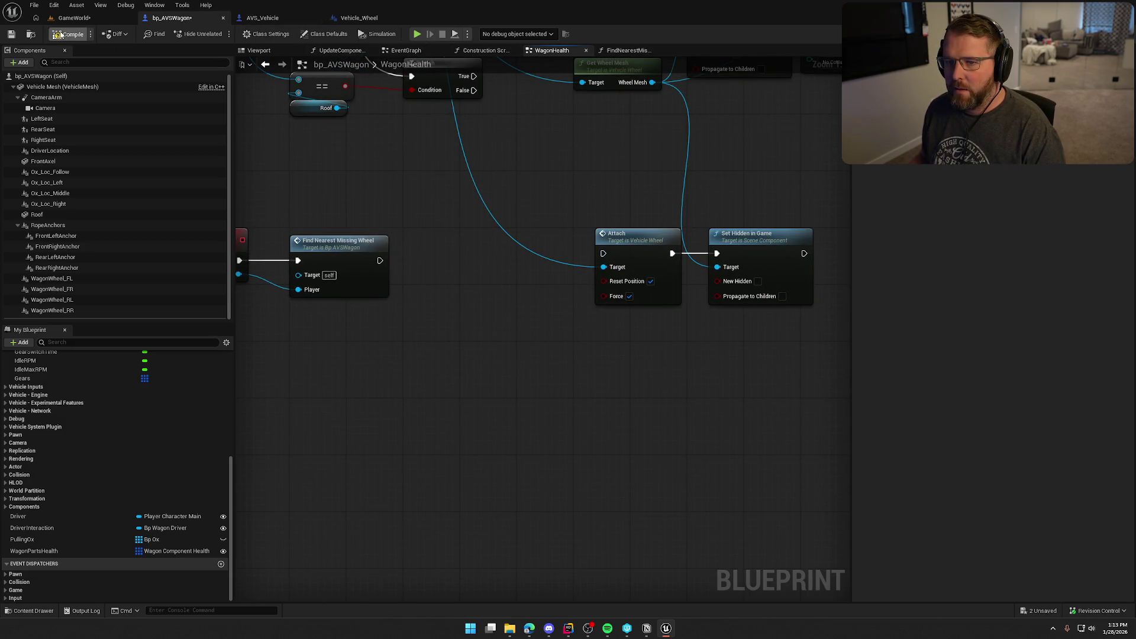
{"action": "double_click", "coordinate": [379, 265]}
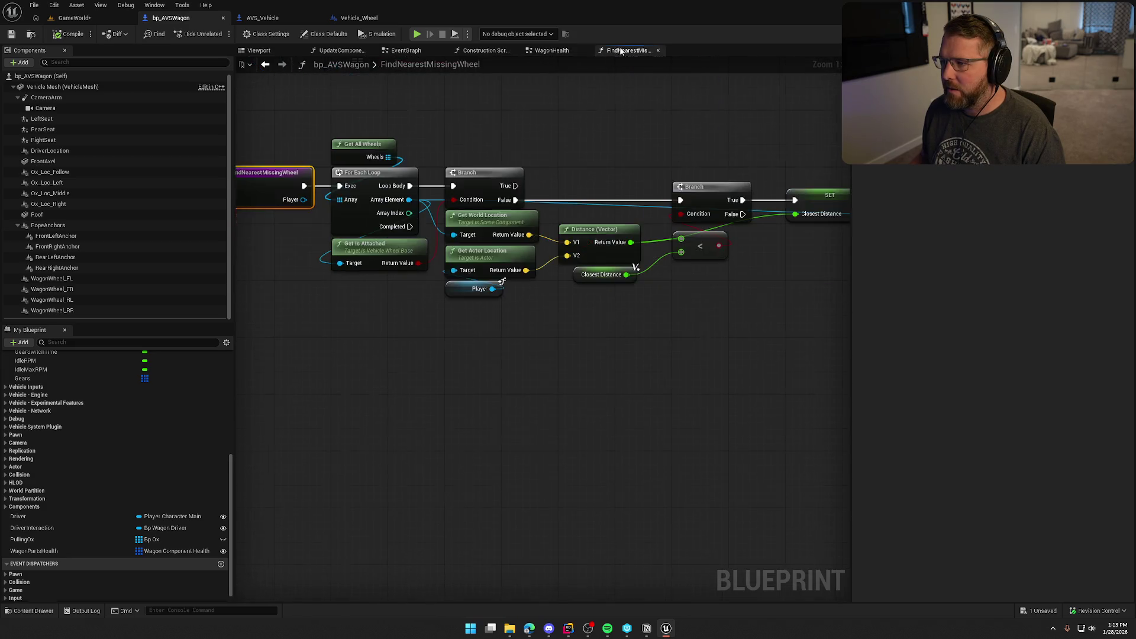
Step: Add a function output named Wheel of type Vehicle Wheel object reference
{"action": "scroll", "coordinate": [668, 118], "scroll_direction": "down", "scroll_amount": 1}
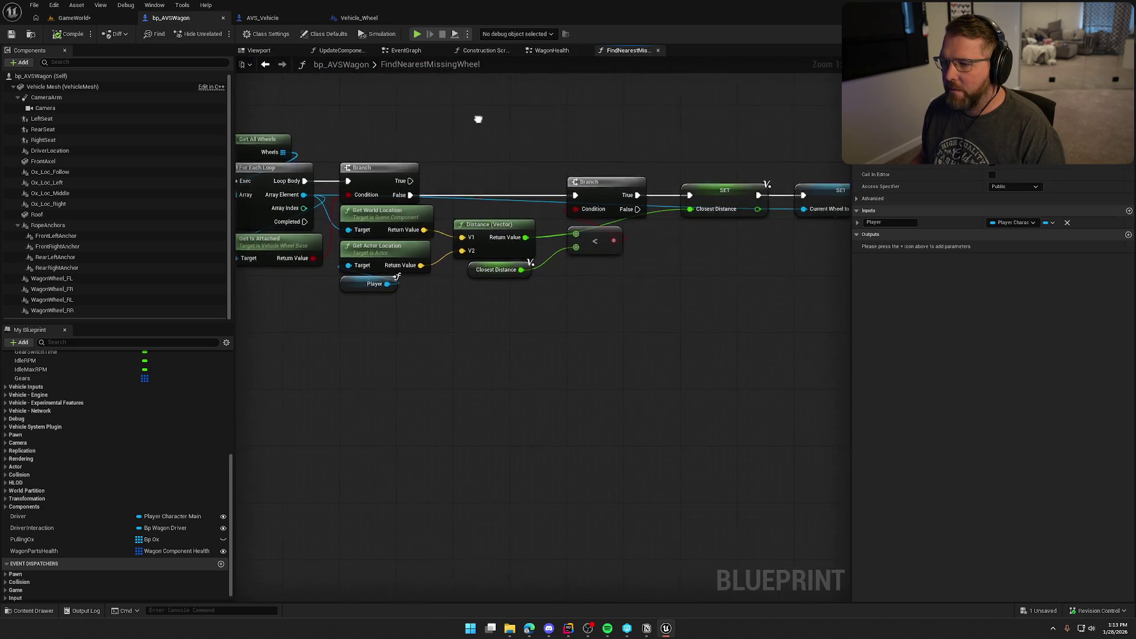
{"action": "scroll", "coordinate": [462, 352], "scroll_direction": "up", "scroll_amount": 1}
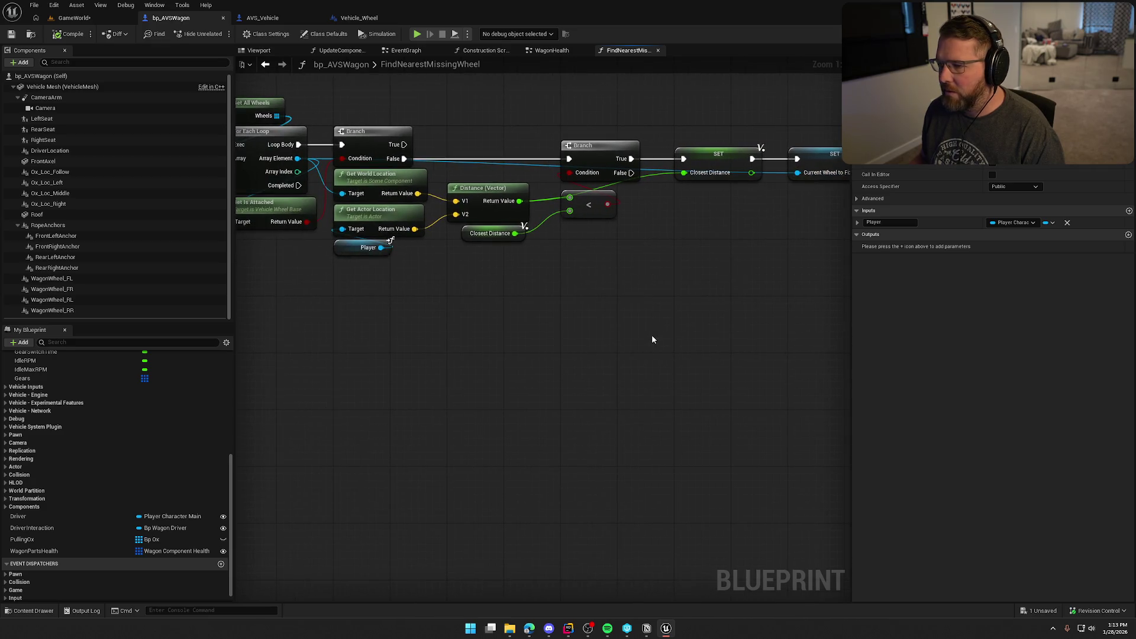
{"action": "left_click", "coordinate": [1129, 236]}
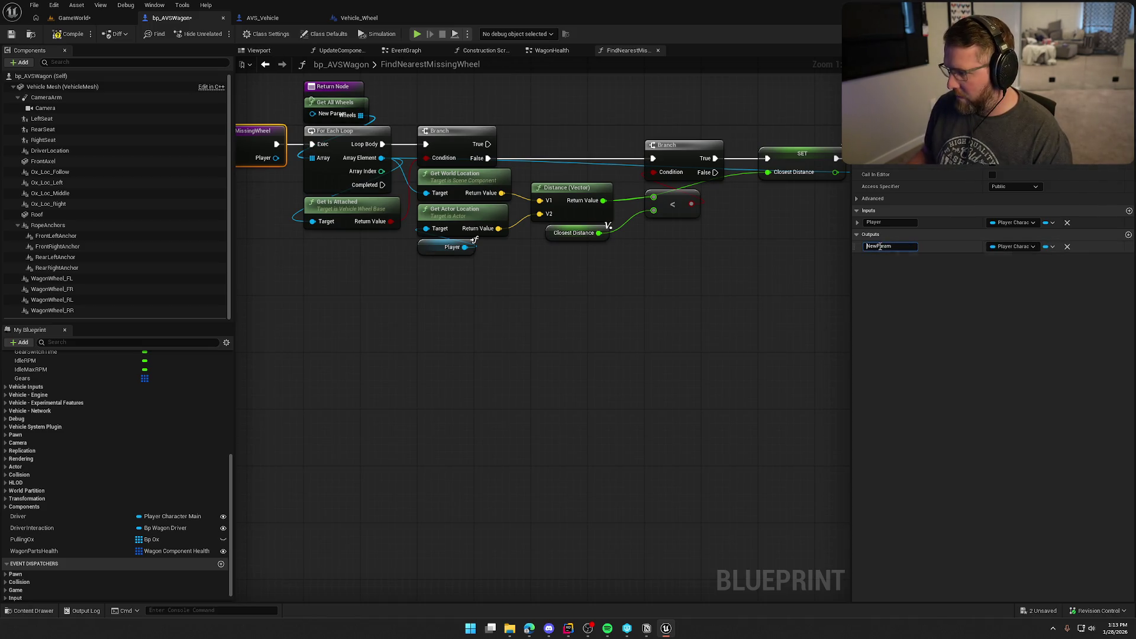
{"action": "type", "text": "Wheel"}
{"action": "key", "text": "Return"}
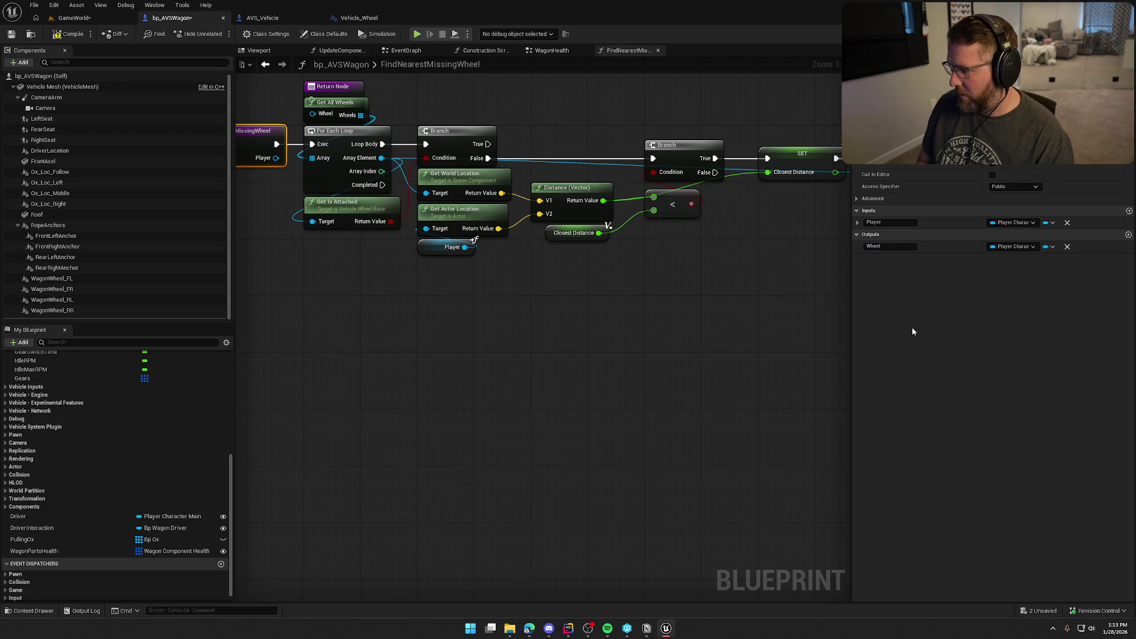
{"action": "left_click", "coordinate": [1014, 246]}
{"action": "type", "text": "ve"}
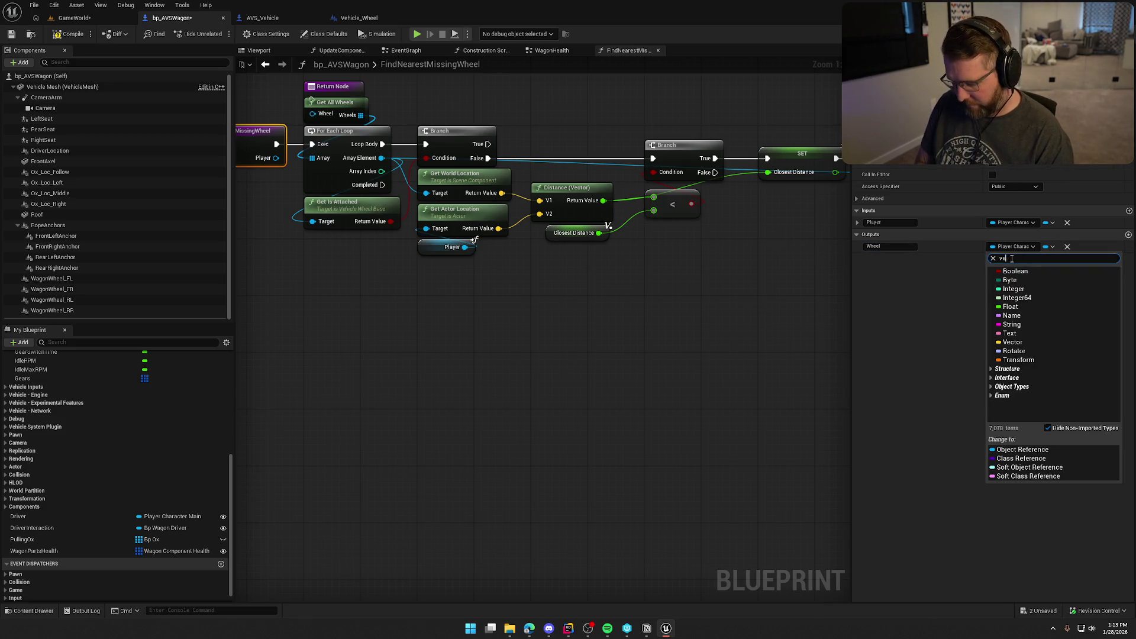
{"action": "type", "text": "hicle"}
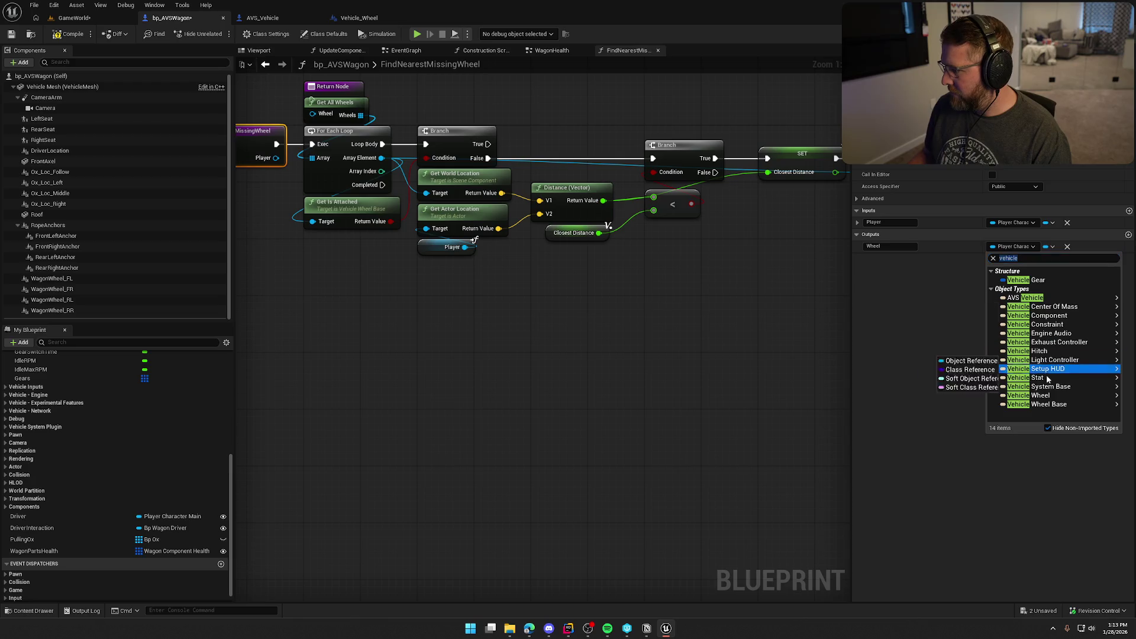
{"action": "mouse_move", "coordinate": [1045, 398]}
{"action": "left_click", "coordinate": [983, 396]}
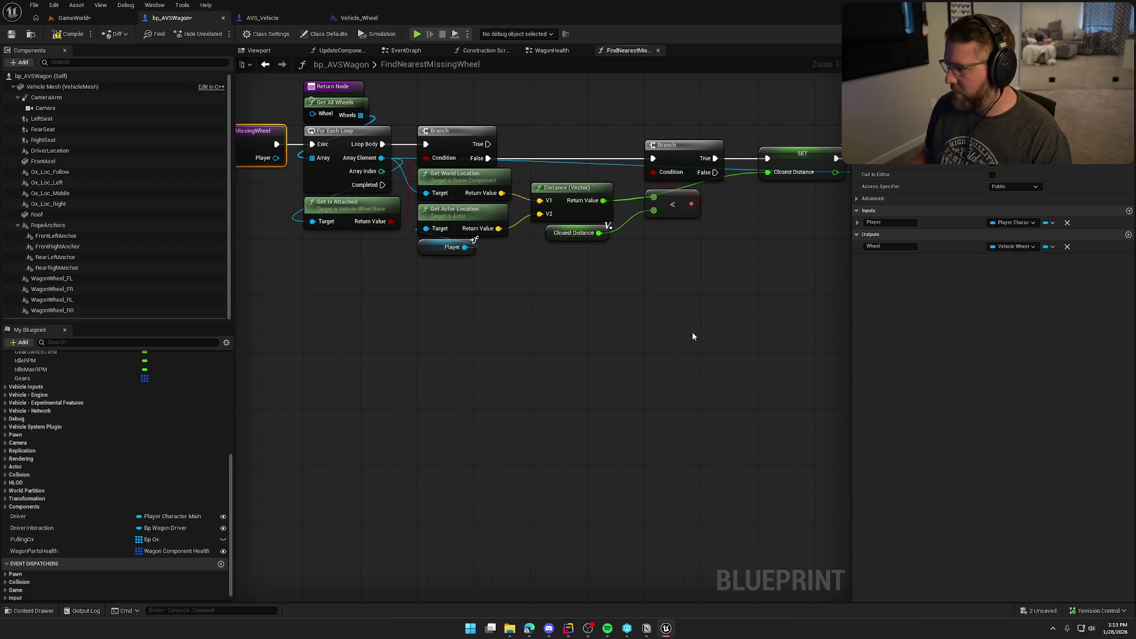
Step: Wire Completed to the Return Node, return Current Wheel to Fix as Wheel, and save
{"action": "left_click_drag", "start_coordinate": [386, 112], "coordinate": [492, 343]}
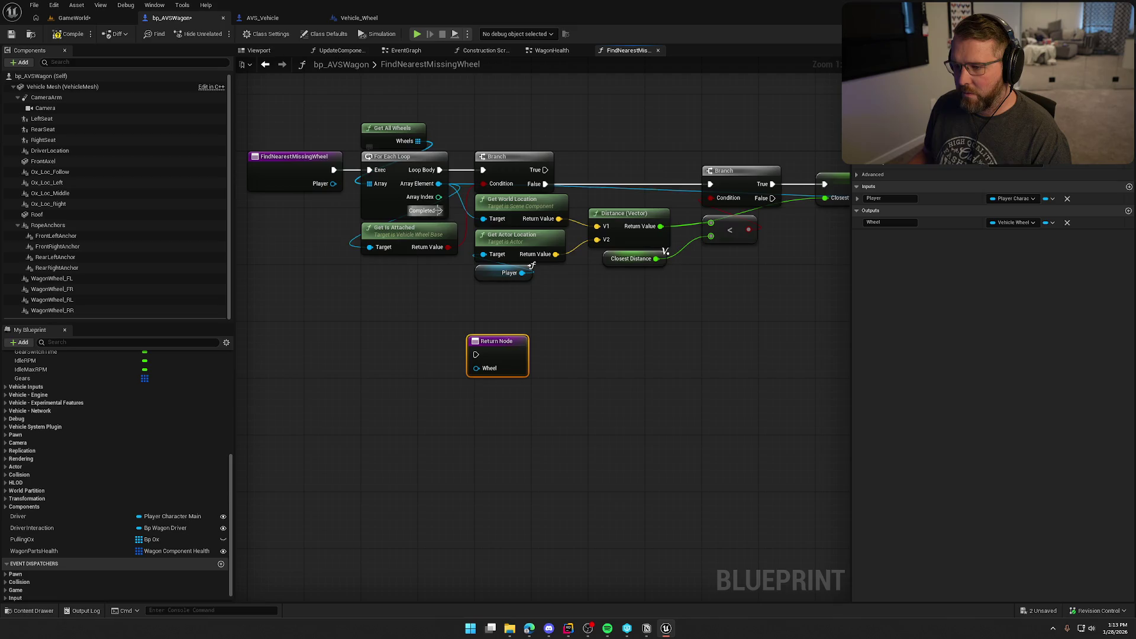
{"action": "left_click_drag", "start_coordinate": [440, 210], "coordinate": [474, 352]}
{"action": "mouse_move", "coordinate": [439, 211]}
{"action": "left_mouse_down"}
{"action": "mouse_move", "coordinate": [473, 354]}
{"action": "mouse_move", "coordinate": [568, 334]}
{"action": "left_mouse_up"}
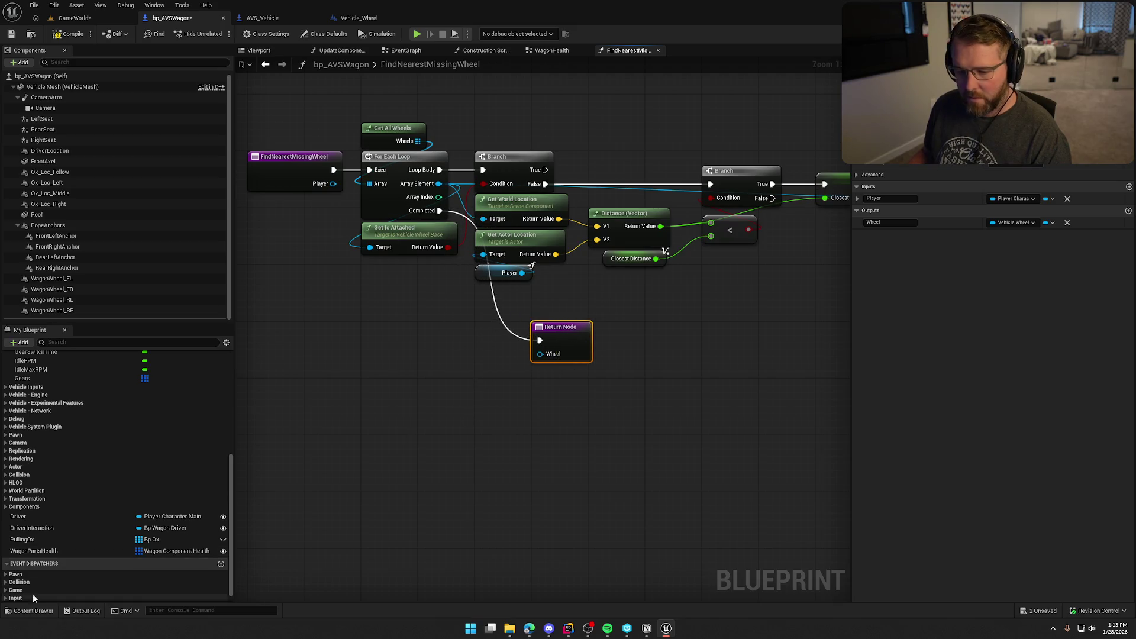
{"action": "scroll", "coordinate": [36, 592], "scroll_direction": "down", "scroll_amount": 3}
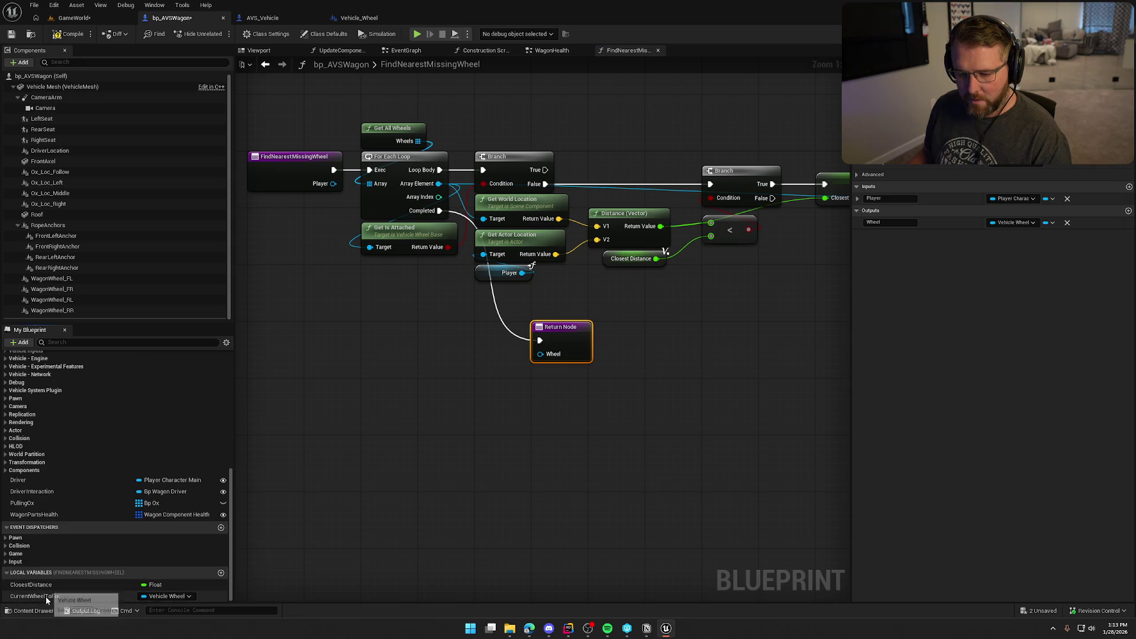
{"action": "mouse_move", "coordinate": [34, 596]}
{"action": "left_mouse_down"}
{"action": "mouse_move", "coordinate": [482, 358]}
{"action": "mouse_move", "coordinate": [540, 354]}
{"action": "left_mouse_up"}
{"action": "left_click_drag", "start_coordinate": [466, 358], "coordinate": [552, 378]}
{"action": "left_click", "coordinate": [557, 333], "text": "ctrl"}
{"action": "left_click_drag", "start_coordinate": [557, 333], "coordinate": [506, 334]}
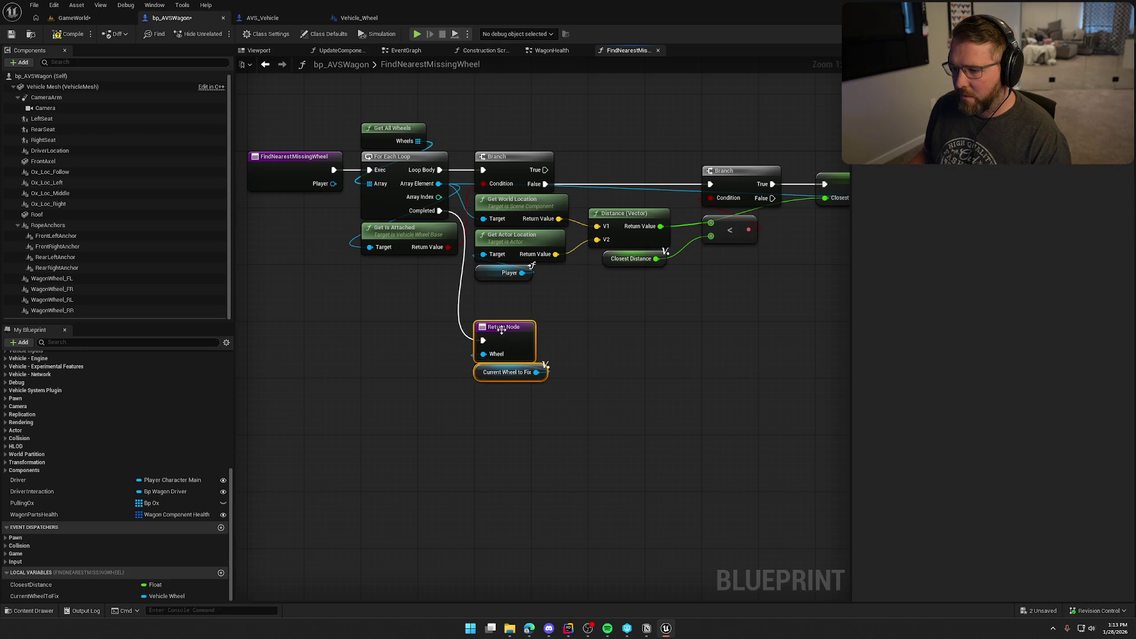
{"action": "left_click", "coordinate": [485, 360]}
{"action": "scroll", "coordinate": [502, 360], "scroll_direction": "down", "scroll_amount": 2}
{"action": "key", "text": "ctrl+s"}
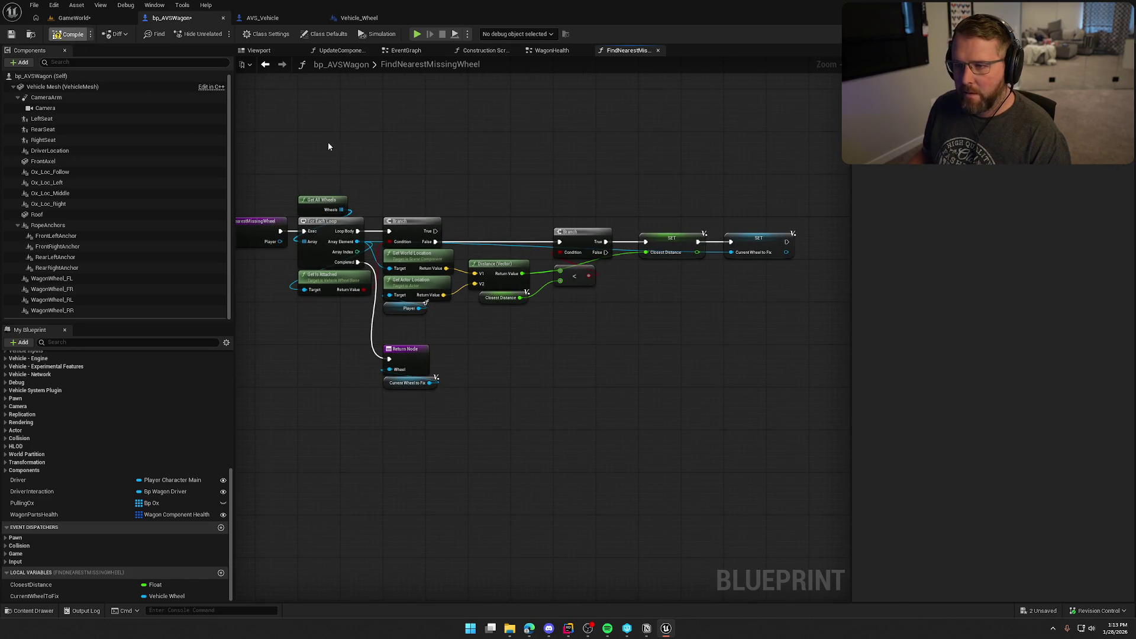
Step: Feed the found Wheel into the Attach and Set Hidden in Game targets, then compile and save
{"action": "left_click", "coordinate": [546, 52]}
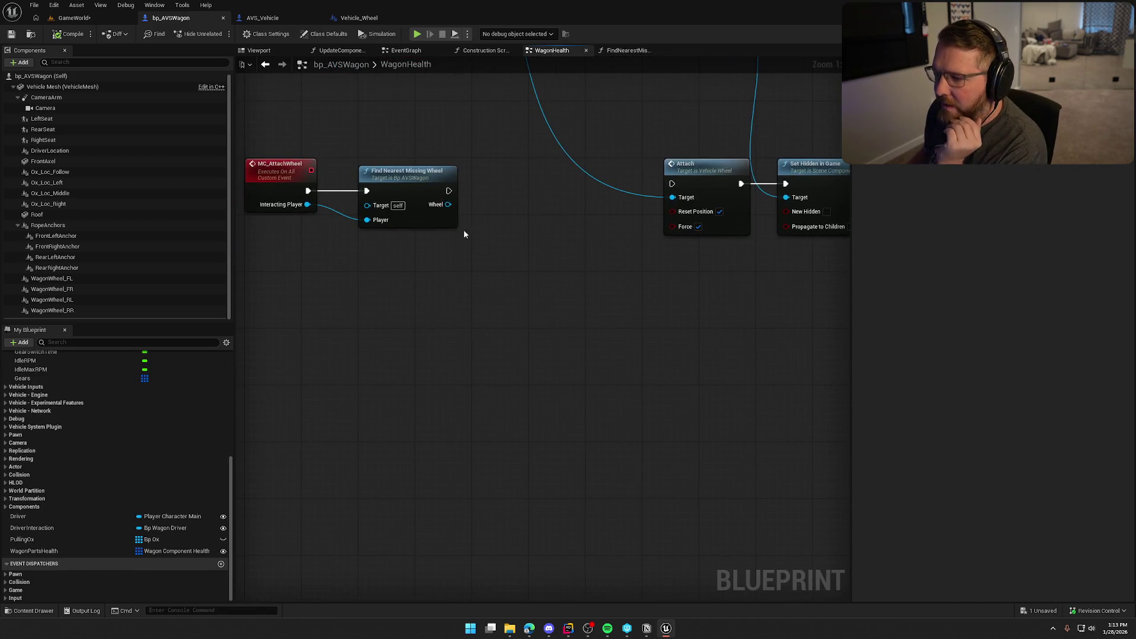
{"action": "mouse_move", "coordinate": [448, 205]}
{"action": "left_mouse_down"}
{"action": "mouse_move", "coordinate": [654, 222]}
{"action": "mouse_move", "coordinate": [672, 198]}
{"action": "left_mouse_up"}
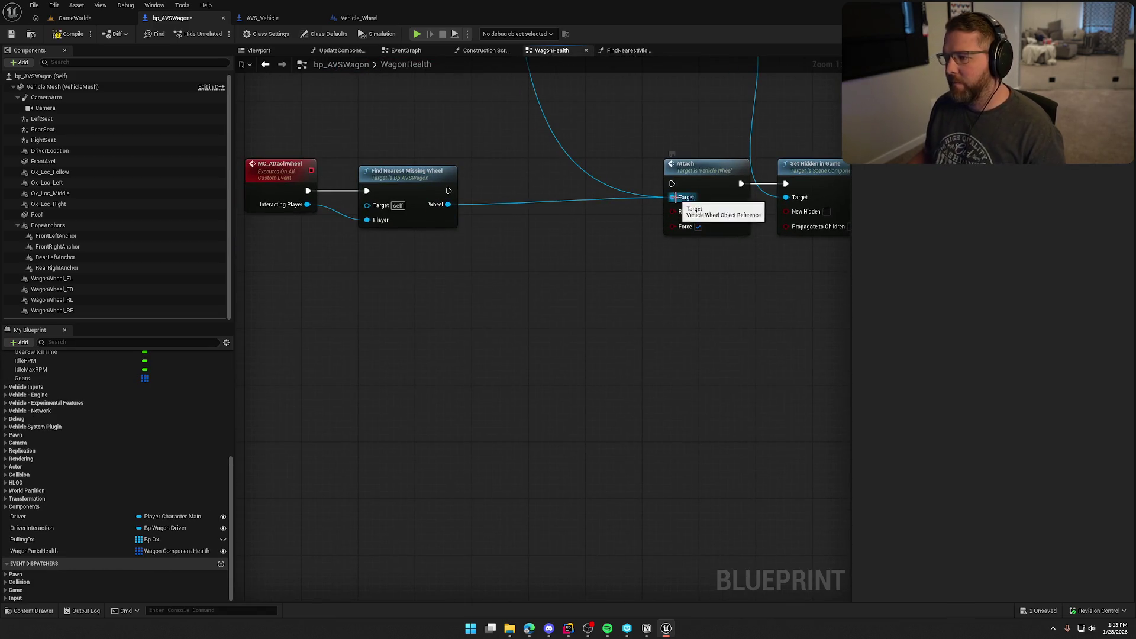
{"action": "mouse_move", "coordinate": [448, 191]}
{"action": "left_mouse_down"}
{"action": "mouse_move", "coordinate": [672, 184]}
{"action": "mouse_move", "coordinate": [507, 182]}
{"action": "left_mouse_up"}
{"action": "left_click", "coordinate": [580, 253]}
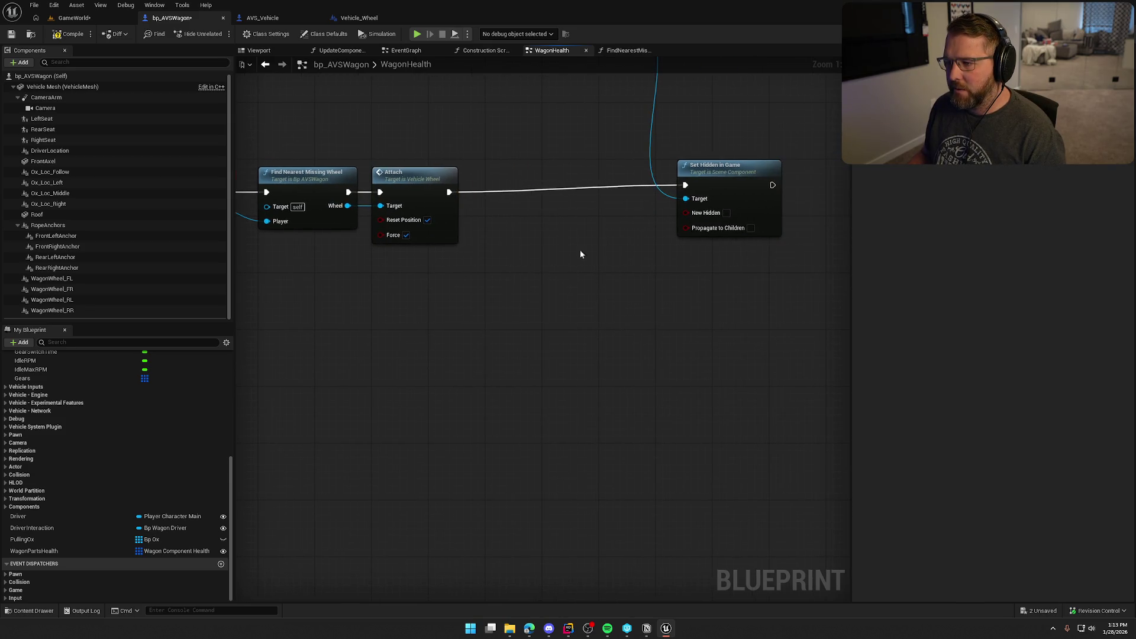
{"action": "mouse_move", "coordinate": [705, 180]}
{"action": "left_mouse_down"}
{"action": "mouse_move", "coordinate": [519, 183]}
{"action": "mouse_move", "coordinate": [493, 208]}
{"action": "mouse_move", "coordinate": [379, 219]}
{"action": "mouse_move", "coordinate": [348, 207]}
{"action": "left_mouse_up"}
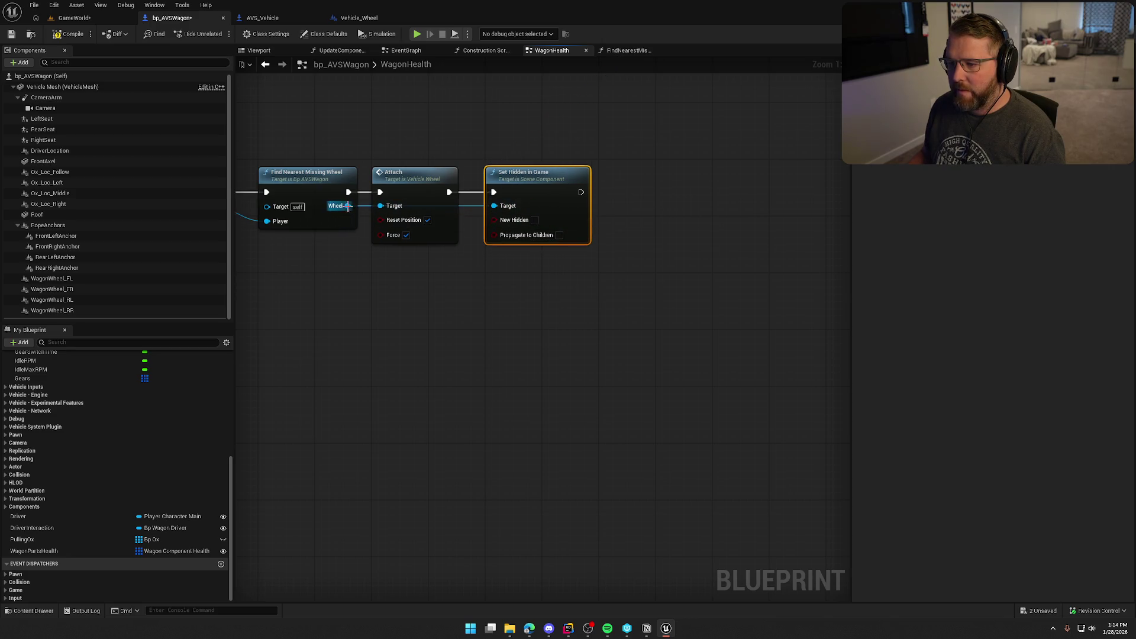
{"action": "left_click", "coordinate": [530, 288]}
{"action": "left_click_drag", "start_coordinate": [669, 233], "coordinate": [642, 345]}
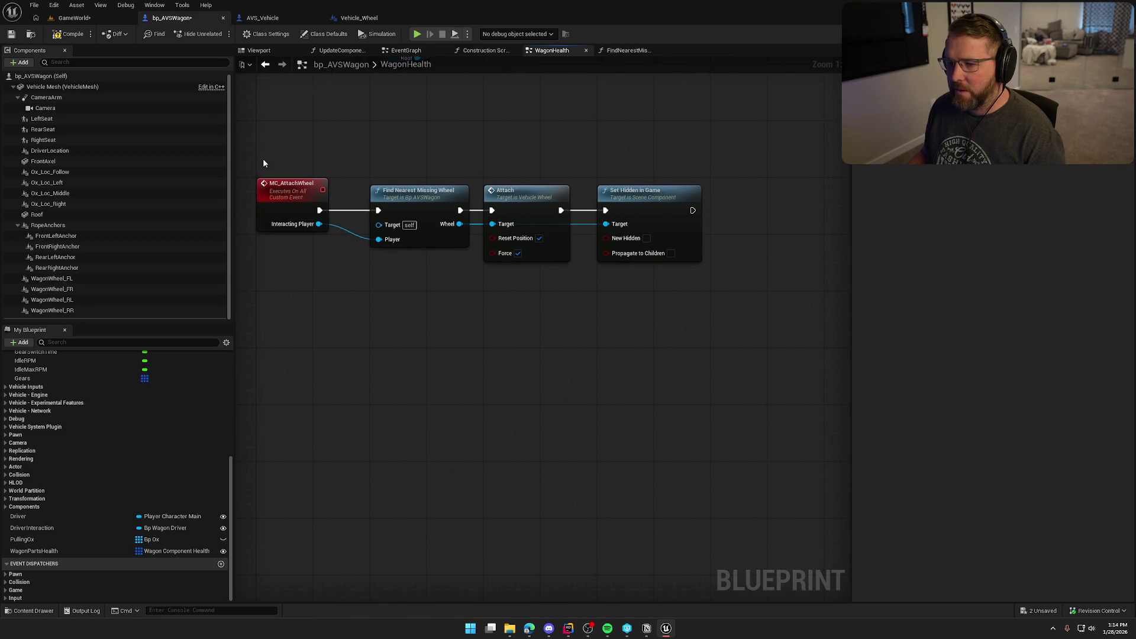
{"action": "key", "text": "ctrl+s"}
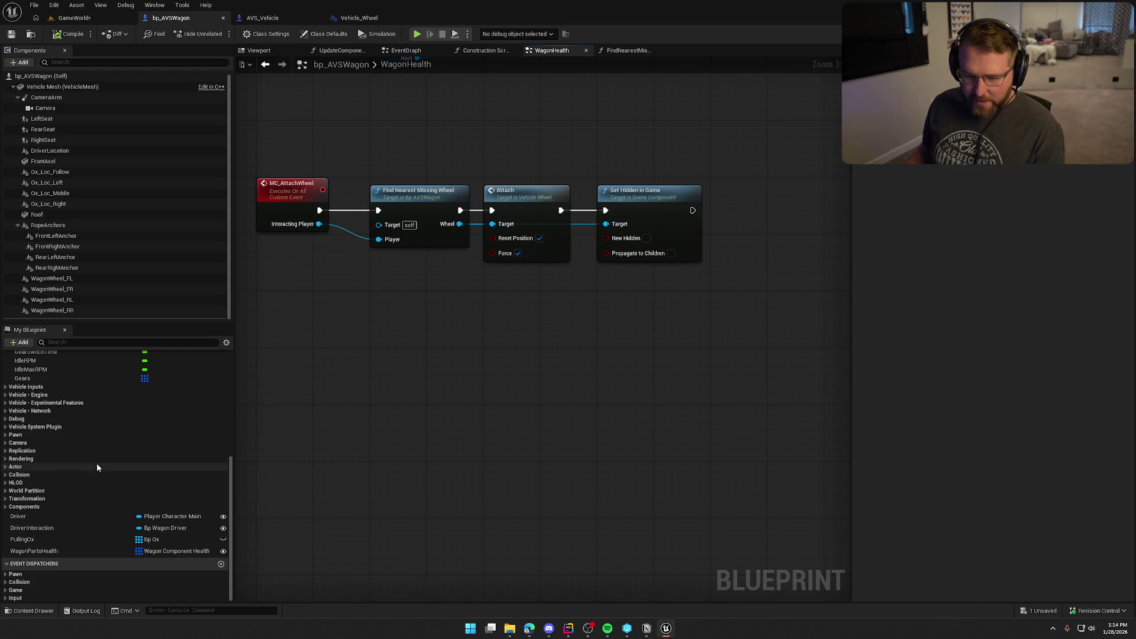
Step: Add a Wagon Parts Health getter with a For Each Loop with Break over it
{"action": "mouse_move", "coordinate": [58, 550]}
{"action": "left_mouse_down"}
{"action": "mouse_move", "coordinate": [516, 373]}
{"action": "mouse_move", "coordinate": [592, 299]}
{"action": "left_mouse_up"}
{"action": "mouse_move", "coordinate": [652, 329]}
{"action": "left_mouse_down"}
{"action": "mouse_move", "coordinate": [496, 311]}
{"action": "mouse_move", "coordinate": [521, 336]}
{"action": "mouse_move", "coordinate": [563, 208]}
{"action": "mouse_move", "coordinate": [545, 216]}
{"action": "left_mouse_up"}
{"action": "left_click", "coordinate": [609, 220]}
{"action": "key", "text": "Delete"}
{"action": "type", "text": "fore each"}
{"action": "left_click", "coordinate": [573, 397]}
Step: Attach the Wagon Parts Health getter to the For Each loop and split its Array Element pin
{"action": "left_click_drag", "start_coordinate": [549, 327], "coordinate": [606, 208]}
{"action": "left_click", "coordinate": [557, 393]}
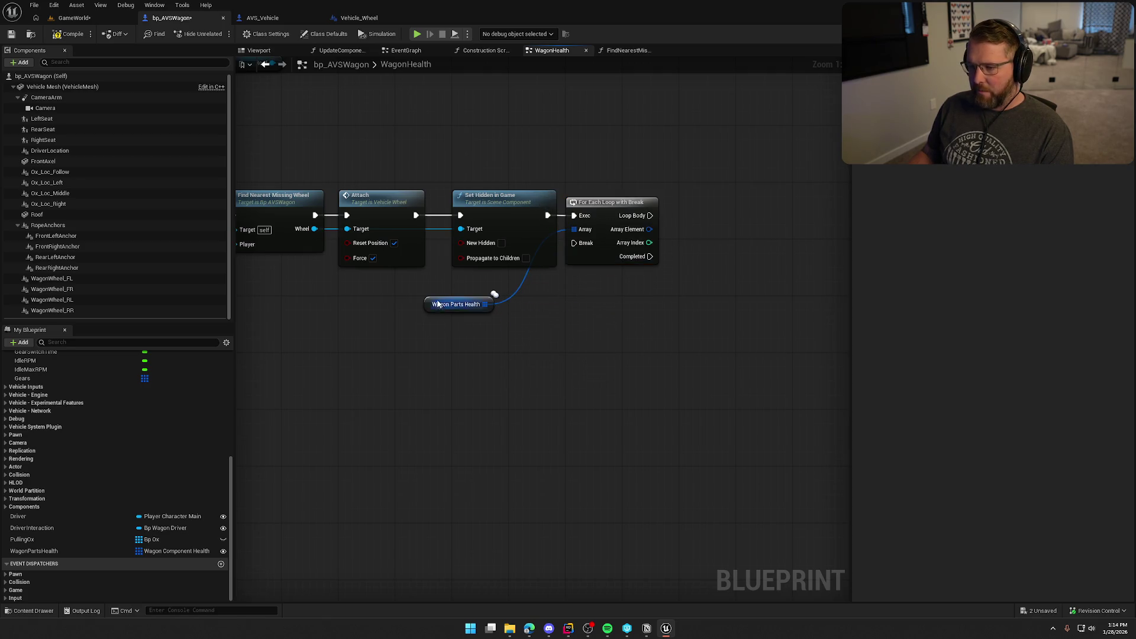
{"action": "mouse_move", "coordinate": [438, 304]}
{"action": "left_mouse_down"}
{"action": "mouse_move", "coordinate": [592, 177]}
{"action": "mouse_move", "coordinate": [580, 191]}
{"action": "left_mouse_up"}
{"action": "left_click_drag", "start_coordinate": [635, 152], "coordinate": [544, 147]}
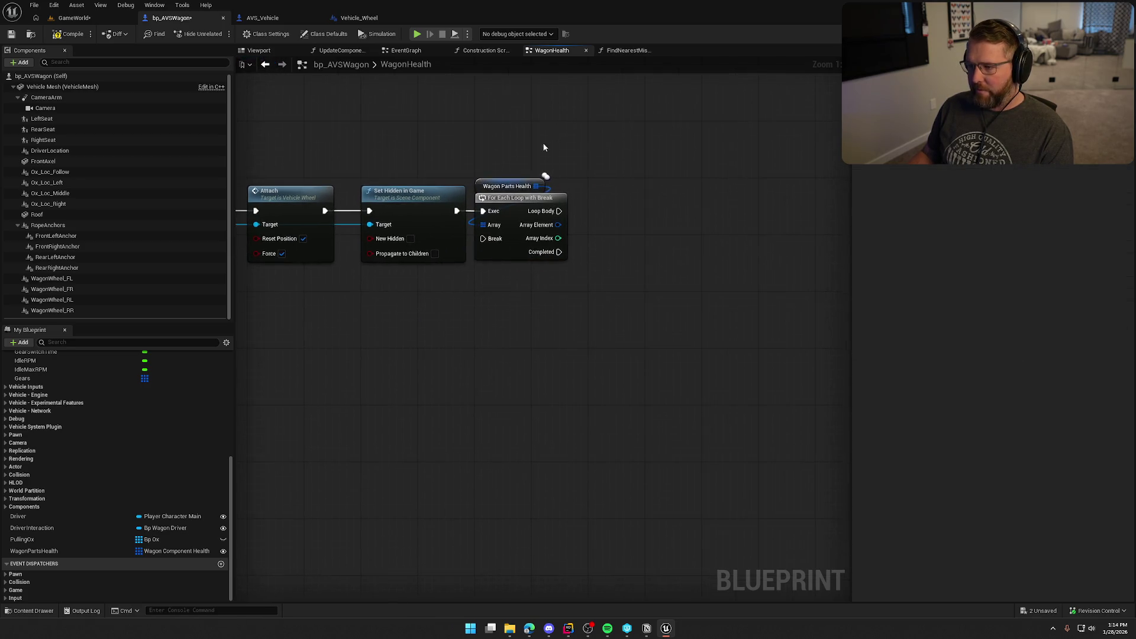
{"action": "right_click", "coordinate": [563, 220]}
{"action": "left_click", "coordinate": [583, 248]}
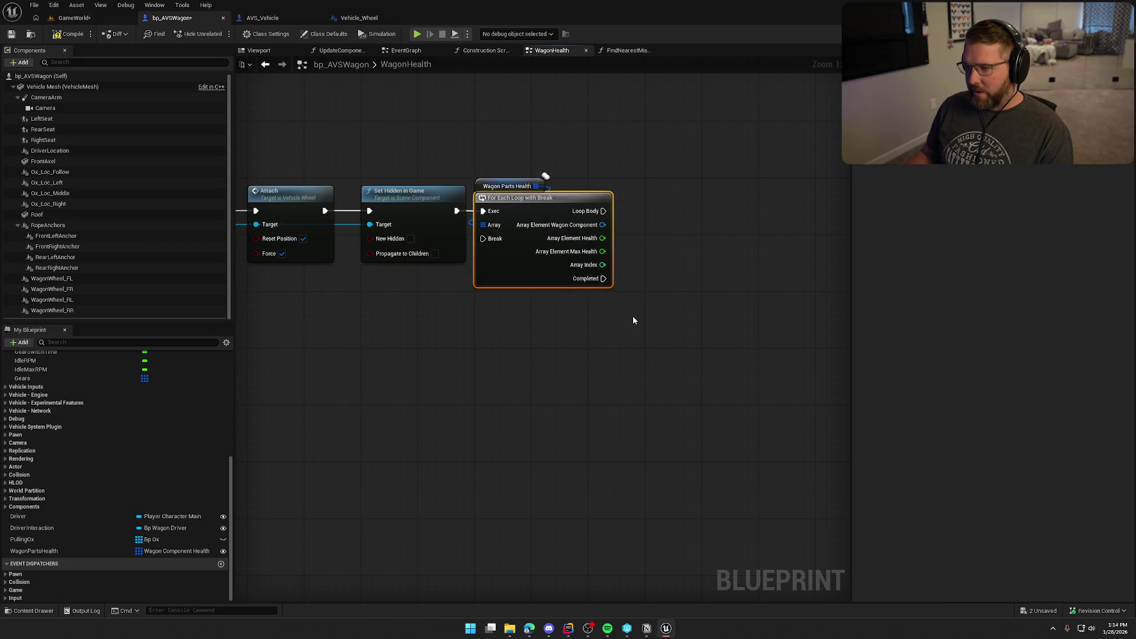
Step: Add an == comparison on the element's Wagon Component beside the loop
{"action": "scroll", "coordinate": [698, 342], "scroll_direction": "down", "scroll_amount": 3}
{"action": "scroll", "coordinate": [647, 338], "scroll_direction": "up", "scroll_amount": 2}
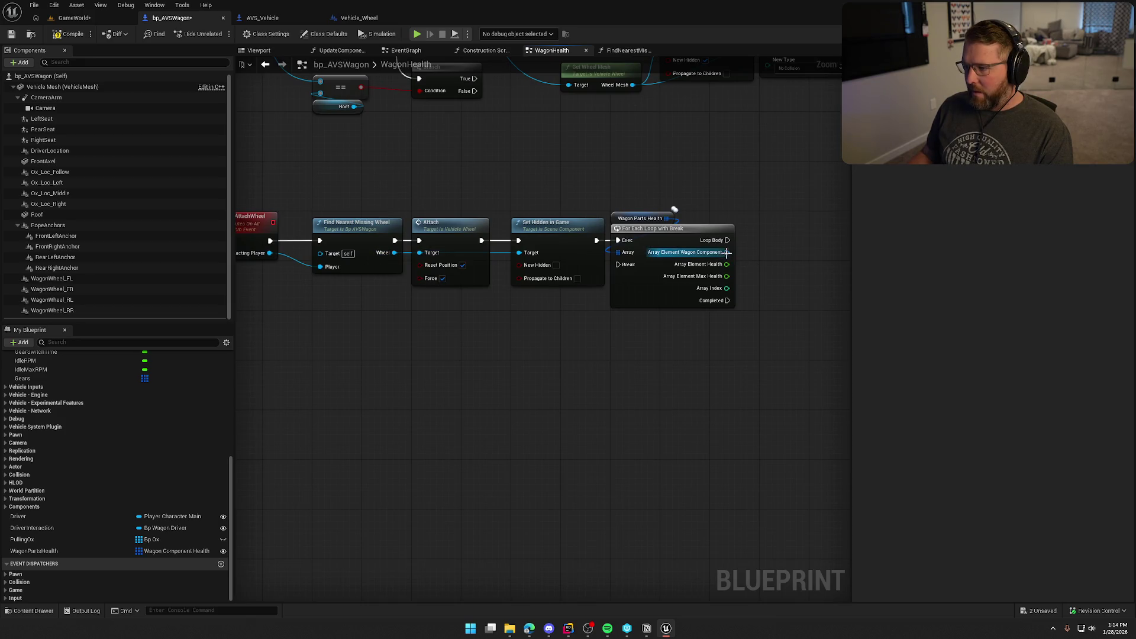
{"action": "left_click_drag", "start_coordinate": [727, 252], "coordinate": [771, 262]}
{"action": "type", "text": "="}
{"action": "key", "text": "Return"}
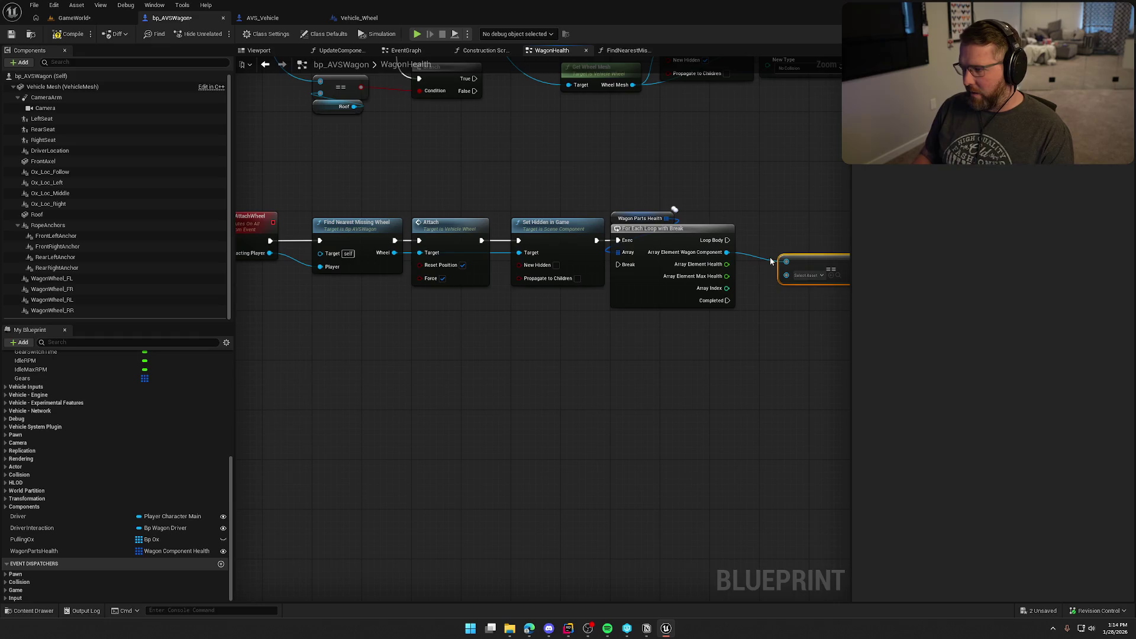
{"action": "left_click_drag", "start_coordinate": [787, 272], "coordinate": [619, 265]}
{"action": "left_click", "coordinate": [637, 224]}
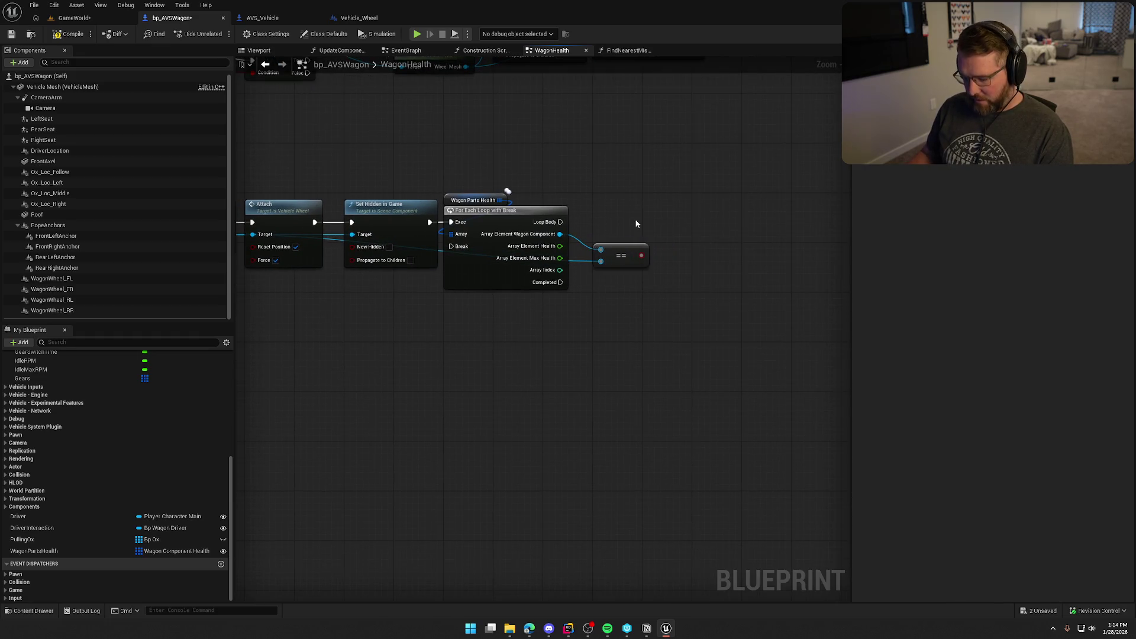
Step: Create a Branch node after Loop Body, next to the == node
{"action": "key", "text": "b"}
{"action": "left_click", "coordinate": [669, 214]}
{"action": "left_click_drag", "start_coordinate": [561, 222], "coordinate": [676, 226]}
{"action": "left_click_drag", "start_coordinate": [351, 169], "coordinate": [569, 173]}
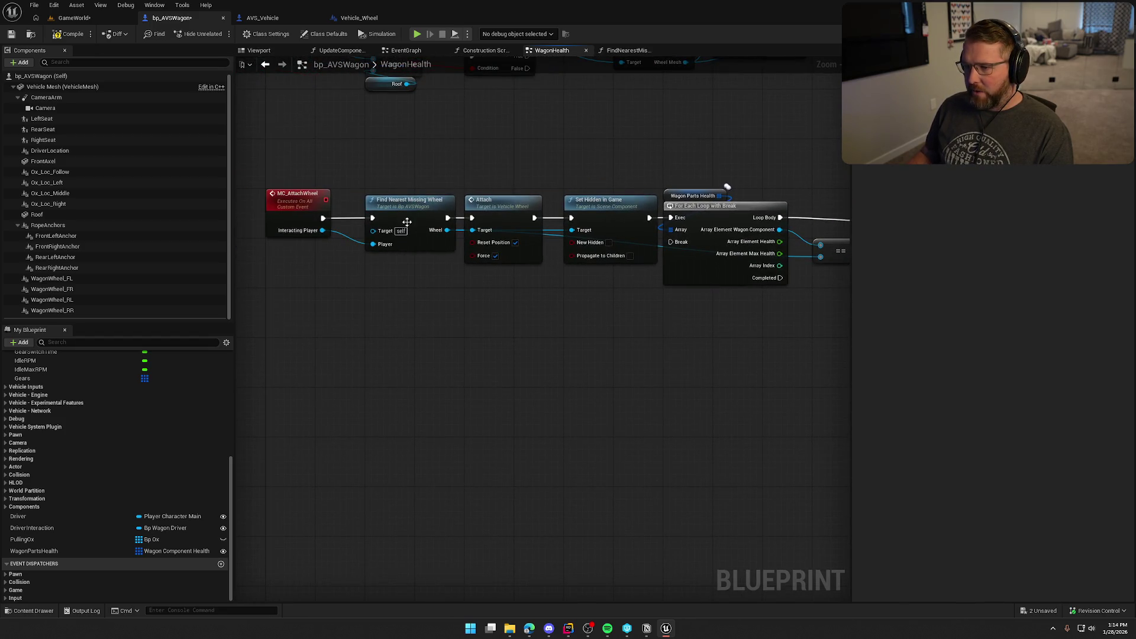
{"action": "left_click_drag", "start_coordinate": [788, 387], "coordinate": [558, 386]}
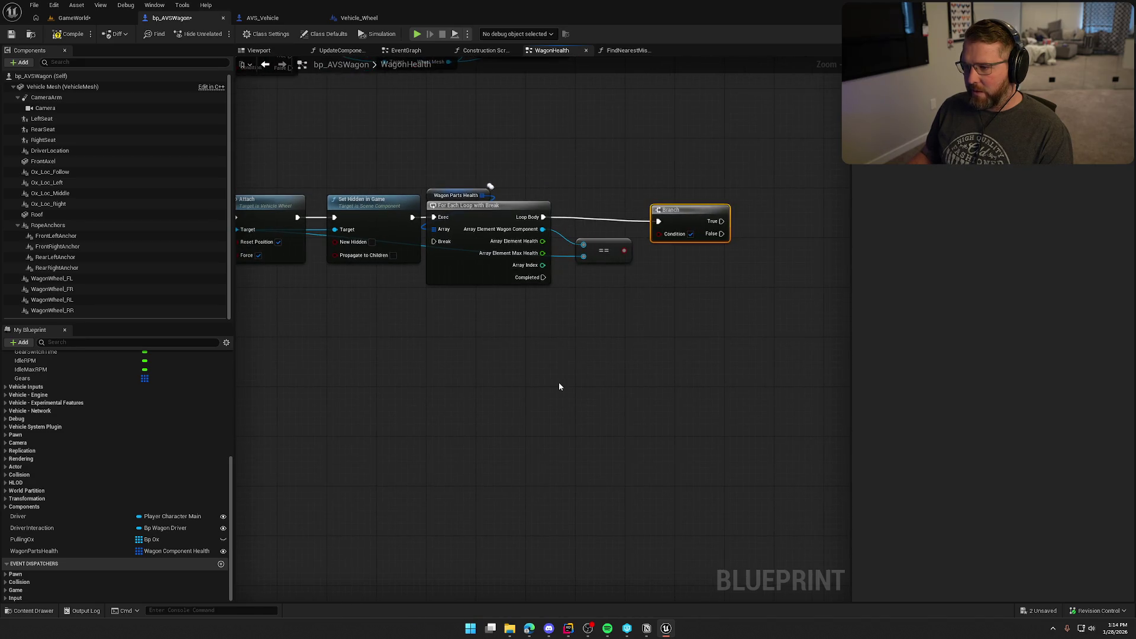
{"action": "left_click_drag", "start_coordinate": [468, 178], "coordinate": [629, 296]}
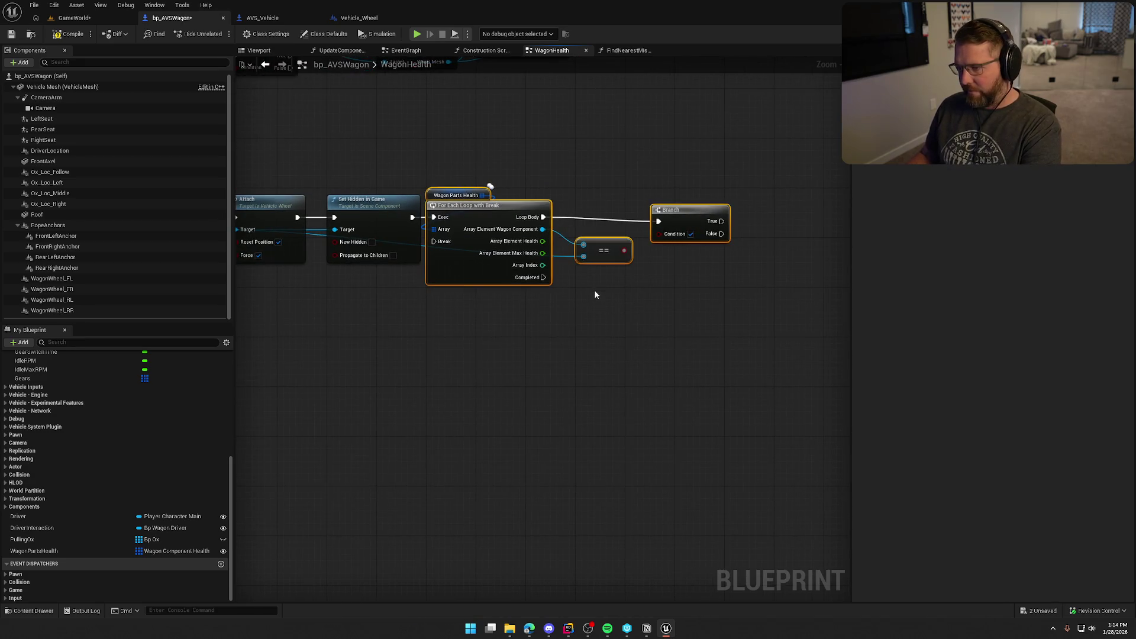
{"action": "left_click", "coordinate": [618, 334]}
Step: Reposition the Branch node up and to the left
{"action": "scroll", "coordinate": [619, 322], "scroll_direction": "up", "scroll_amount": 1}
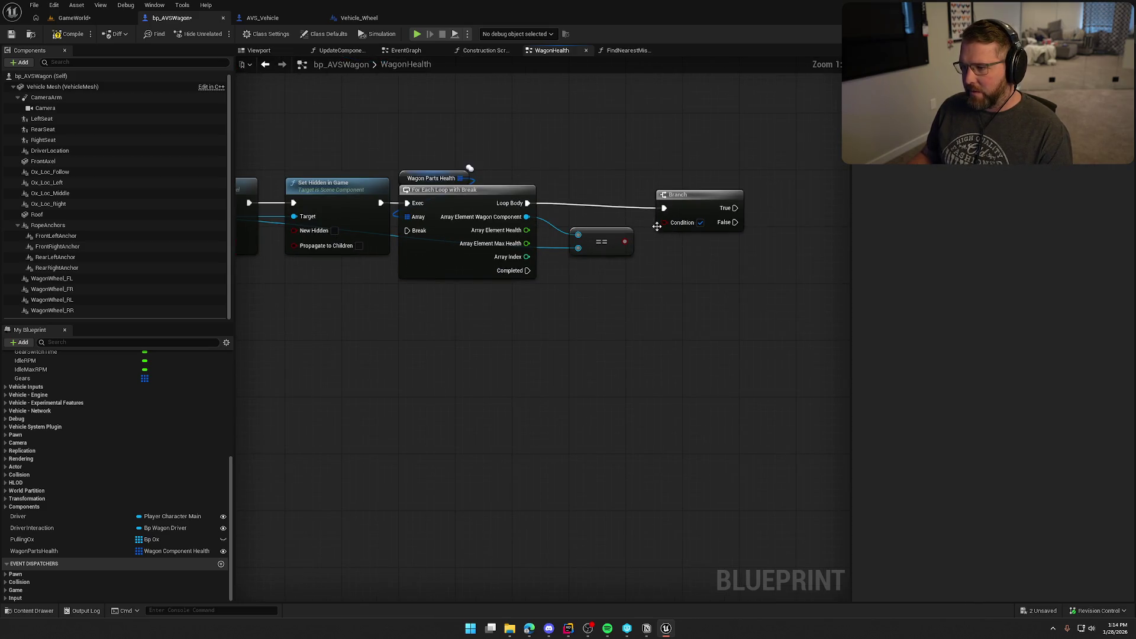
{"action": "left_click_drag", "start_coordinate": [704, 199], "coordinate": [674, 194]}
{"action": "left_click", "coordinate": [612, 260]}
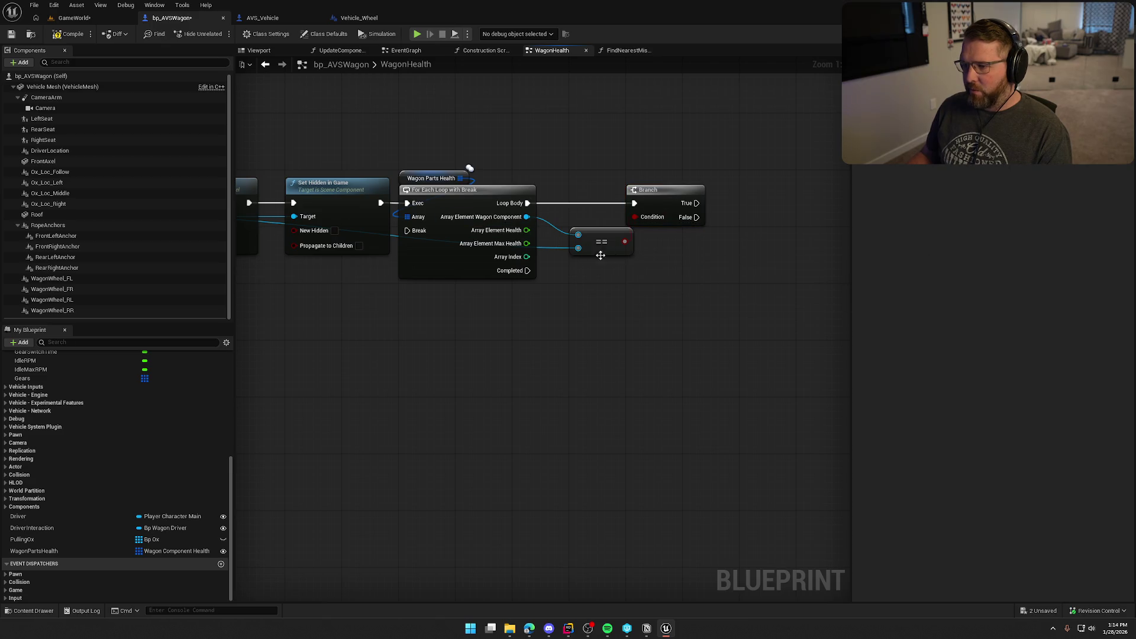
{"action": "left_click_drag", "start_coordinate": [601, 255], "coordinate": [821, 349]}
{"action": "left_click_drag", "start_coordinate": [543, 283], "coordinate": [302, 265]}
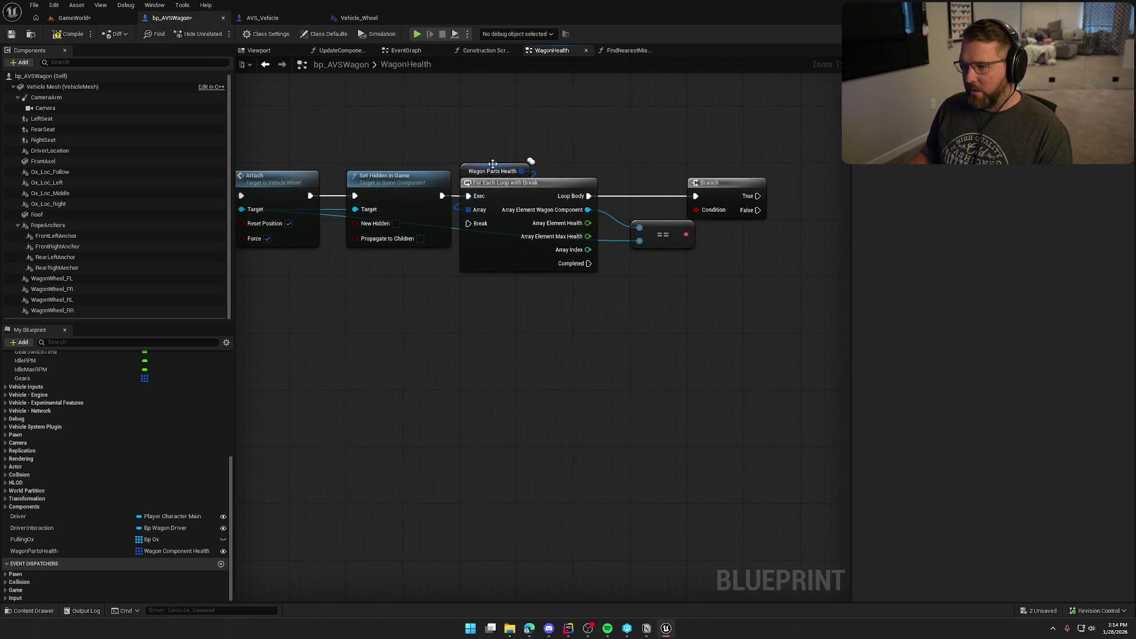
Step: Shift the loop group right and set the == node between the loop and Branch
{"action": "left_click_drag", "start_coordinate": [499, 142], "coordinate": [704, 237]}
{"action": "left_click_drag", "start_coordinate": [601, 204], "coordinate": [507, 204]}
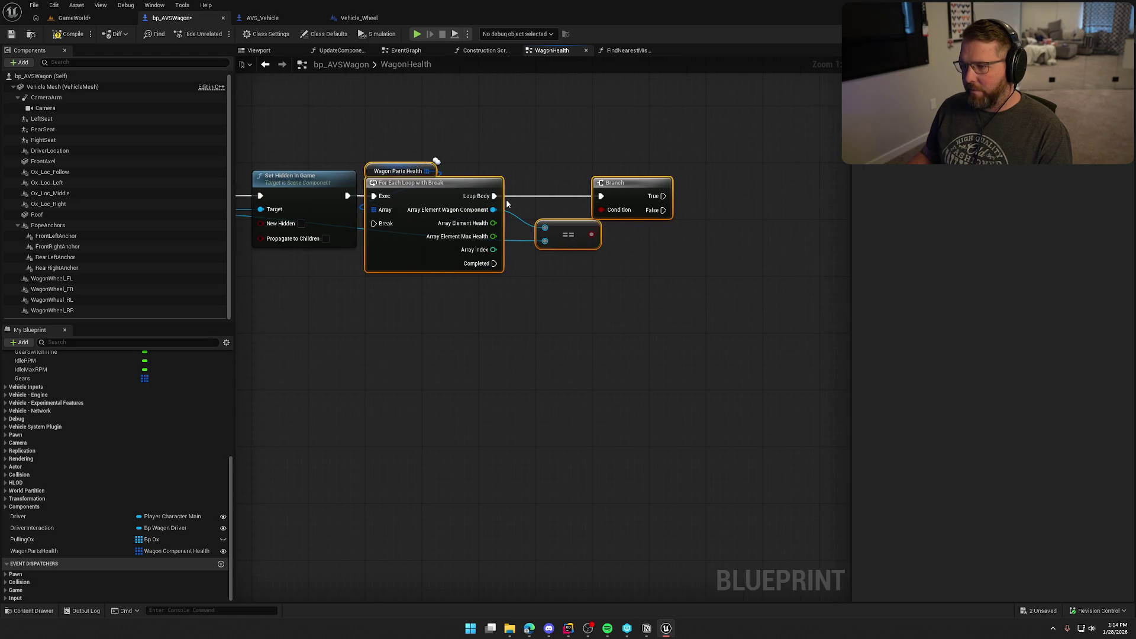
{"action": "left_click_drag", "start_coordinate": [444, 185], "coordinate": [500, 186]}
{"action": "left_click", "coordinate": [546, 340]}
{"action": "left_click_drag", "start_coordinate": [545, 340], "coordinate": [480, 337]}
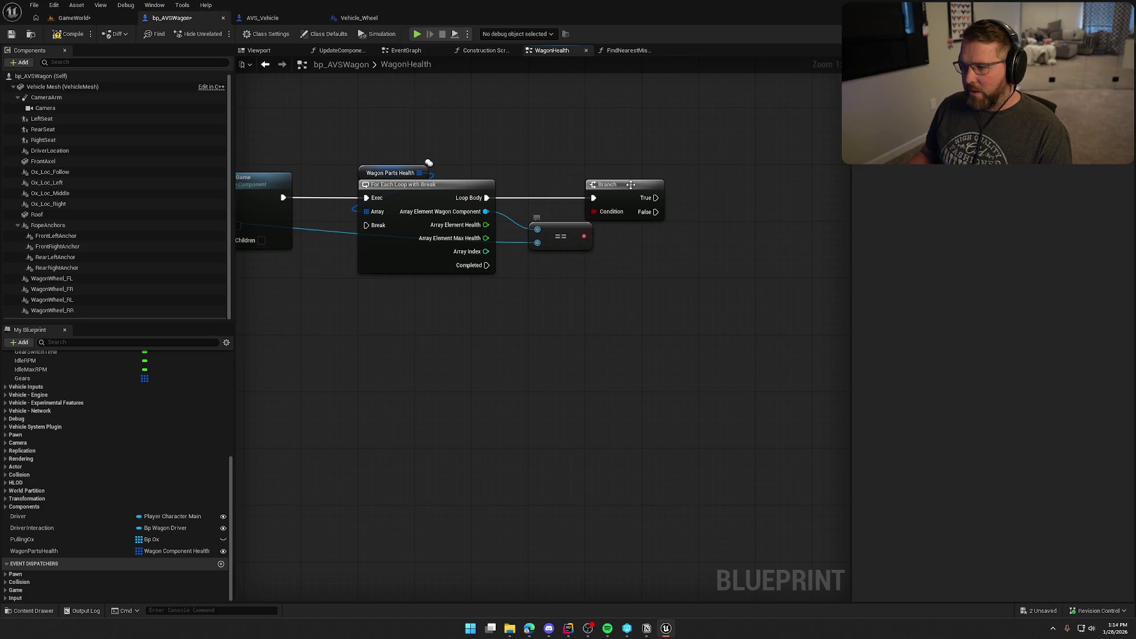
{"action": "left_click_drag", "start_coordinate": [631, 184], "coordinate": [687, 185]}
{"action": "left_click_drag", "start_coordinate": [569, 236], "coordinate": [567, 222]}
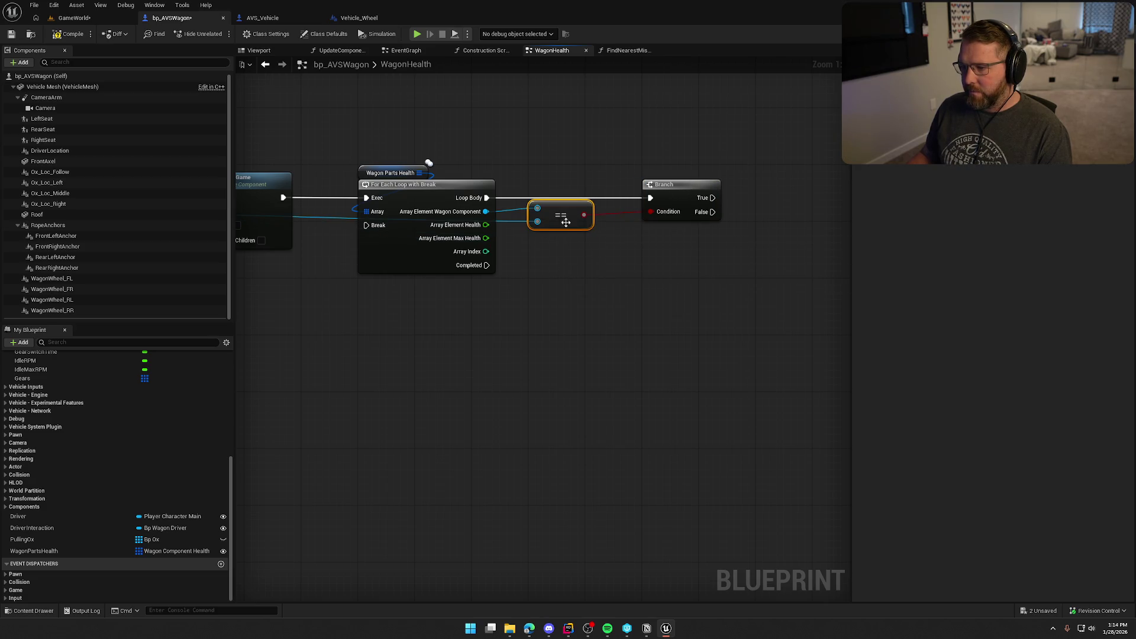
{"action": "left_click", "coordinate": [414, 184]}
Step: Duplicate the Wagon Parts Health getter and add a Set Array Elem run from Branch True
{"action": "left_click", "coordinate": [390, 172]}
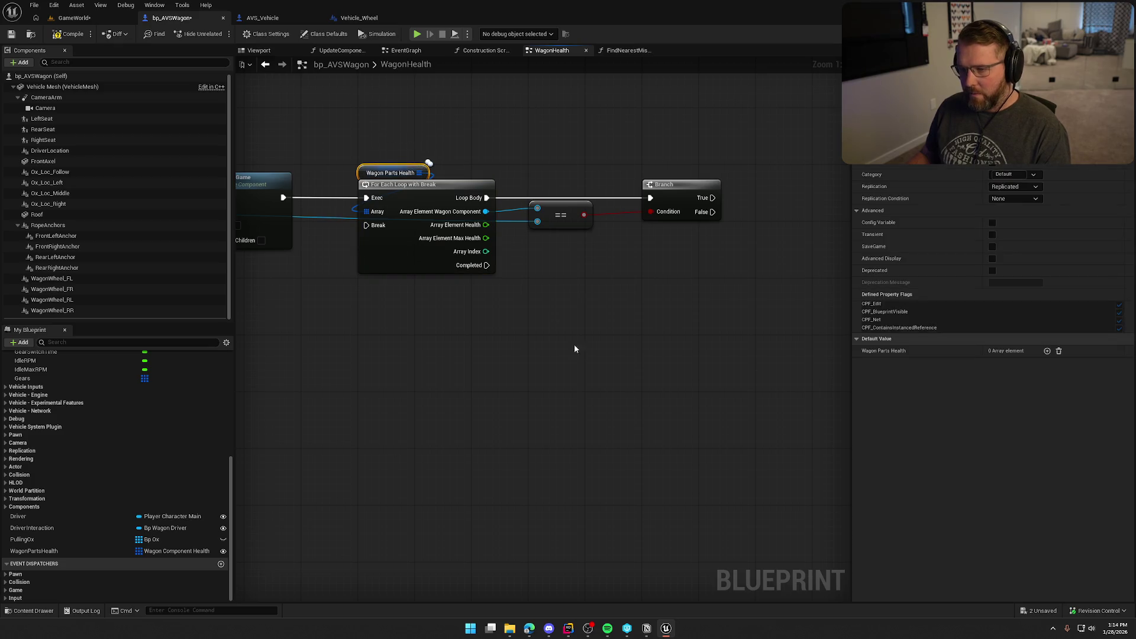
{"action": "key", "text": "ctrl+c"}
{"action": "key", "text": "ctrl+v"}
{"action": "mouse_move", "coordinate": [687, 232]}
{"action": "left_mouse_down"}
{"action": "mouse_move", "coordinate": [702, 251]}
{"action": "mouse_move", "coordinate": [685, 261]}
{"action": "mouse_move", "coordinate": [588, 201]}
{"action": "left_mouse_up"}
{"action": "type", "text": "set"}
{"action": "left_click", "coordinate": [747, 317]}
{"action": "mouse_move", "coordinate": [653, 232]}
{"action": "left_mouse_down"}
{"action": "mouse_move", "coordinate": [734, 240]}
{"action": "mouse_move", "coordinate": [736, 253]}
{"action": "mouse_move", "coordinate": [673, 193]}
{"action": "left_mouse_up"}
{"action": "left_click", "coordinate": [520, 290]}
Step: Feed Set Array Elem the loop index and Wagon Component, set Item Health 50, and save
{"action": "mouse_move", "coordinate": [613, 235]}
{"action": "left_mouse_down"}
{"action": "mouse_move", "coordinate": [673, 223]}
{"action": "mouse_move", "coordinate": [424, 244]}
{"action": "left_mouse_up"}
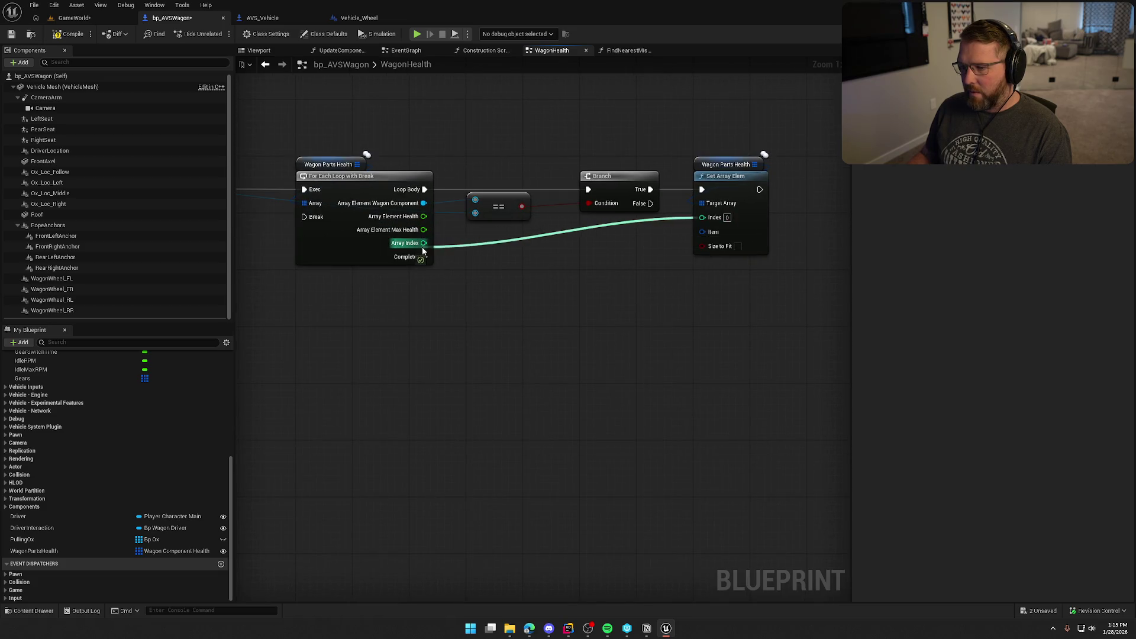
{"action": "right_click", "coordinate": [704, 233]}
{"action": "left_click", "coordinate": [729, 267]}
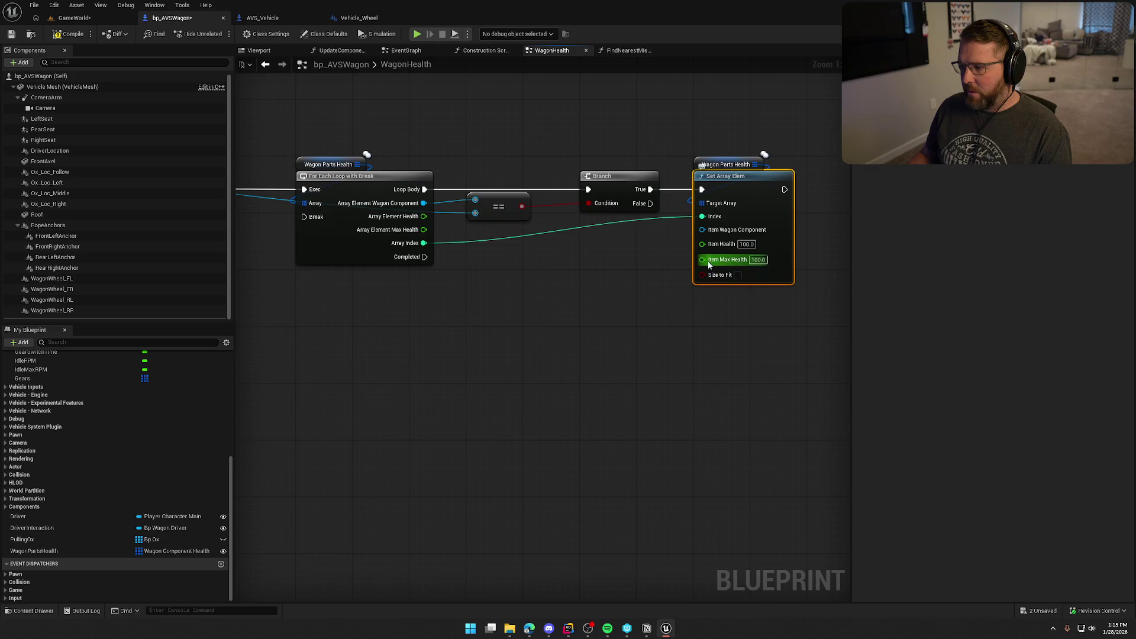
{"action": "mouse_move", "coordinate": [703, 230]}
{"action": "left_mouse_down"}
{"action": "mouse_move", "coordinate": [420, 202]}
{"action": "mouse_move", "coordinate": [713, 259]}
{"action": "left_mouse_up"}
{"action": "left_click", "coordinate": [746, 244]}
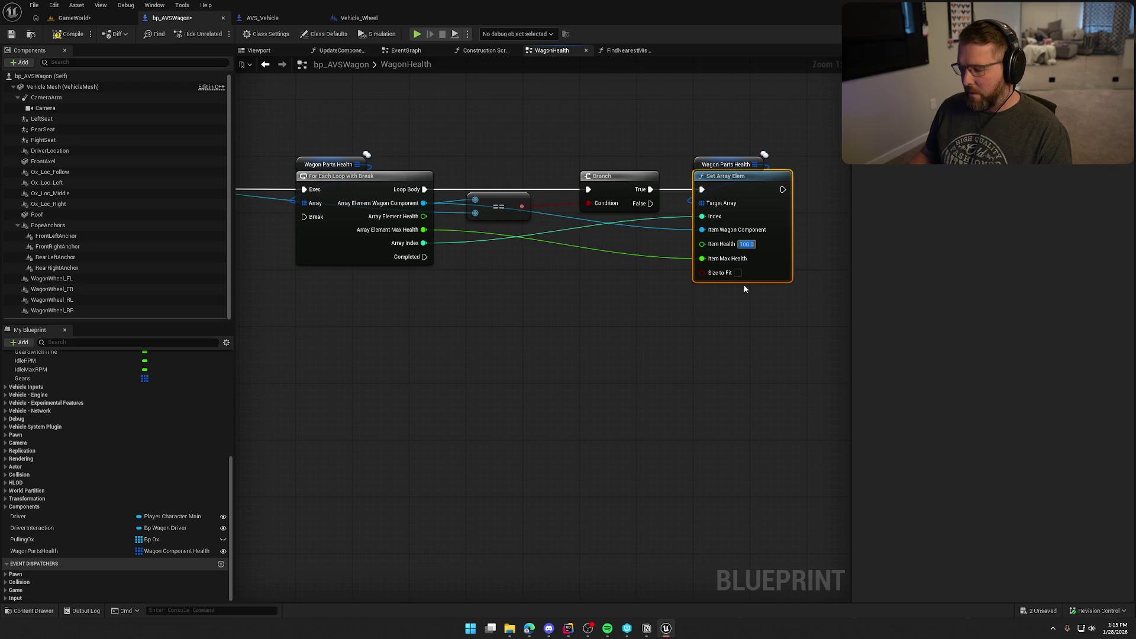
{"action": "type", "text": "50"}
{"action": "key", "text": "Return"}
{"action": "left_click", "coordinate": [733, 285]}
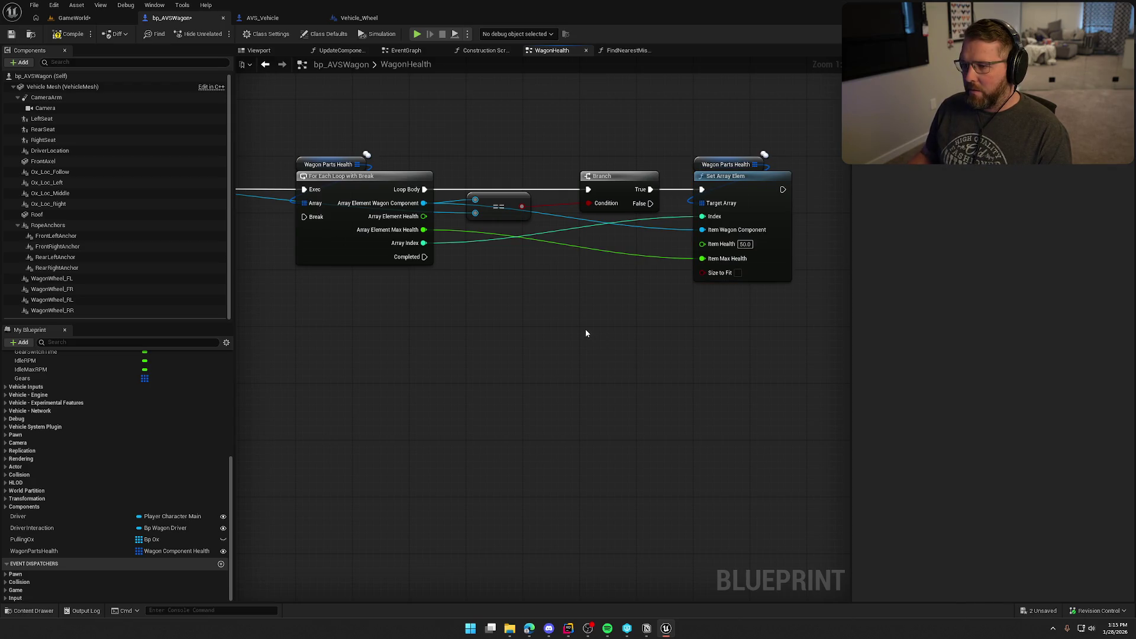
{"action": "scroll", "coordinate": [586, 333], "scroll_direction": "down", "scroll_amount": 1}
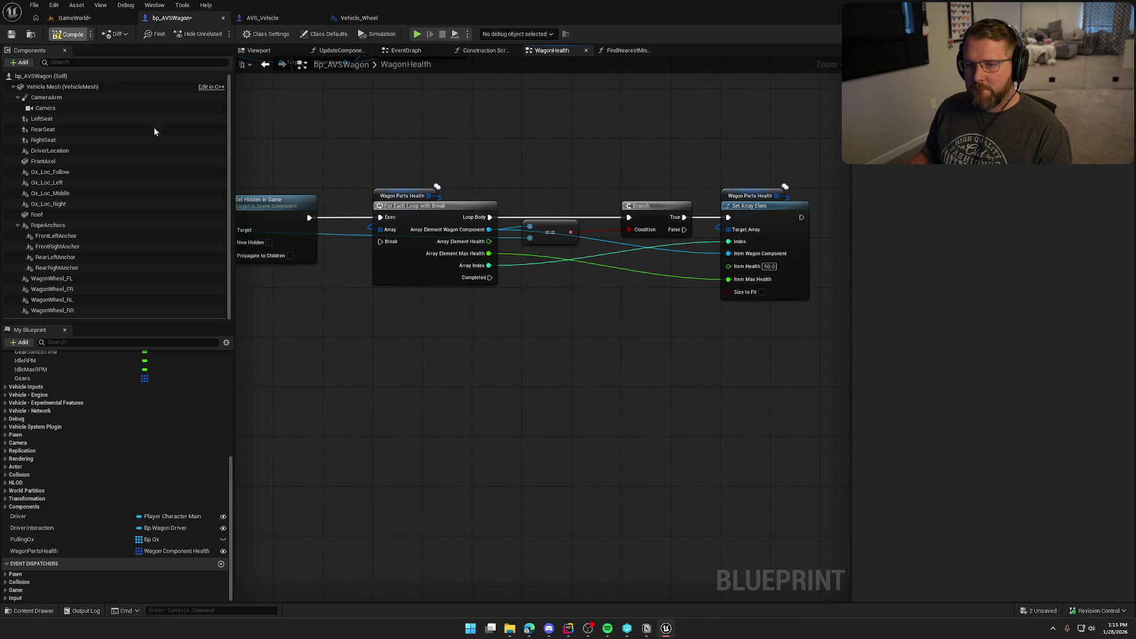
{"action": "key", "text": "ctrl+s"}
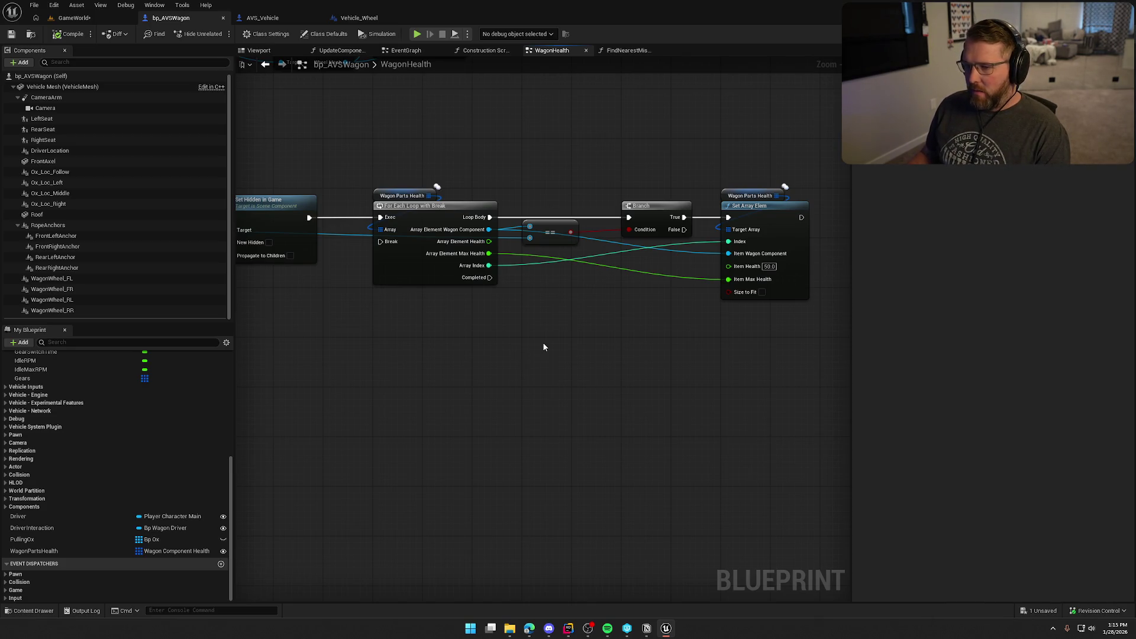
{"action": "left_click_drag", "start_coordinate": [544, 347], "coordinate": [870, 347]}
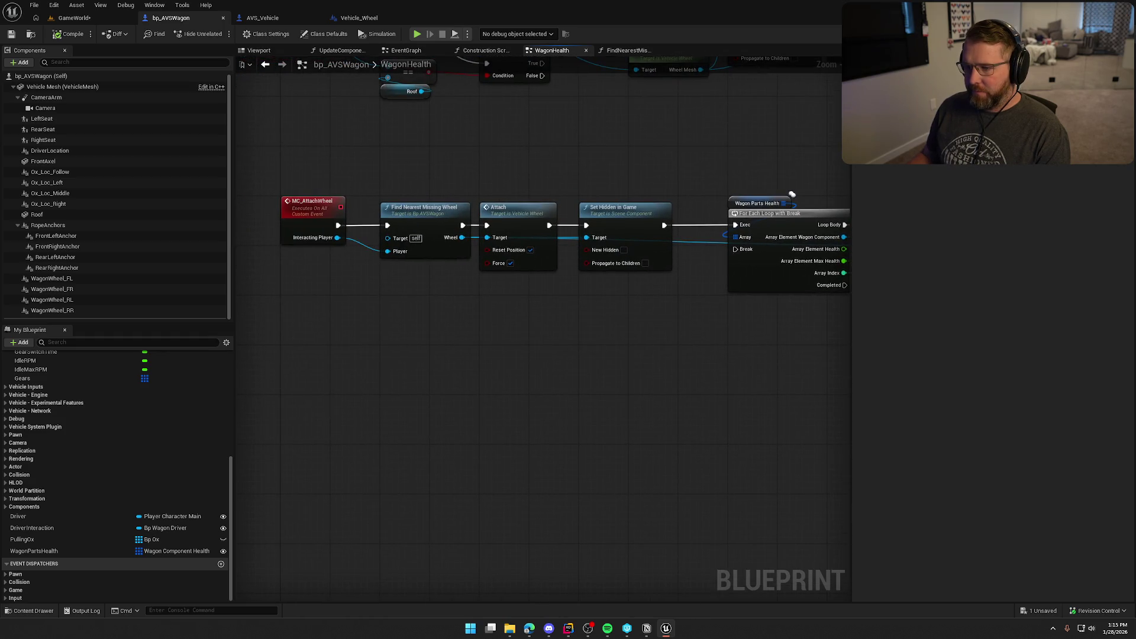
Step: Move the loop through Set Array Elem nodes right to make room
{"action": "scroll", "coordinate": [627, 350], "scroll_direction": "up", "scroll_amount": 2}
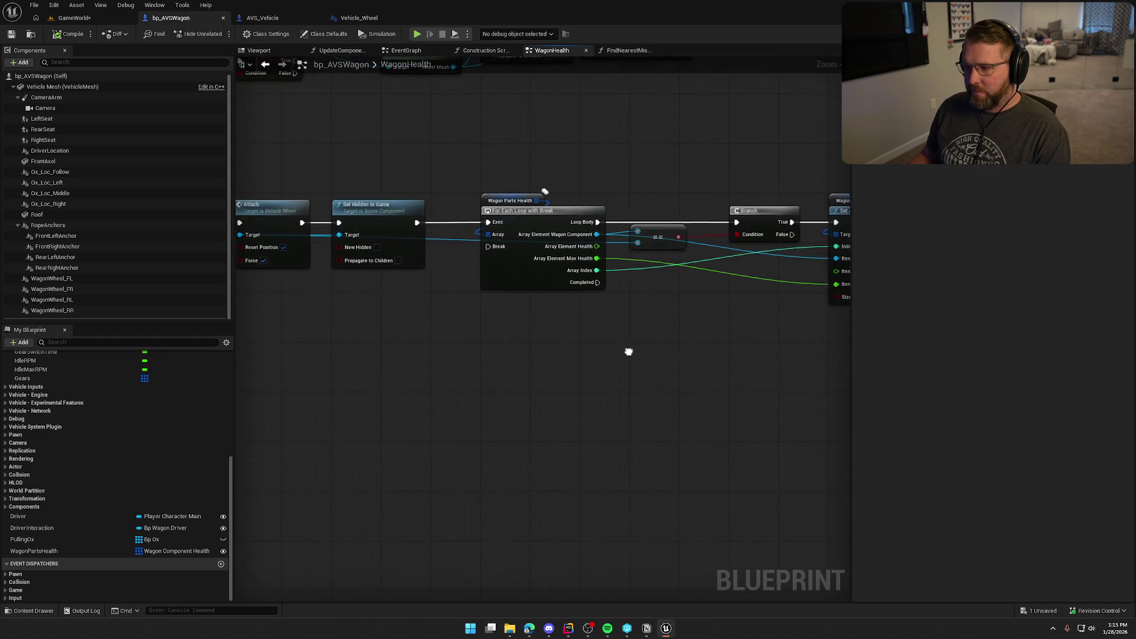
{"action": "scroll", "coordinate": [589, 353], "scroll_direction": "down", "scroll_amount": 4}
{"action": "mouse_move", "coordinate": [772, 350]}
{"action": "left_mouse_down"}
{"action": "mouse_move", "coordinate": [677, 332]}
{"action": "mouse_move", "coordinate": [552, 329]}
{"action": "mouse_move", "coordinate": [743, 341]}
{"action": "left_mouse_up"}
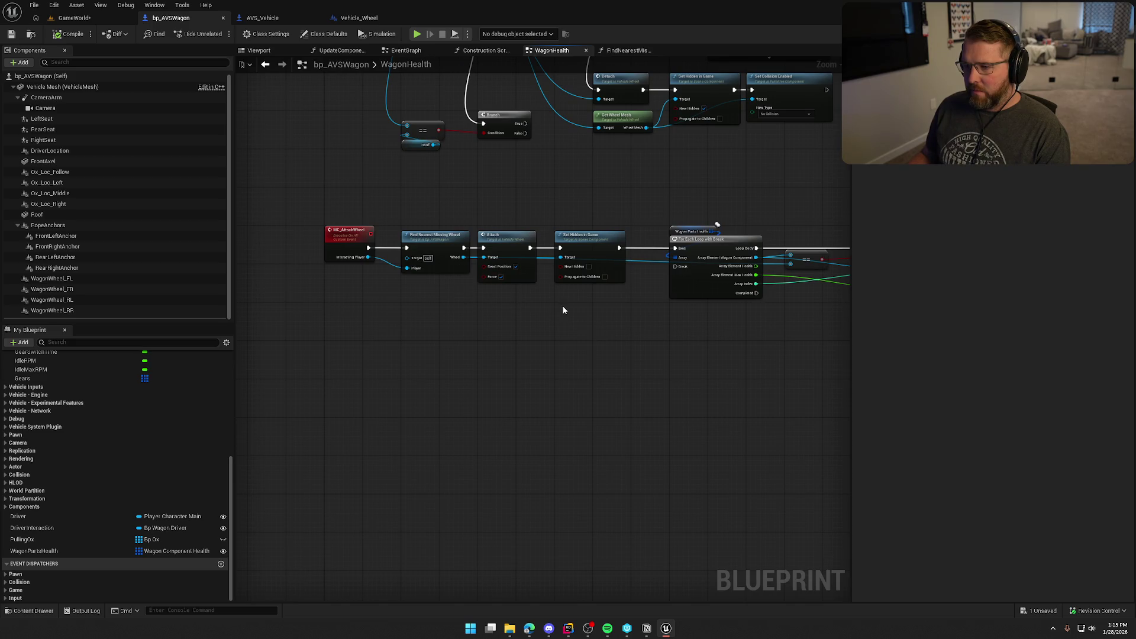
{"action": "scroll", "coordinate": [563, 310], "scroll_direction": "up", "scroll_amount": 1}
{"action": "left_click_drag", "start_coordinate": [563, 310], "coordinate": [372, 335]}
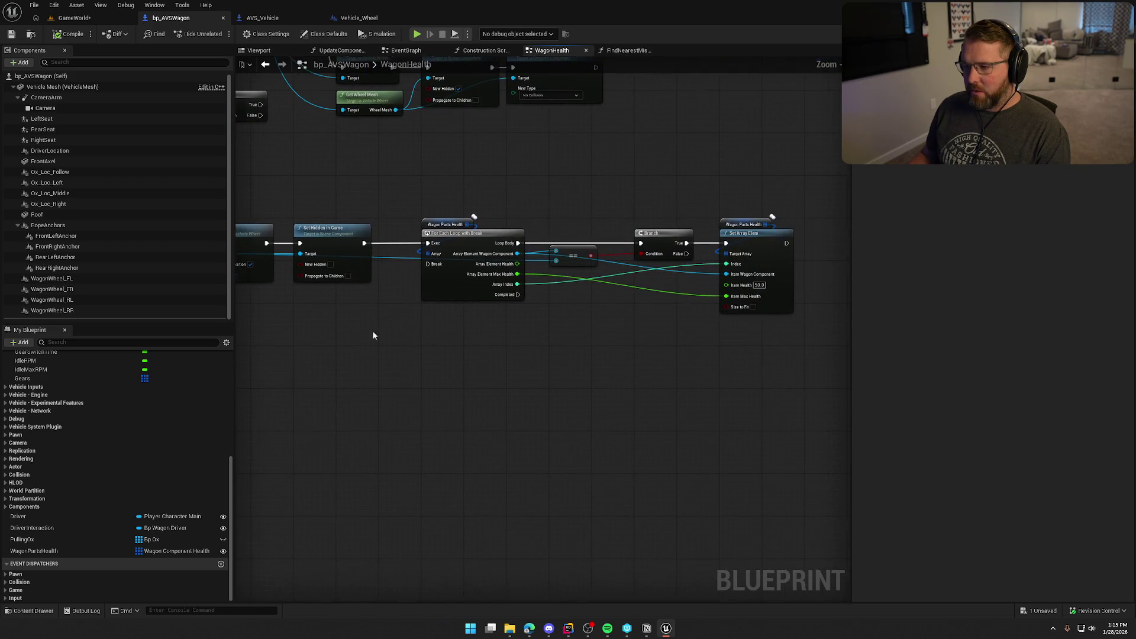
{"action": "left_click_drag", "start_coordinate": [404, 184], "coordinate": [784, 367]}
{"action": "scroll", "coordinate": [421, 255], "scroll_direction": "up", "scroll_amount": 2}
{"action": "left_click_drag", "start_coordinate": [474, 249], "coordinate": [583, 250]}
Step: Add Switch Has Authority after Set Hidden in Game and pull the loop group up against it
{"action": "left_click_drag", "start_coordinate": [412, 261], "coordinate": [477, 264]}
{"action": "type", "text": "has"}
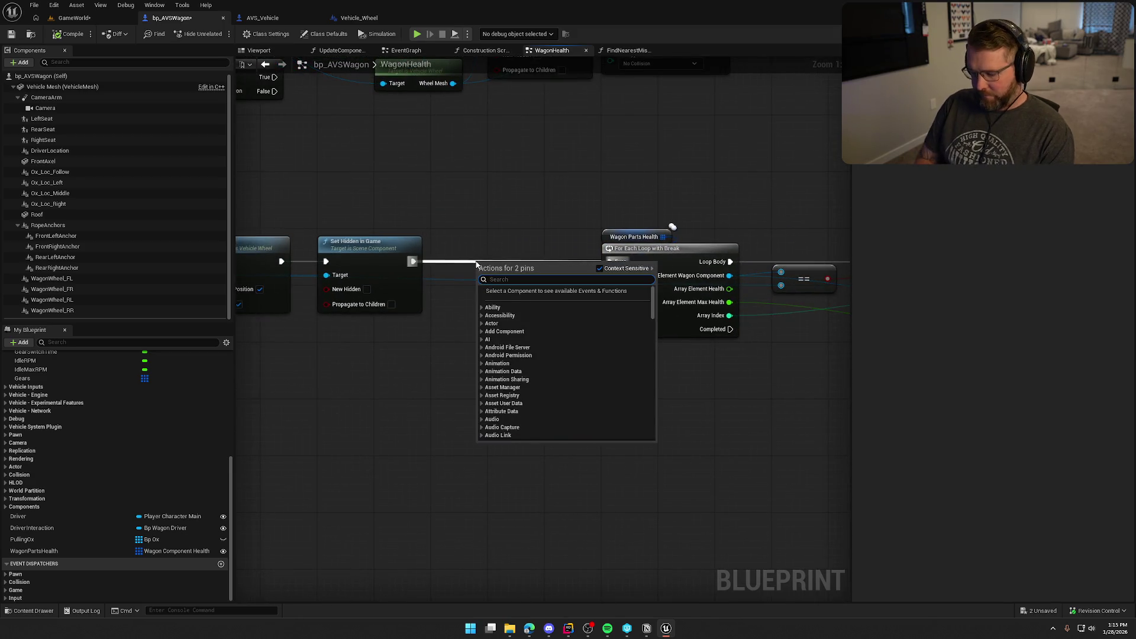
{"action": "type", "text": "auth"}
{"action": "key", "text": "Return"}
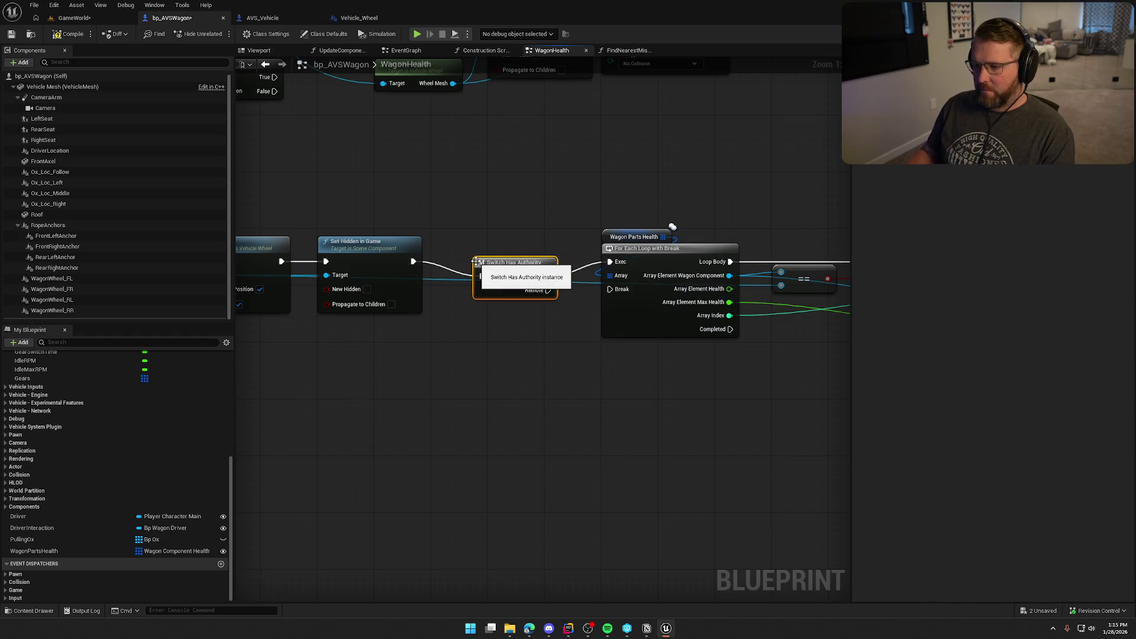
{"action": "left_click_drag", "start_coordinate": [507, 267], "coordinate": [465, 255]}
{"action": "scroll", "coordinate": [546, 263], "scroll_direction": "down", "scroll_amount": 3}
{"action": "mouse_move", "coordinate": [583, 204]}
{"action": "left_mouse_down"}
{"action": "mouse_move", "coordinate": [622, 254]}
{"action": "mouse_move", "coordinate": [620, 307]}
{"action": "left_mouse_up"}
{"action": "scroll", "coordinate": [620, 308], "scroll_direction": "up", "scroll_amount": 3}
{"action": "left_click_drag", "start_coordinate": [500, 201], "coordinate": [442, 200]}
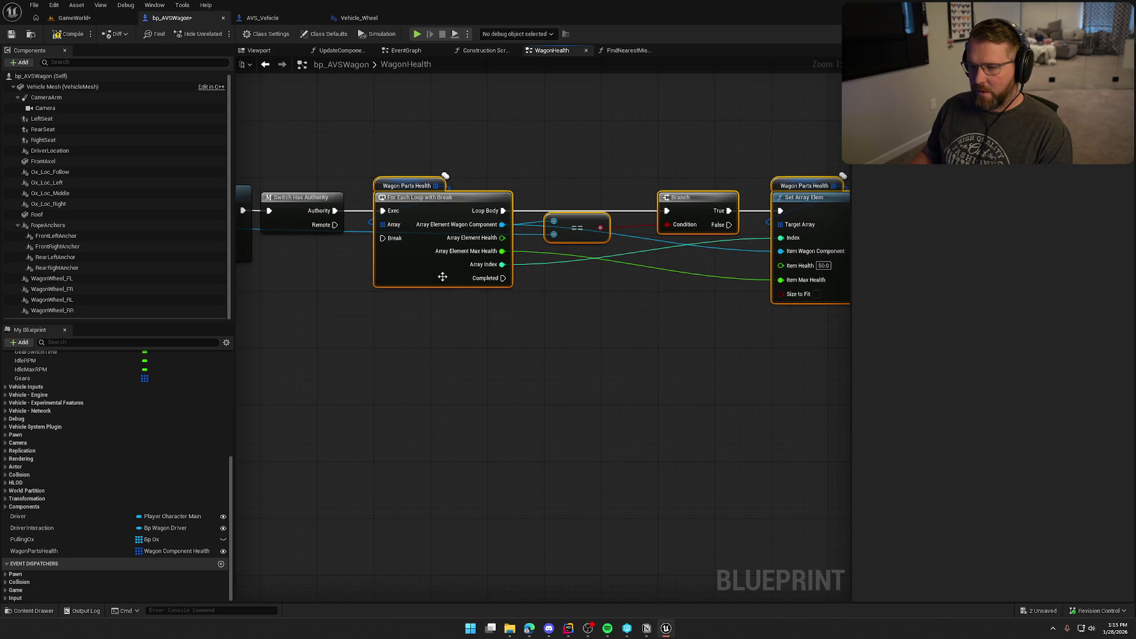
{"action": "left_click", "coordinate": [473, 296]}
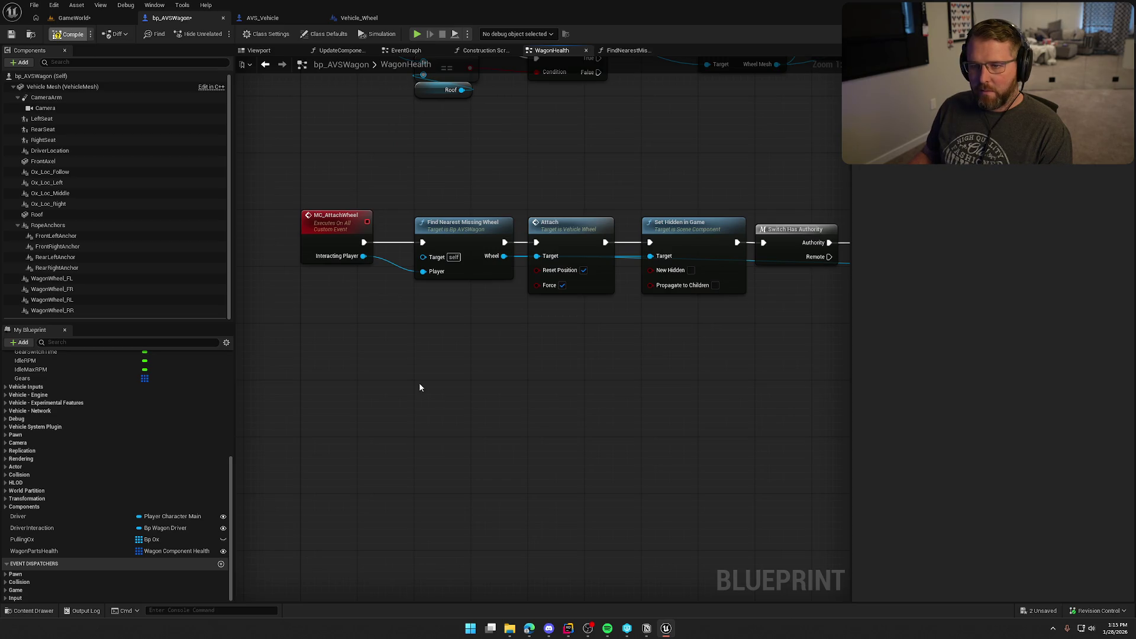
Step: Move the attach-wheel row above the other event row
{"action": "mouse_move", "coordinate": [416, 372]}
{"action": "left_mouse_down"}
{"action": "mouse_move", "coordinate": [497, 388]}
{"action": "mouse_move", "coordinate": [398, 490]}
{"action": "mouse_move", "coordinate": [489, 483]}
{"action": "mouse_move", "coordinate": [470, 264]}
{"action": "left_mouse_up"}
{"action": "scroll", "coordinate": [592, 266], "scroll_direction": "down", "scroll_amount": 4}
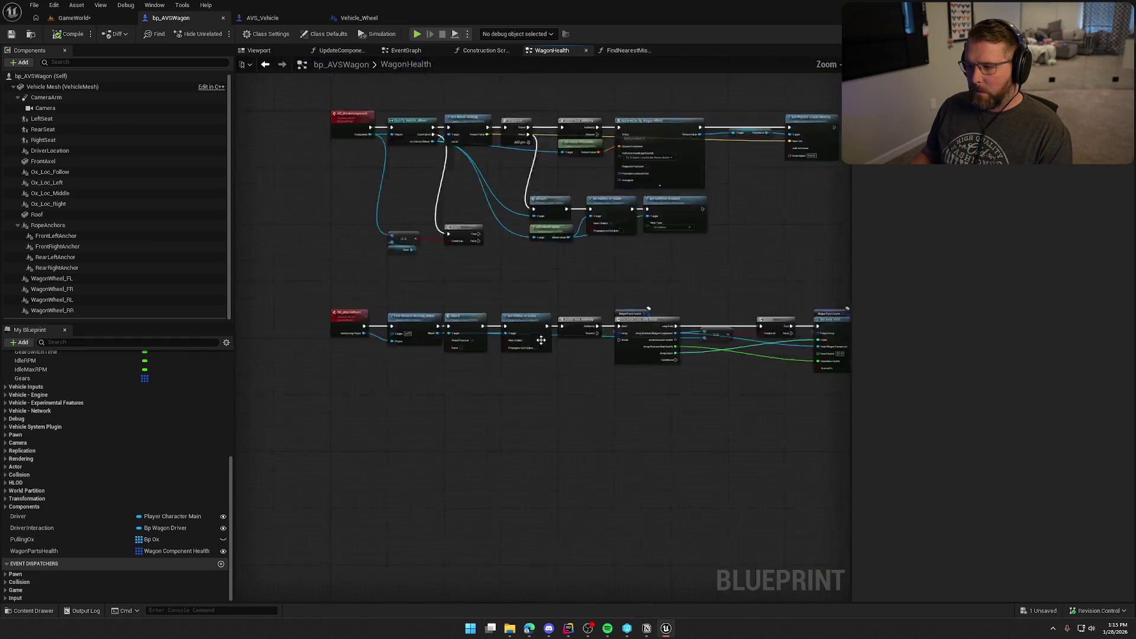
{"action": "mouse_move", "coordinate": [814, 393]}
{"action": "left_mouse_down"}
{"action": "mouse_move", "coordinate": [409, 303]}
{"action": "mouse_move", "coordinate": [405, 163]}
{"action": "mouse_move", "coordinate": [397, 199]}
{"action": "left_mouse_up"}
Step: Select both event rows and reposition them up and to the left
{"action": "left_click_drag", "start_coordinate": [373, 160], "coordinate": [726, 388]}
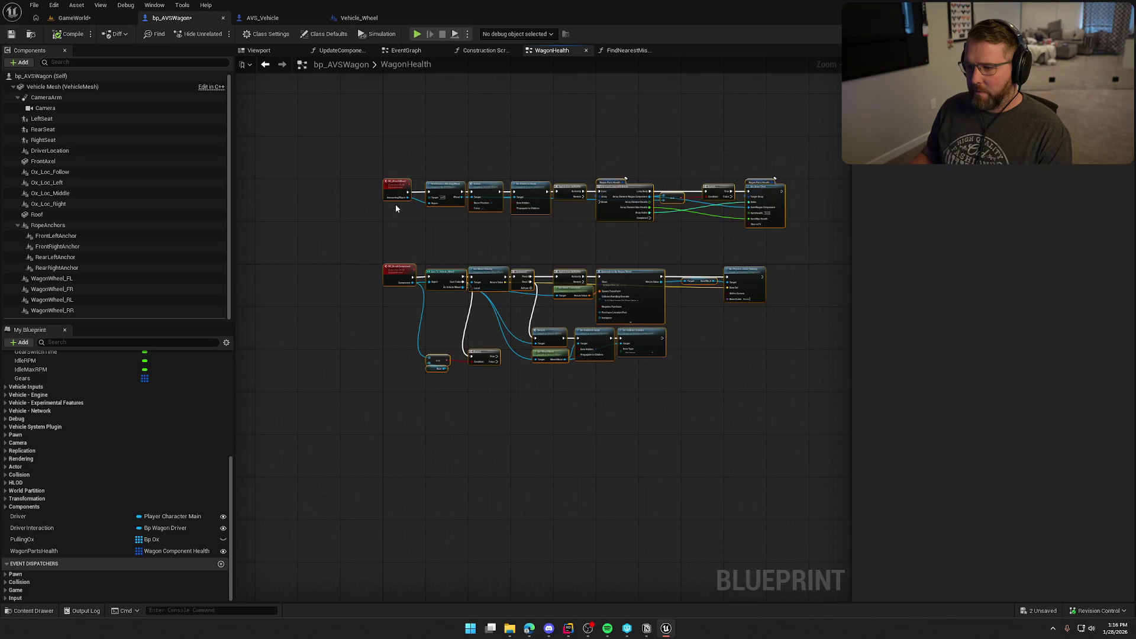
{"action": "left_click_drag", "start_coordinate": [395, 204], "coordinate": [399, 282]}
{"action": "left_click_drag", "start_coordinate": [438, 444], "coordinate": [404, 290]}
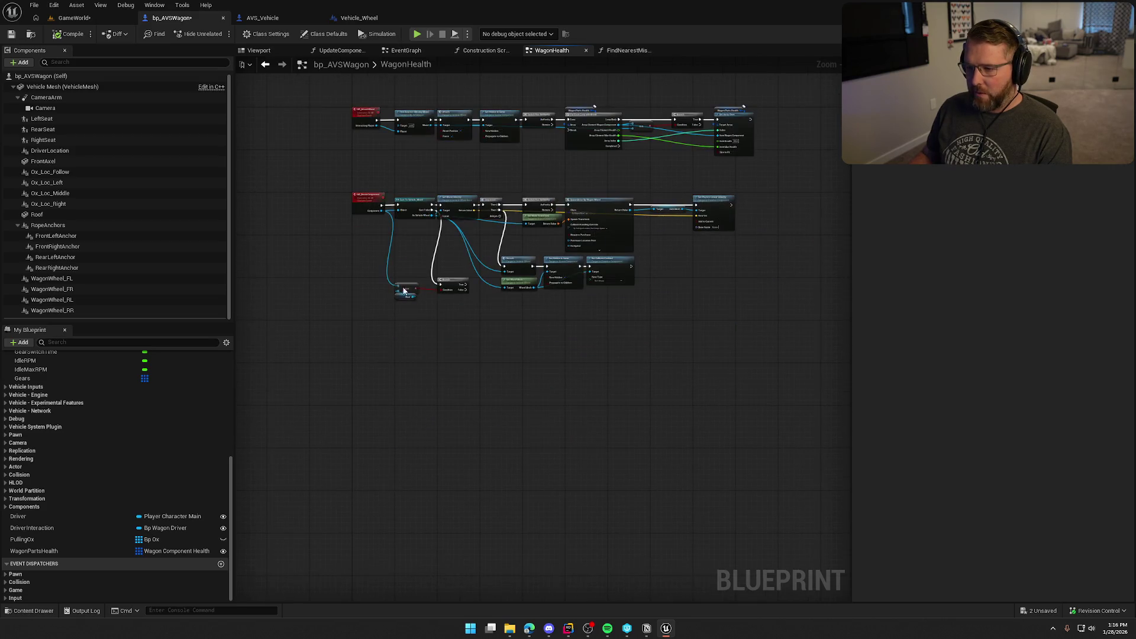
{"action": "scroll", "coordinate": [482, 319], "scroll_direction": "up", "scroll_amount": 3}
{"action": "mouse_move", "coordinate": [560, 355]}
{"action": "left_mouse_down"}
{"action": "mouse_move", "coordinate": [558, 419]}
{"action": "mouse_move", "coordinate": [573, 368]}
{"action": "mouse_move", "coordinate": [599, 394]}
{"action": "left_mouse_up"}
Step: Move the ==, Roof and Branch nodes lower
{"action": "left_click_drag", "start_coordinate": [424, 389], "coordinate": [280, 316]}
{"action": "mouse_move", "coordinate": [387, 308]}
{"action": "left_mouse_down"}
{"action": "mouse_move", "coordinate": [390, 357]}
{"action": "mouse_move", "coordinate": [386, 348]}
{"action": "left_mouse_up"}
{"action": "left_click", "coordinate": [350, 286]}
{"action": "scroll", "coordinate": [350, 286], "scroll_direction": "up", "scroll_amount": 2}
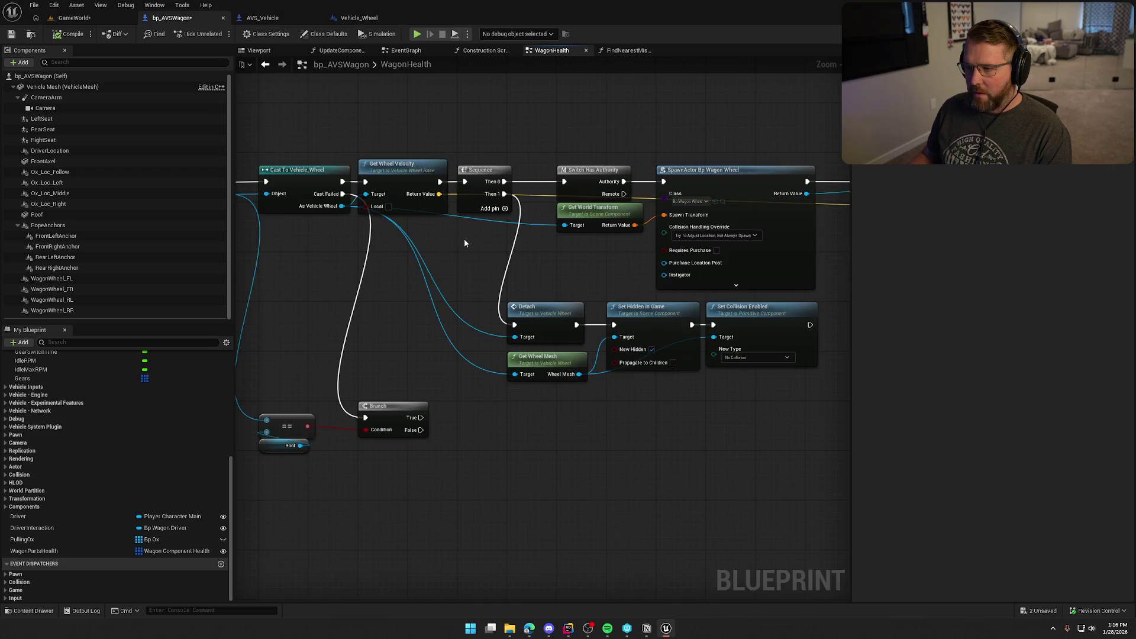
Step: Select the wheel-break nodes from Get Wheel Velocity through Set Collision Enabled
{"action": "left_click_drag", "start_coordinate": [464, 243], "coordinate": [236, 229]}
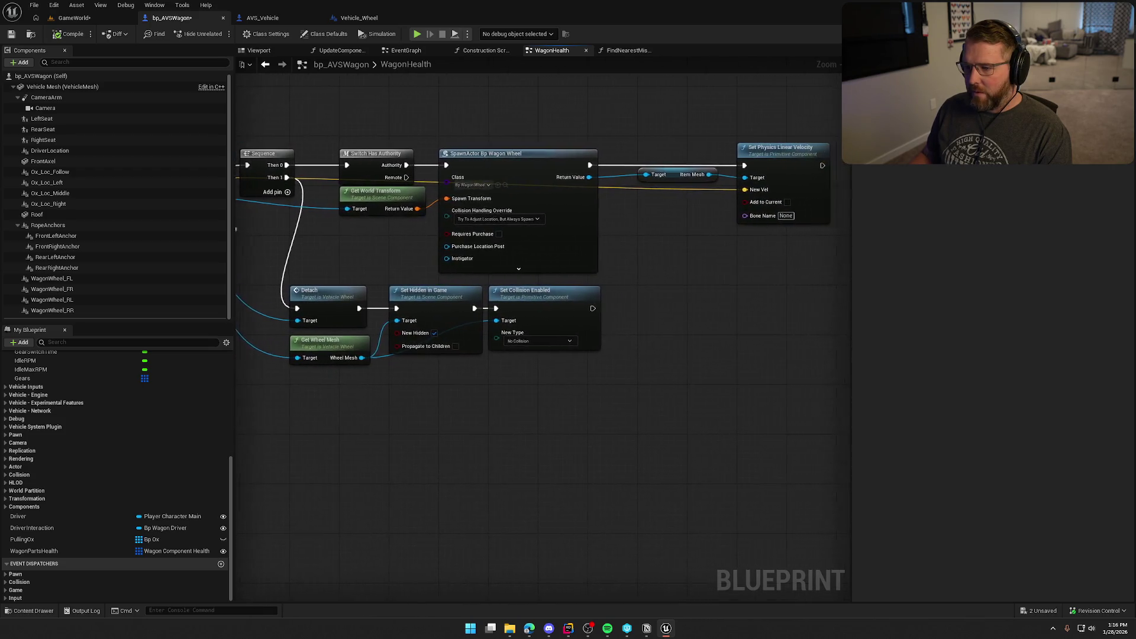
{"action": "left_click_drag", "start_coordinate": [645, 220], "coordinate": [537, 210]}
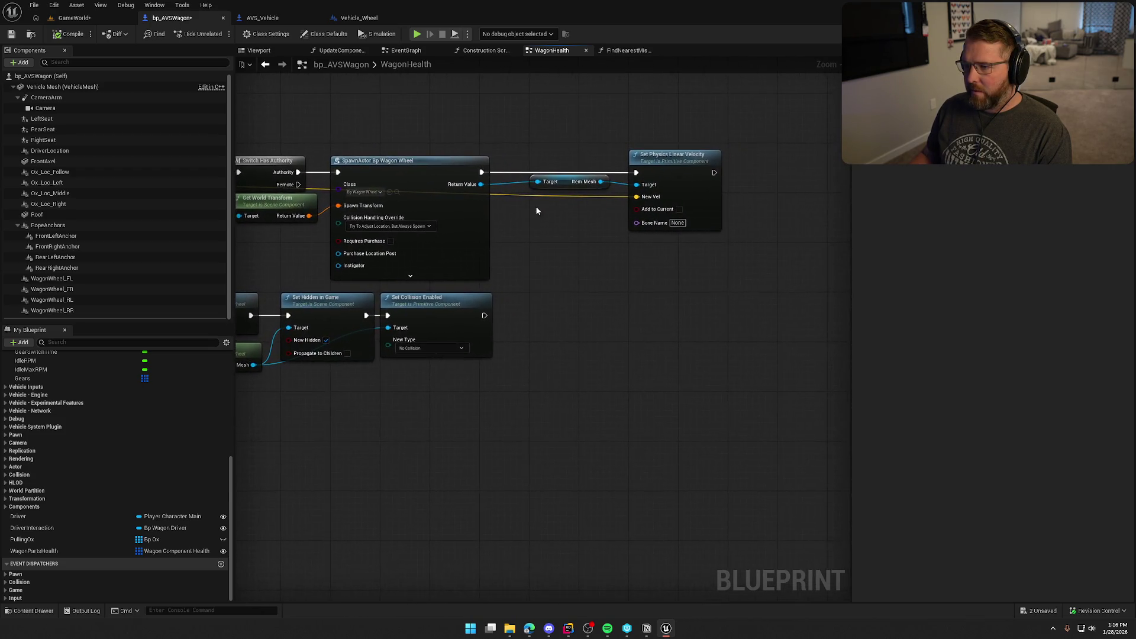
{"action": "scroll", "coordinate": [536, 210], "scroll_direction": "down", "scroll_amount": 2}
{"action": "left_click_drag", "start_coordinate": [592, 260], "coordinate": [455, 266]}
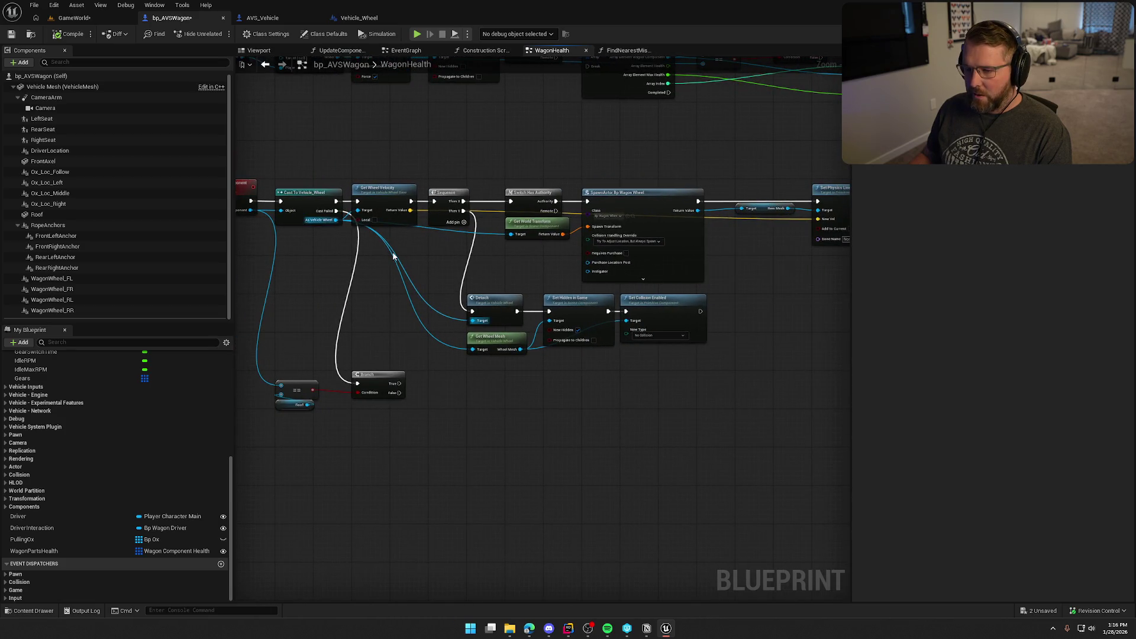
{"action": "mouse_move", "coordinate": [383, 155]}
{"action": "left_mouse_down"}
{"action": "mouse_move", "coordinate": [726, 339]}
{"action": "mouse_move", "coordinate": [837, 360]}
{"action": "mouse_move", "coordinate": [677, 355]}
{"action": "left_mouse_up"}
{"action": "scroll", "coordinate": [458, 214], "scroll_direction": "up", "scroll_amount": 2}
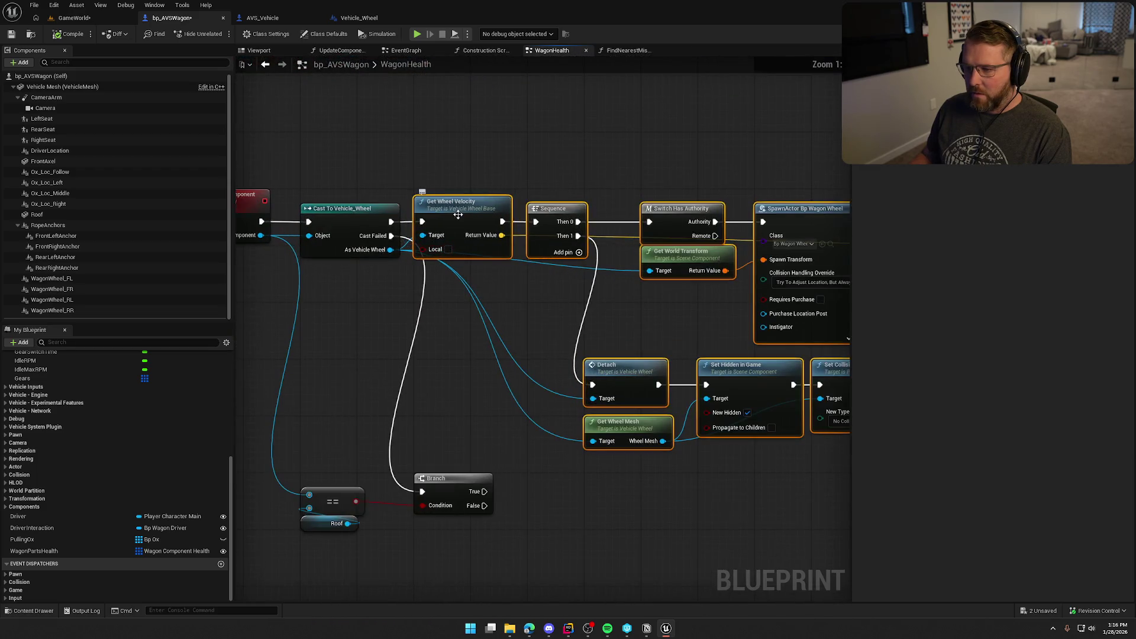
Step: Collapse the selected nodes into a new function named RemoveWheelFromWagon
{"action": "right_click", "coordinate": [459, 215]}
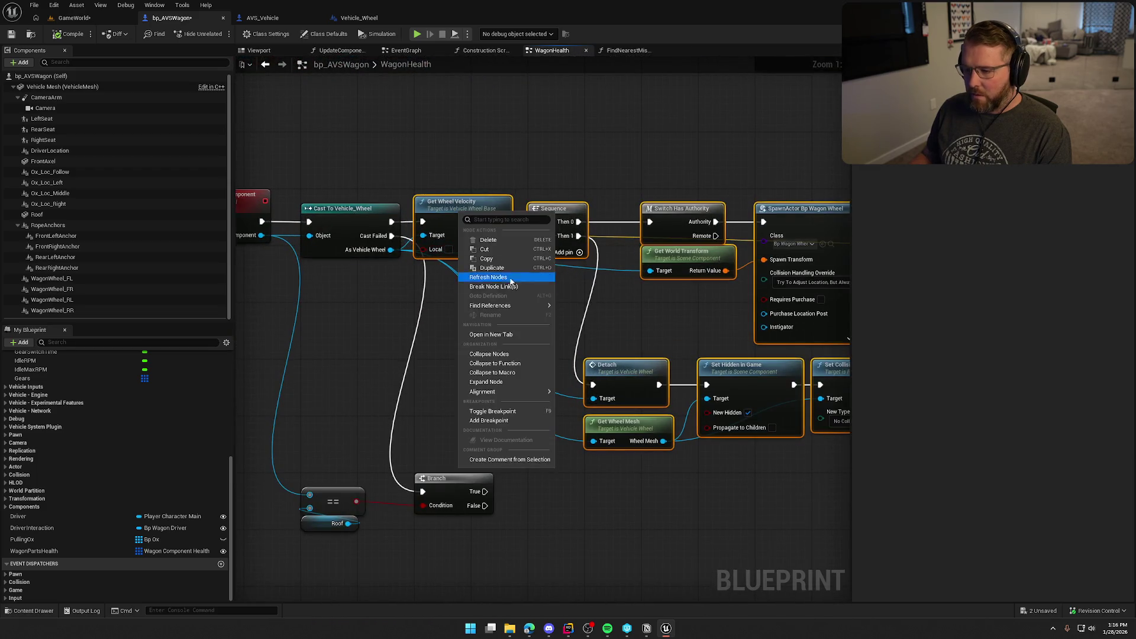
{"action": "left_click", "coordinate": [525, 363]}
{"action": "type", "text": "RemoveWheelFromWago"}
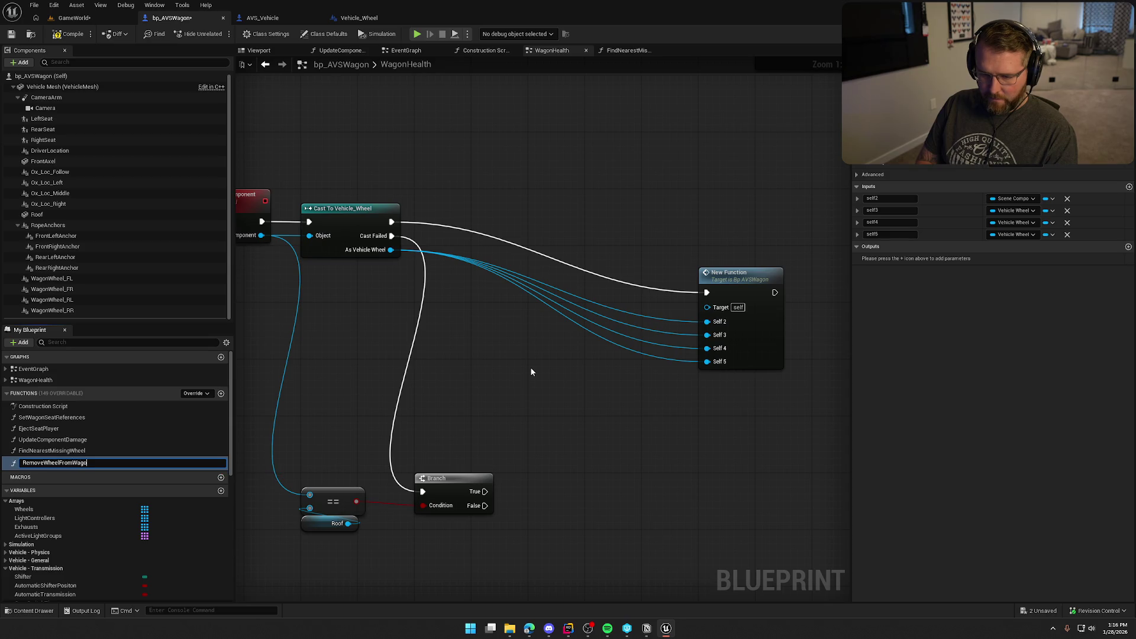
{"action": "type", "text": "n"}
{"action": "key", "text": "Return"}
{"action": "left_click_drag", "start_coordinate": [756, 292], "coordinate": [511, 217]}
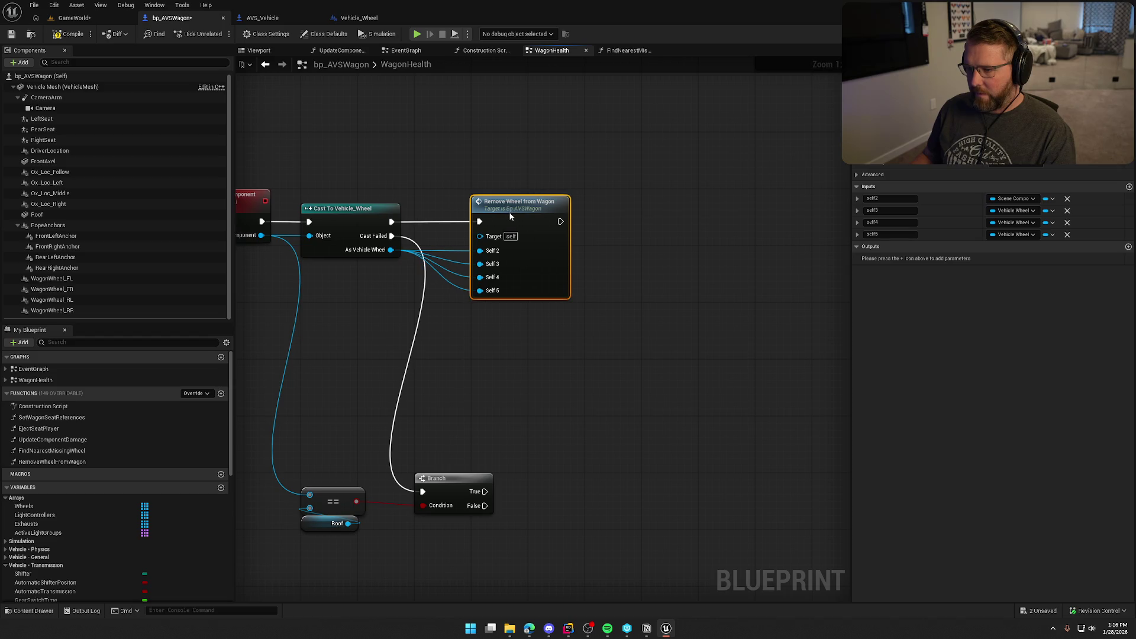
Step: Rename the function's first input to Wheel and open its graph
{"action": "left_click", "coordinate": [891, 198]}
{"action": "type", "text": "Wheel"}
{"action": "key", "text": "Return"}
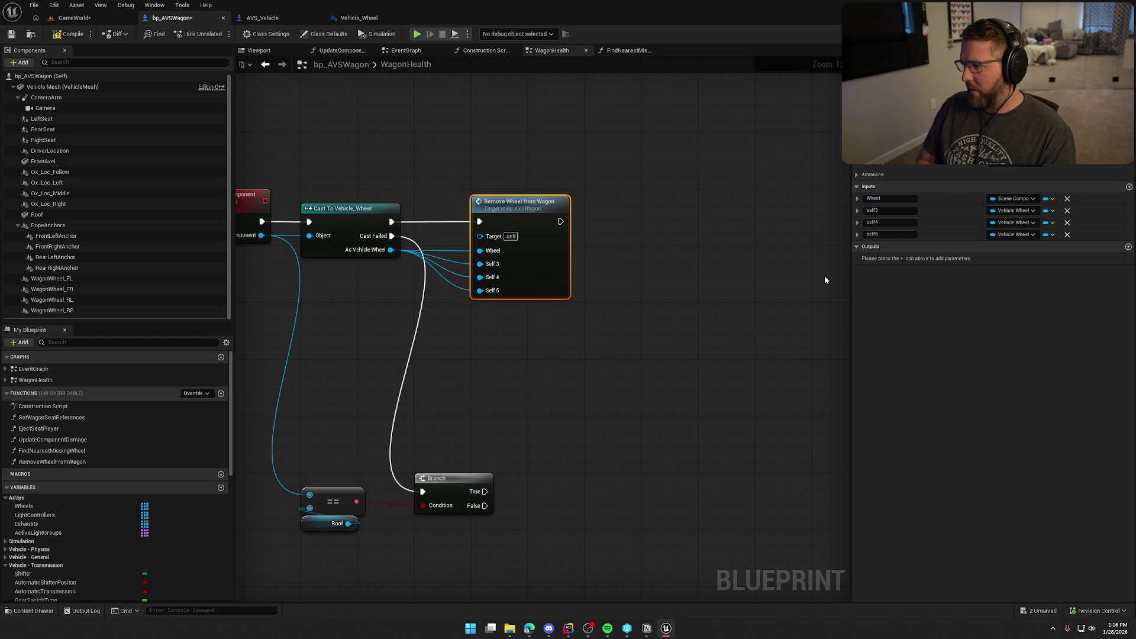
{"action": "double_click", "coordinate": [497, 213]}
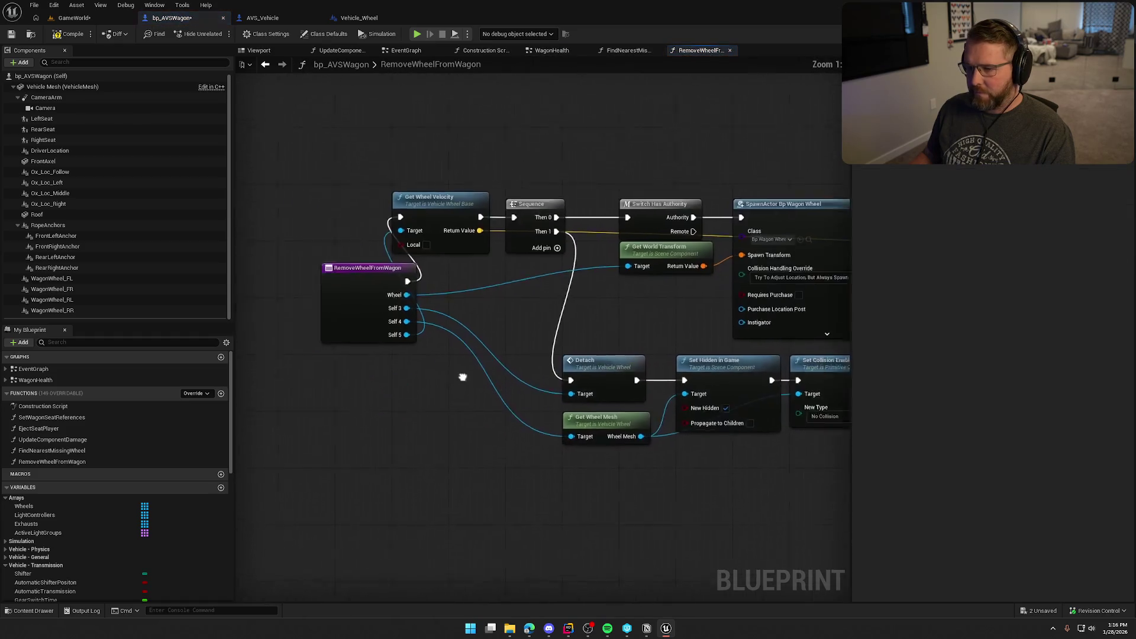
{"action": "left_click_drag", "start_coordinate": [466, 299], "coordinate": [435, 236]}
{"action": "scroll", "coordinate": [389, 186], "scroll_direction": "down", "scroll_amount": 3}
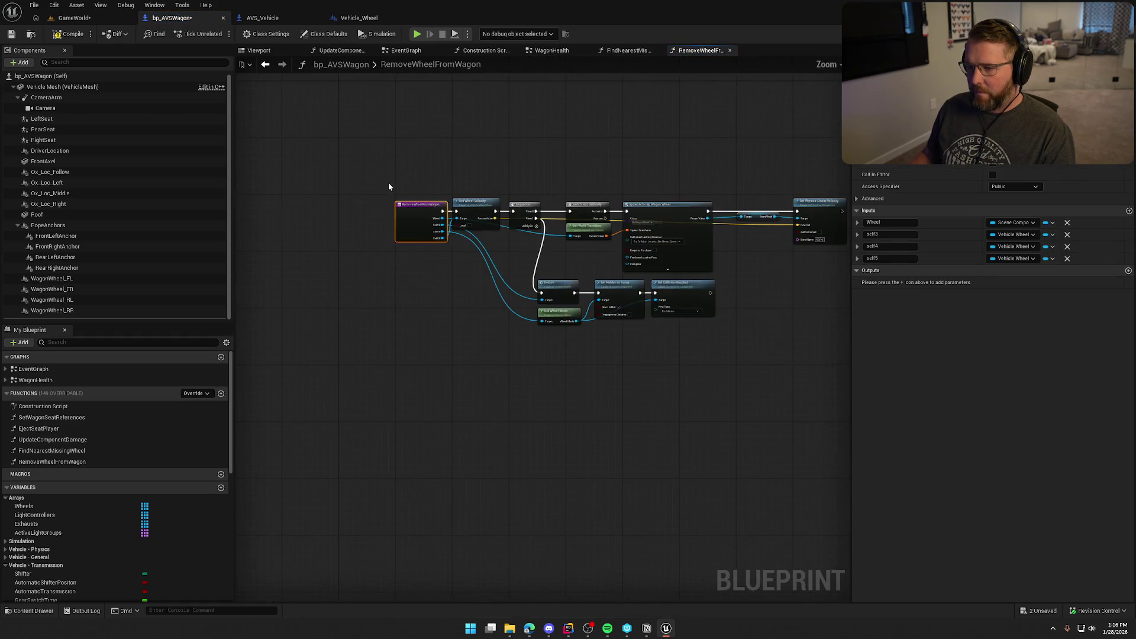
{"action": "left_click_drag", "start_coordinate": [388, 186], "coordinate": [725, 374]}
{"action": "scroll", "coordinate": [725, 374], "scroll_direction": "down", "scroll_amount": 3}
{"action": "scroll", "coordinate": [595, 357], "scroll_direction": "up", "scroll_amount": 2}
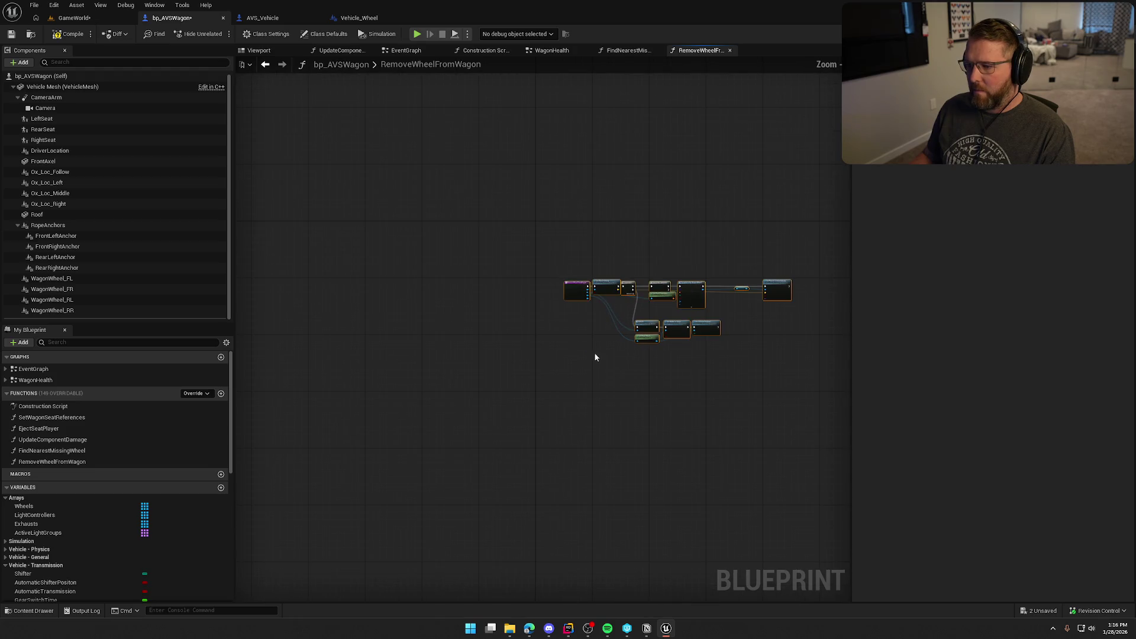
{"action": "left_click_drag", "start_coordinate": [570, 290], "coordinate": [541, 231]}
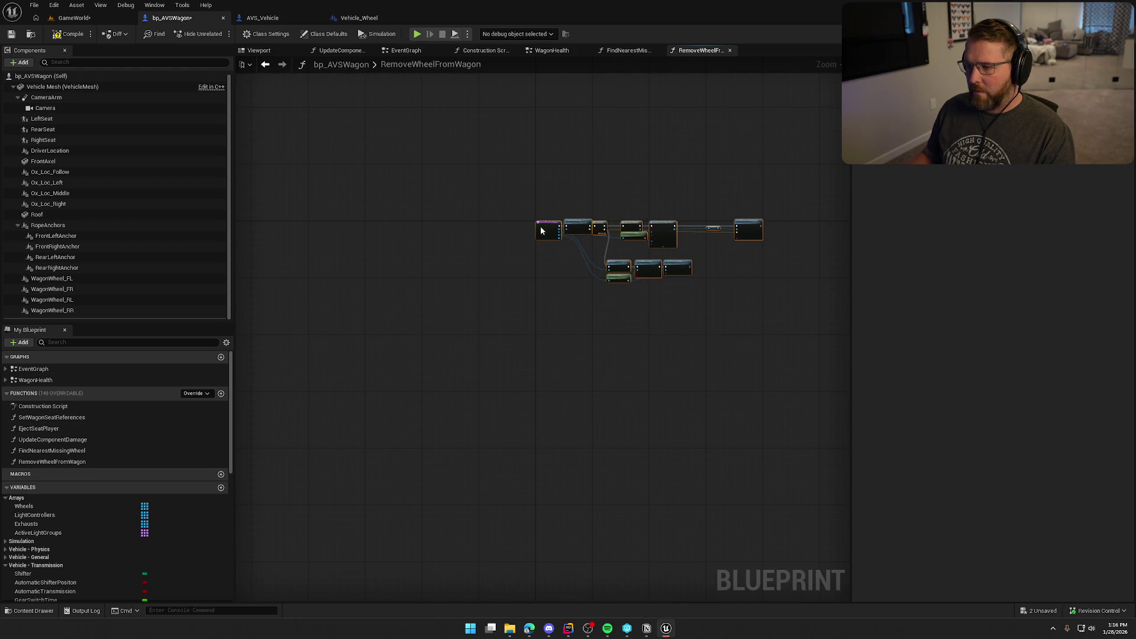
{"action": "scroll", "coordinate": [541, 231], "scroll_direction": "up", "scroll_amount": 6}
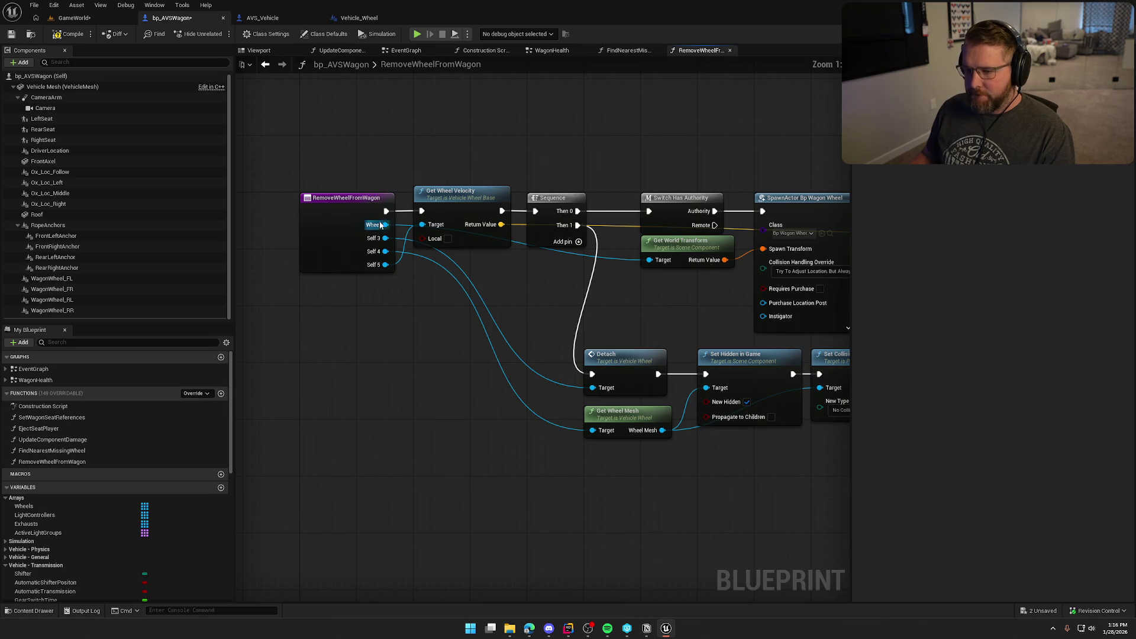
{"action": "mouse_move", "coordinate": [380, 226]}
{"action": "left_mouse_down"}
{"action": "mouse_move", "coordinate": [415, 266]}
{"action": "mouse_move", "coordinate": [386, 229]}
{"action": "left_mouse_up"}
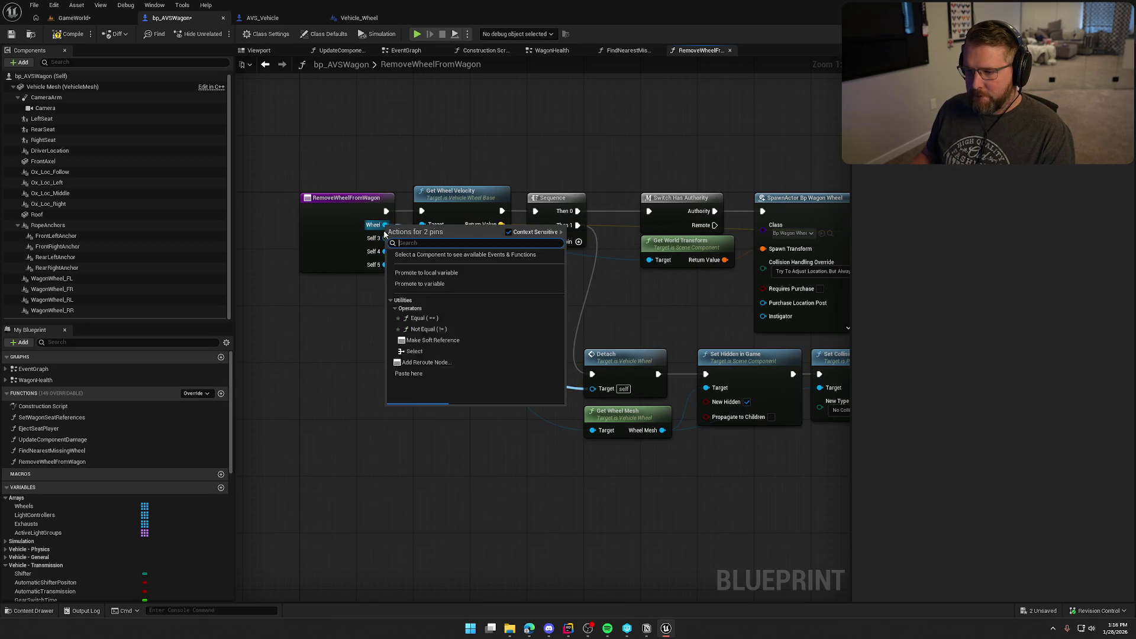
{"action": "left_click", "coordinate": [358, 339]}
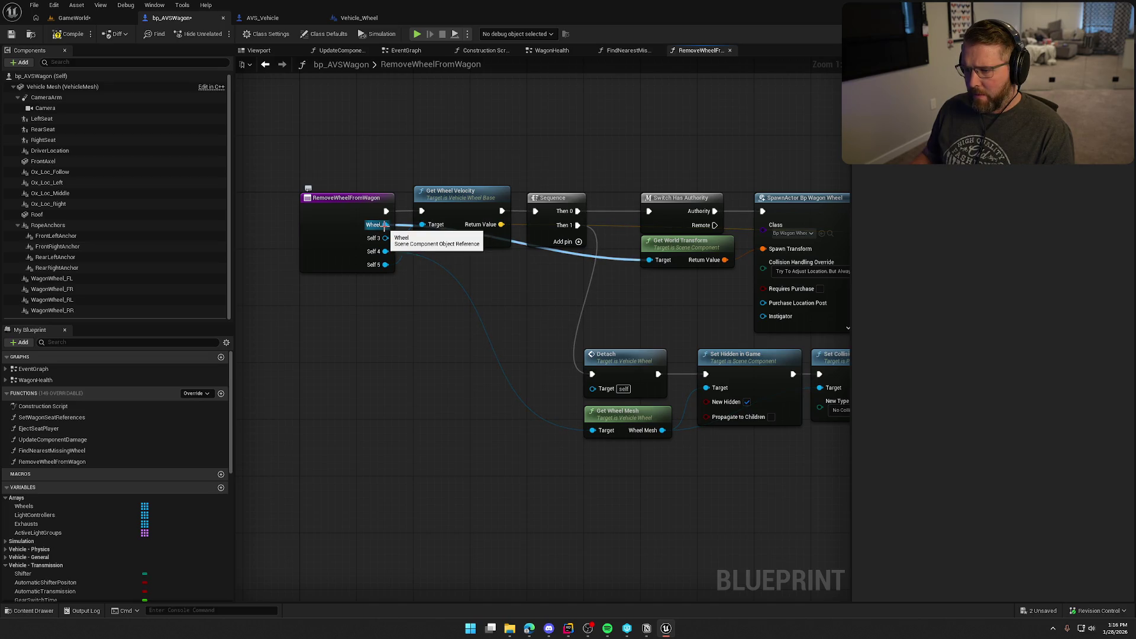
{"action": "key", "text": "ctrl+z"}
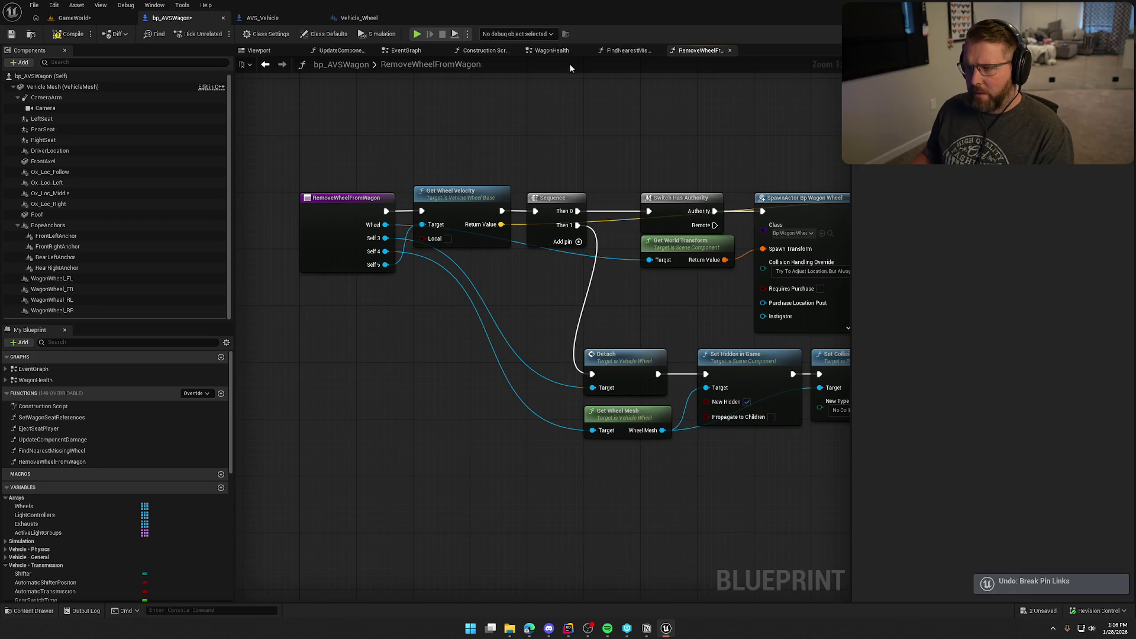
{"action": "left_click", "coordinate": [265, 64]}
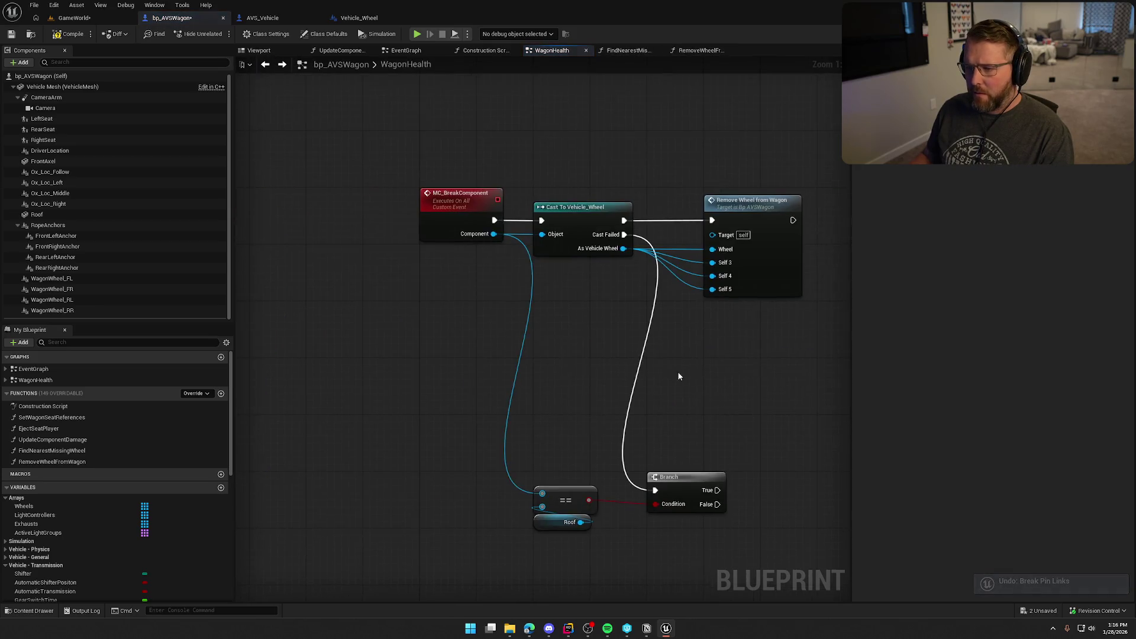
{"action": "mouse_move", "coordinate": [484, 334]}
{"action": "left_mouse_down"}
{"action": "mouse_move", "coordinate": [444, 304]}
{"action": "mouse_move", "coordinate": [393, 300]}
{"action": "mouse_move", "coordinate": [398, 255]}
{"action": "left_mouse_up"}
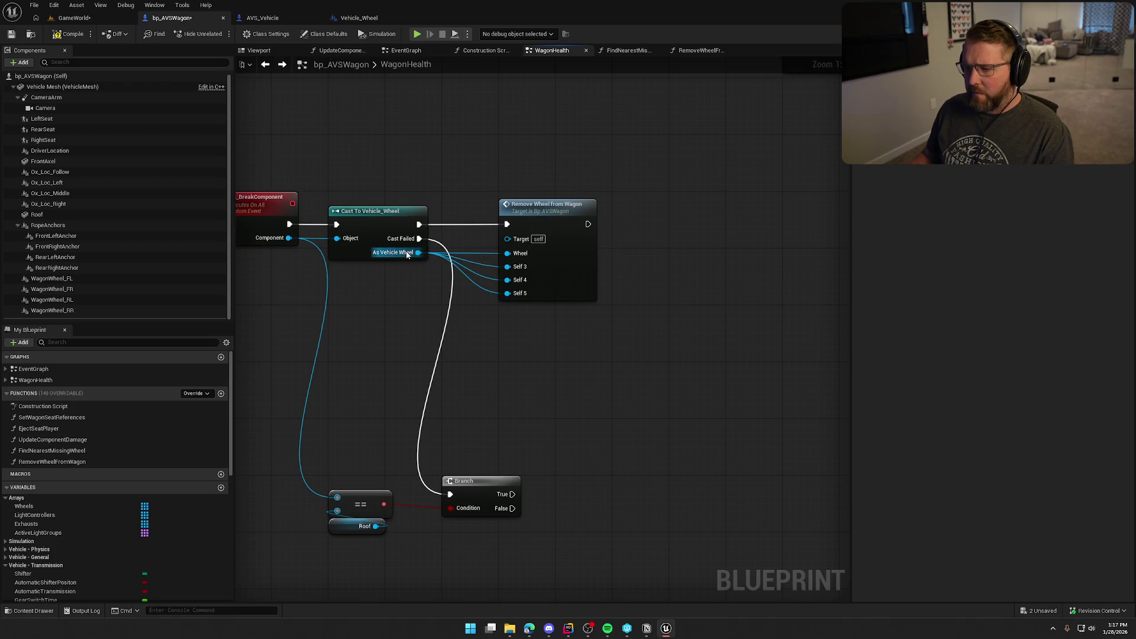
{"action": "double_click", "coordinate": [544, 222]}
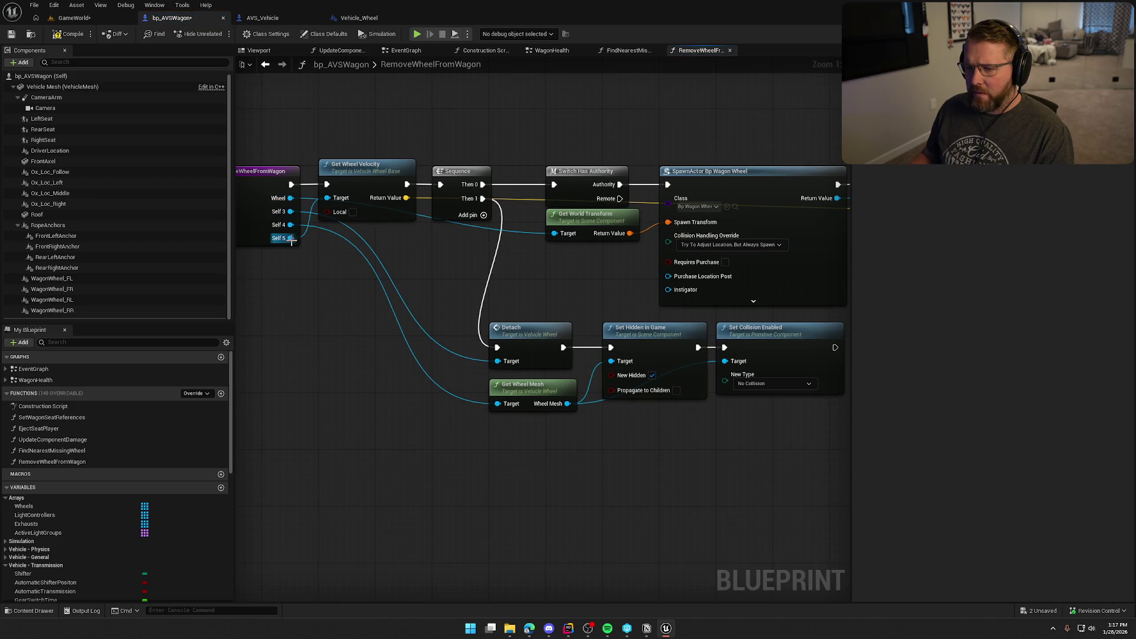
{"action": "mouse_move", "coordinate": [291, 240]}
{"action": "left_mouse_down"}
{"action": "mouse_move", "coordinate": [306, 243]}
{"action": "mouse_move", "coordinate": [305, 214]}
{"action": "left_mouse_up"}
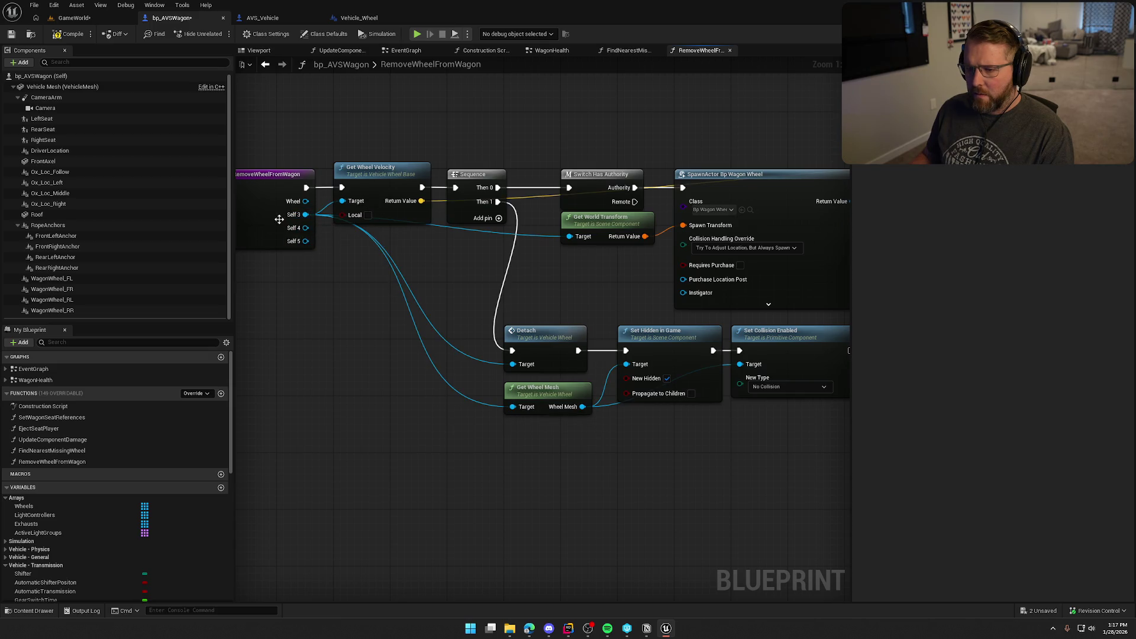
Step: Delete the original Wheel input from RemoveWheelFromWagon and compile to check for errors
{"action": "left_click", "coordinate": [279, 220]}
{"action": "left_click", "coordinate": [905, 234]}
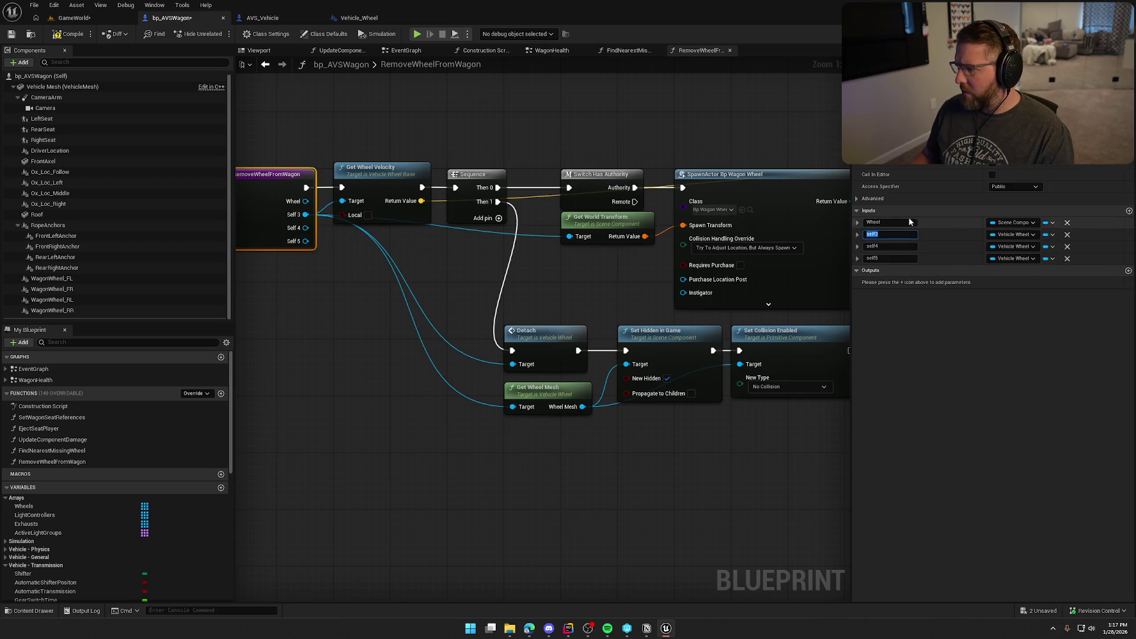
{"action": "left_click", "coordinate": [1067, 223]}
{"action": "left_click", "coordinate": [890, 223]}
{"action": "type", "text": "Wheel"}
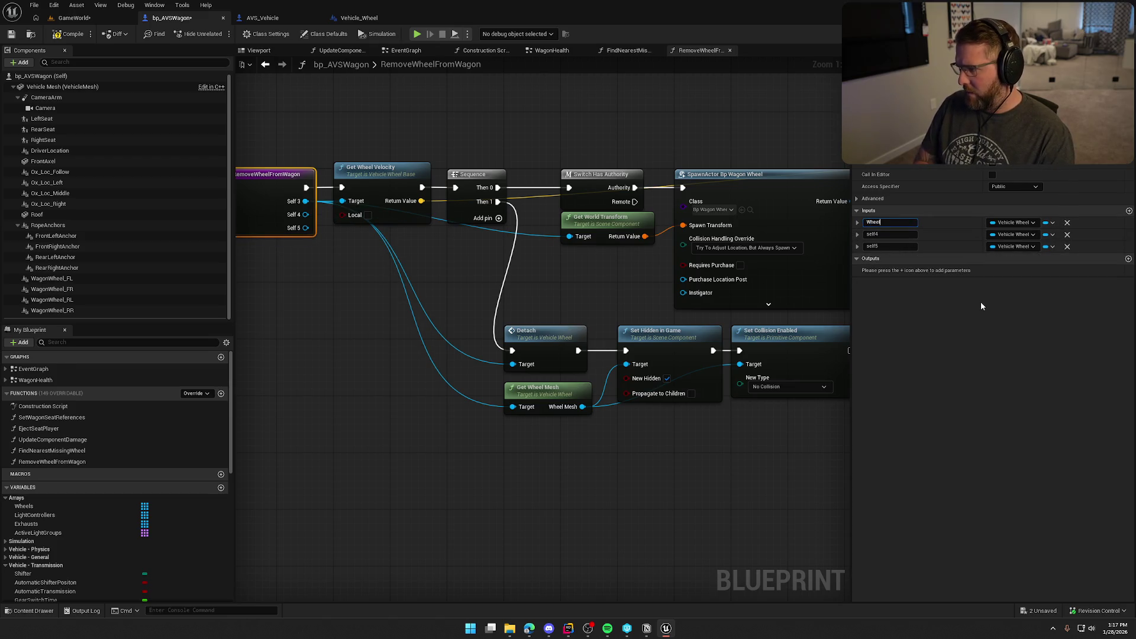
{"action": "key", "text": "Escape"}
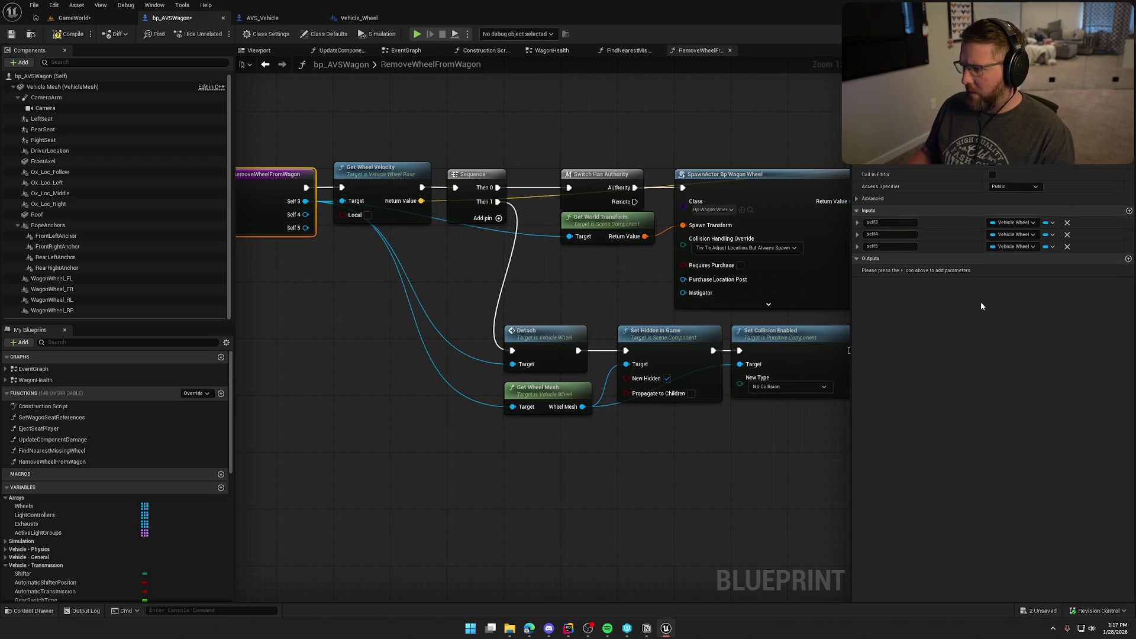
{"action": "key", "text": "F7"}
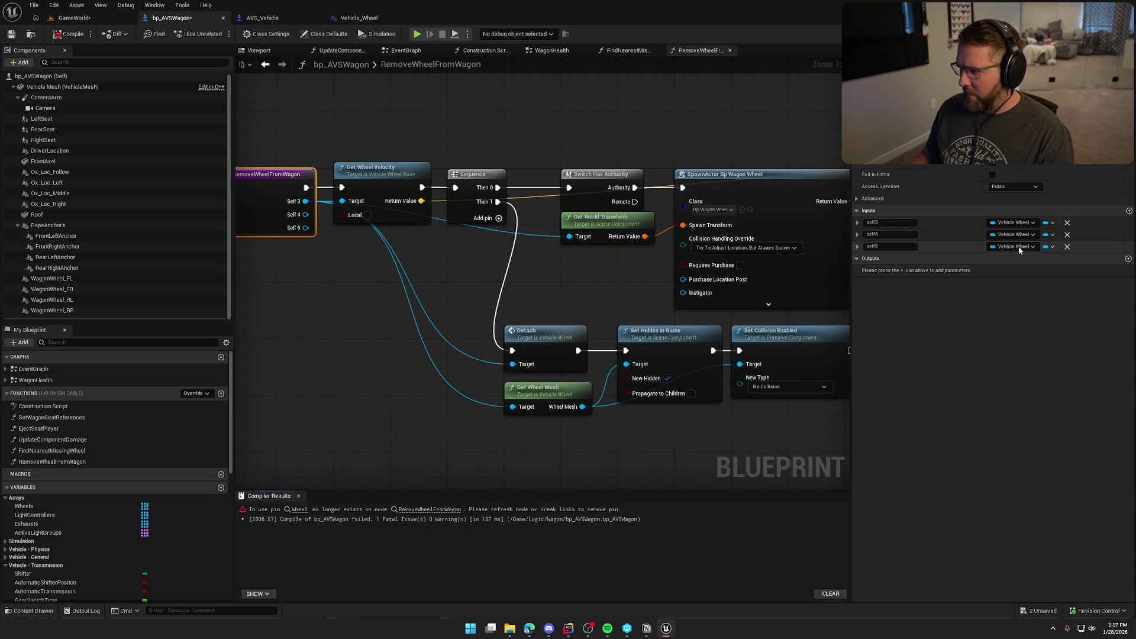
Step: Remove the self4 and self5 inputs, refresh the erroring call node, and recompile
{"action": "left_click", "coordinate": [1067, 246]}
{"action": "left_click", "coordinate": [1067, 234]}
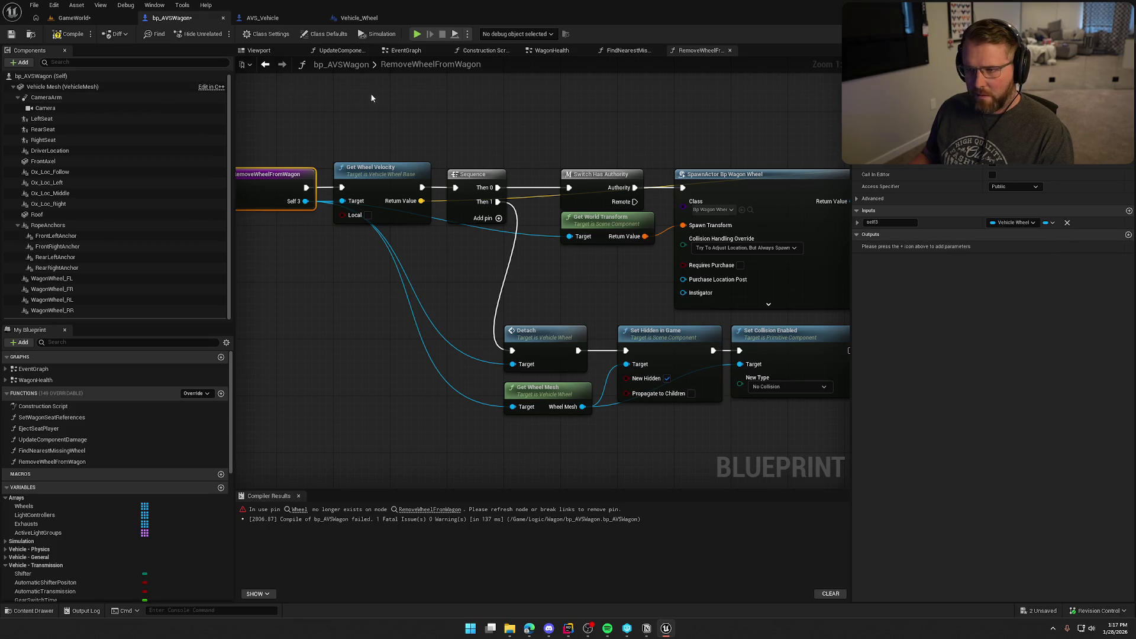
{"action": "left_click", "coordinate": [68, 33]}
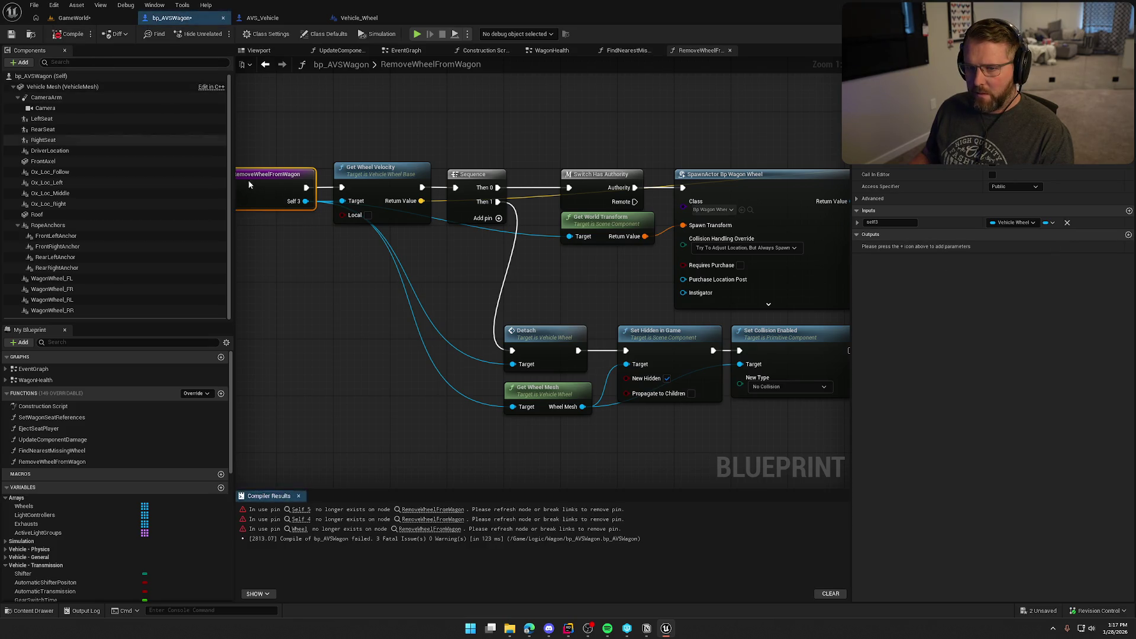
{"action": "left_click", "coordinate": [267, 64]}
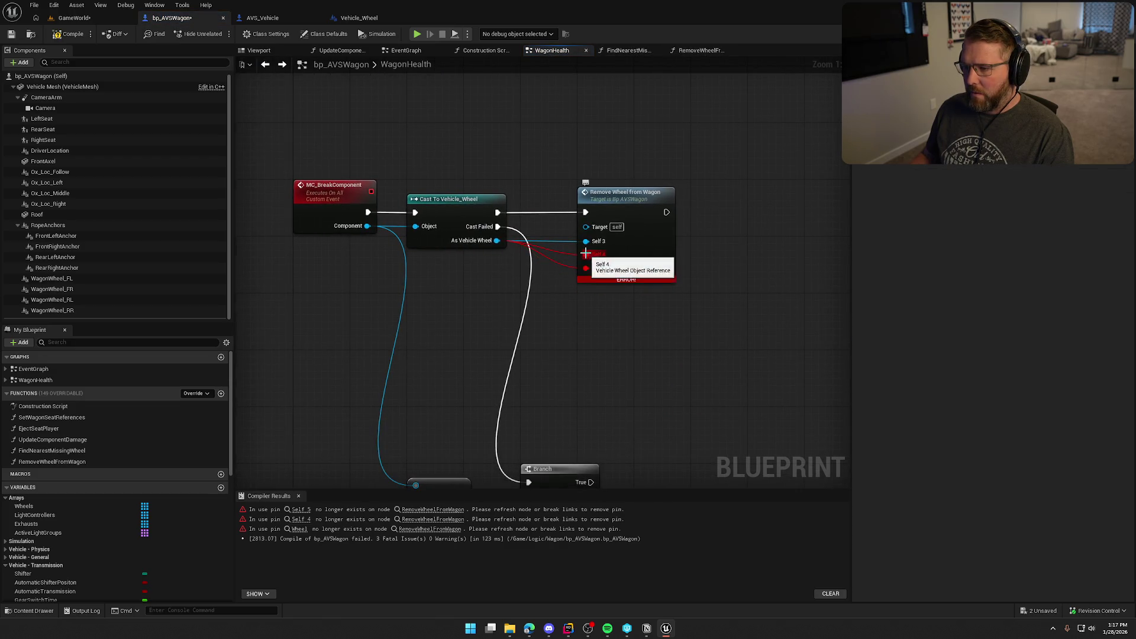
{"action": "left_click", "coordinate": [585, 256], "text": "alt"}
{"action": "left_click_drag", "start_coordinate": [645, 211], "coordinate": [584, 211]}
{"action": "left_click", "coordinate": [581, 158]}
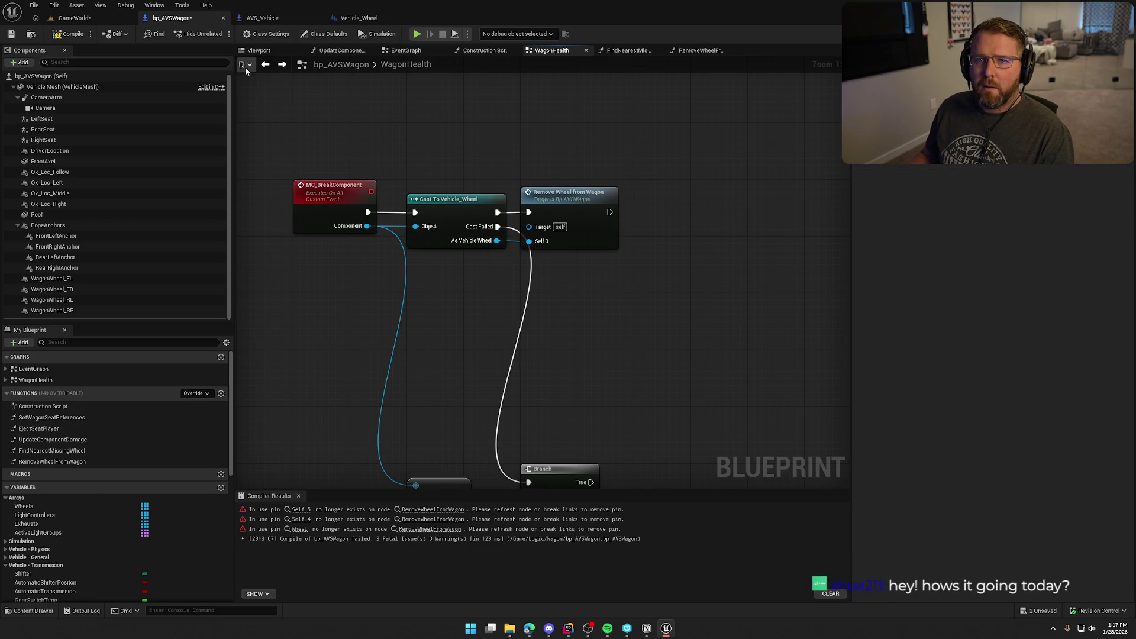
{"action": "left_click", "coordinate": [73, 35]}
Step: Rename RemoveWheelFromWagon's self3 input to Wheel and save the blueprint
{"action": "left_click", "coordinate": [299, 496]}
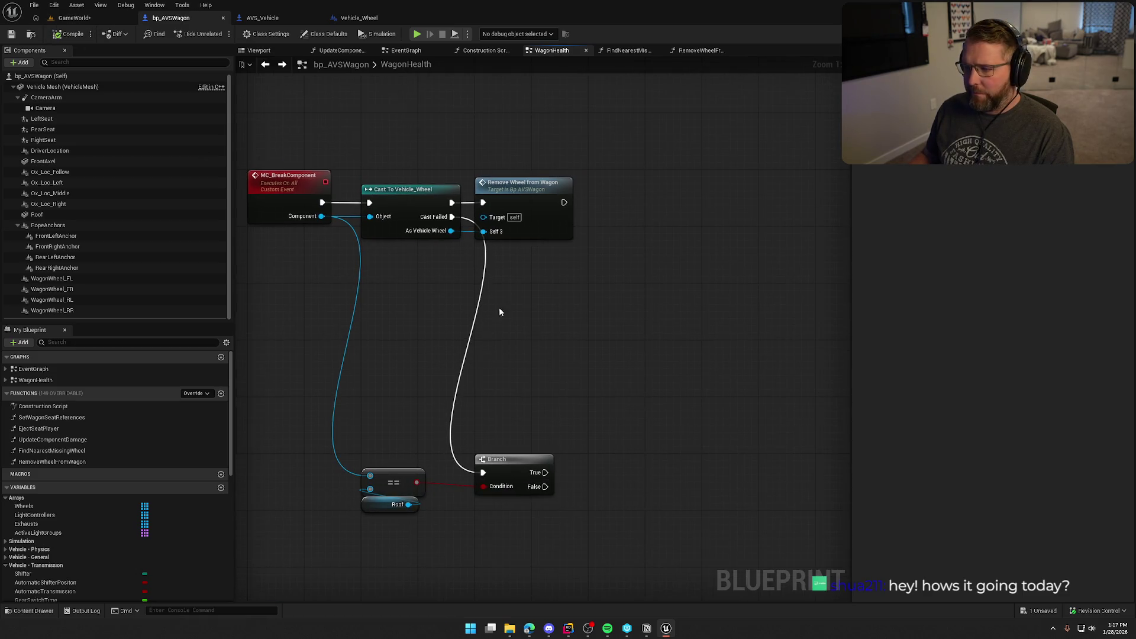
{"action": "double_click", "coordinate": [545, 189]}
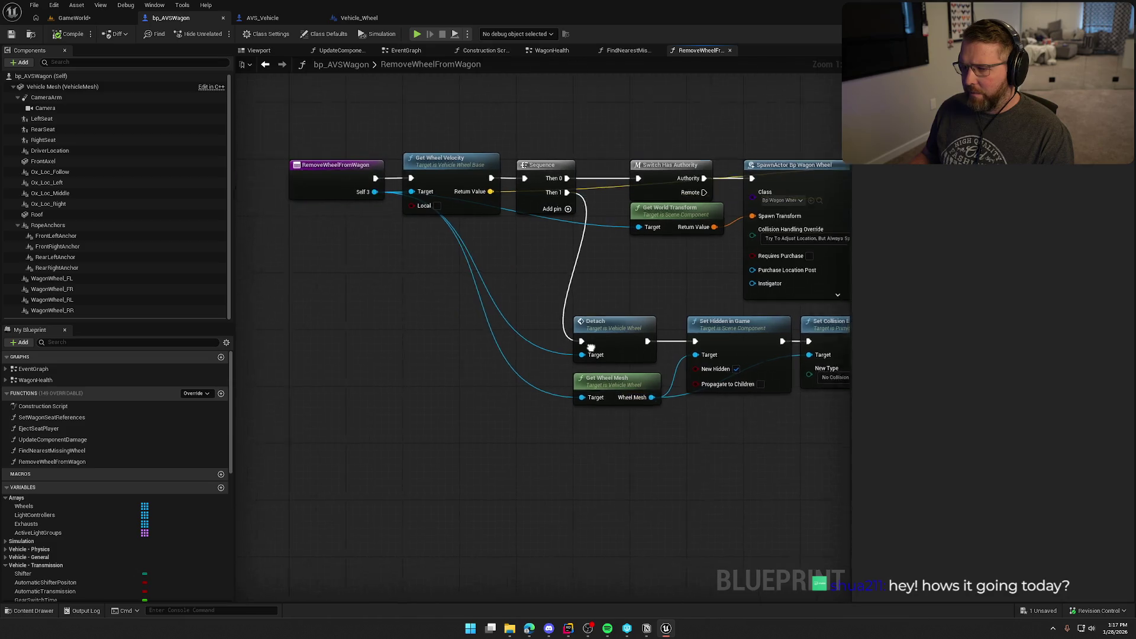
{"action": "left_click", "coordinate": [379, 189]}
{"action": "double_click", "coordinate": [901, 222]}
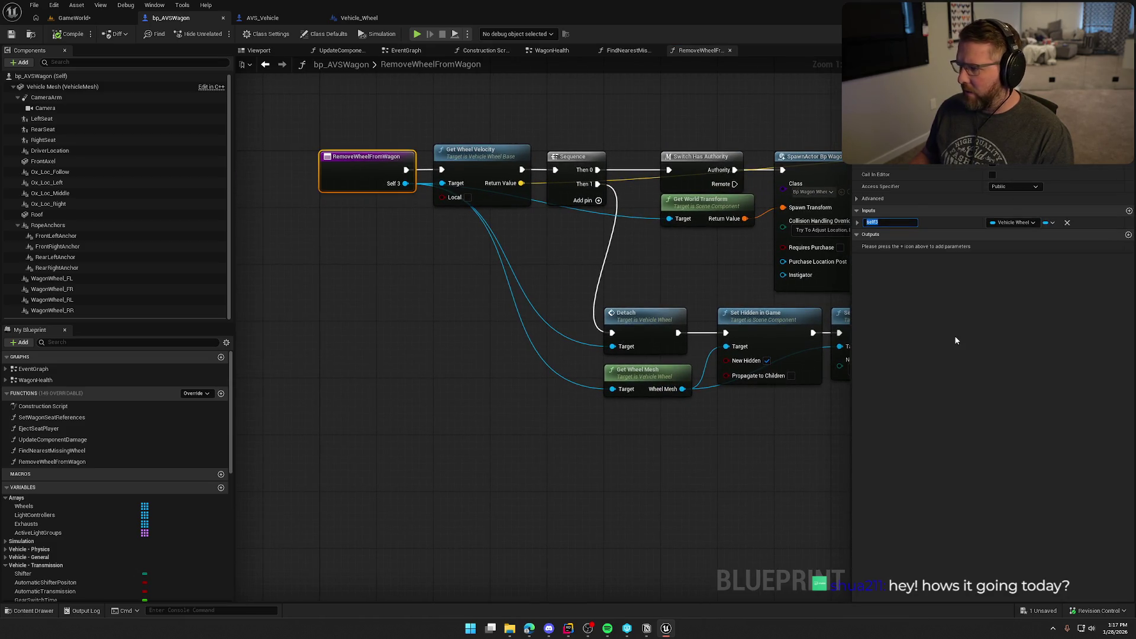
{"action": "type", "text": "Wheel"}
{"action": "key", "text": "Return"}
{"action": "key", "text": "ctrl+s"}
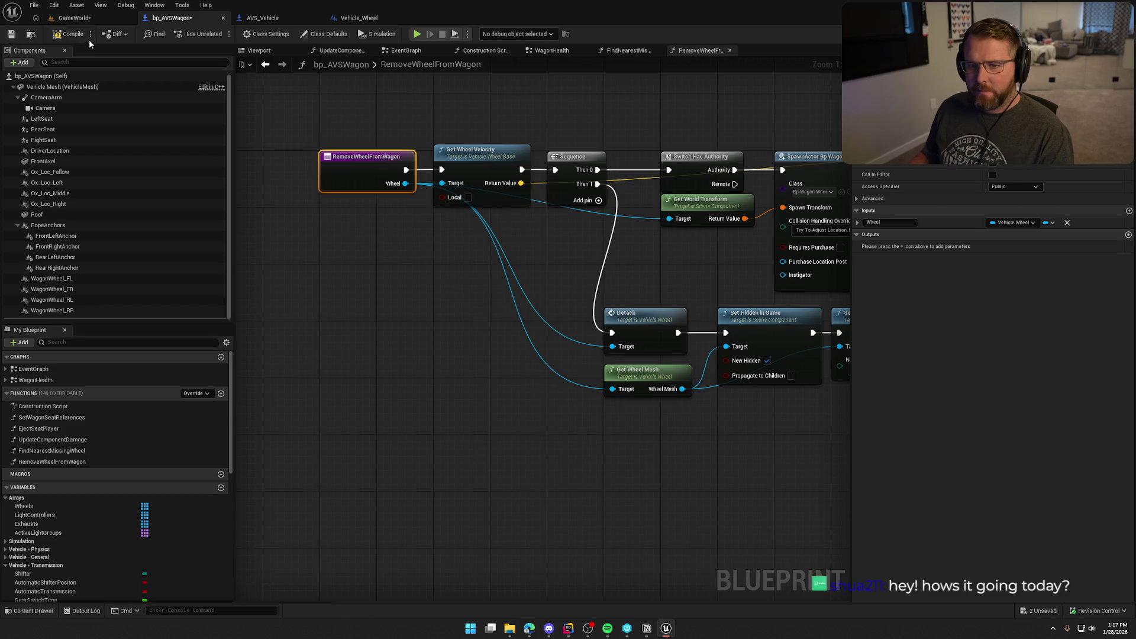
Step: In WagonHealth, move the Branch, == and Roof nodes up beside the cast node
{"action": "left_click", "coordinate": [266, 64]}
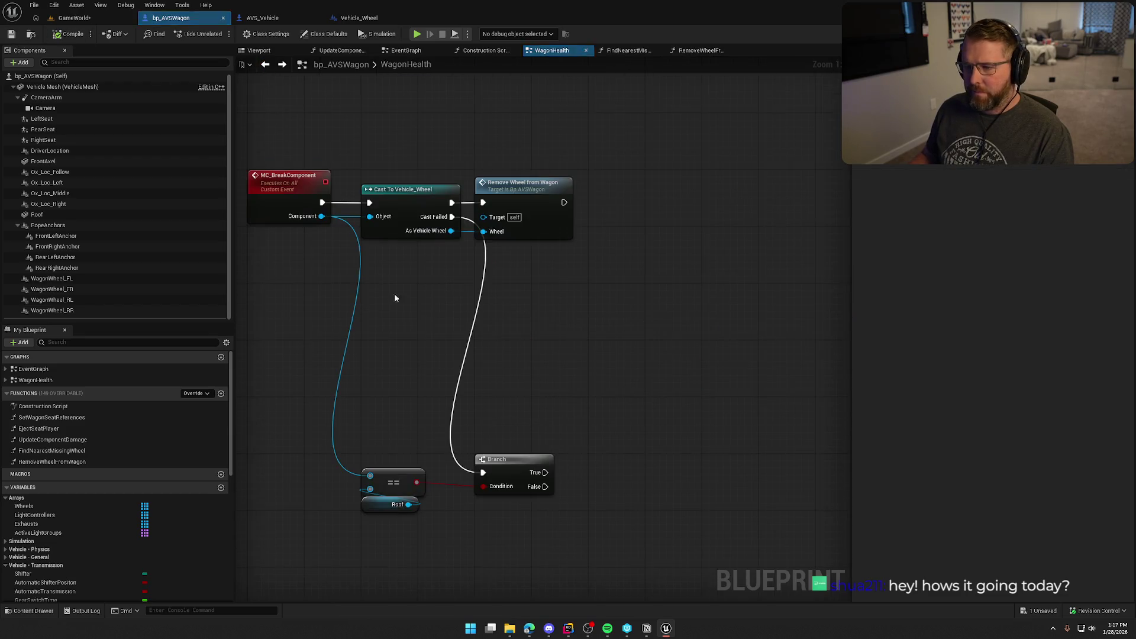
{"action": "mouse_move", "coordinate": [439, 452]}
{"action": "left_mouse_down"}
{"action": "mouse_move", "coordinate": [441, 247]}
{"action": "mouse_move", "coordinate": [439, 283]}
{"action": "left_mouse_up"}
{"action": "left_click", "coordinate": [430, 481]}
{"action": "left_click_drag", "start_coordinate": [433, 479], "coordinate": [332, 536]}
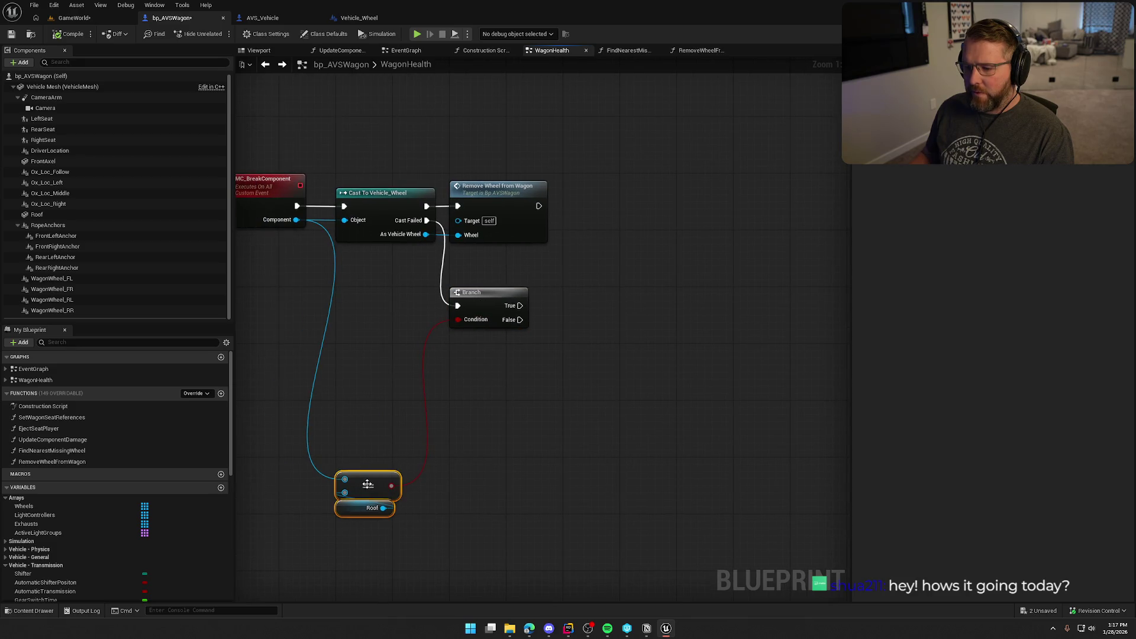
{"action": "left_click_drag", "start_coordinate": [369, 486], "coordinate": [368, 323]}
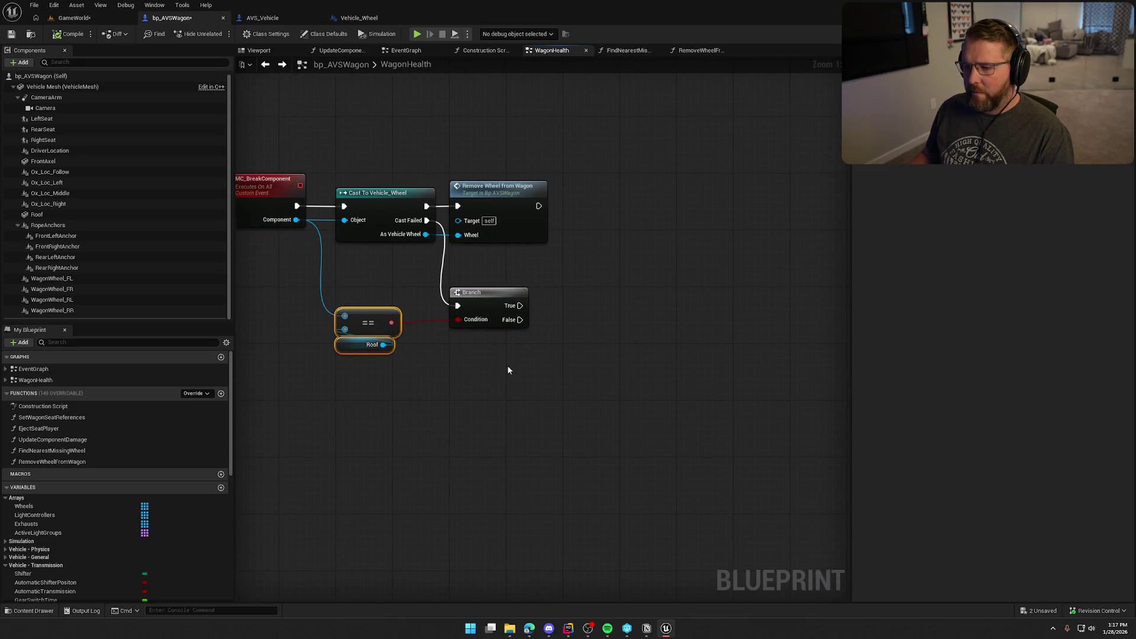
{"action": "left_click_drag", "start_coordinate": [507, 365], "coordinate": [535, 393]}
{"action": "mouse_move", "coordinate": [544, 209]}
{"action": "left_mouse_down"}
{"action": "mouse_move", "coordinate": [601, 299]}
{"action": "mouse_move", "coordinate": [626, 304]}
{"action": "left_mouse_up"}
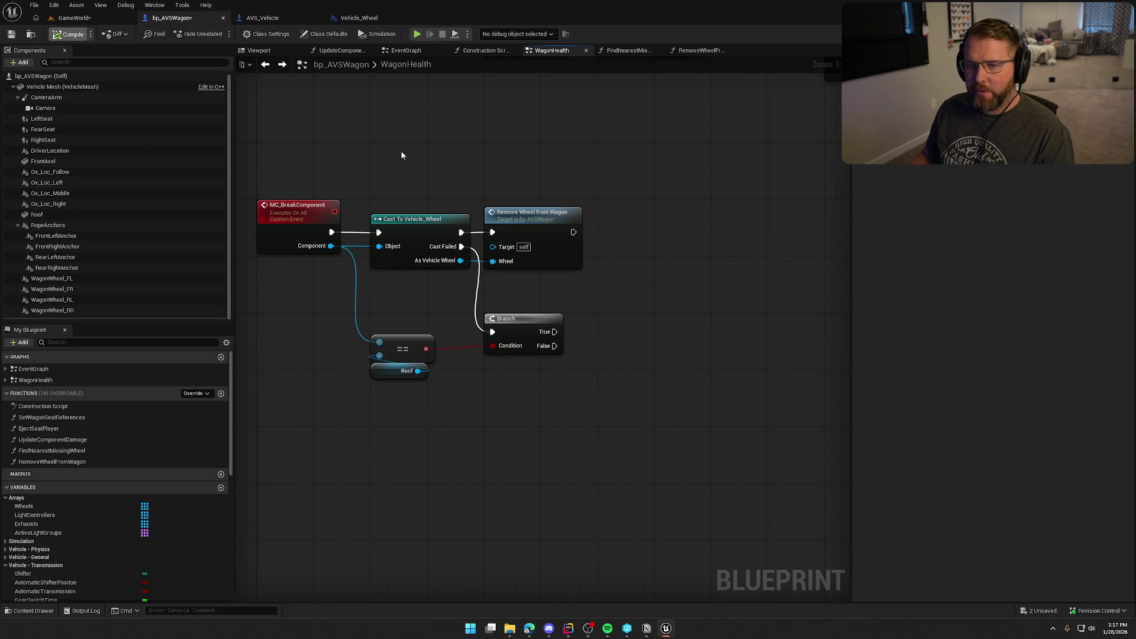
Step: Save bp_AVSWagon and box-select along the MC_AttachWheel chain to inspect its nodes
{"action": "key", "text": "ctrl+s"}
{"action": "scroll", "coordinate": [450, 237], "scroll_direction": "down", "scroll_amount": 5}
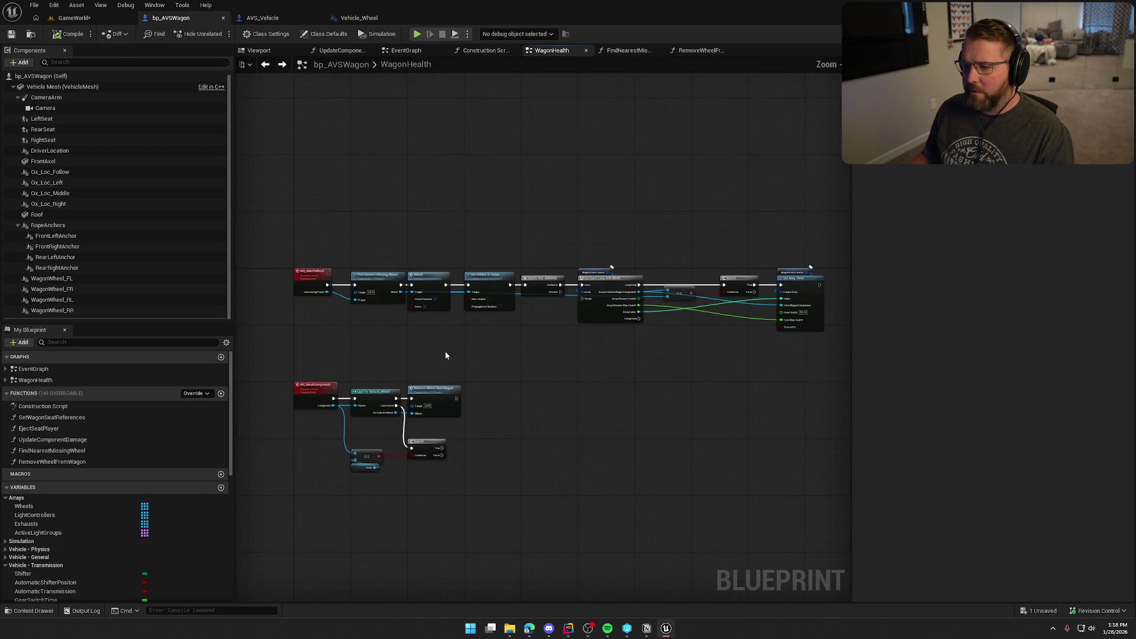
{"action": "scroll", "coordinate": [446, 355], "scroll_direction": "up", "scroll_amount": 4}
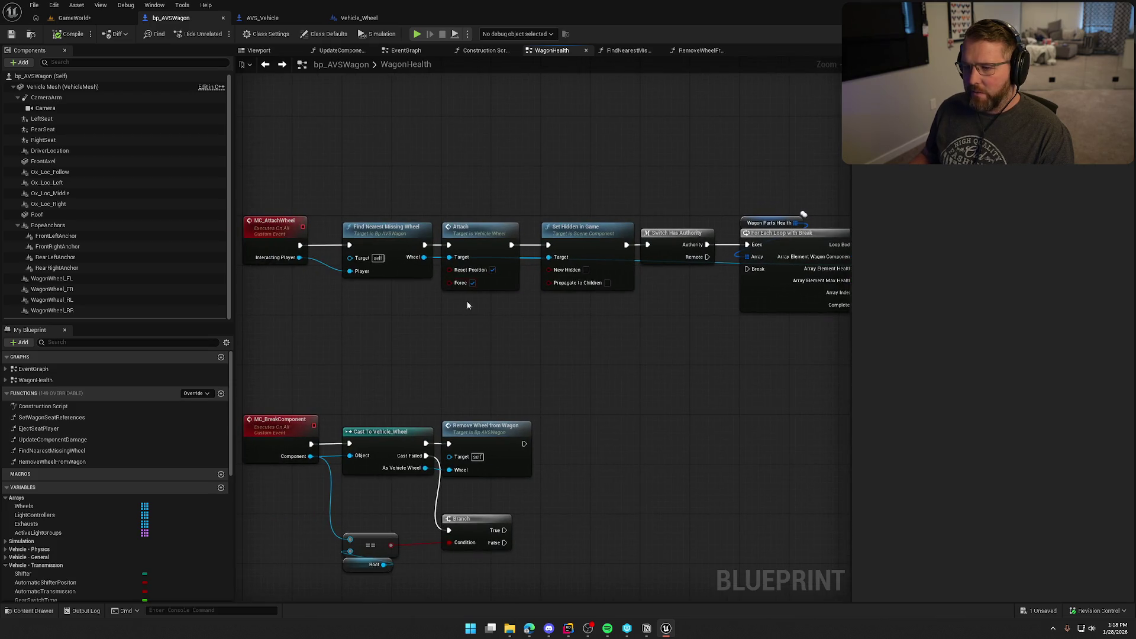
{"action": "mouse_move", "coordinate": [354, 193]}
{"action": "left_mouse_down"}
{"action": "mouse_move", "coordinate": [432, 348]}
{"action": "mouse_move", "coordinate": [662, 320]}
{"action": "mouse_move", "coordinate": [680, 328]}
{"action": "mouse_move", "coordinate": [414, 297]}
{"action": "left_mouse_up"}
{"action": "left_click_drag", "start_coordinate": [436, 132], "coordinate": [710, 278]}
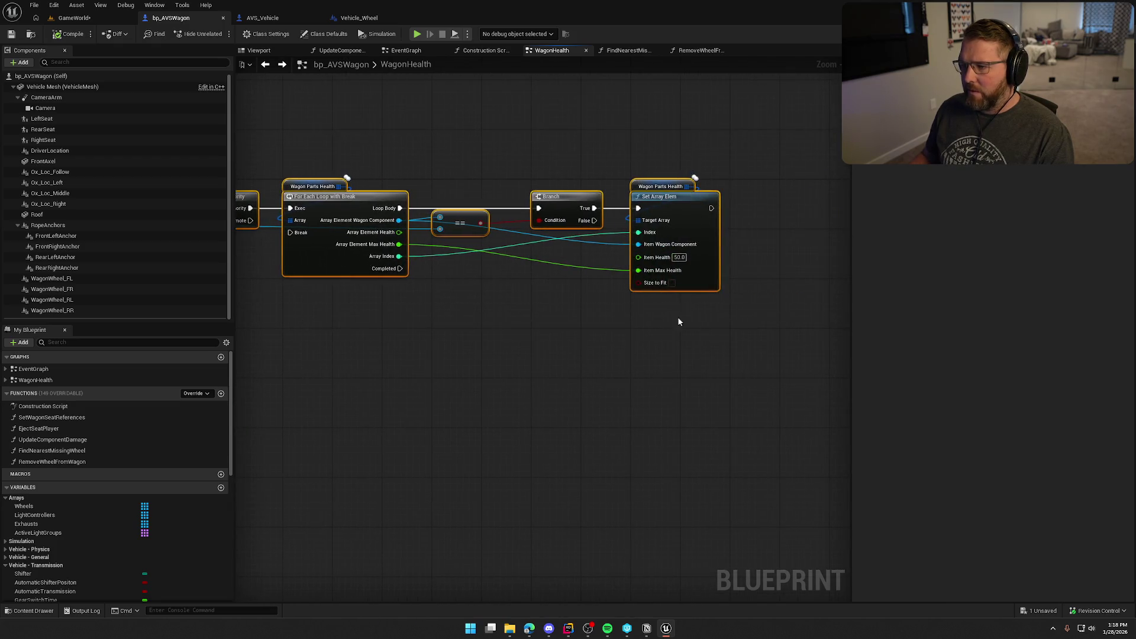
{"action": "left_click", "coordinate": [615, 333]}
{"action": "mouse_move", "coordinate": [614, 332]}
{"action": "left_mouse_down"}
{"action": "mouse_move", "coordinate": [594, 373]}
{"action": "mouse_move", "coordinate": [578, 335]}
{"action": "left_mouse_up"}
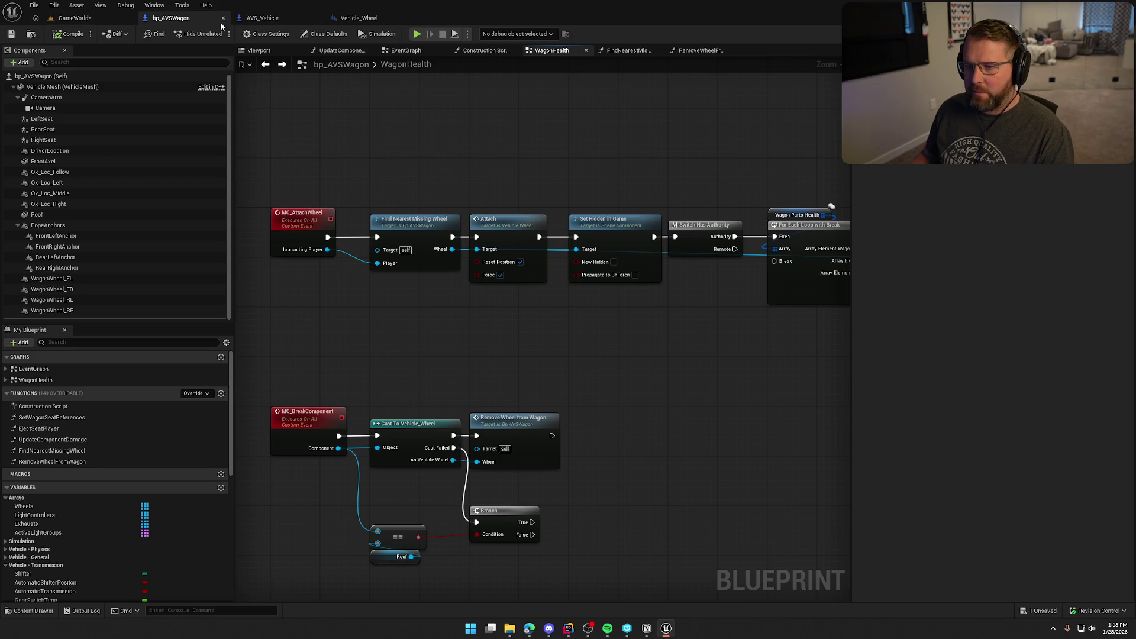
Step: Select the wagon wheel in the GameWorld level and open bp_WagonWheel for editing
{"action": "left_click", "coordinate": [74, 18]}
{"action": "key", "text": "ctrl+space"}
{"action": "left_click", "coordinate": [441, 287]}
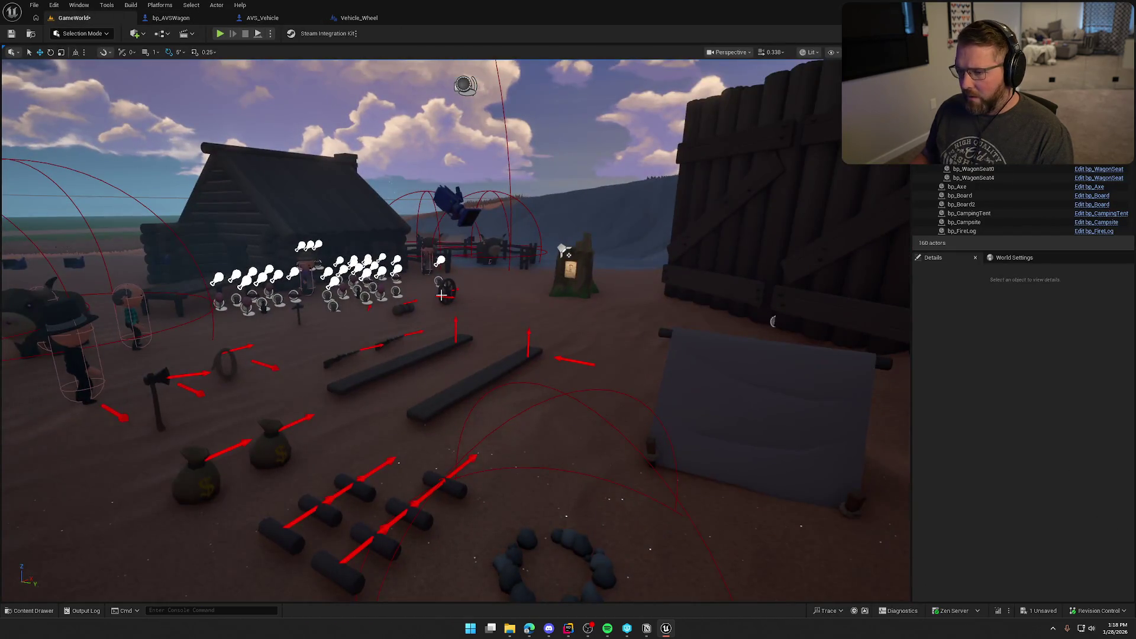
{"action": "left_click", "coordinate": [442, 287]}
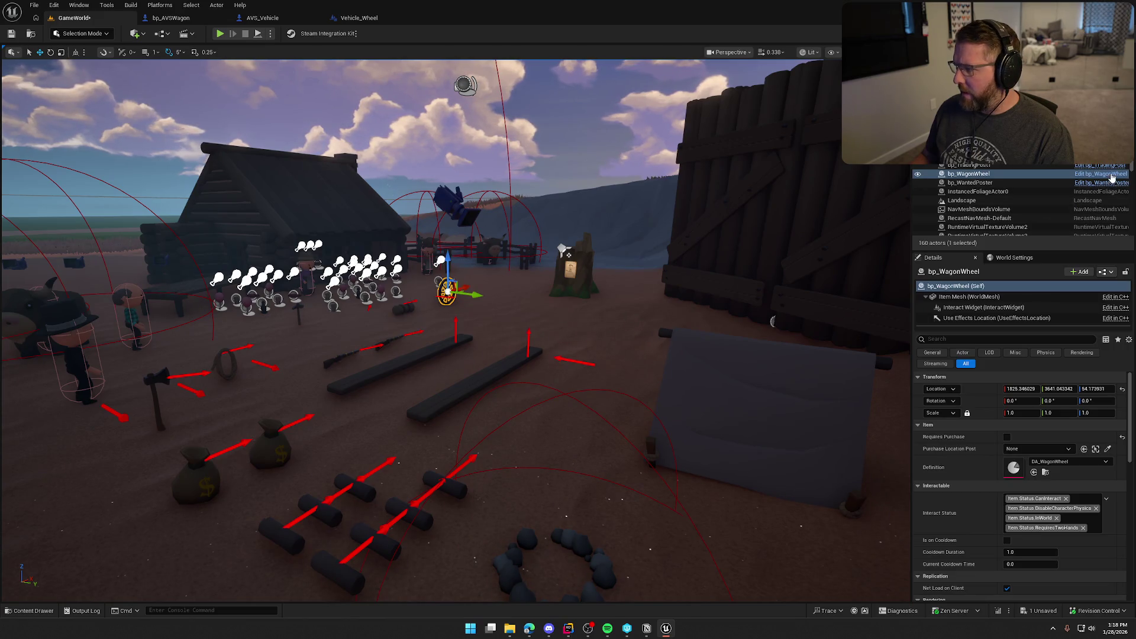
{"action": "key", "text": "ctrl+e"}
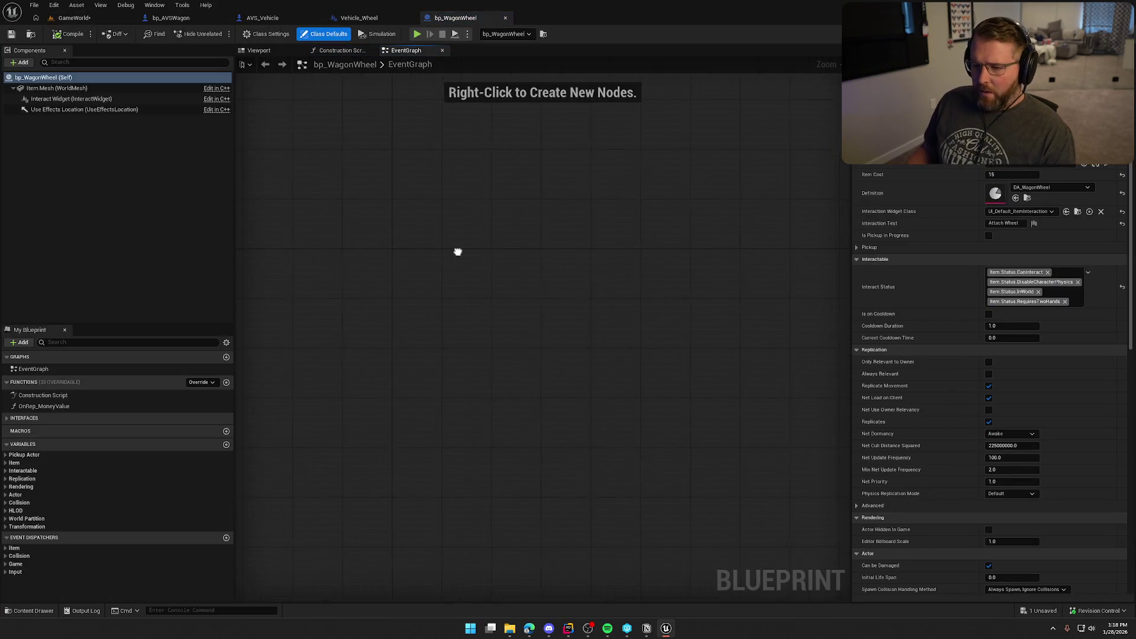
Step: Add an Event UseItem override to bp_WagonWheel's event graph
{"action": "left_click", "coordinate": [202, 383]}
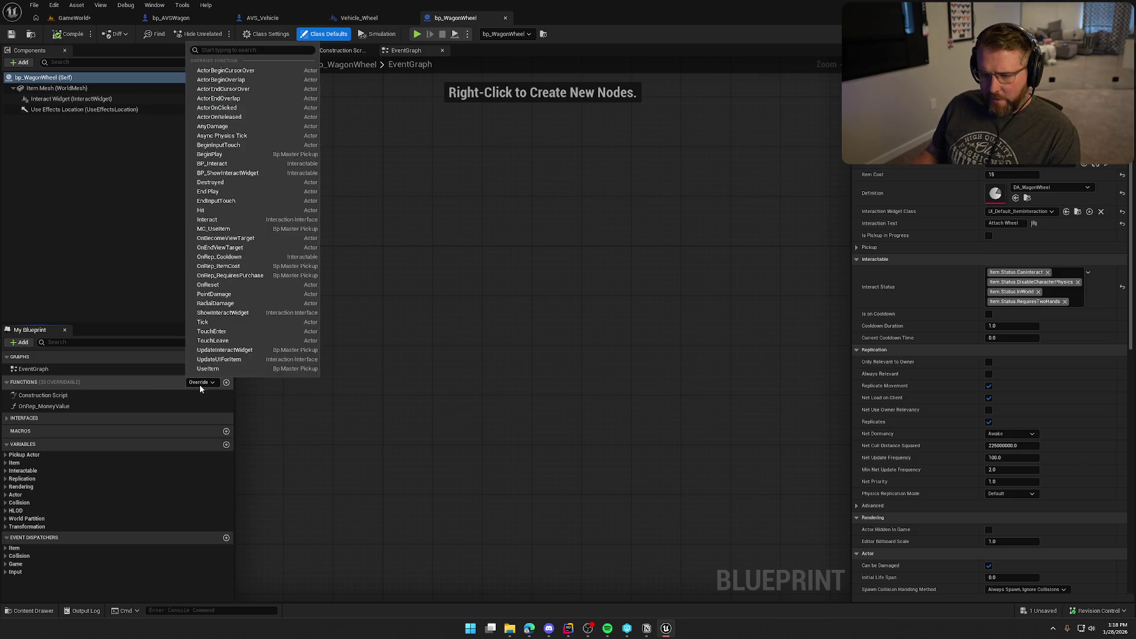
{"action": "left_click", "coordinate": [241, 369]}
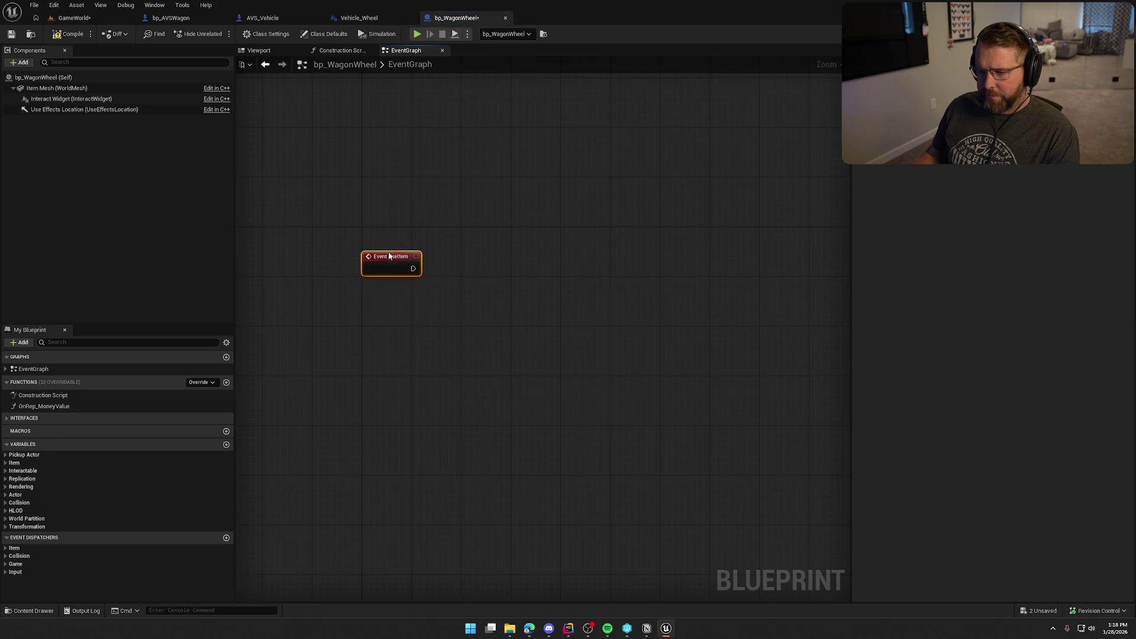
{"action": "left_click", "coordinate": [421, 303]}
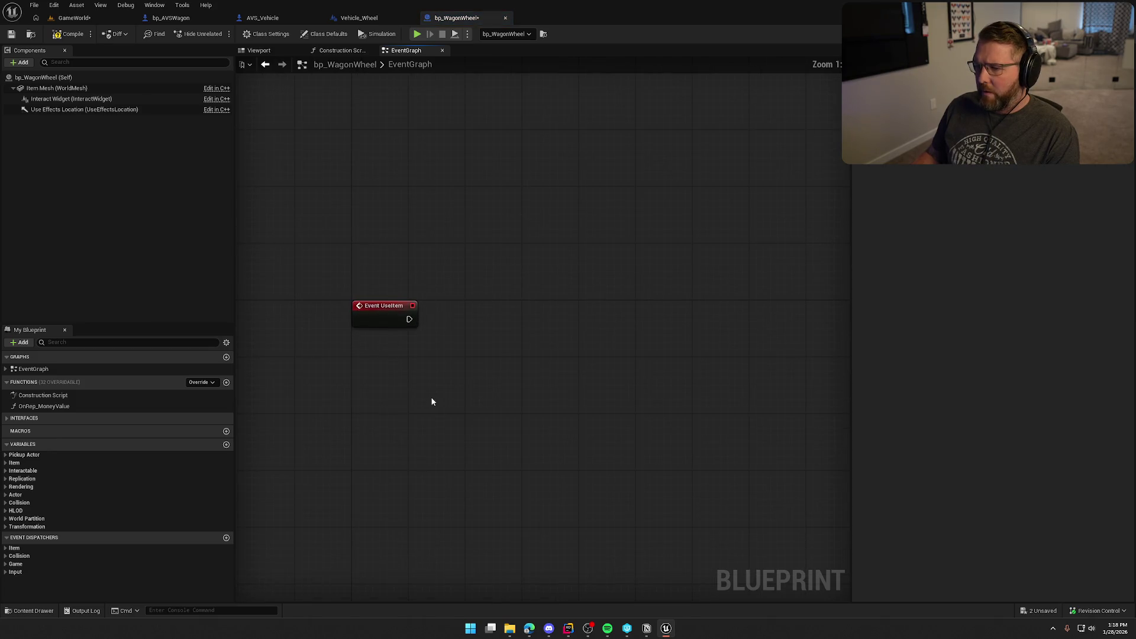
{"action": "scroll", "coordinate": [431, 396], "scroll_direction": "up", "scroll_amount": 1}
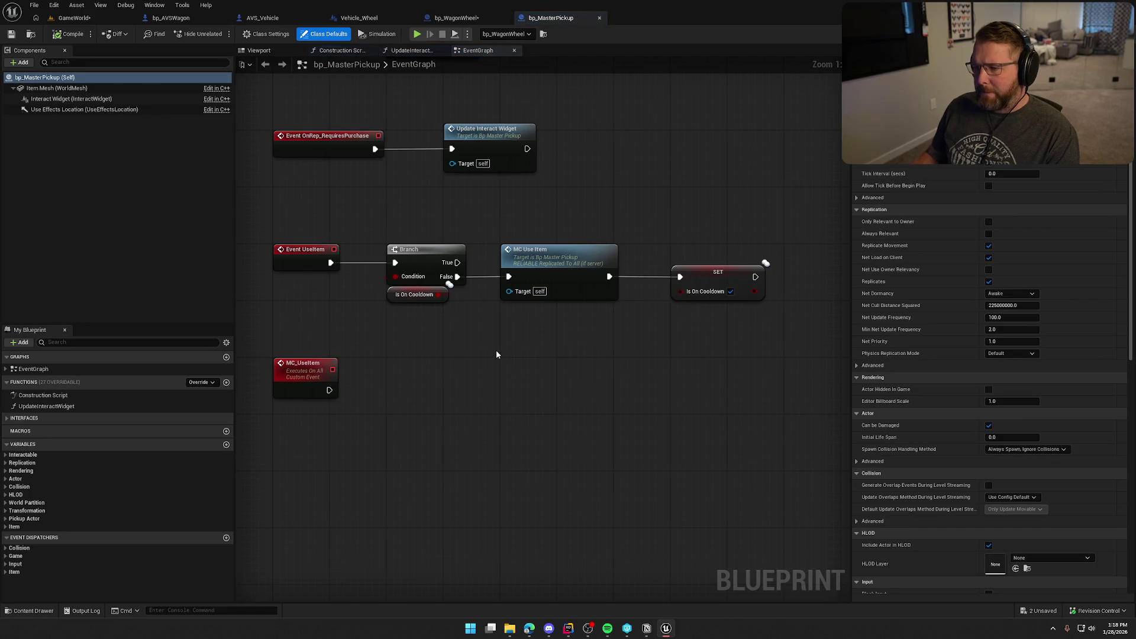
{"action": "left_click_drag", "start_coordinate": [269, 335], "coordinate": [344, 412]}
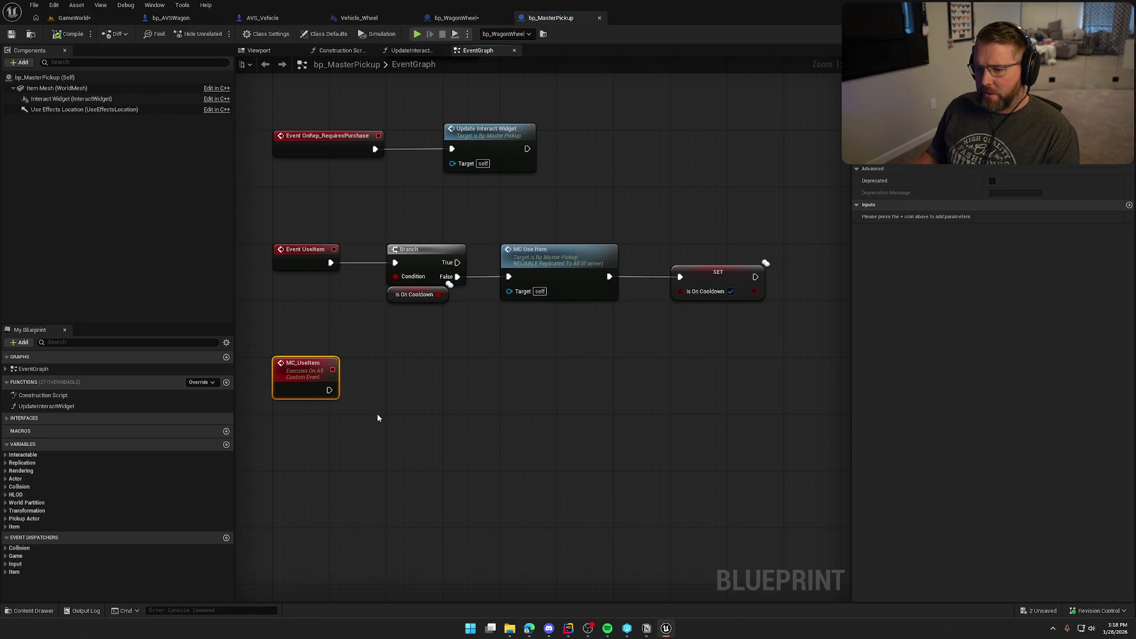
{"action": "mouse_move", "coordinate": [308, 229]}
{"action": "left_mouse_down"}
{"action": "mouse_move", "coordinate": [375, 300]}
{"action": "mouse_move", "coordinate": [769, 302]}
{"action": "left_mouse_up"}
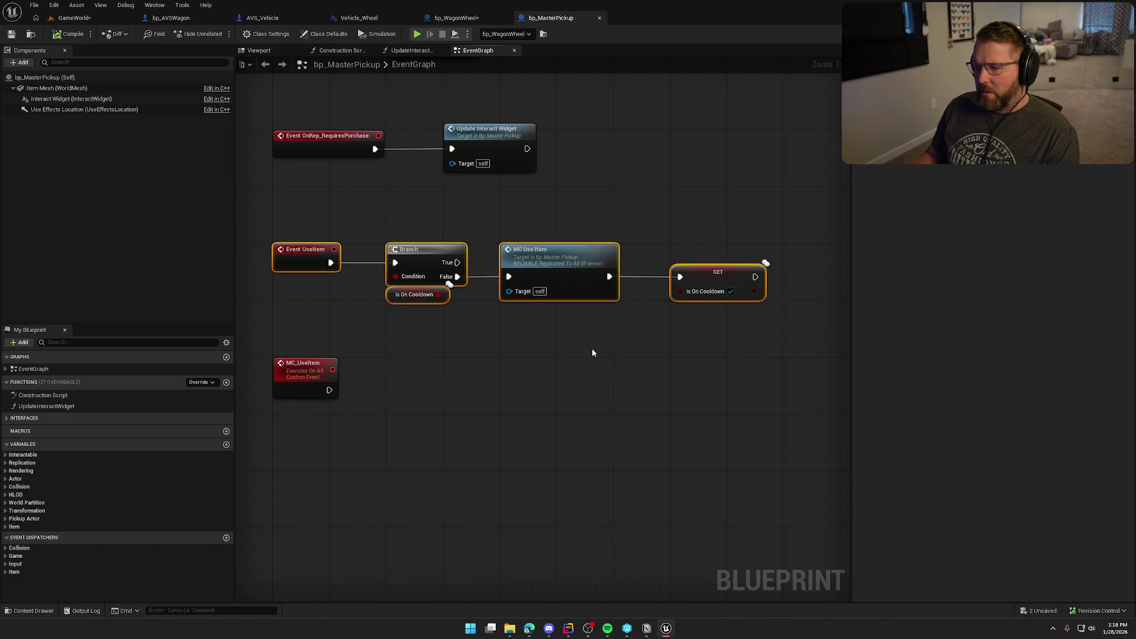
{"action": "left_click", "coordinate": [445, 335]}
{"action": "left_click_drag", "start_coordinate": [445, 335], "coordinate": [491, 347]}
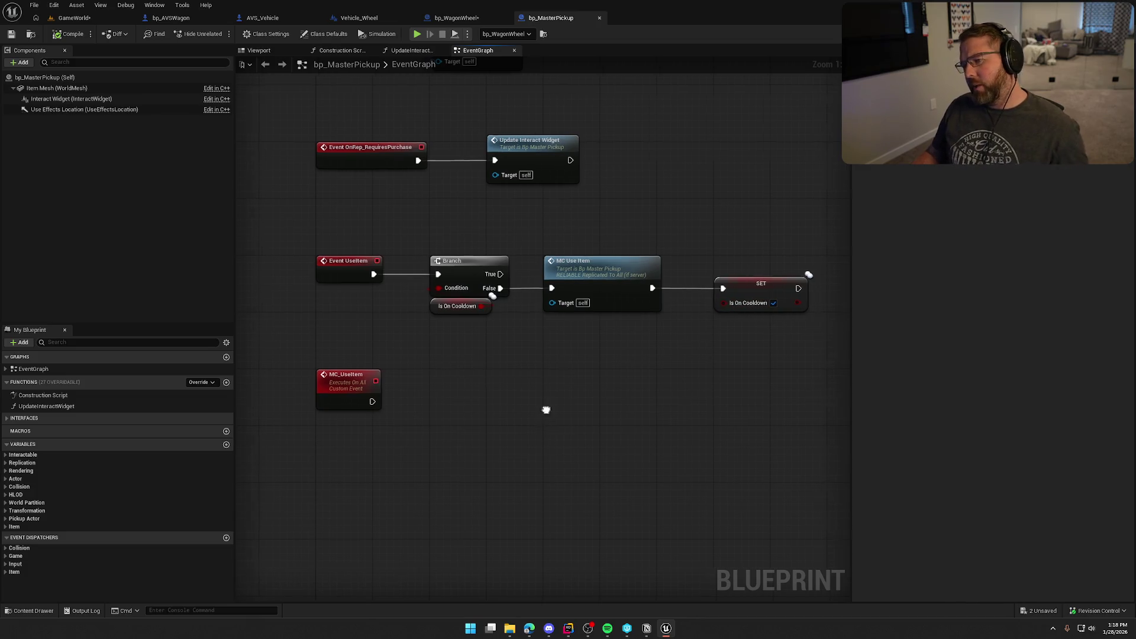
{"action": "mouse_move", "coordinate": [546, 407]}
{"action": "left_mouse_down"}
{"action": "mouse_move", "coordinate": [517, 479]}
{"action": "mouse_move", "coordinate": [519, 560]}
{"action": "mouse_move", "coordinate": [503, 524]}
{"action": "left_mouse_up"}
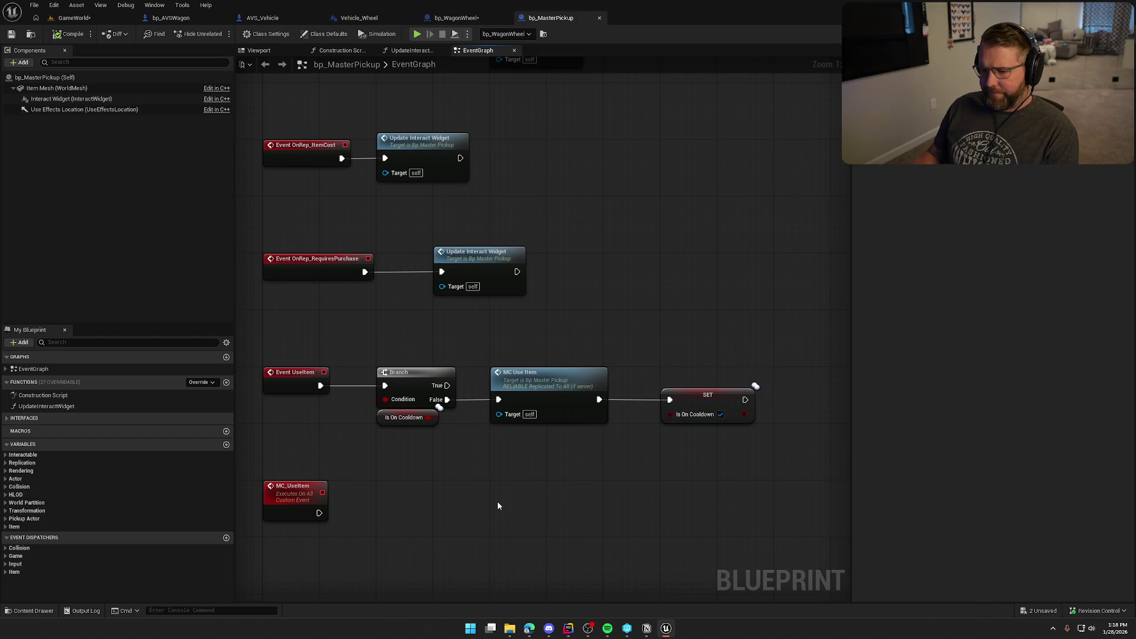
{"action": "mouse_move", "coordinate": [483, 508]}
{"action": "left_mouse_down"}
{"action": "mouse_move", "coordinate": [487, 459]}
{"action": "mouse_move", "coordinate": [505, 463]}
{"action": "left_mouse_up"}
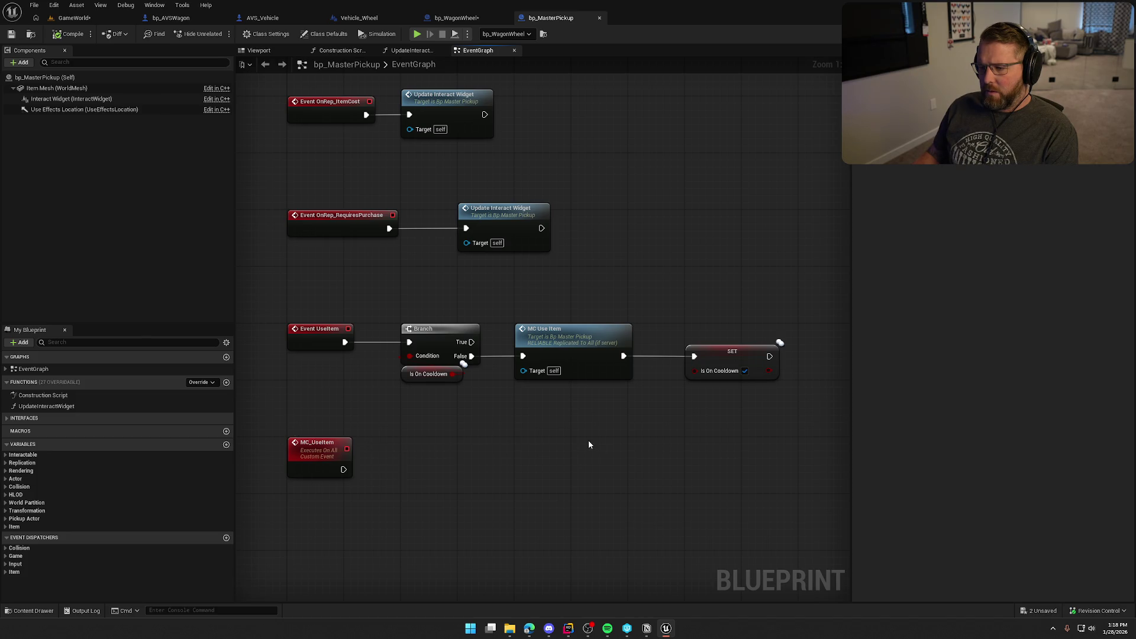
{"action": "mouse_move", "coordinate": [406, 294]}
{"action": "left_mouse_down"}
{"action": "mouse_move", "coordinate": [754, 414]}
{"action": "mouse_move", "coordinate": [790, 416]}
{"action": "left_mouse_up"}
{"action": "left_click", "coordinate": [538, 438]}
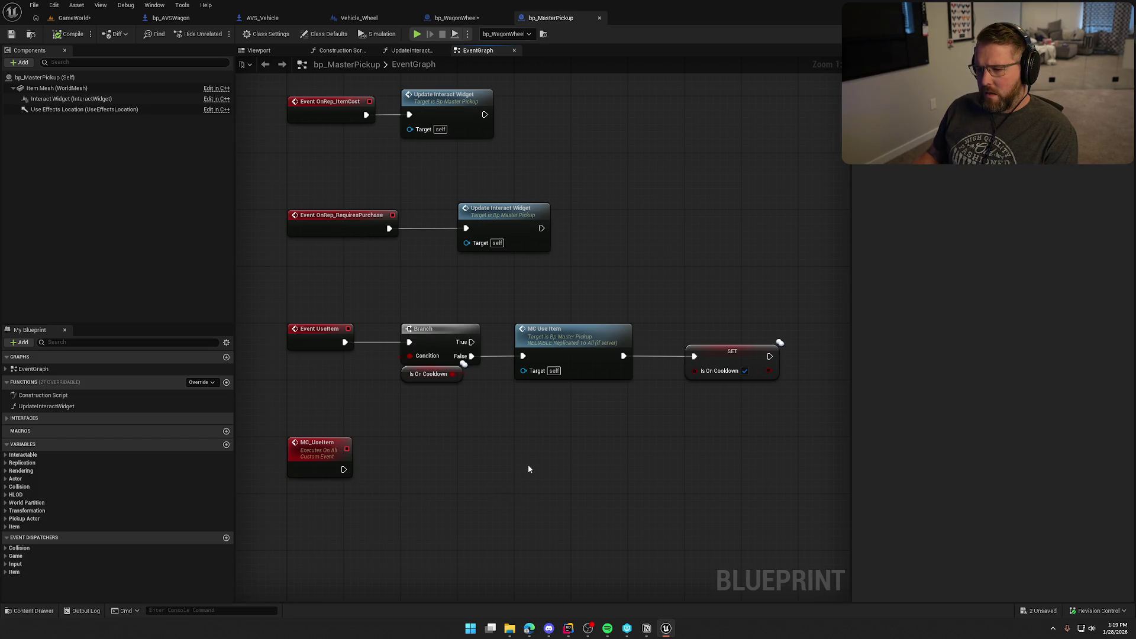
{"action": "left_click_drag", "start_coordinate": [472, 342], "coordinate": [537, 291]}
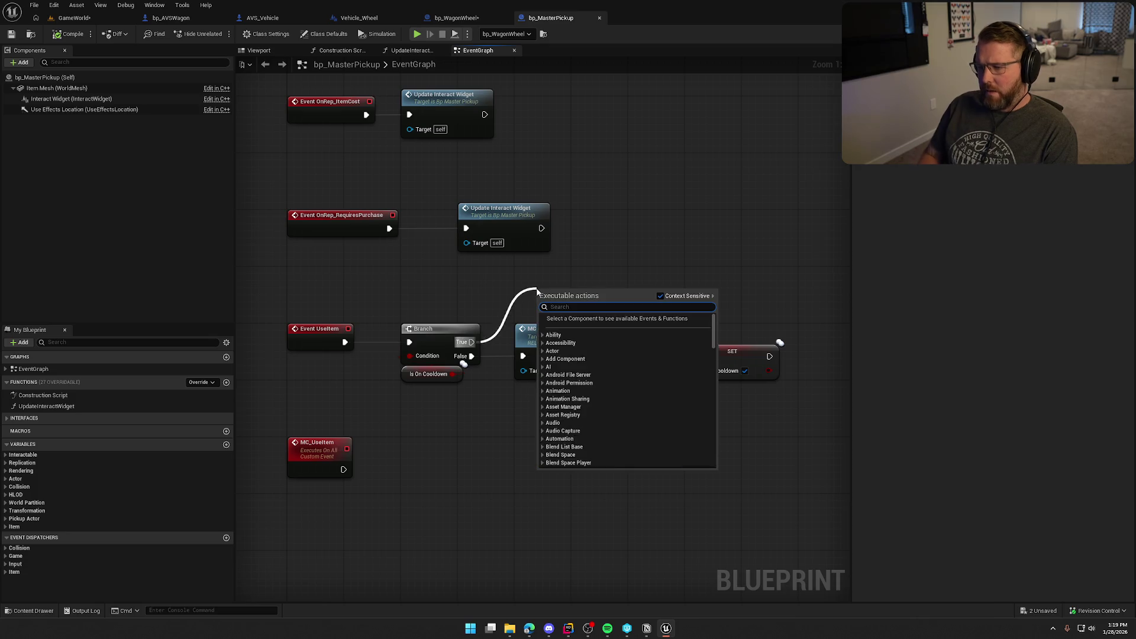
{"action": "type", "text": "retr"}
{"action": "key", "text": "BackSpace"}
{"action": "type", "text": "urn"}
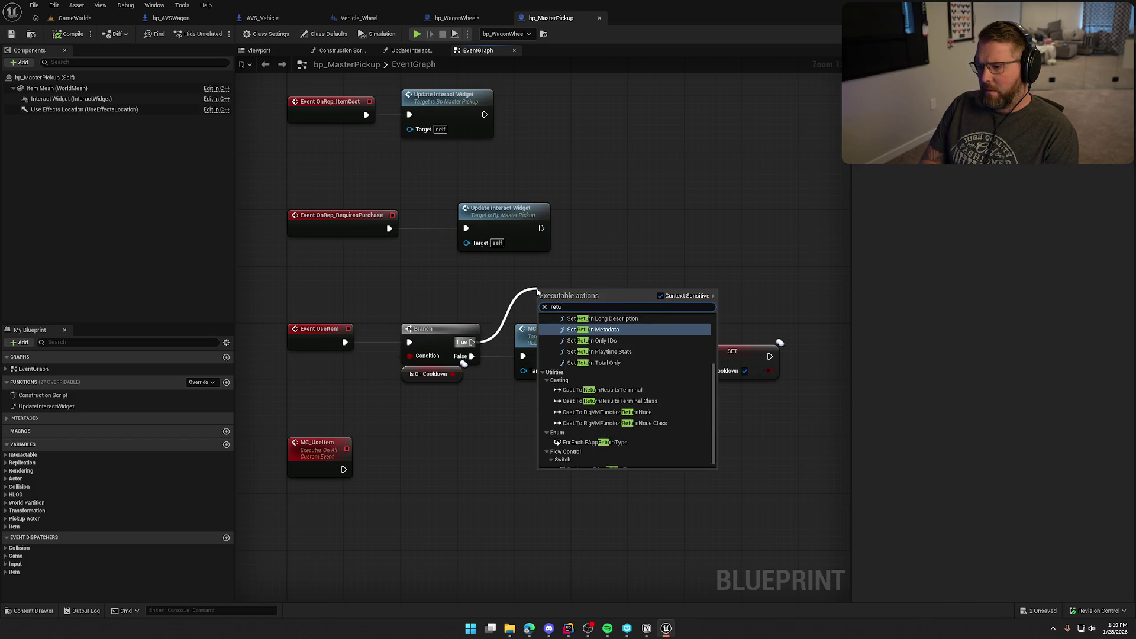
{"action": "scroll", "coordinate": [649, 413], "scroll_direction": "up", "scroll_amount": 3}
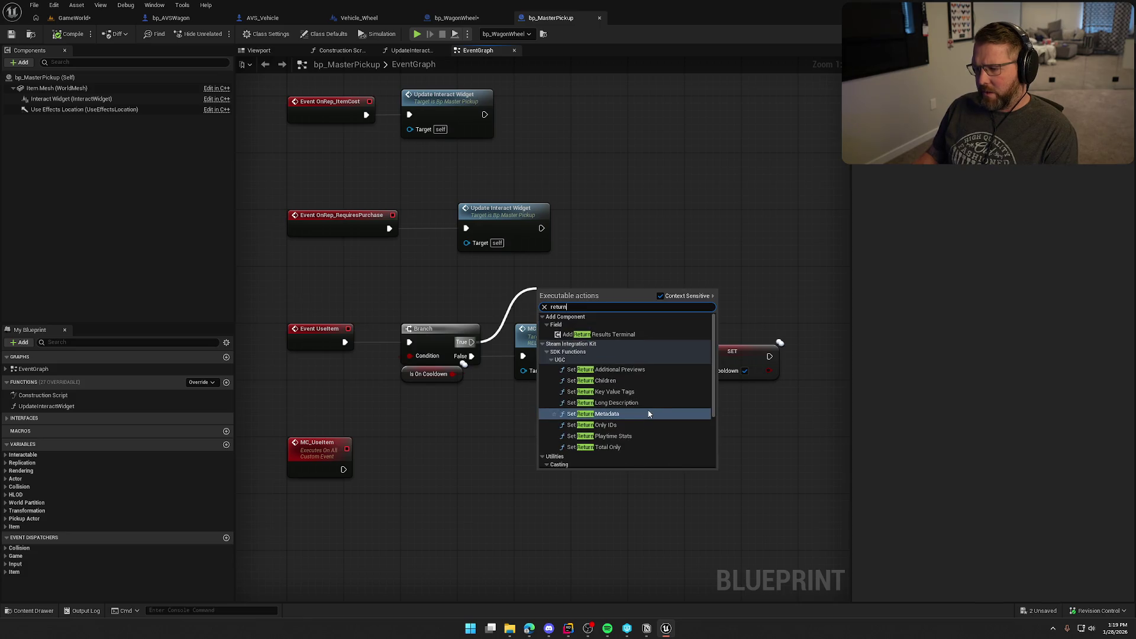
{"action": "left_click", "coordinate": [496, 361]}
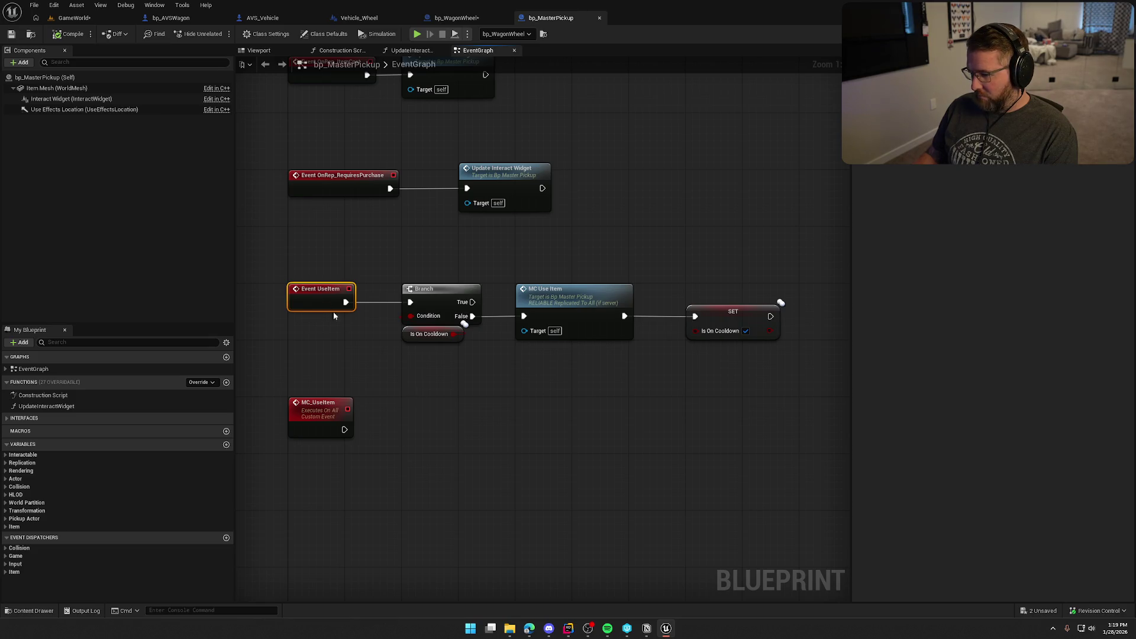
Step: Convert bp_MasterPickup's Event UseItem into a function
{"action": "right_click", "coordinate": [307, 294]}
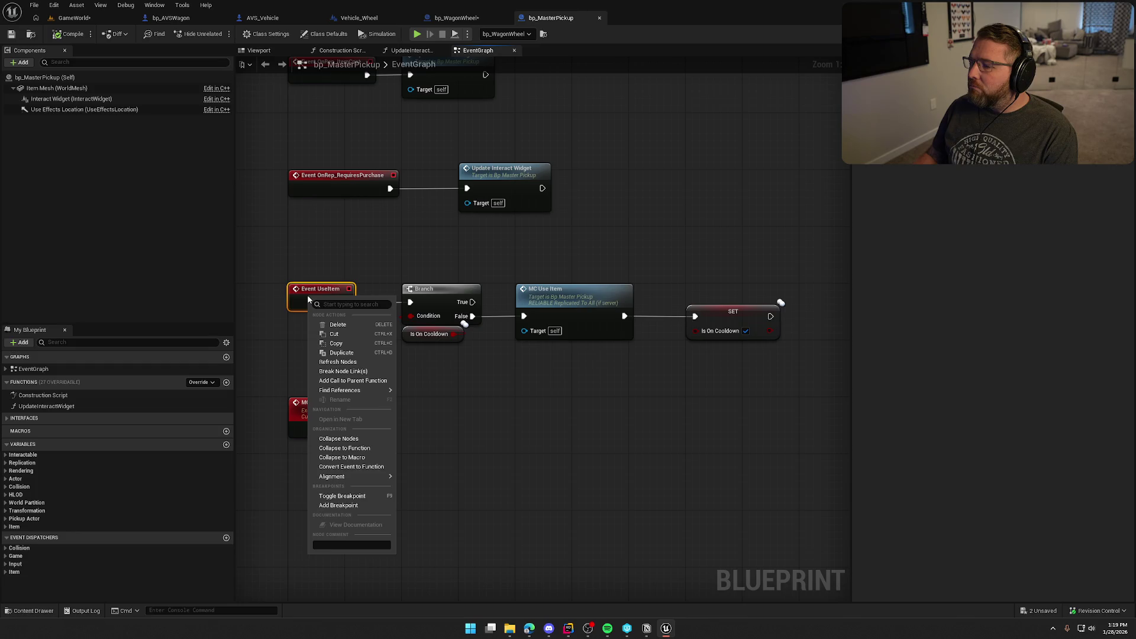
{"action": "left_click", "coordinate": [360, 468]}
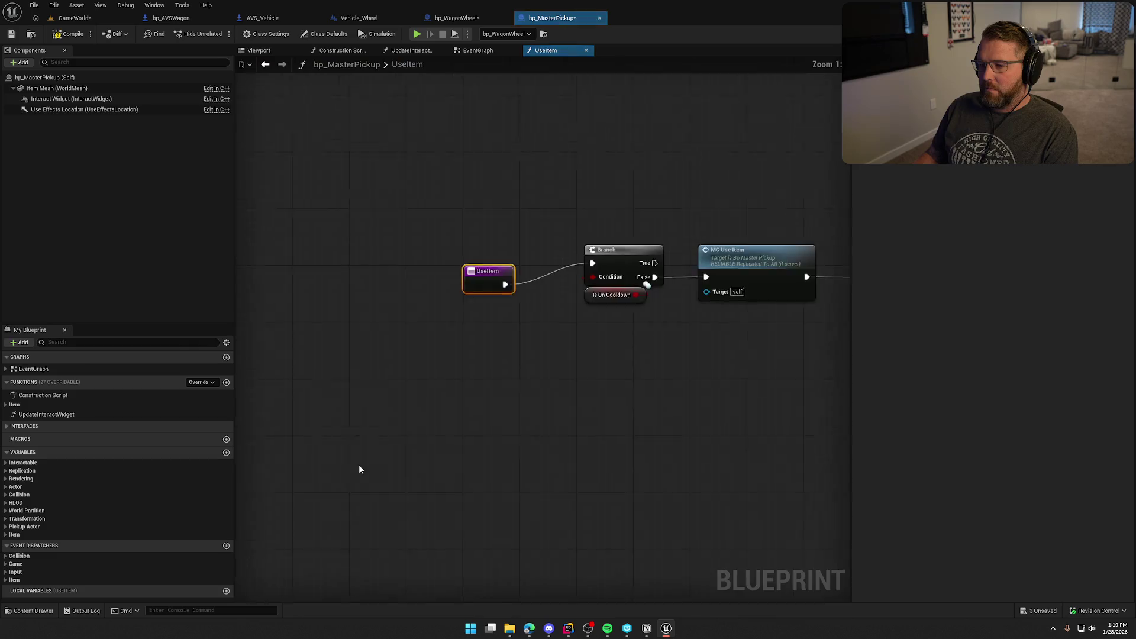
{"action": "left_click_drag", "start_coordinate": [458, 248], "coordinate": [748, 332]}
{"action": "scroll", "coordinate": [554, 247], "scroll_direction": "up", "scroll_amount": 2}
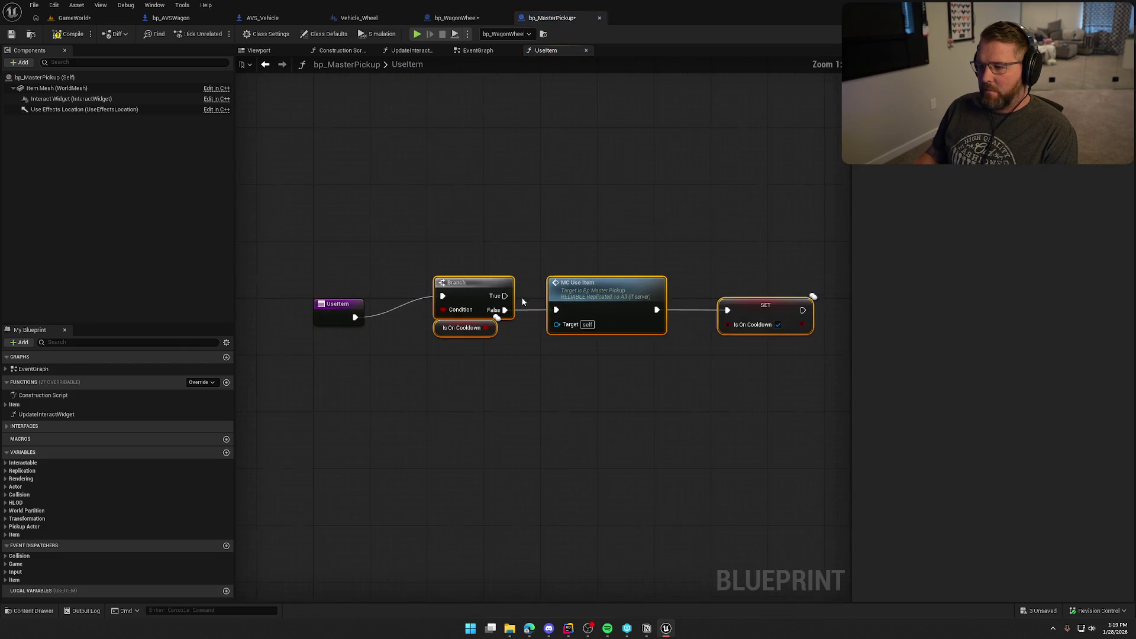
{"action": "left_click", "coordinate": [475, 293]}
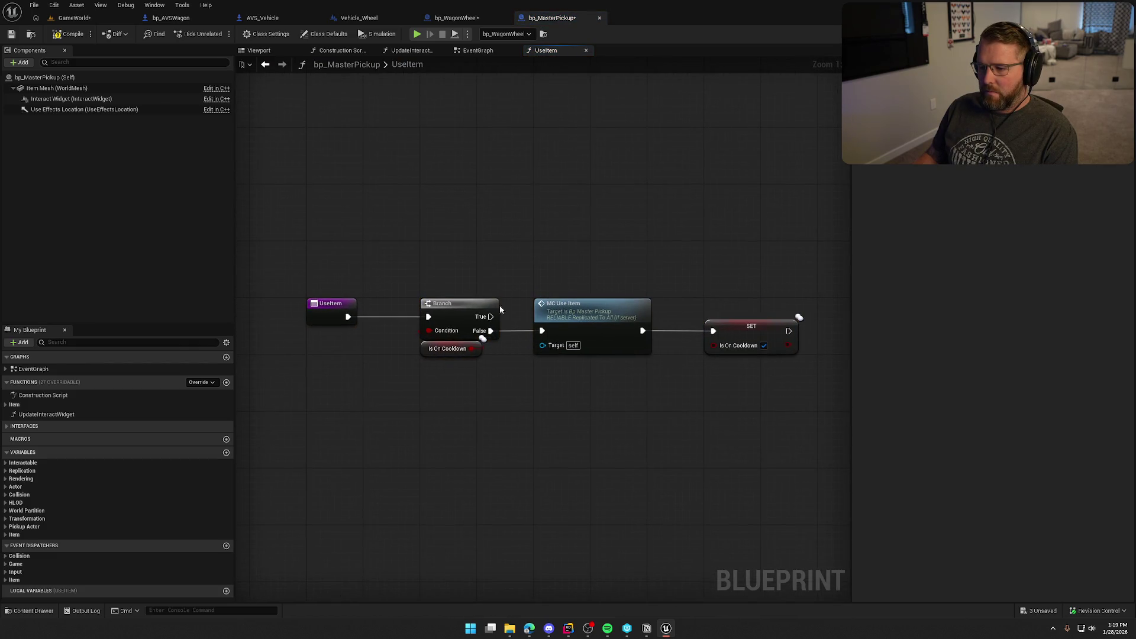
Step: Add a Return Node on the Branch's True output so UseItem returns early on cooldown
{"action": "left_click_drag", "start_coordinate": [490, 317], "coordinate": [535, 244]}
{"action": "type", "text": "retur"}
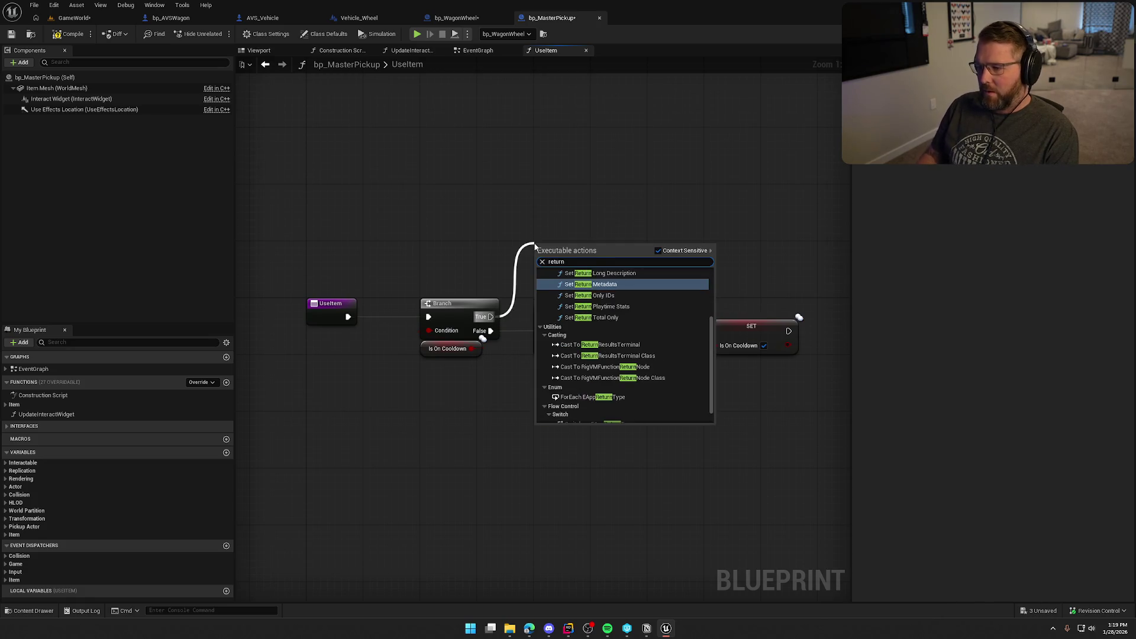
{"action": "type", "text": "n"}
{"action": "left_click", "coordinate": [593, 413]}
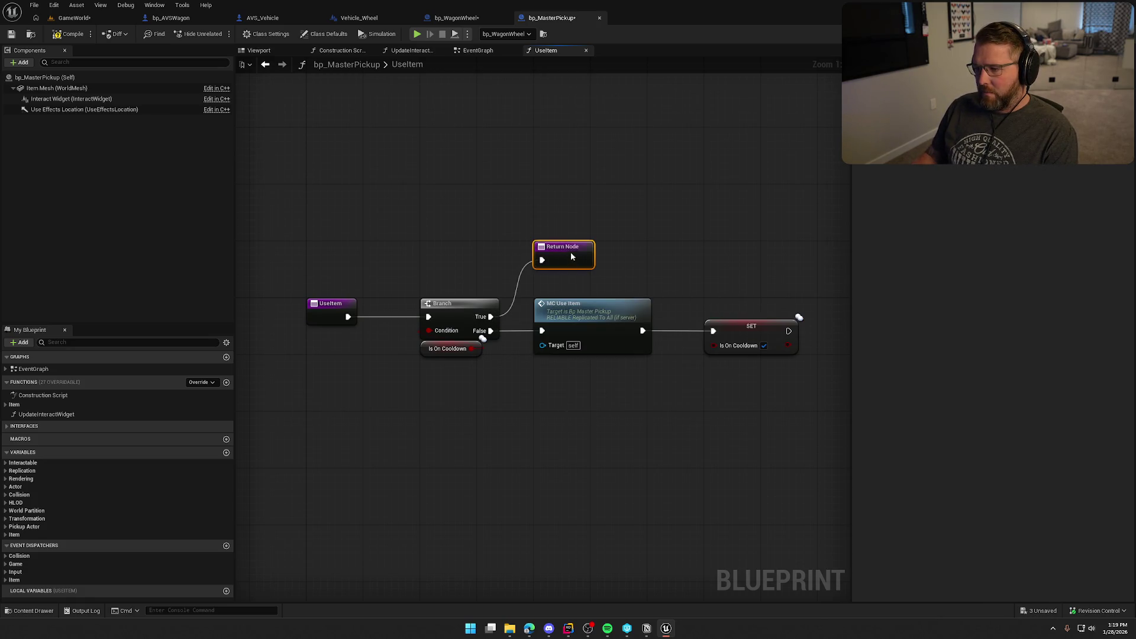
{"action": "left_click_drag", "start_coordinate": [571, 257], "coordinate": [573, 280]}
Step: Compile and save both blueprints, checking out the assets
{"action": "left_click", "coordinate": [564, 224]}
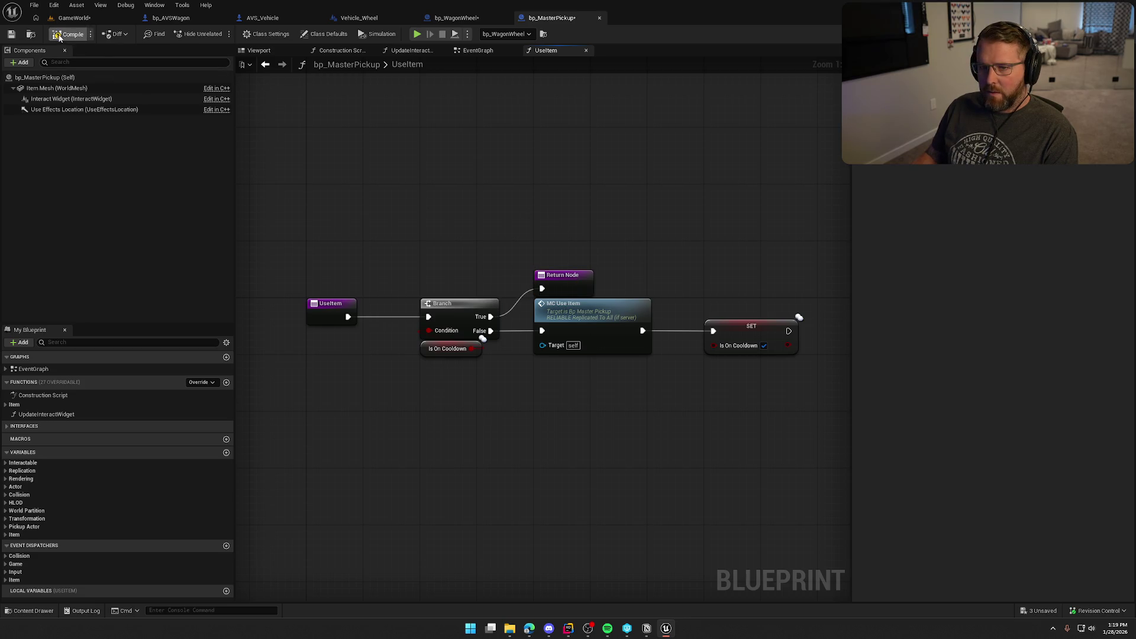
{"action": "key", "text": "ctrl+s"}
{"action": "left_click", "coordinate": [586, 415]}
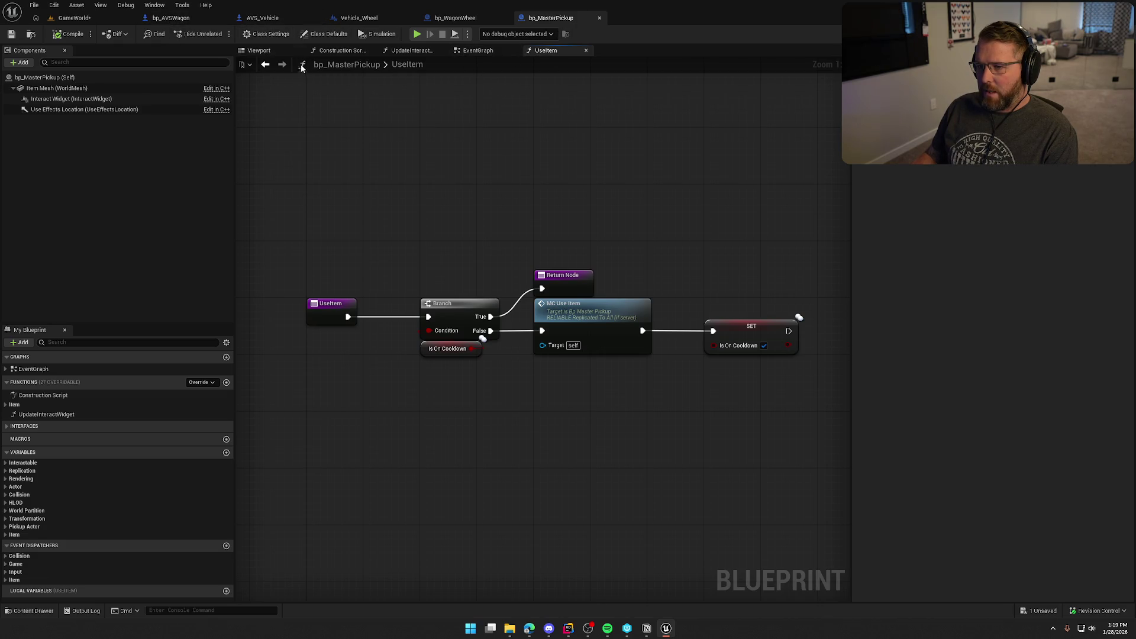
{"action": "left_click", "coordinate": [455, 18]}
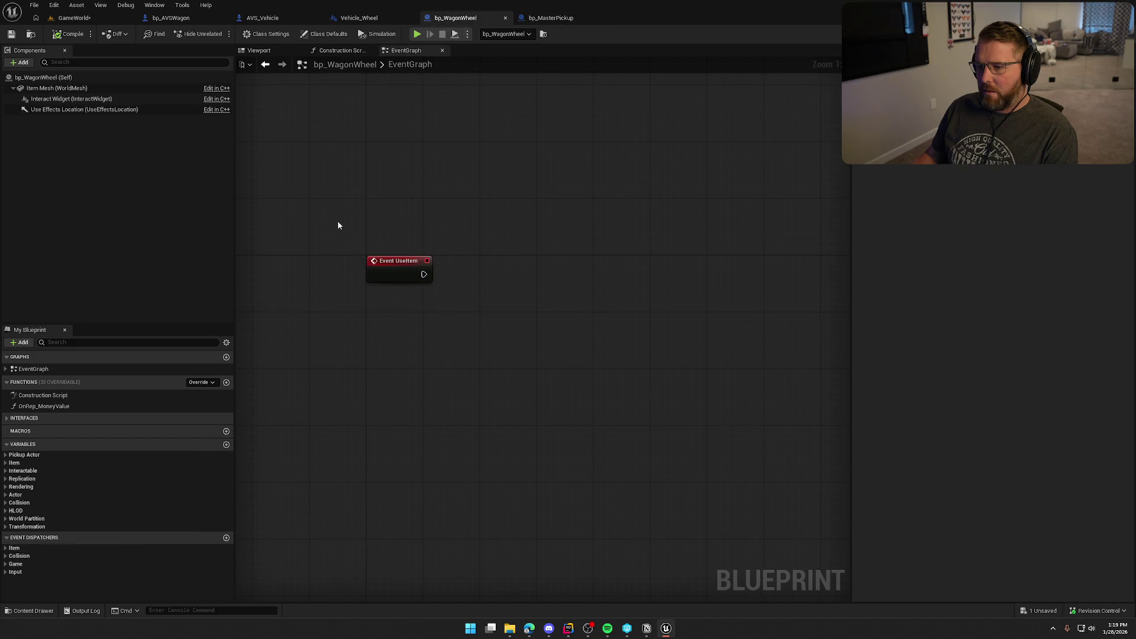
Step: Replace the wagon wheel's Event UseItem with a fresh UseItem override and parent call
{"action": "right_click", "coordinate": [392, 262]}
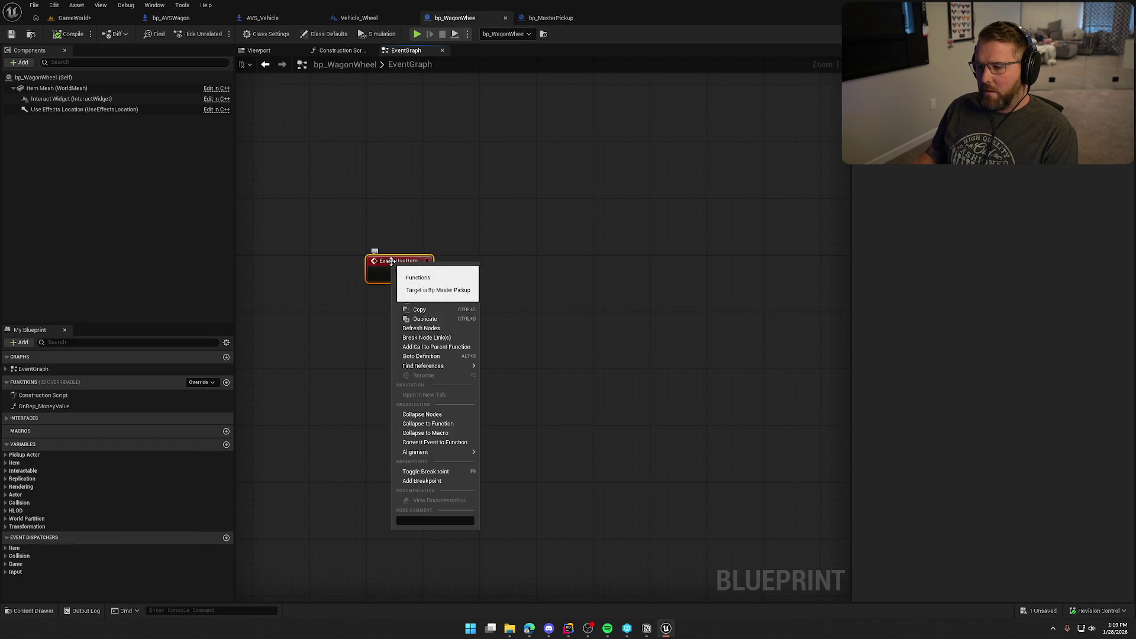
{"action": "left_click", "coordinate": [353, 244]}
{"action": "left_click", "coordinate": [399, 270]}
{"action": "key", "text": "Delete"}
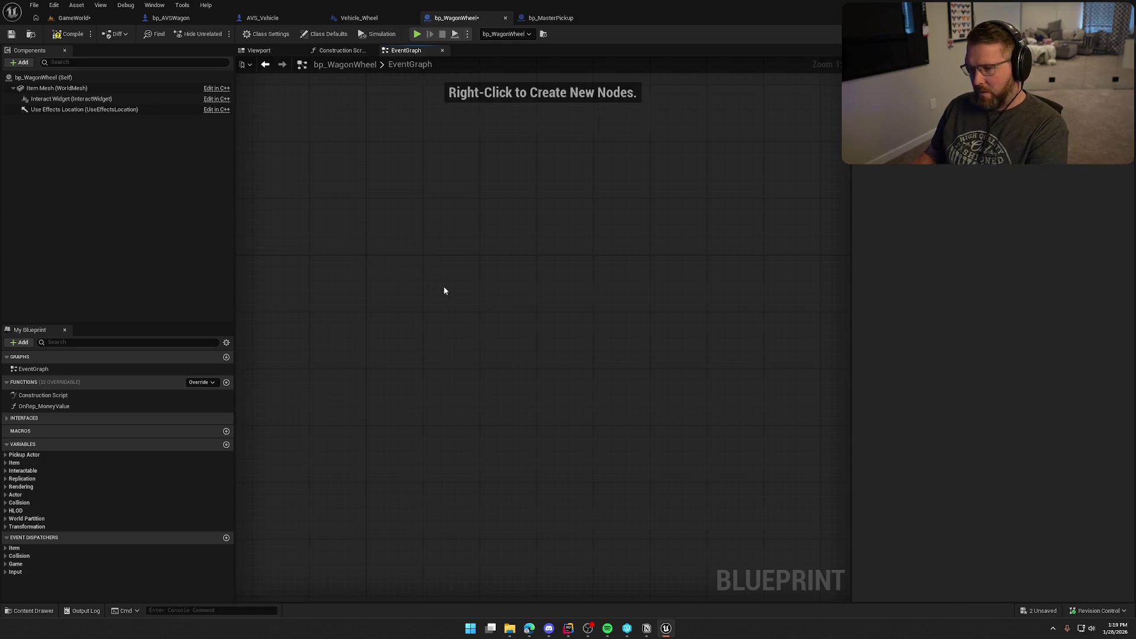
{"action": "left_click", "coordinate": [205, 384]}
{"action": "left_click", "coordinate": [222, 366]}
Step: Align the UseItem entry and Parent: UseItem nodes side by side
{"action": "left_click_drag", "start_coordinate": [496, 412], "coordinate": [360, 381]}
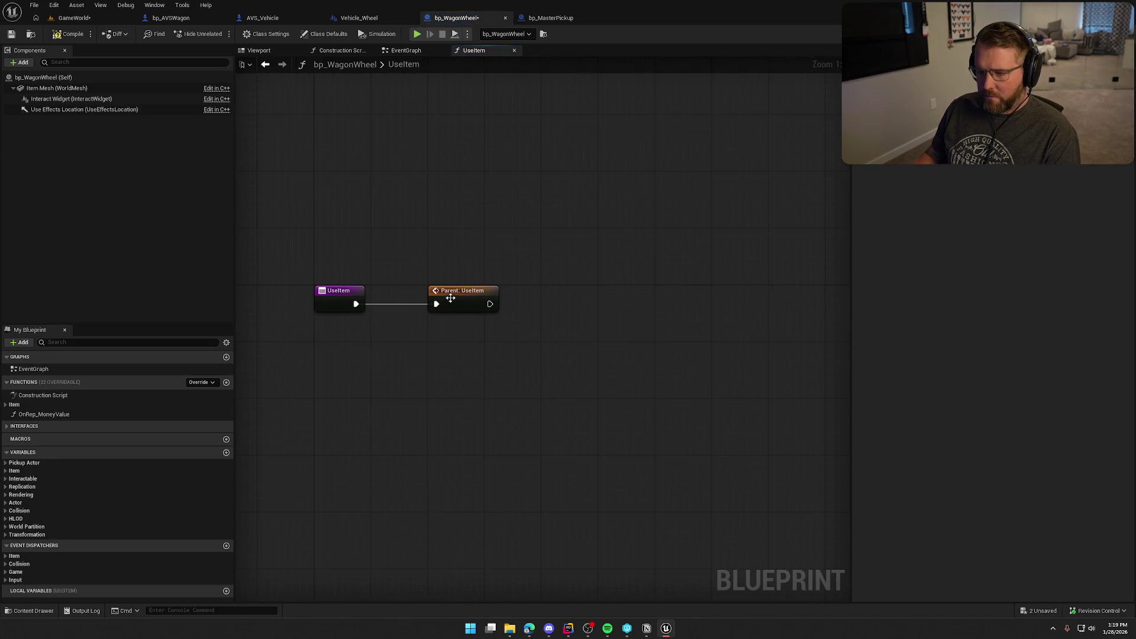
{"action": "left_click_drag", "start_coordinate": [456, 290], "coordinate": [400, 291]}
{"action": "left_click_drag", "start_coordinate": [421, 375], "coordinate": [397, 371]}
{"action": "left_click_drag", "start_coordinate": [296, 241], "coordinate": [413, 323]}
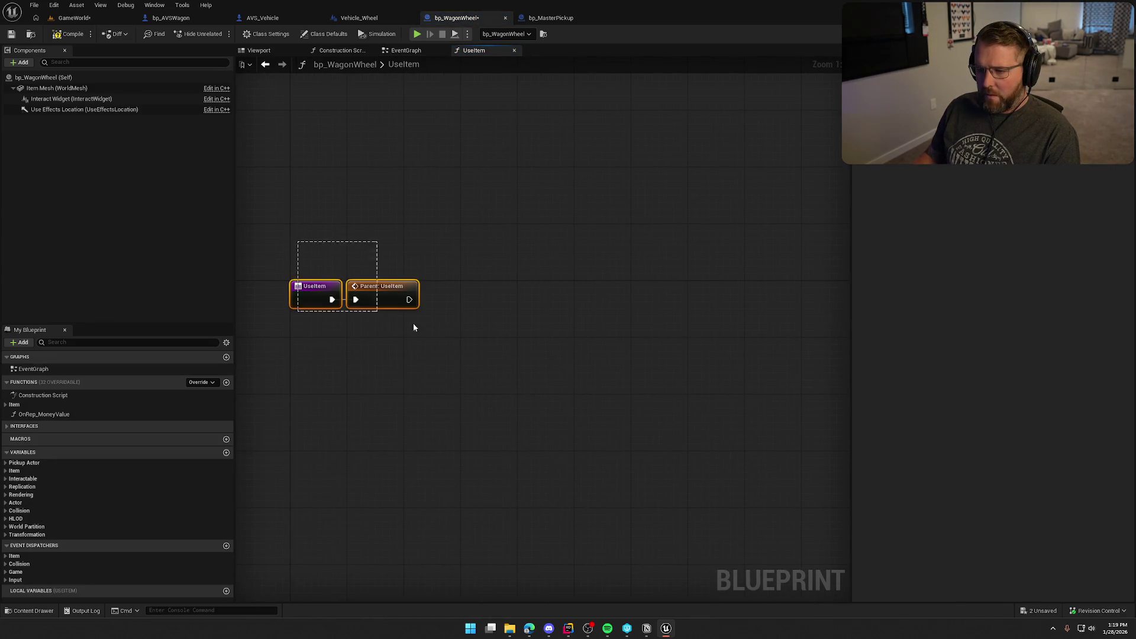
{"action": "left_click", "coordinate": [485, 363]}
{"action": "left_click_drag", "start_coordinate": [485, 363], "coordinate": [519, 337]}
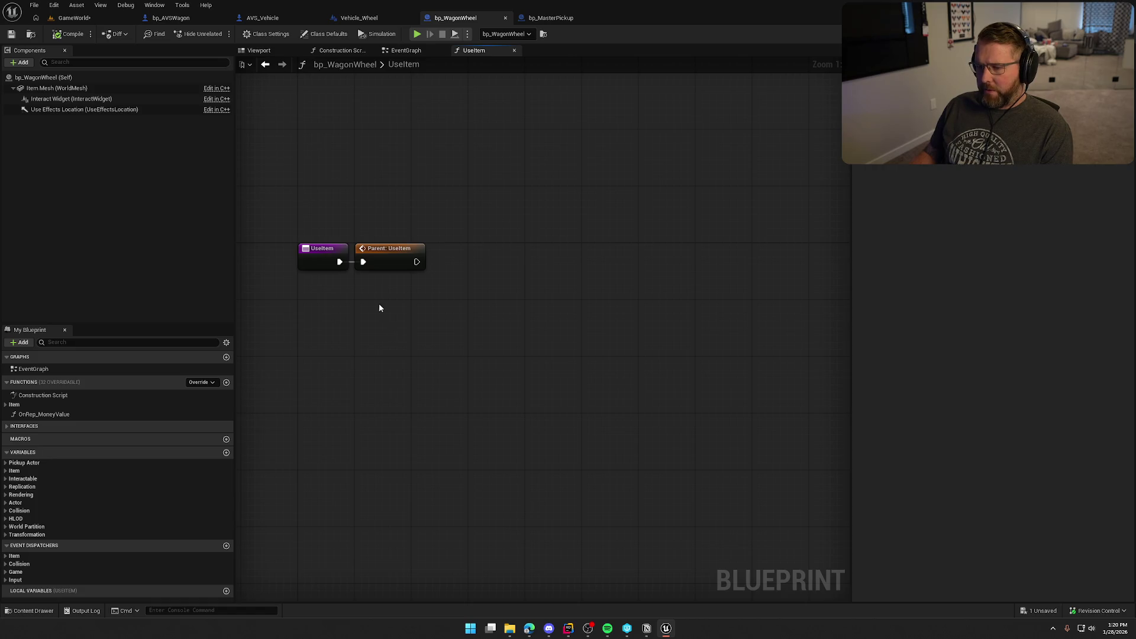
{"action": "left_click_drag", "start_coordinate": [270, 209], "coordinate": [498, 319]}
{"action": "left_click", "coordinate": [482, 314]}
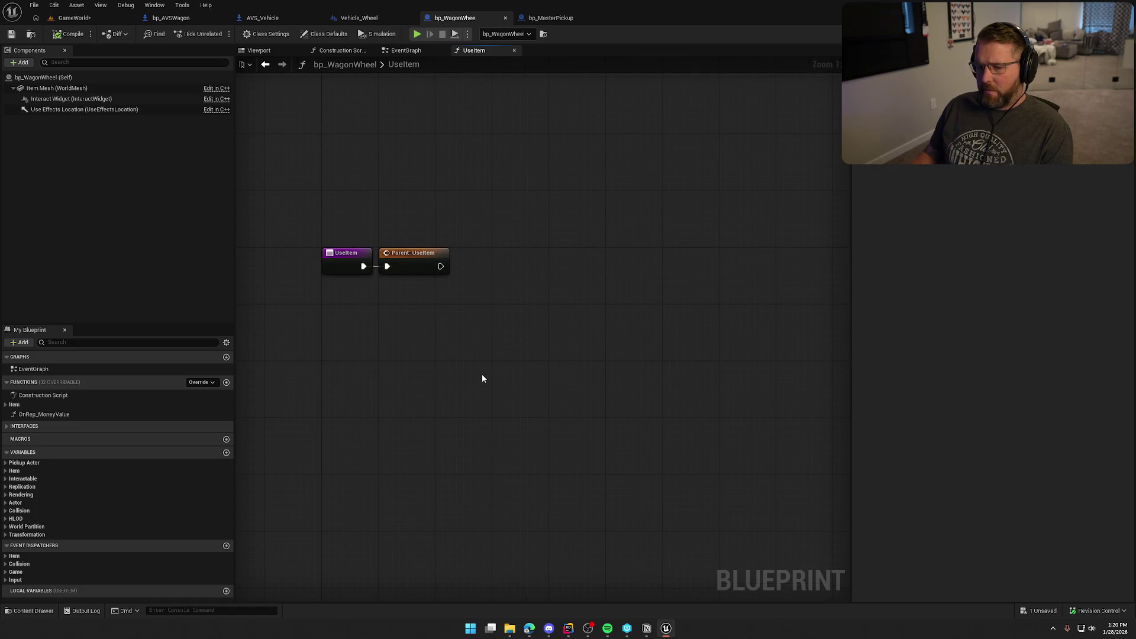
Step: Delete the OnRep_MoneyValue function and expand the Item and Interactions function lists
{"action": "left_click", "coordinate": [69, 415]}
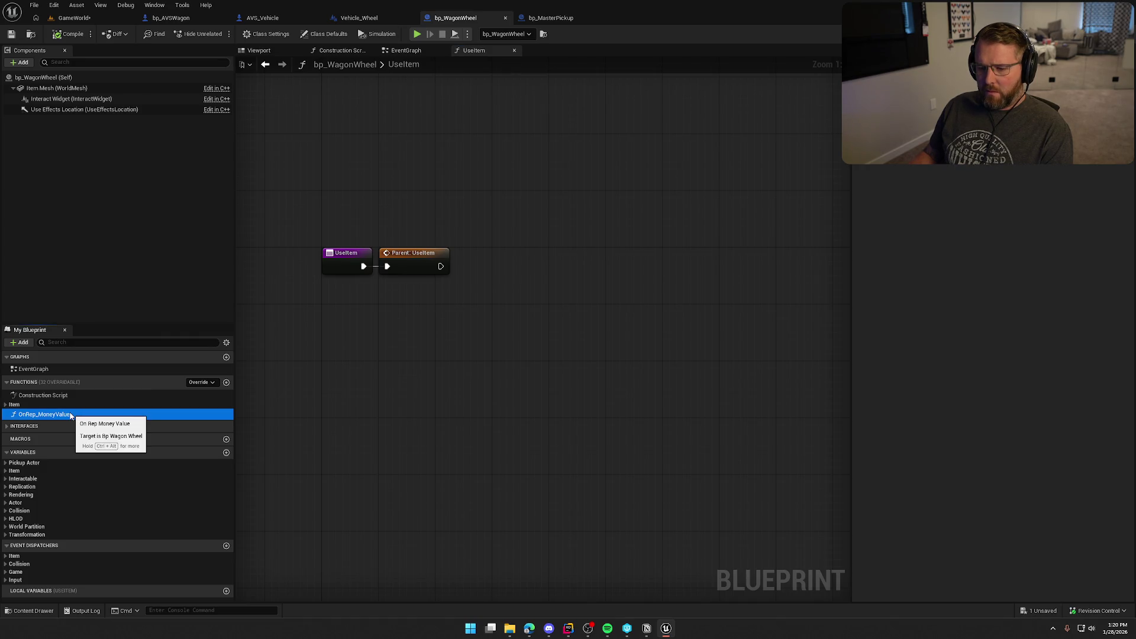
{"action": "key", "text": "Delete"}
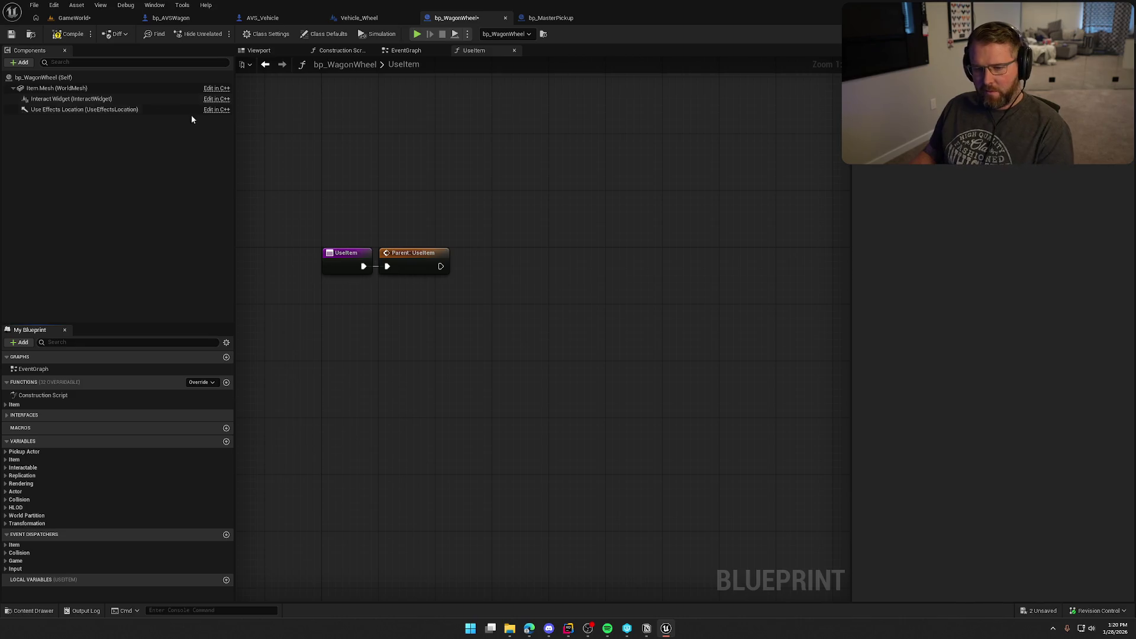
{"action": "left_click", "coordinate": [14, 405]}
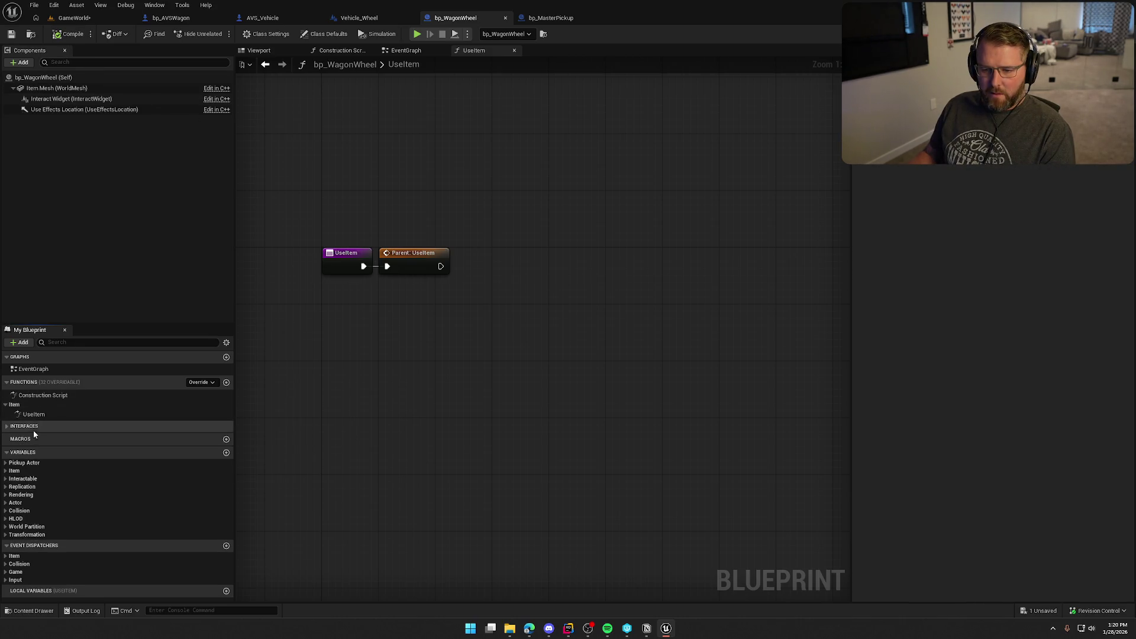
{"action": "left_click", "coordinate": [35, 426]}
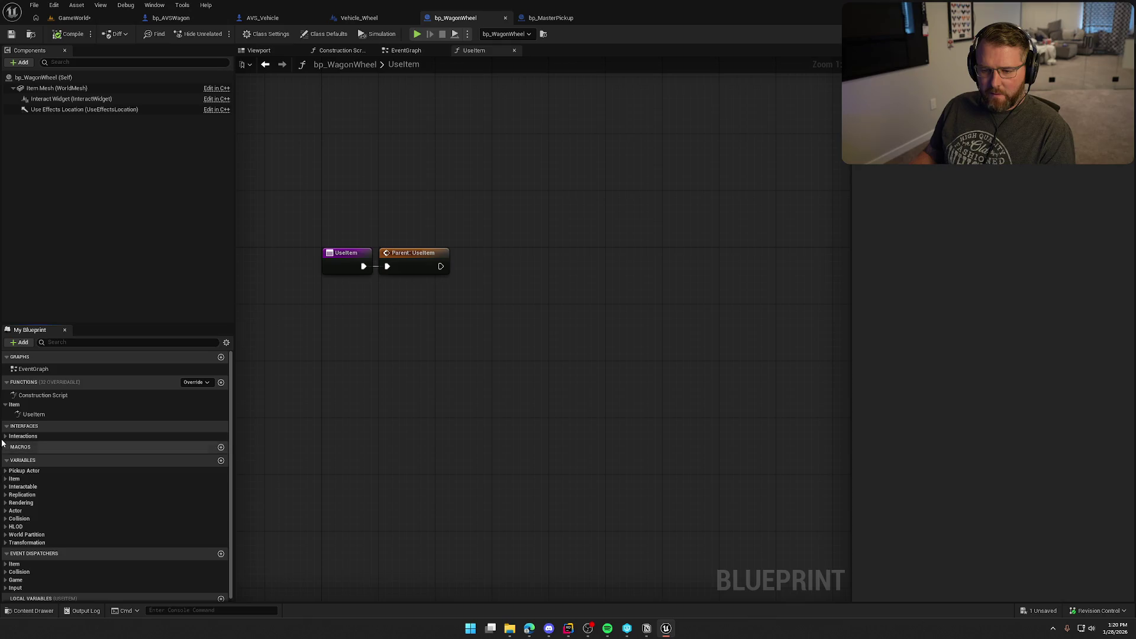
{"action": "left_click", "coordinate": [27, 436]}
{"action": "scroll", "coordinate": [61, 503], "scroll_direction": "down", "scroll_amount": 2}
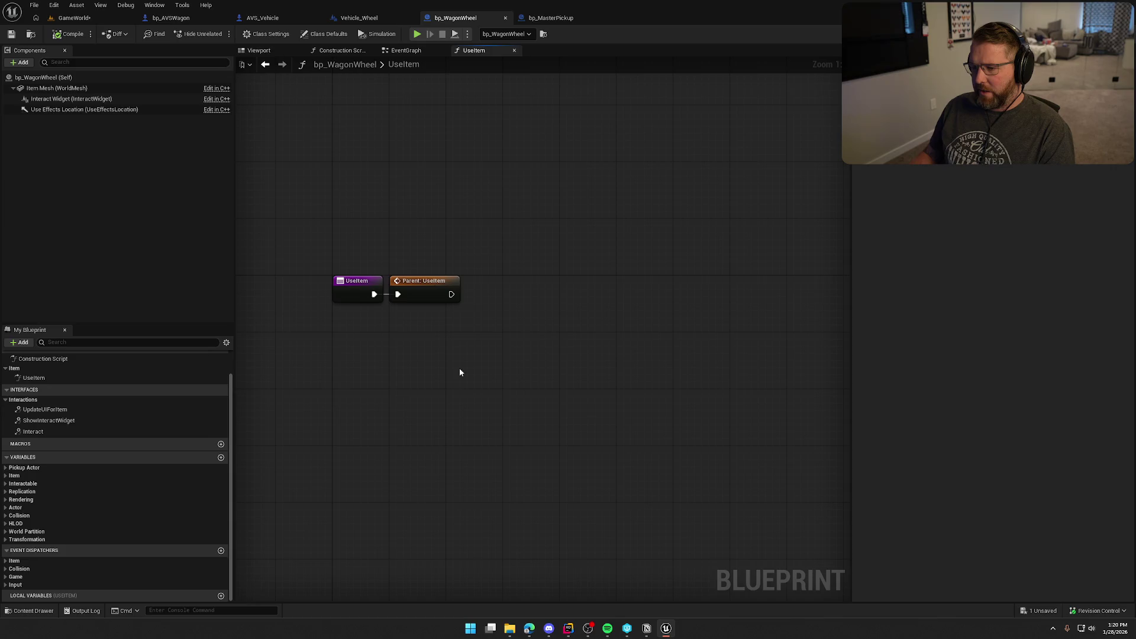
Step: Add a Print String 'Using wagon wheel' after Parent: UseItem and start a Play test
{"action": "left_click_drag", "start_coordinate": [452, 294], "coordinate": [545, 296]}
{"action": "type", "text": "print"}
{"action": "key", "text": "Return"}
{"action": "type", "text": "Using wagon"}
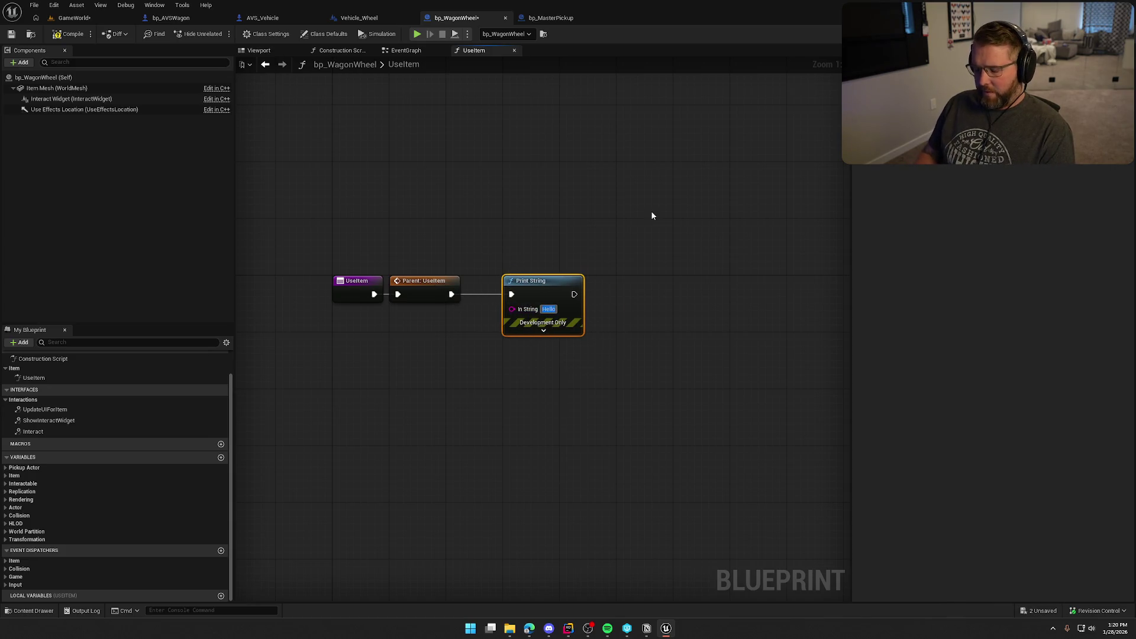
{"action": "type", "text": " wheel"}
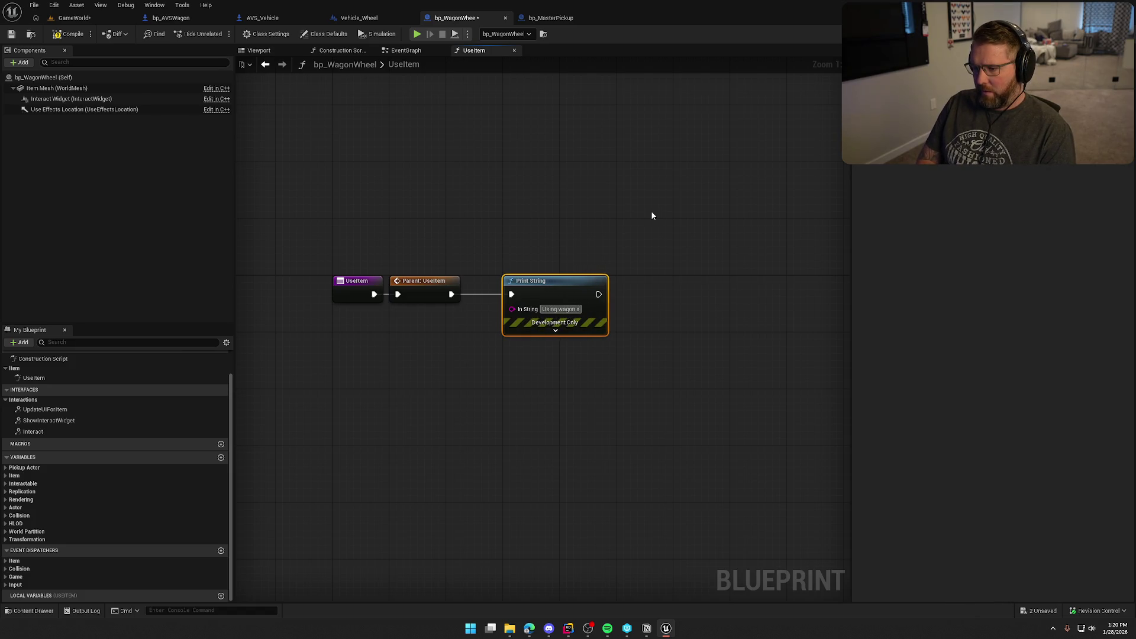
{"action": "left_click", "coordinate": [566, 219]}
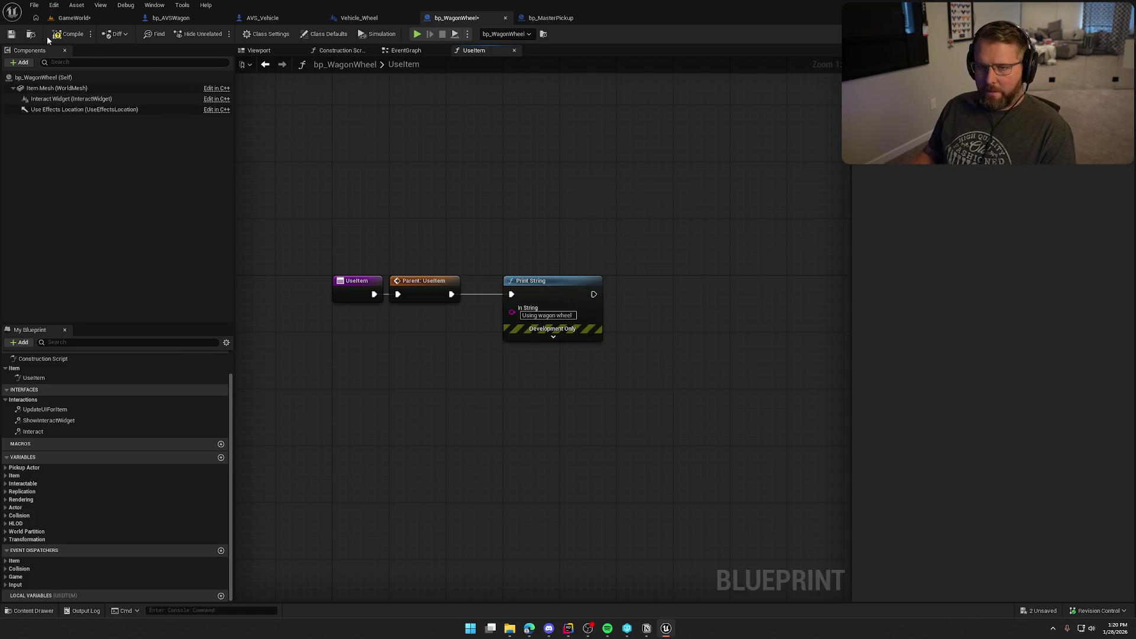
{"action": "left_click", "coordinate": [90, 18]}
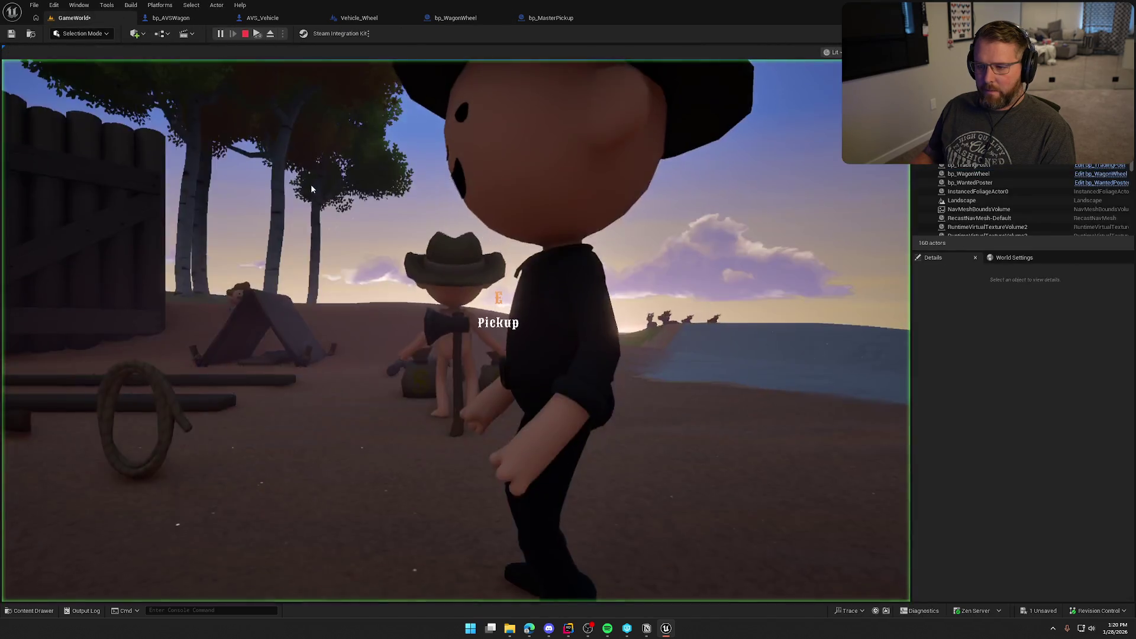
Step: Run to the trading post, pick up and use the wagon wheel, then stop the game
{"action": "left_click", "coordinate": [310, 184]}
{"action": "key", "text": "shift+w"}
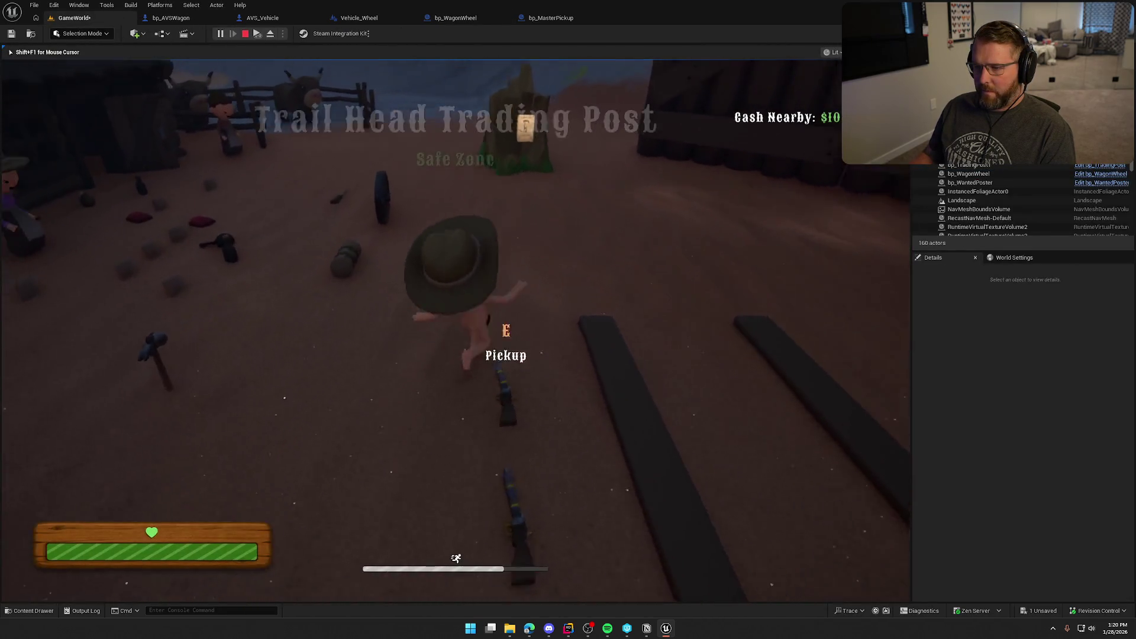
{"action": "key", "text": "e"}
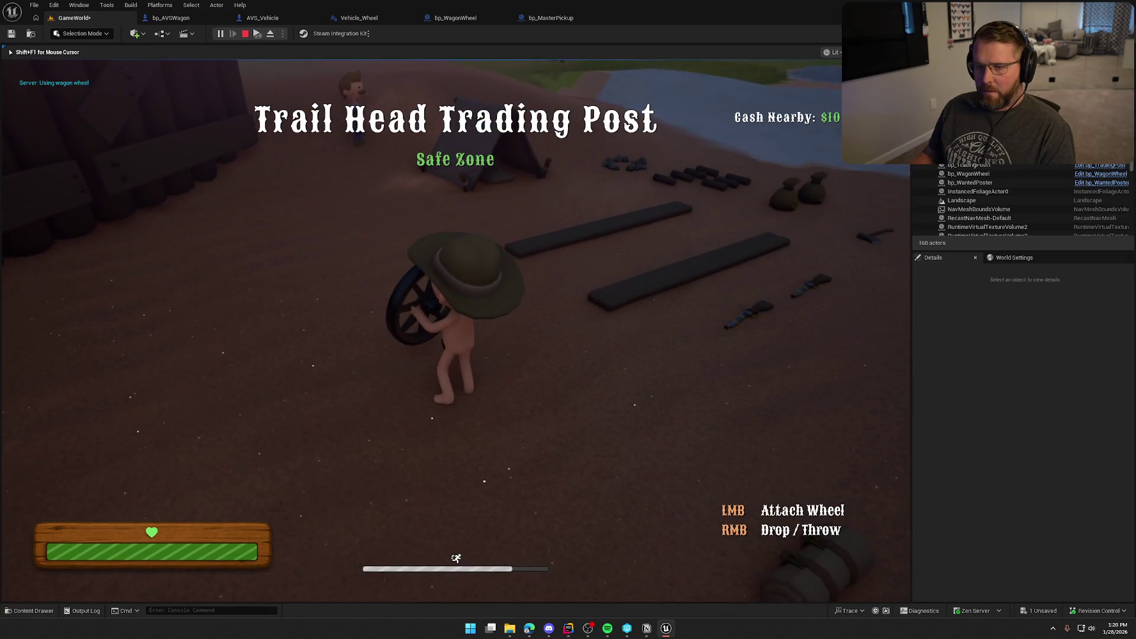
{"action": "key", "text": "e"}
{"action": "key", "text": "e"}
{"action": "key", "text": "e"}
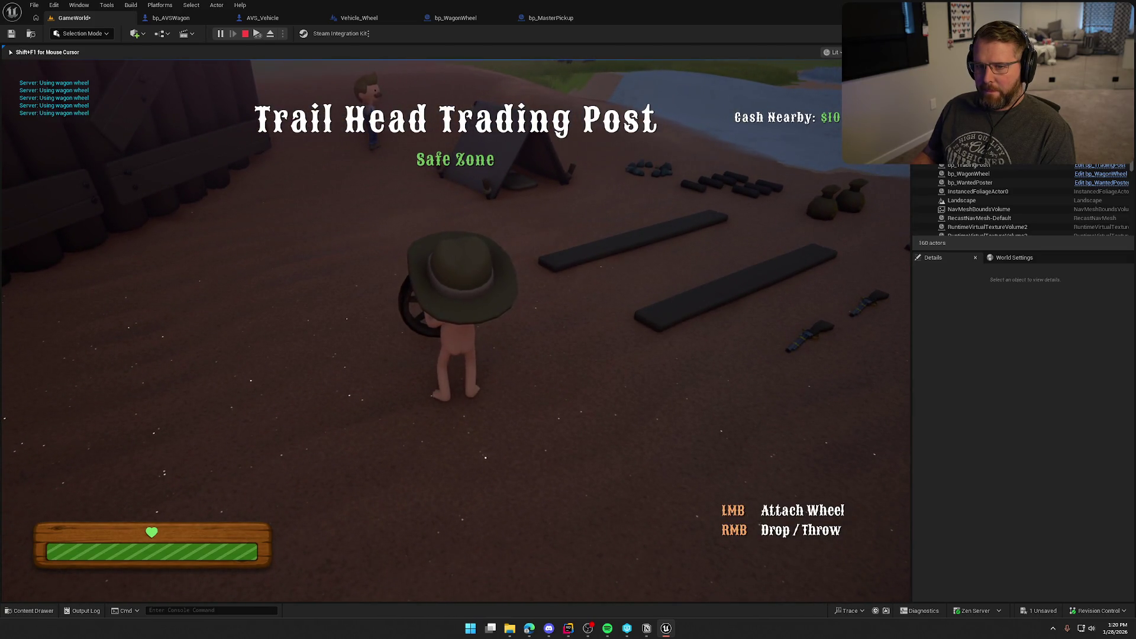
{"action": "key", "text": "Escape"}
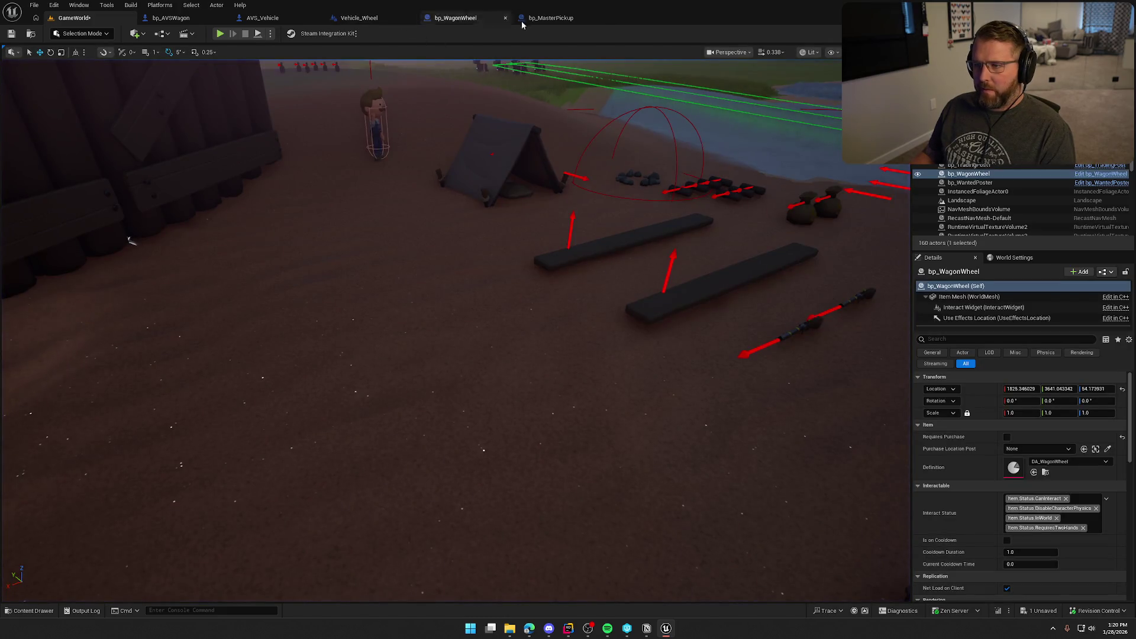
Step: Set bp_WagonWheel's Interactable variable Cooldown Duration default to 5
{"action": "left_click", "coordinate": [551, 17]}
{"action": "left_click", "coordinate": [456, 17]}
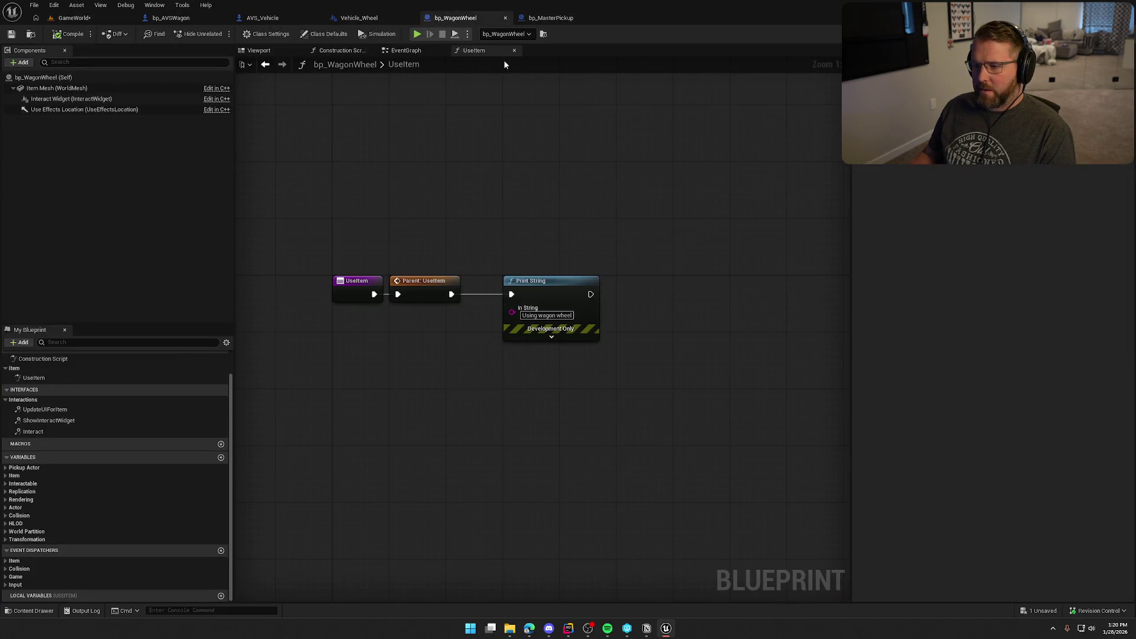
{"action": "left_click", "coordinate": [6, 583]}
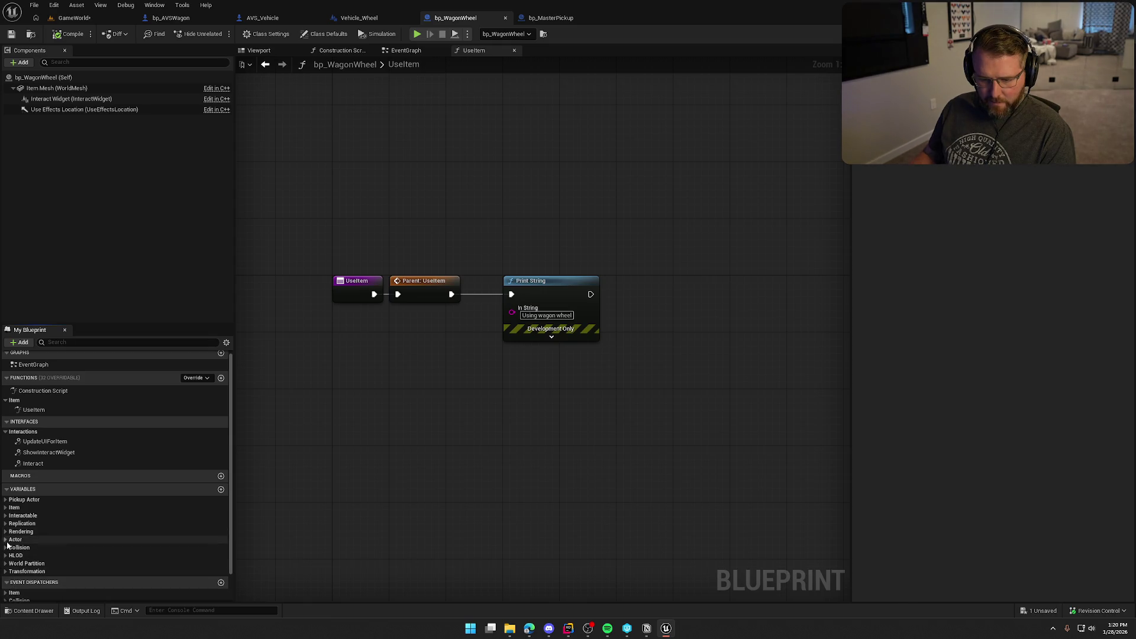
{"action": "left_click", "coordinate": [6, 510]}
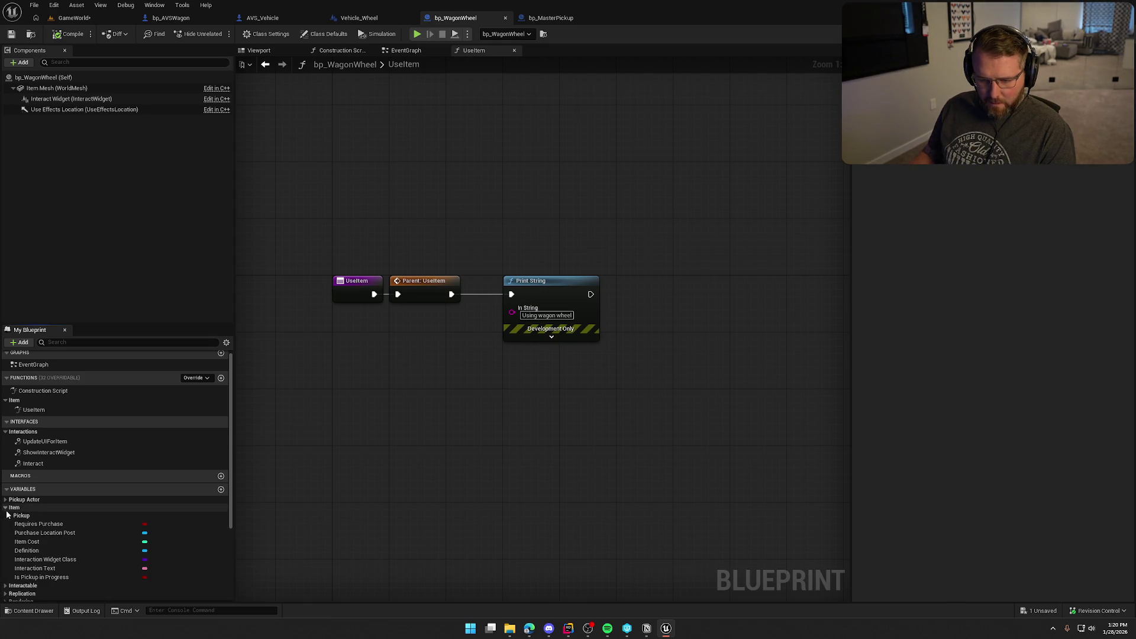
{"action": "left_click", "coordinate": [7, 509]}
{"action": "left_click", "coordinate": [7, 516]}
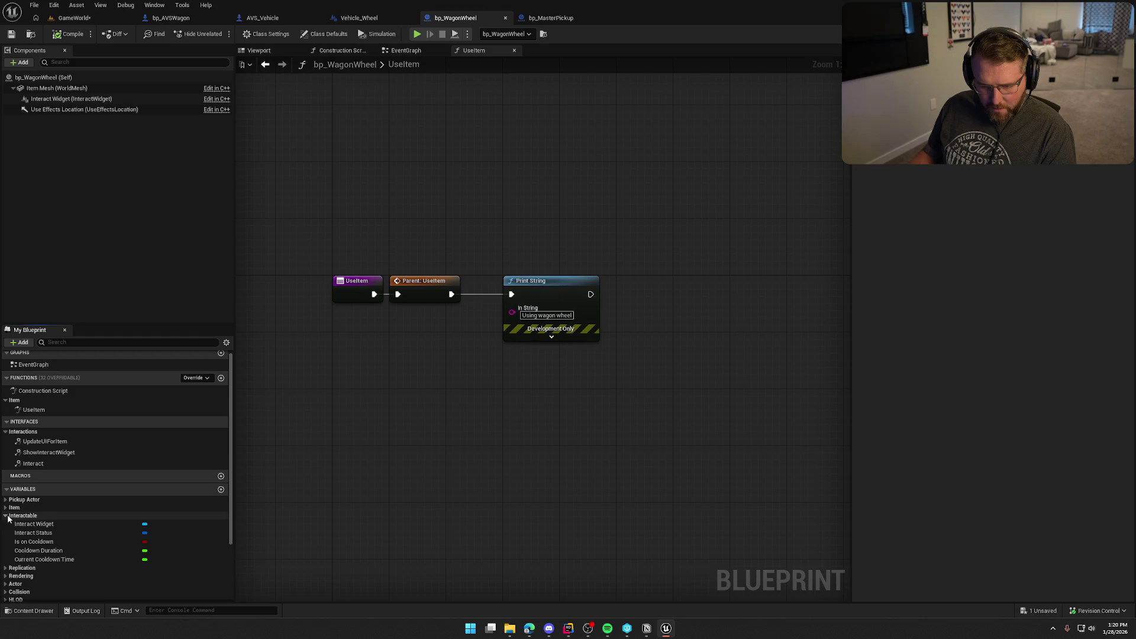
{"action": "left_click", "coordinate": [80, 551]}
{"action": "left_click", "coordinate": [1015, 219]}
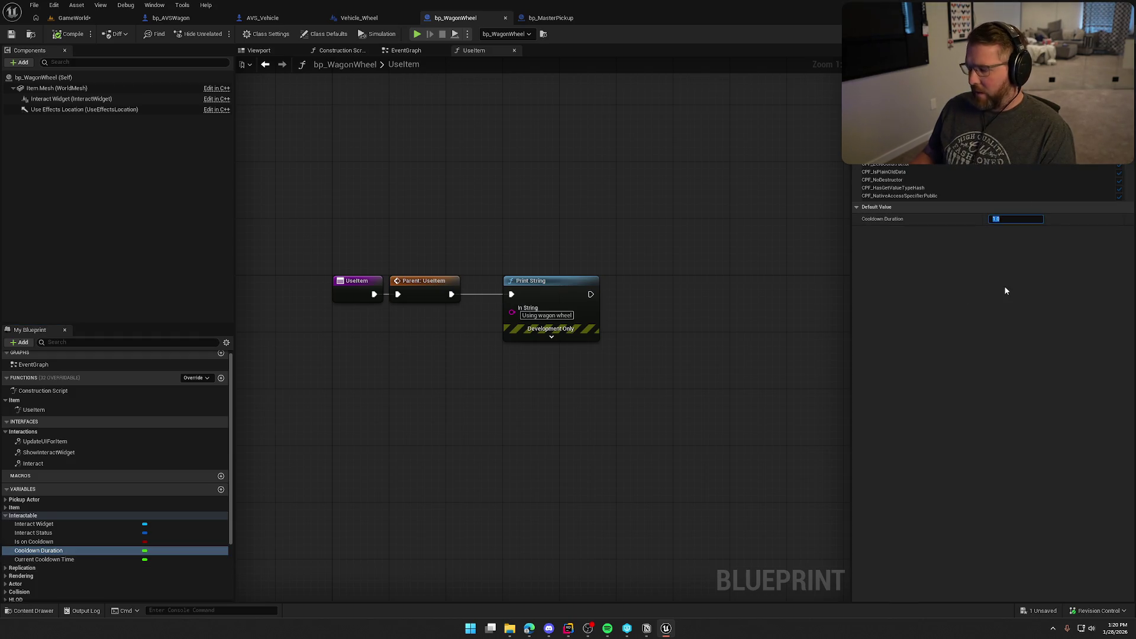
{"action": "type", "text": "5"}
{"action": "key", "text": "Return"}
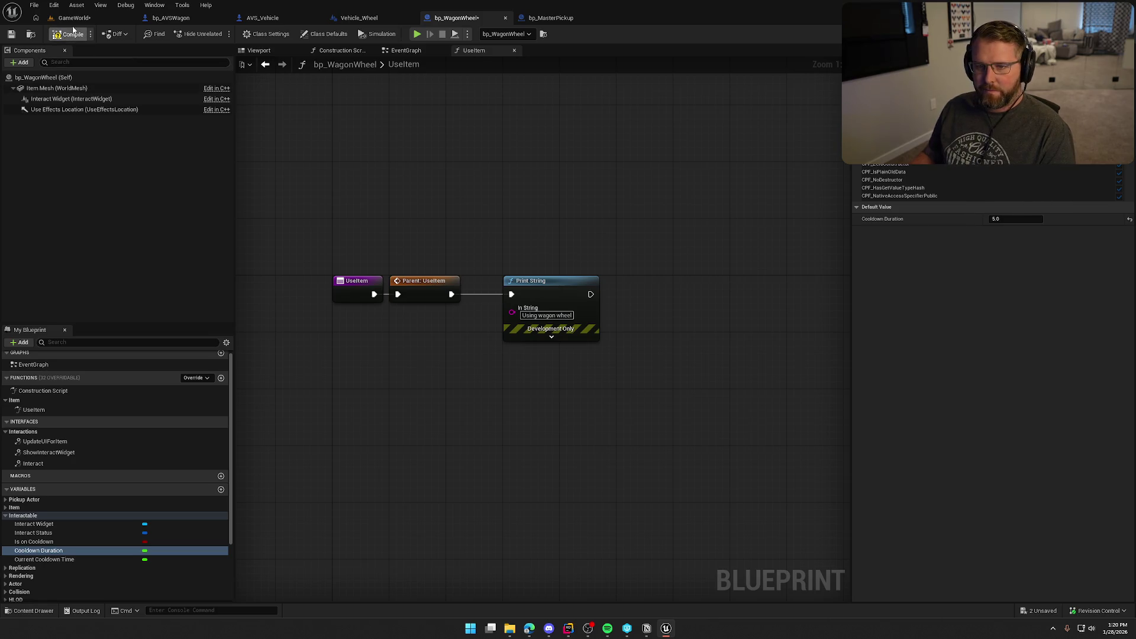
Step: Compile and play-test picking up and using the wagon wheel, then stop
{"action": "left_click", "coordinate": [70, 19]}
{"action": "key", "text": "alt+p"}
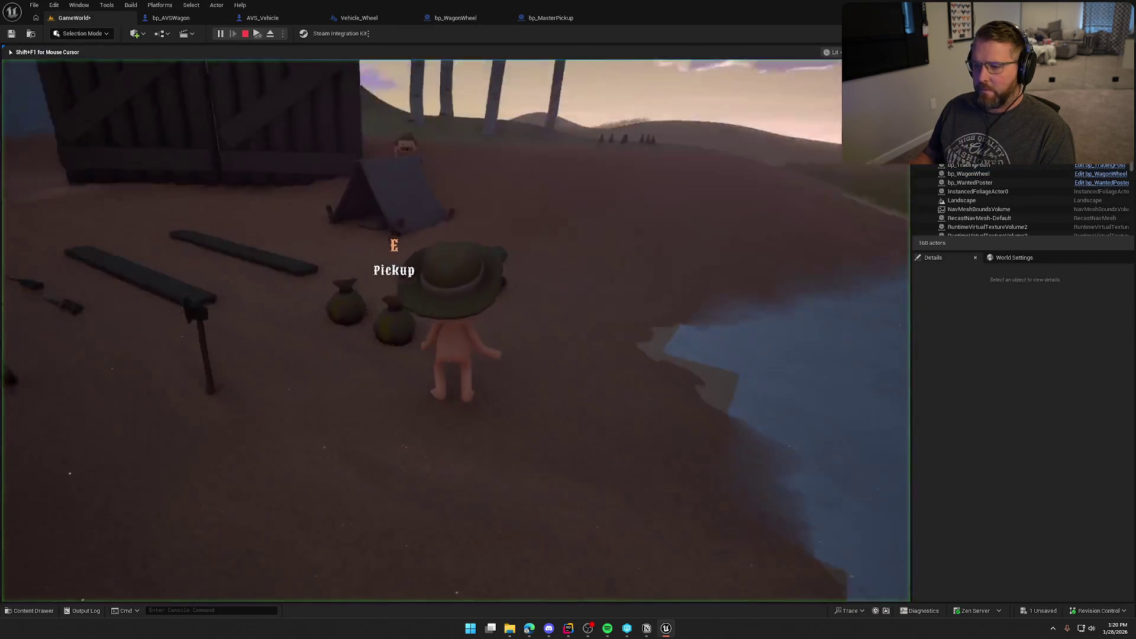
{"action": "key", "text": "shift+w"}
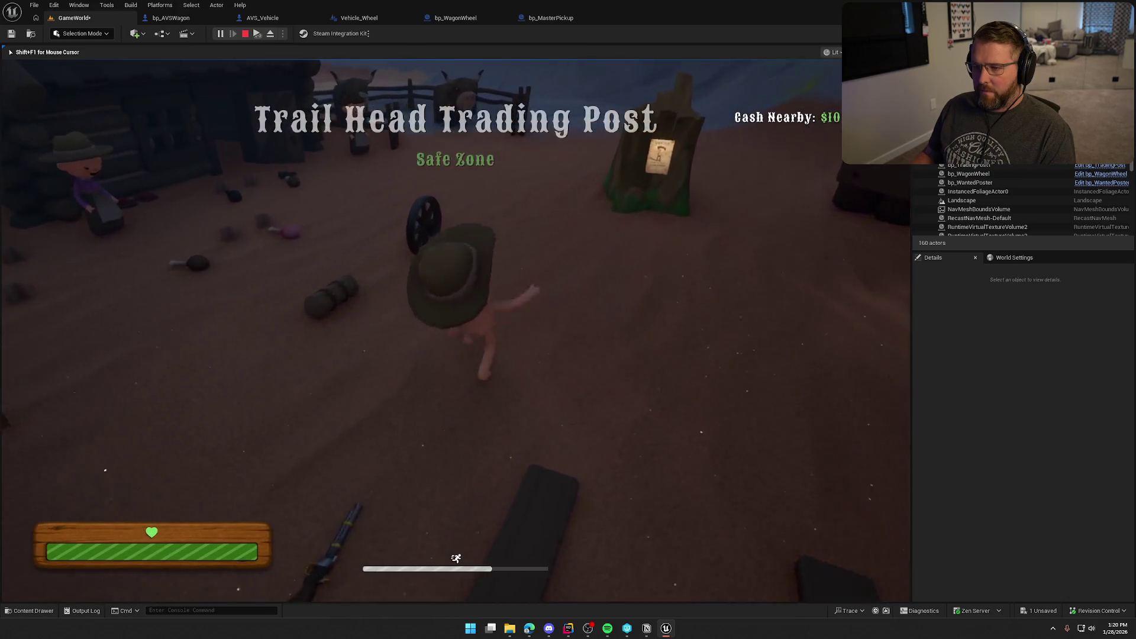
{"action": "key", "text": "e"}
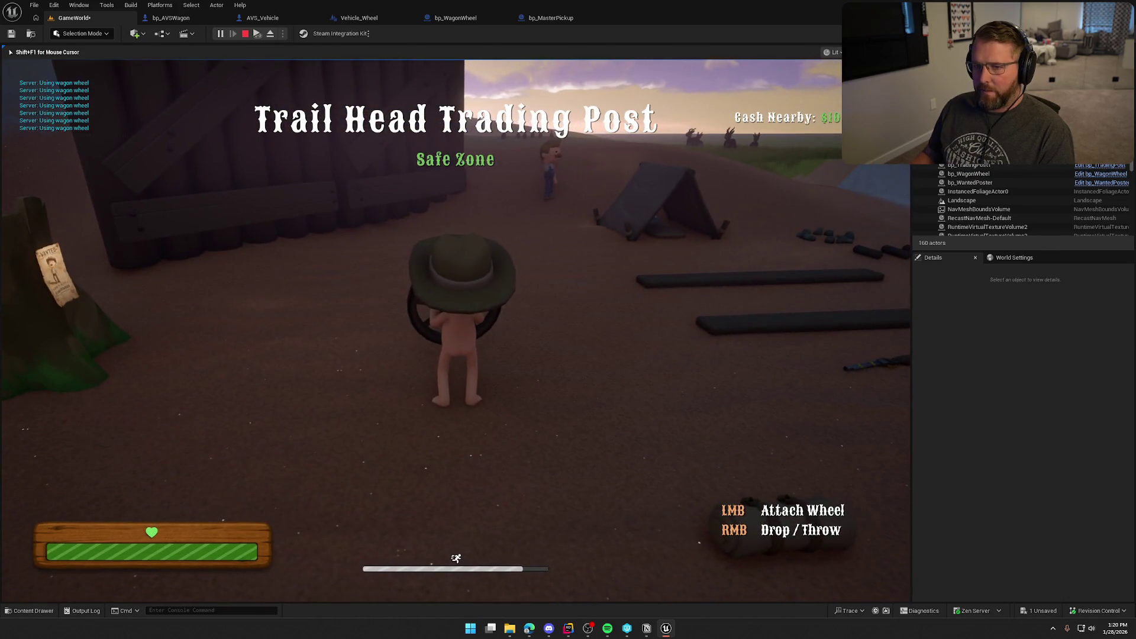
{"action": "key", "text": "Escape"}
Step: Feed an Is On Cooldown getter into the wagon wheel's Print String, then compile and save
{"action": "left_click", "coordinate": [456, 18]}
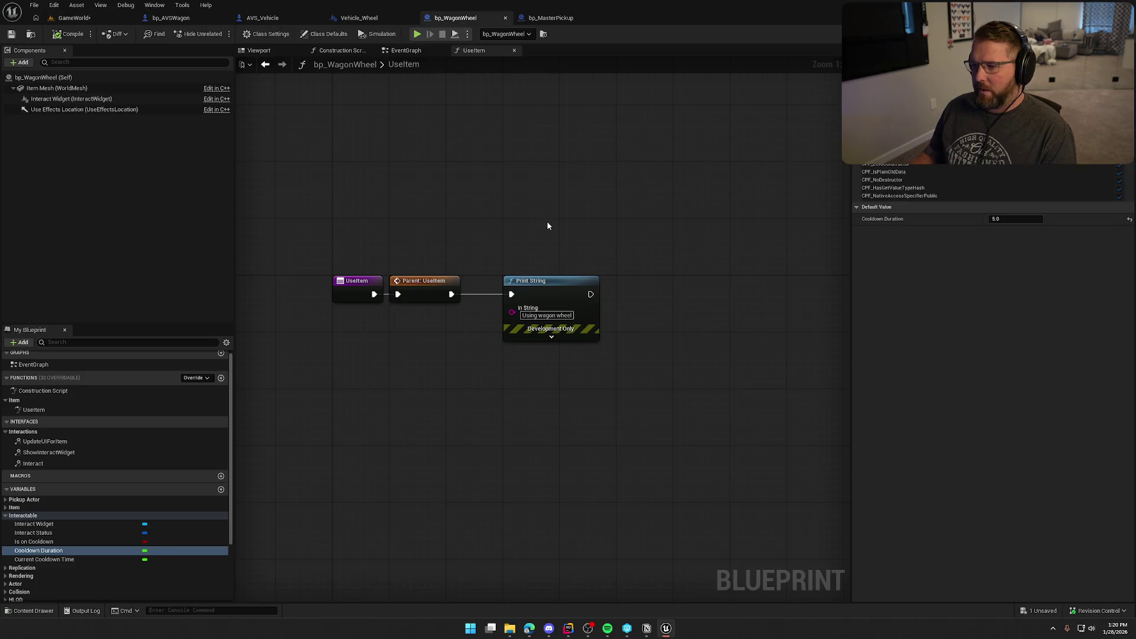
{"action": "left_click", "coordinate": [676, 329]}
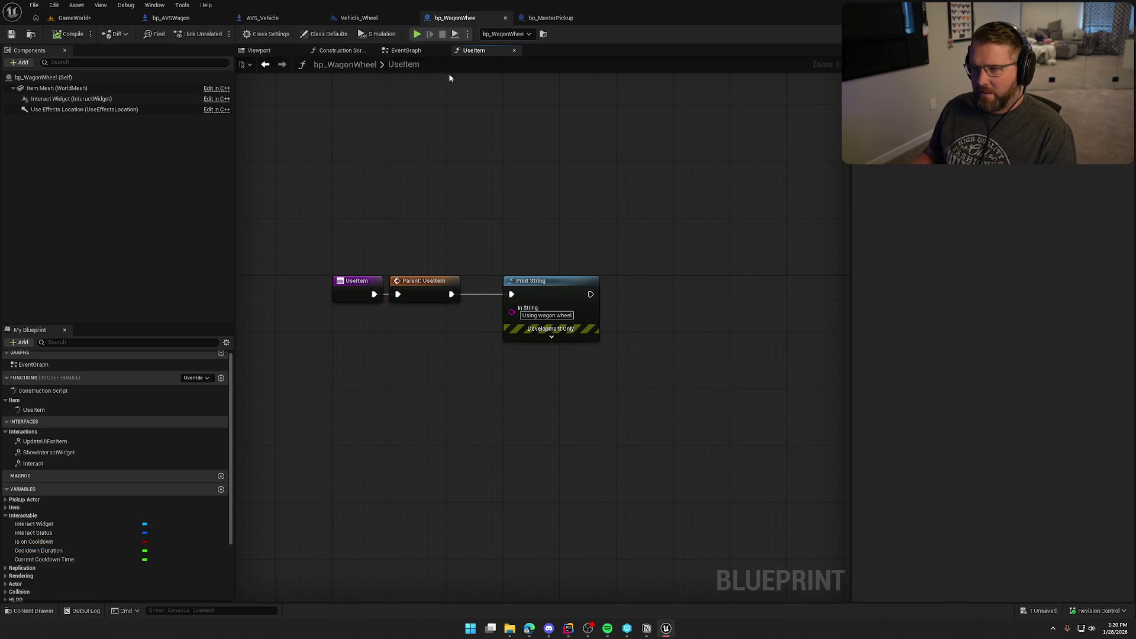
{"action": "left_click", "coordinate": [550, 18]}
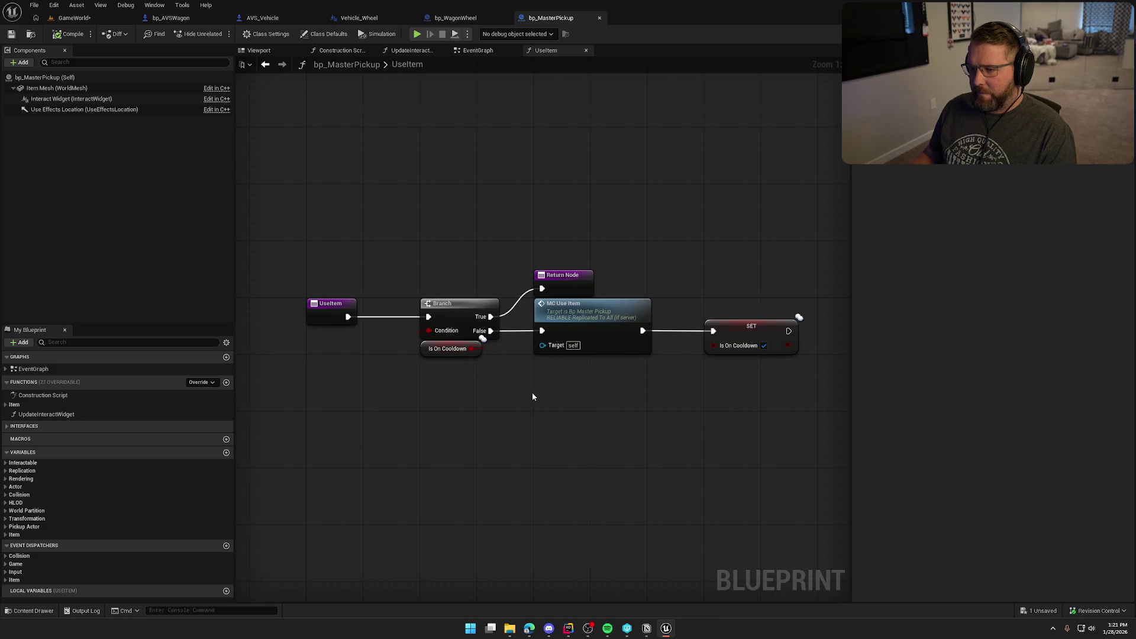
{"action": "mouse_move", "coordinate": [587, 221]}
{"action": "left_mouse_down"}
{"action": "mouse_move", "coordinate": [510, 183]}
{"action": "mouse_move", "coordinate": [556, 191]}
{"action": "left_mouse_up"}
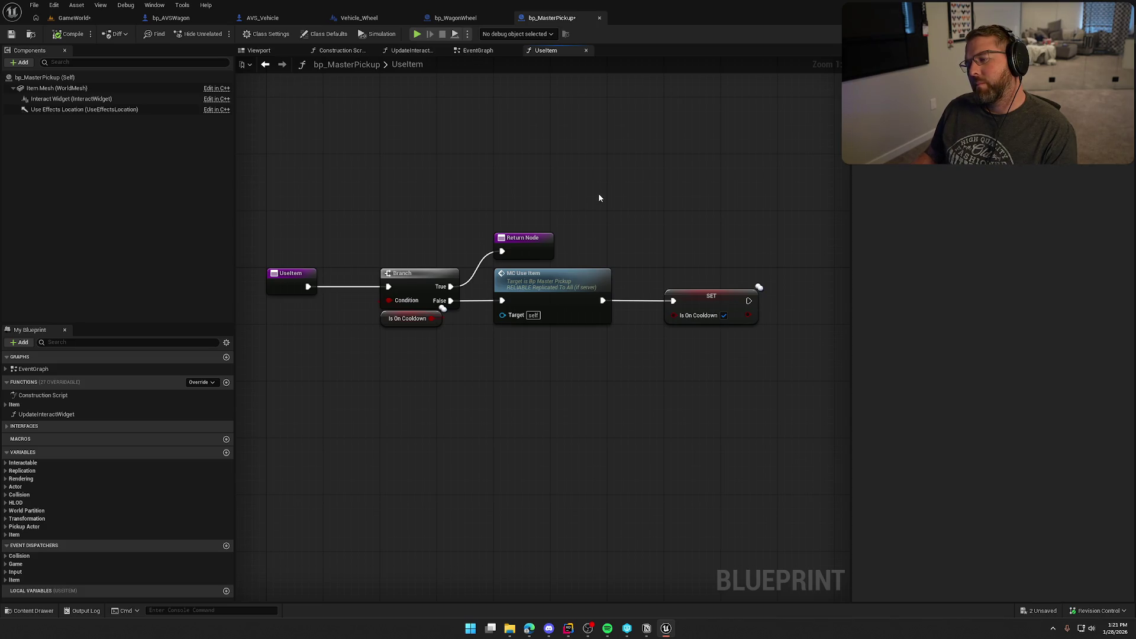
{"action": "left_click", "coordinate": [482, 19]}
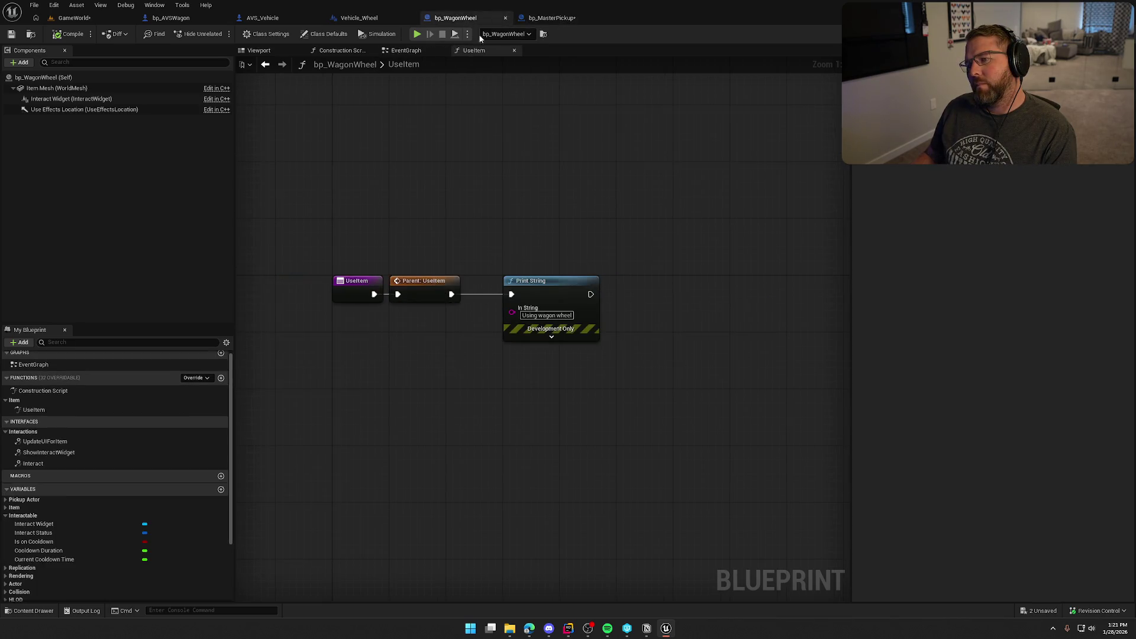
{"action": "mouse_move", "coordinate": [33, 542]}
{"action": "left_mouse_down"}
{"action": "mouse_move", "coordinate": [411, 406]}
{"action": "mouse_move", "coordinate": [427, 342]}
{"action": "mouse_move", "coordinate": [510, 315]}
{"action": "left_mouse_up"}
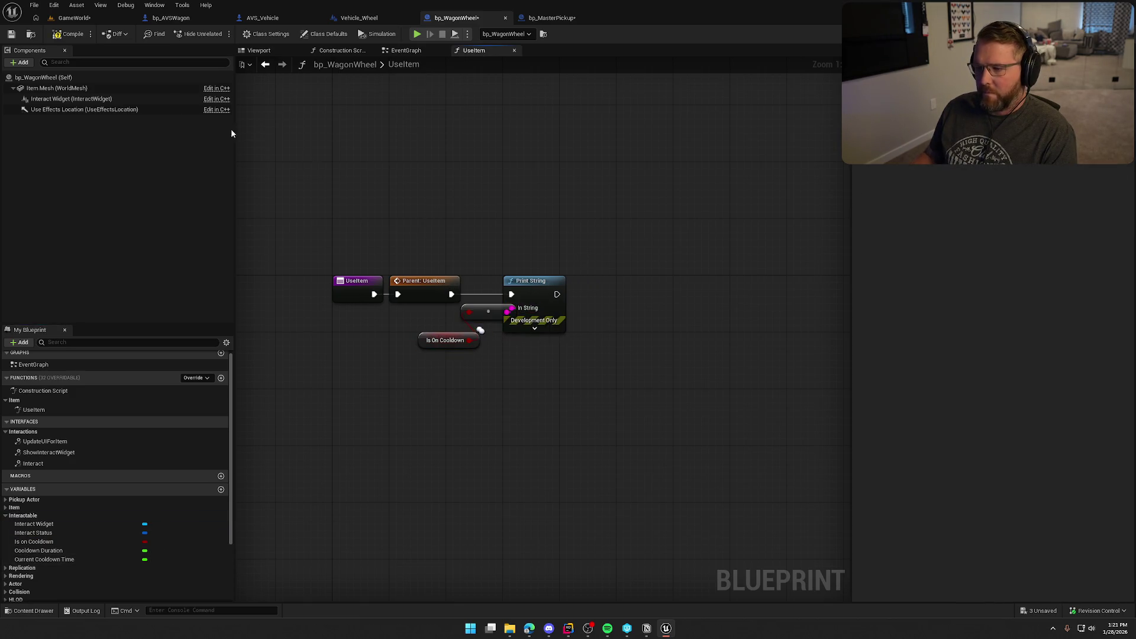
{"action": "left_click", "coordinate": [68, 34]}
Step: Play-test in GameWorld, picking up and carrying the wagon wheel, then stop
{"action": "left_click", "coordinate": [74, 18]}
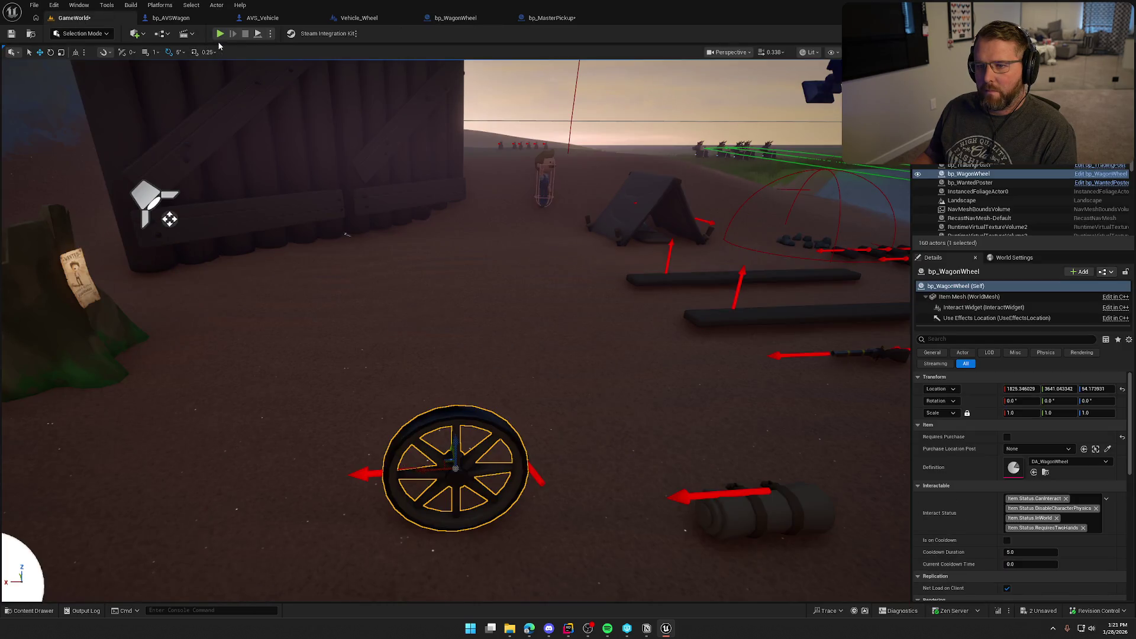
{"action": "left_click", "coordinate": [232, 28]}
{"action": "key", "text": "shift+w"}
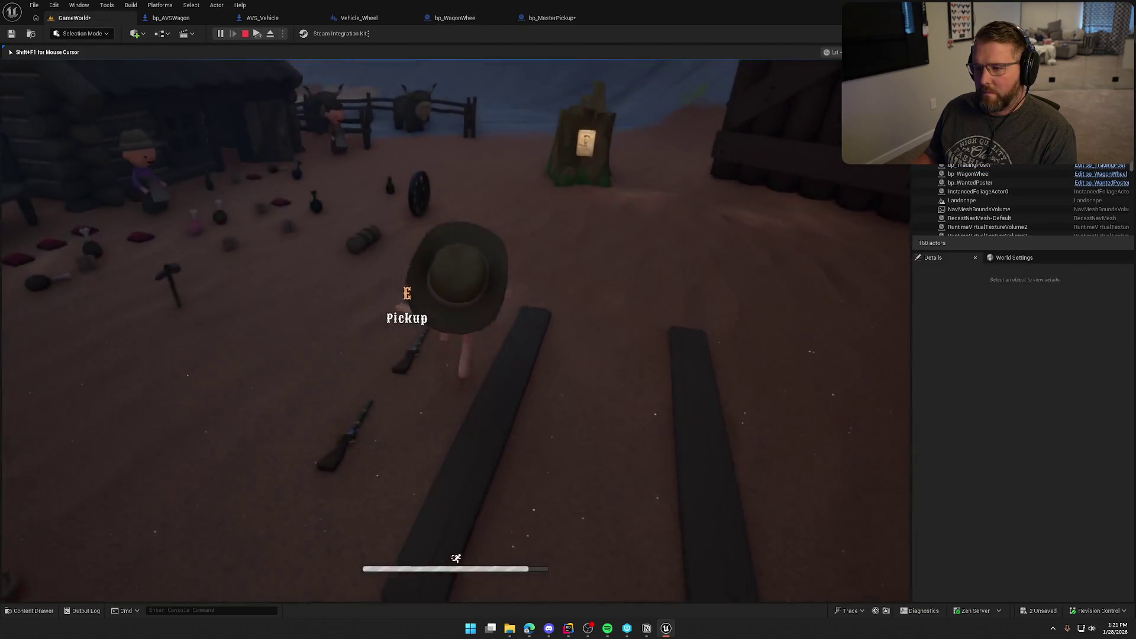
{"action": "key", "text": "e"}
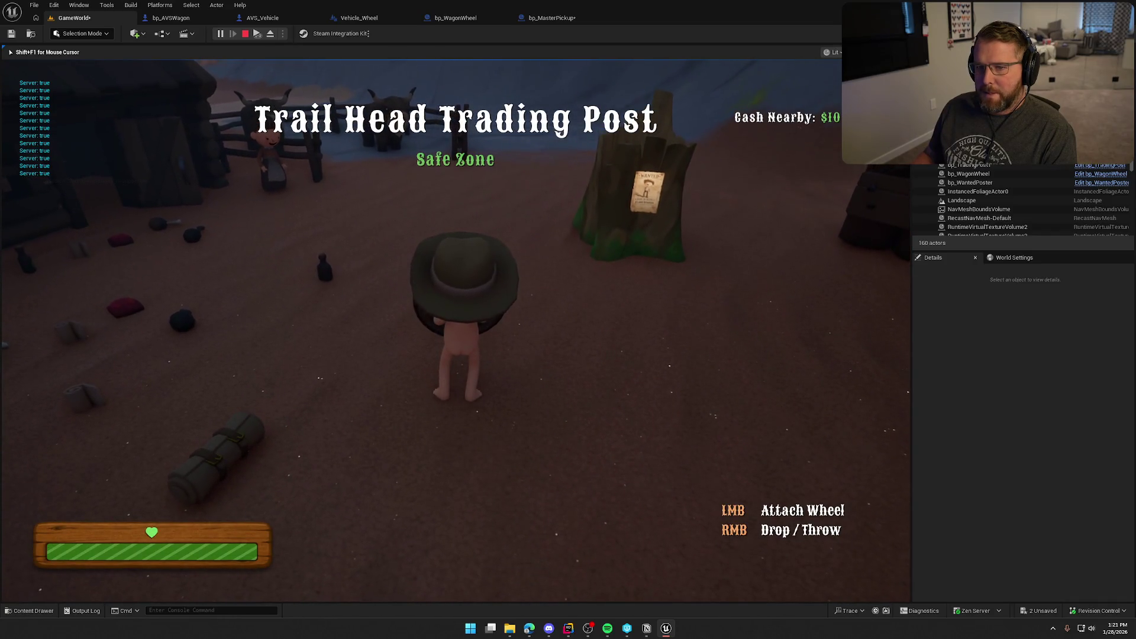
{"action": "key", "text": "w"}
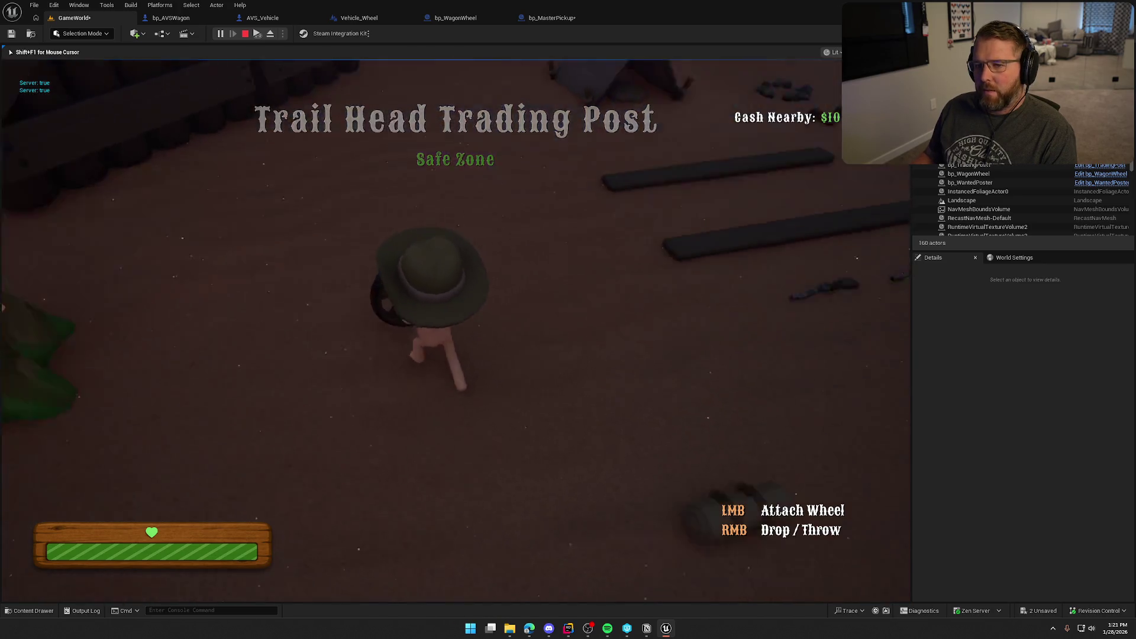
{"action": "key", "text": "Escape"}
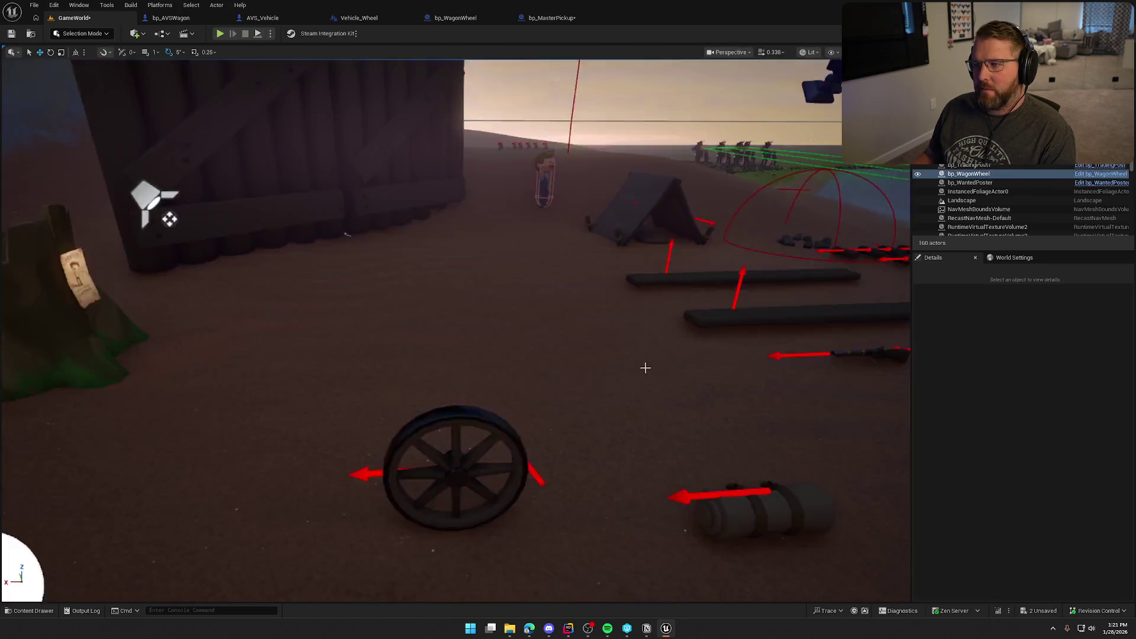
Step: Move the bool-to-string conversion node beside Is On Cooldown in bp_WagonWheel
{"action": "left_click", "coordinate": [552, 17]}
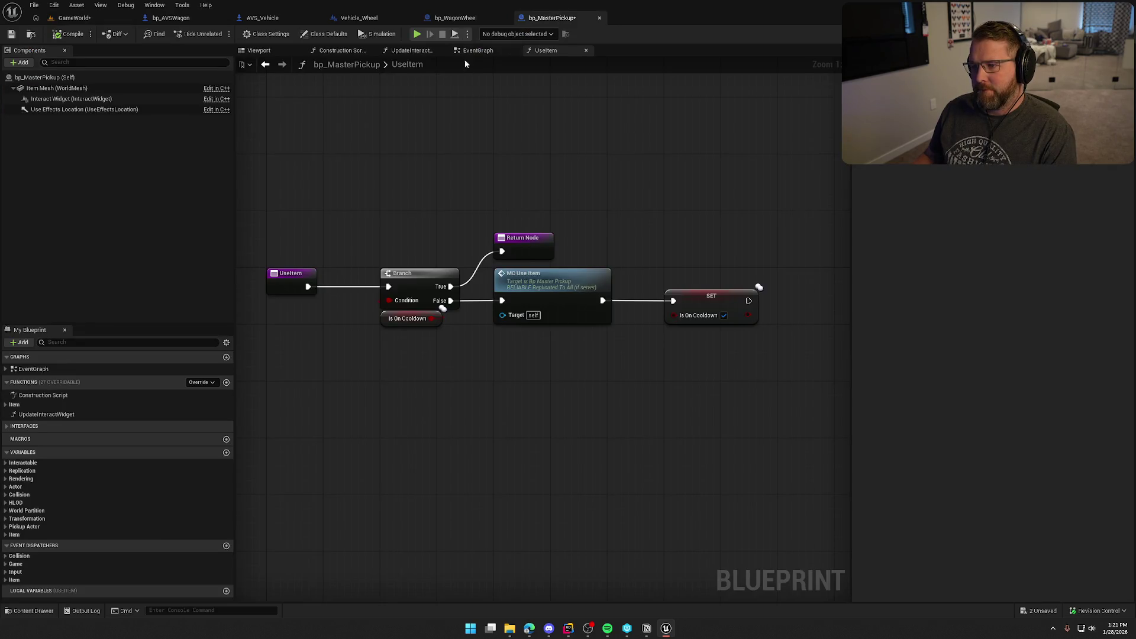
{"action": "left_click", "coordinate": [456, 19]}
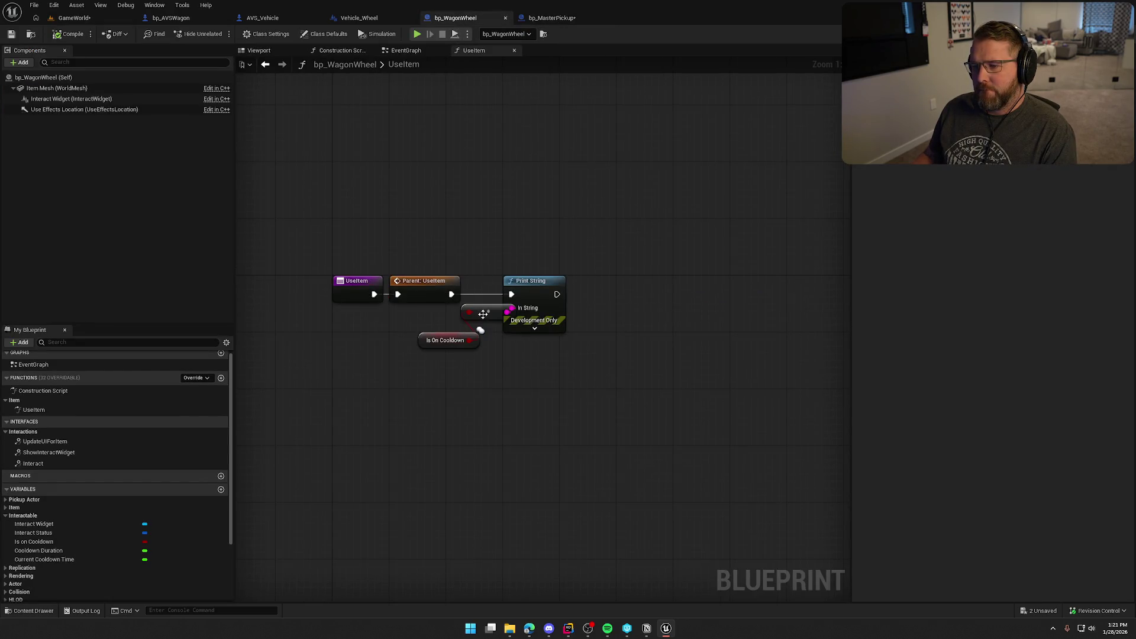
{"action": "left_click_drag", "start_coordinate": [483, 313], "coordinate": [443, 324]}
{"action": "right_click", "coordinate": [413, 282]}
{"action": "key", "text": "Escape"}
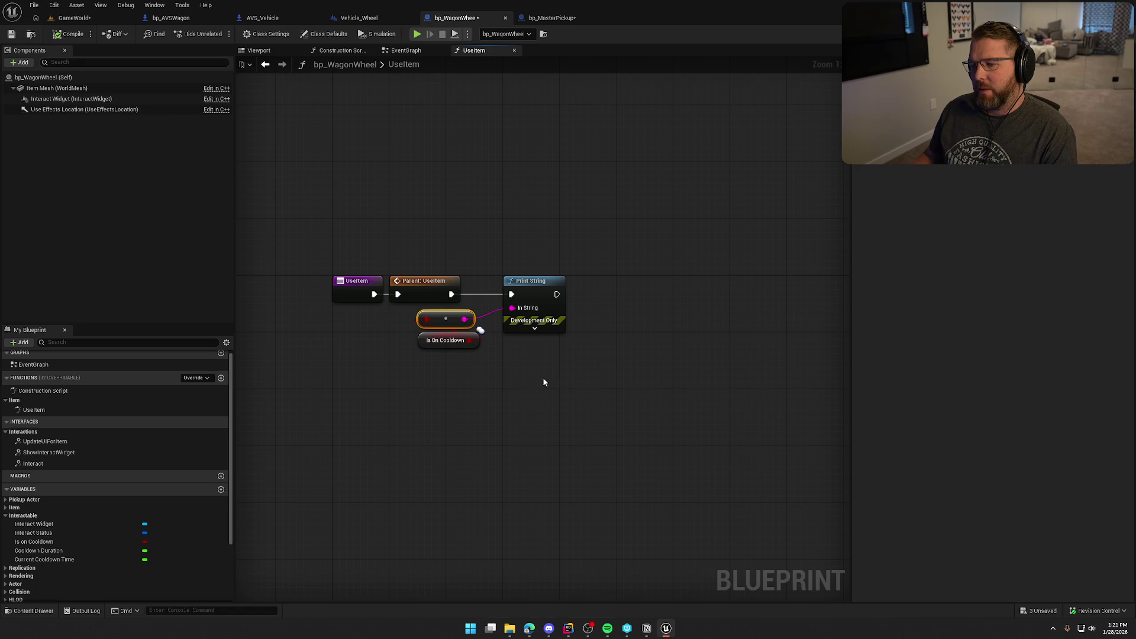
{"action": "left_click_drag", "start_coordinate": [544, 382], "coordinate": [471, 325]}
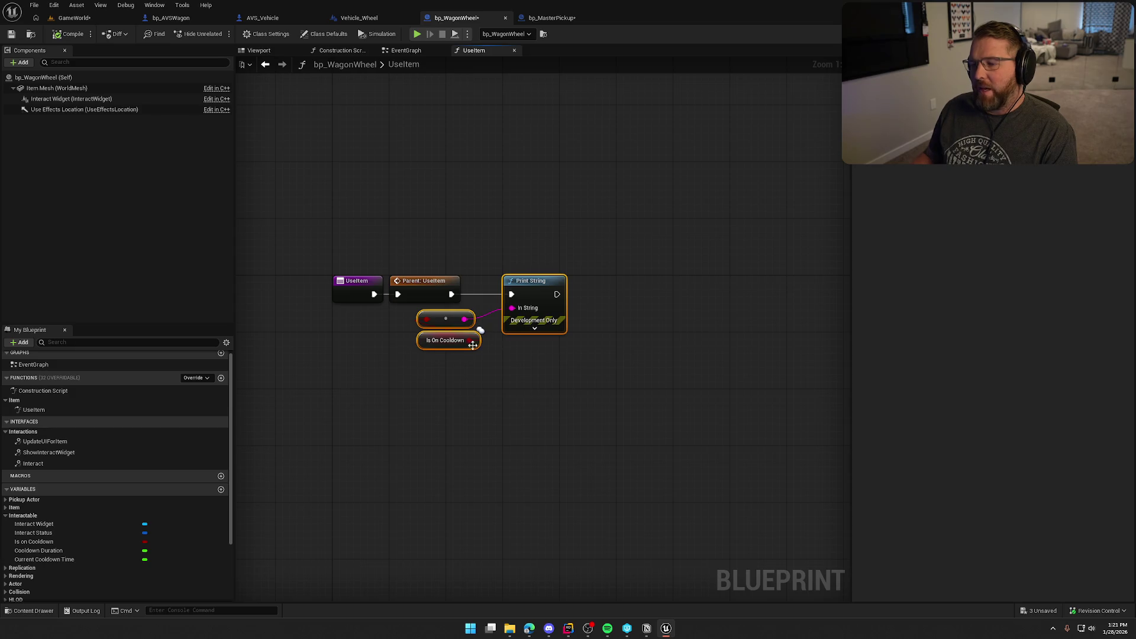
Step: Review bp_MasterPickup's UseItem graph, save all blueprints, and expand Functions > Item
{"action": "left_click", "coordinate": [550, 18]}
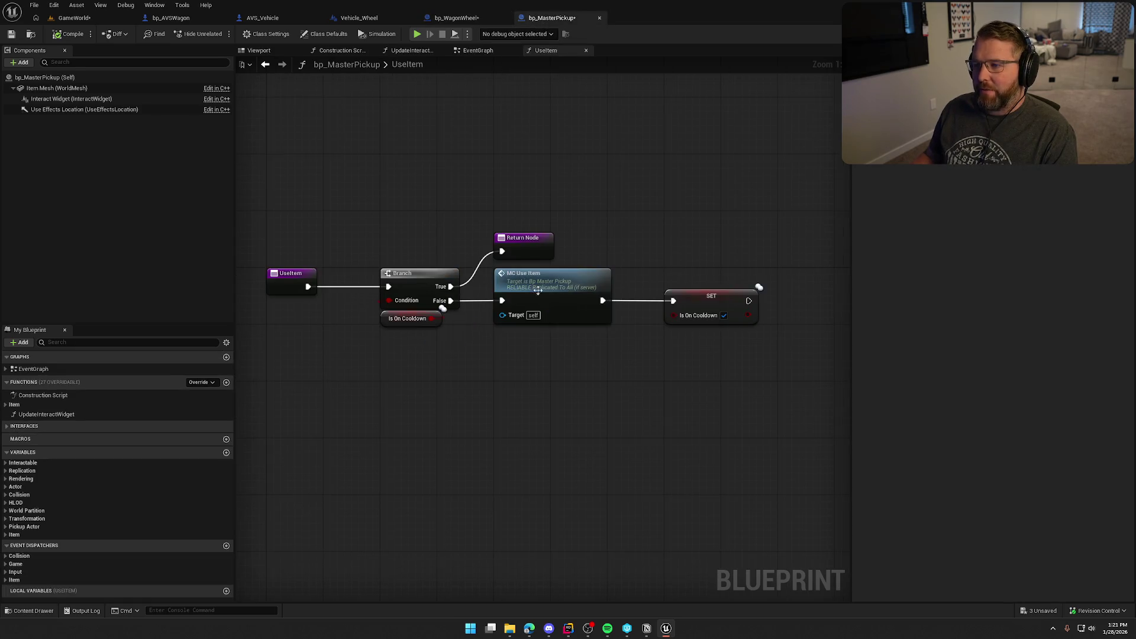
{"action": "mouse_move", "coordinate": [372, 214]}
{"action": "left_mouse_down"}
{"action": "mouse_move", "coordinate": [462, 312]}
{"action": "mouse_move", "coordinate": [481, 358]}
{"action": "mouse_move", "coordinate": [534, 322]}
{"action": "mouse_move", "coordinate": [756, 367]}
{"action": "left_mouse_up"}
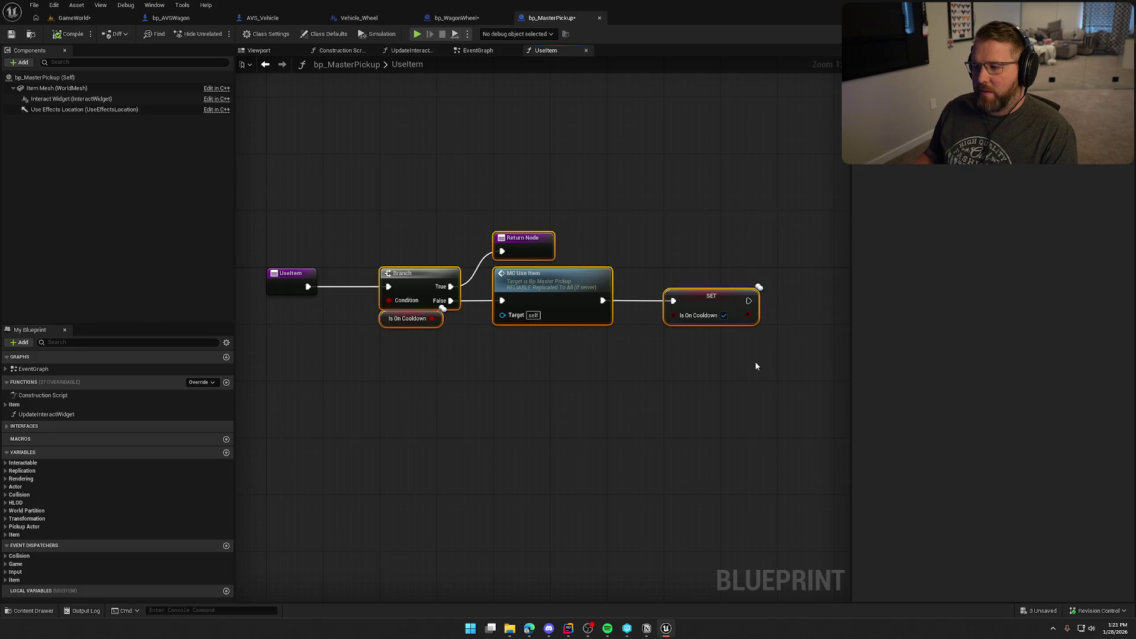
{"action": "mouse_move", "coordinate": [278, 200]}
{"action": "left_mouse_down"}
{"action": "mouse_move", "coordinate": [707, 346]}
{"action": "mouse_move", "coordinate": [658, 358]}
{"action": "left_mouse_up"}
{"action": "left_click", "coordinate": [598, 166]}
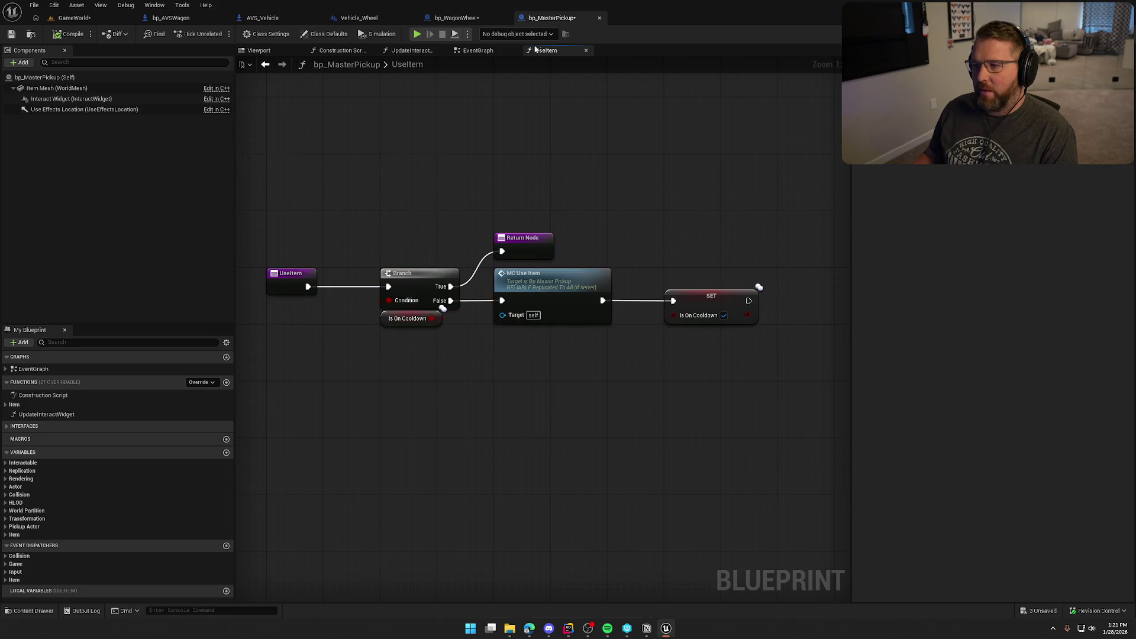
{"action": "key", "text": "ctrl+s"}
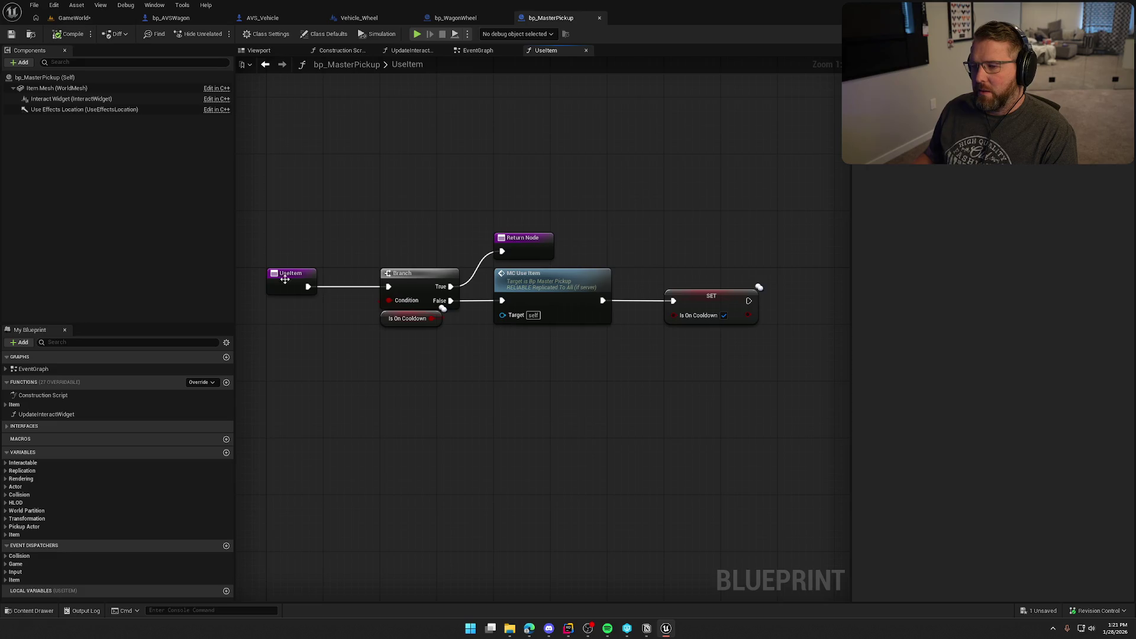
{"action": "left_click", "coordinate": [395, 192]}
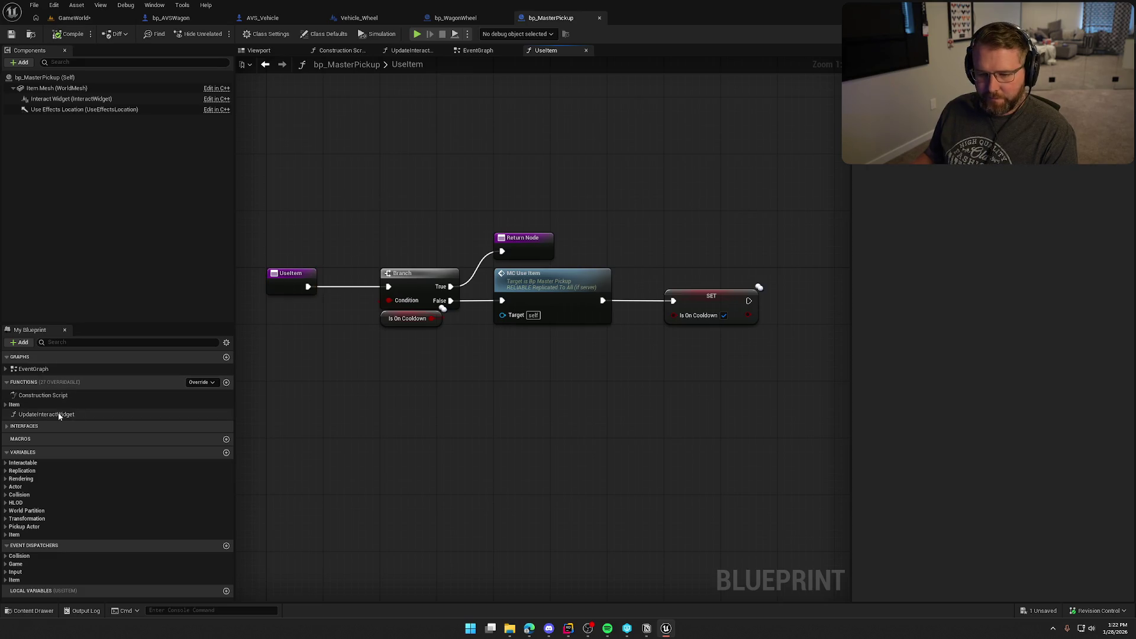
{"action": "left_click", "coordinate": [5, 405]}
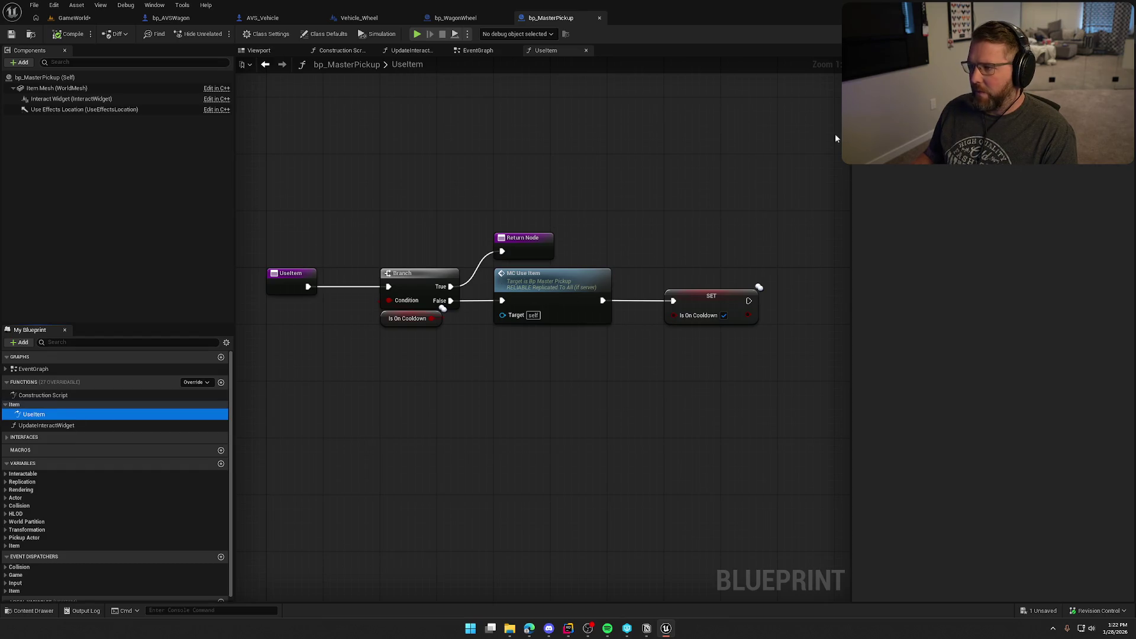
Step: Switch to Rider and close the build output panel over PickupActor.h
{"action": "key", "text": "alt+Tab"}
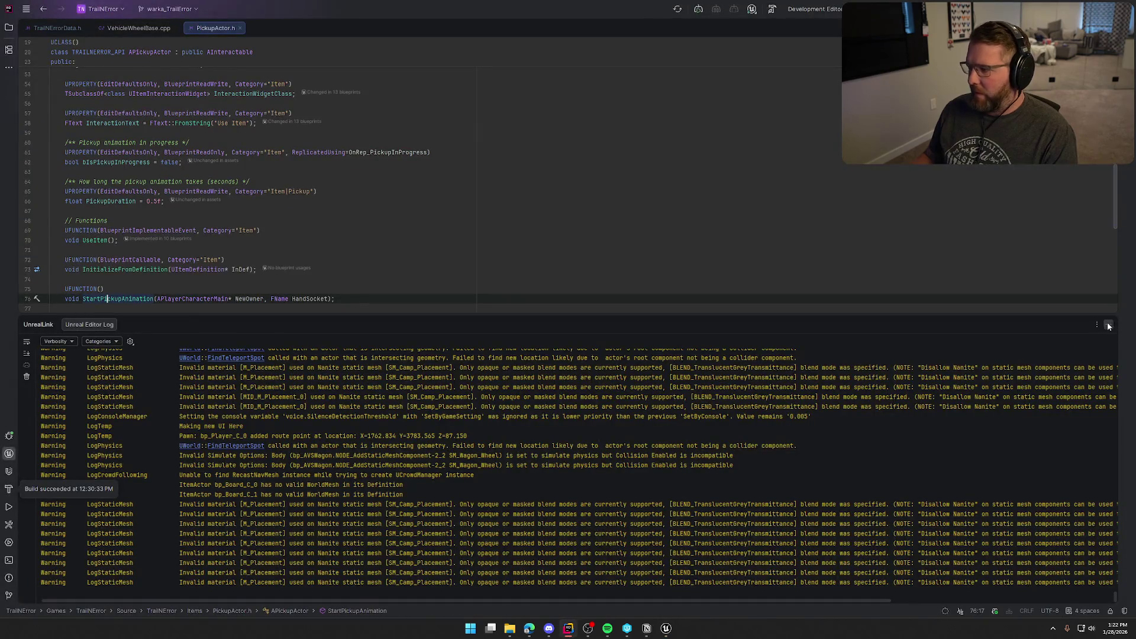
{"action": "key", "text": "Escape"}
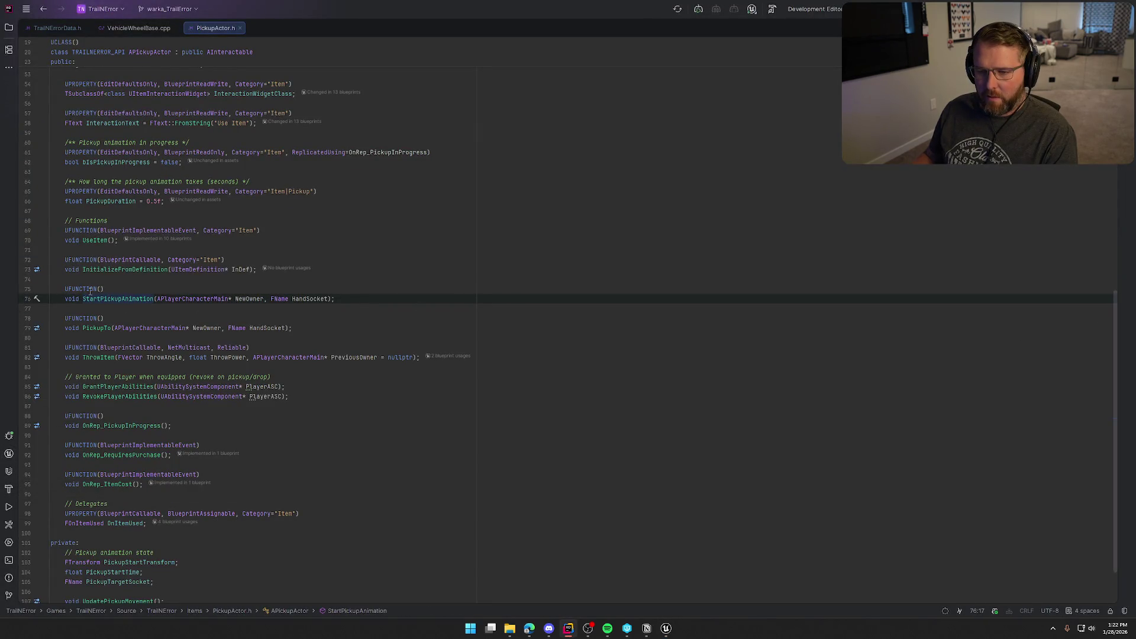
{"action": "key", "text": "Up"}
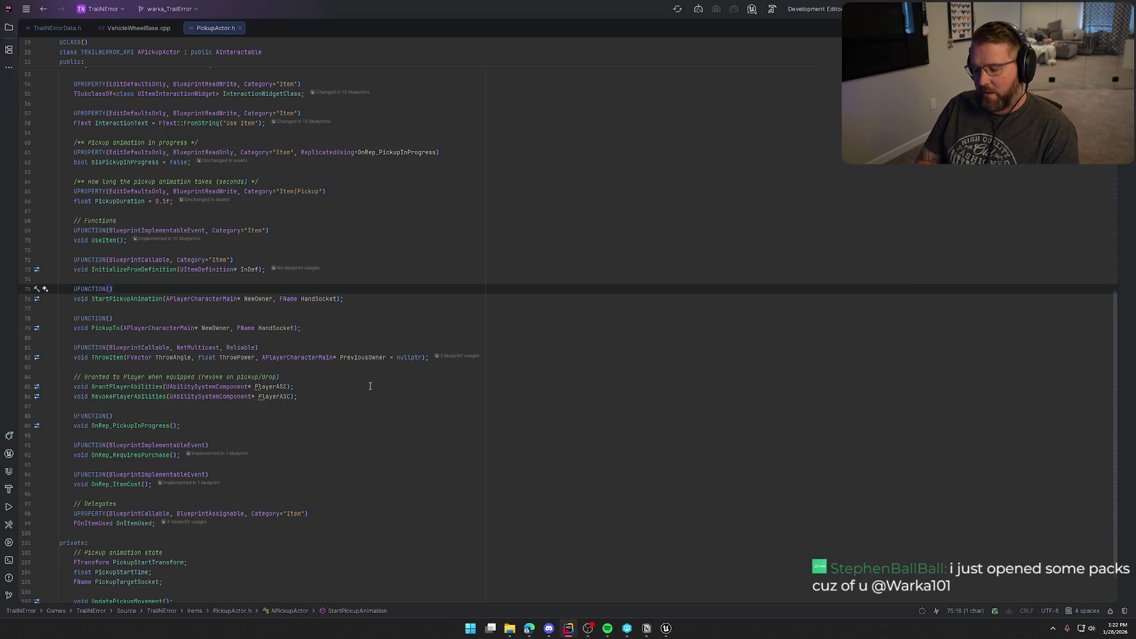
Step: Search PickupActor.h for 'useItem' to find its BlueprintImplementableEvent declaration
{"action": "key", "text": "ctrl+f"}
{"action": "type", "text": "p"}
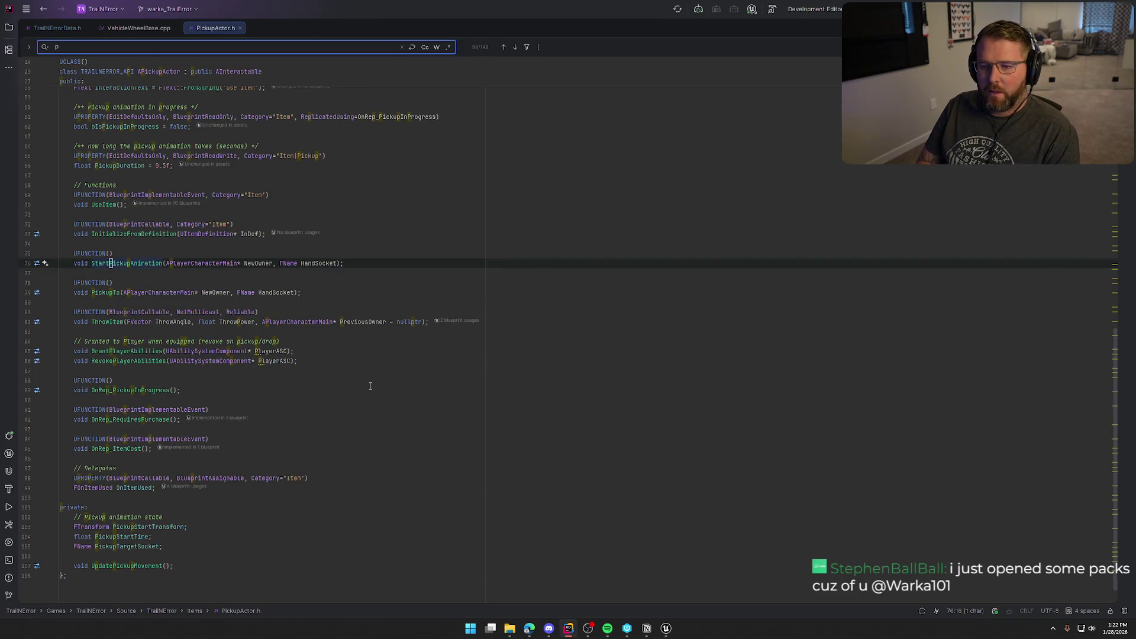
{"action": "key", "text": "BackSpace"}
{"action": "type", "text": "use"}
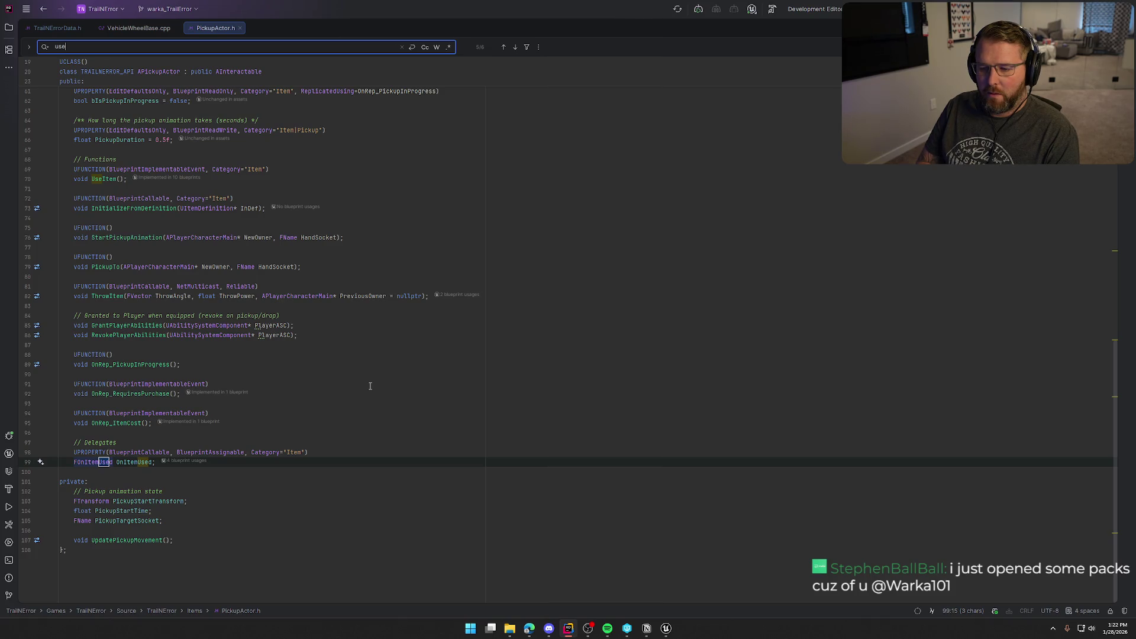
{"action": "type", "text": "Item"}
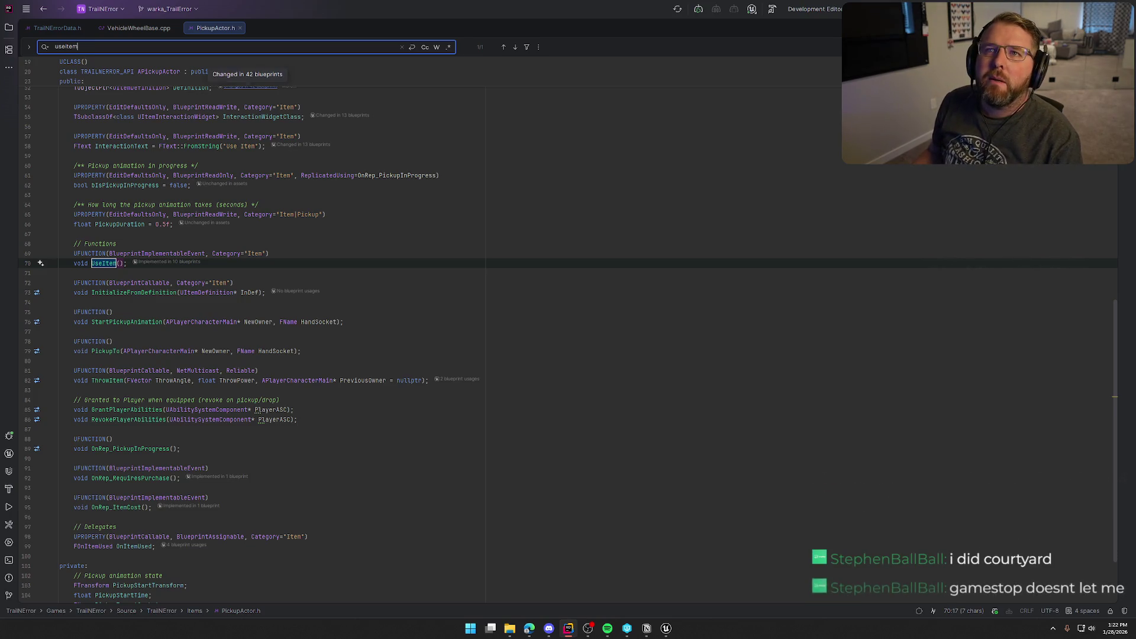
{"action": "key", "text": "alt+Tab"}
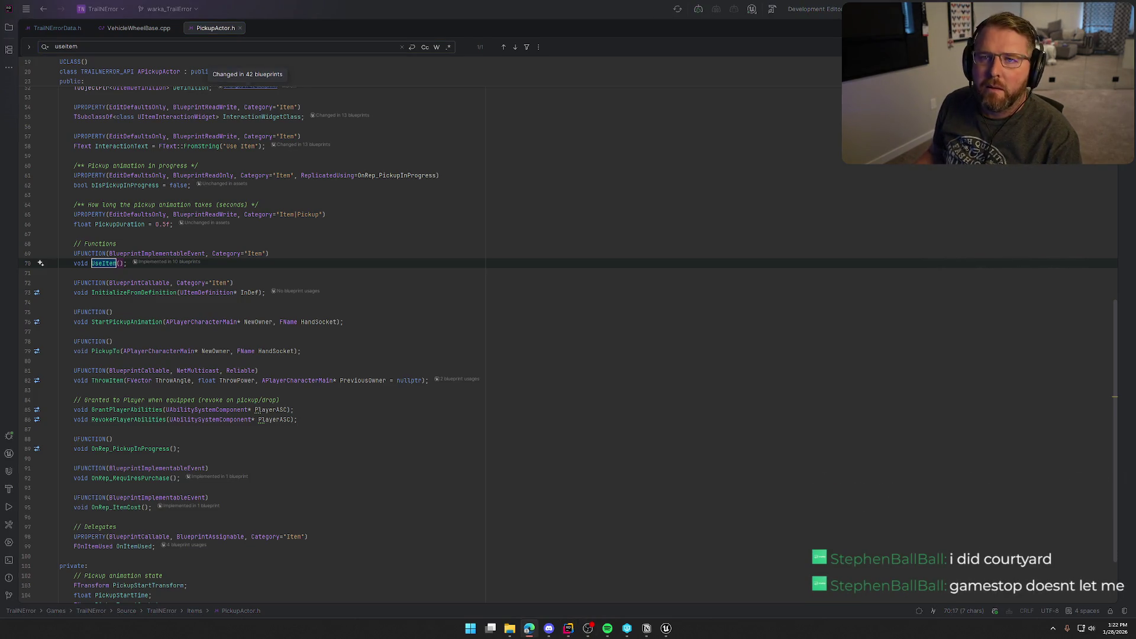
{"action": "key", "text": "alt+Tab"}
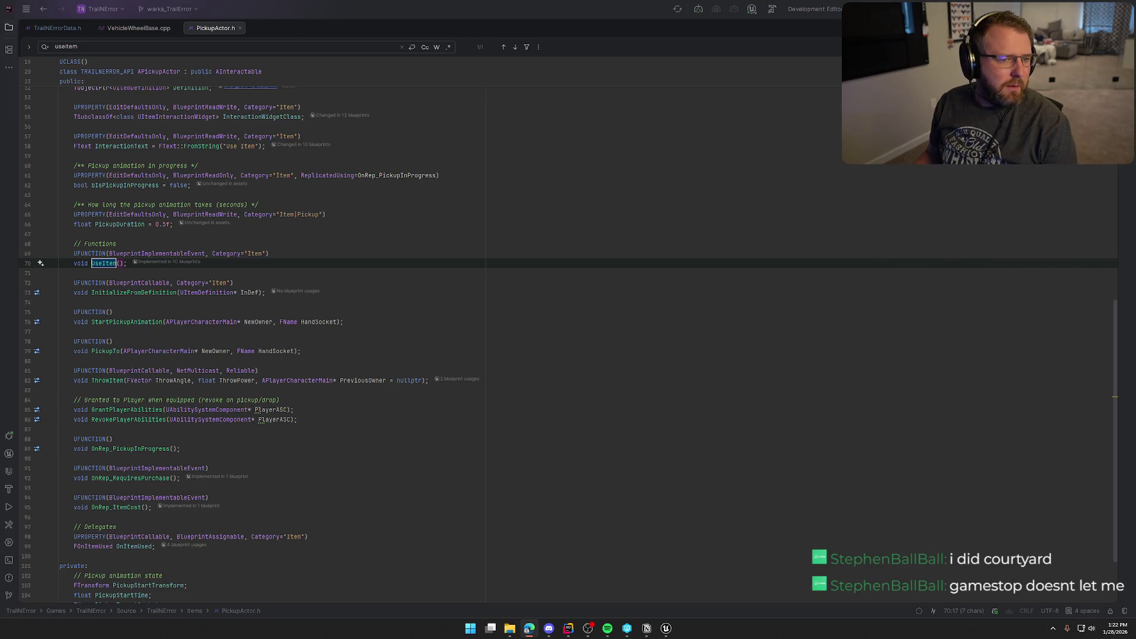